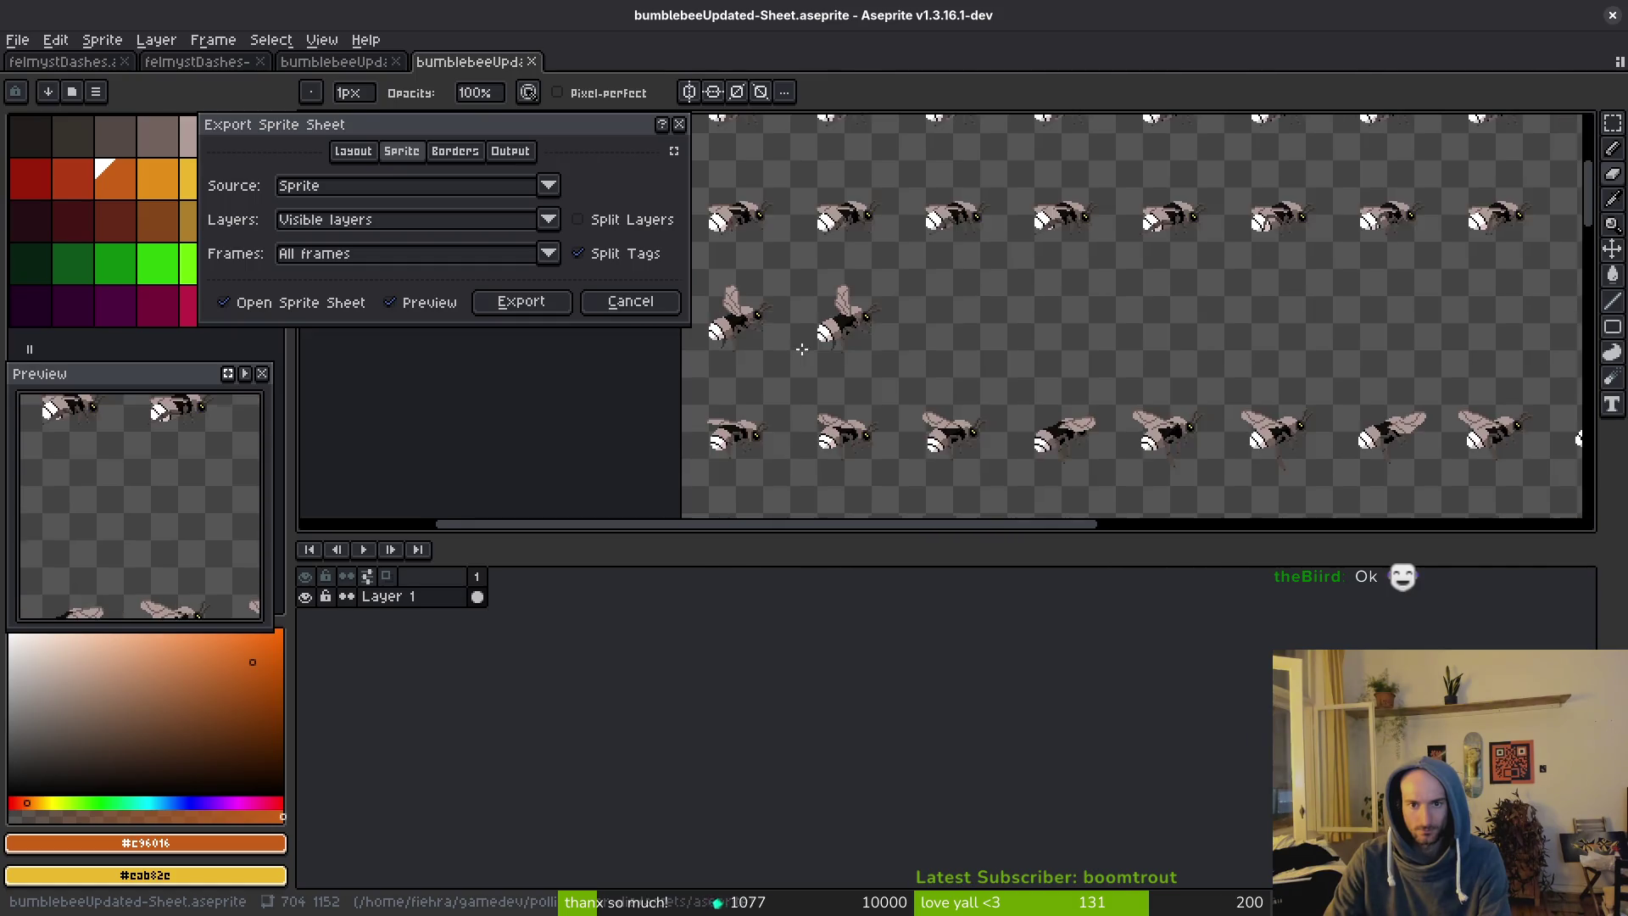
Close the sprite sheet export preview and scroll along the animation timeline.
key("Escape")
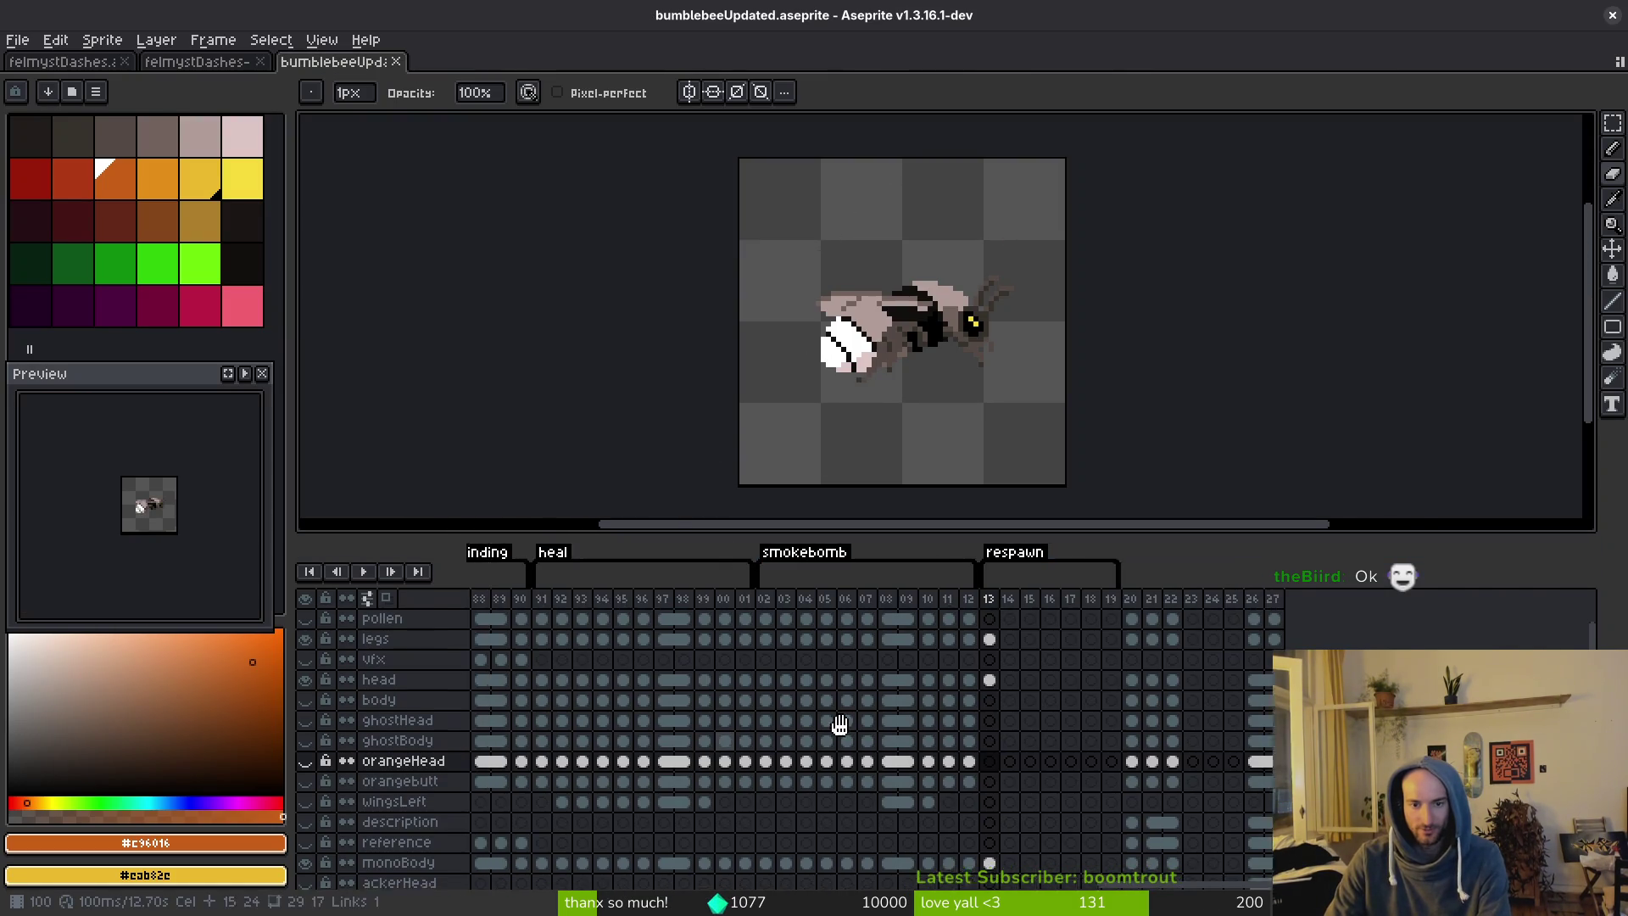
scroll(836, 726, "right", 10)
scroll(1235, 745, "left", 4)
scroll(1073, 695, "right", 5)
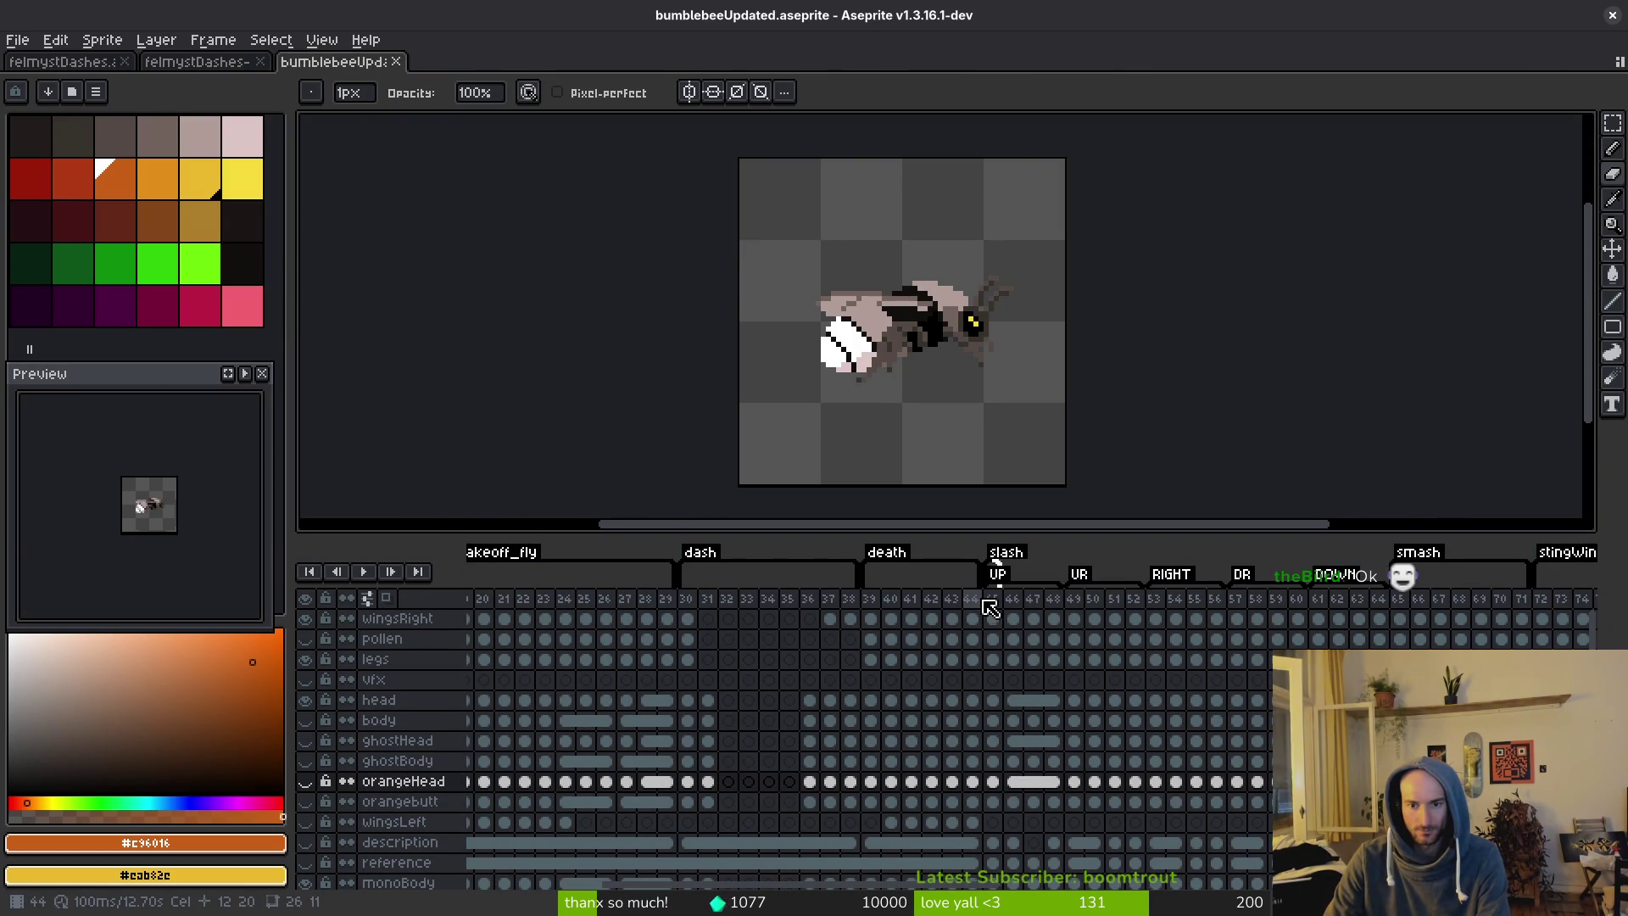
Check the slash tag's properties without changes, then reopen Export Sprite Sheet with Ctrl+E.
double_click(992, 559)
left_click(966, 577)
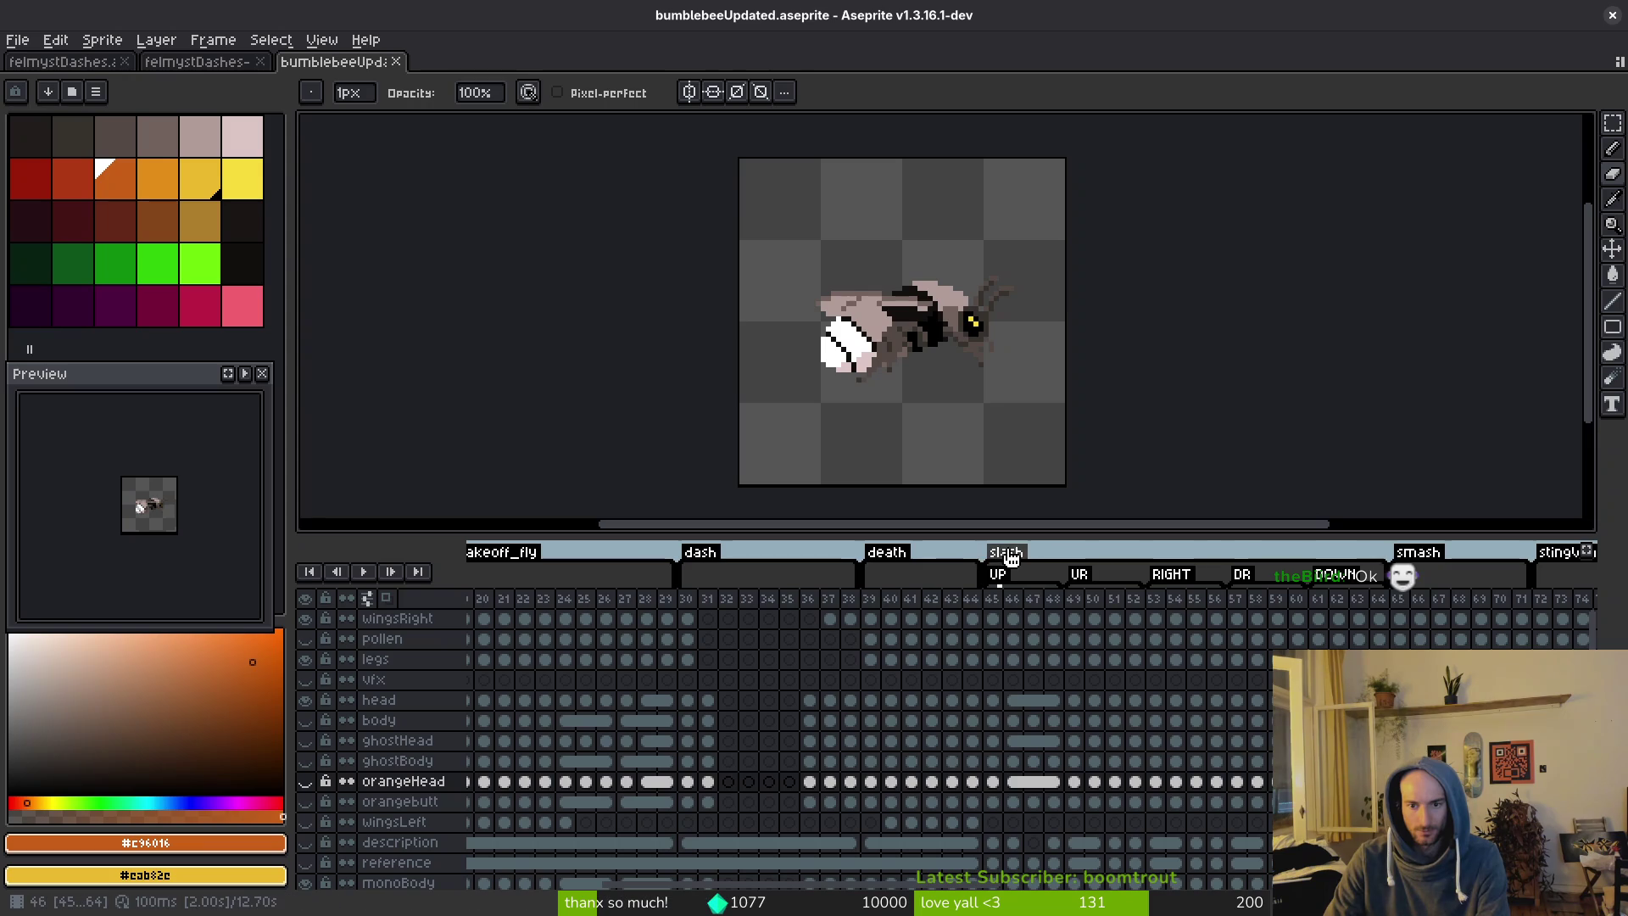
scroll(1085, 593, "right", 8)
scroll(1082, 655, "right", 8)
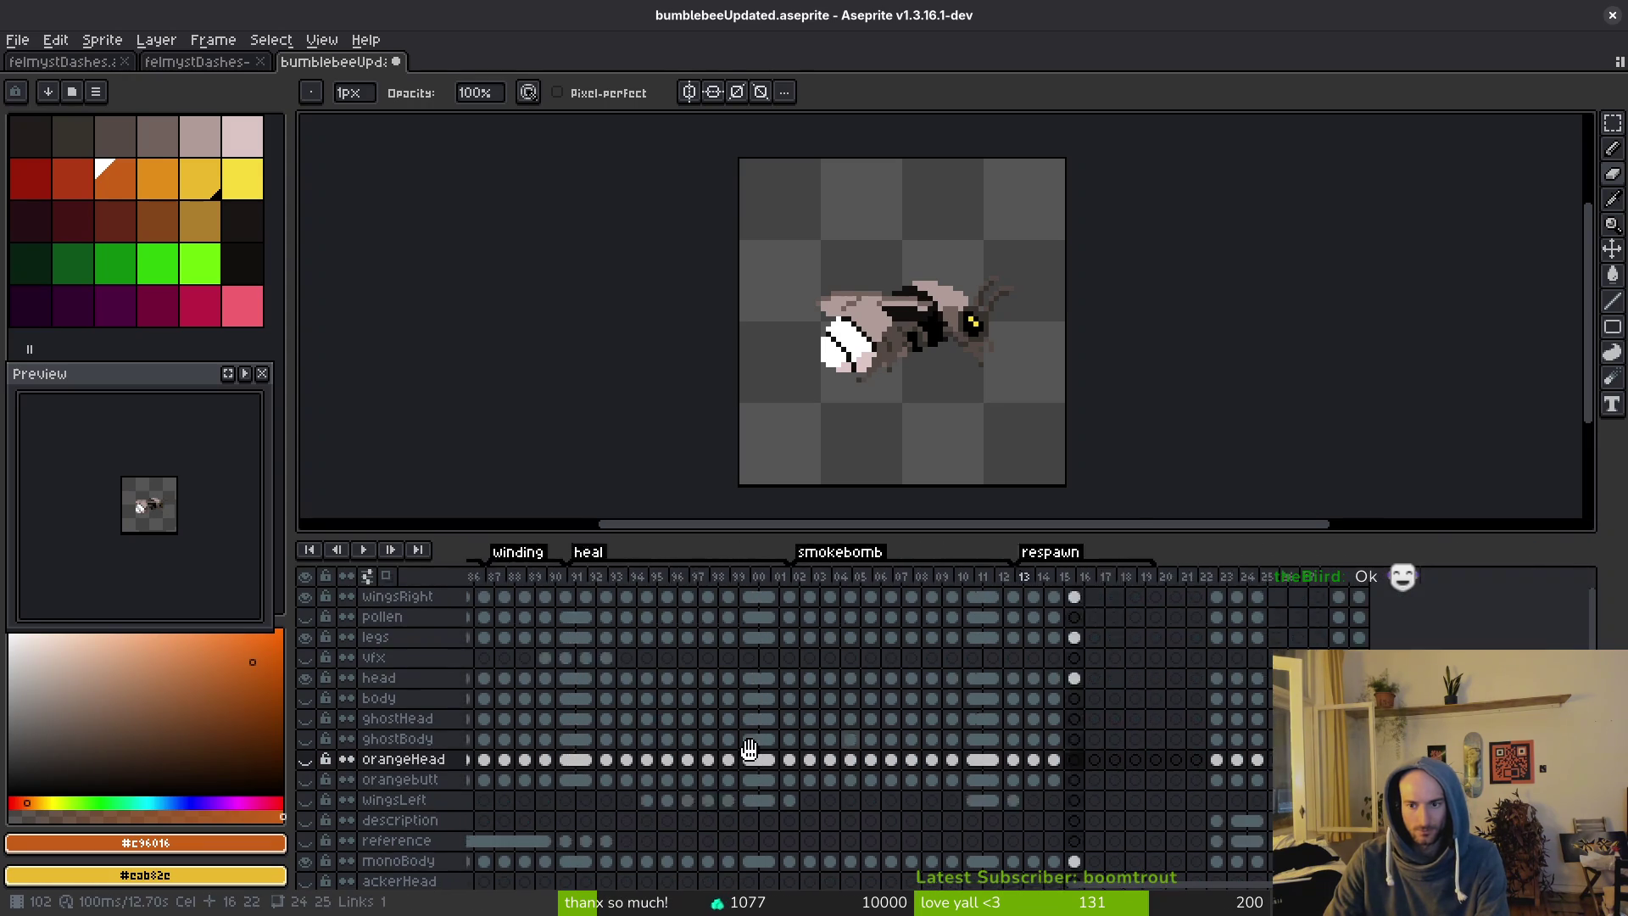
scroll(602, 726, "left", 15)
scroll(972, 708, "left", 4)
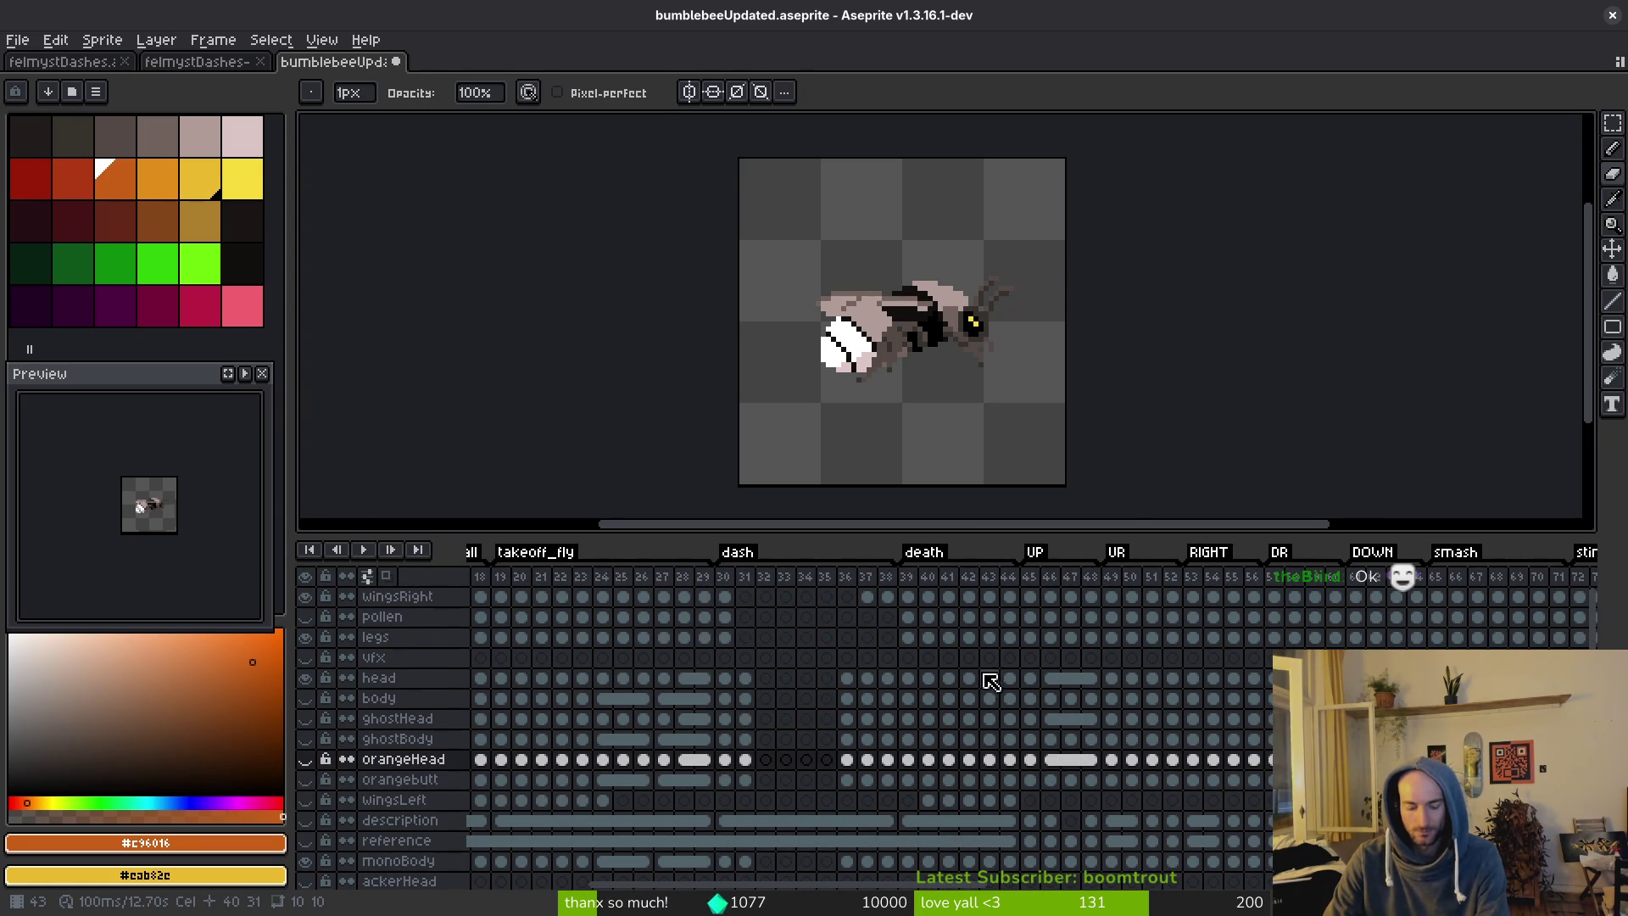
key("ctrl+e")
Set Frames to All frames and enable Split Tags so each tag gets its own row.
left_click(371, 255)
left_click(363, 281)
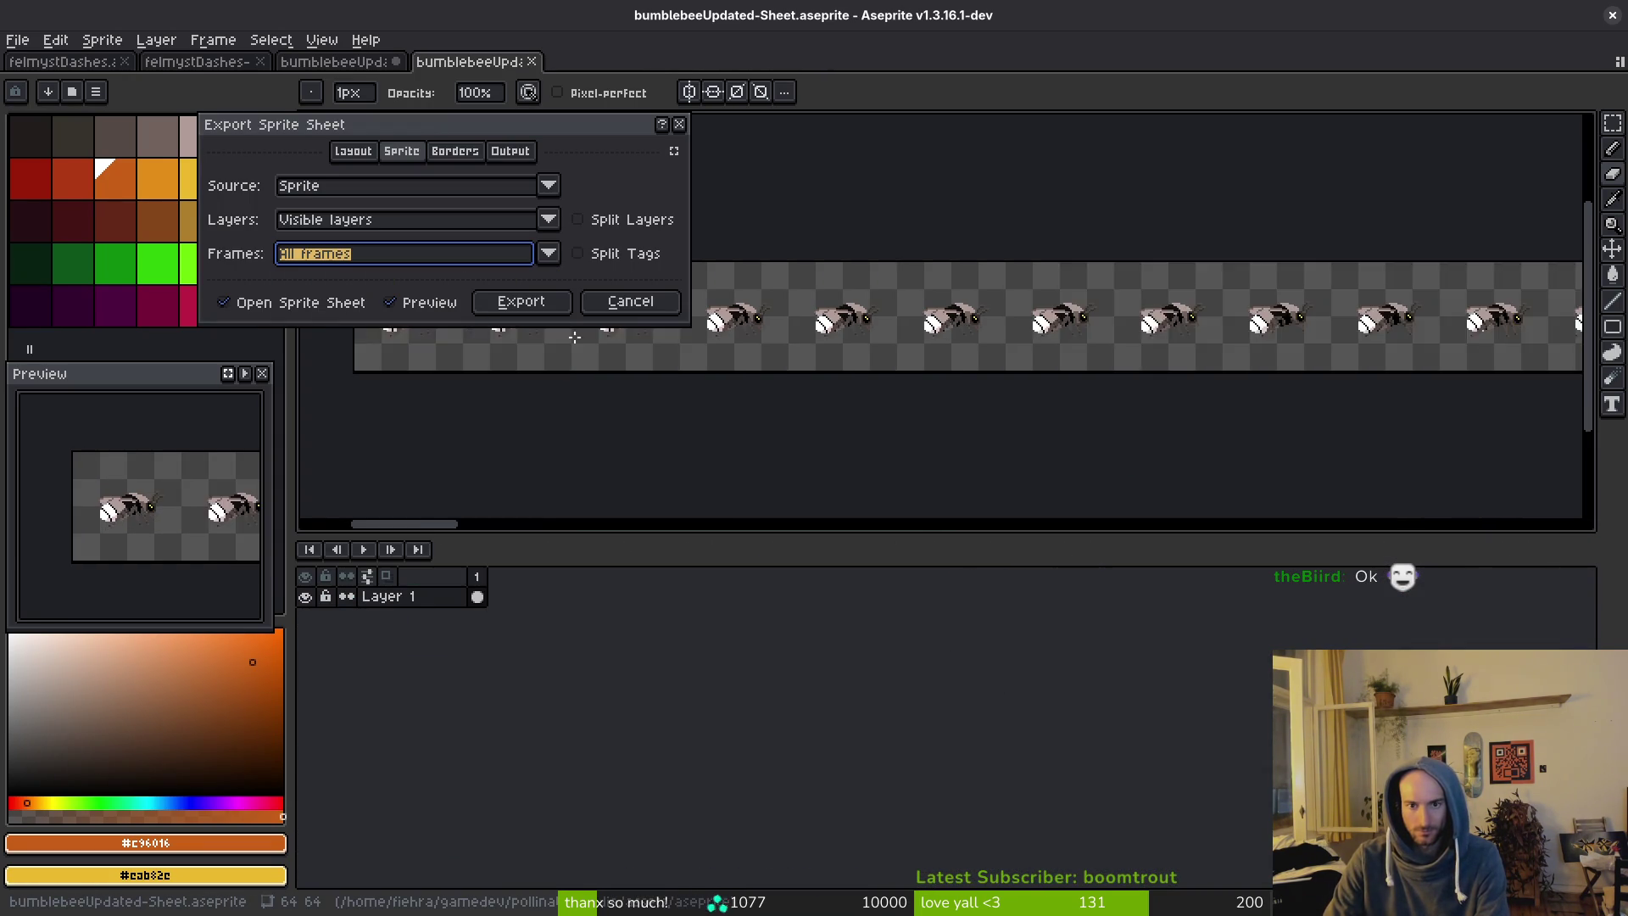
left_click(579, 253)
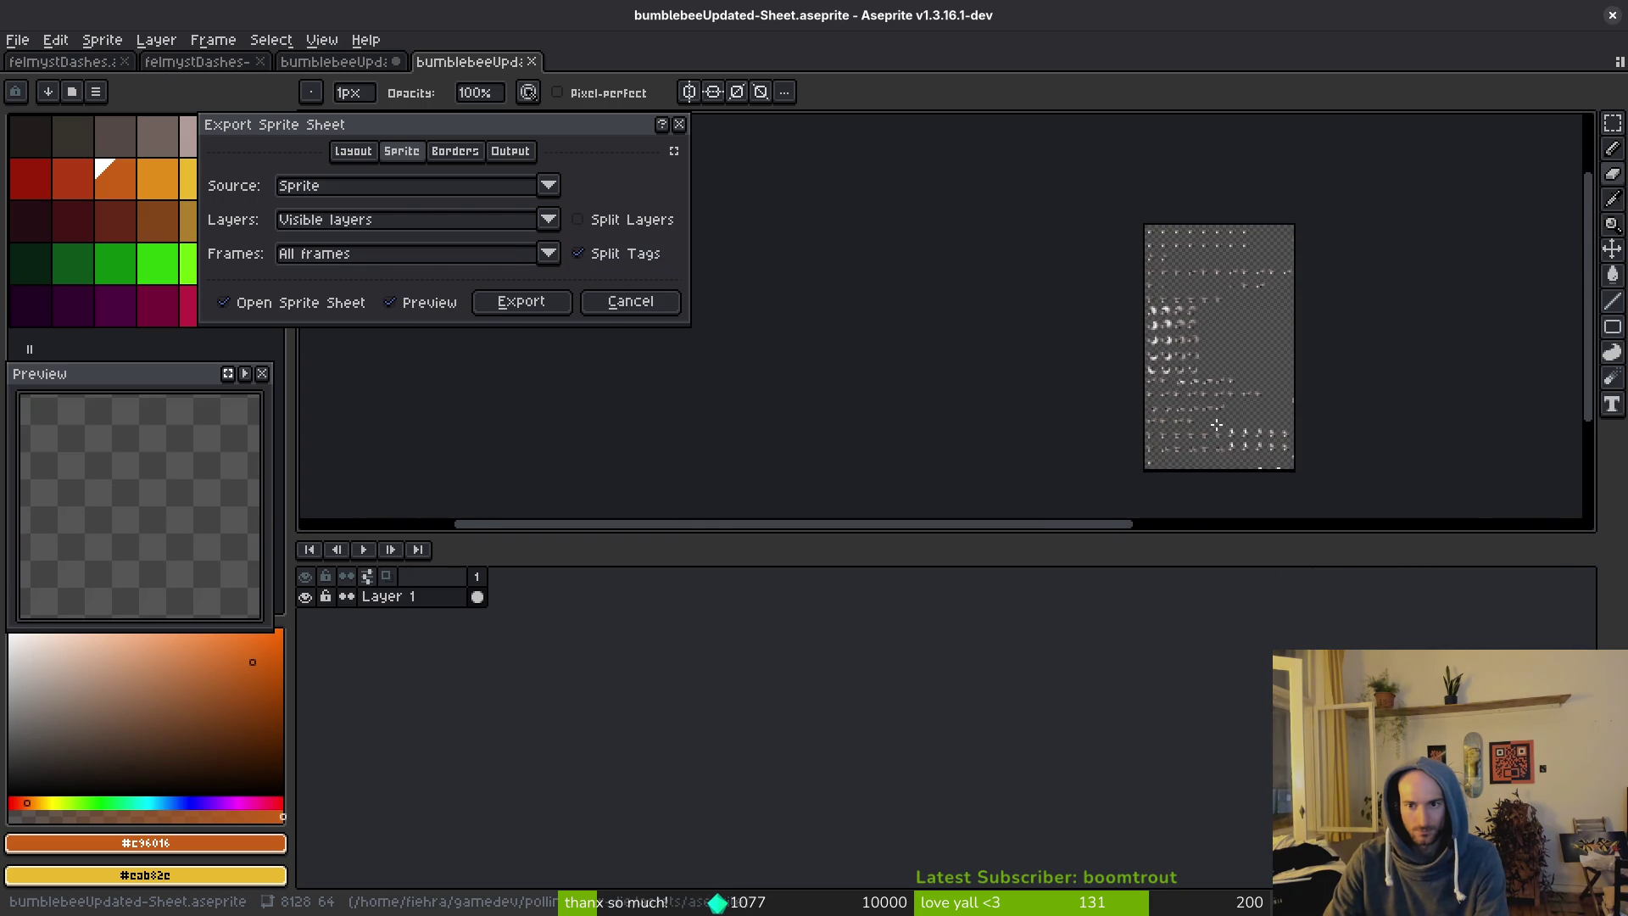
scroll(1210, 342, "up", 3)
scroll(1209, 343, "up", 4)
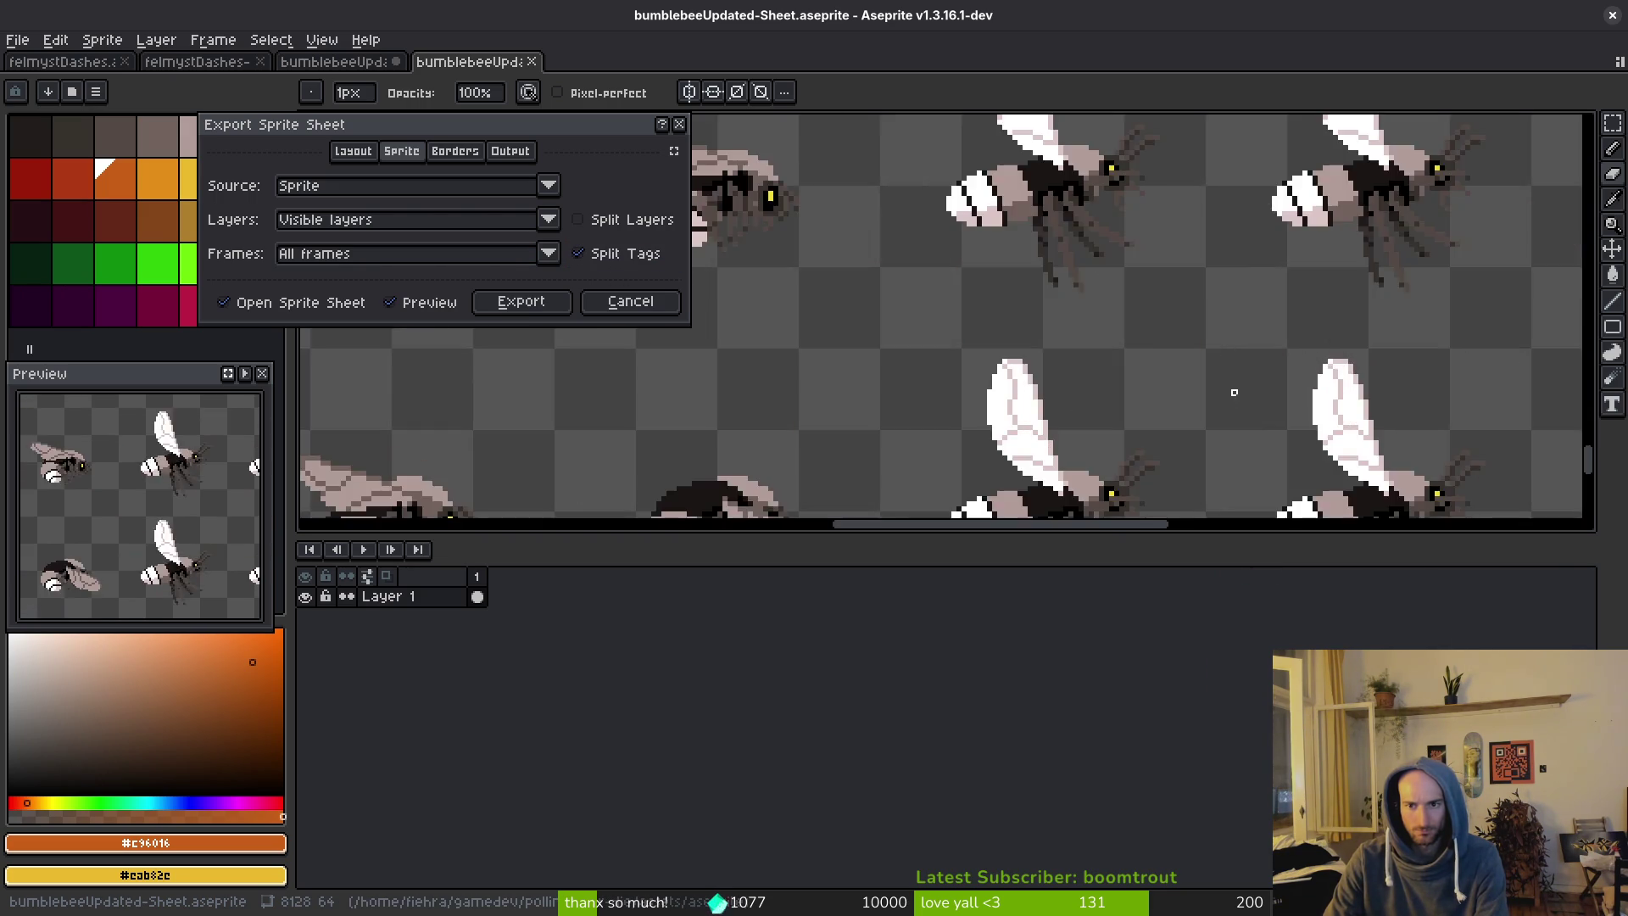
scroll(902, 389, "down", 3)
Scroll through the sprite sheet preview, then close the dialog without exporting.
scroll(902, 390, "left", 3)
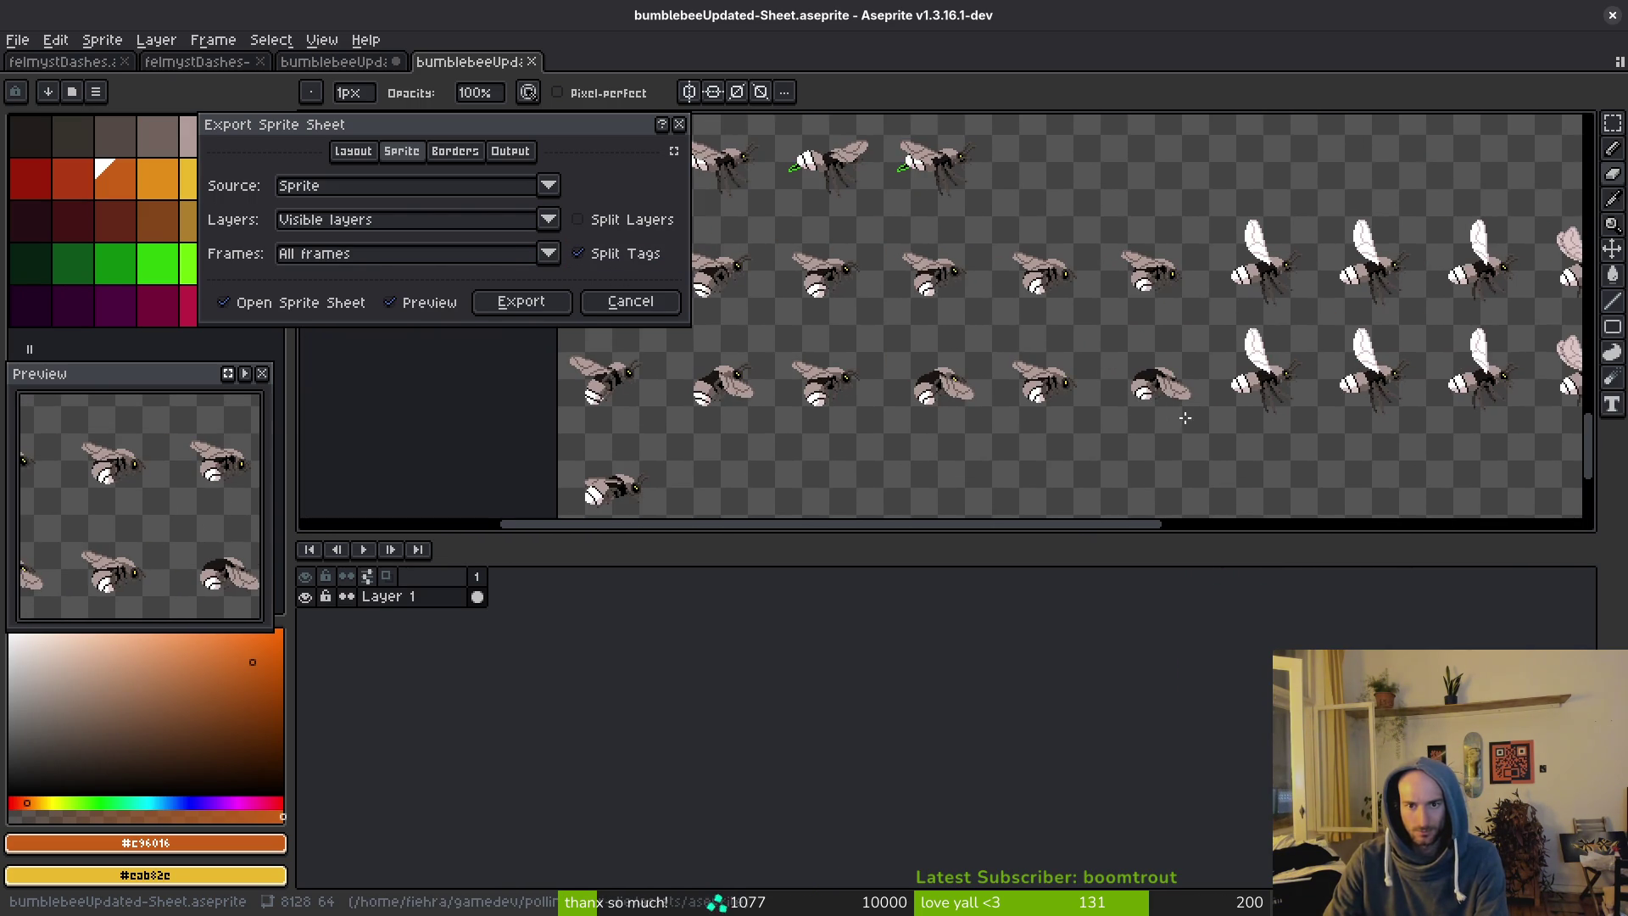
scroll(974, 417, "left", 3)
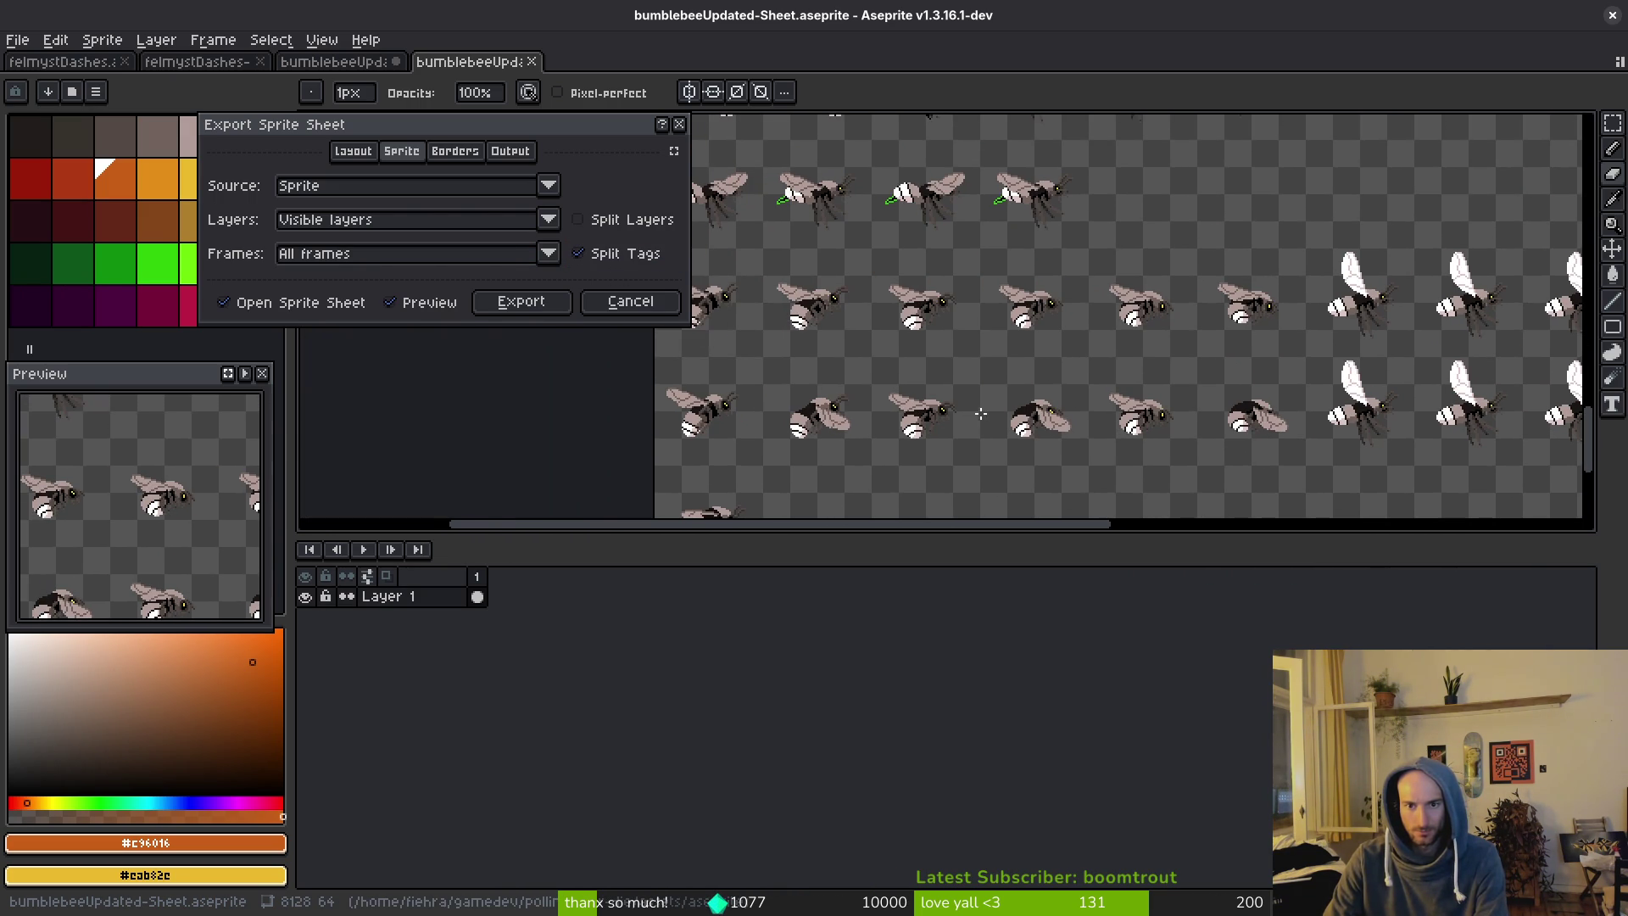
scroll(1018, 361, "left", 2)
scroll(1137, 396, "right", 1)
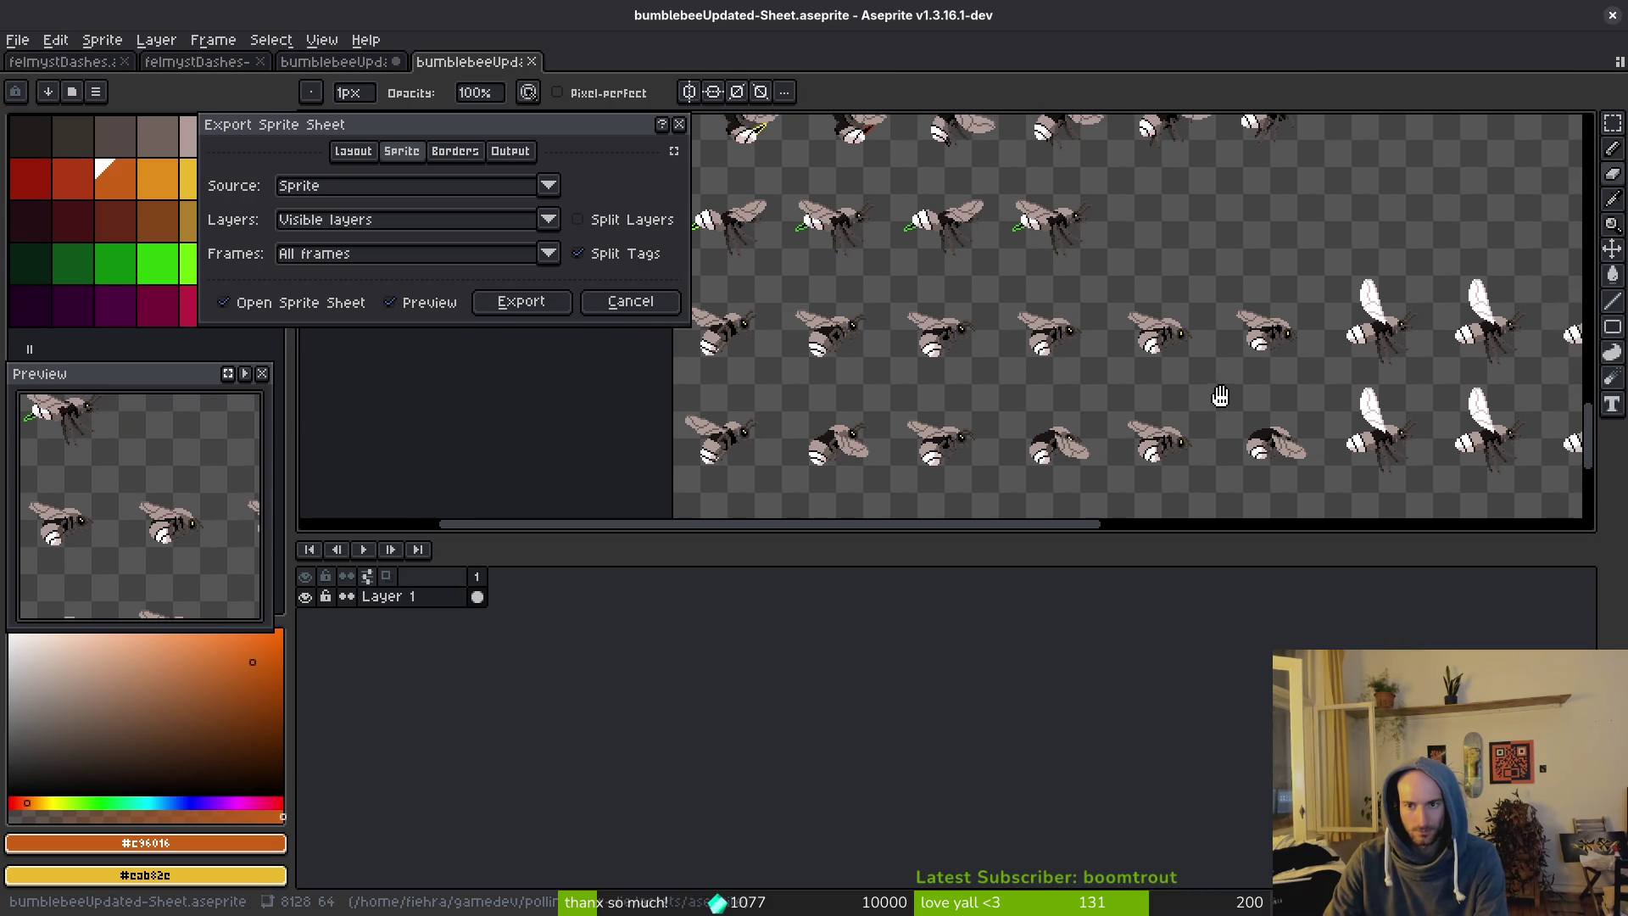
scroll(1000, 403, "down", 1)
scroll(1005, 371, "down", 2)
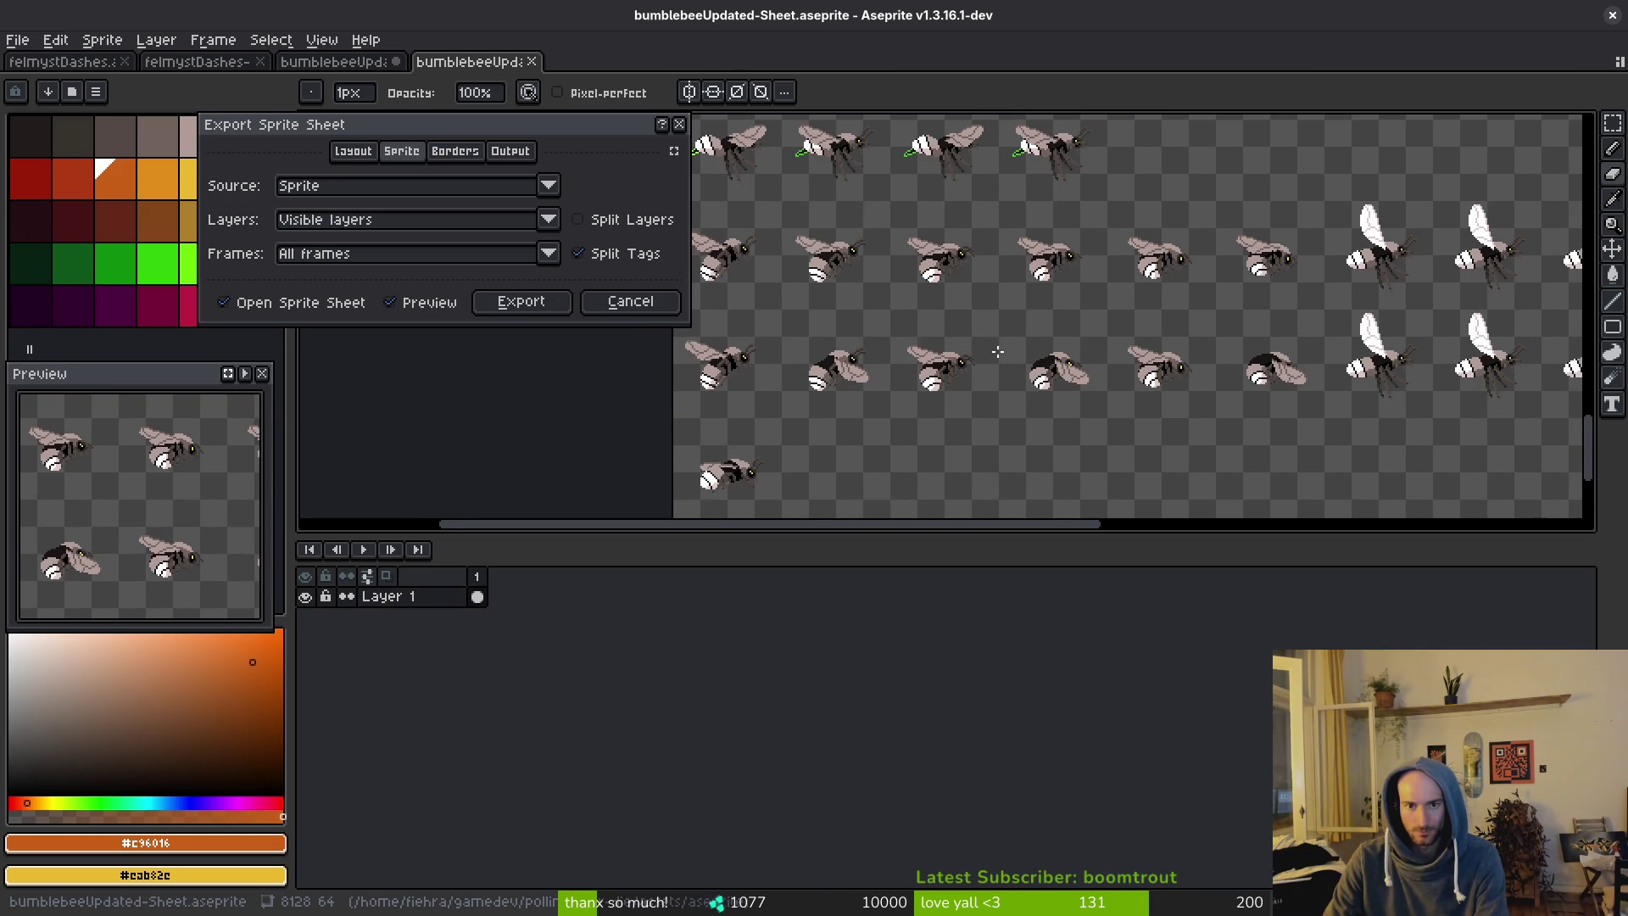
scroll(1159, 443, "down", 1)
scroll(1136, 406, "right", 8)
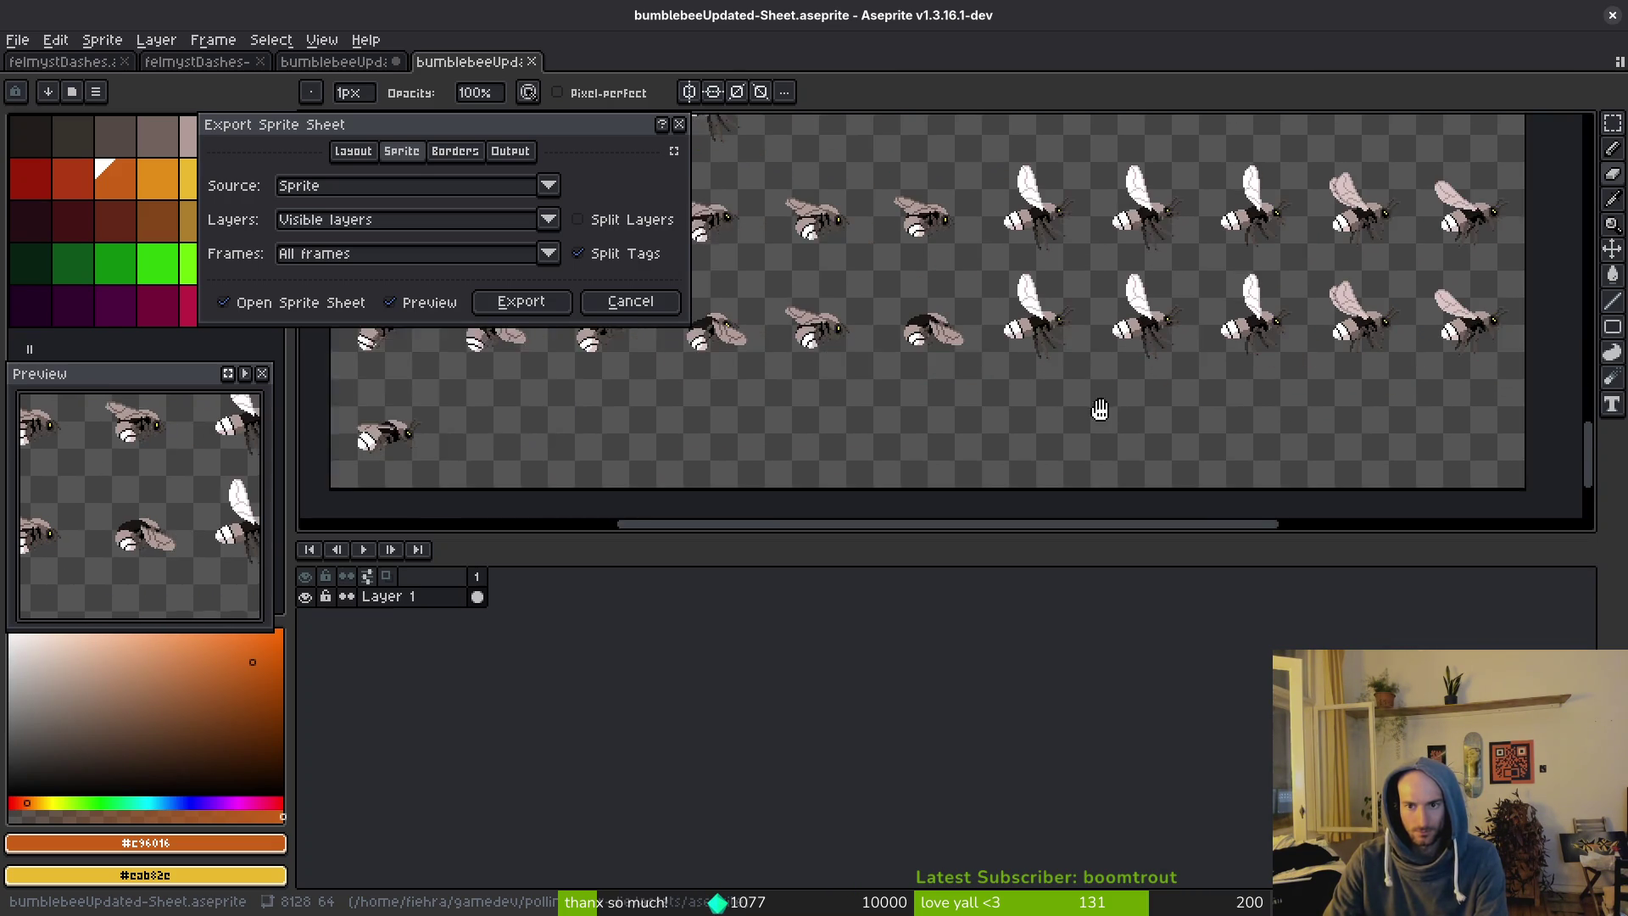
scroll(1125, 375, "up", 2)
scroll(1085, 407, "right", 2)
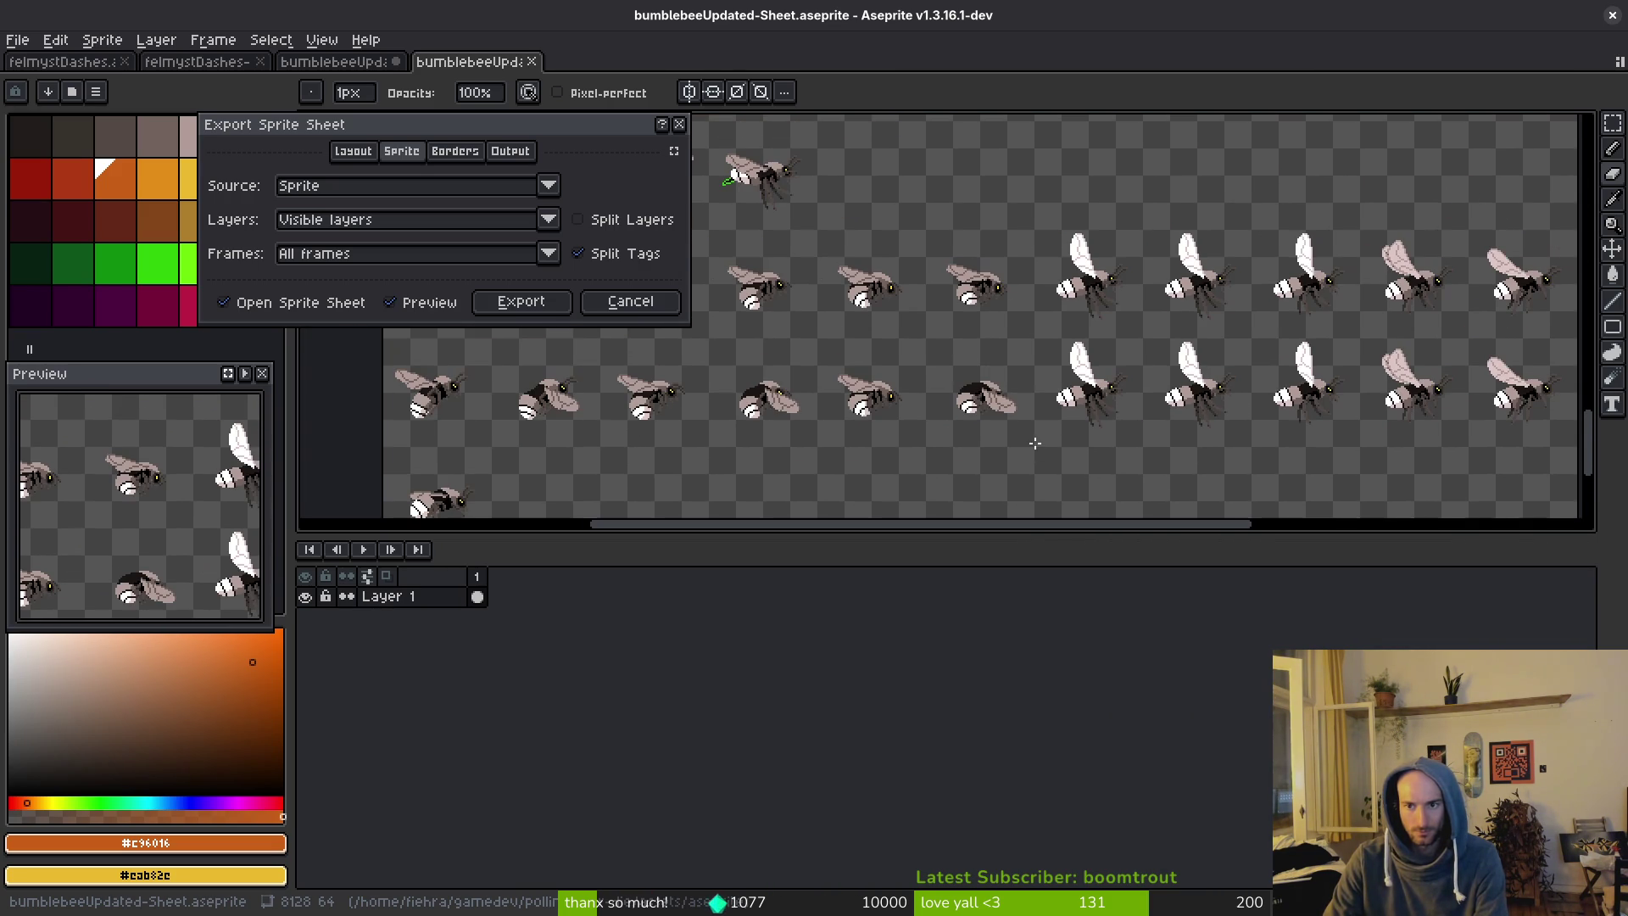
scroll(1021, 434, "left", 8)
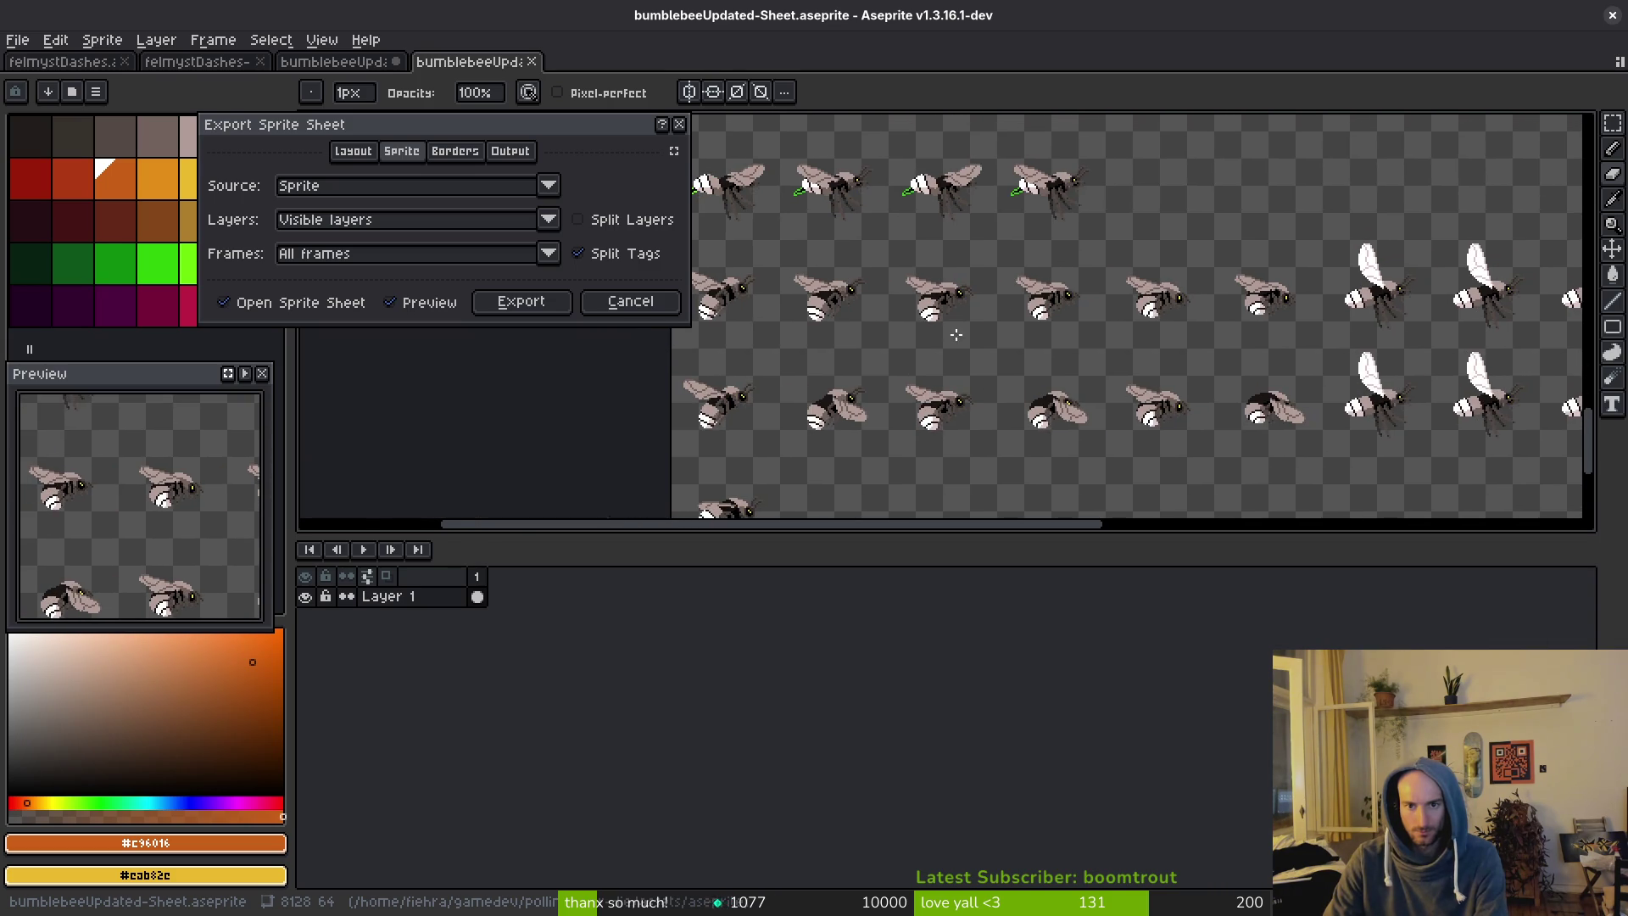
scroll(955, 280, "down", 2)
scroll(953, 240, "up", 5)
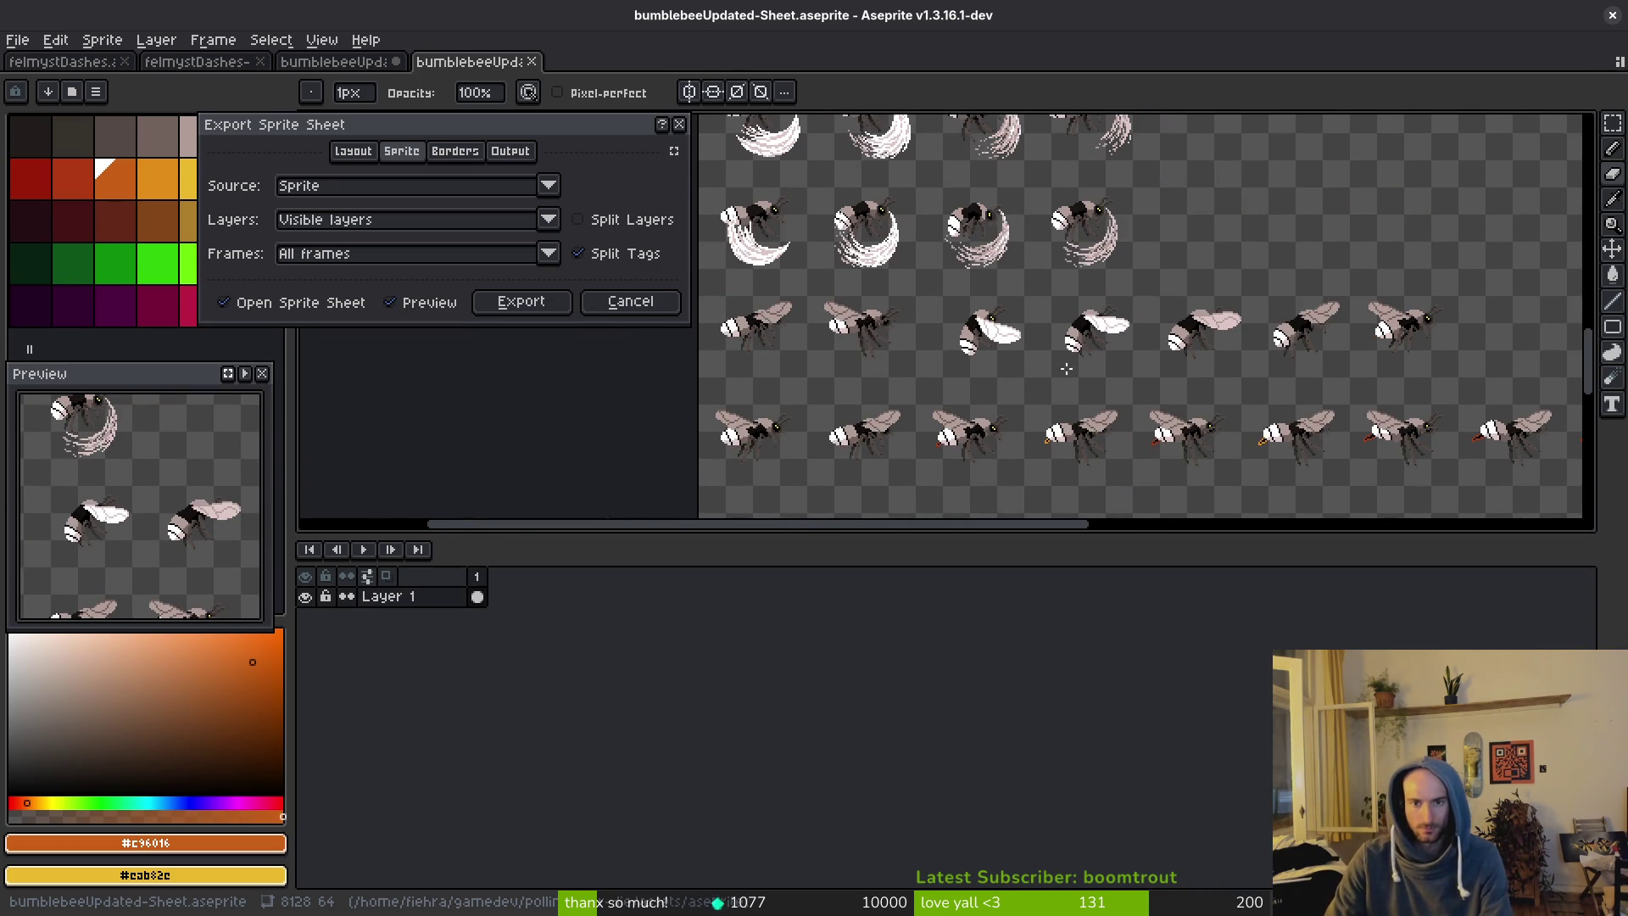
scroll(1047, 418, "up", 4)
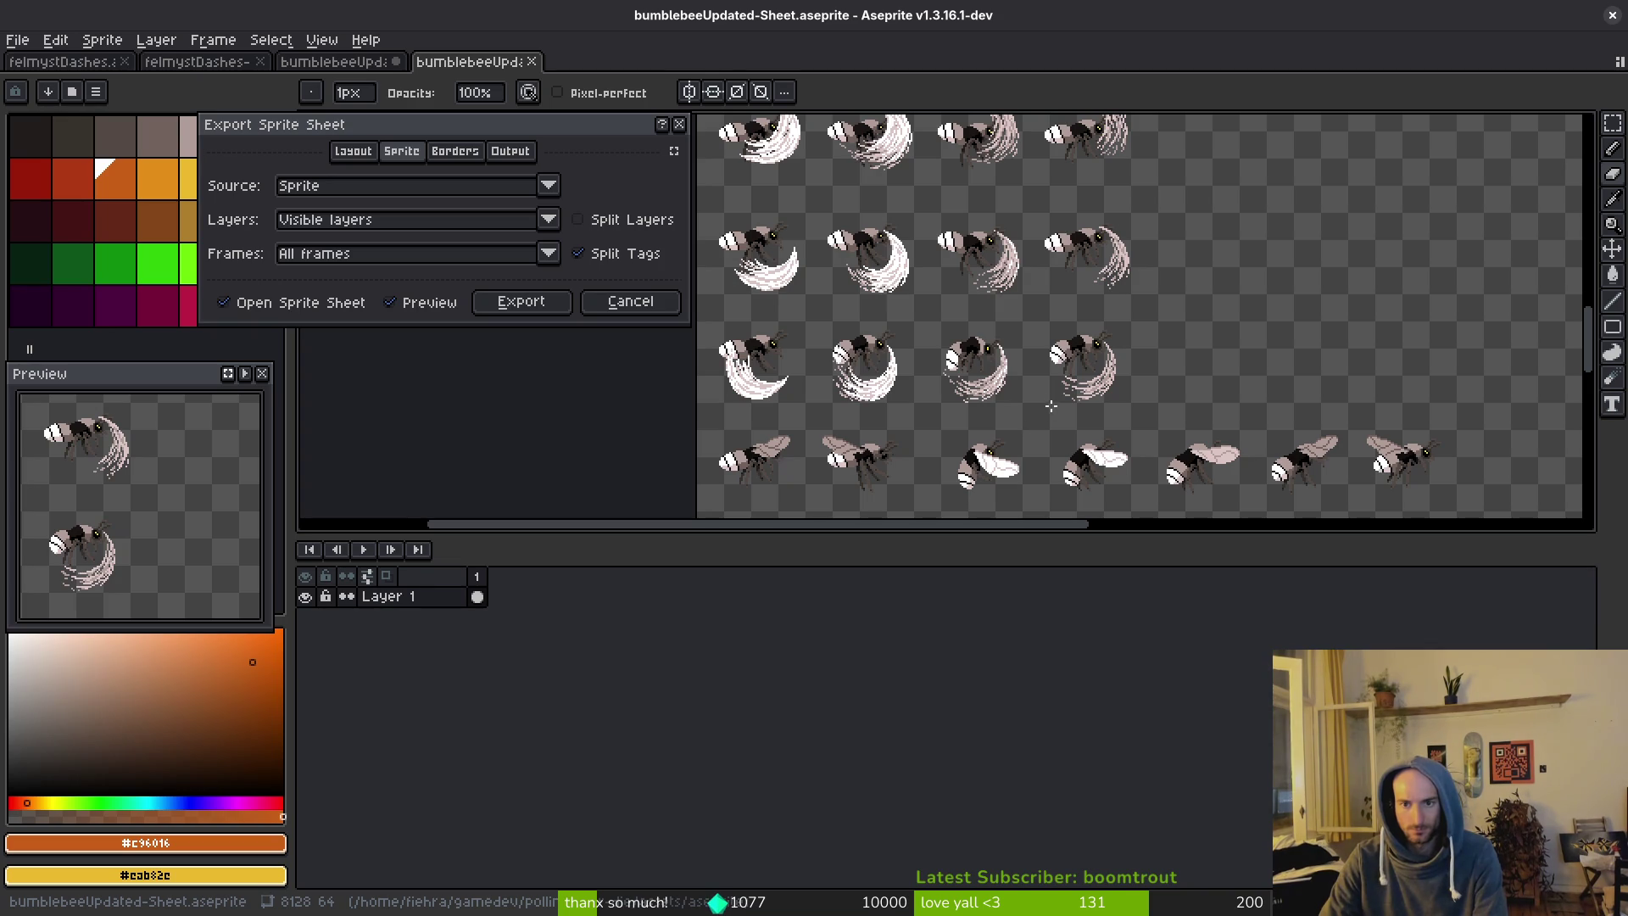
scroll(1036, 359, "up", 2)
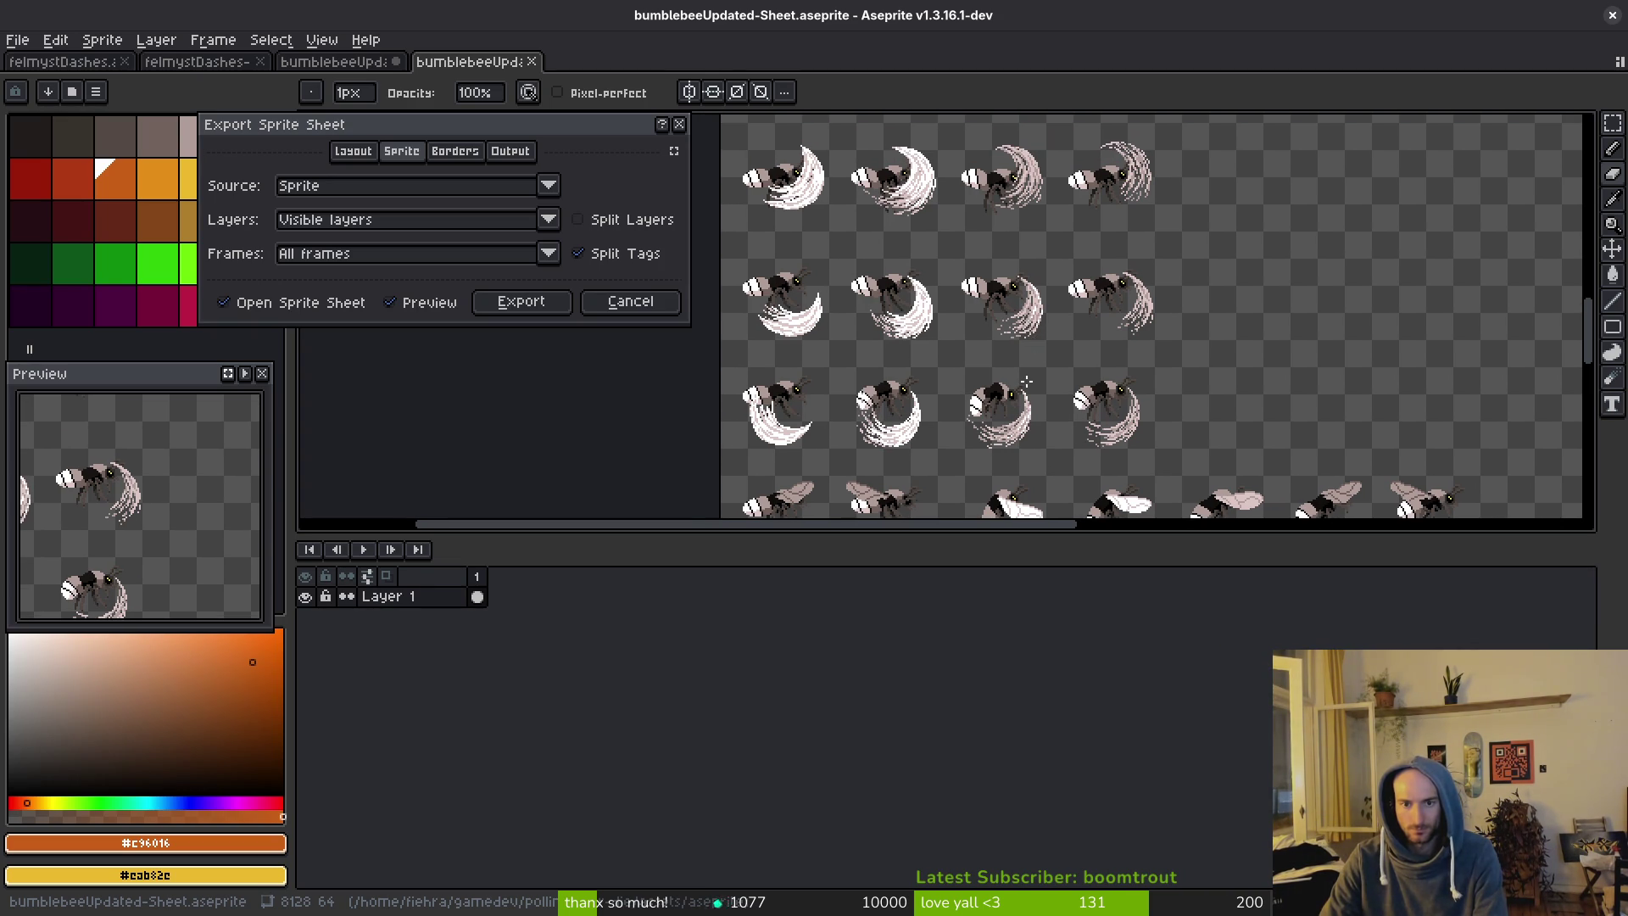
scroll(1017, 339, "up", 5)
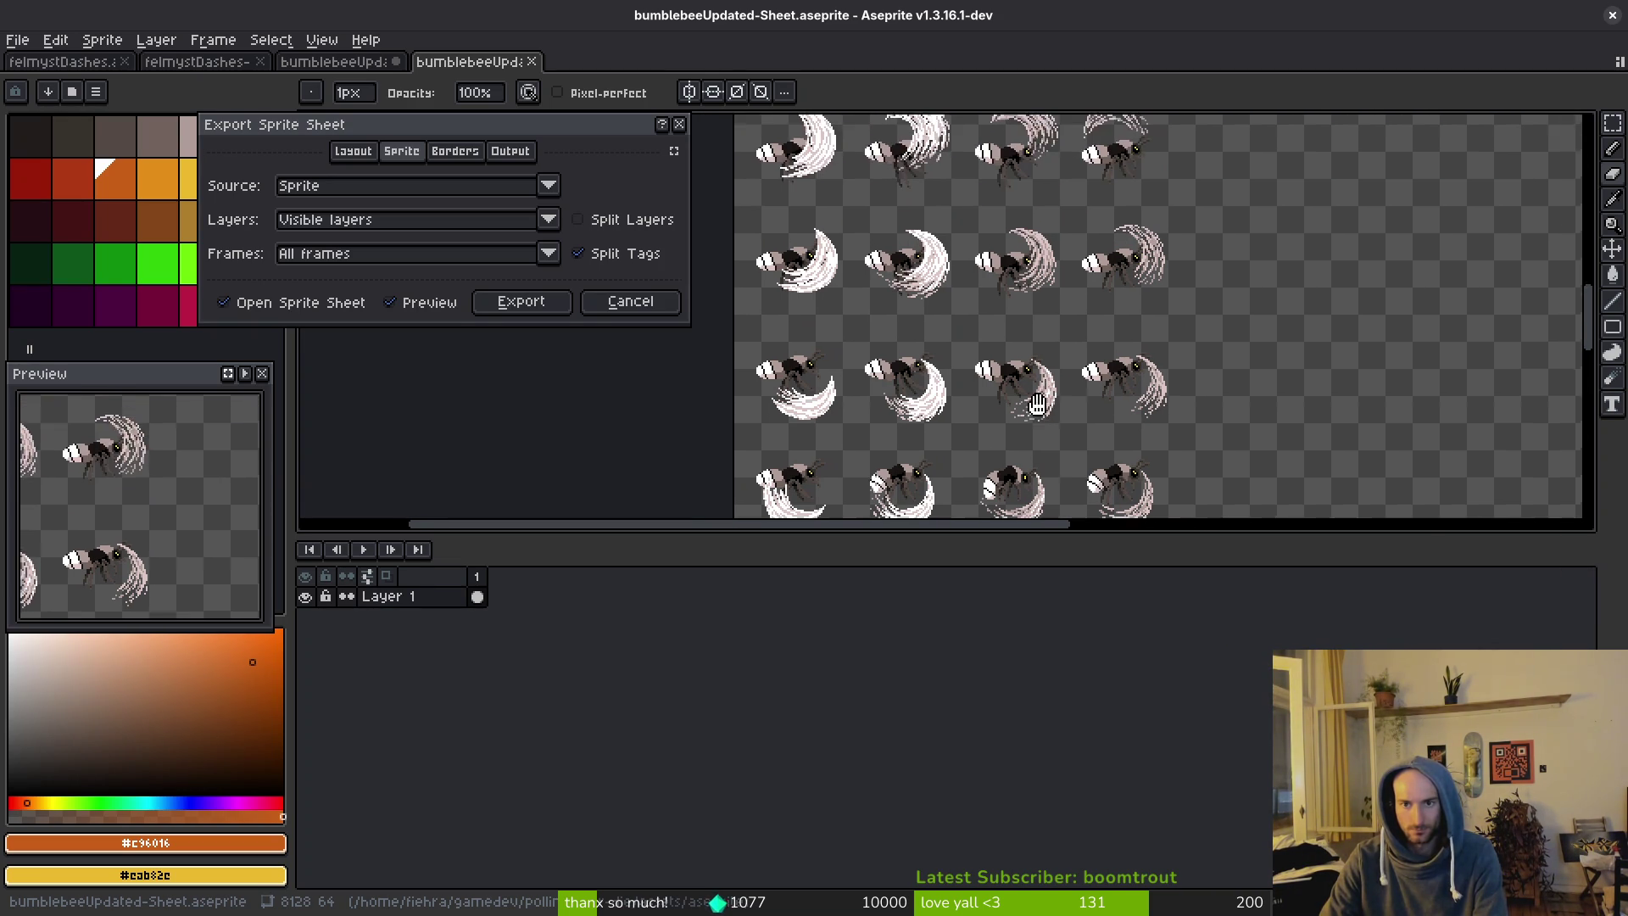
scroll(929, 311, "up", 5)
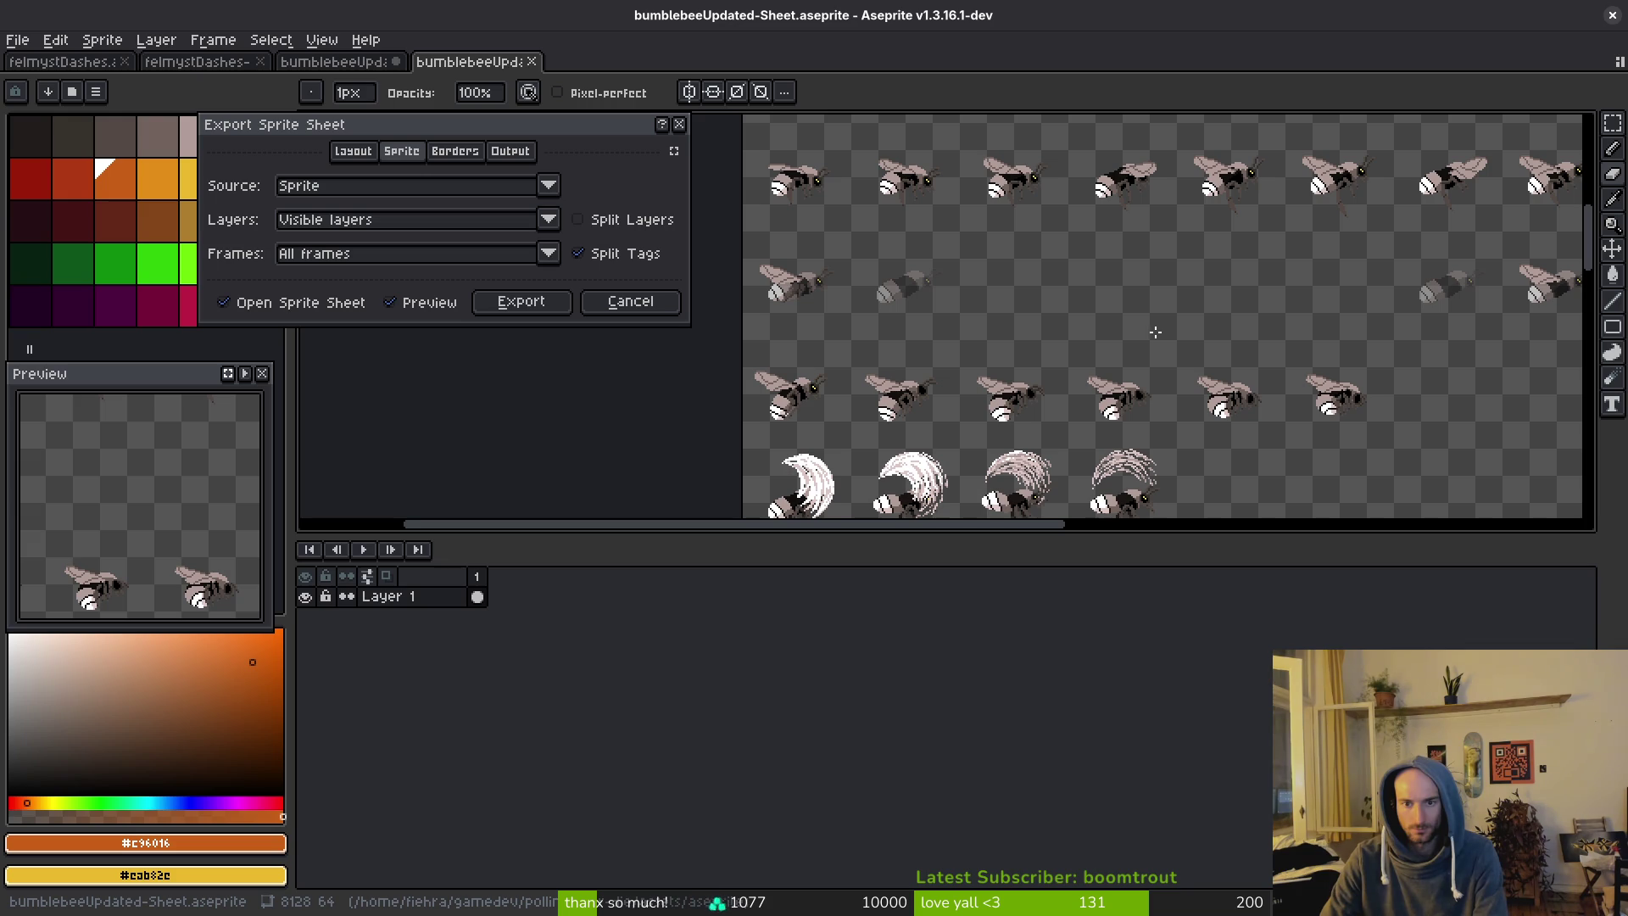
mouse_move(1091, 290)
left_mouse_down()
mouse_move(781, 501)
mouse_move(574, 501)
mouse_move(835, 501)
mouse_move(538, 487)
left_mouse_up()
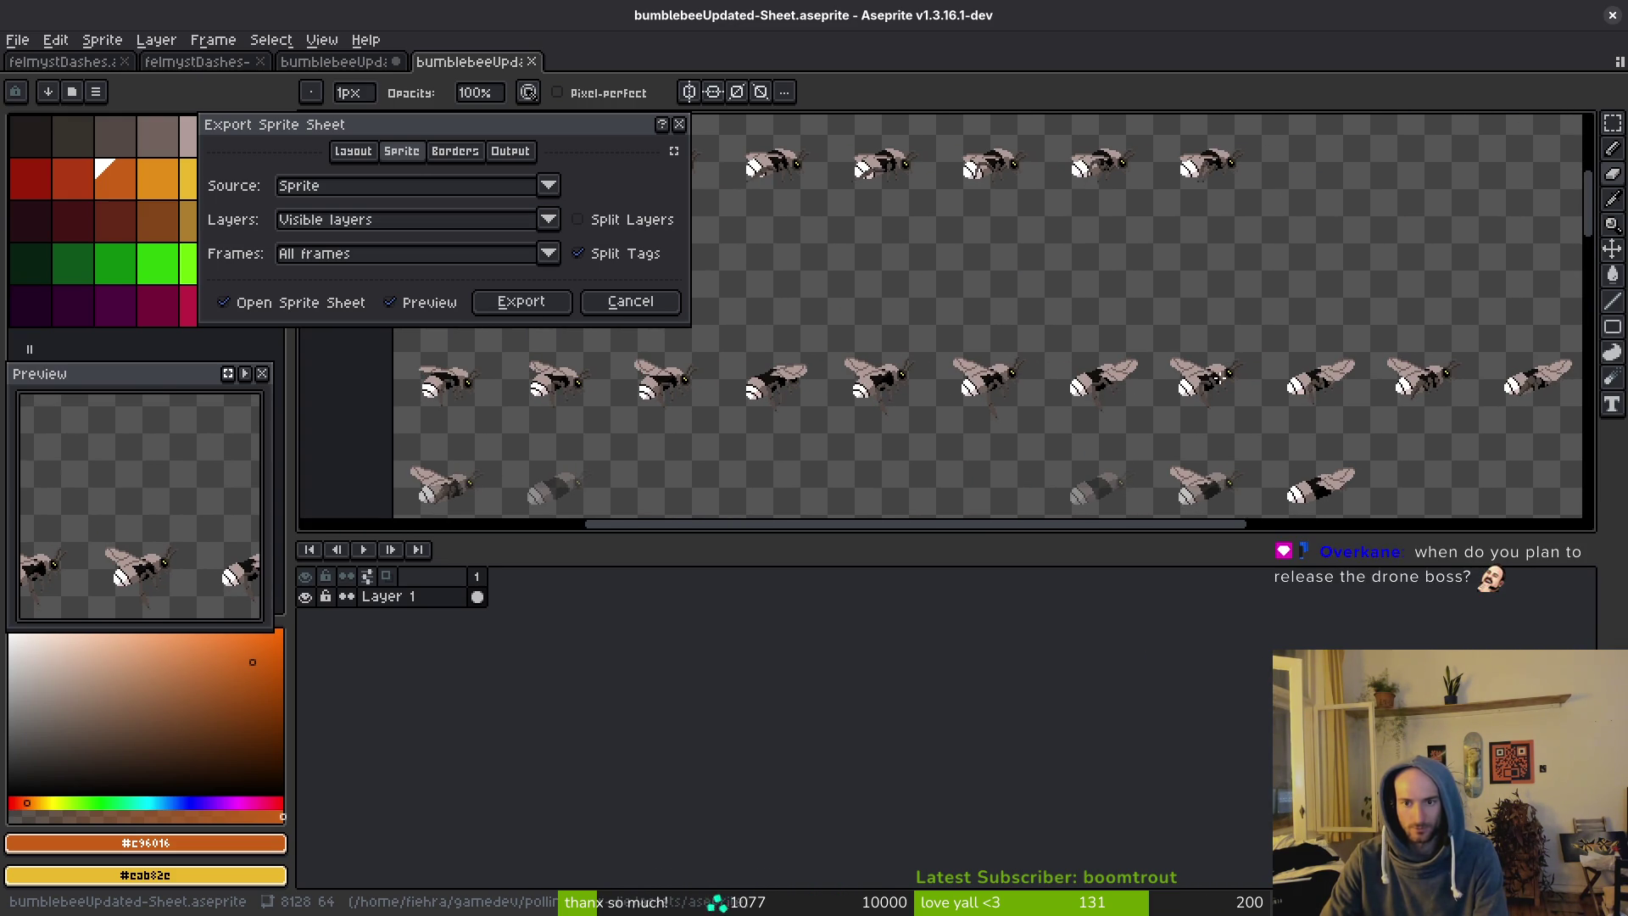
scroll(1498, 380, "down", 4)
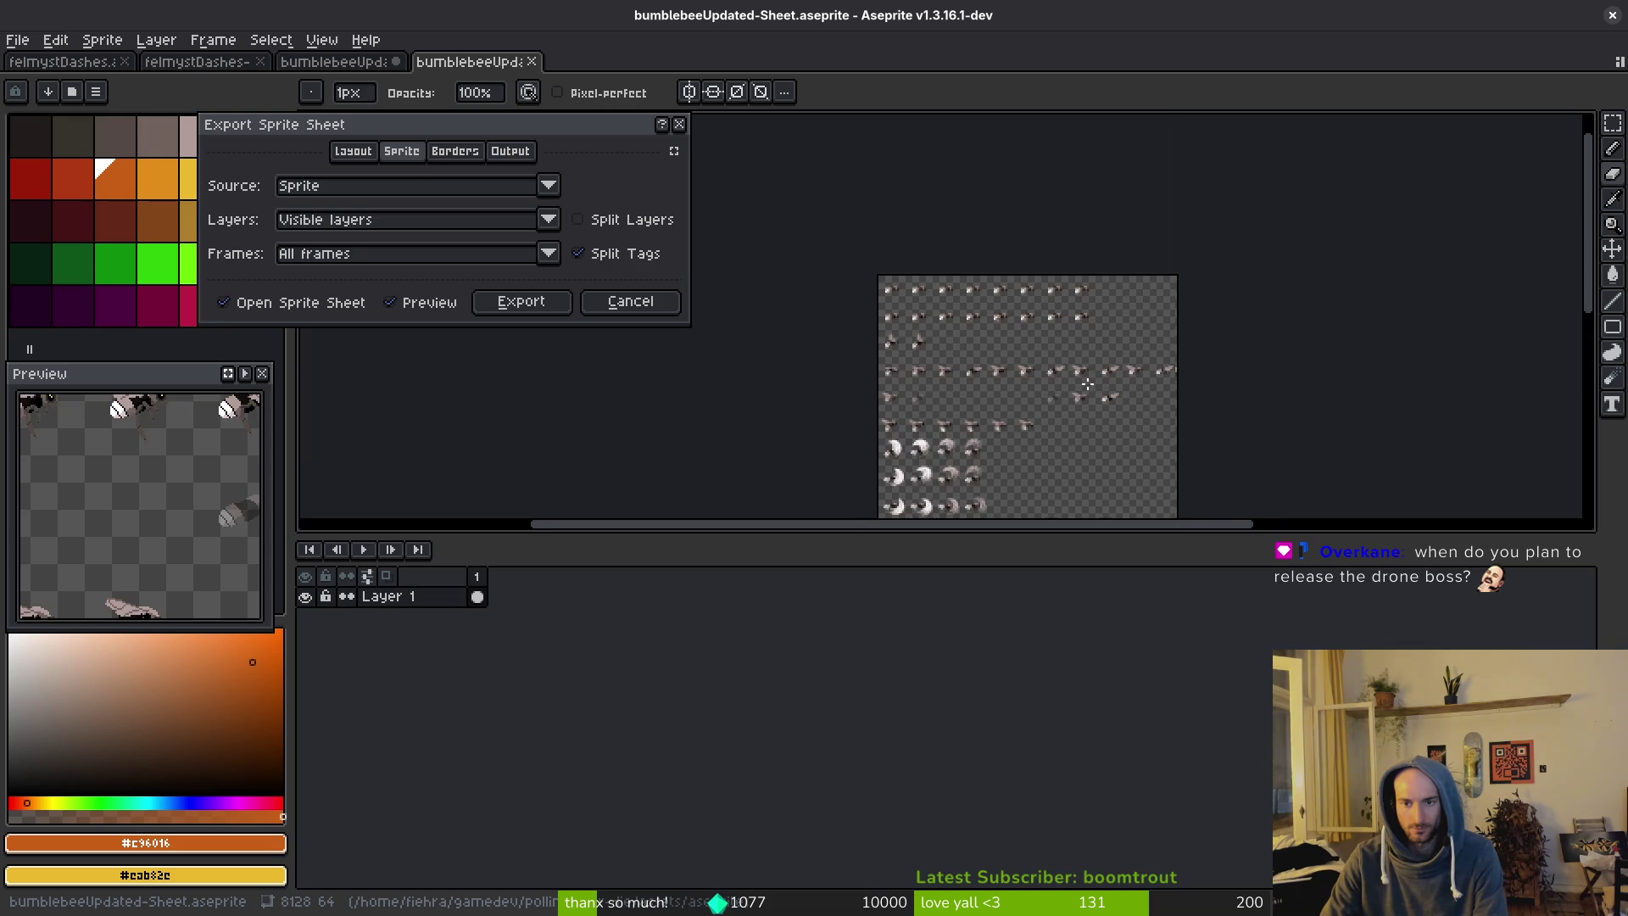
left_click(679, 124)
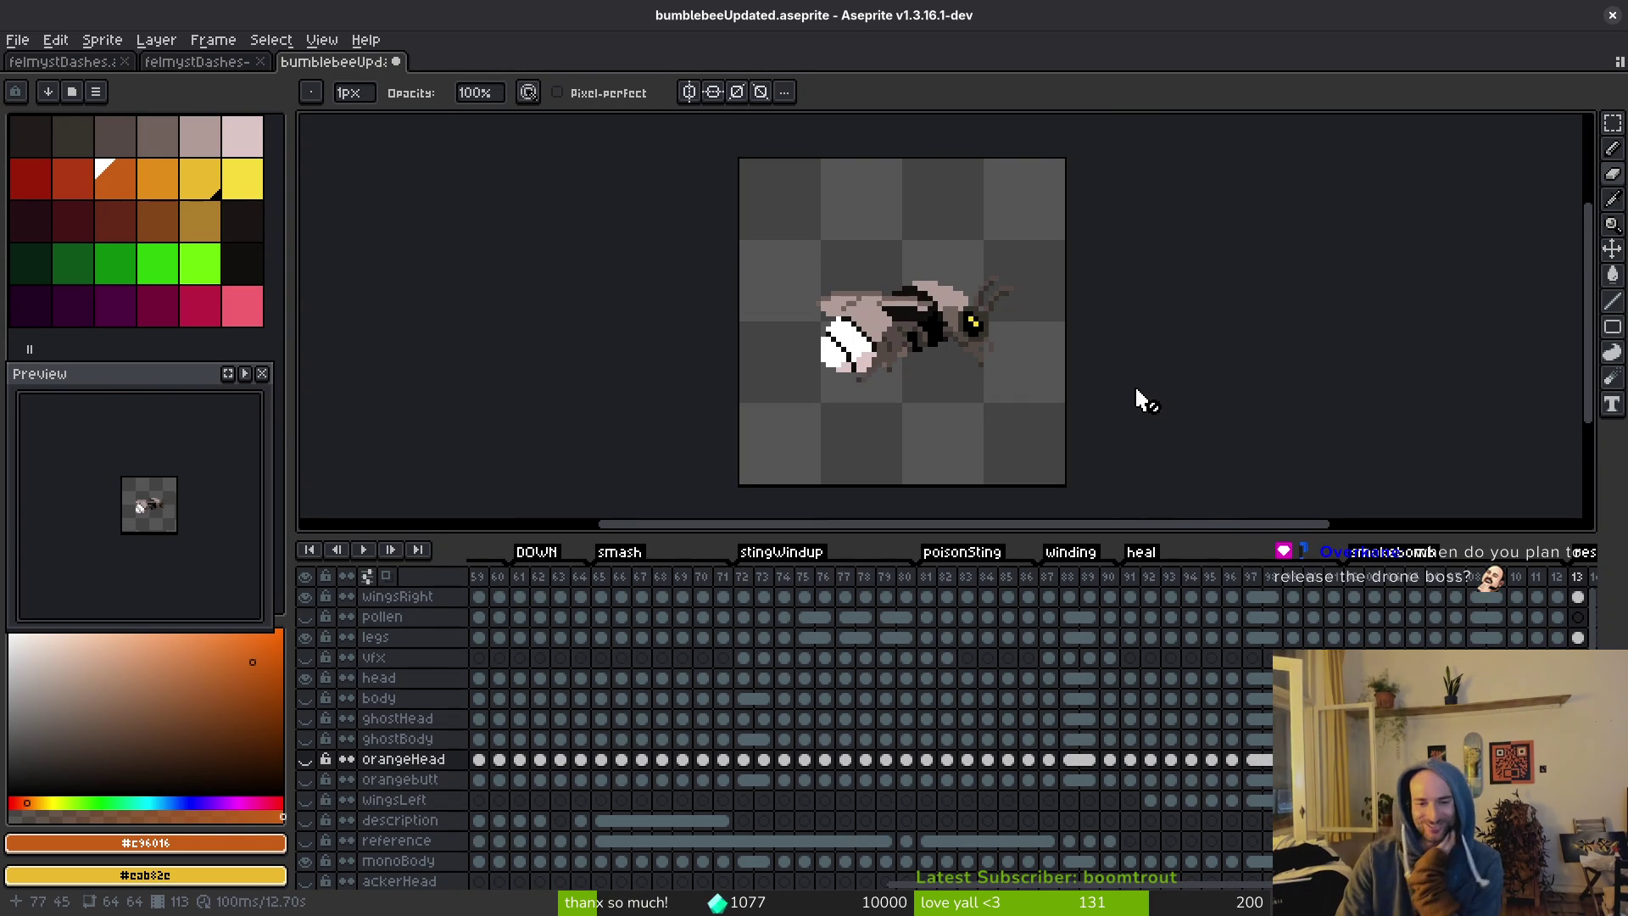
scroll(864, 737, "right", 5)
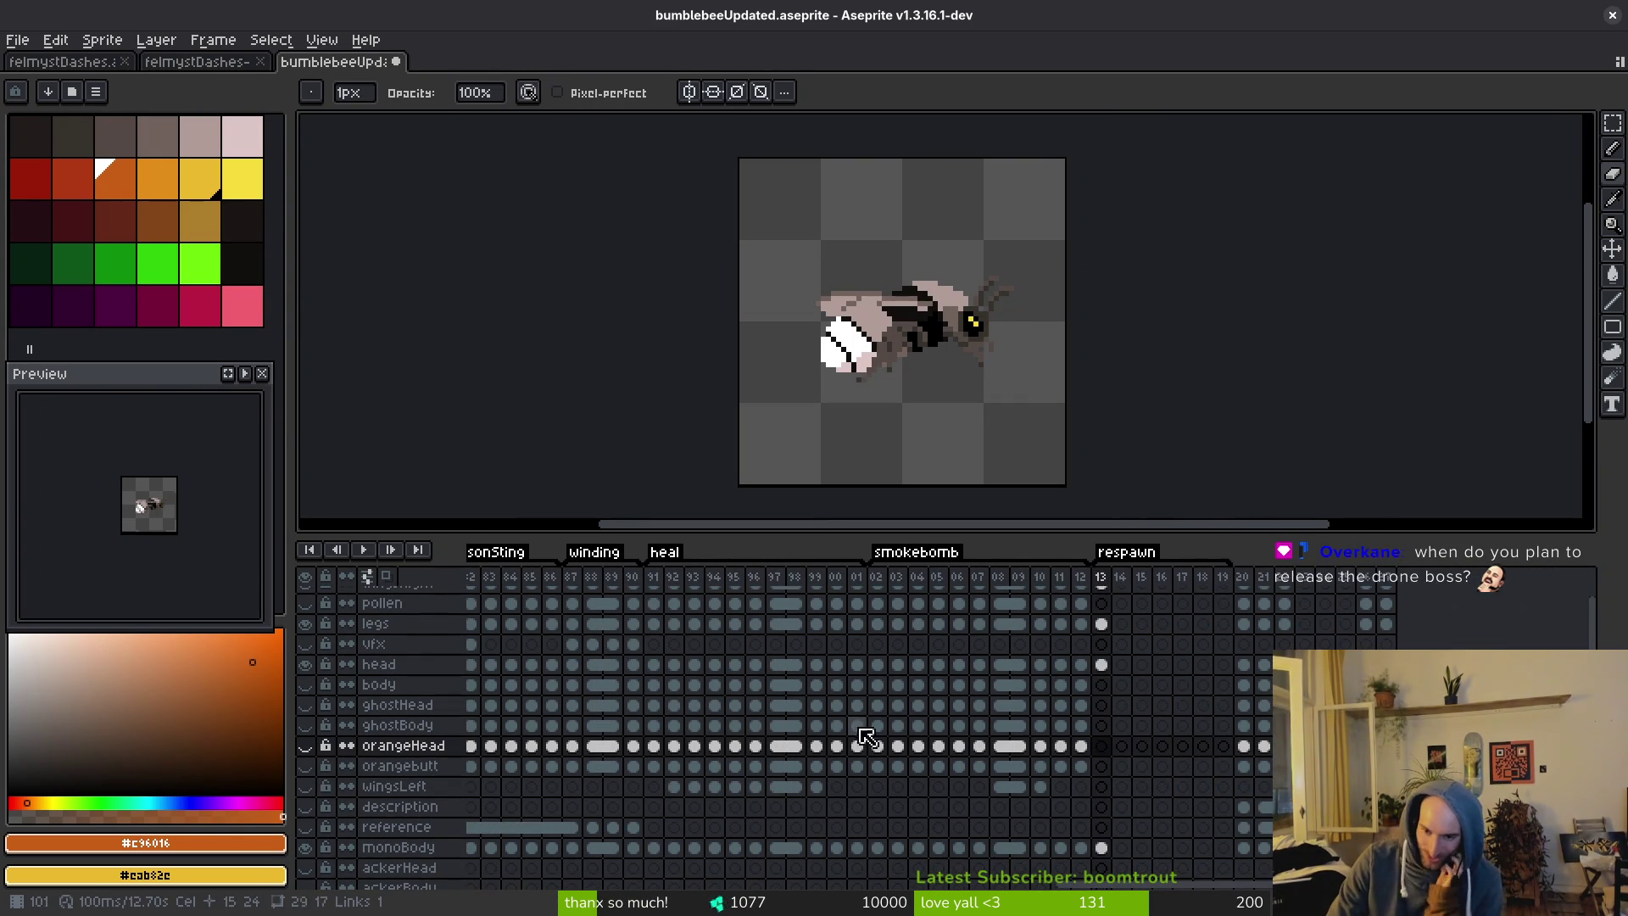
scroll(1064, 729, "right", 1)
scroll(1064, 729, "up", 1)
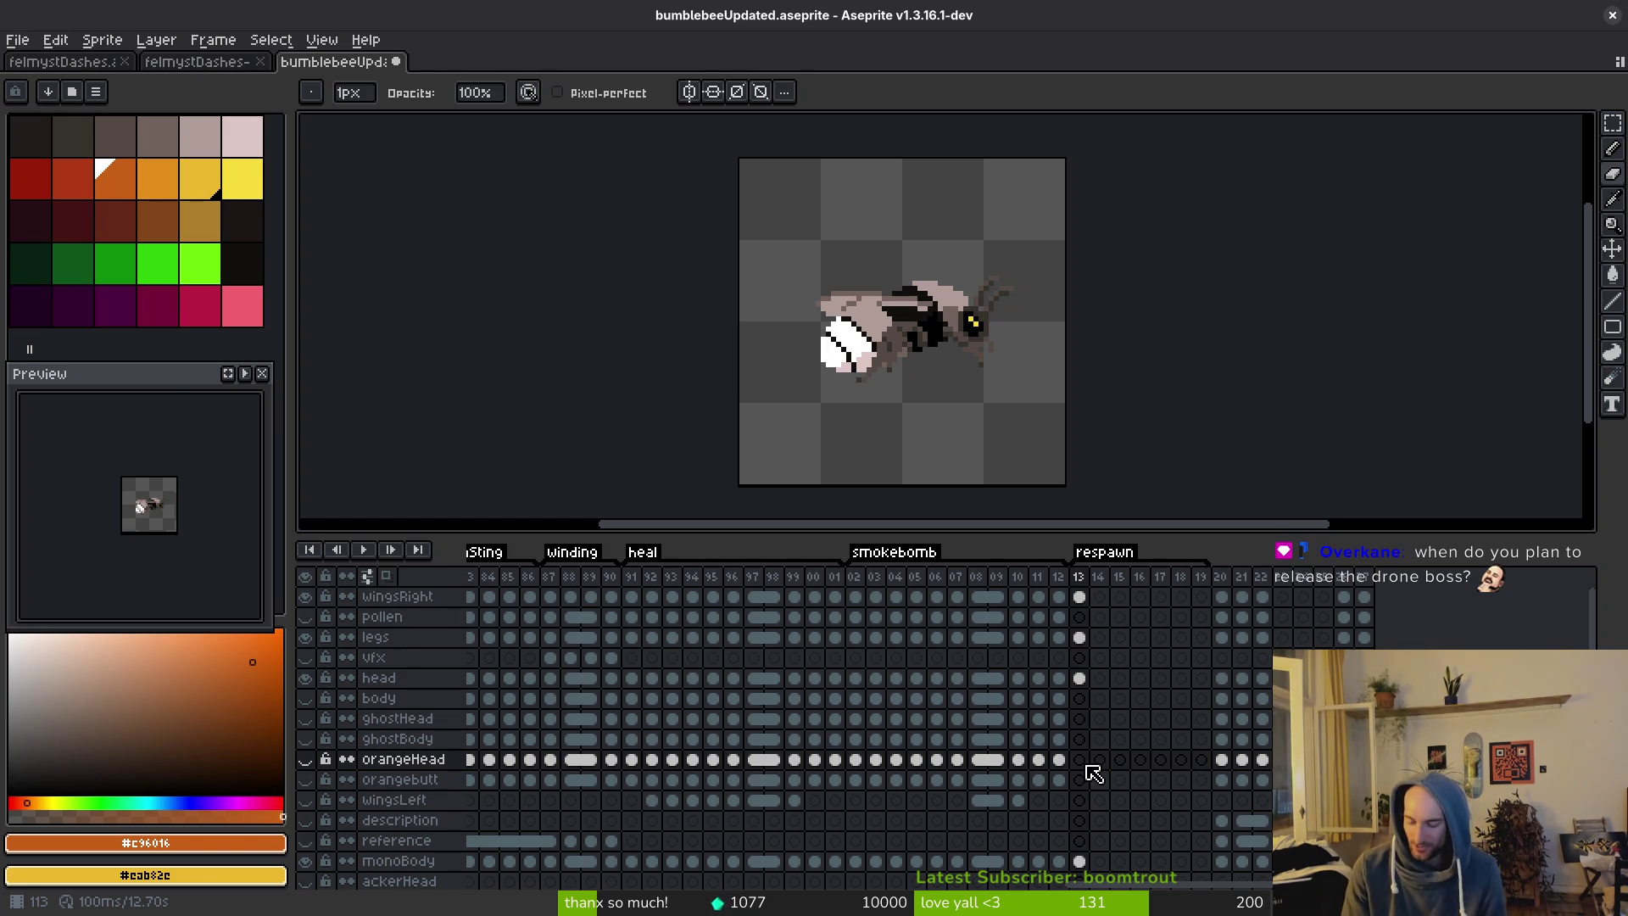
key("super")
key("super")
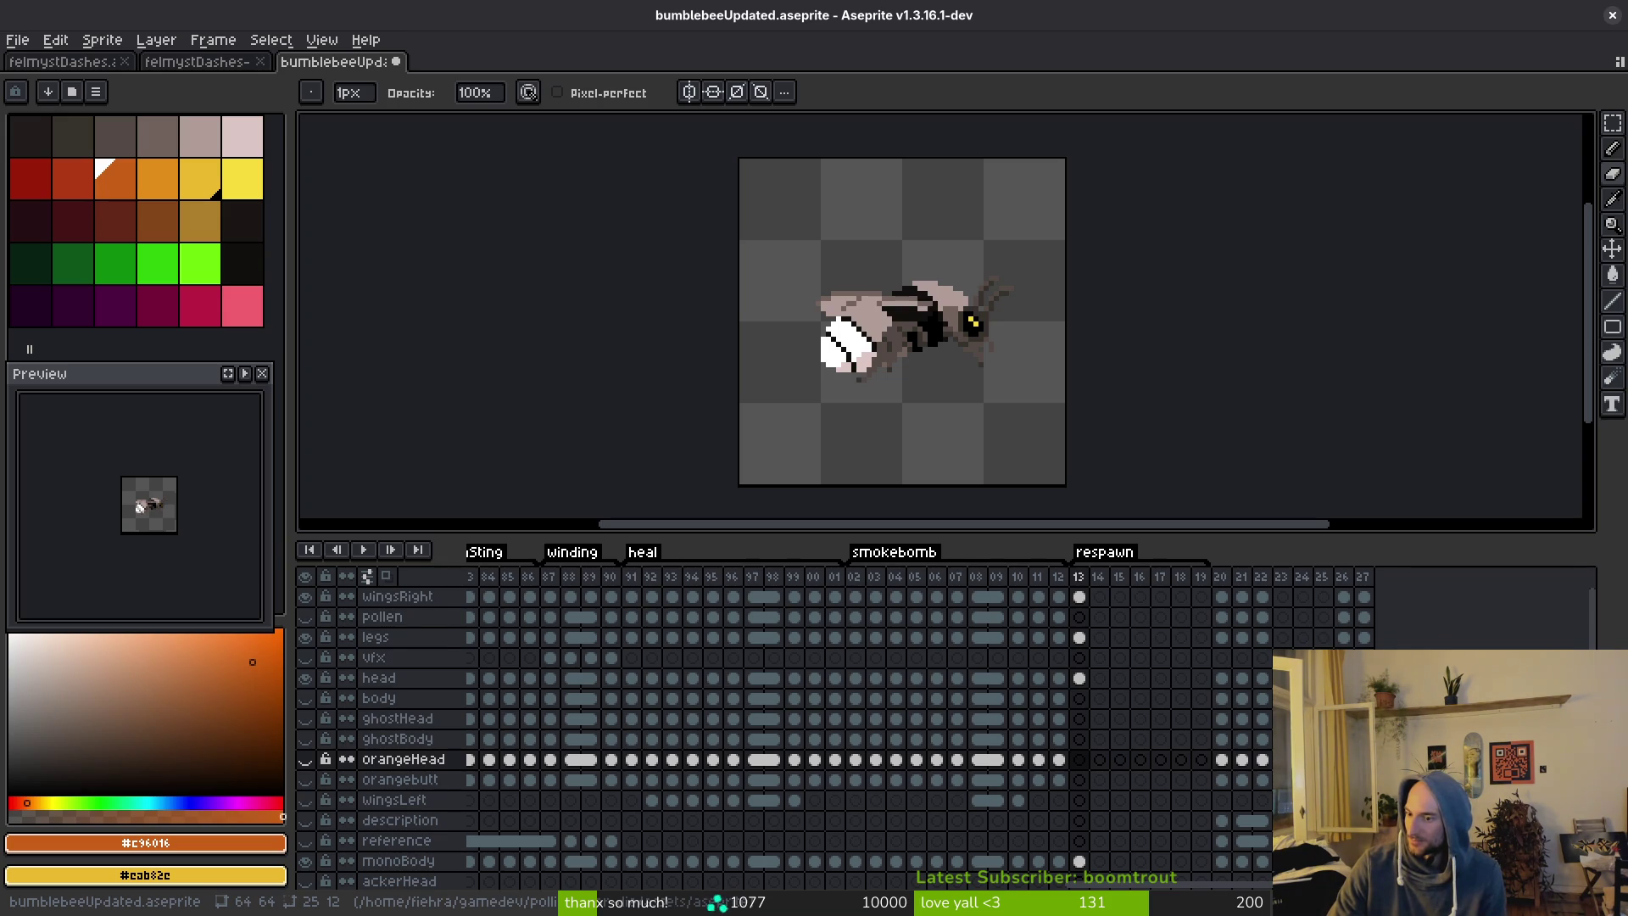
Check the bumblebee lifecycle page in the browser, then open a new Brave tab over Aseprite.
key("alt+Tab")
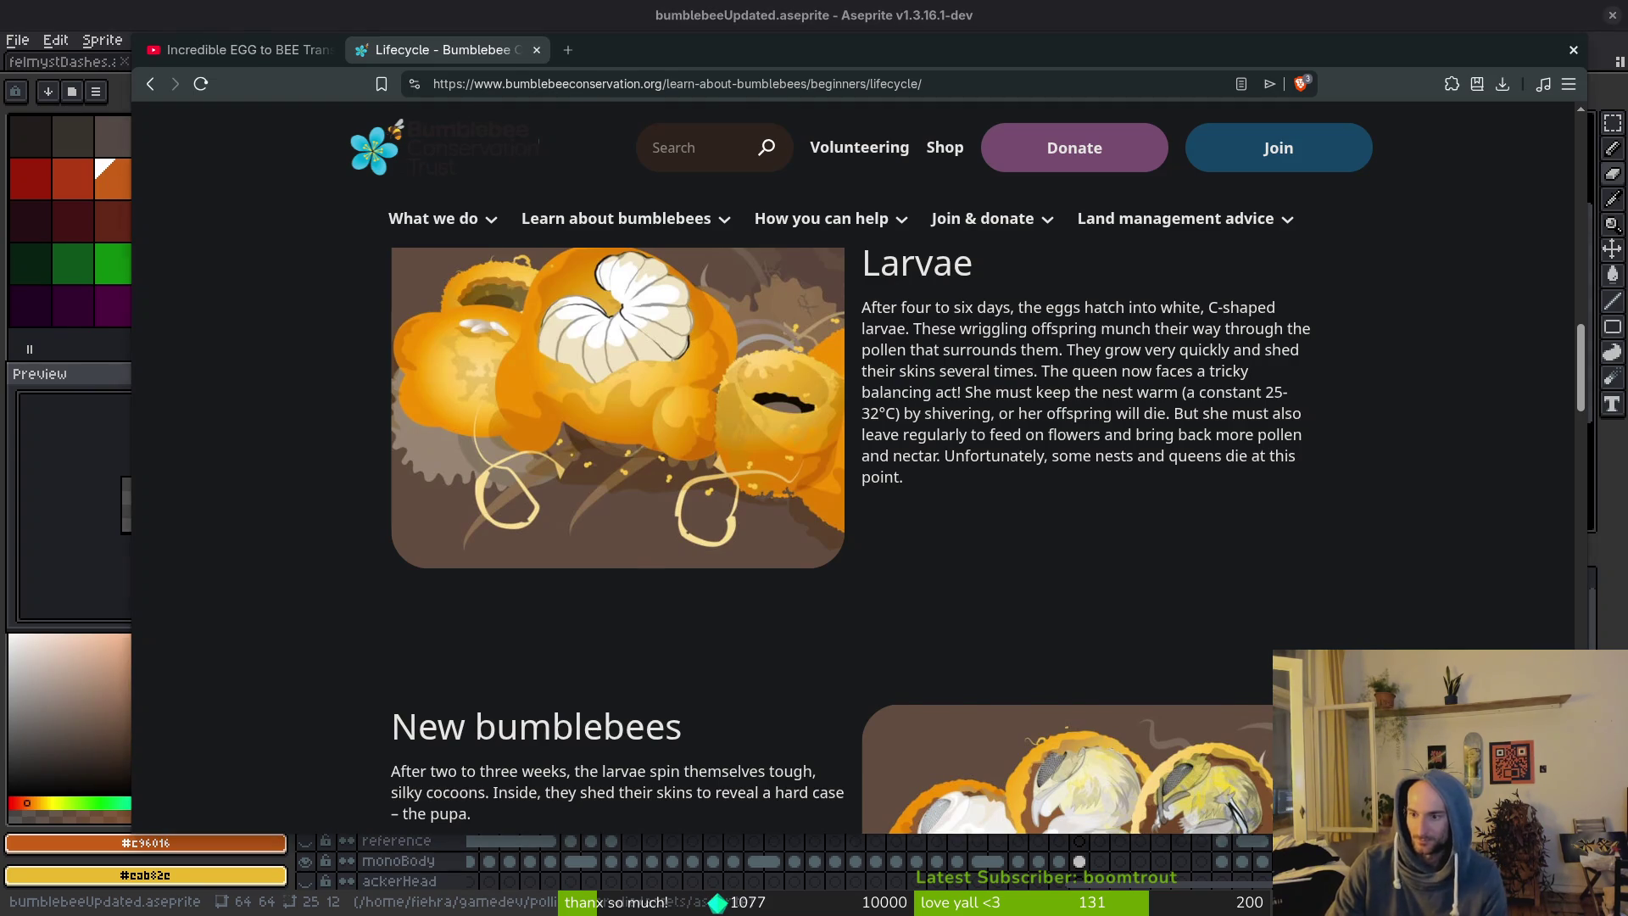
key("alt+Tab")
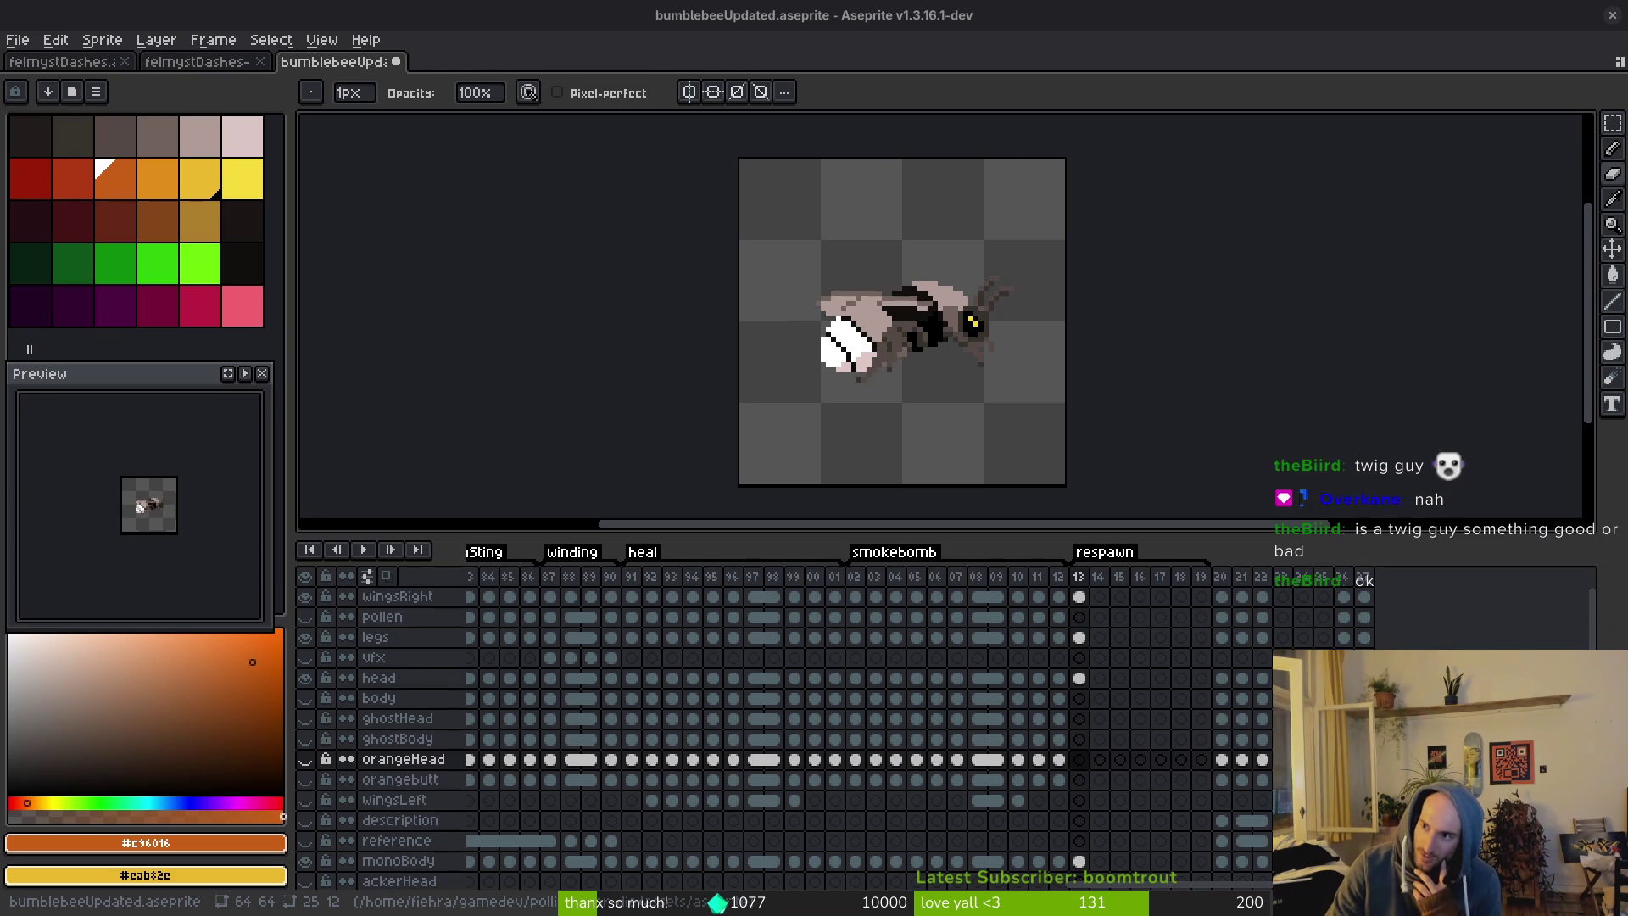
key("super+b")
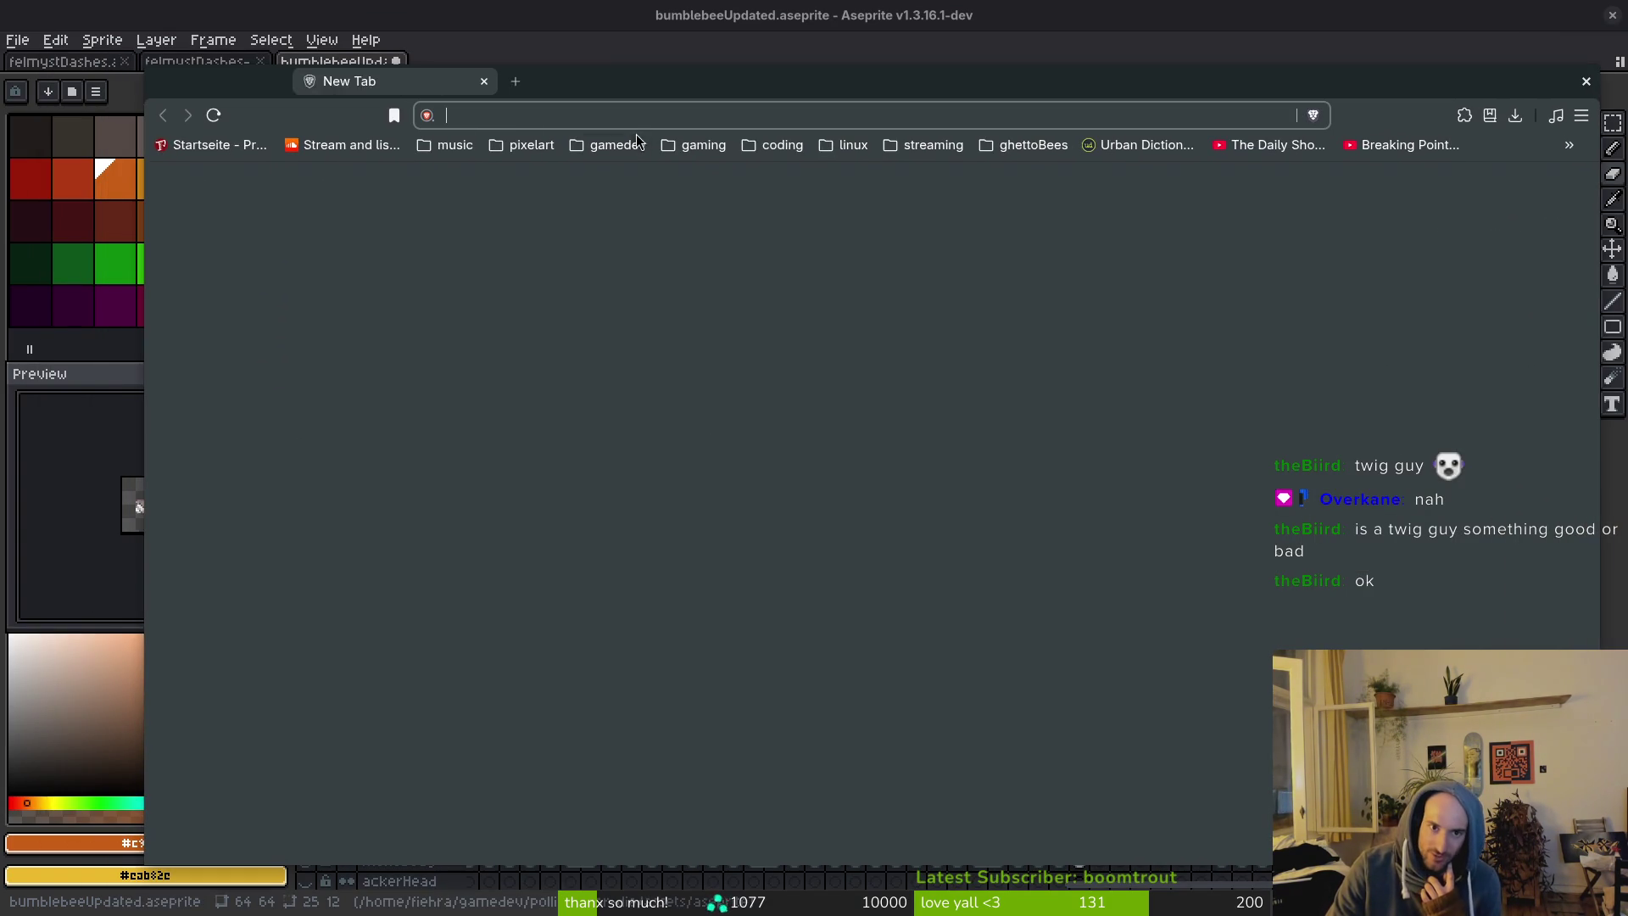
Search Brave for 'per', then clear the query on the results page.
type("per")
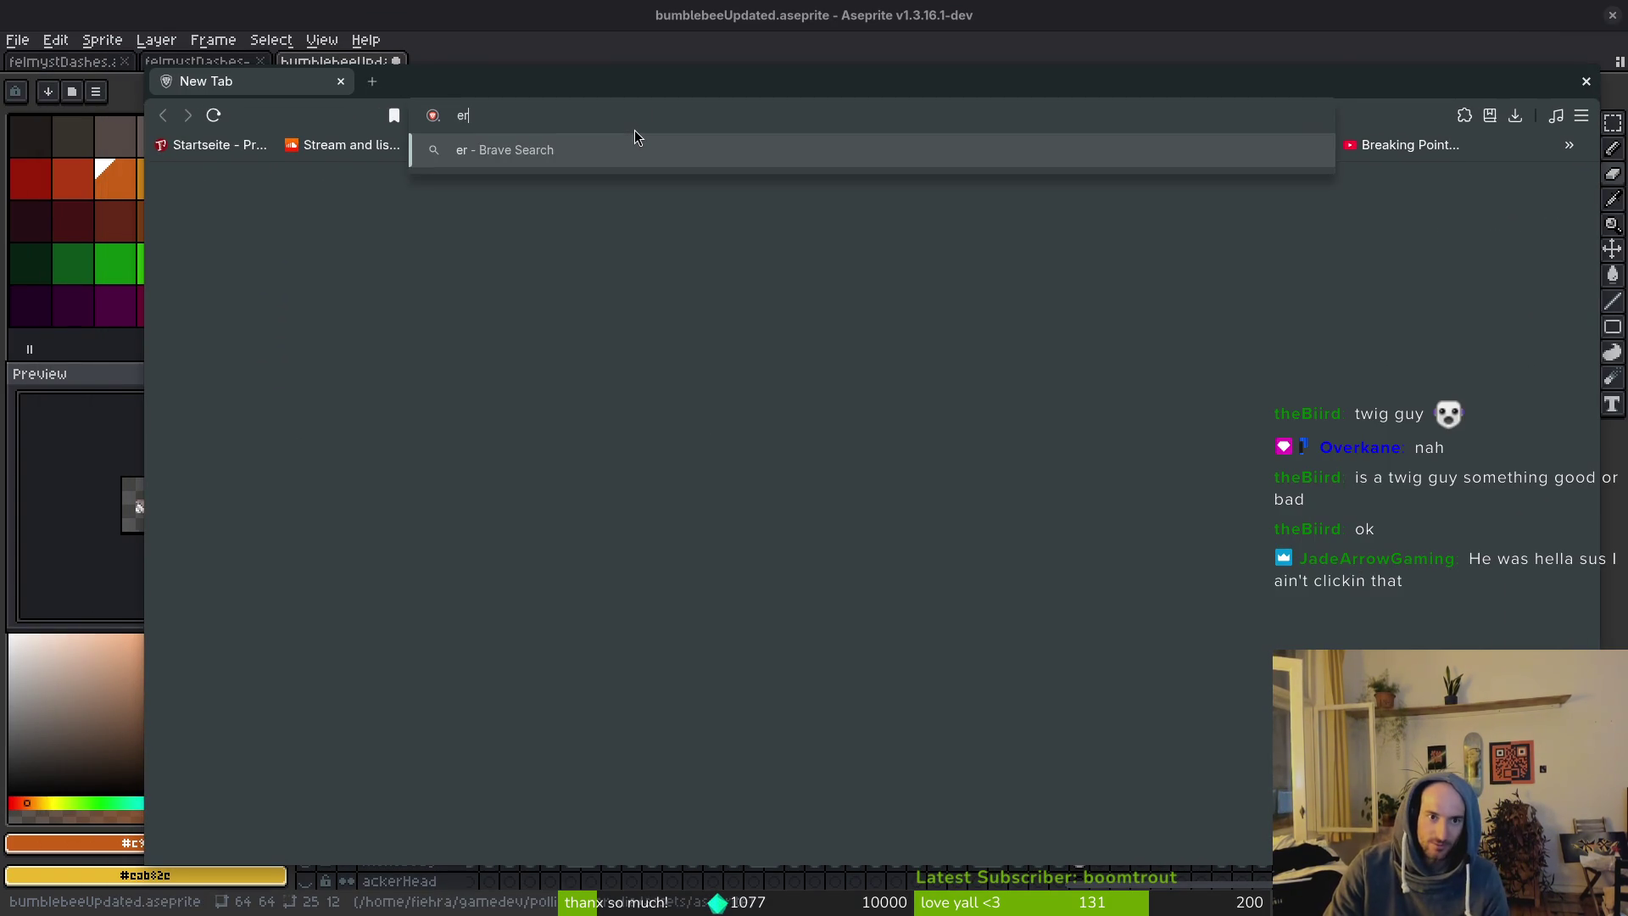
key("Return")
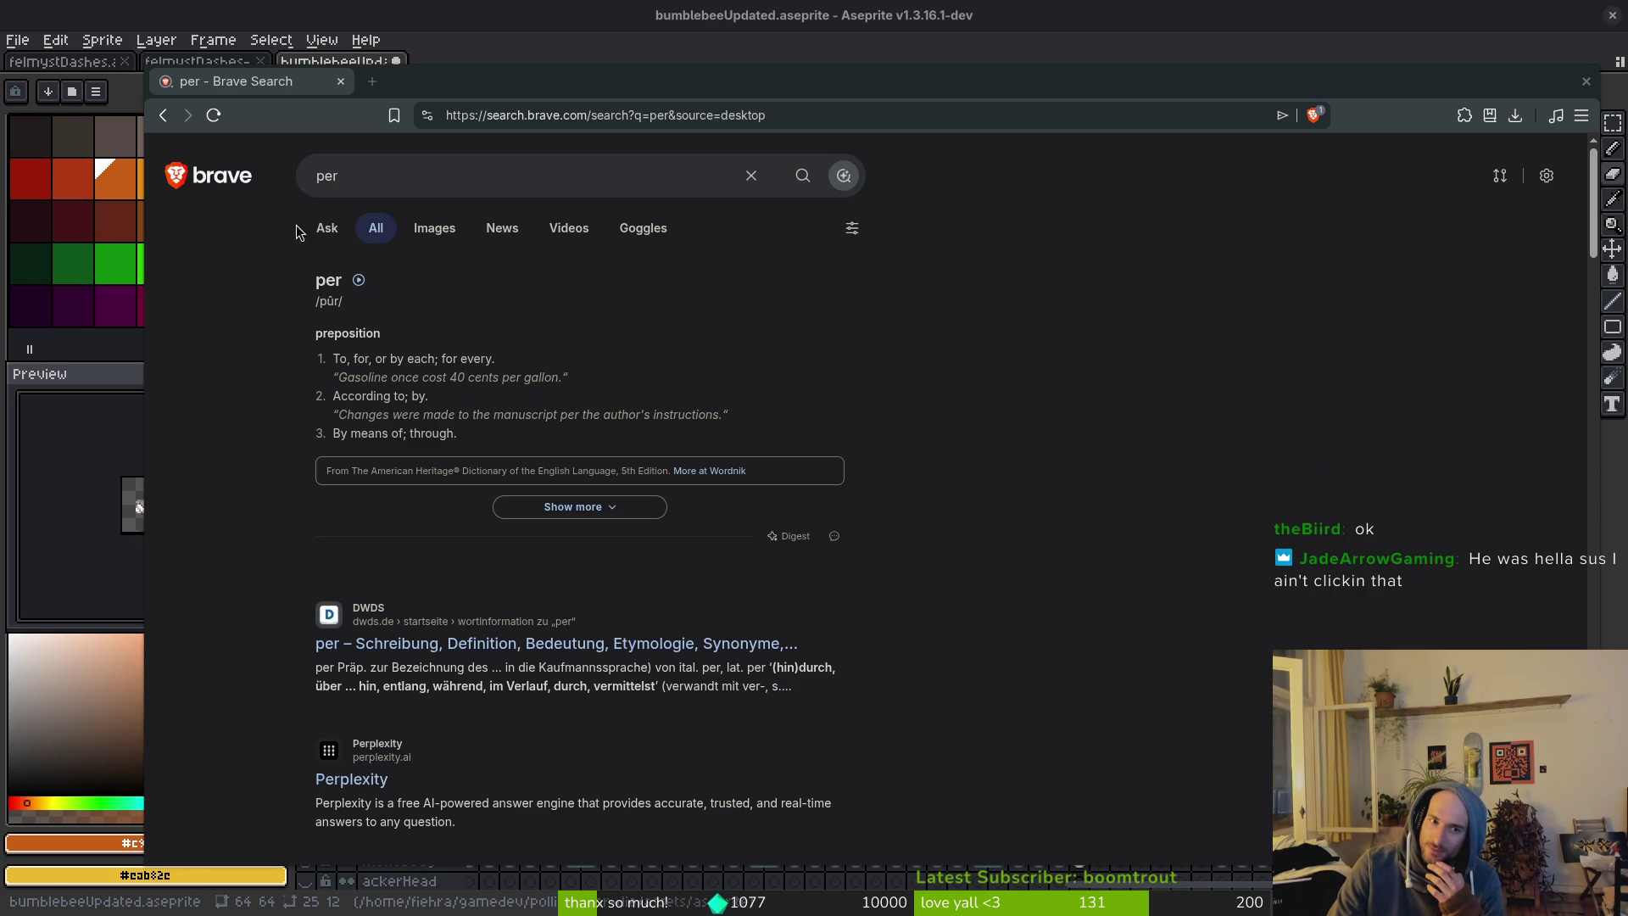
left_click(386, 176)
key("BackSpace")
key("BackSpace")
key("BackSpace")
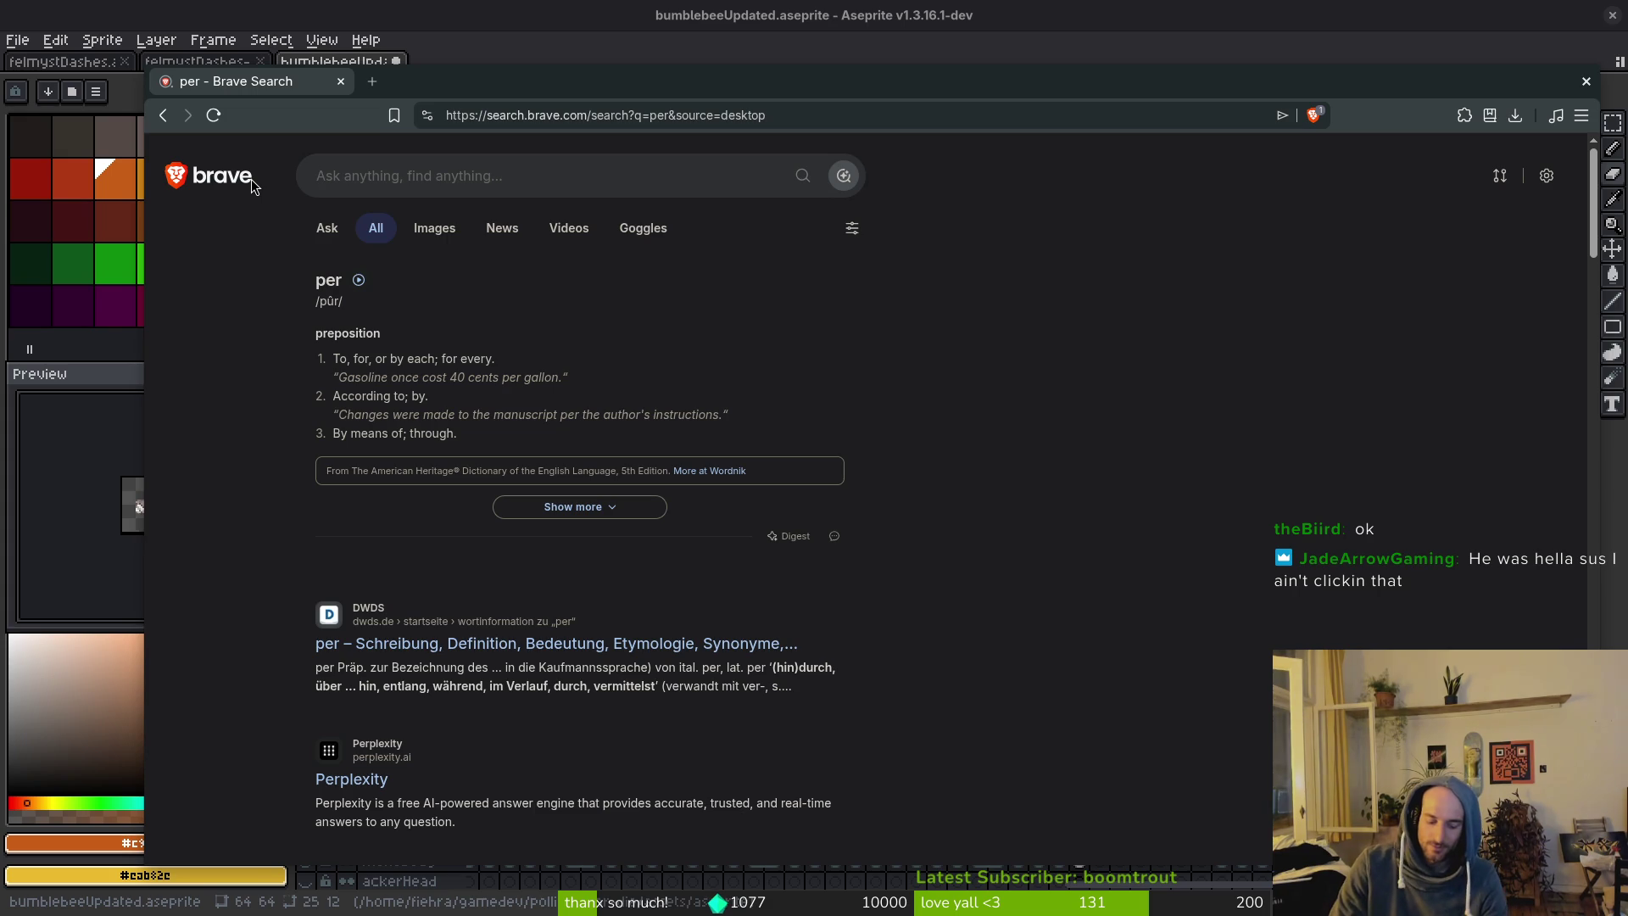
In a new tab, enter 'dash' and go to the suggested Twitch stream manager dashboard.
key("ctrl+t")
type("dash")
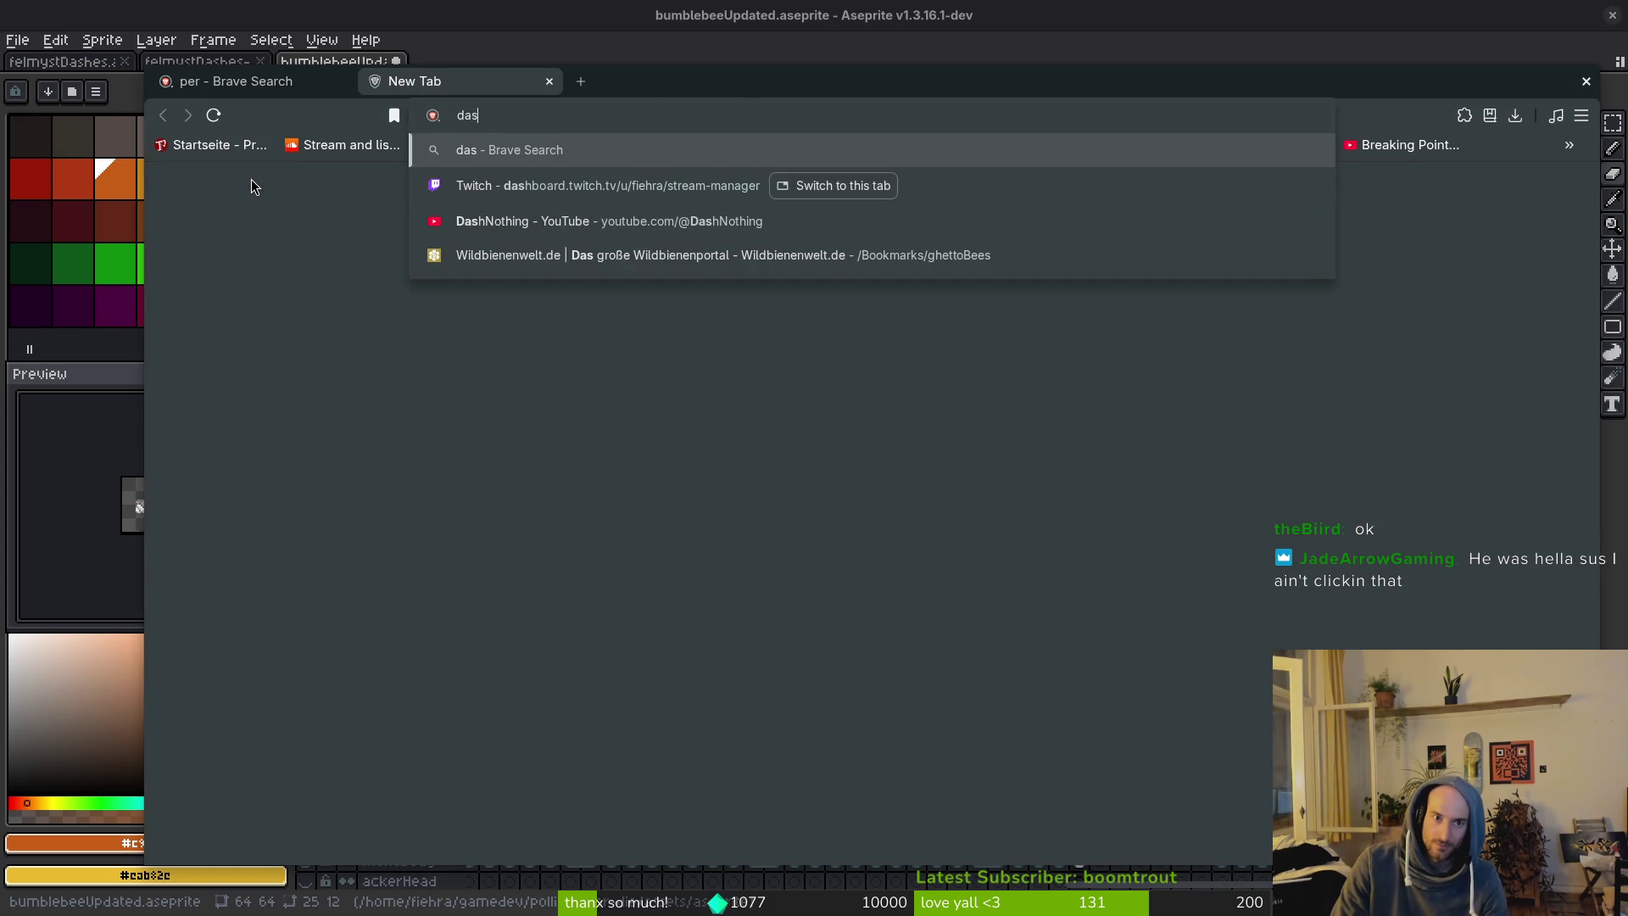
key("Return")
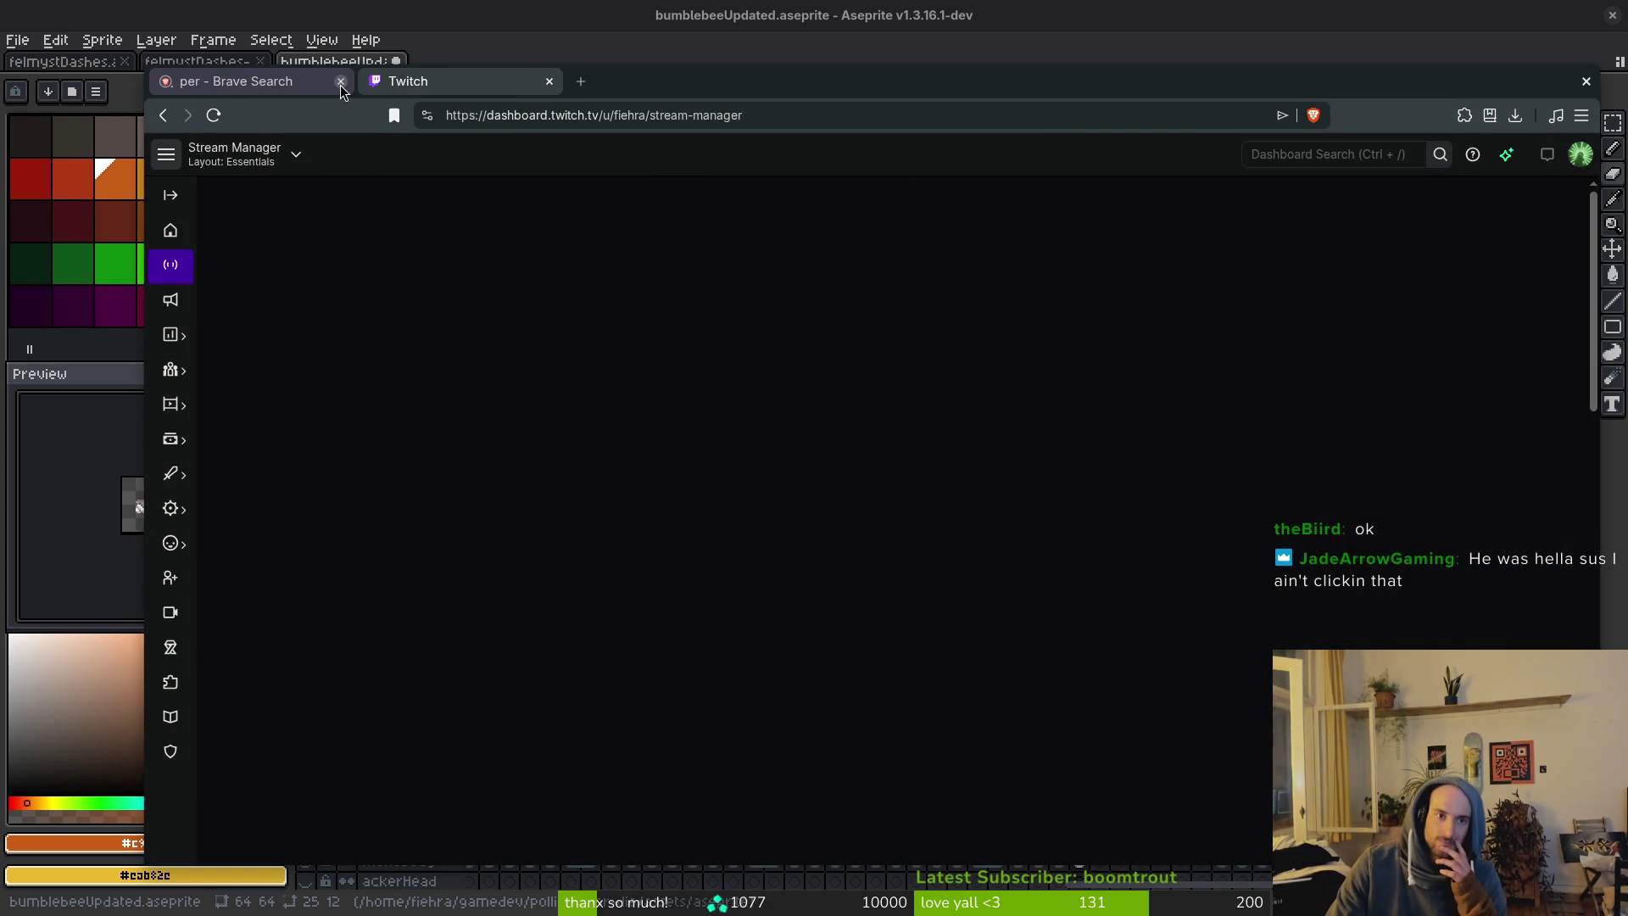
Close the Brave Search tab and navigate to the dashboard's Moderation settings page.
left_click(341, 81)
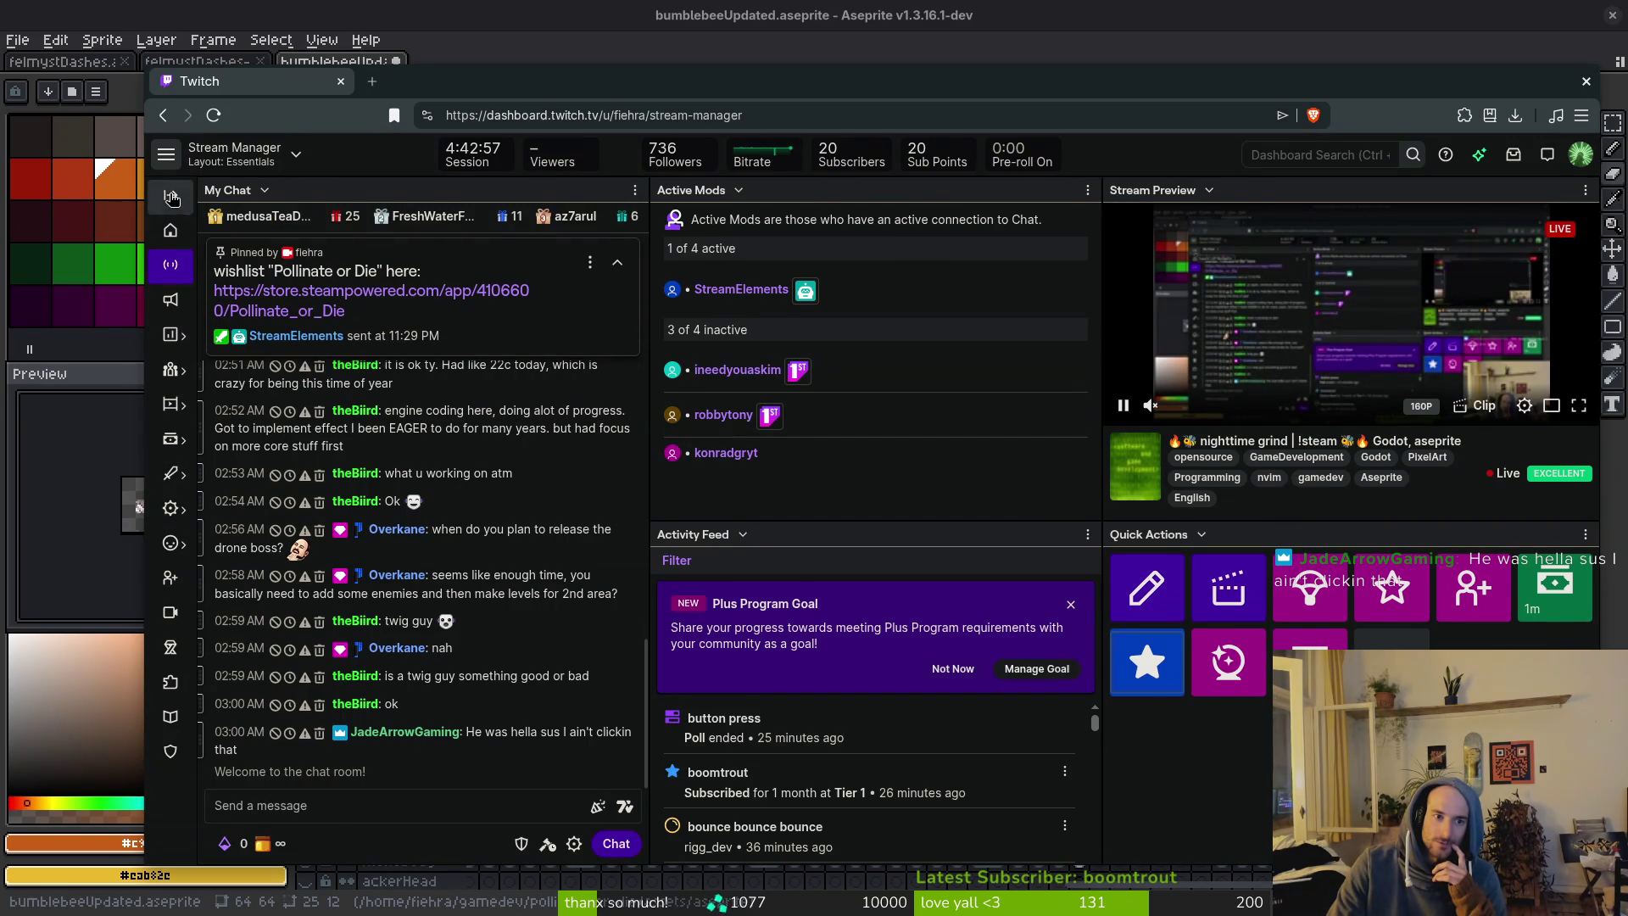
left_click(170, 194)
left_click(210, 444)
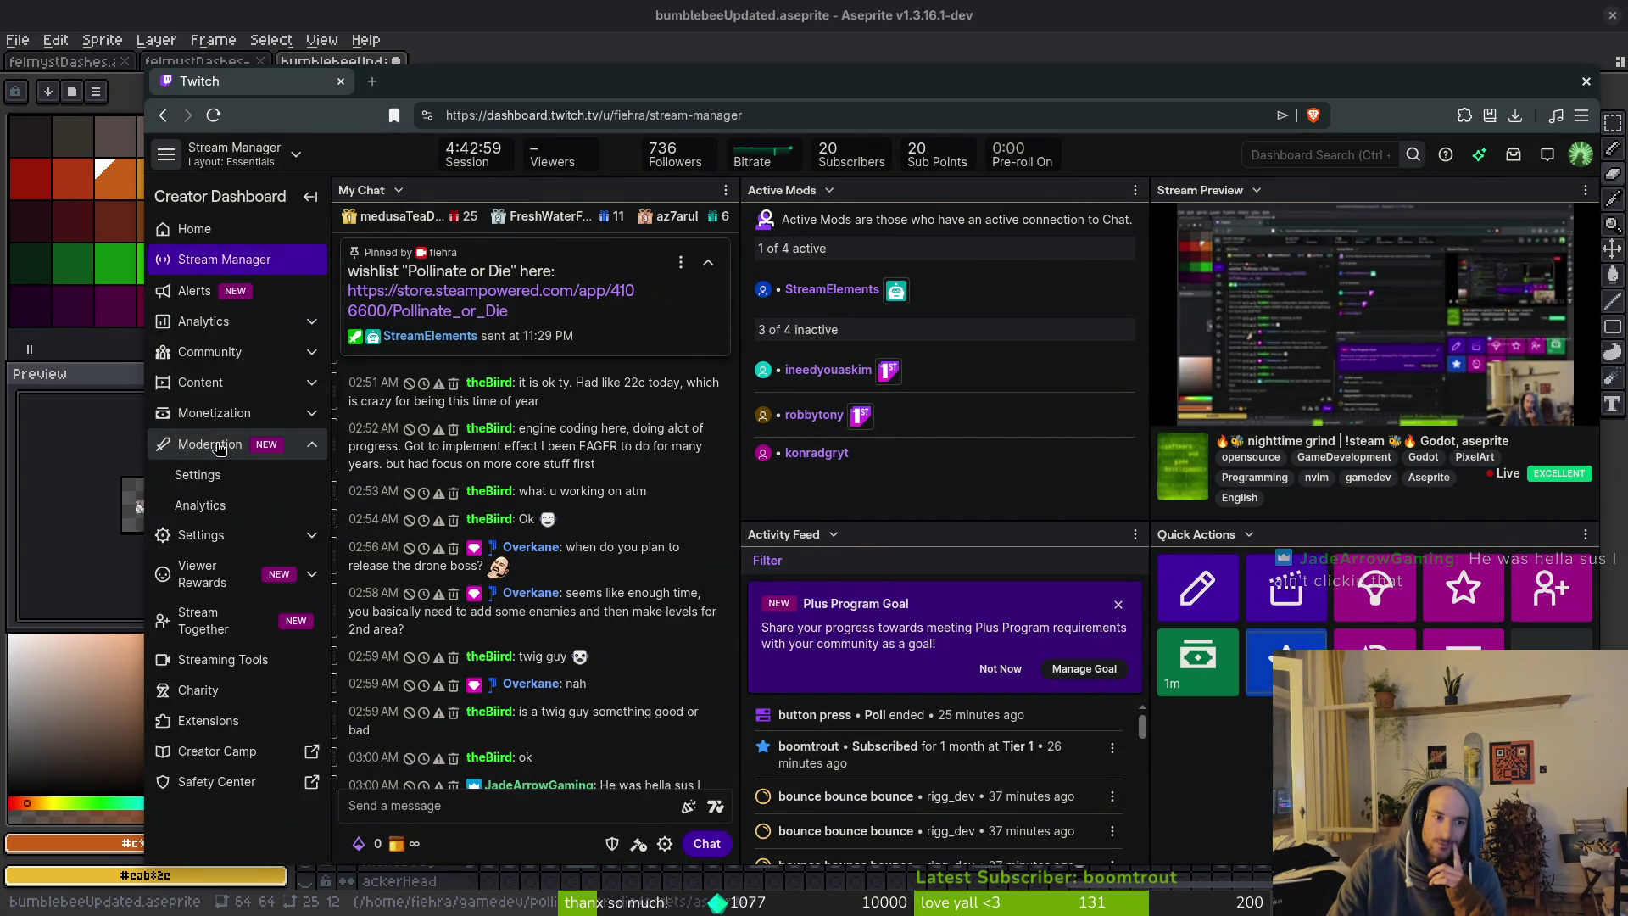
left_click(198, 475)
Show the advanced Channel Protection settings and scroll through them.
scroll(507, 509, "down", 2)
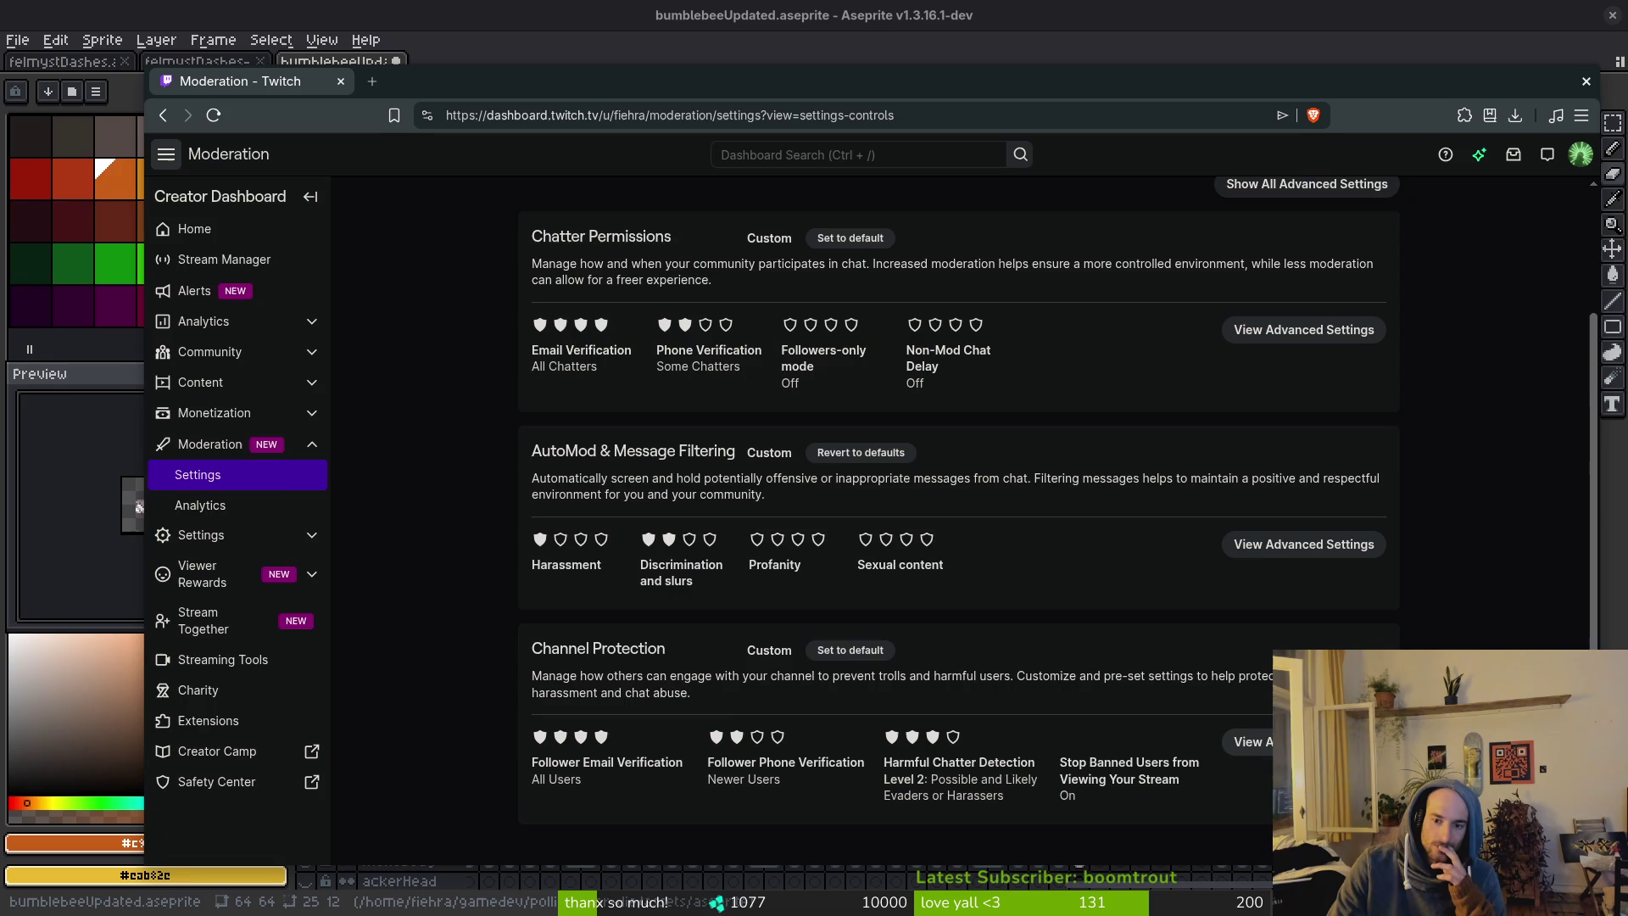
left_click(1247, 742)
scroll(1102, 679, "down", 5)
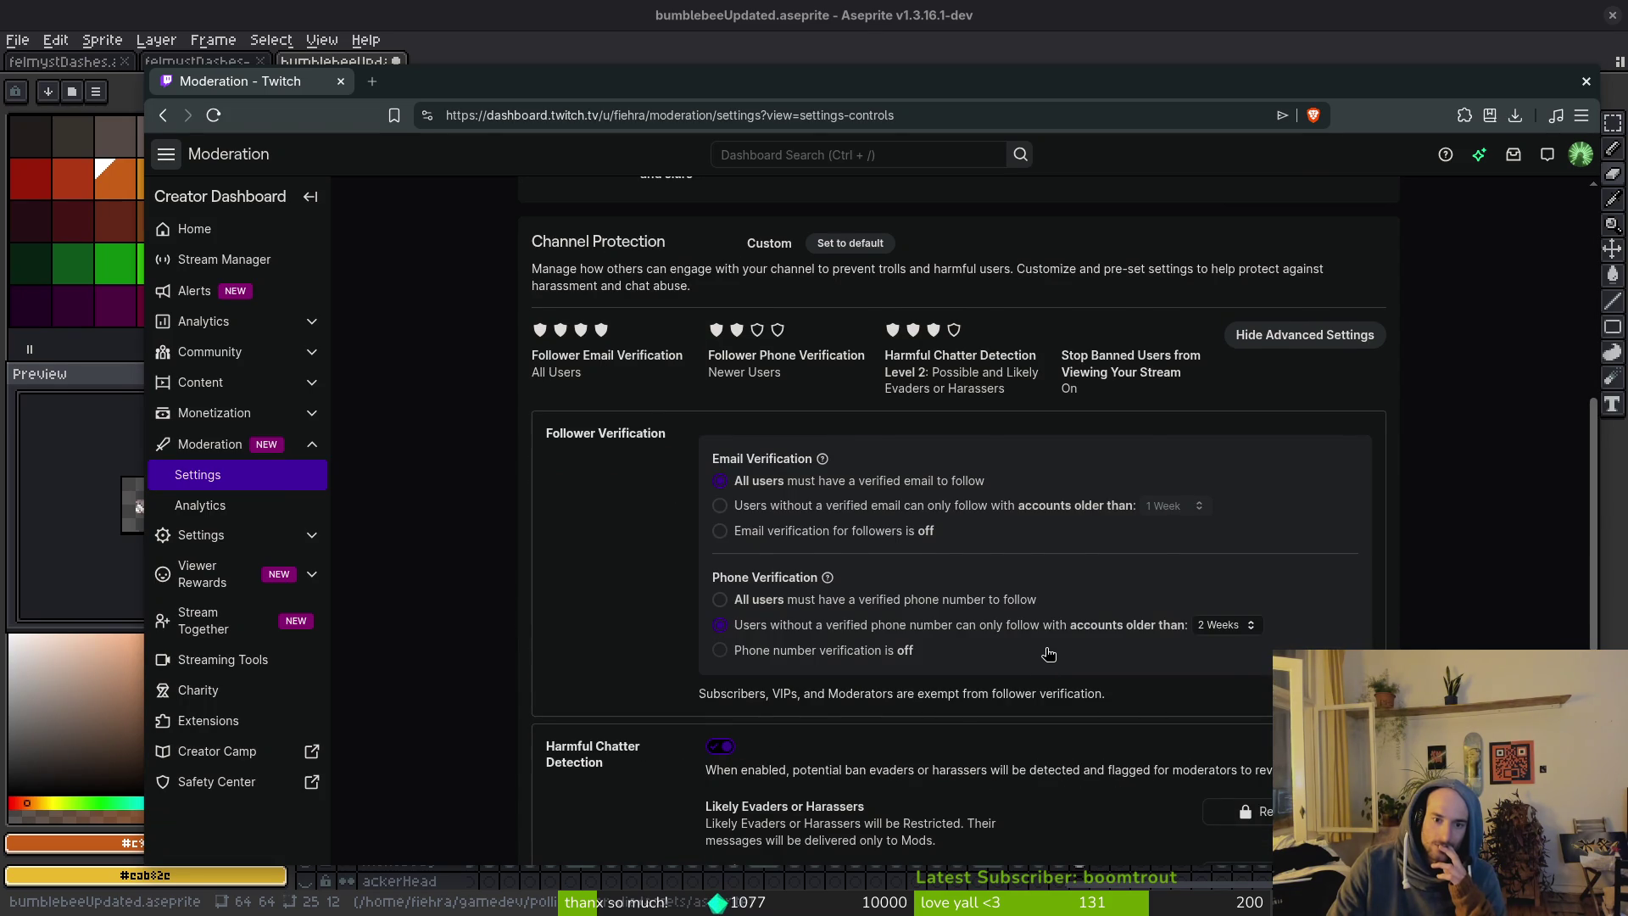
scroll(1045, 649, "down", 6)
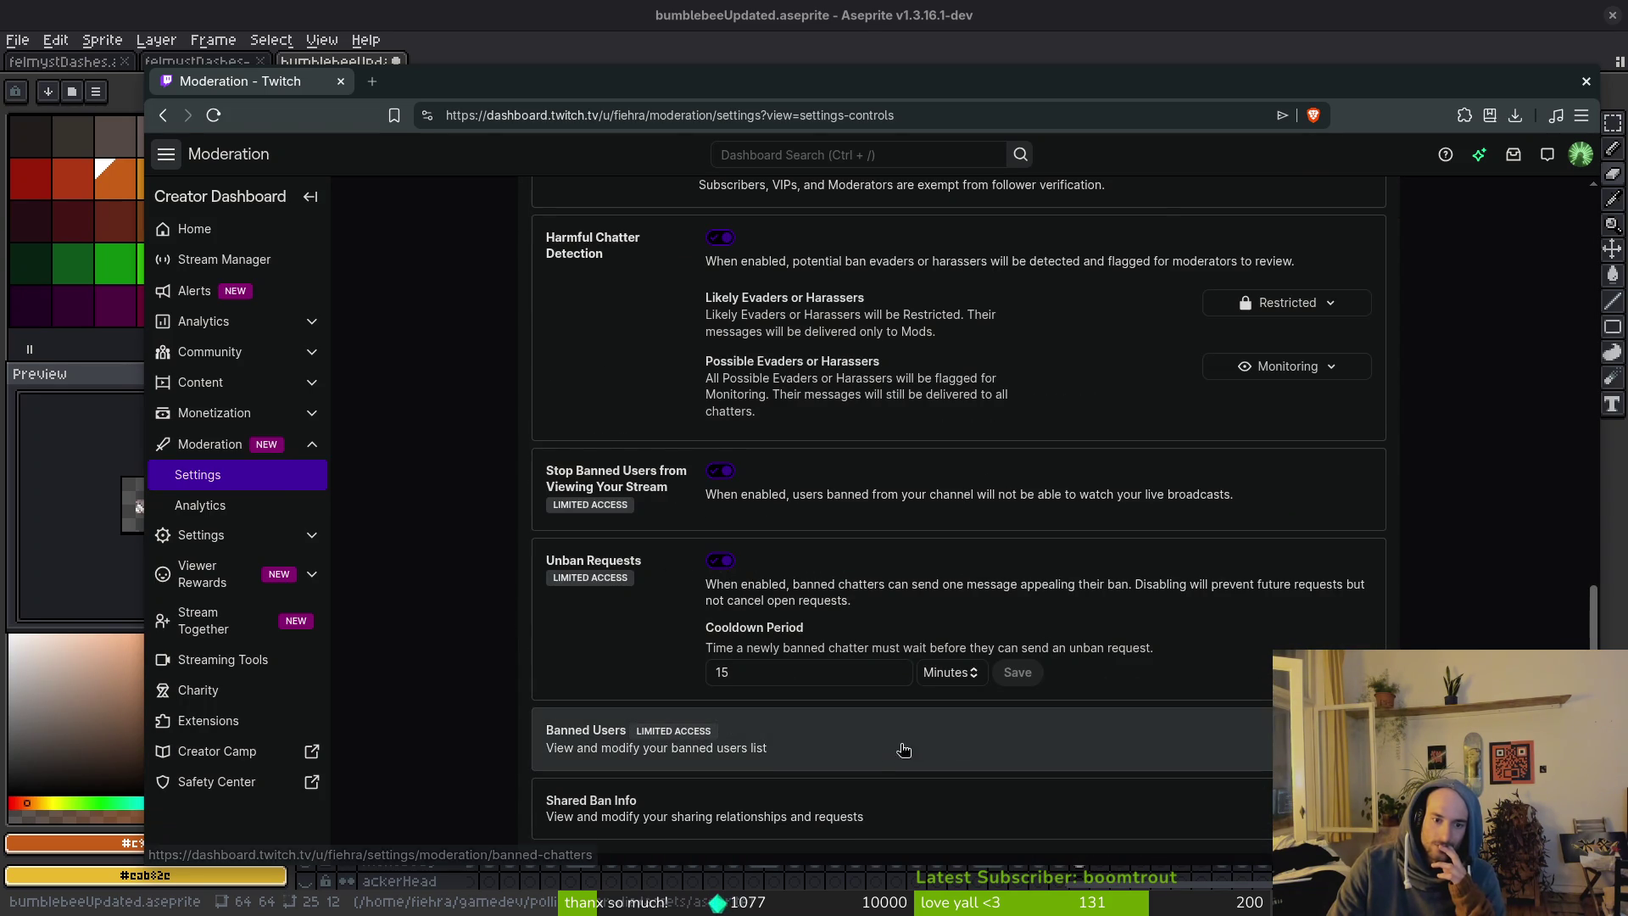
scroll(991, 751, "up", 2)
scroll(669, 500, "up", 2)
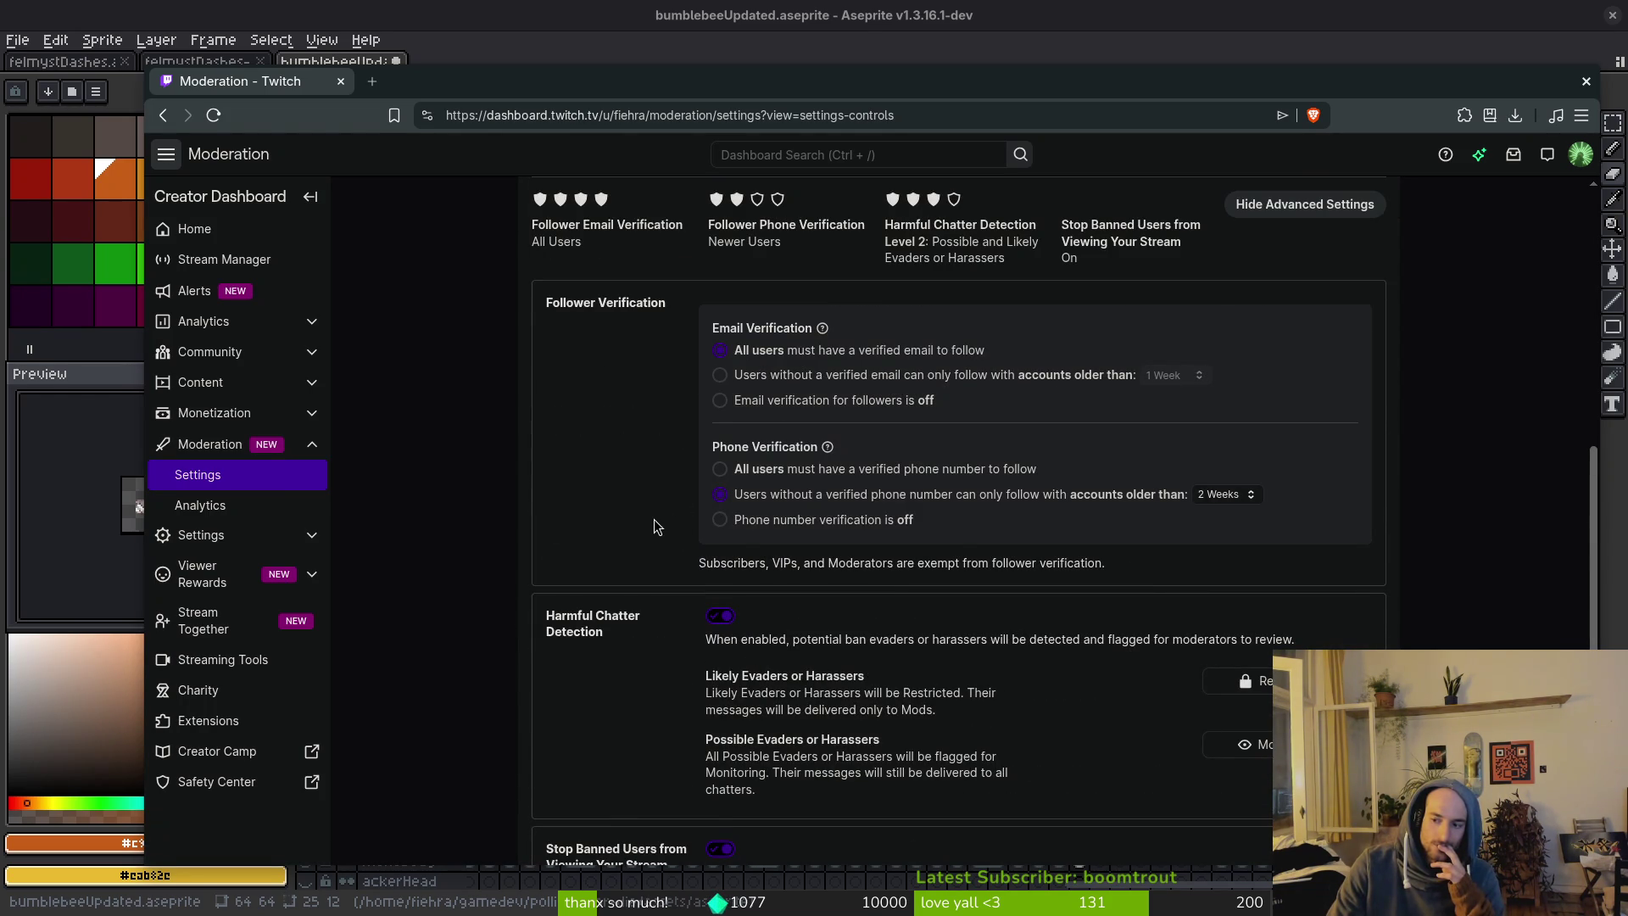
scroll(658, 518, "up", 1)
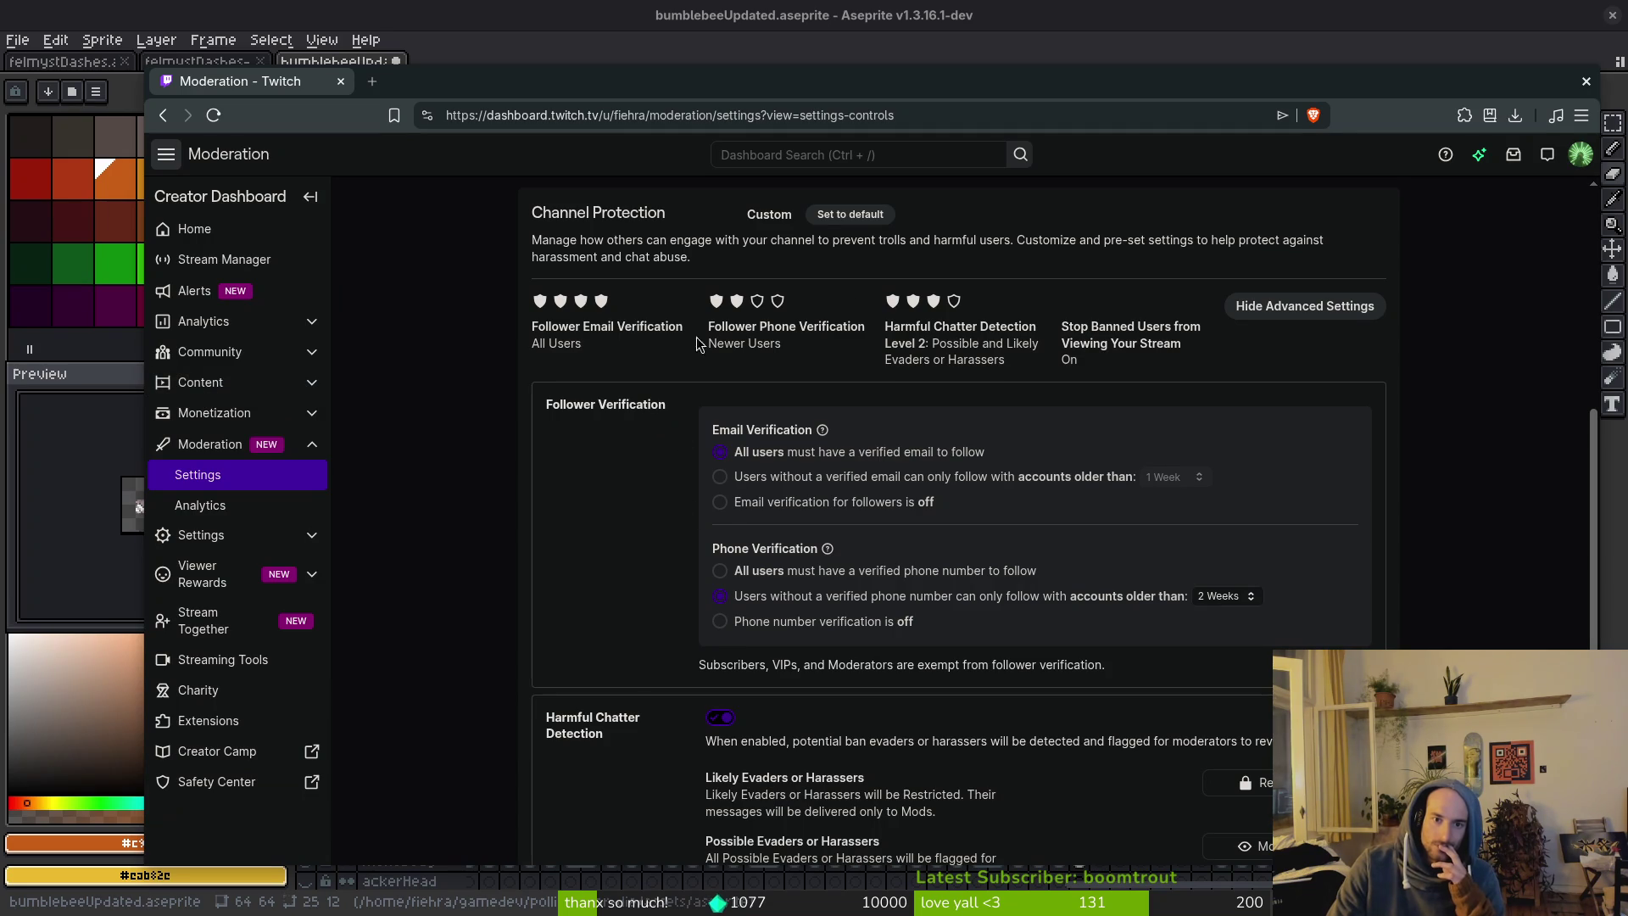
scroll(880, 622, "down", 3)
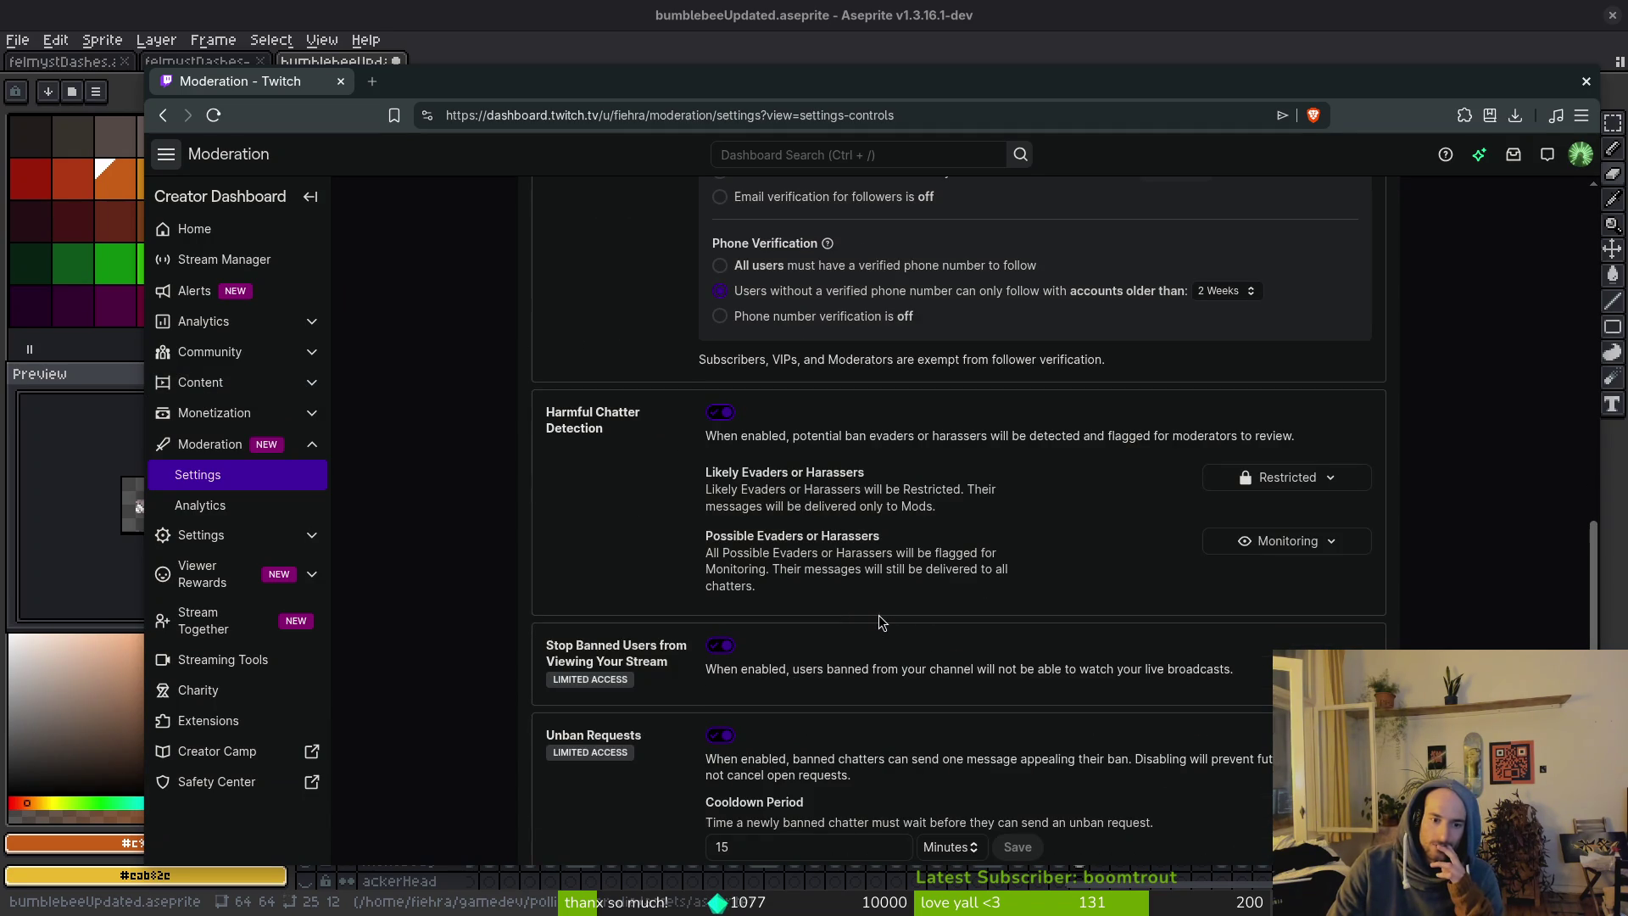
scroll(879, 621, "down", 2)
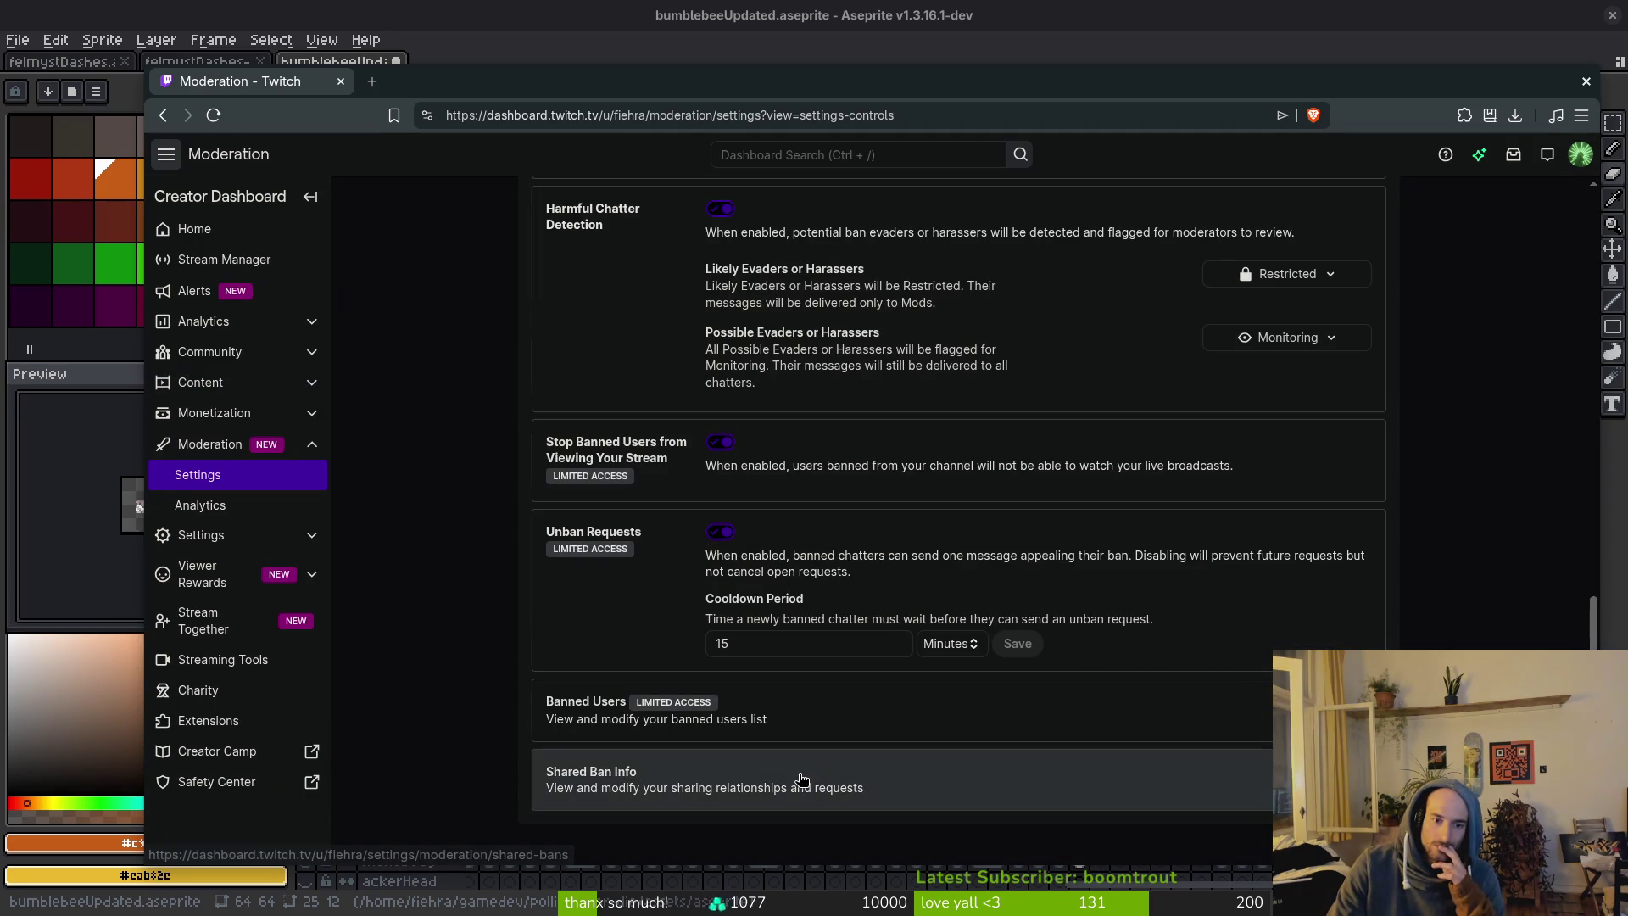
scroll(818, 775, "up", 3)
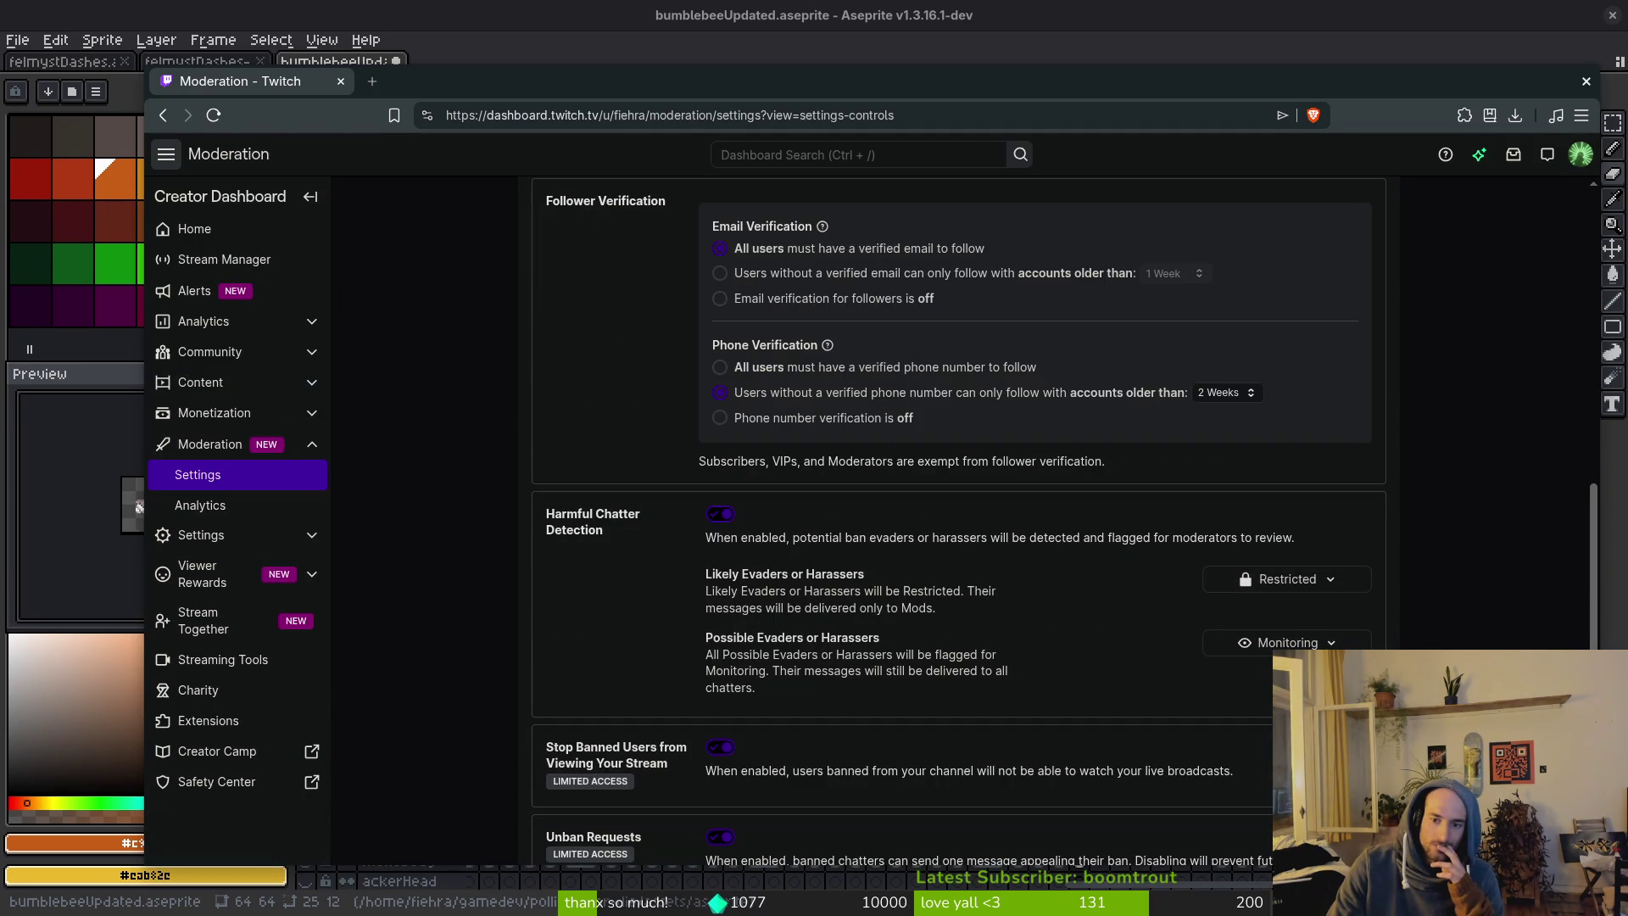
scroll(801, 598, "up", 2)
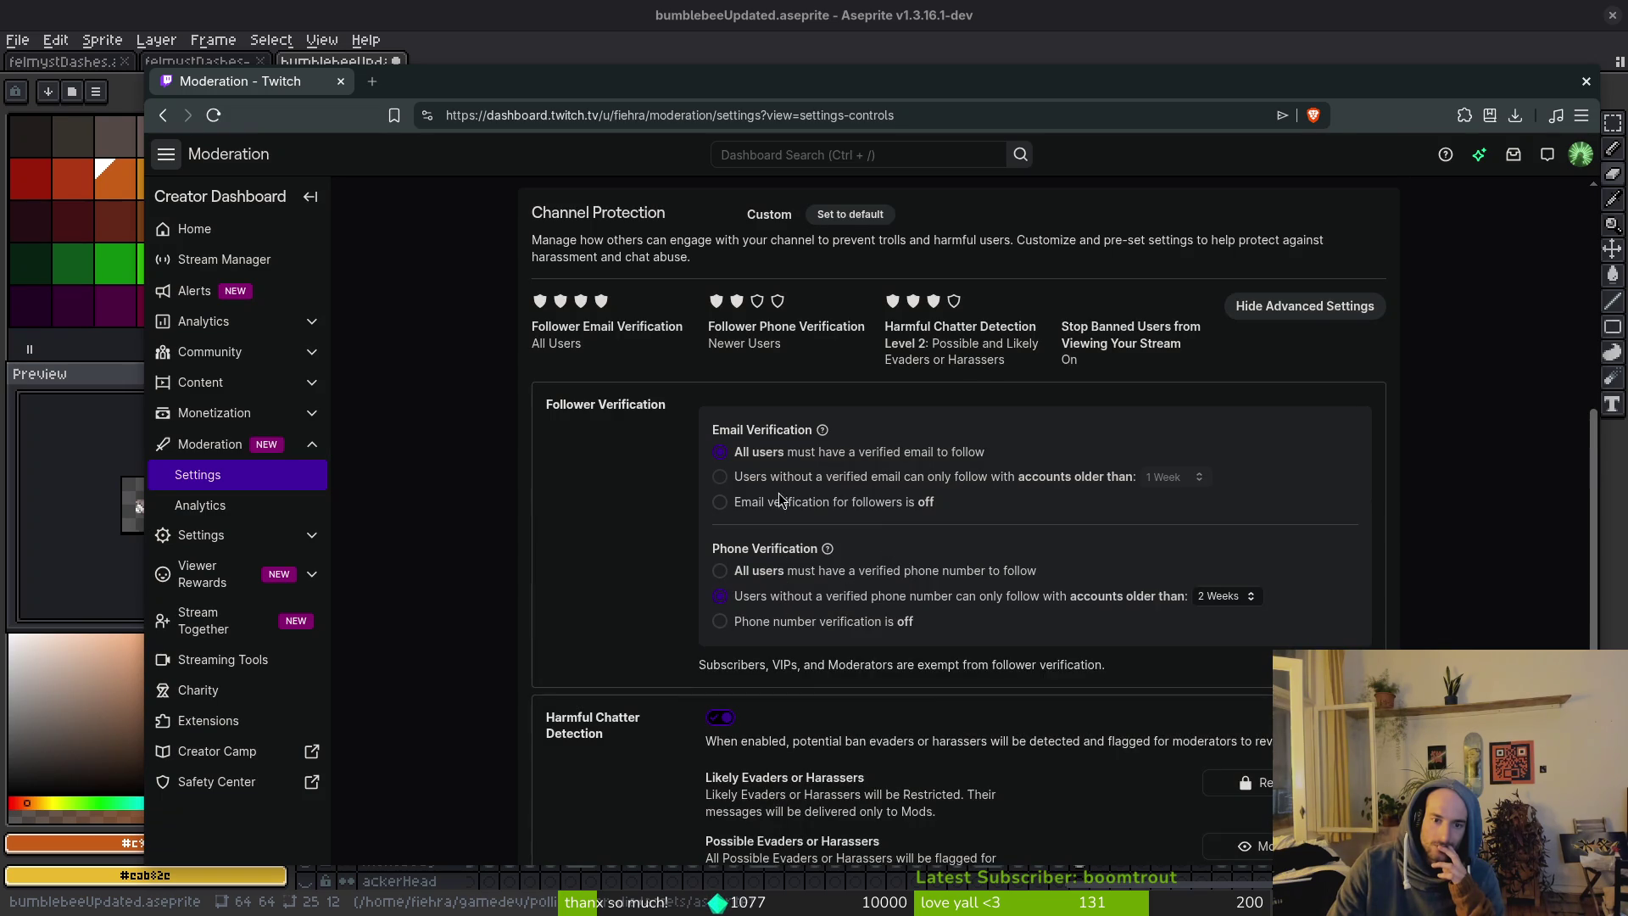
scroll(815, 492, "up", 2)
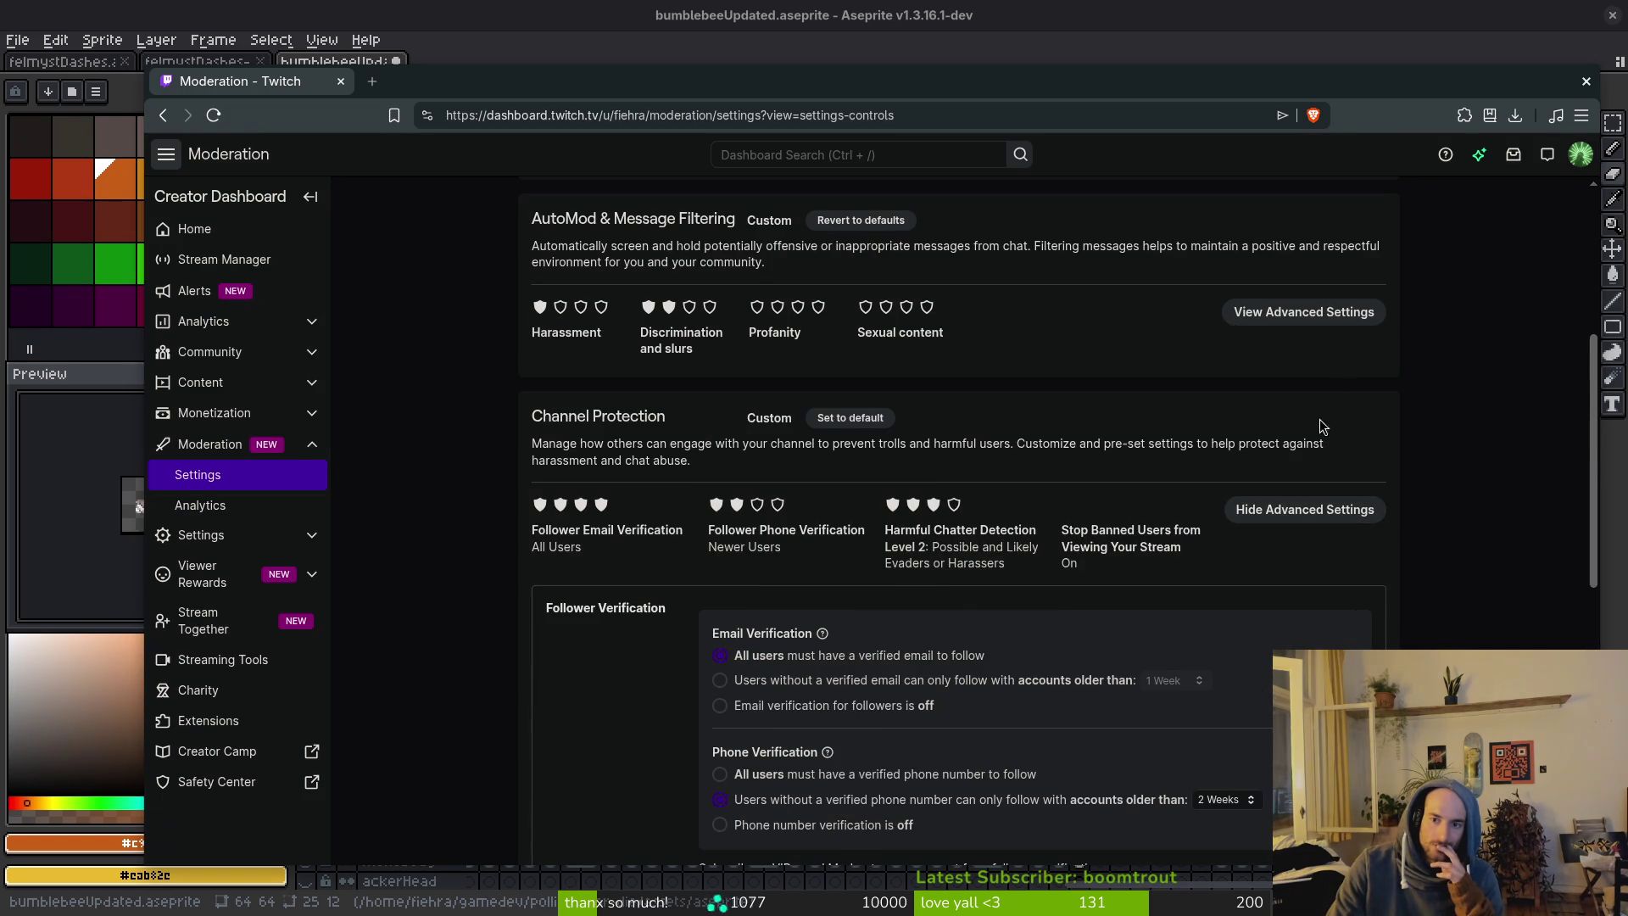
Show advanced AutoMod message filtering and scroll down to Permitted and Blocked Terms.
left_click(1317, 315)
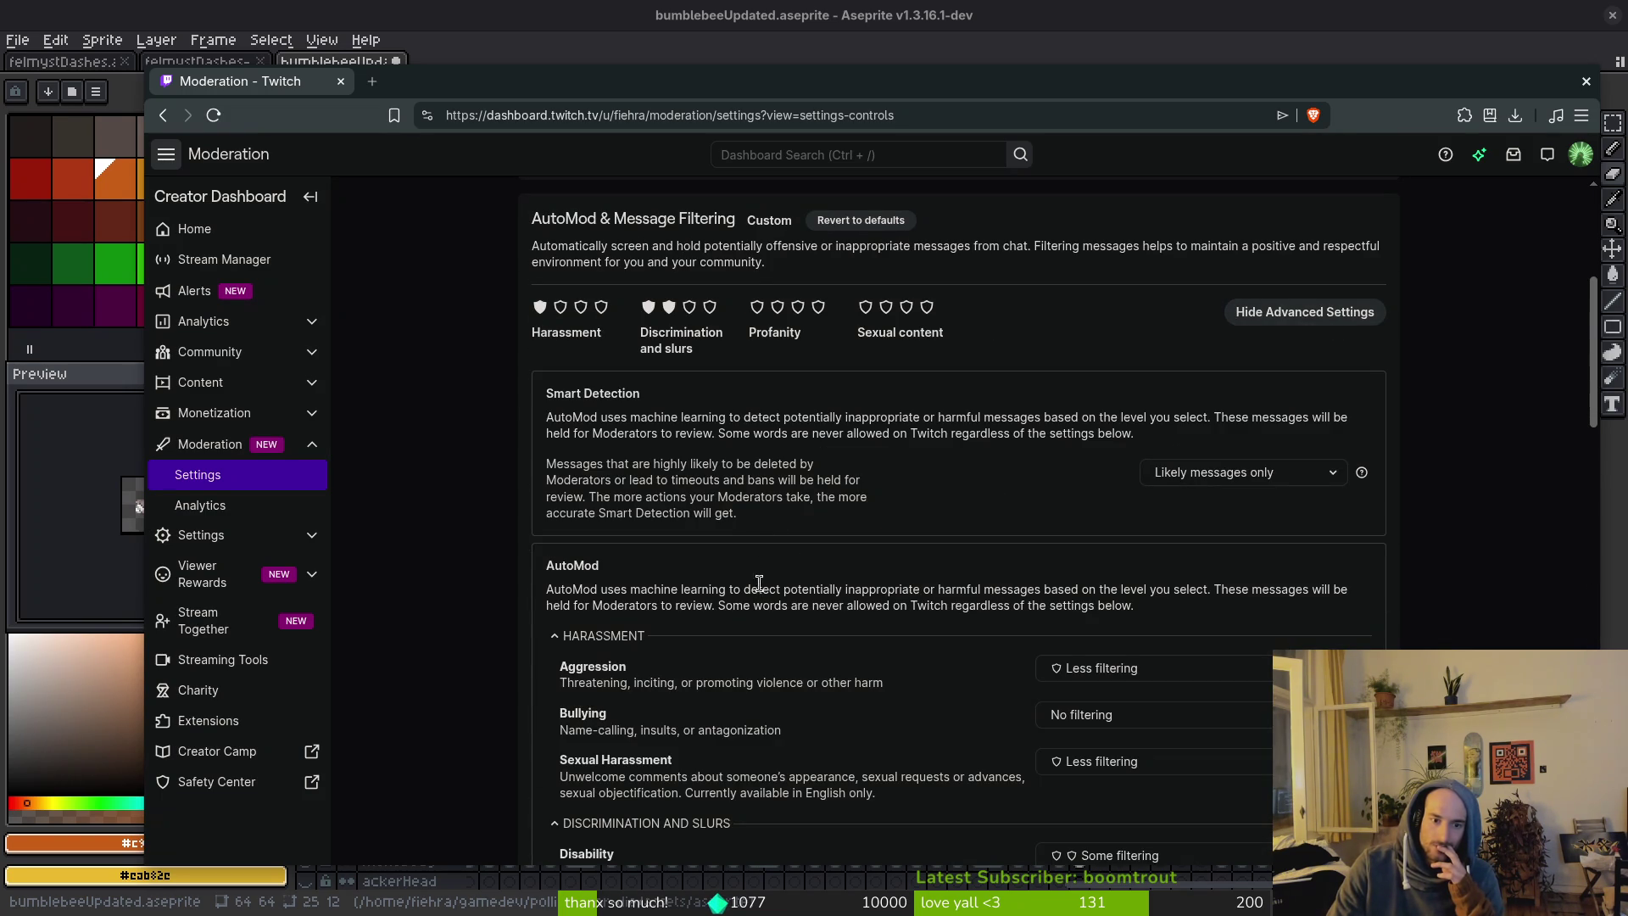
scroll(759, 583, "down", 10)
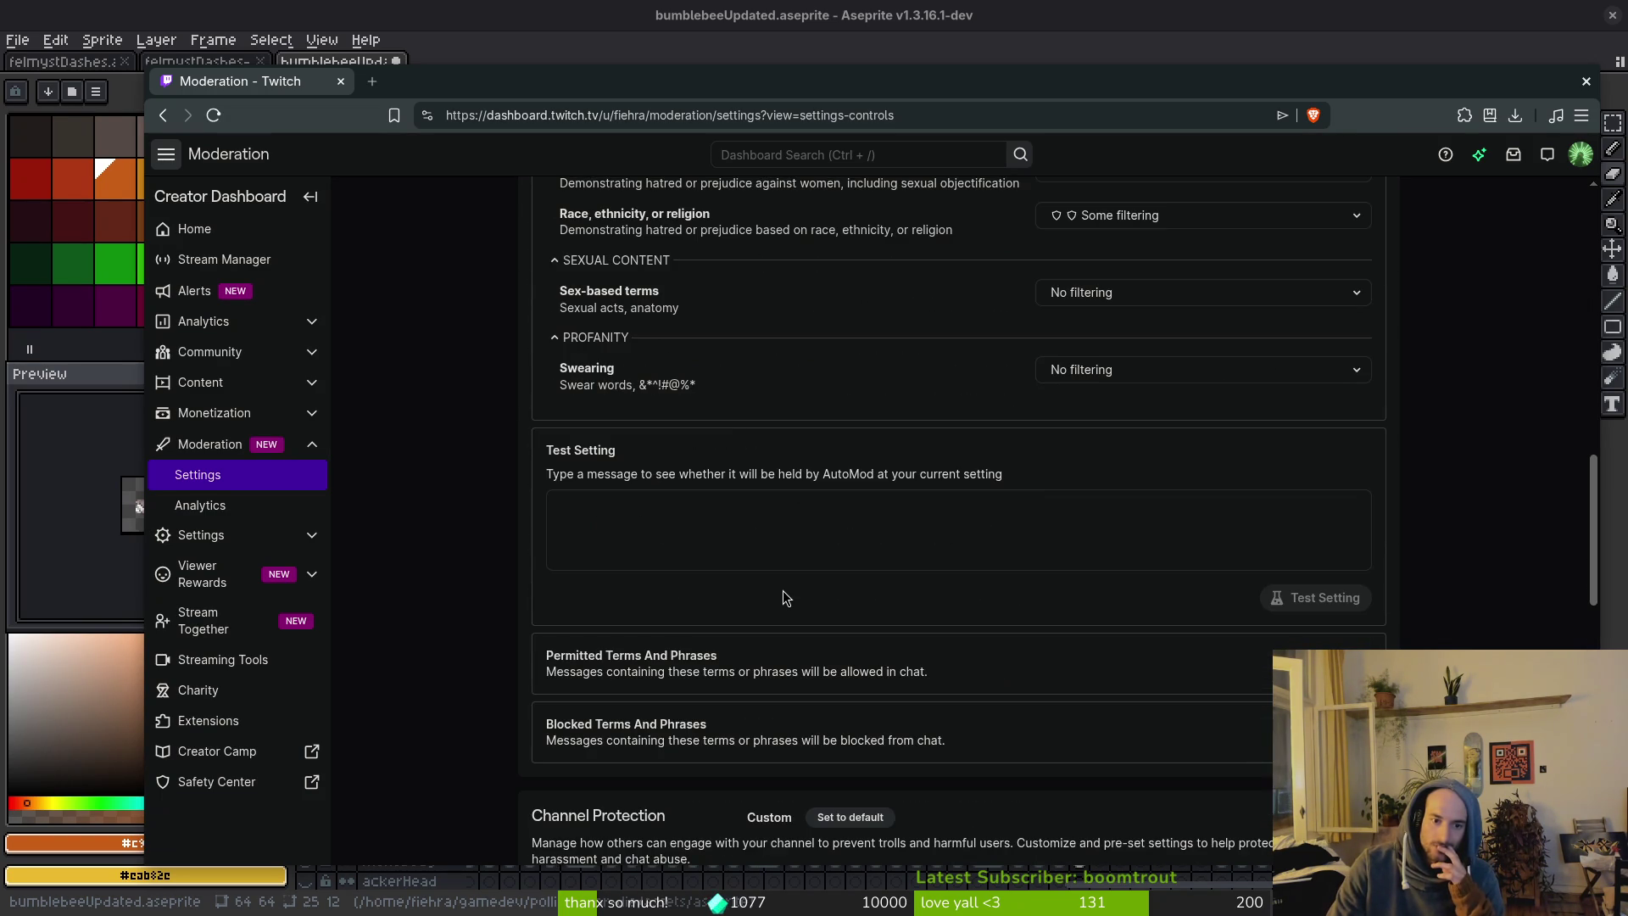
scroll(782, 594, "down", 4)
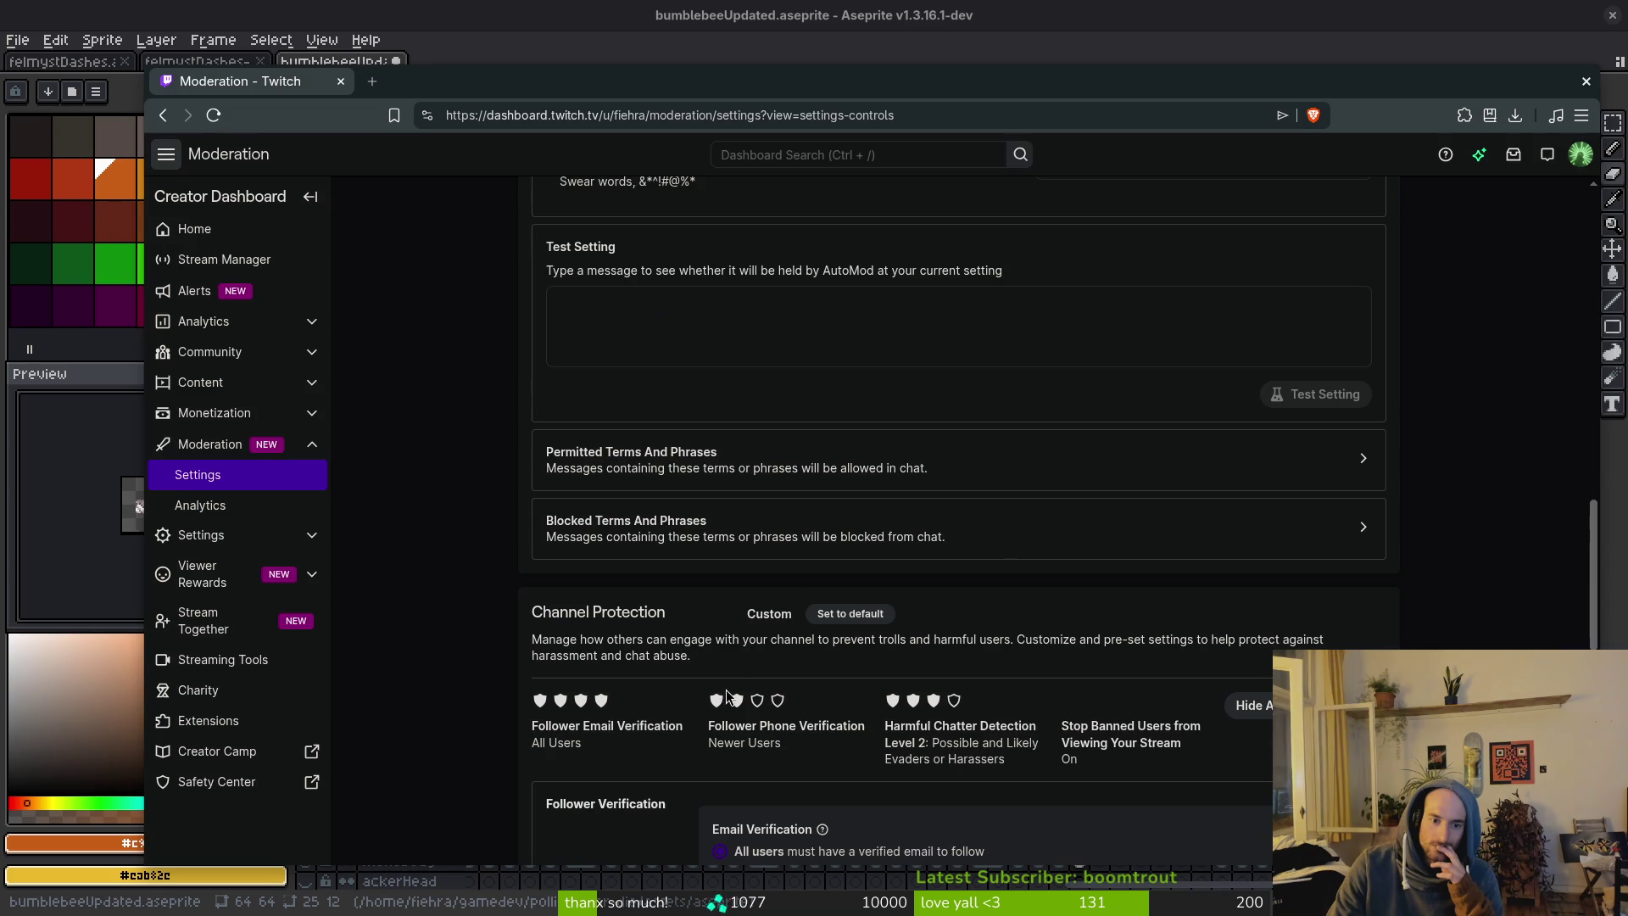
scroll(825, 640, "up", 6)
scroll(826, 640, "up", 1)
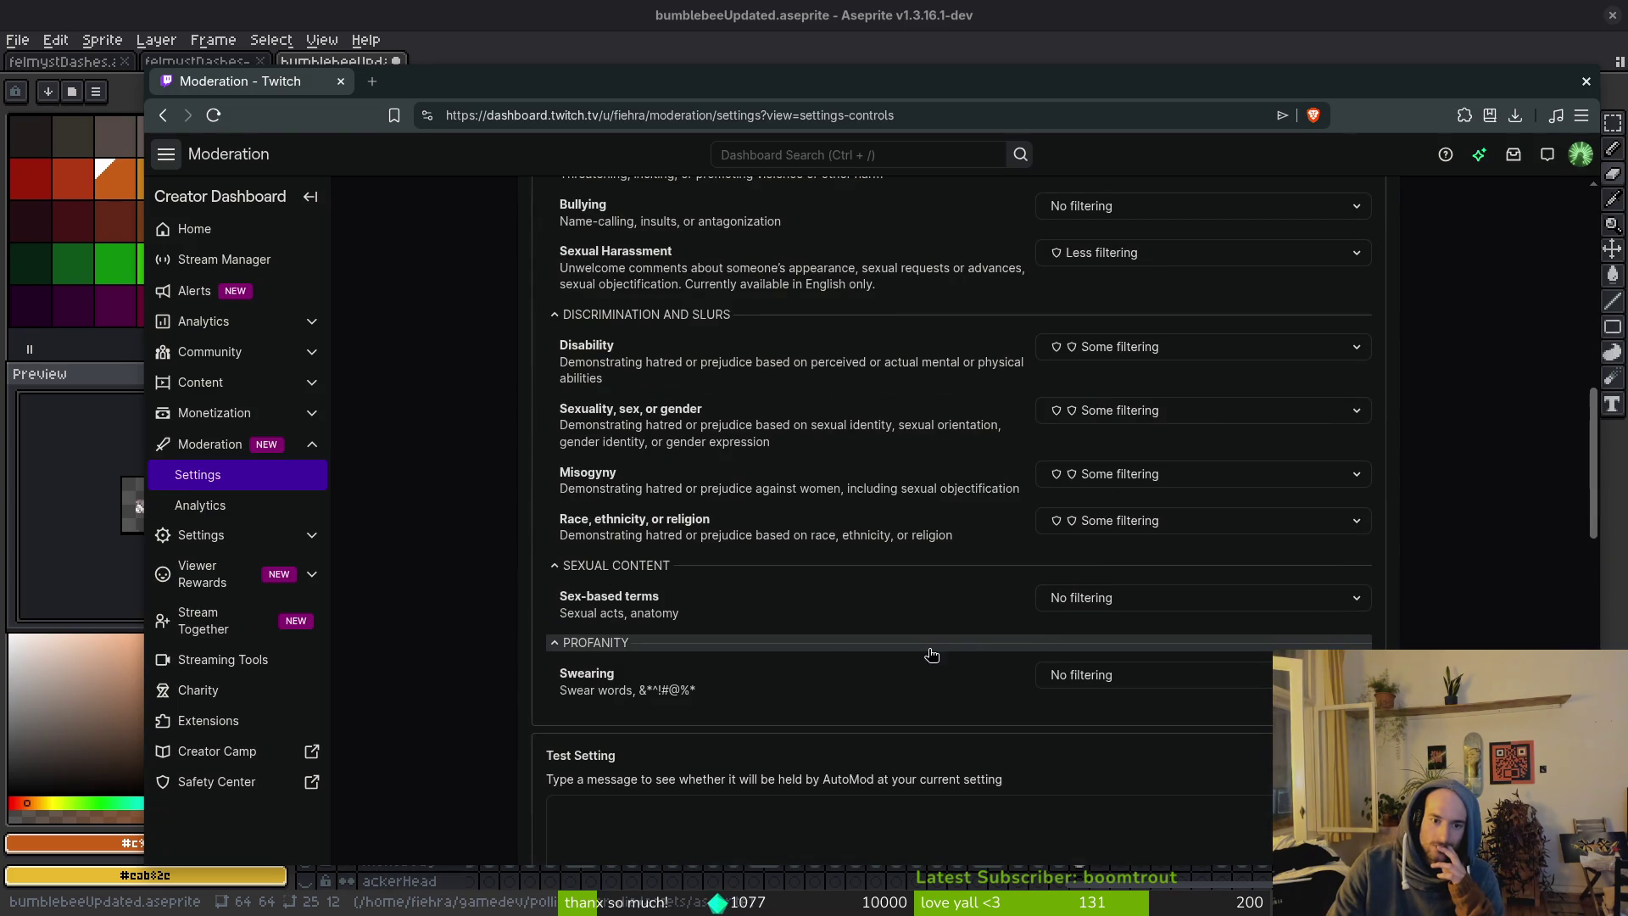
scroll(704, 572, "up", 1)
scroll(612, 463, "up", 1)
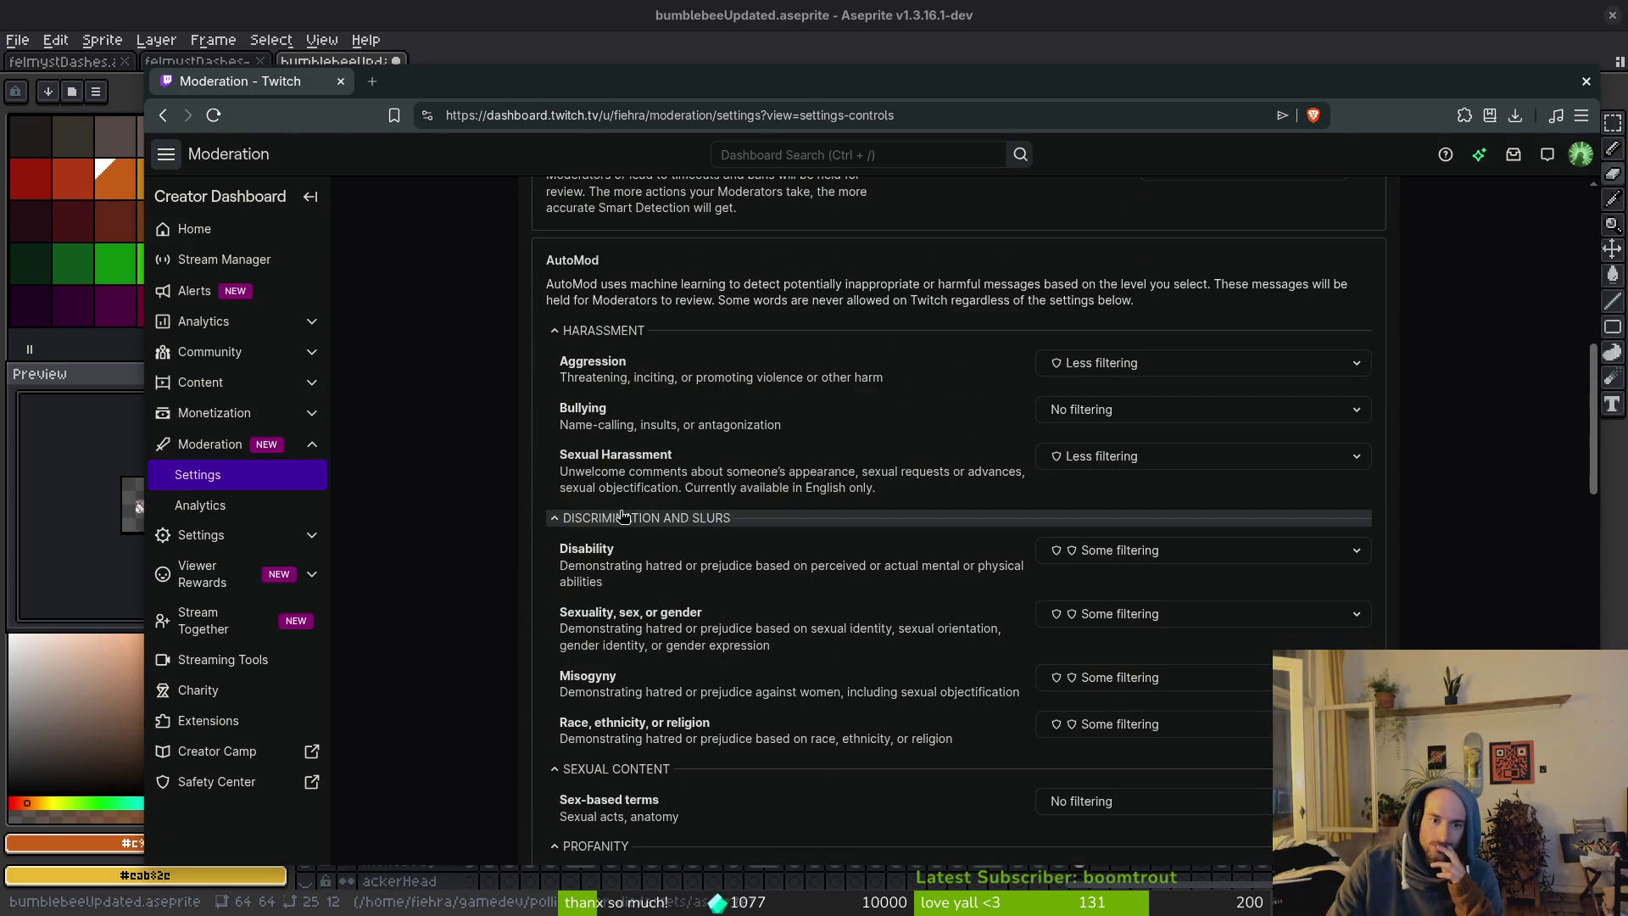
scroll(612, 463, "up", 2)
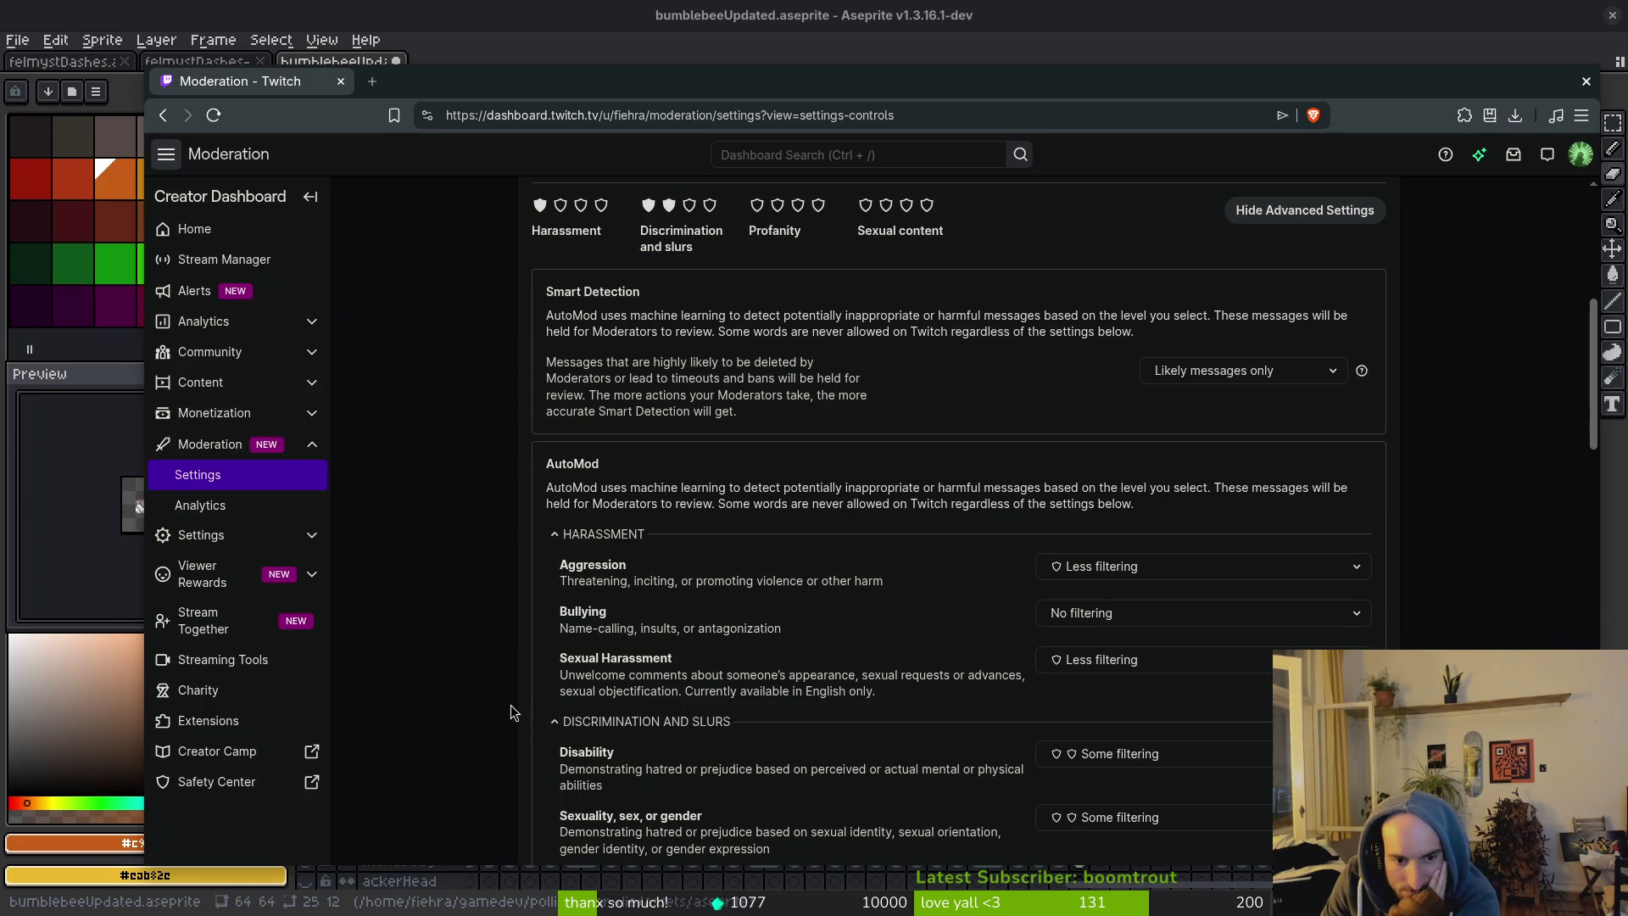
scroll(507, 709, "down", 2)
scroll(507, 709, "down", 2)
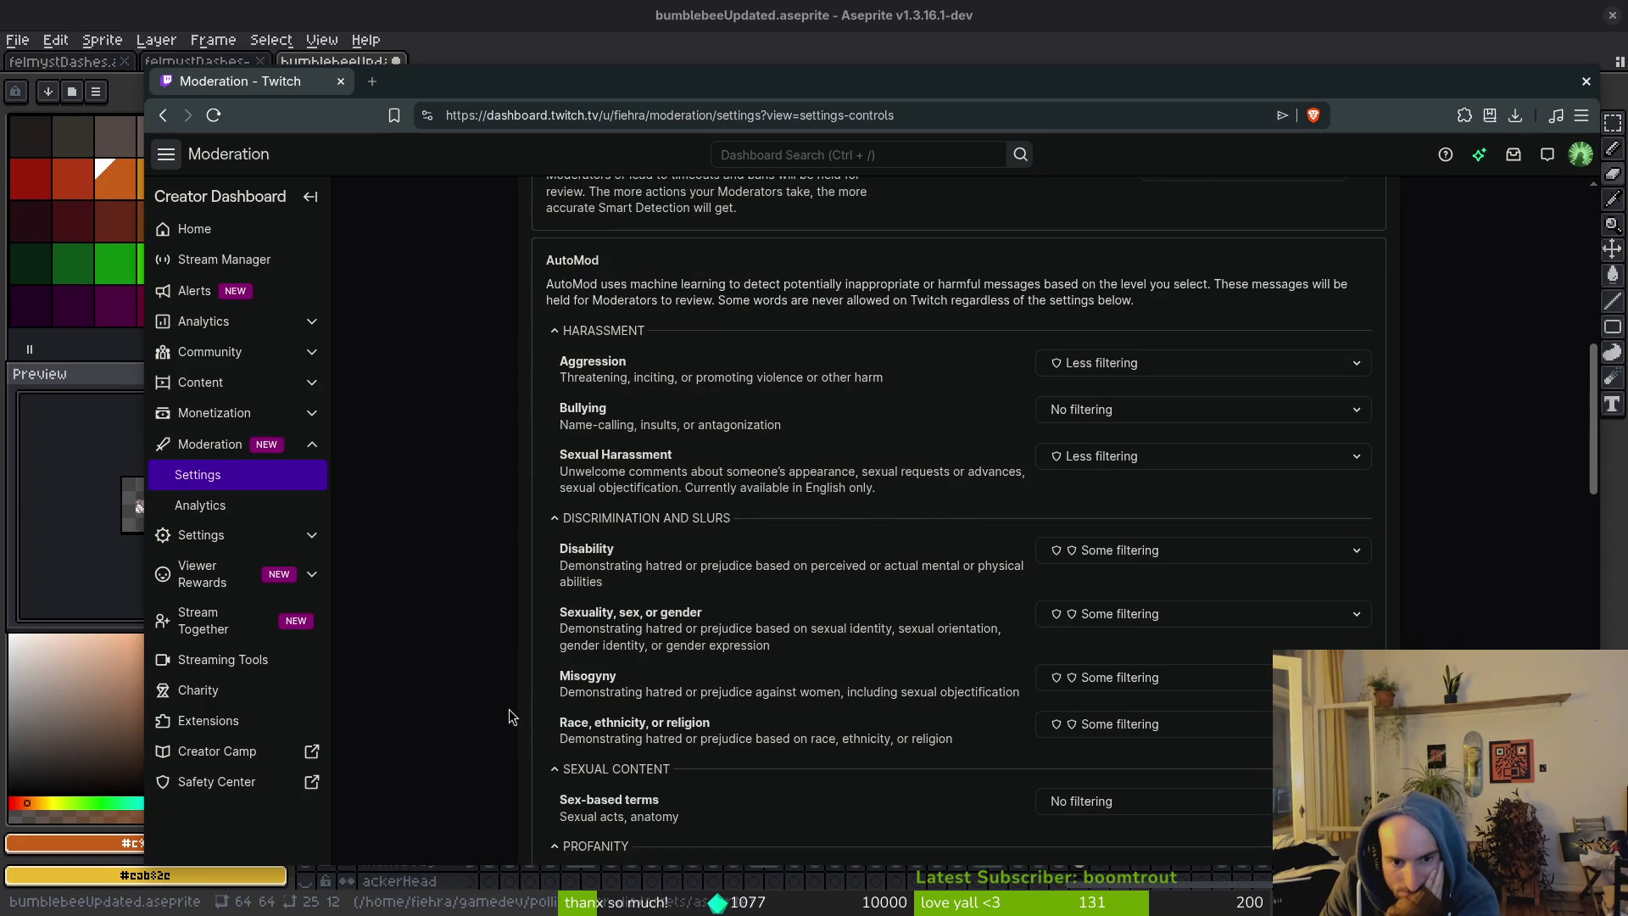
scroll(509, 708, "down", 2)
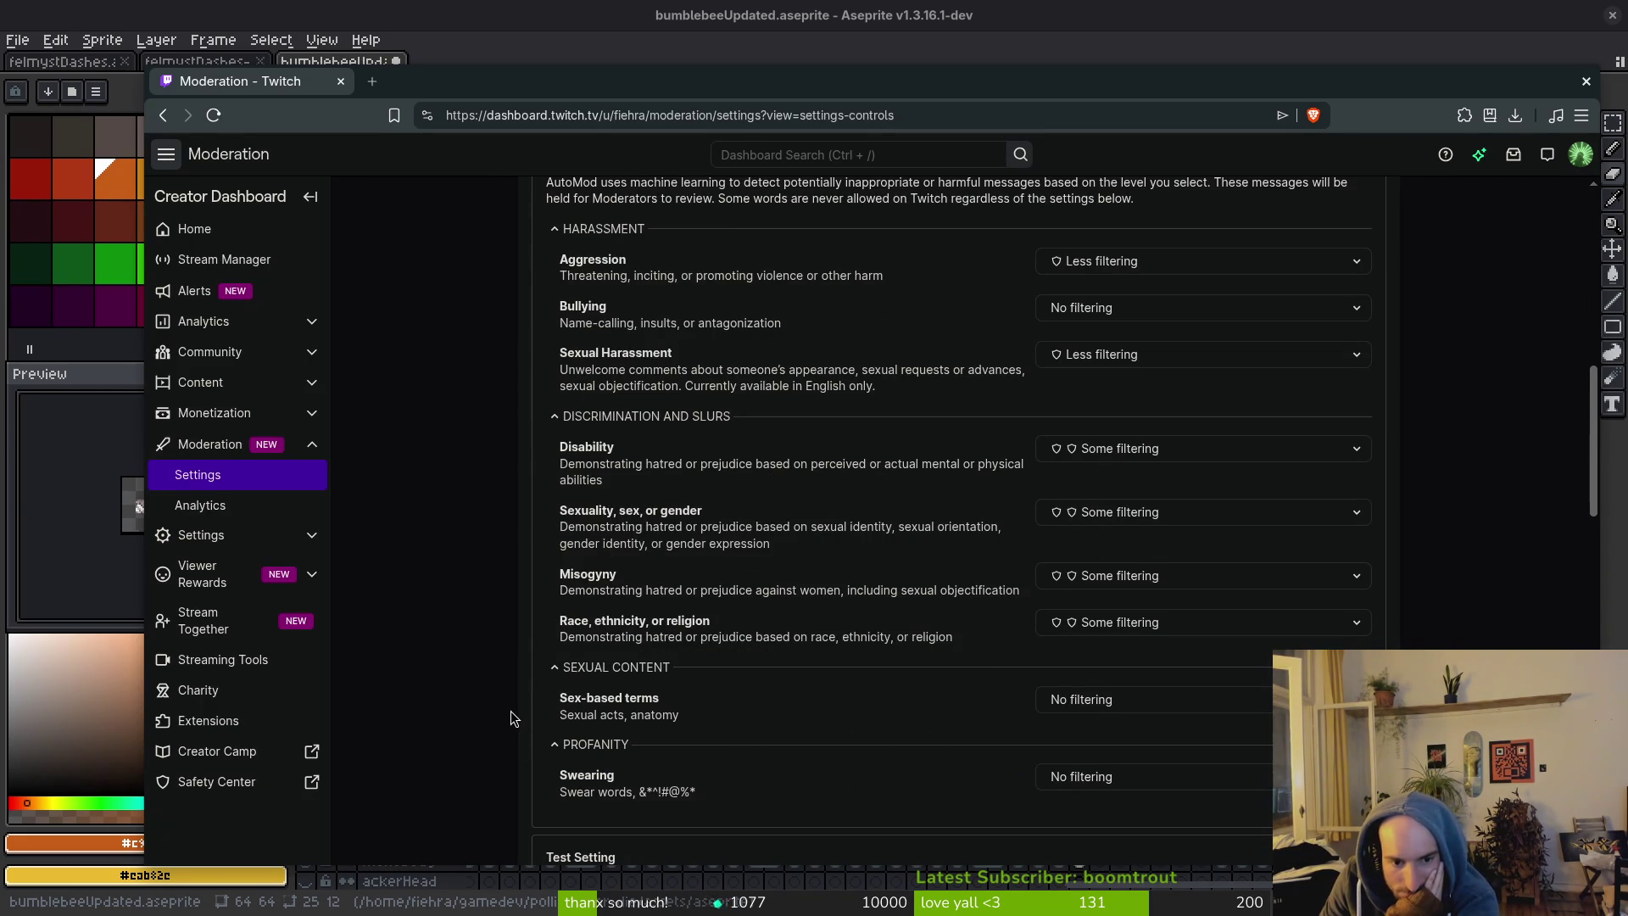
scroll(504, 713, "down", 2)
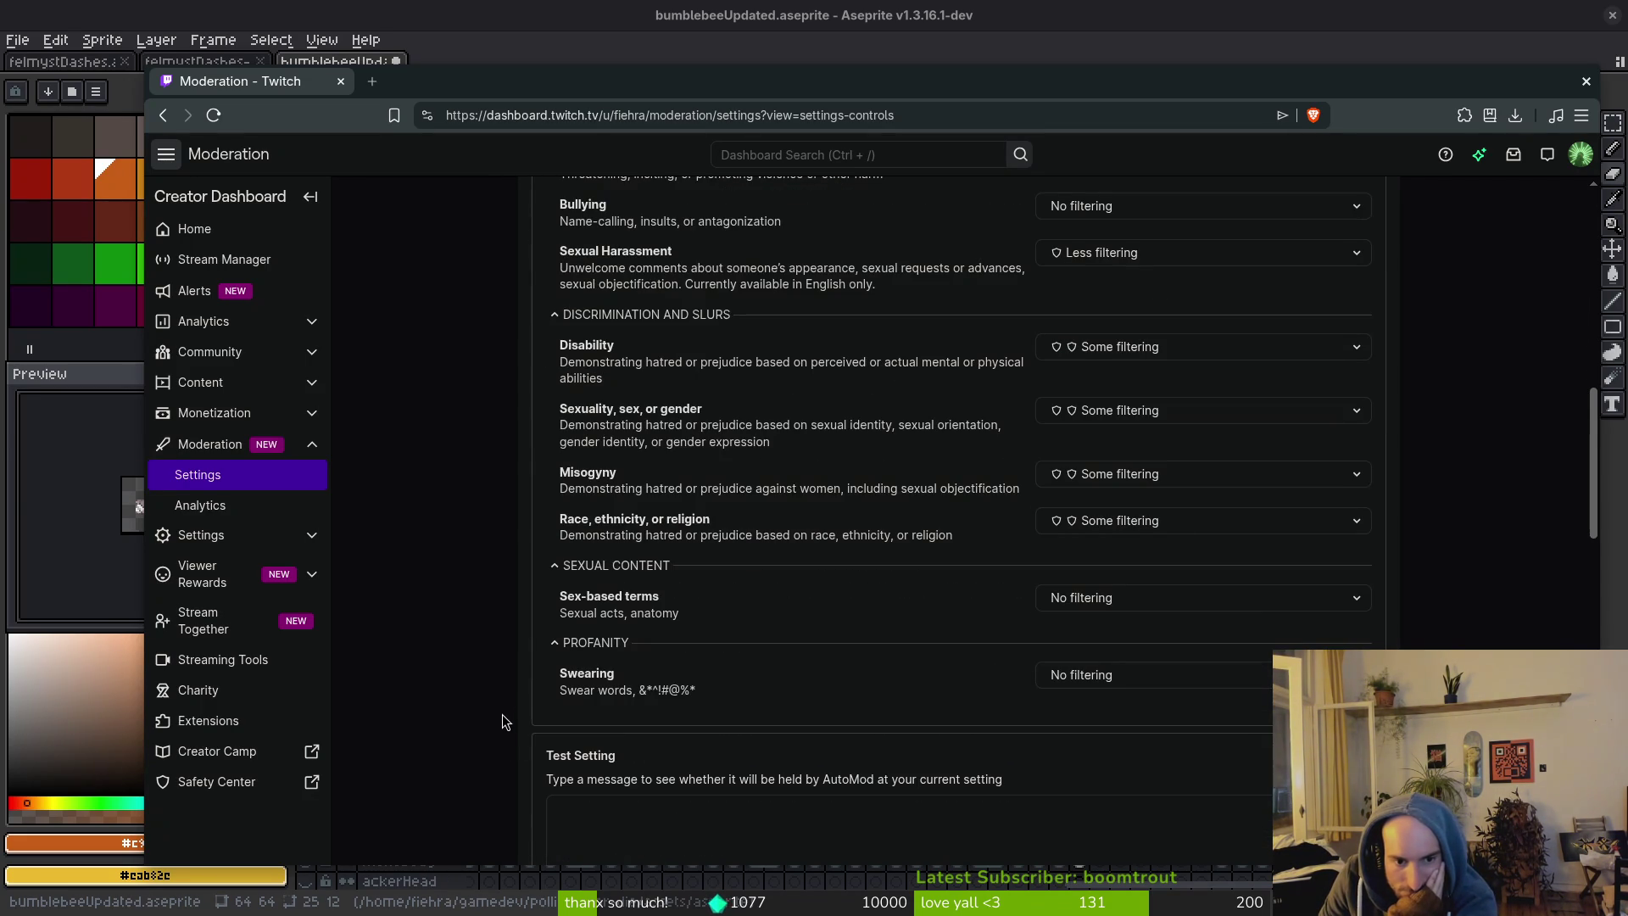
scroll(503, 720, "down", 4)
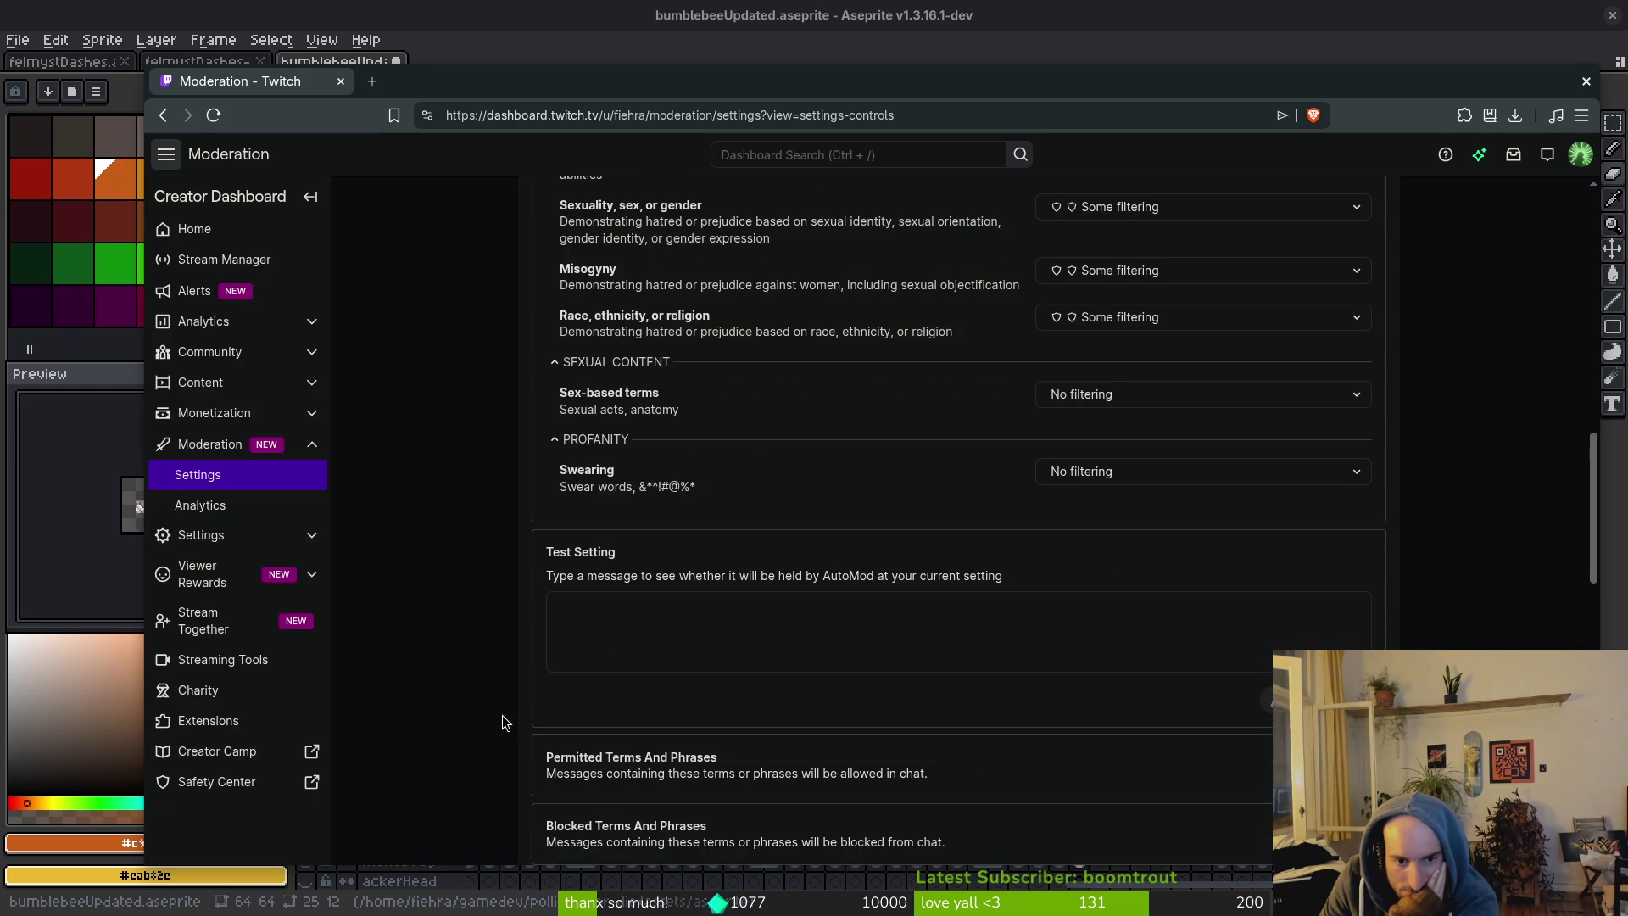
scroll(502, 721, "down", 2)
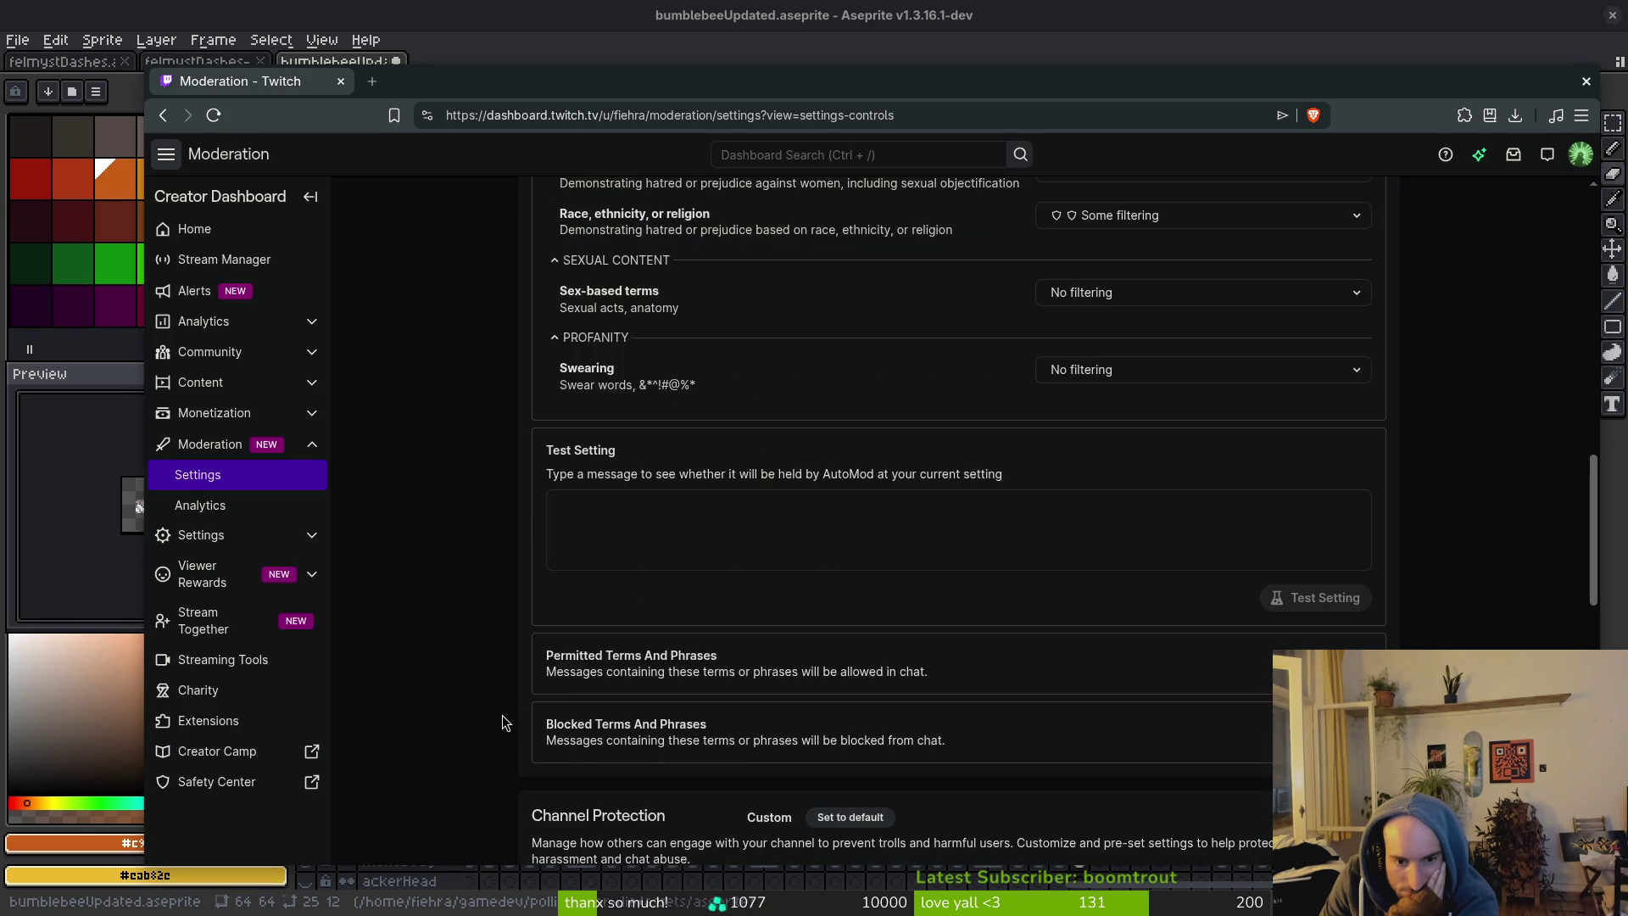
Open Permitted Terms and Phrases to confirm it is empty, then return to settings.
left_click(693, 666)
key("alt+Left")
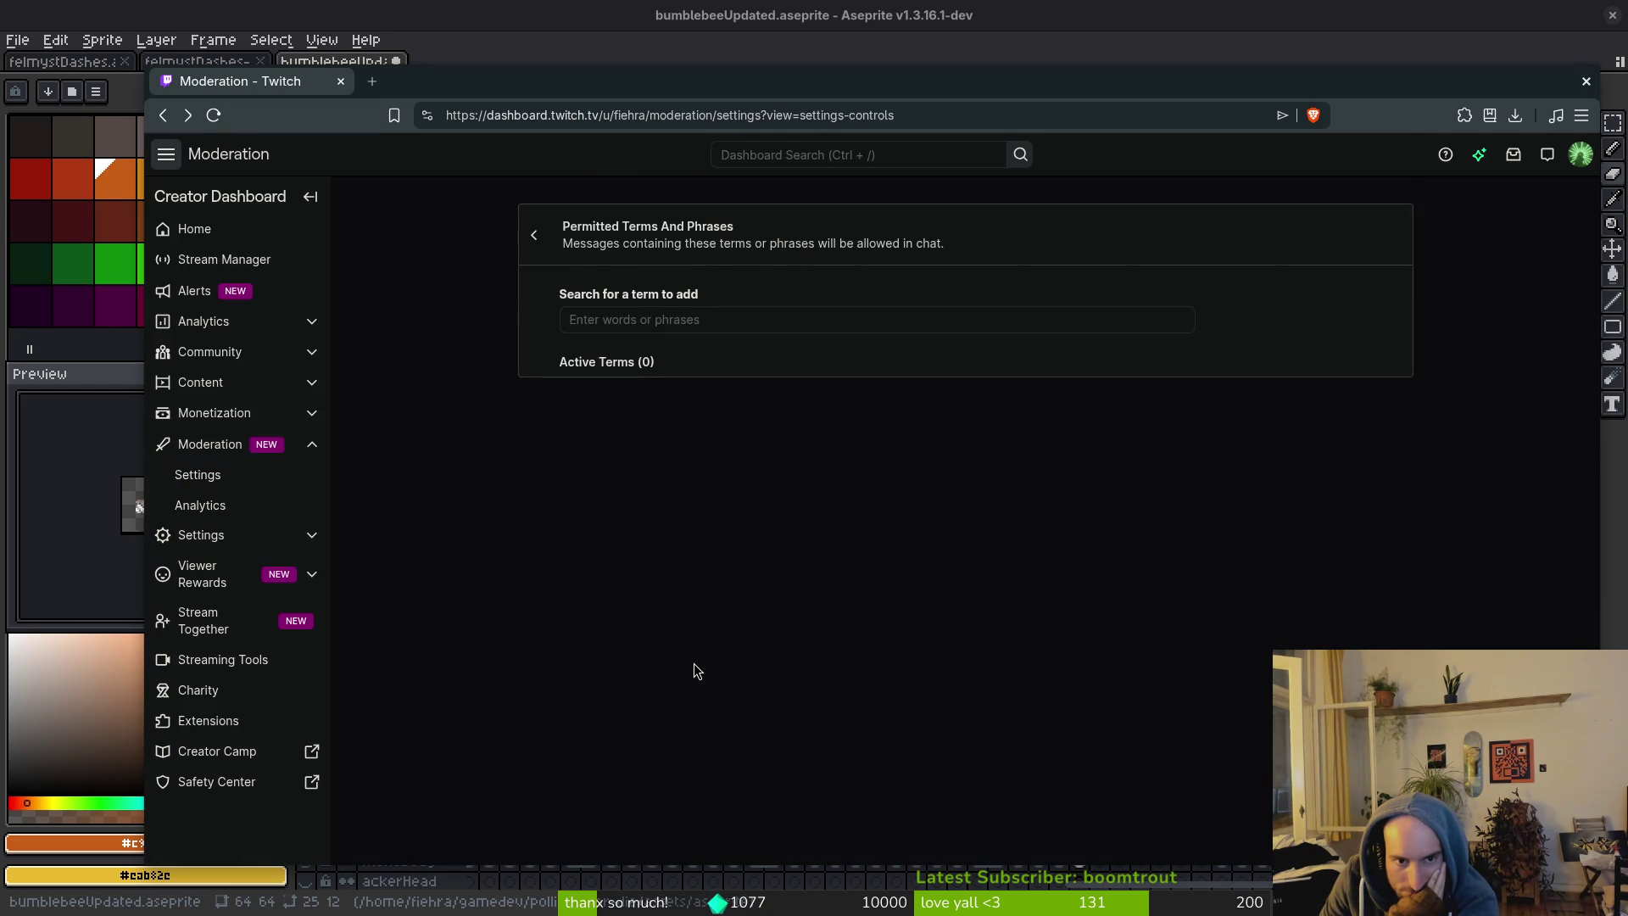
scroll(687, 721, "down", 10)
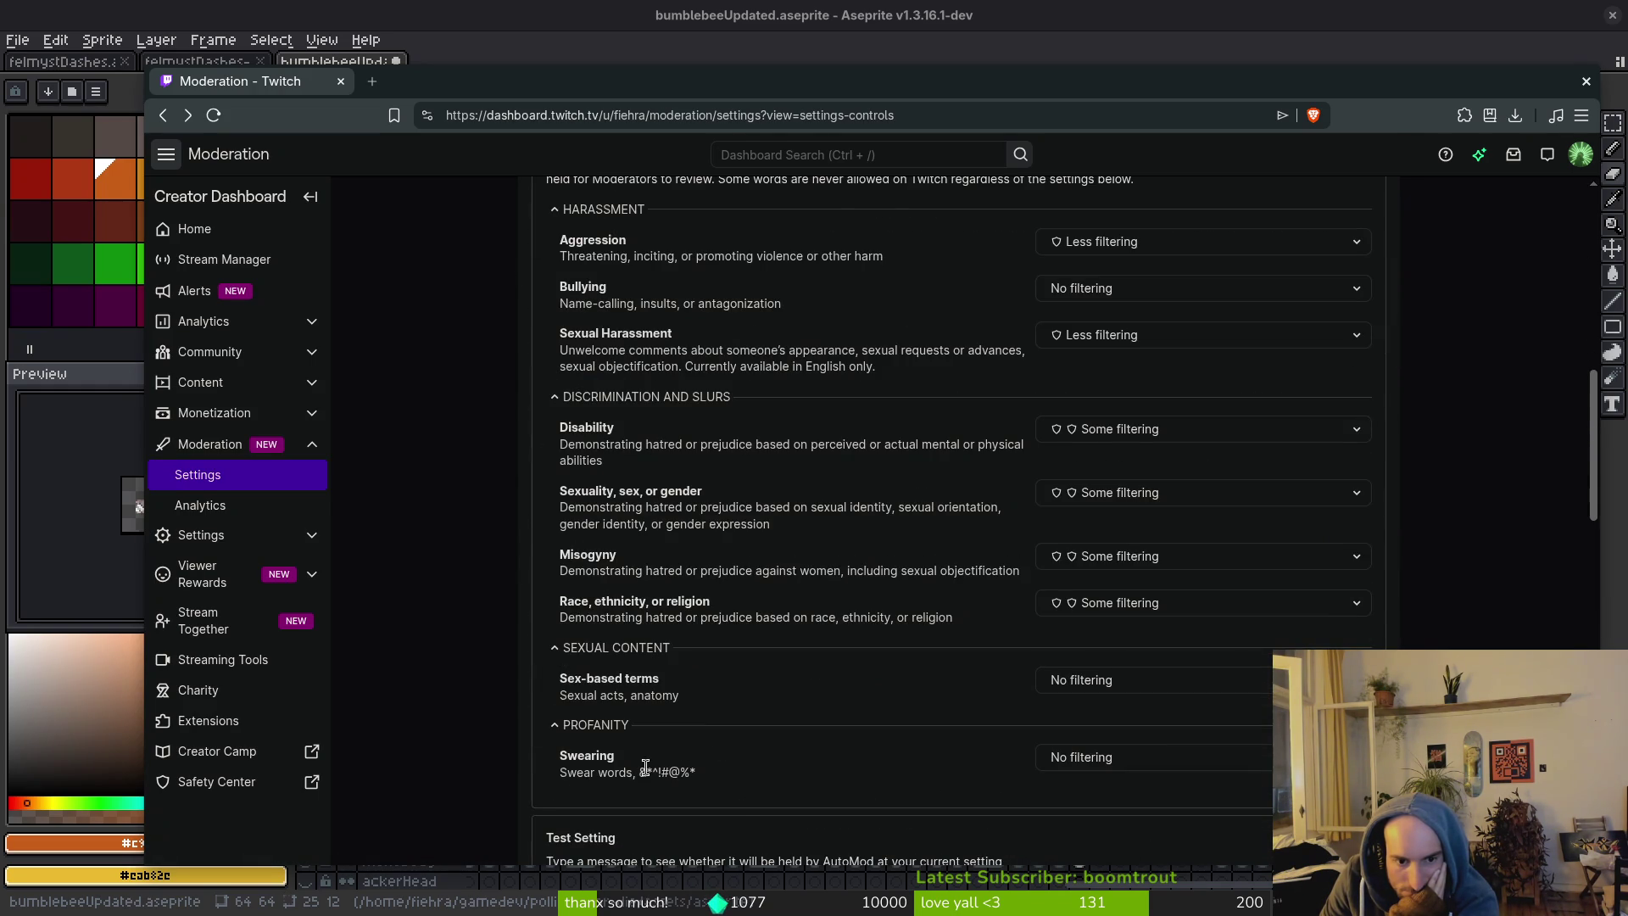
scroll(660, 716, "down", 5)
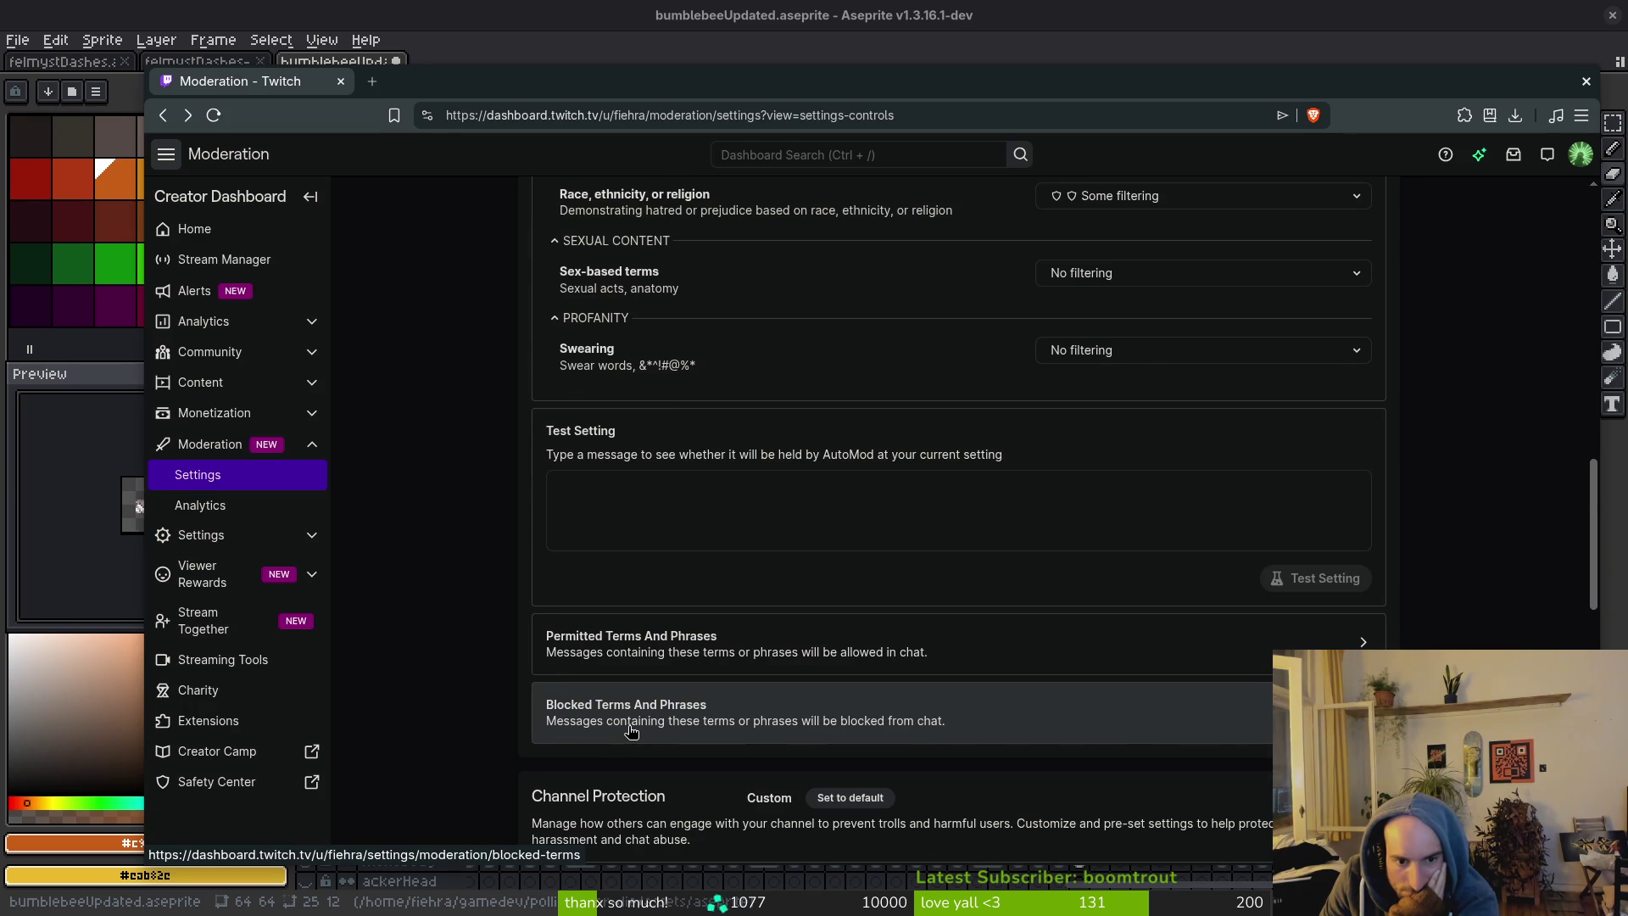
Scroll down through Channel Protection to Harmful Chatter Detection and Unban Requests.
scroll(629, 733, "down", 2)
scroll(631, 734, "down", 2)
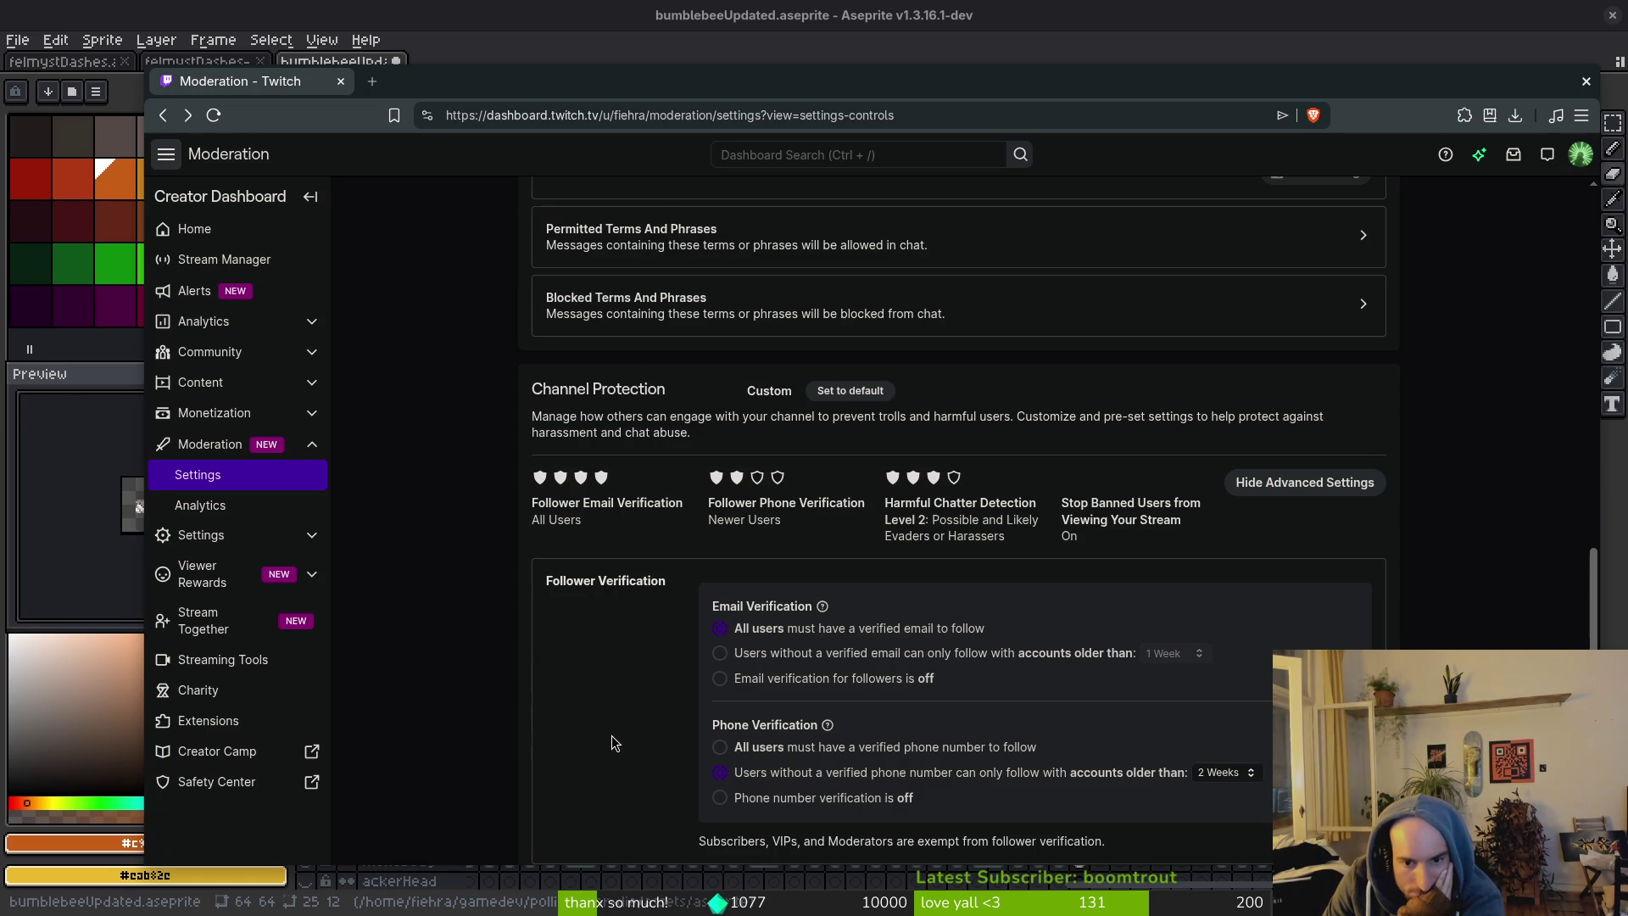
scroll(612, 737, "down", 2)
scroll(592, 707, "down", 2)
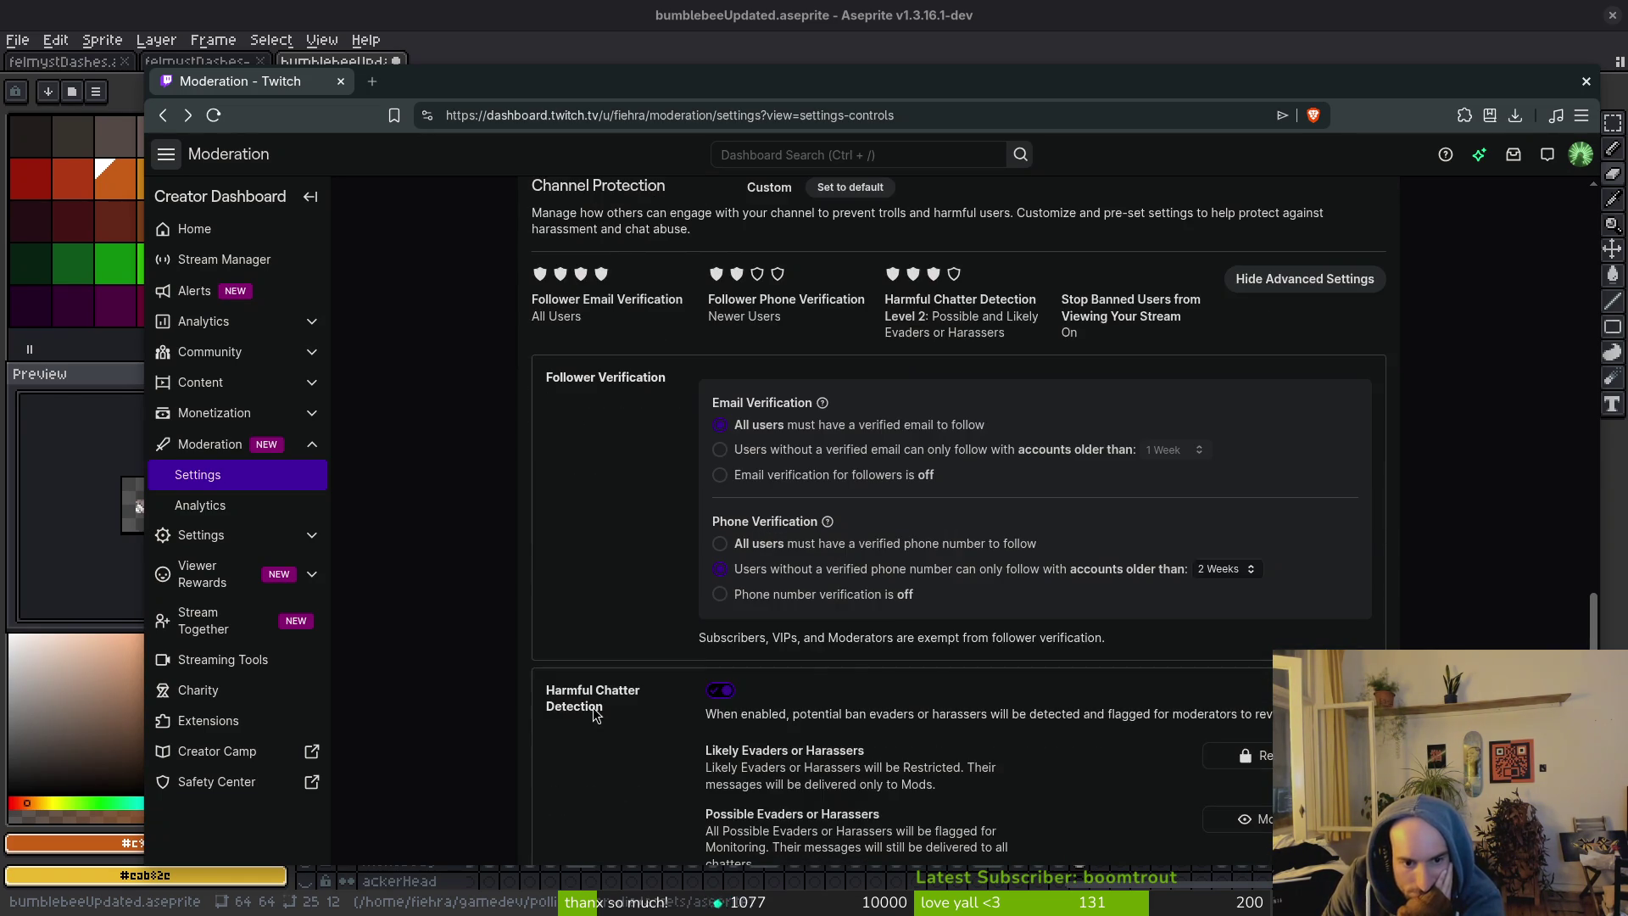
scroll(629, 763, "down", 2)
scroll(644, 721, "down", 6)
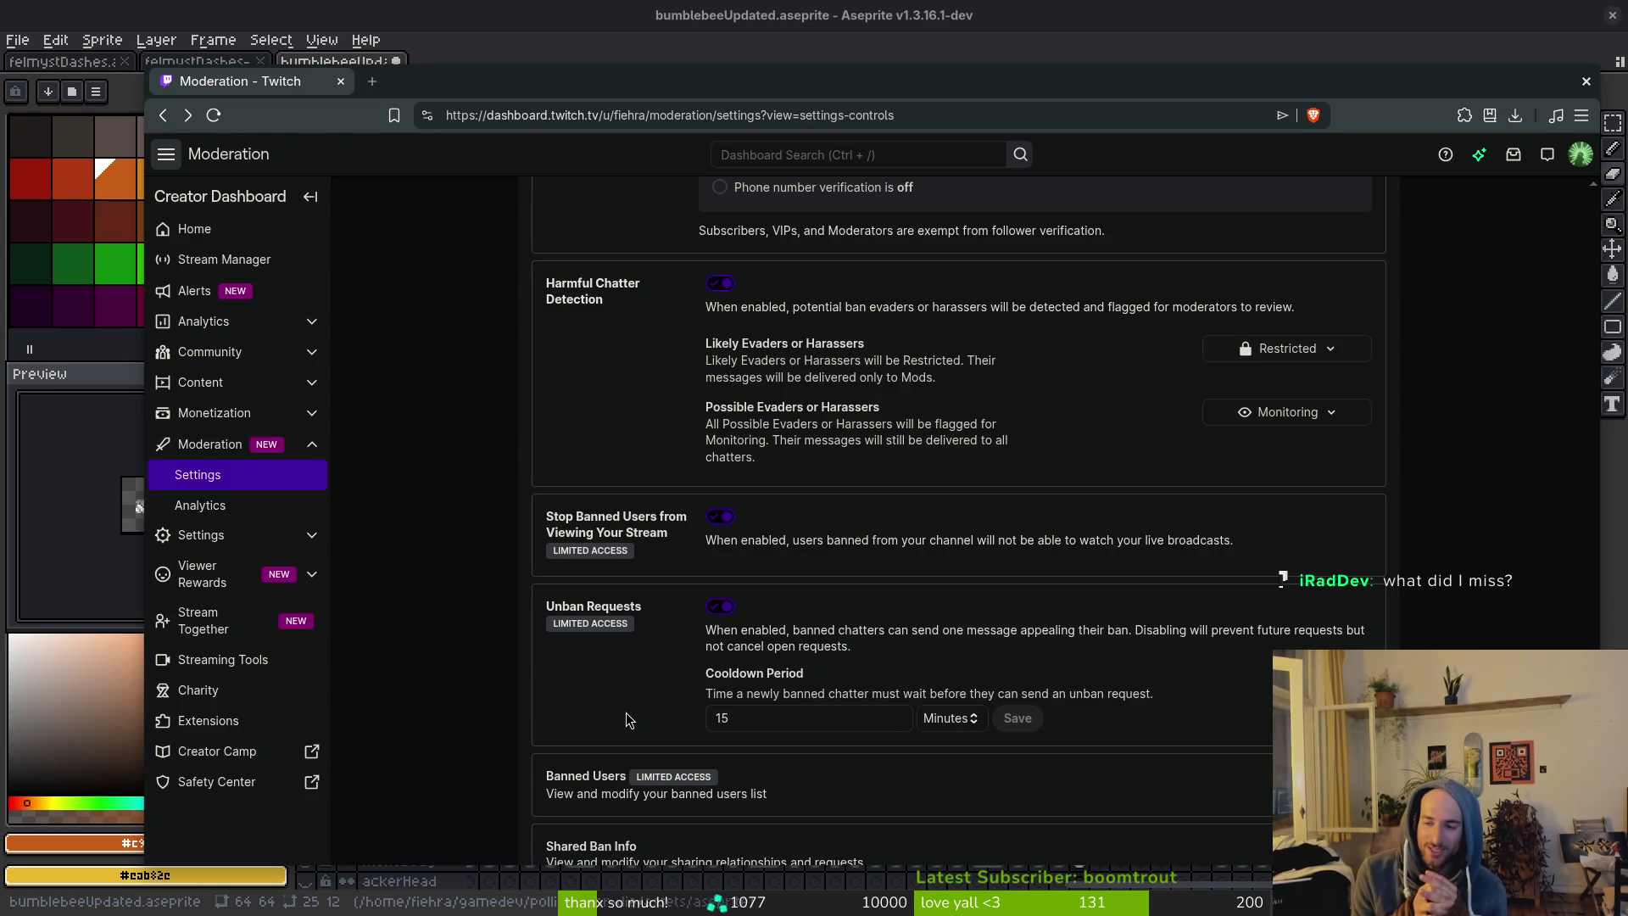
Expand and collapse the Settings and Viewer Rewards sidebar groups, then collapse Moderation.
left_click(246, 551)
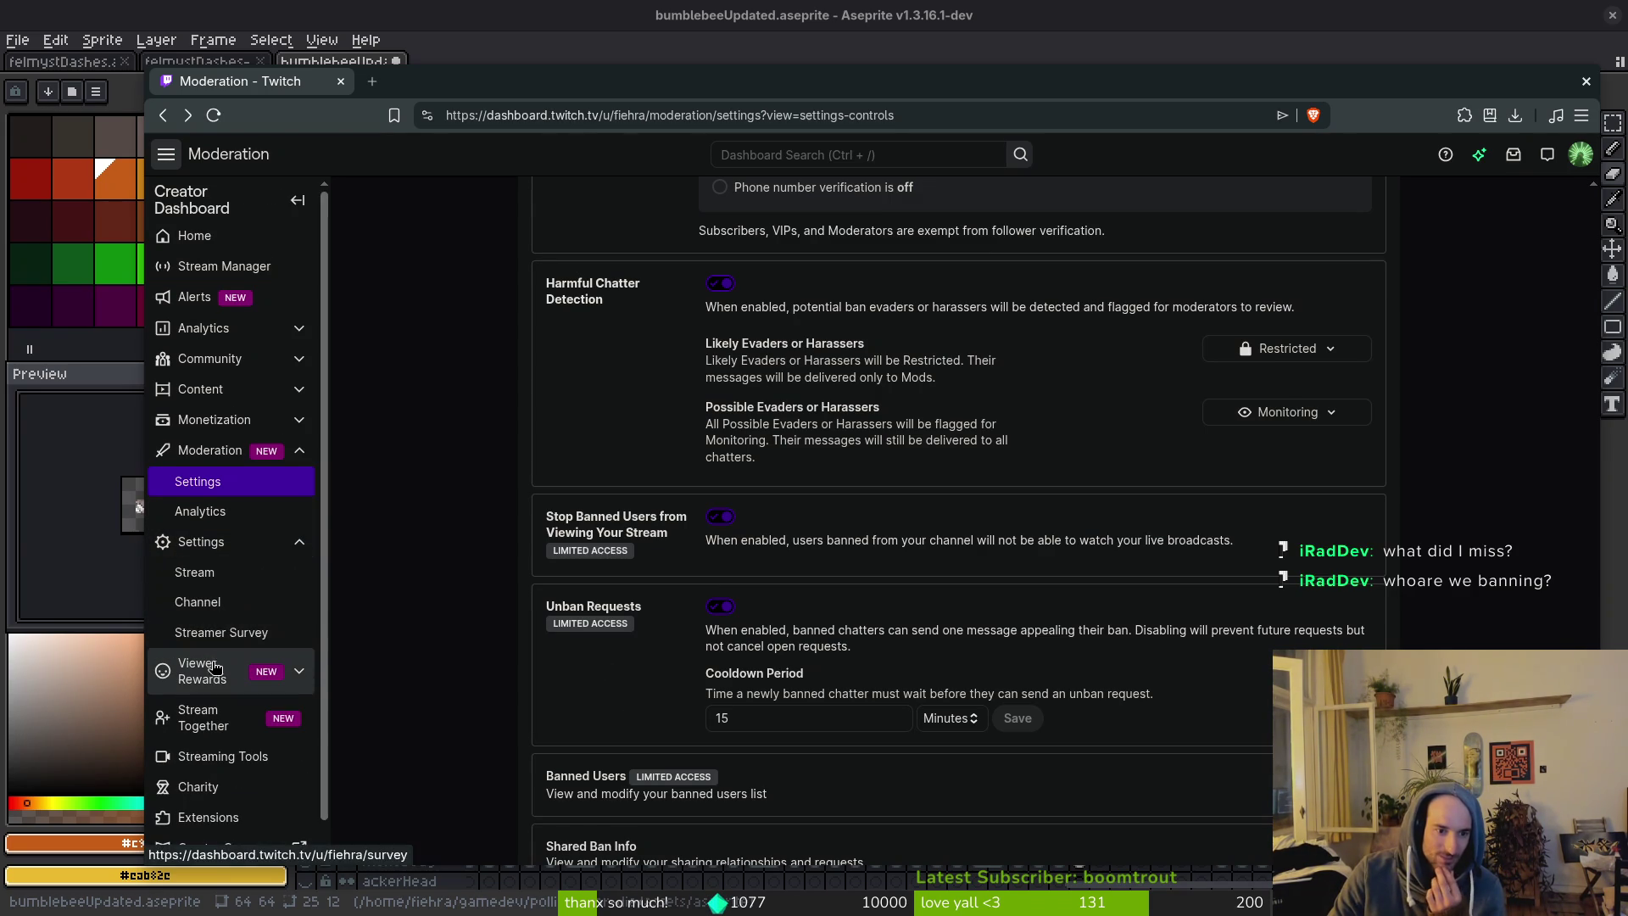
left_click(215, 674)
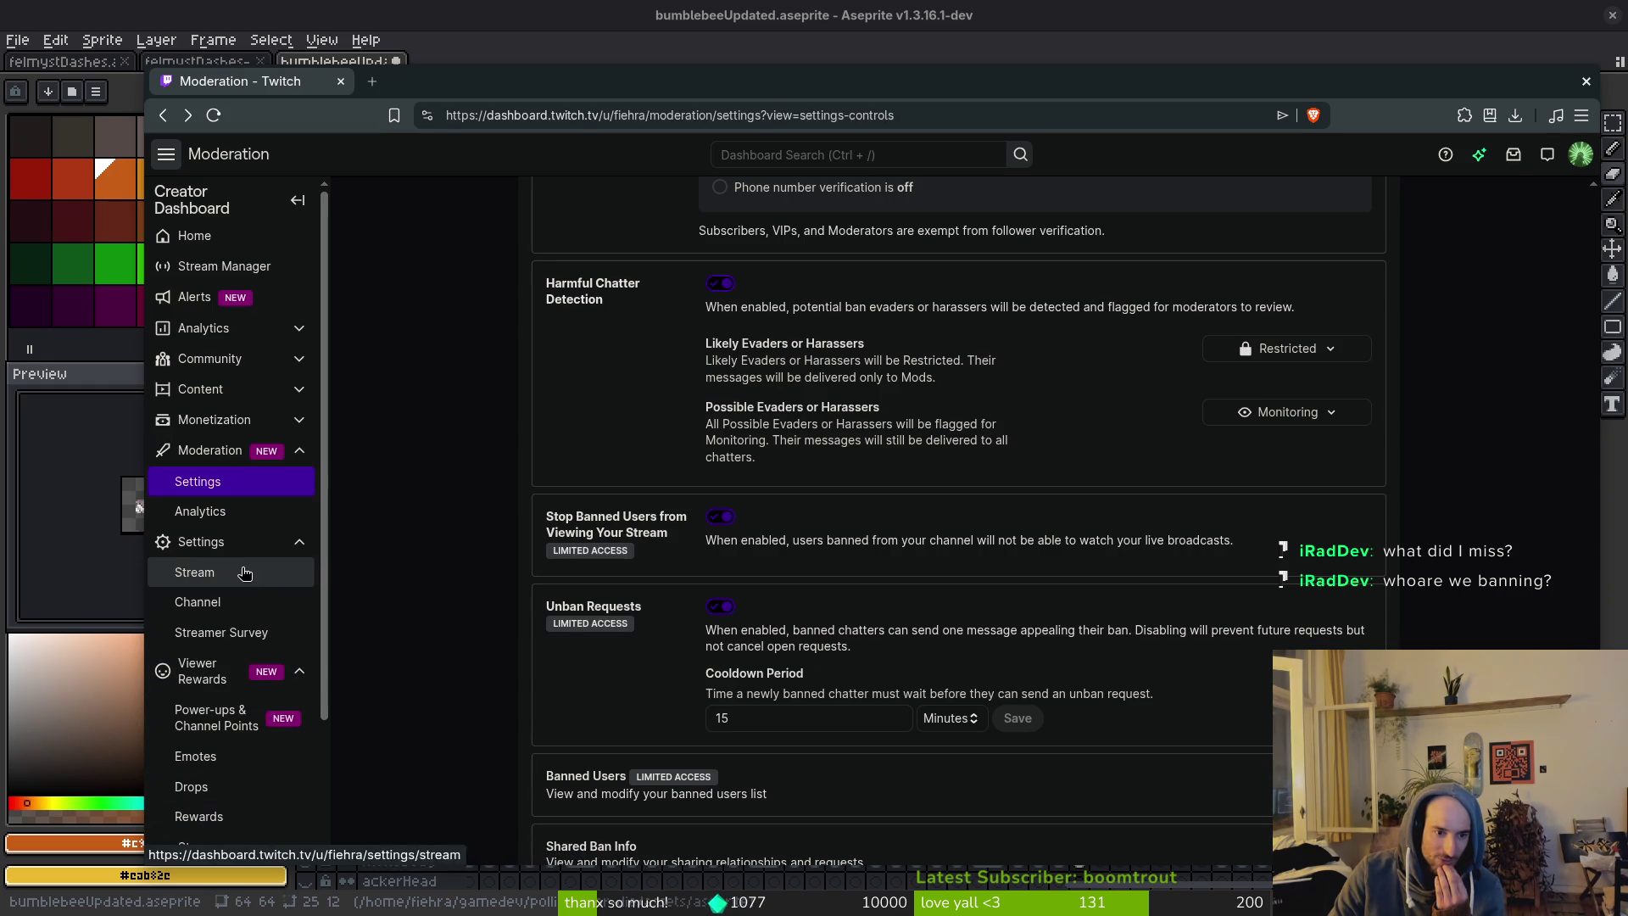
left_click(204, 672)
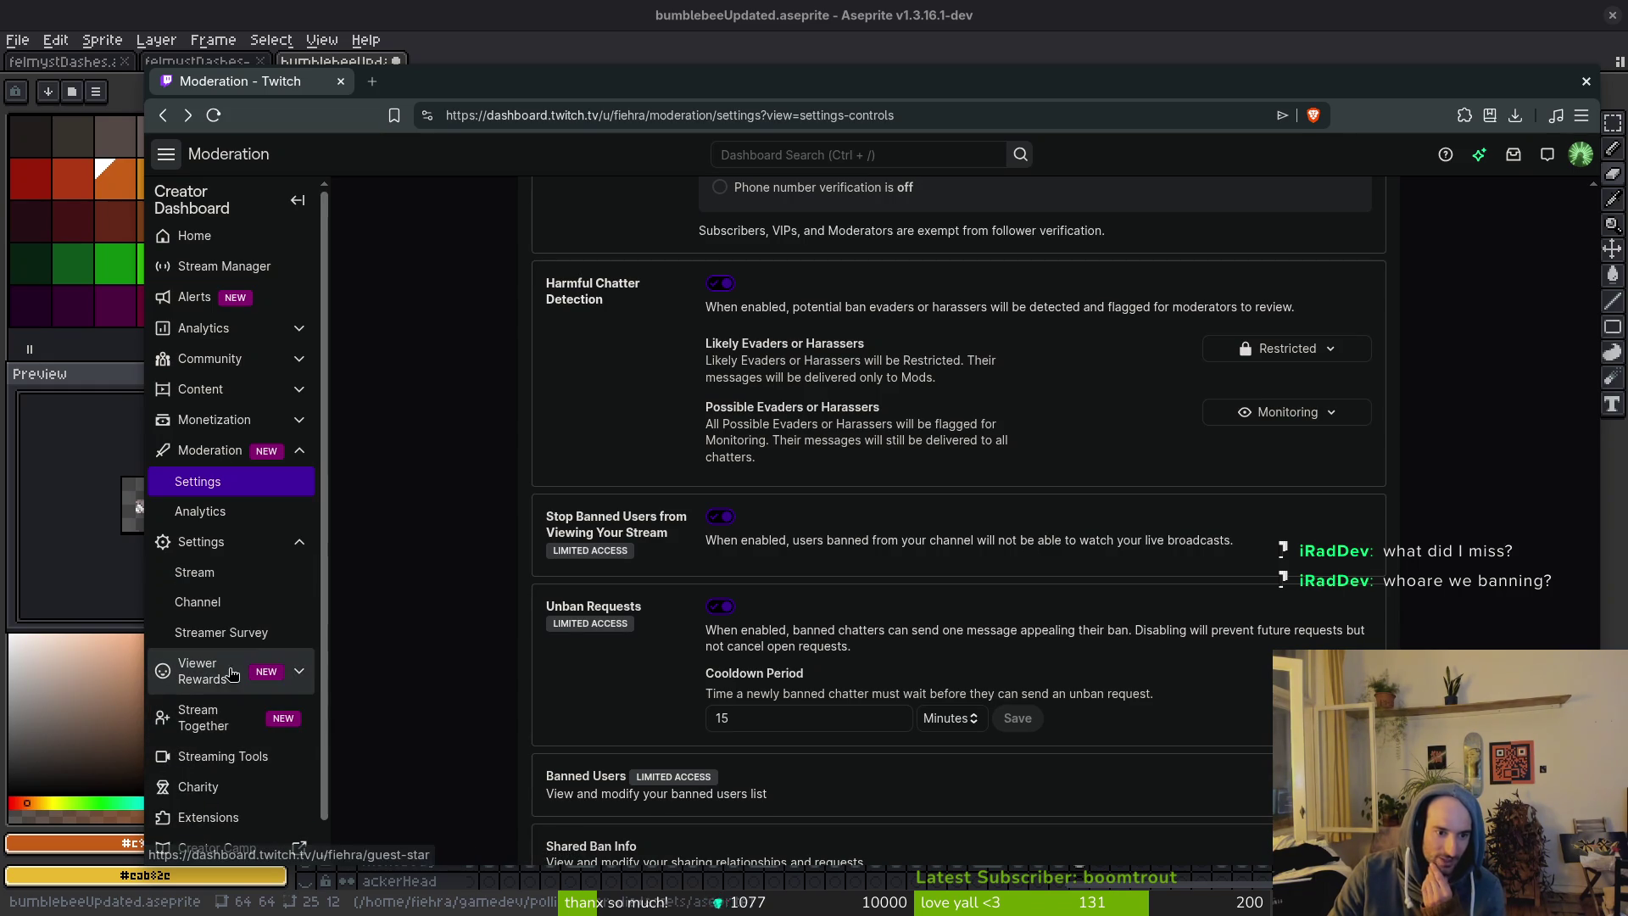
left_click(224, 539)
left_click(218, 449)
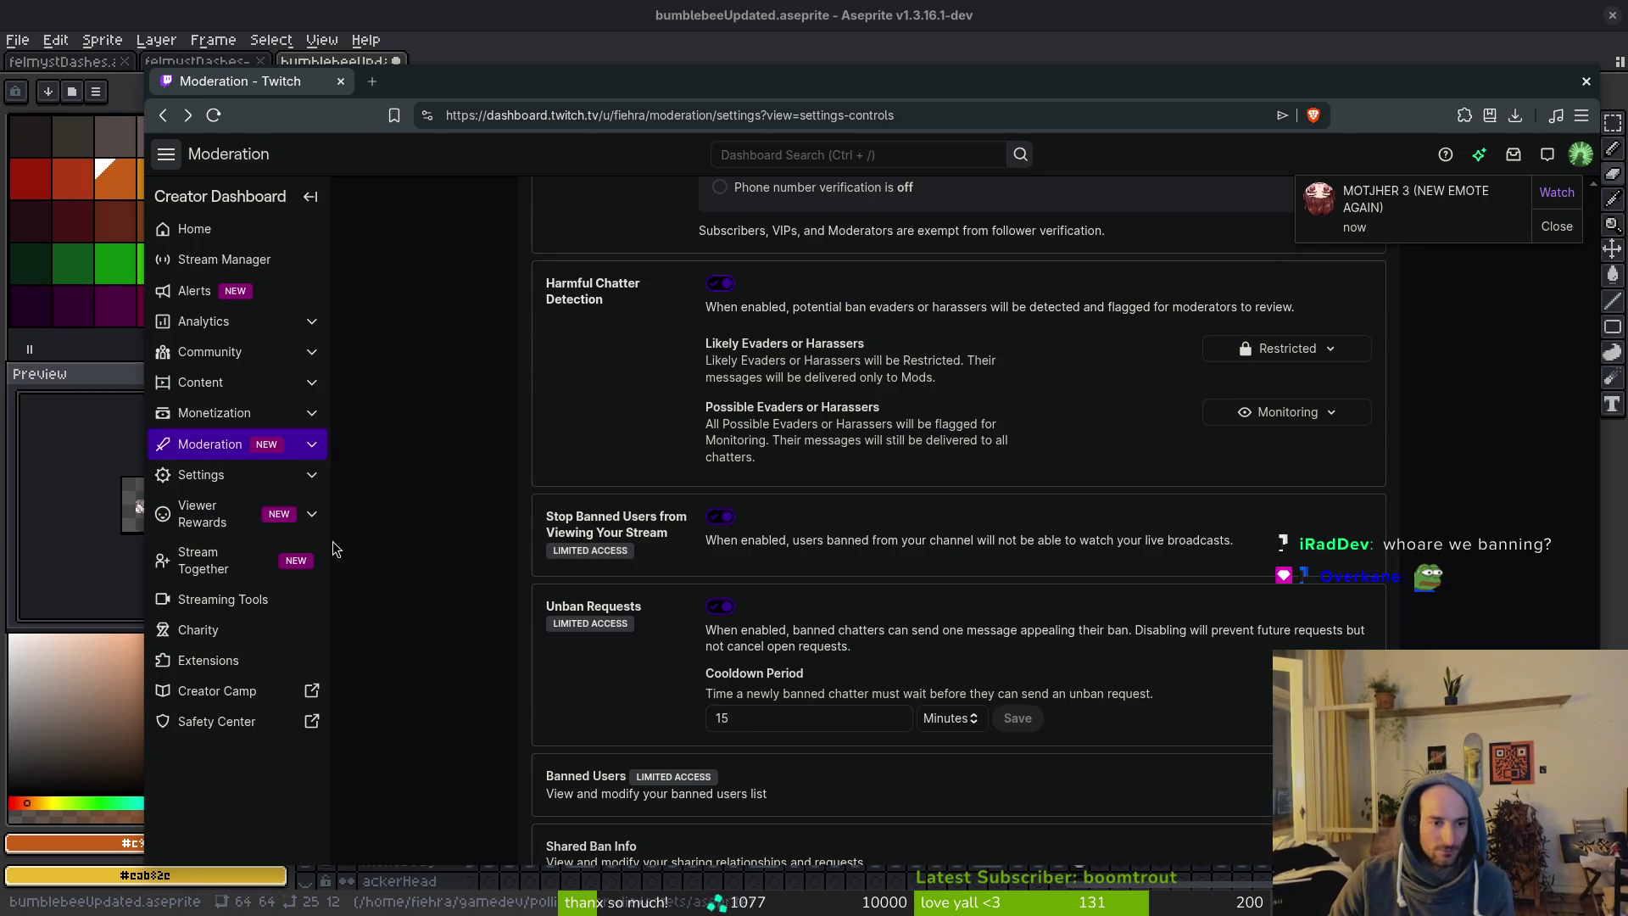
Browse the Settings, Community and Content sidebar groups, leaving Settings expanded.
left_click(217, 477)
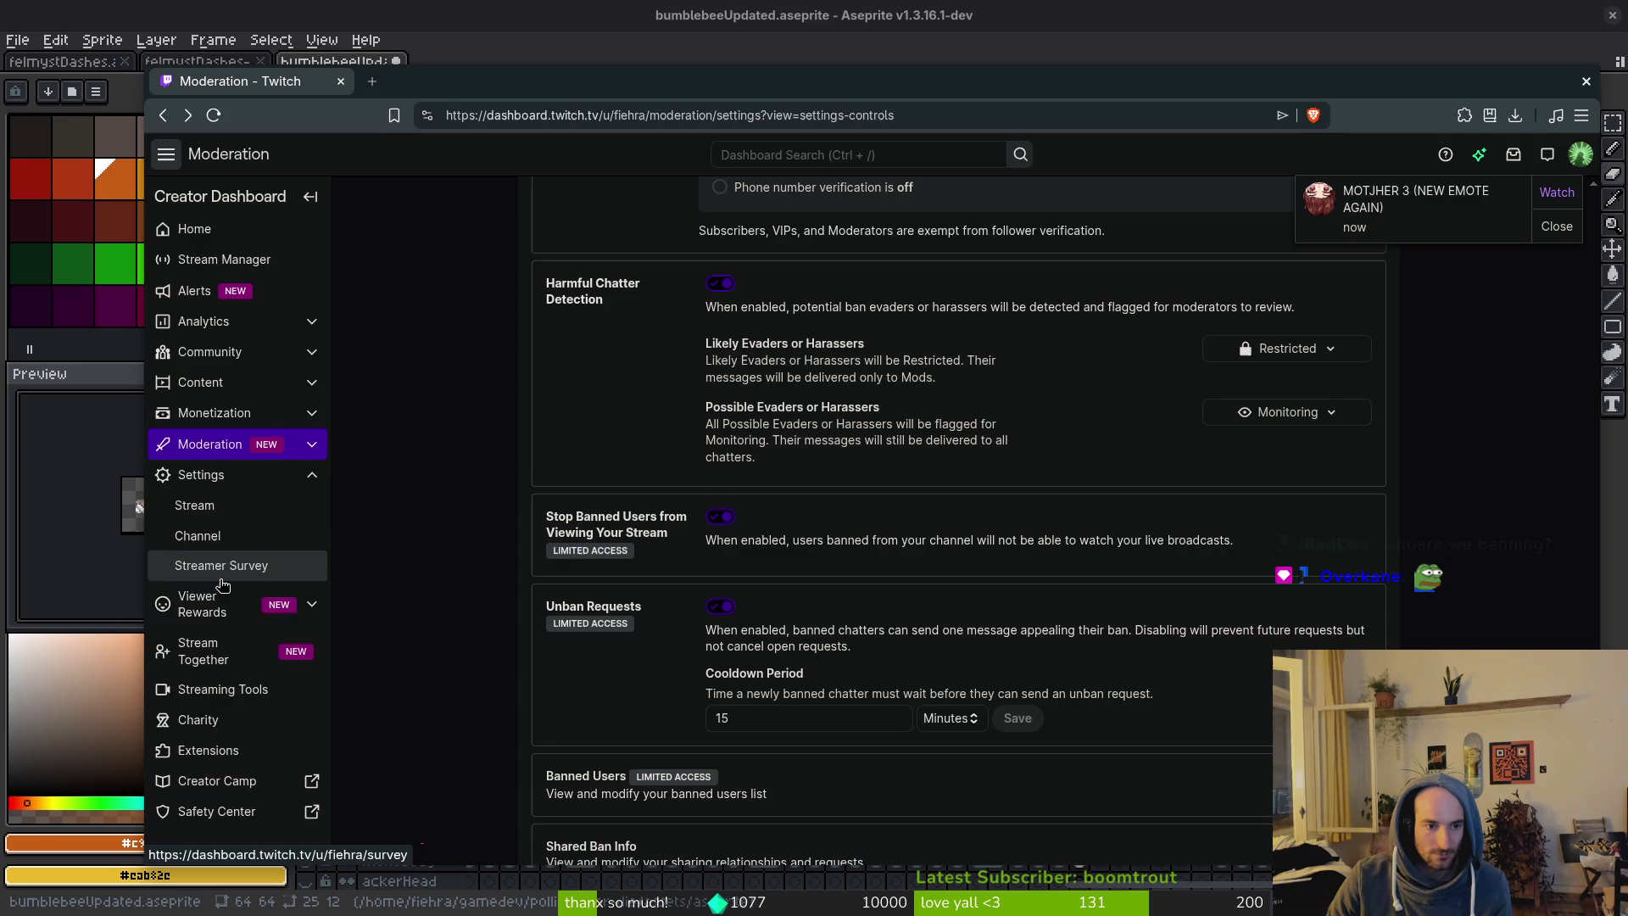
left_click(214, 477)
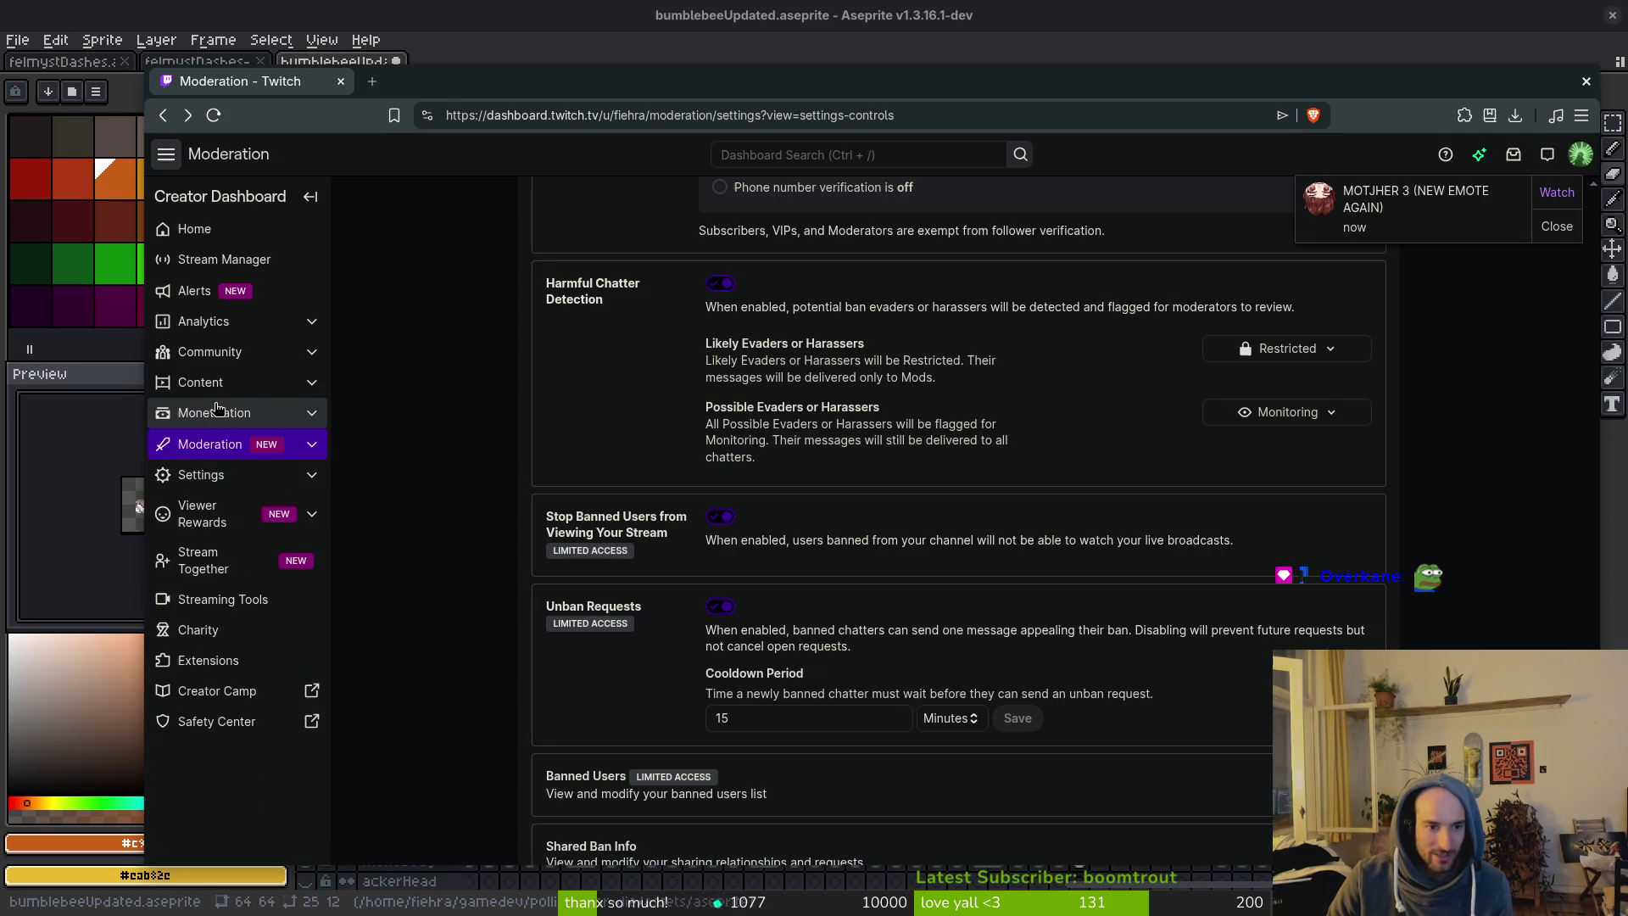
left_click(218, 354)
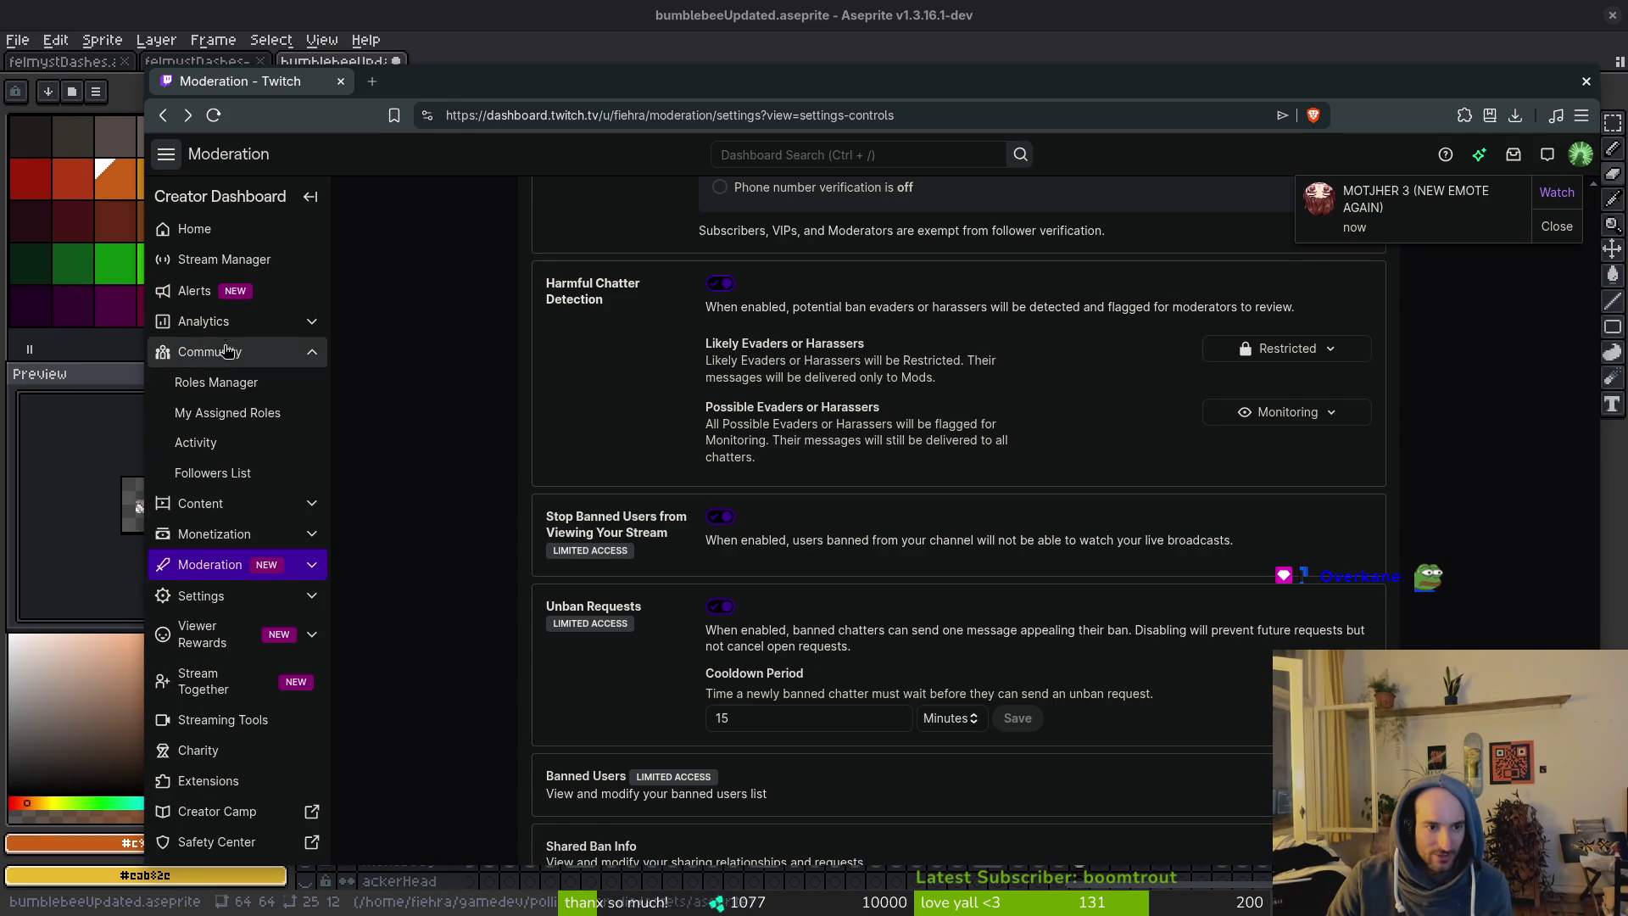
left_click(222, 349)
left_click(218, 384)
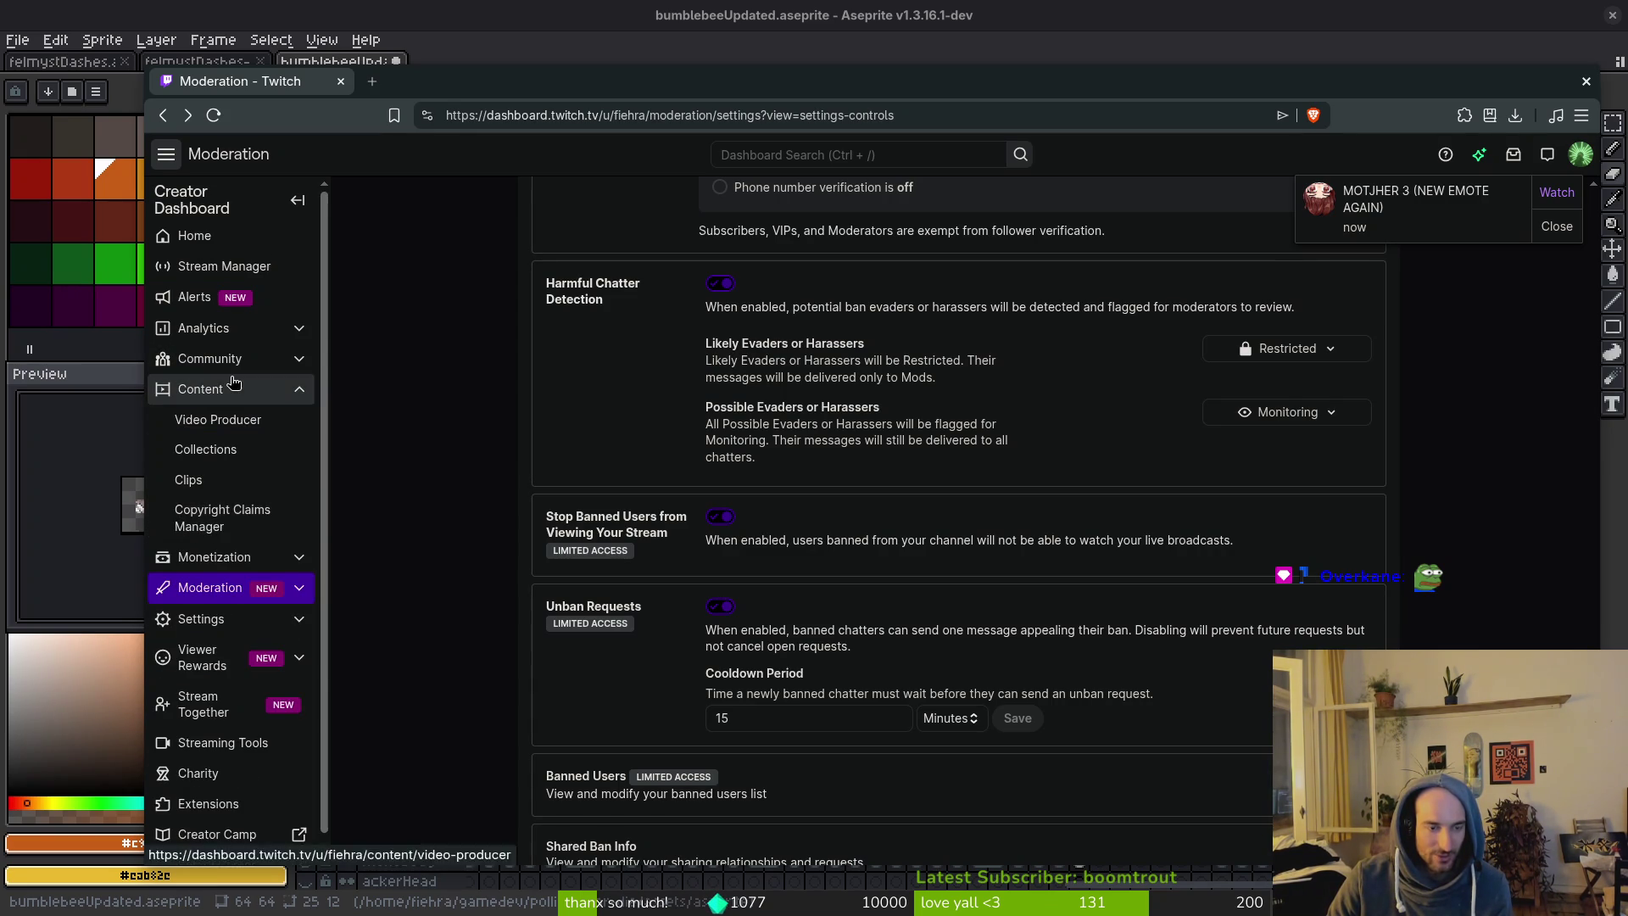
left_click(212, 385)
left_click(224, 477)
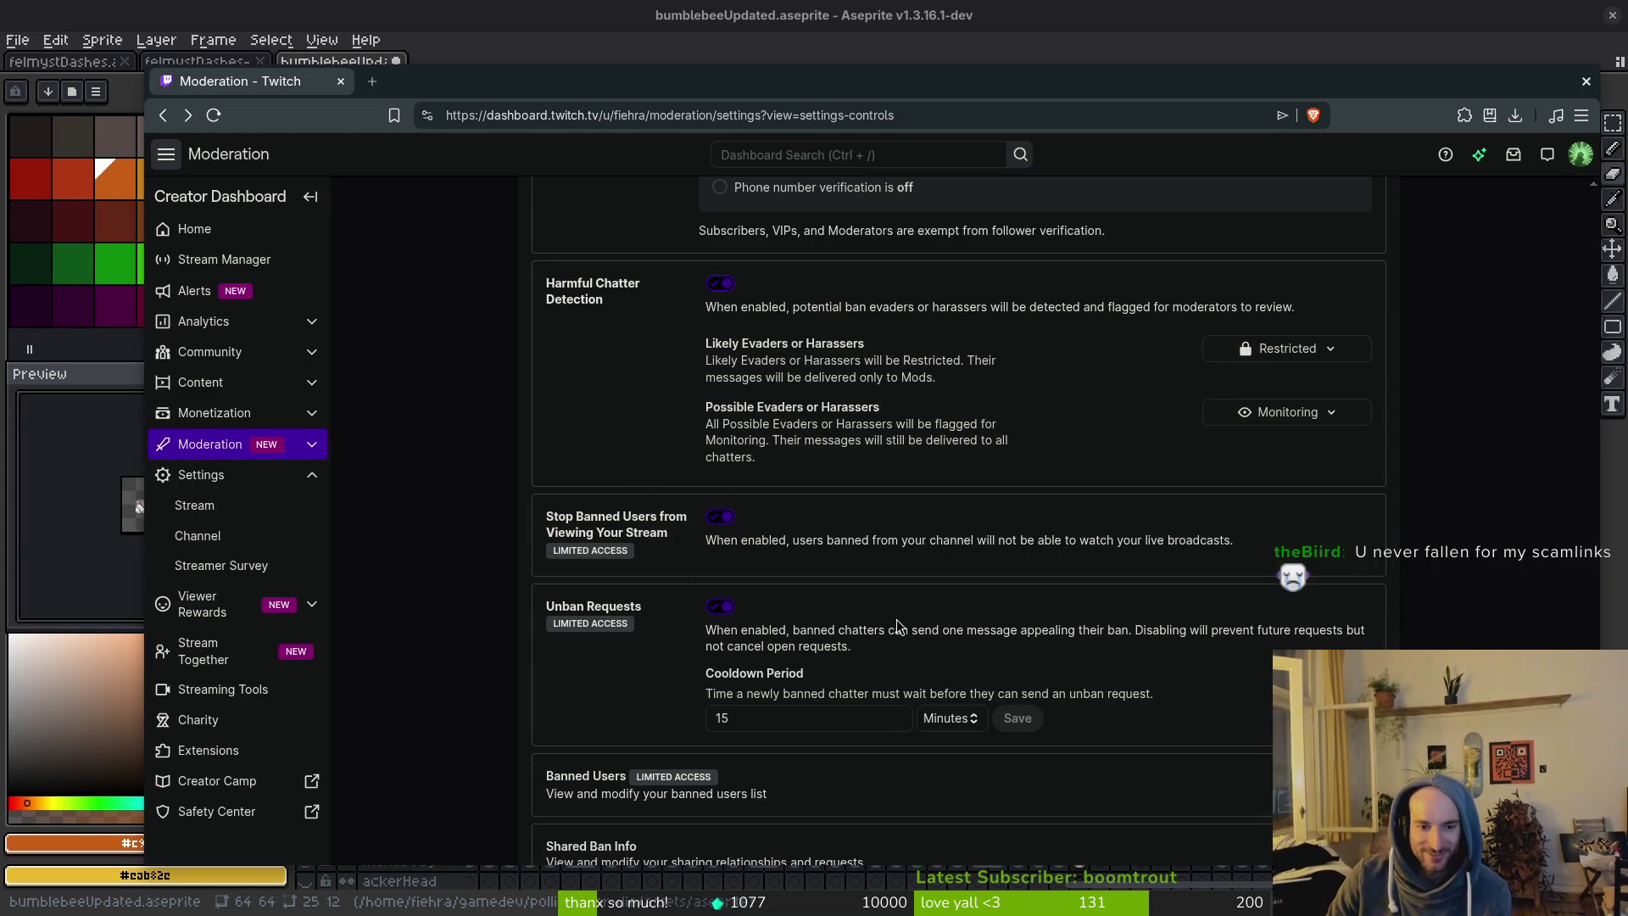
Scroll the Moderation settings page back to the top.
scroll(1119, 568, "up", 3)
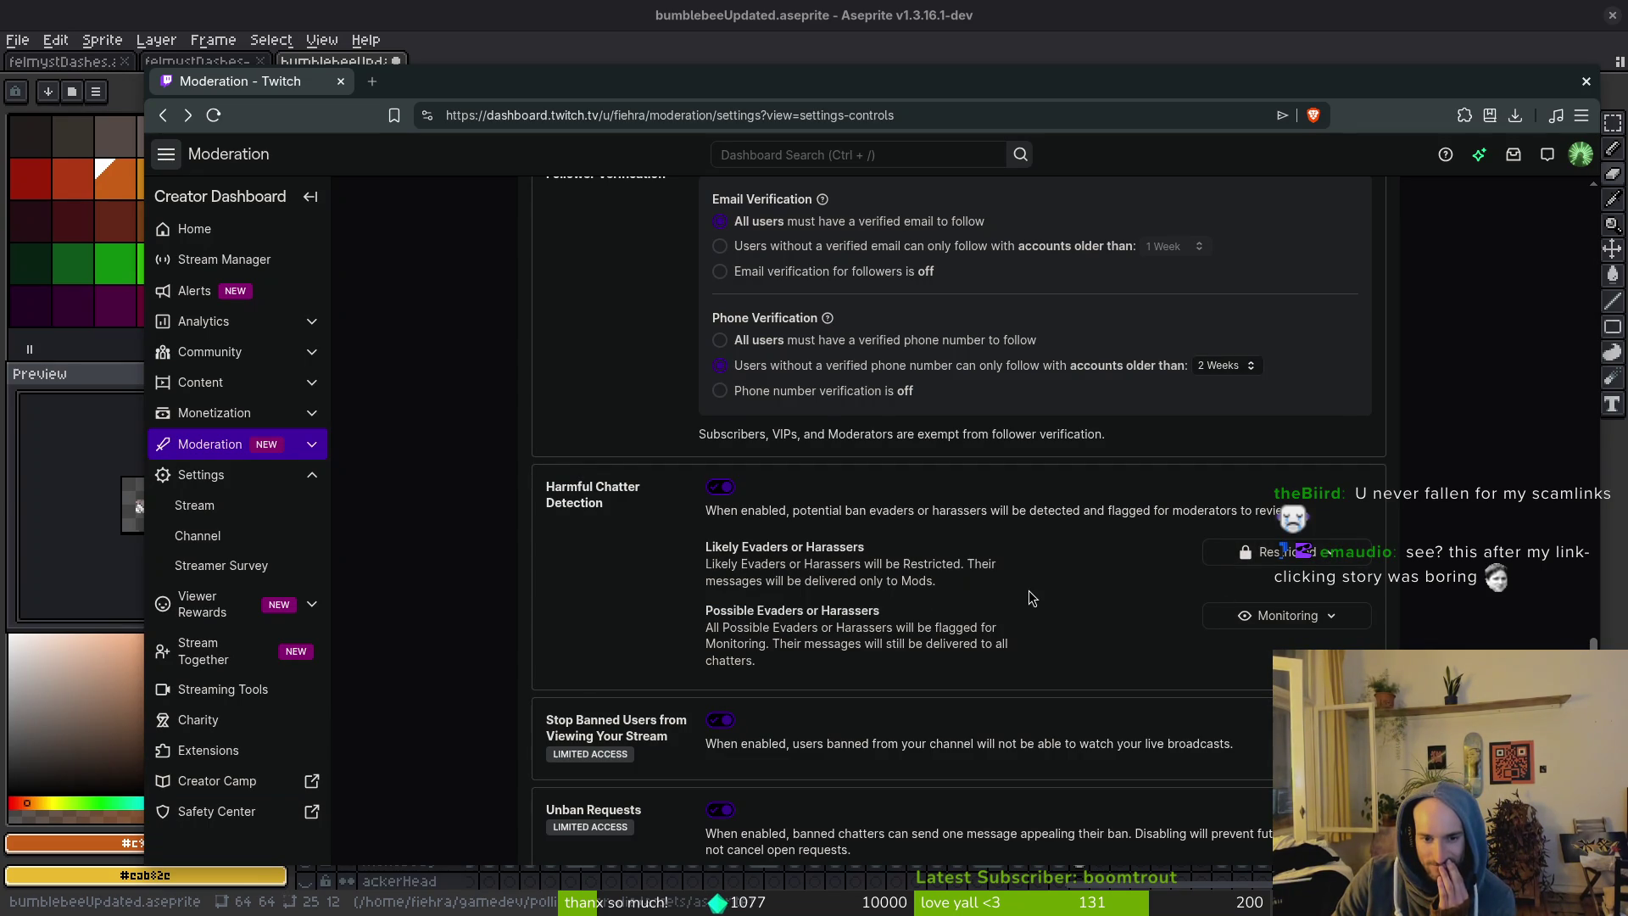
scroll(1034, 581, "up", 8)
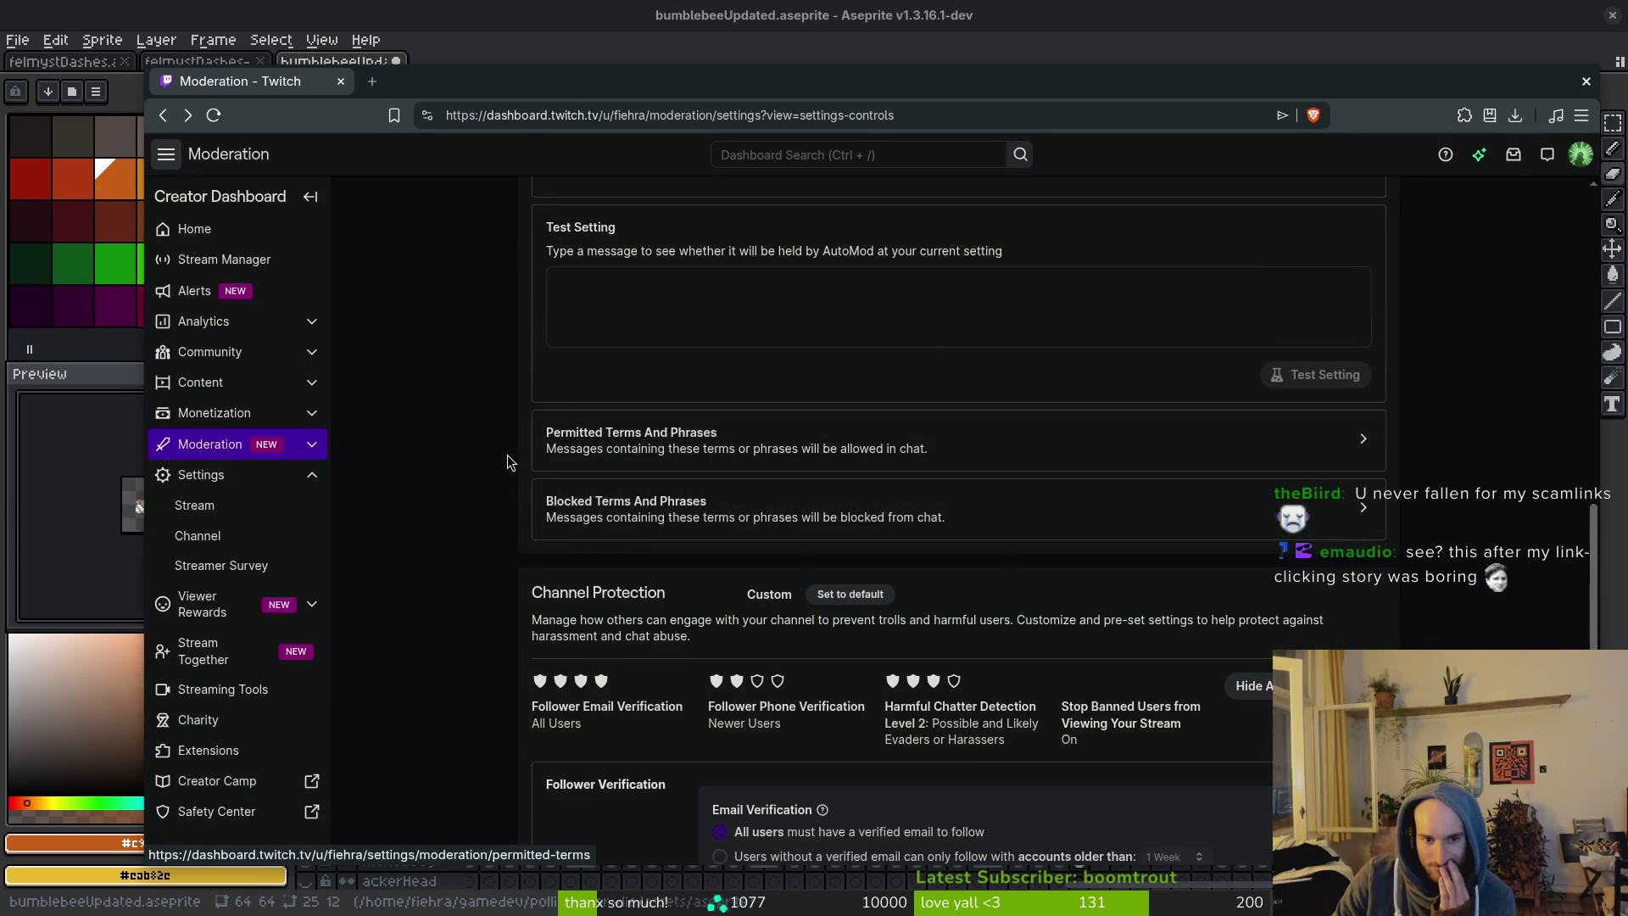
scroll(501, 474, "up", 3)
scroll(518, 487, "up", 7)
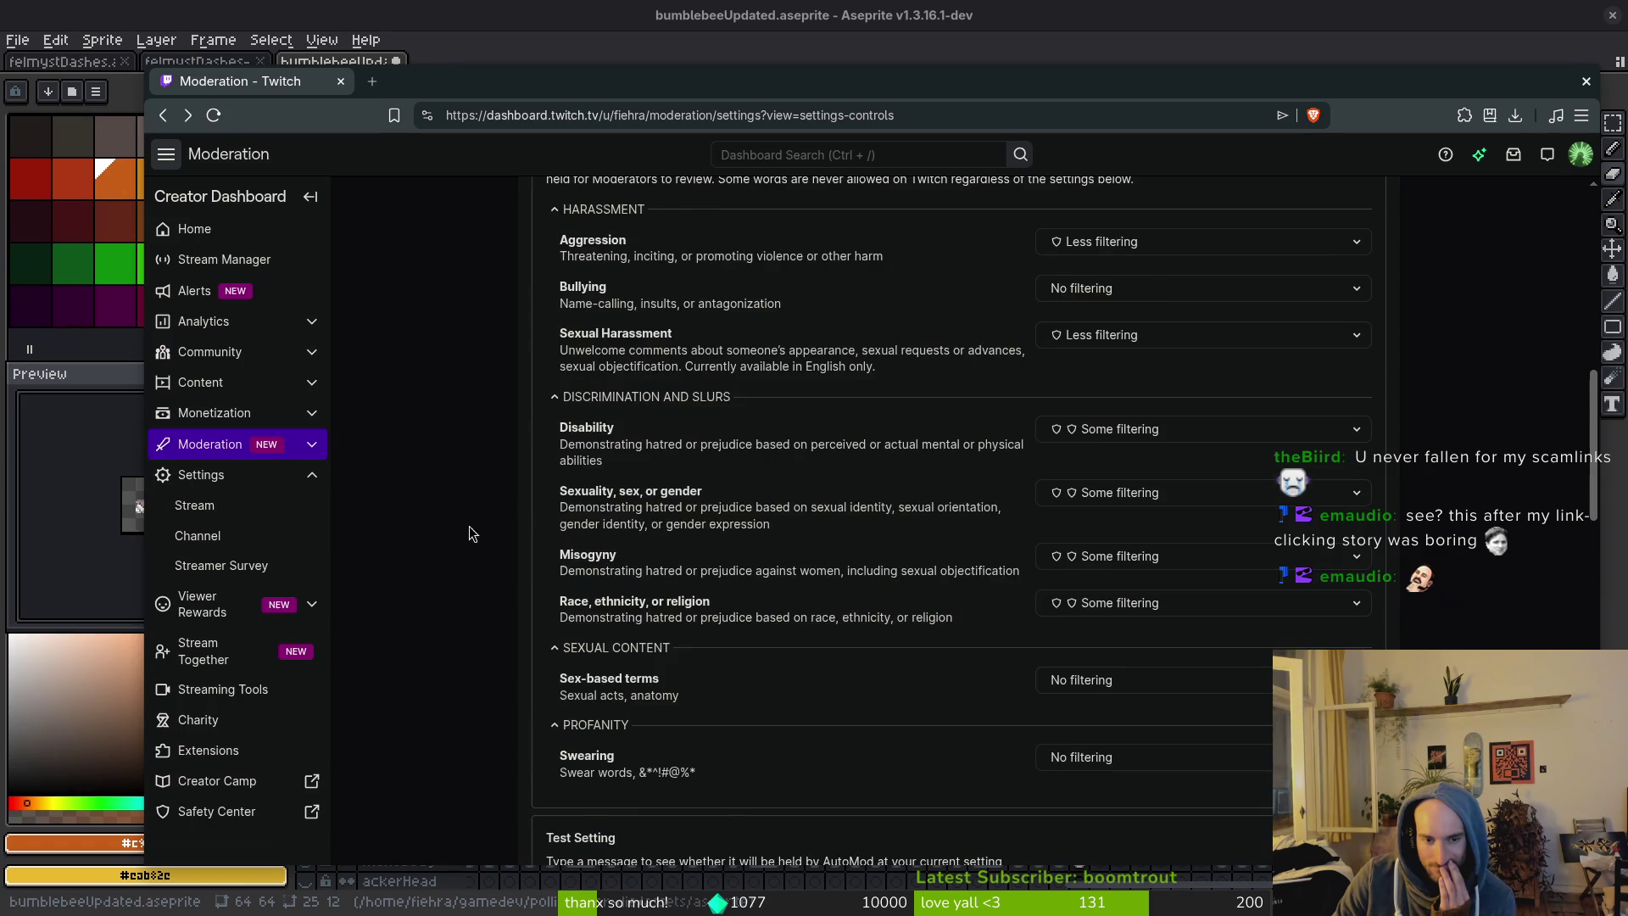
scroll(914, 298, "up", 4)
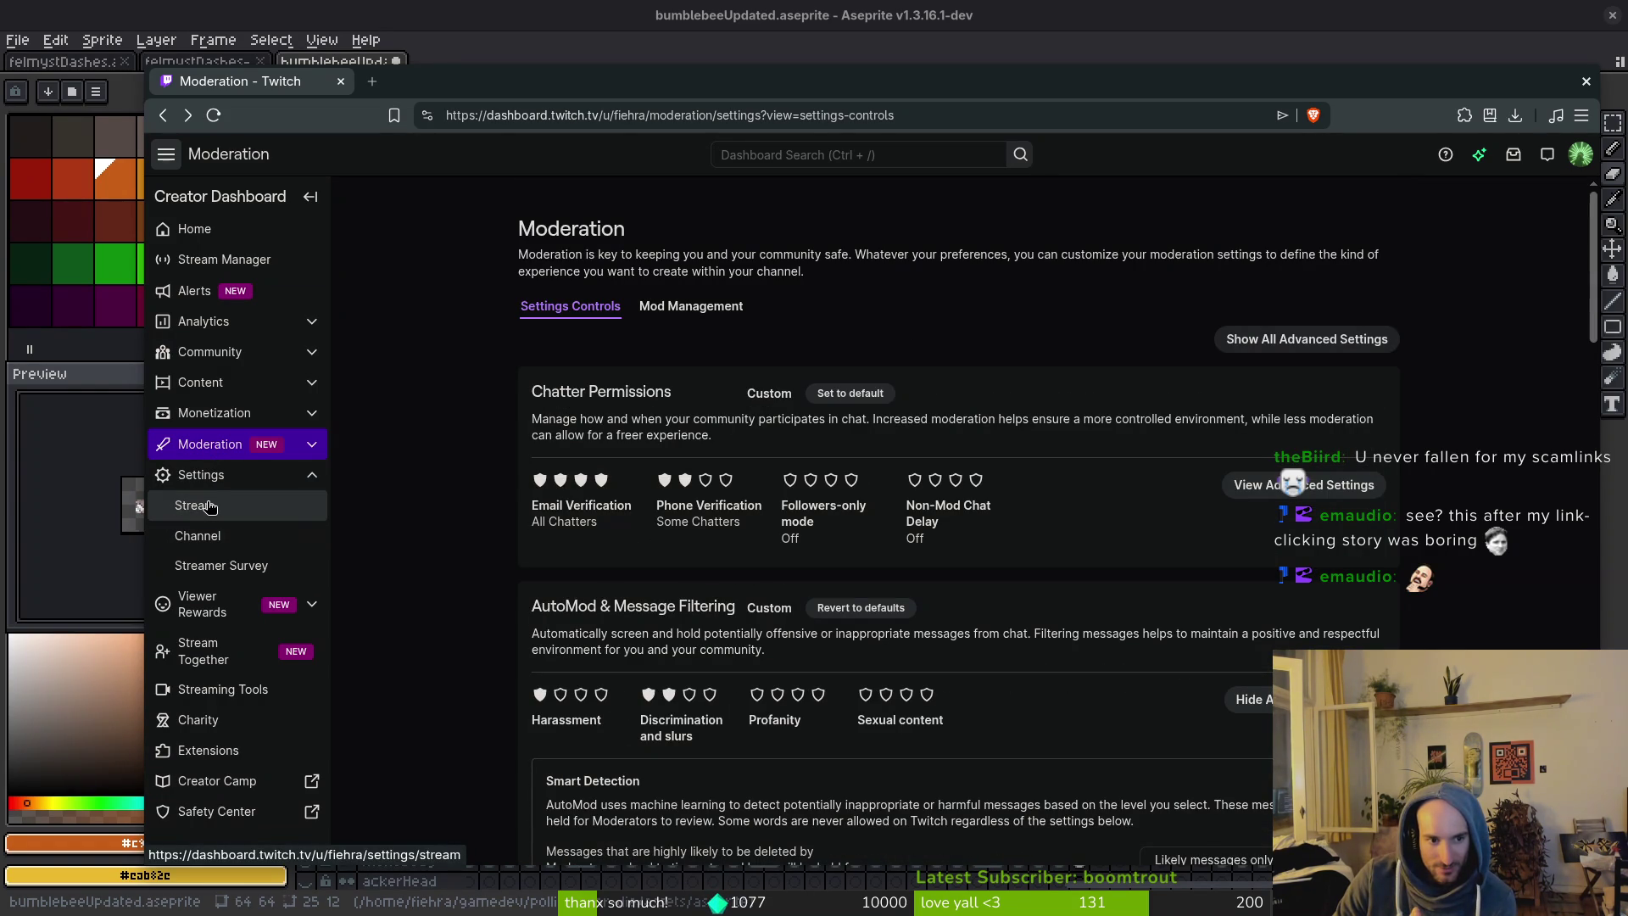
Hide the browser to view the sprite, then place the Chat Rules window at the top-left.
key("super+h")
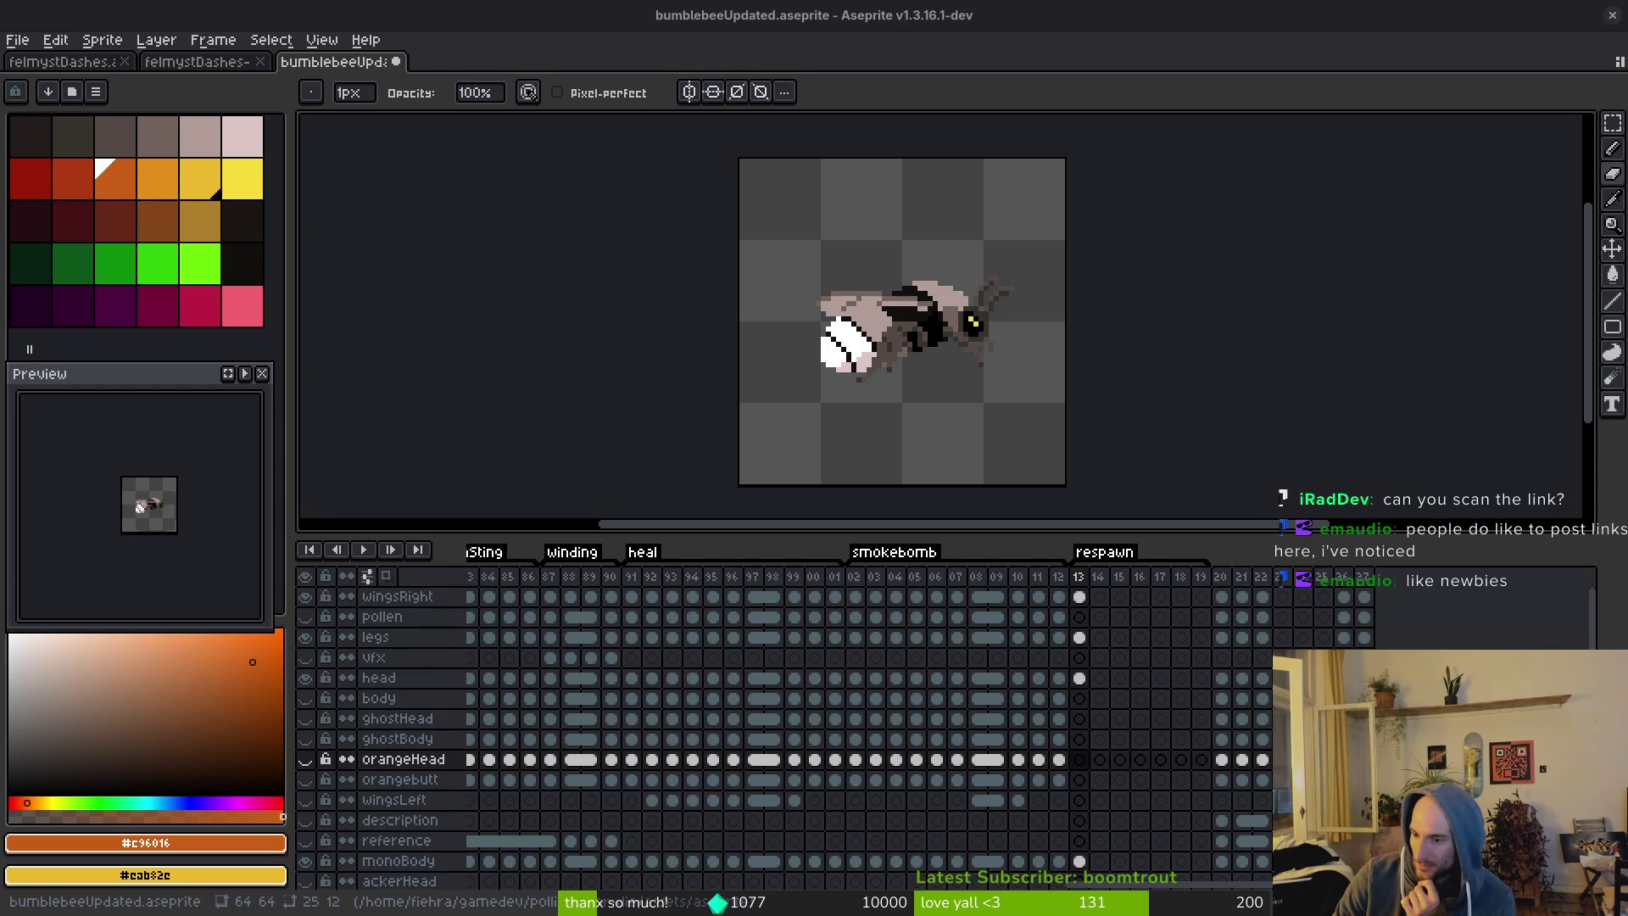
key("alt+Tab")
mouse_move(407, 140)
left_mouse_down()
mouse_move(680, 28)
mouse_move(551, 120)
mouse_move(464, 103)
mouse_move(461, 81)
mouse_move(477, 103)
mouse_move(610, 100)
left_mouse_up()
key("alt+Tab")
key("alt+Tab")
mouse_move(403, 112)
left_mouse_down()
mouse_move(456, 89)
mouse_move(457, 119)
left_mouse_up()
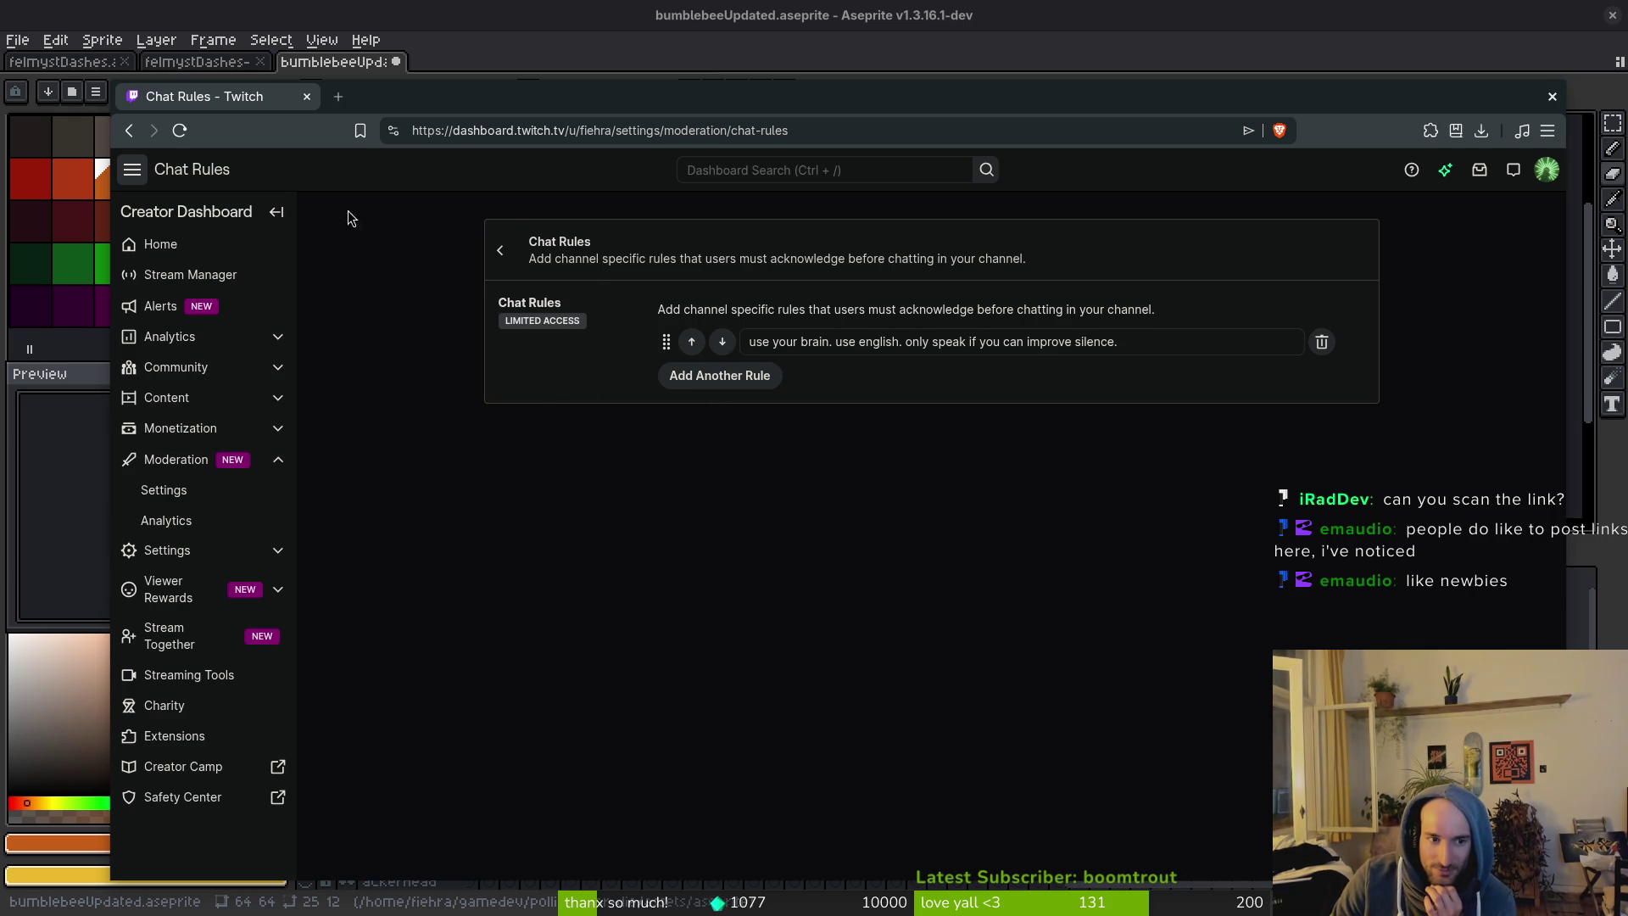
Close the Chat Rules window, switch to the live channel page and reload it.
key("ctrl+w")
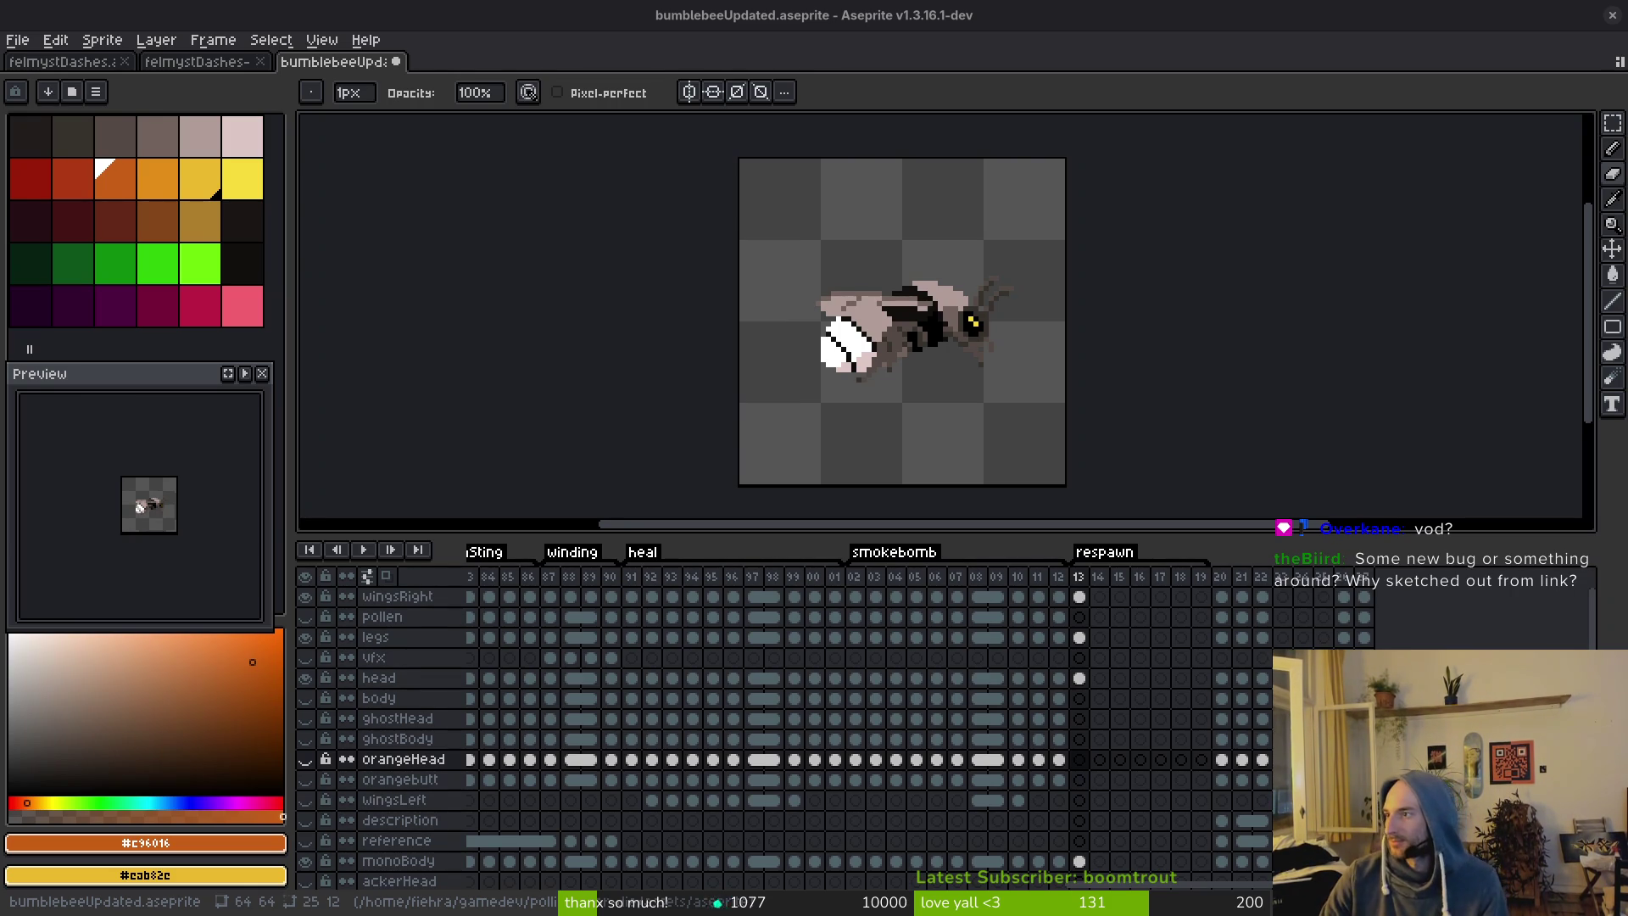
key("alt+Tab")
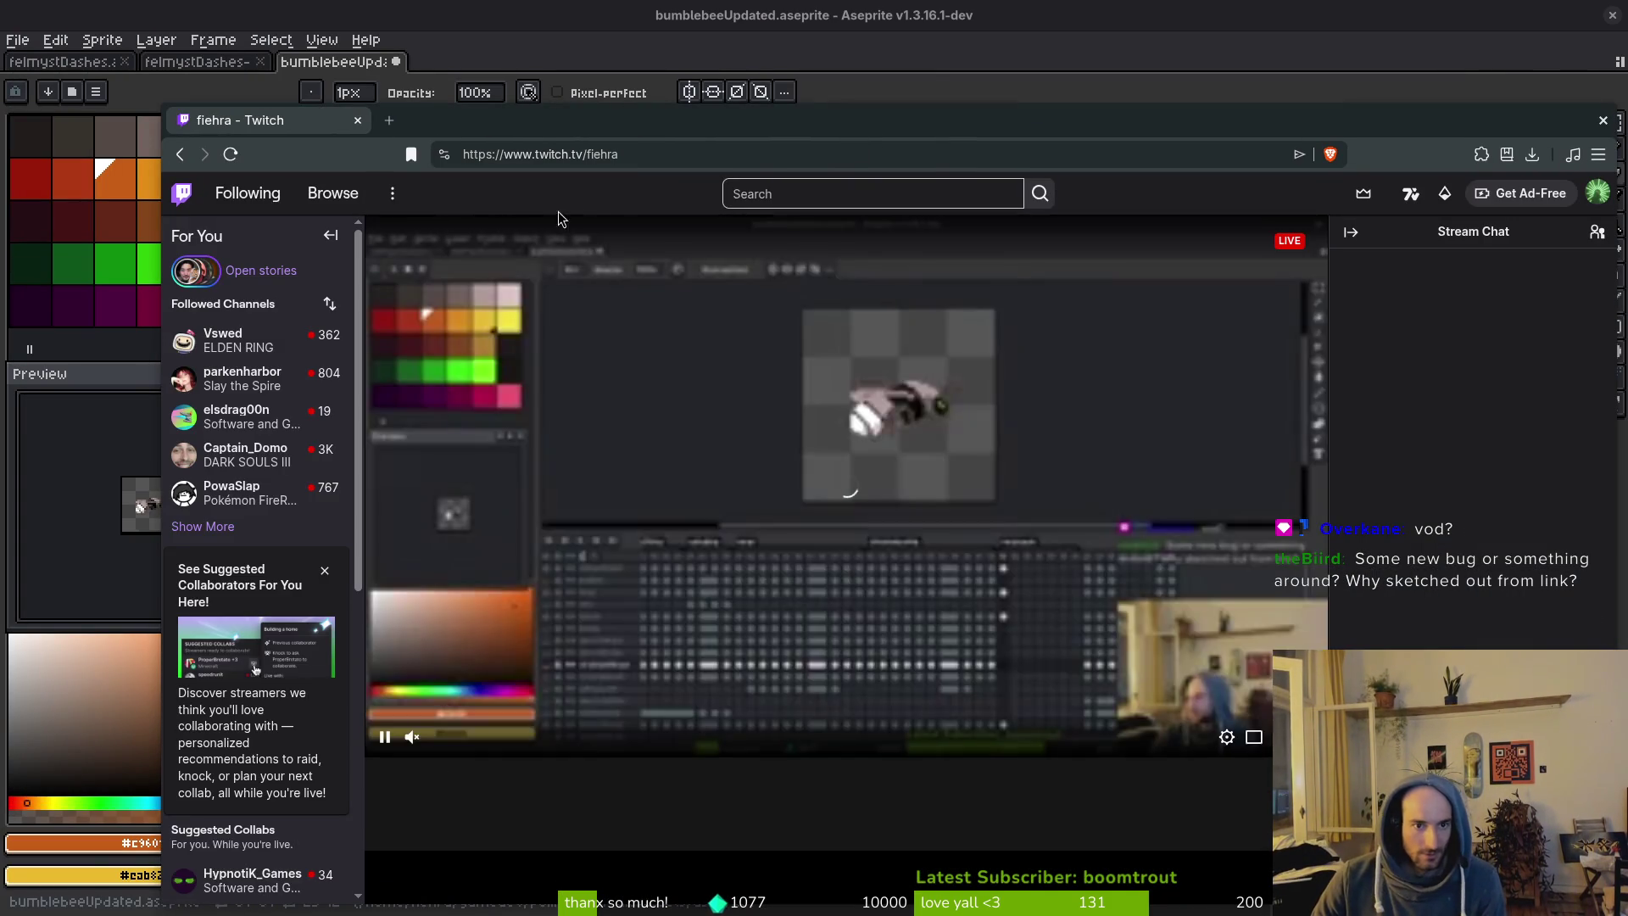
left_click(653, 158)
key("Return")
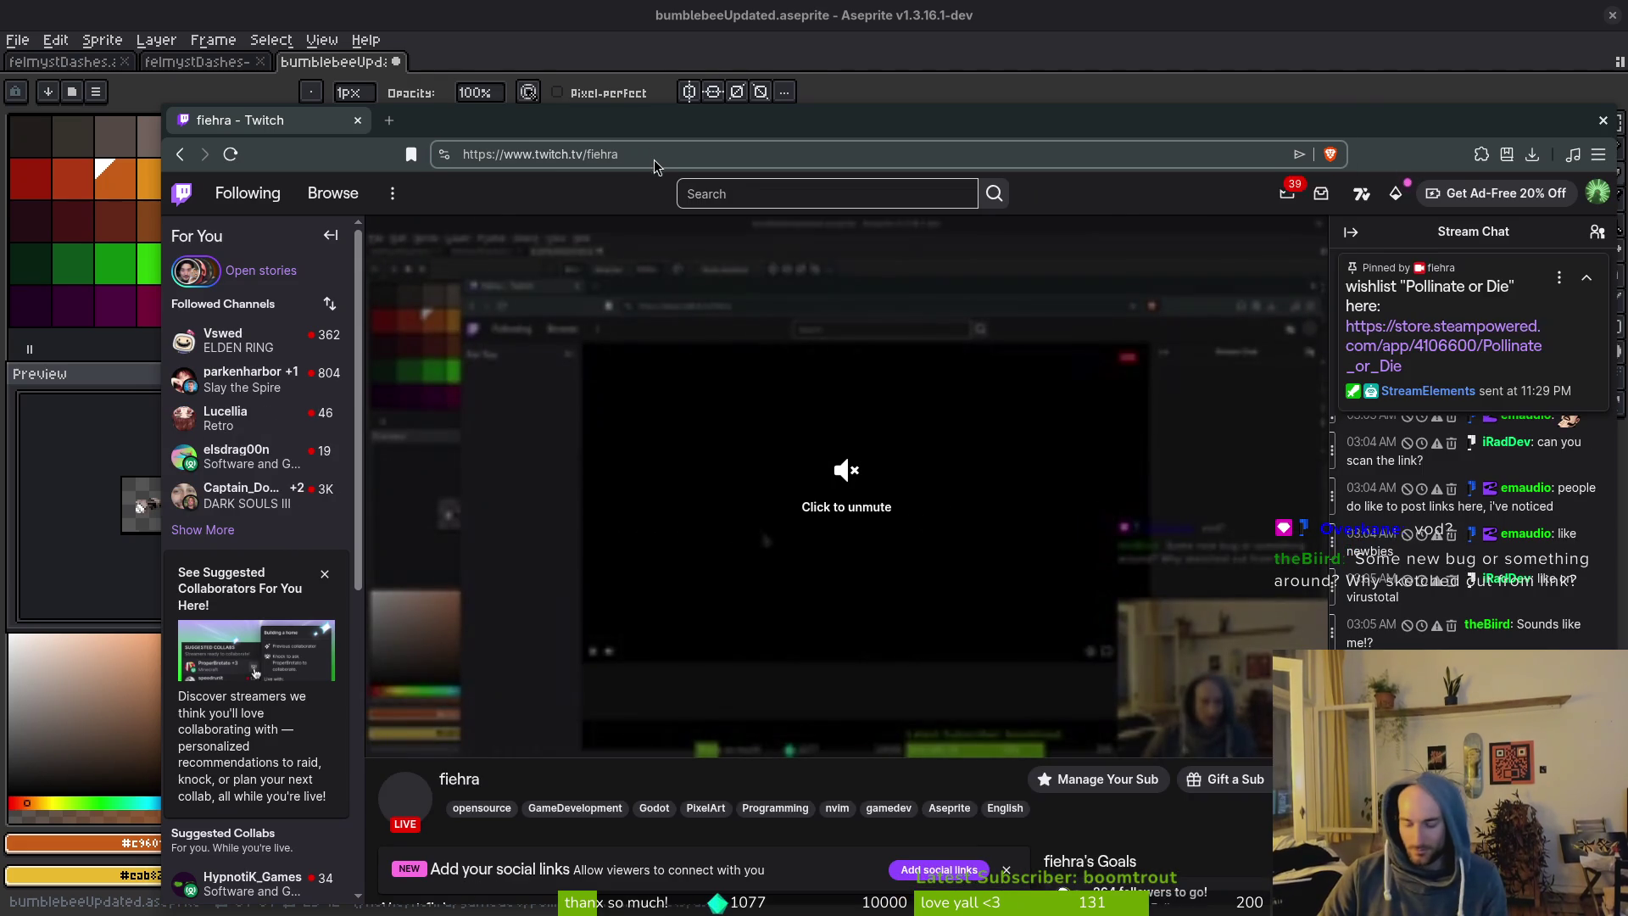
left_click(654, 157)
Go to the channel's /videos page and open the latest nighttime grind VOD.
type("/videos")
key("Return")
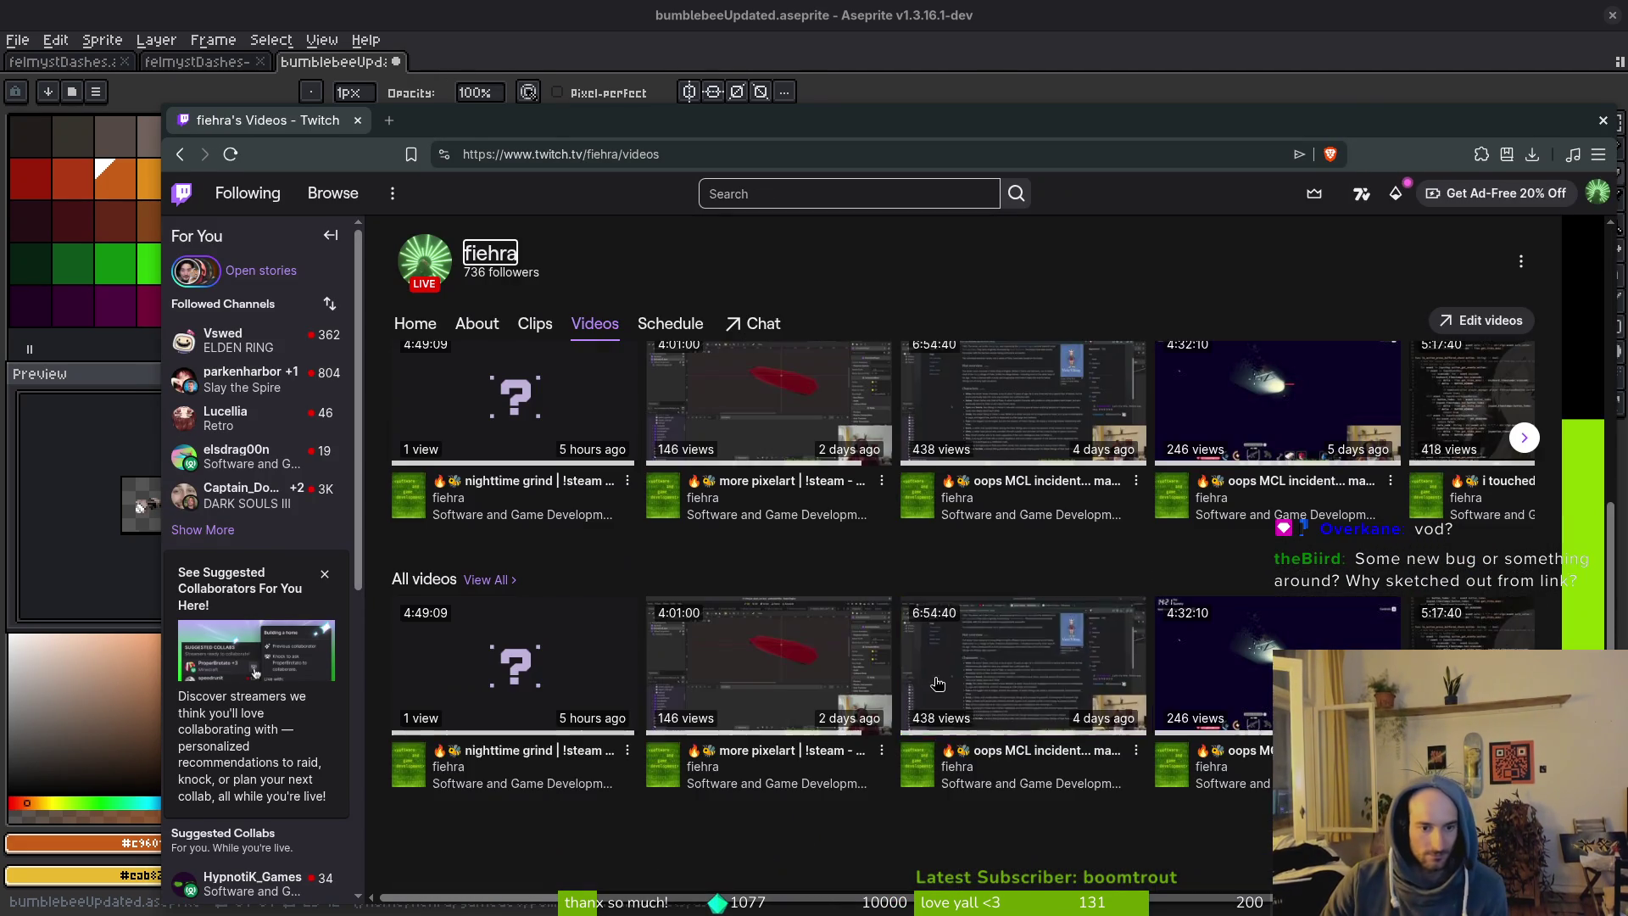
left_click(513, 398)
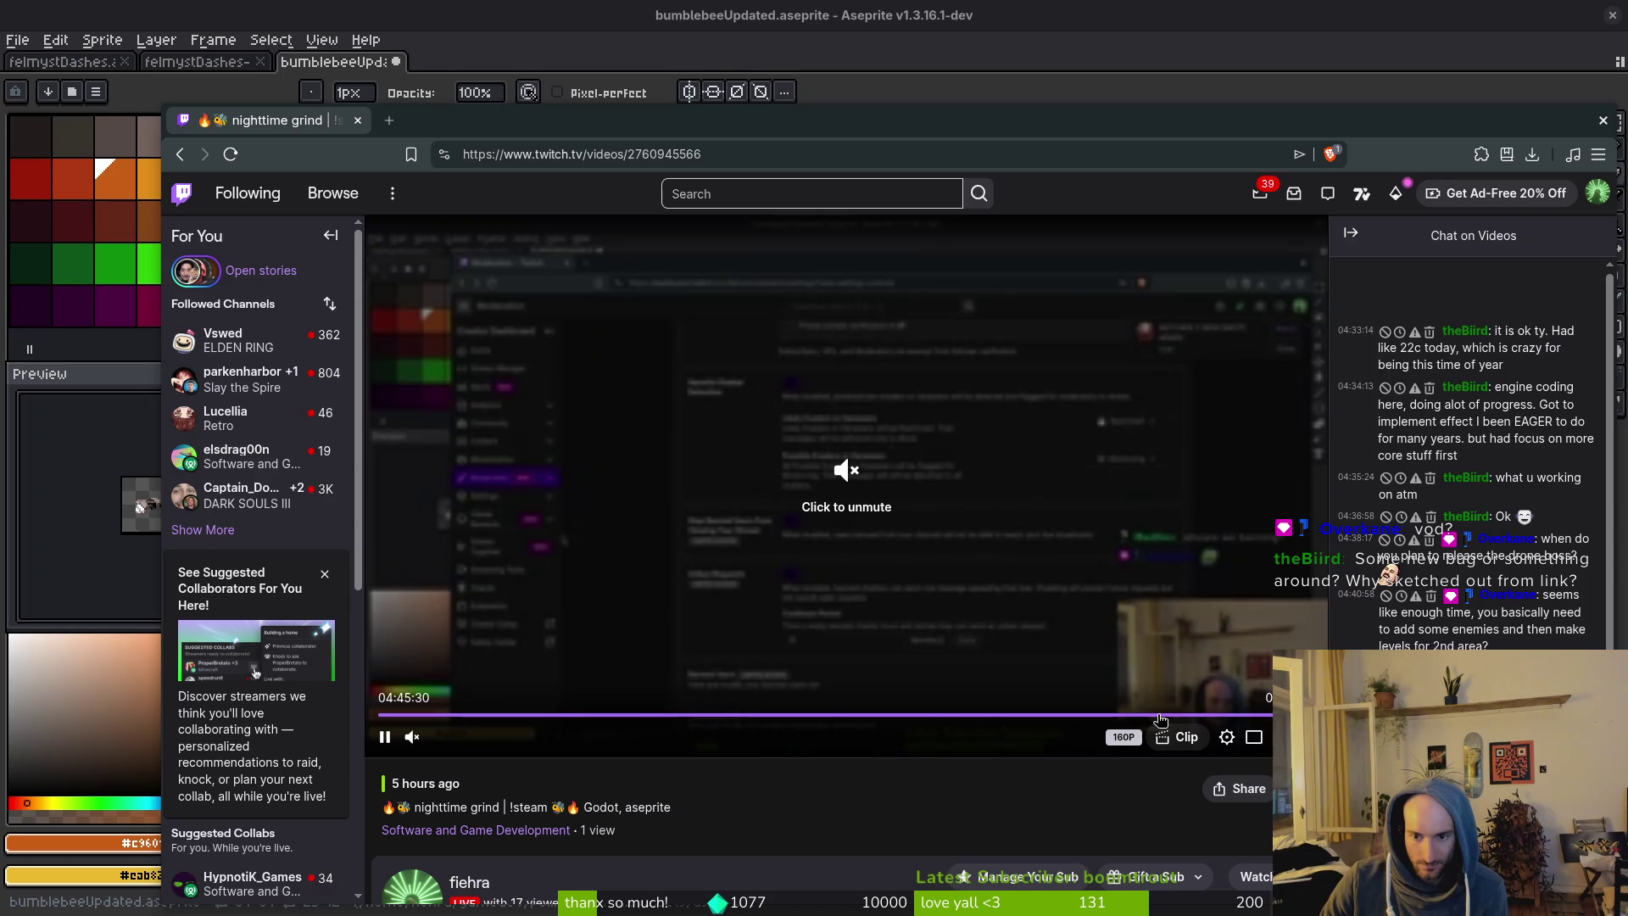
Seek the VOD from about 3:56 back through earlier points to around 57 minutes.
left_click(1104, 716)
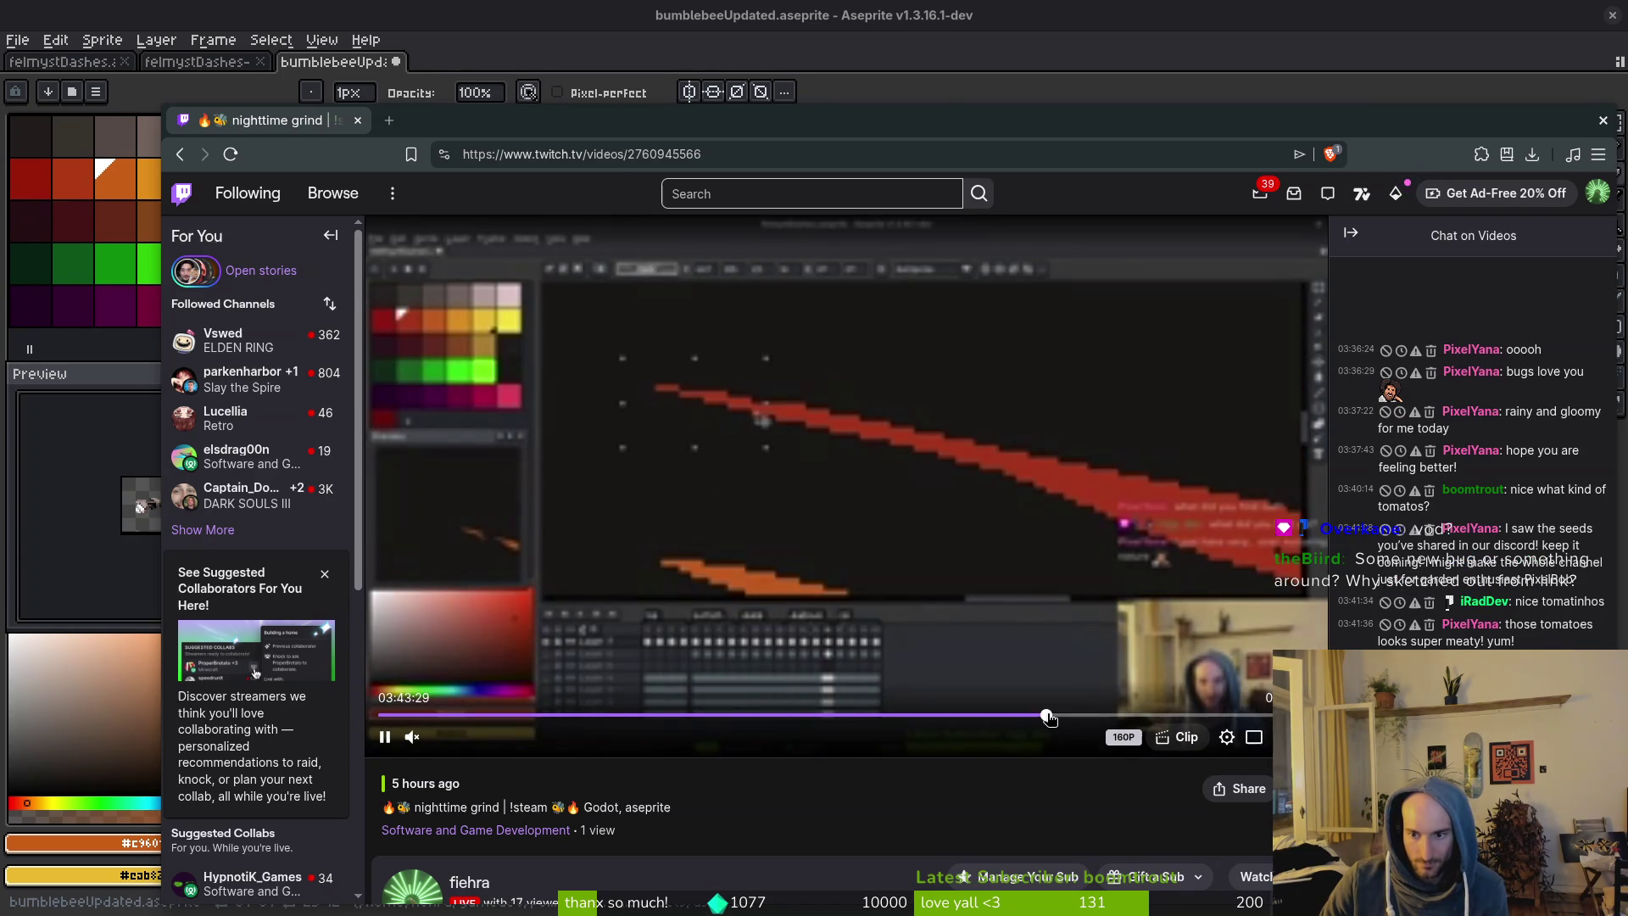
left_click(1048, 717)
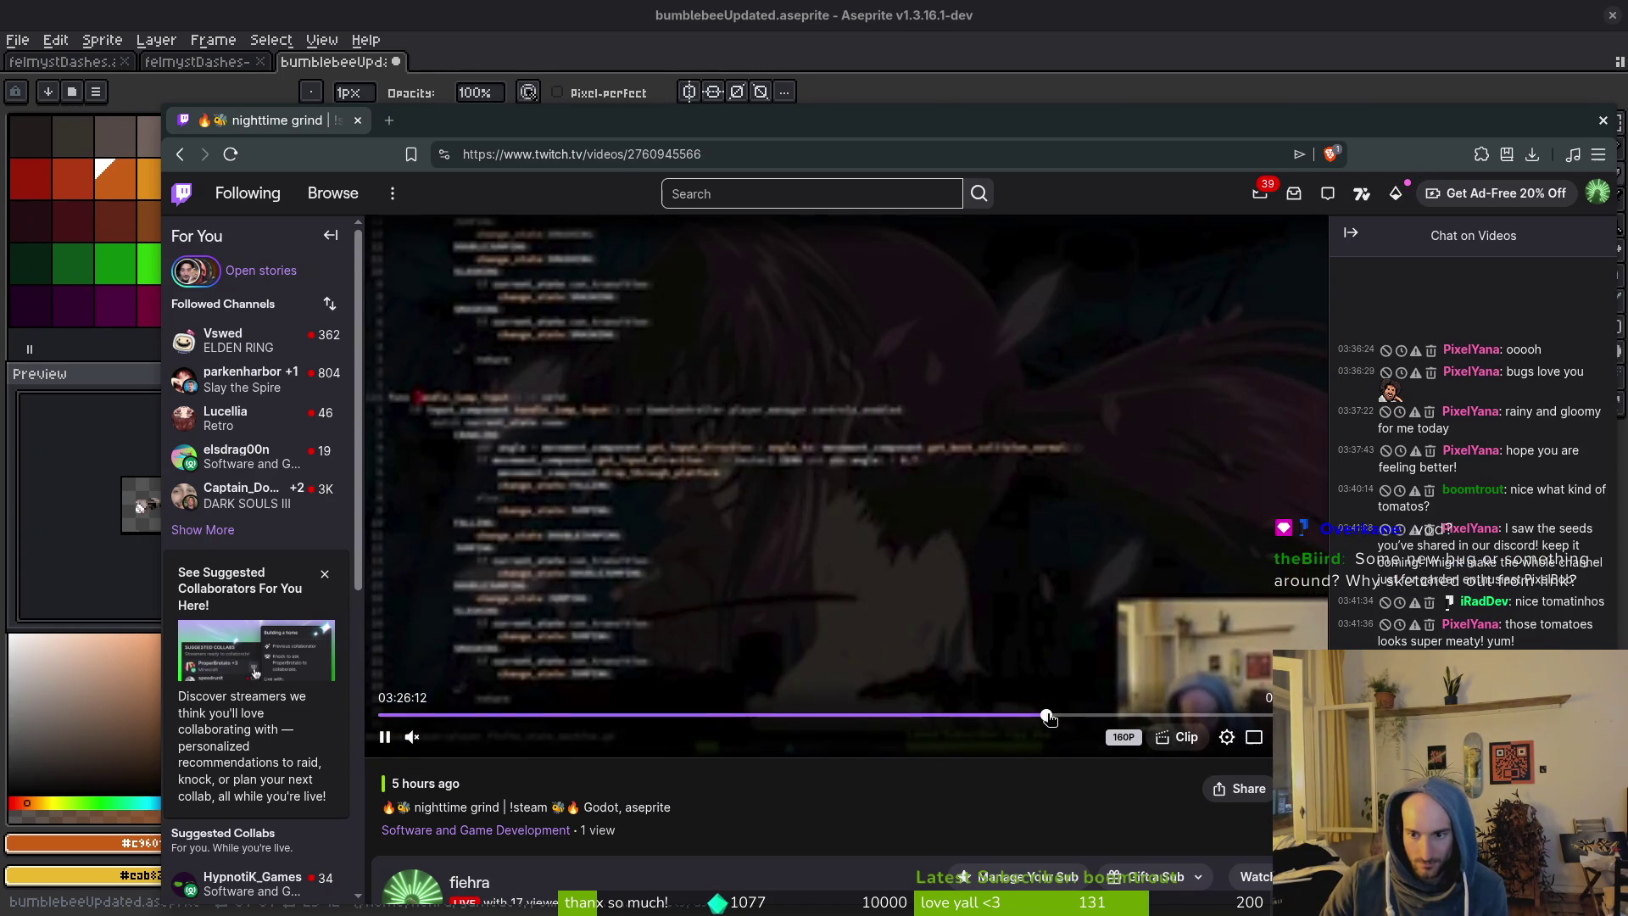
left_click(974, 716)
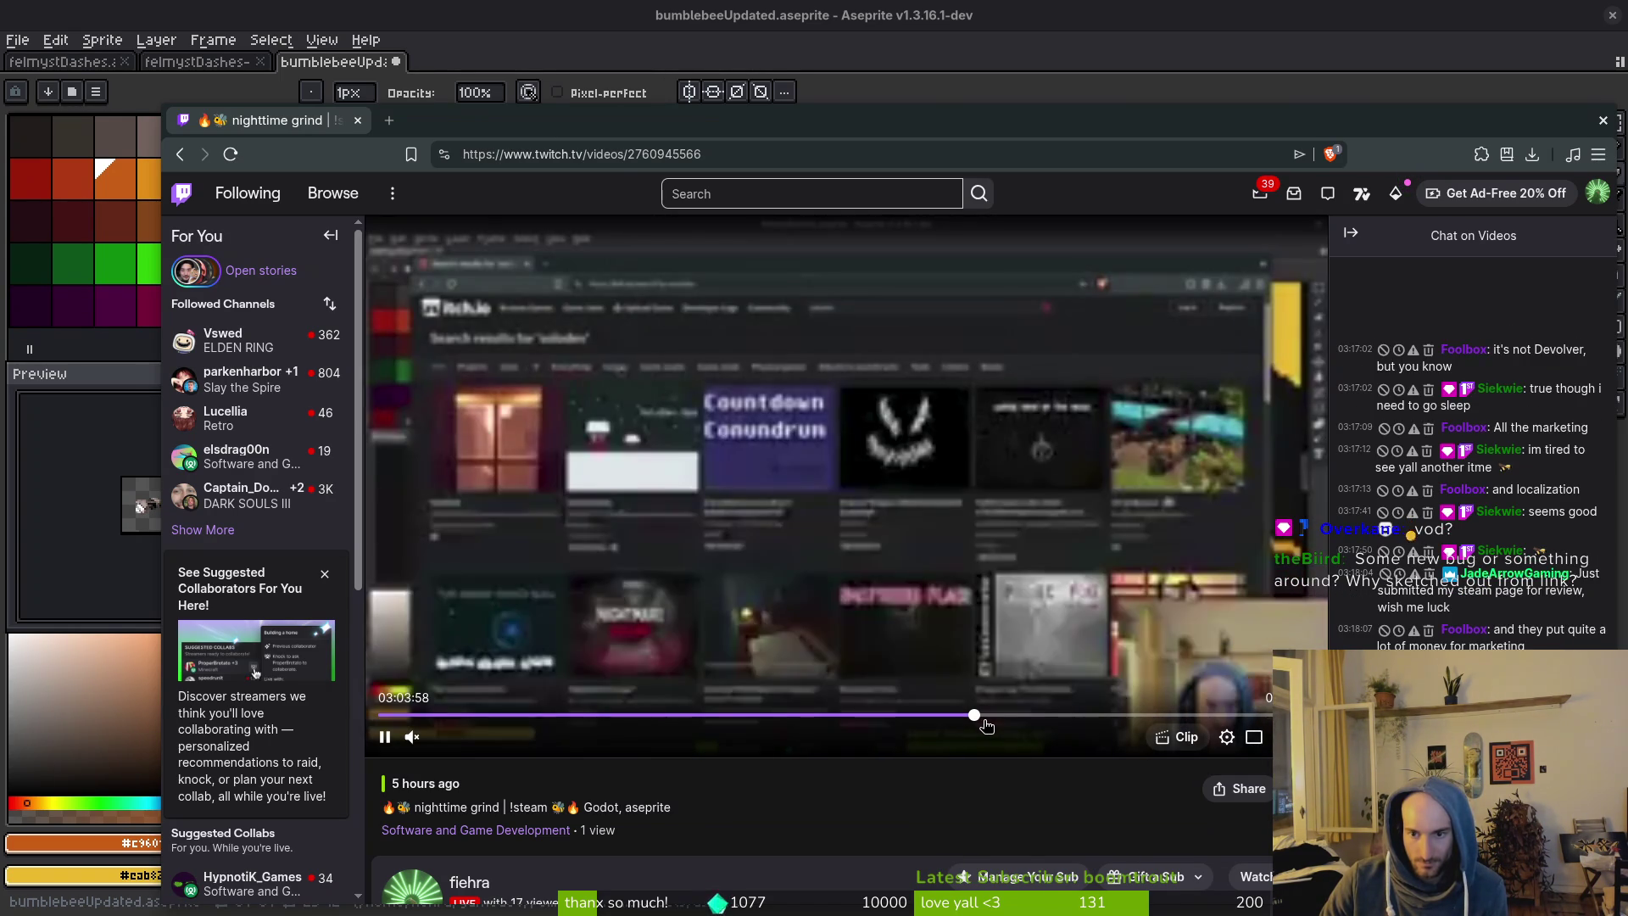
left_click(955, 717)
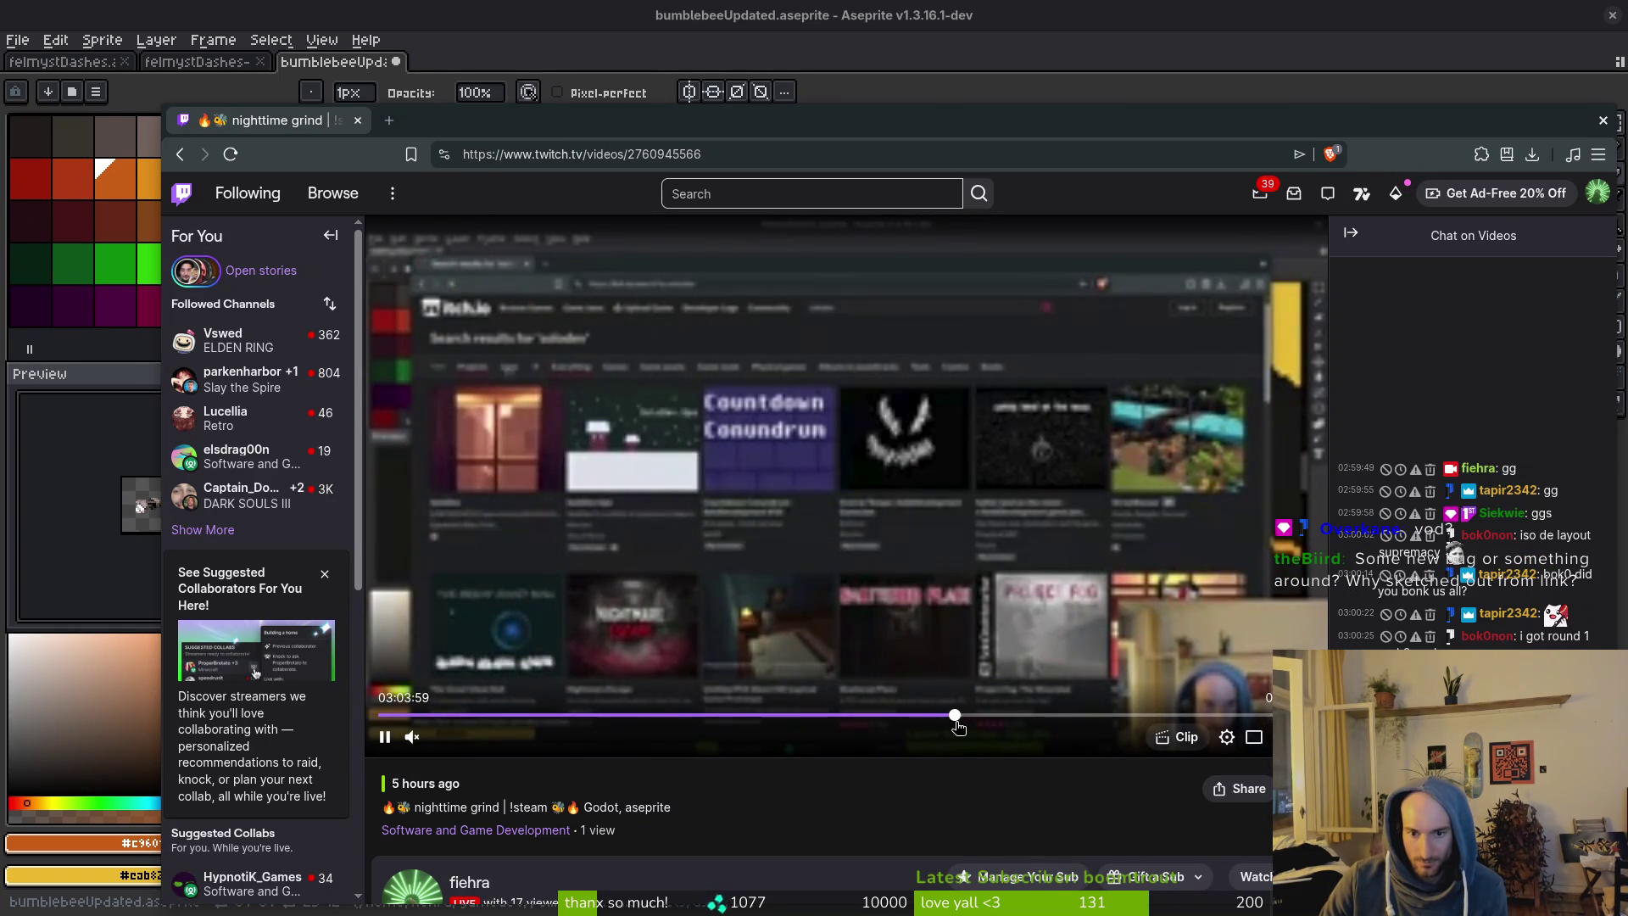
left_click(919, 717)
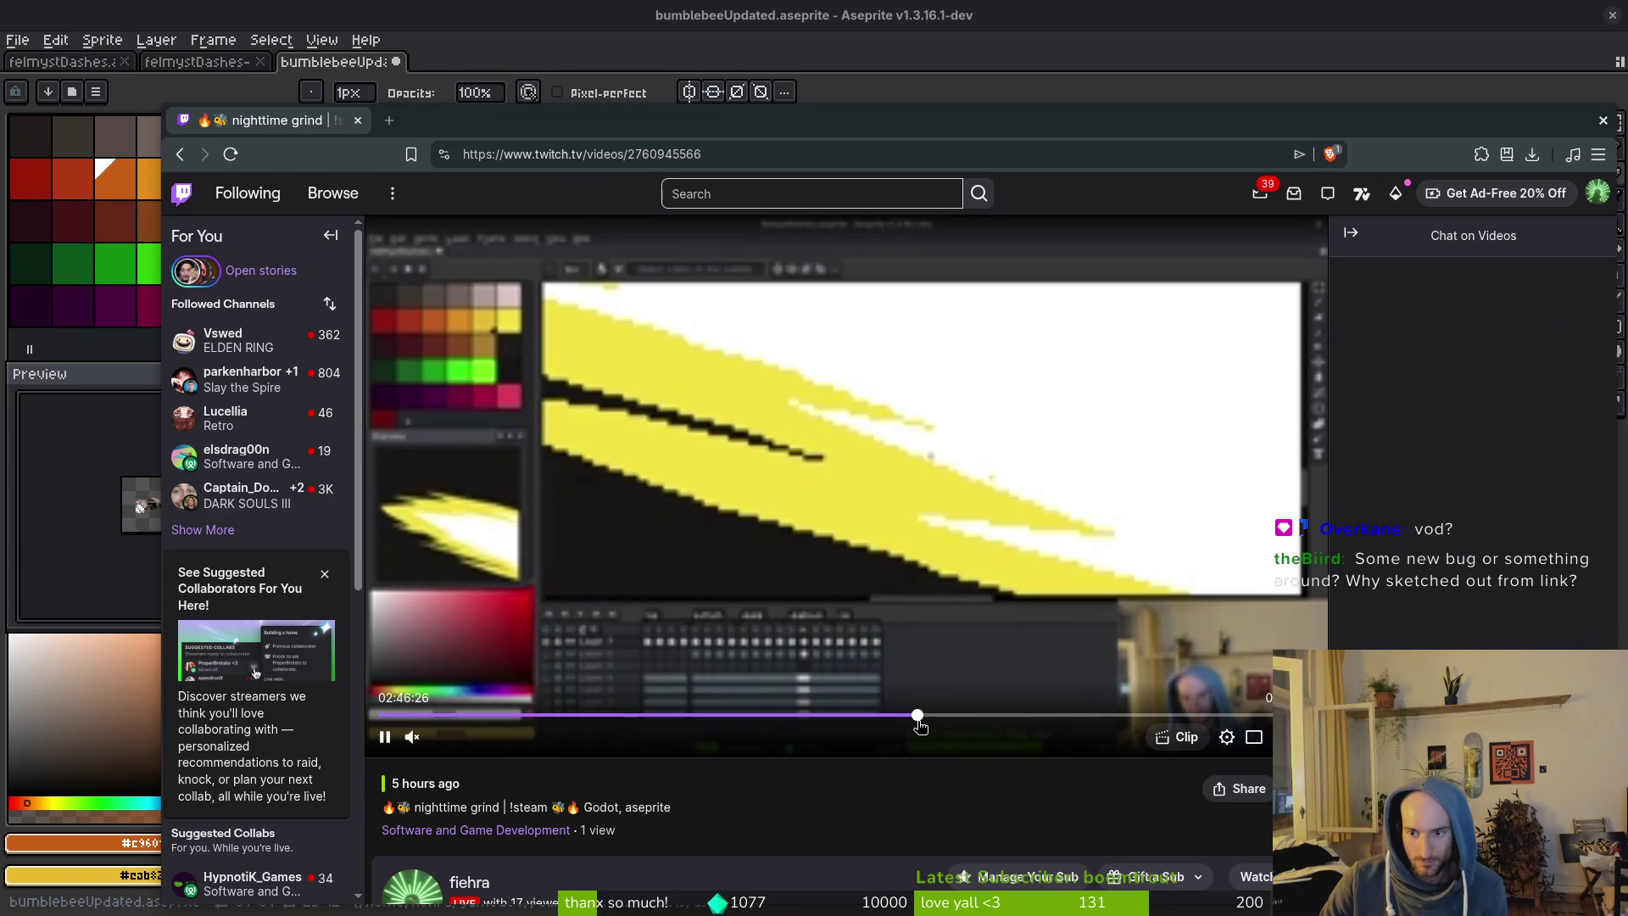
left_click(483, 717)
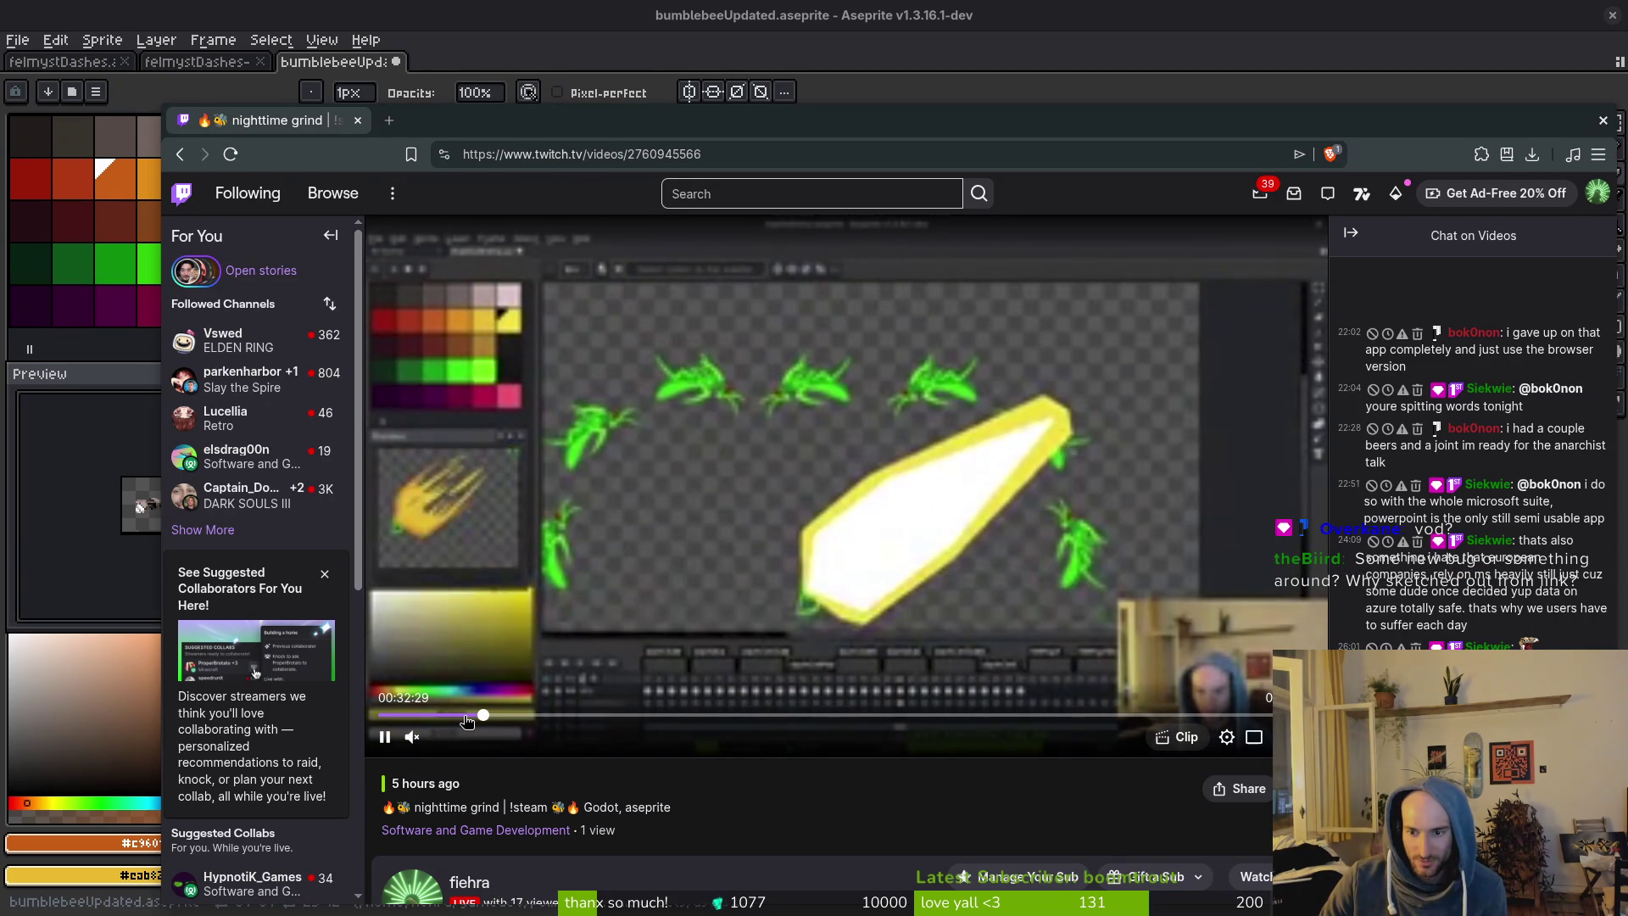
left_click(464, 716)
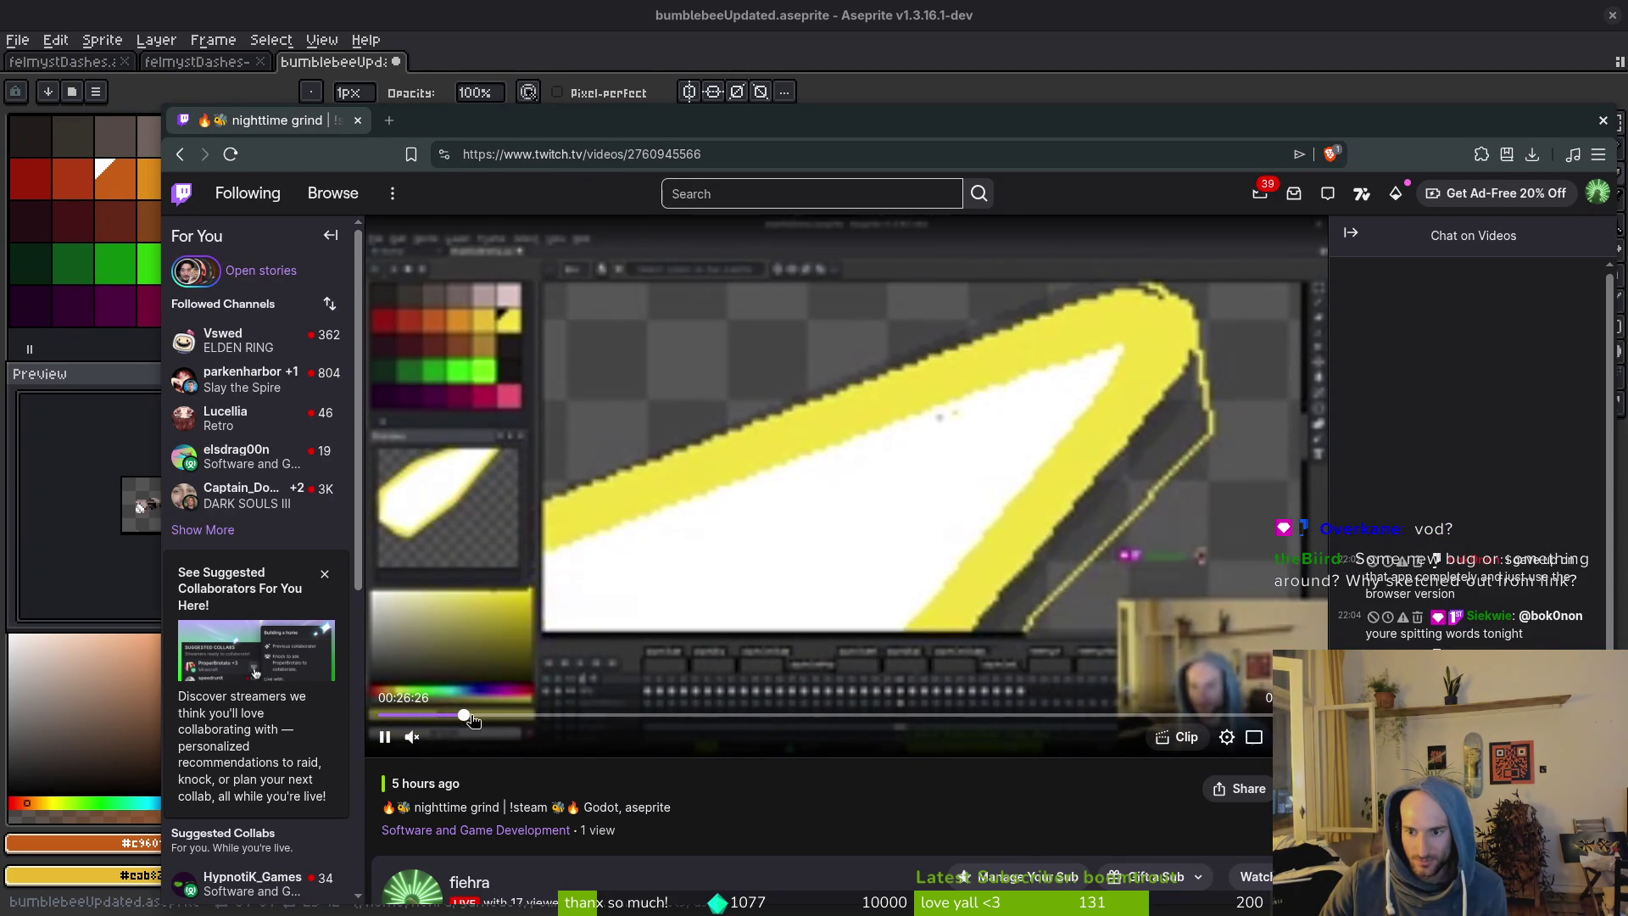
left_click(531, 717)
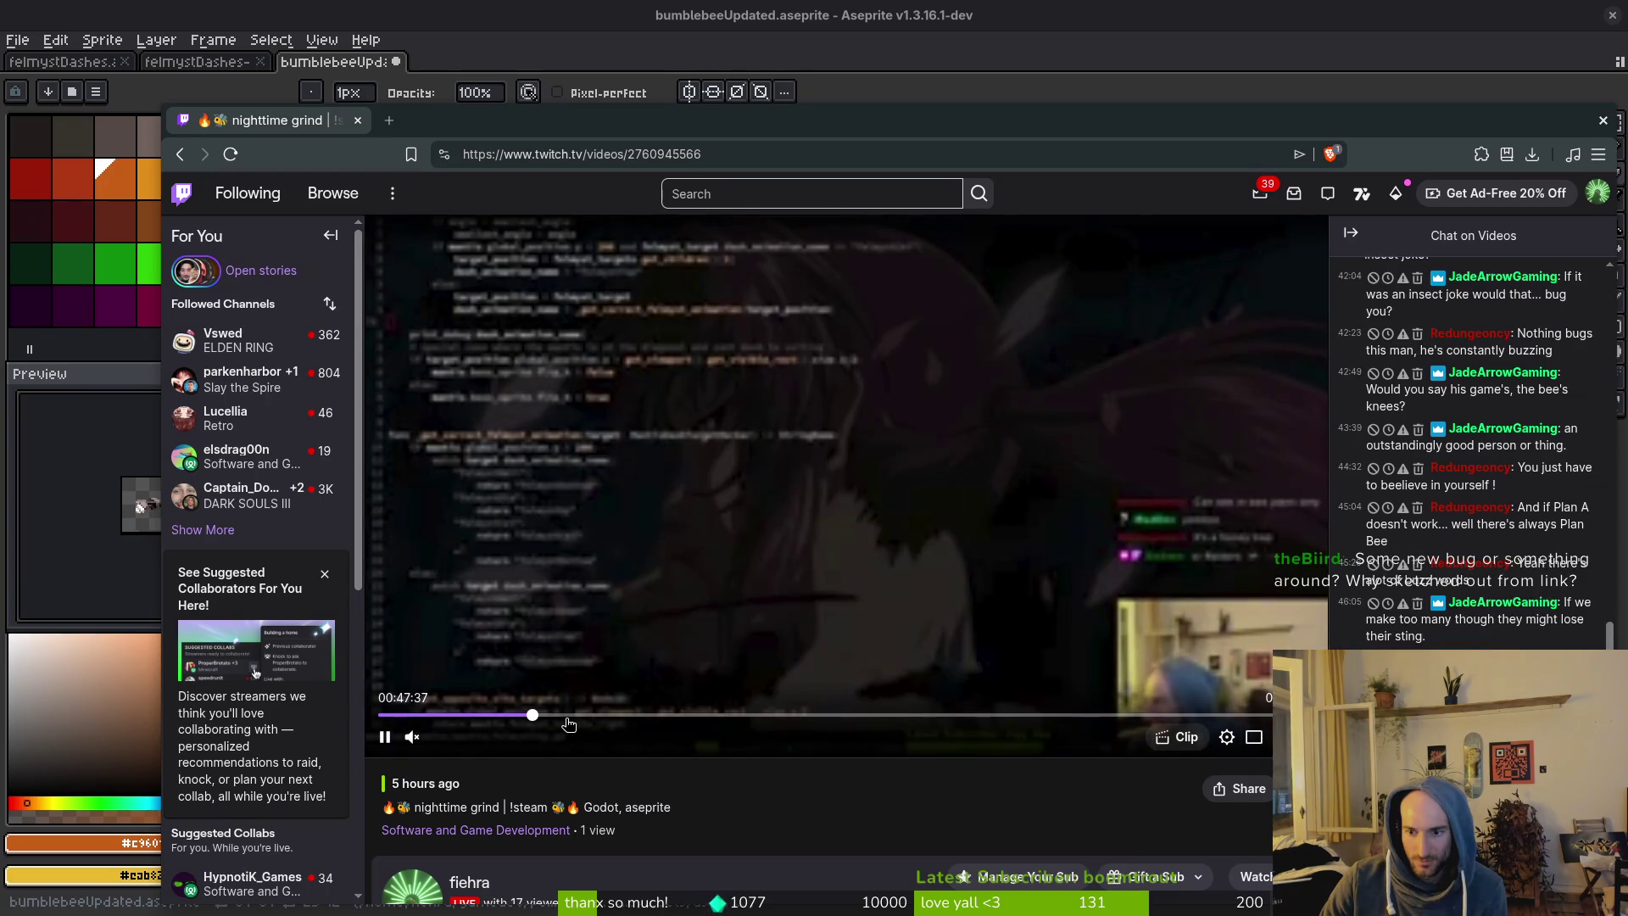
left_click(581, 716)
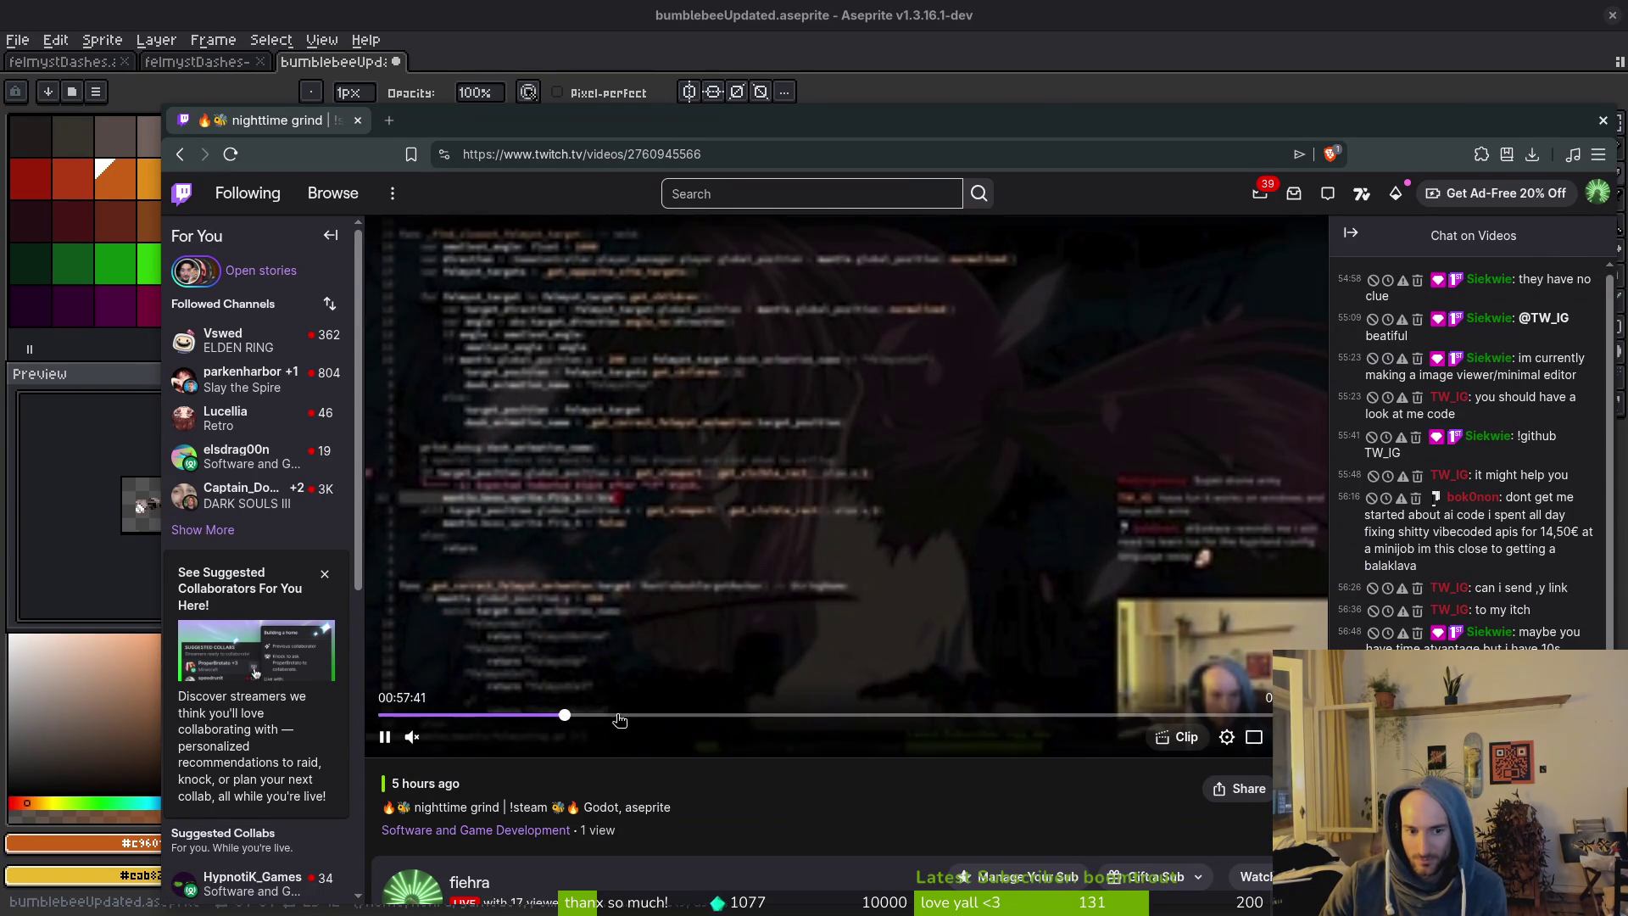
Advance the Twitch VOD past 58:44 to the pixel-art drawing section at 1:04:33.
left_click(562, 705)
left_click(562, 701)
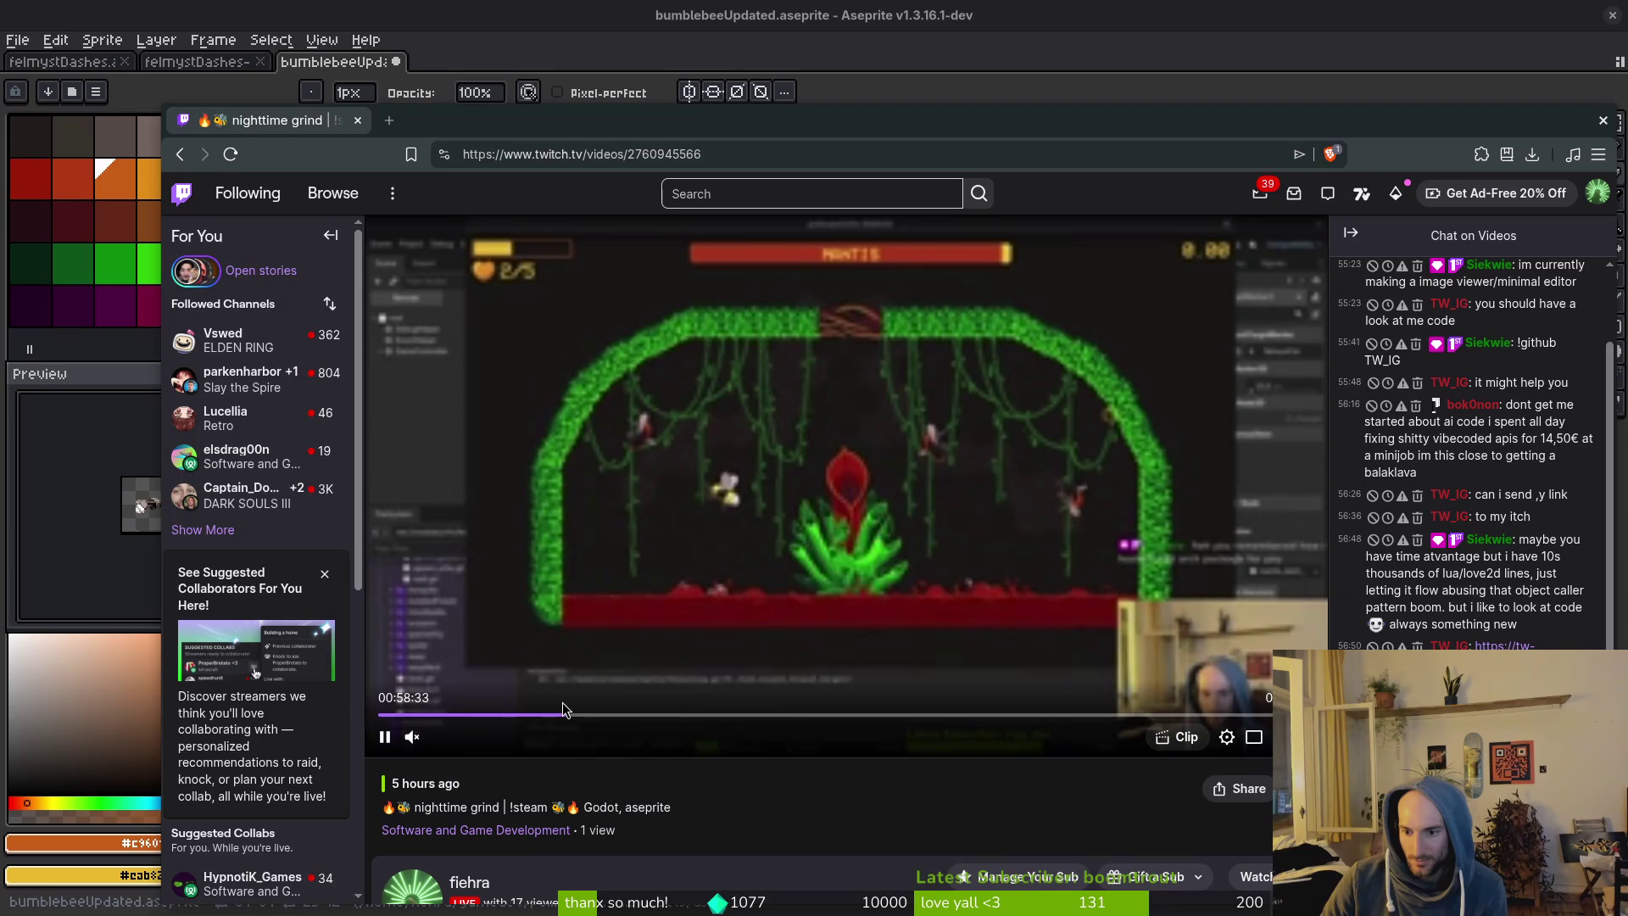
key("Right")
key("Right")
key("Right")
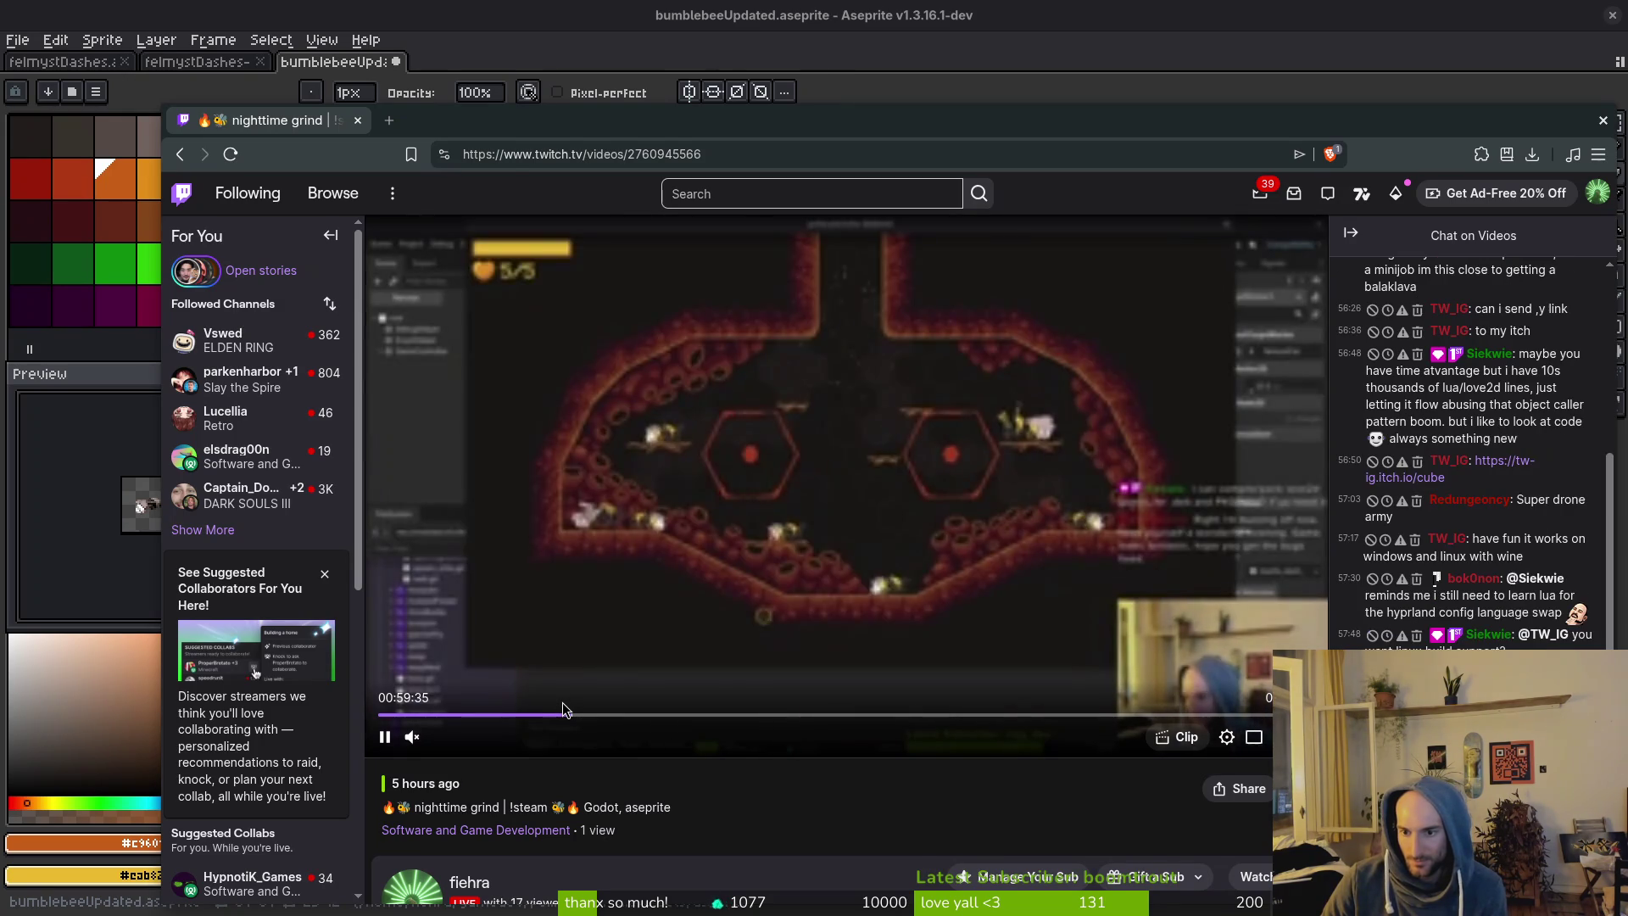
key("Right")
key("Right")
key("Right")
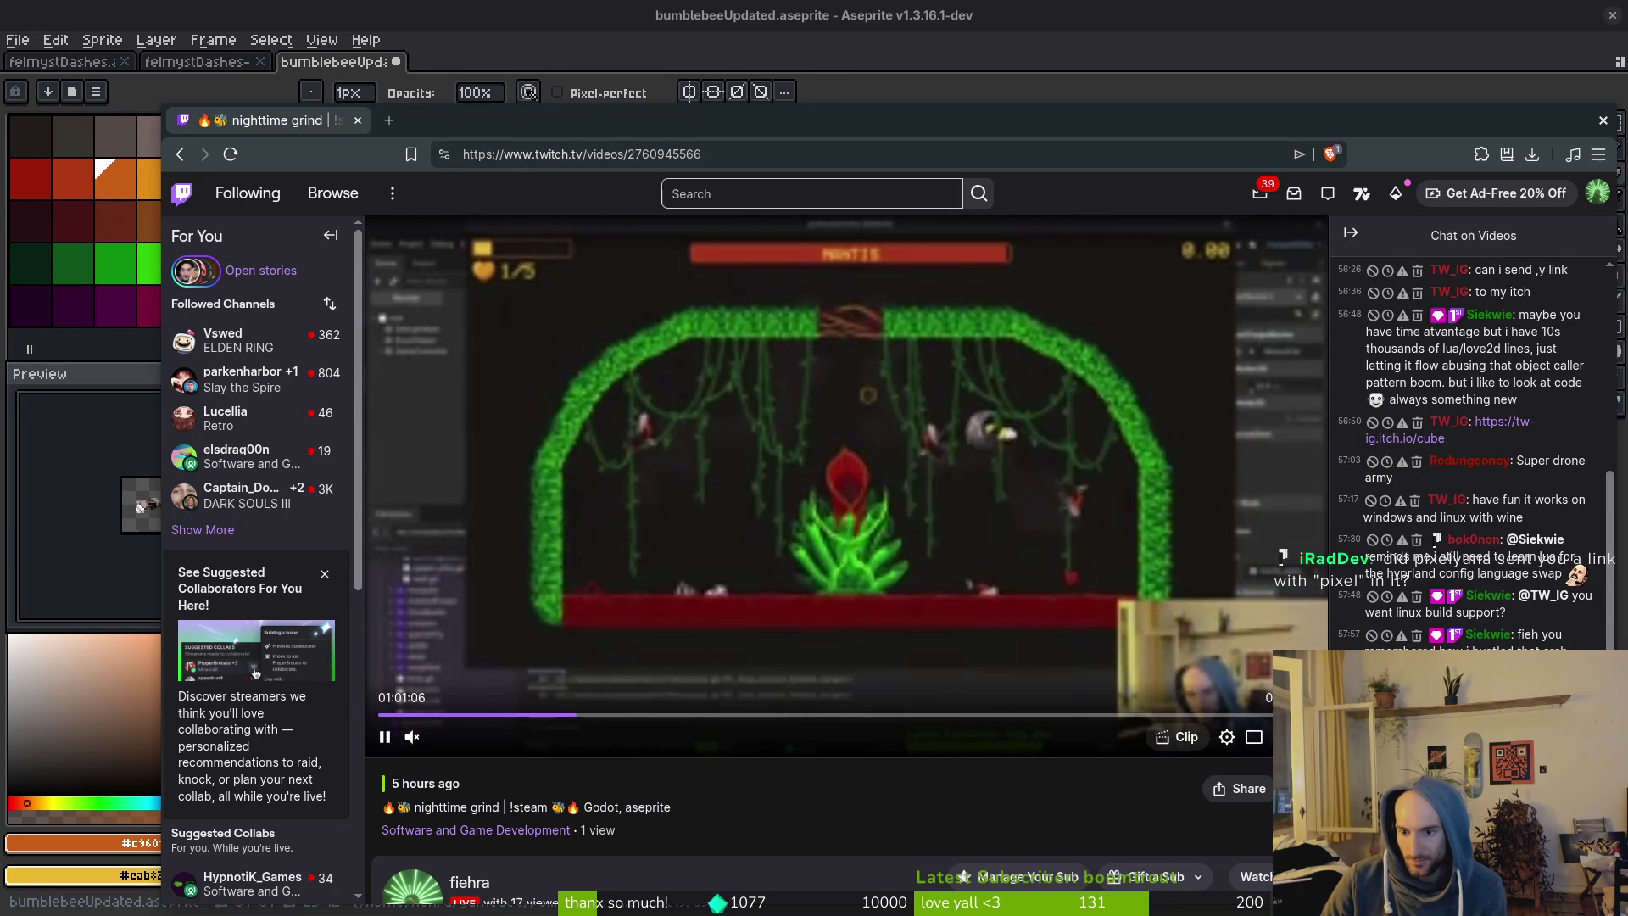
key("Right")
key("Right")
key("Right")
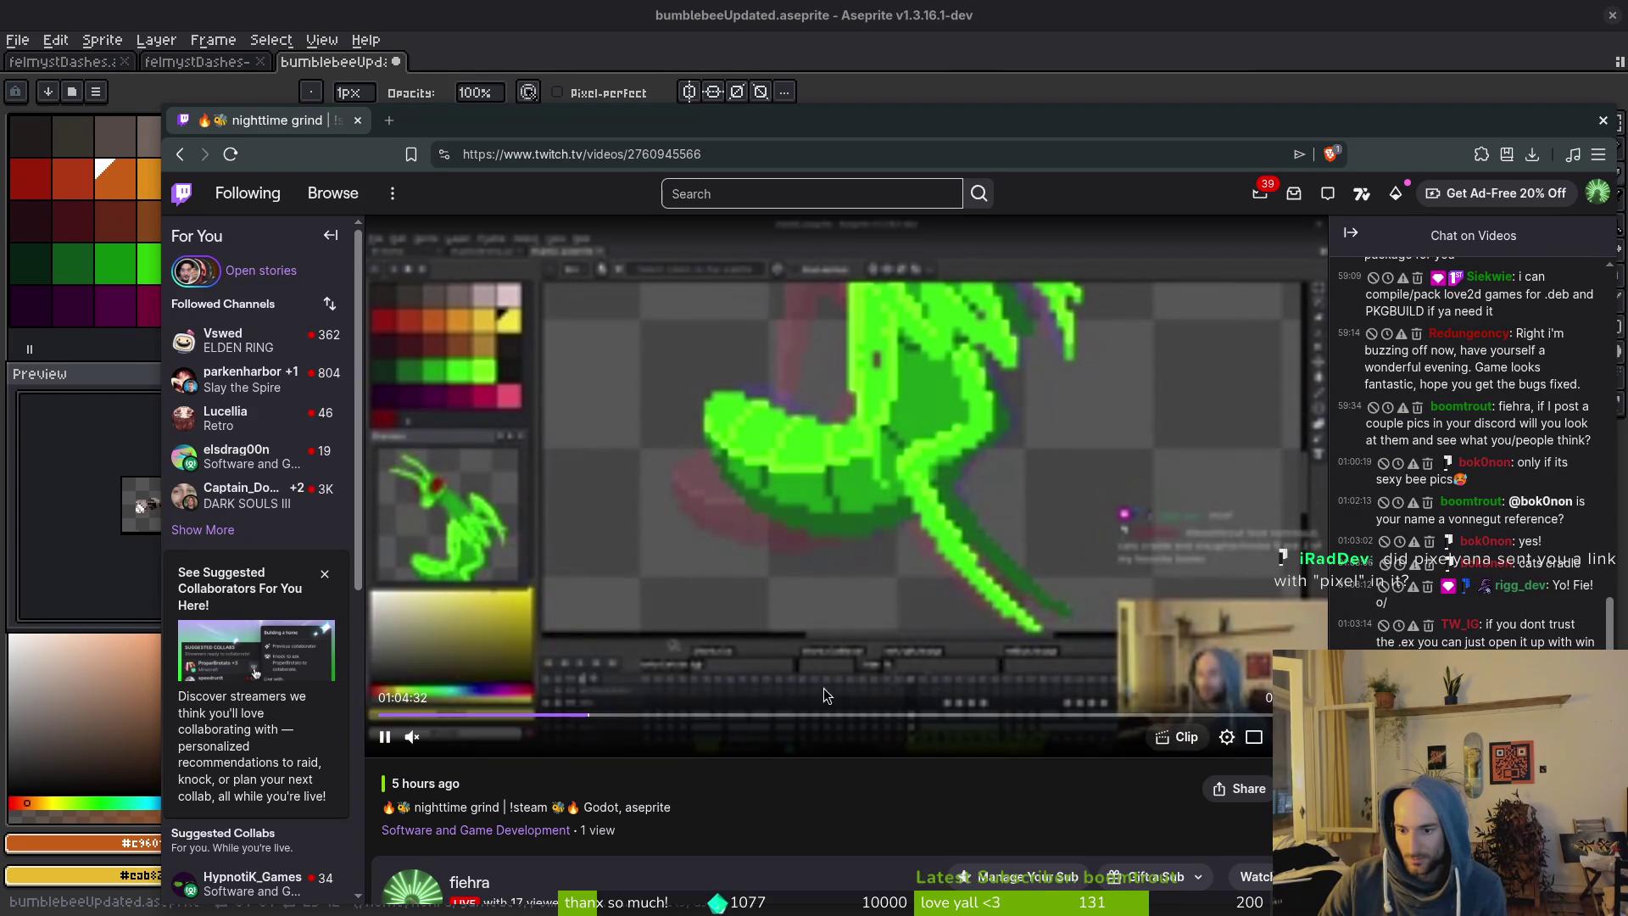
left_click(590, 717)
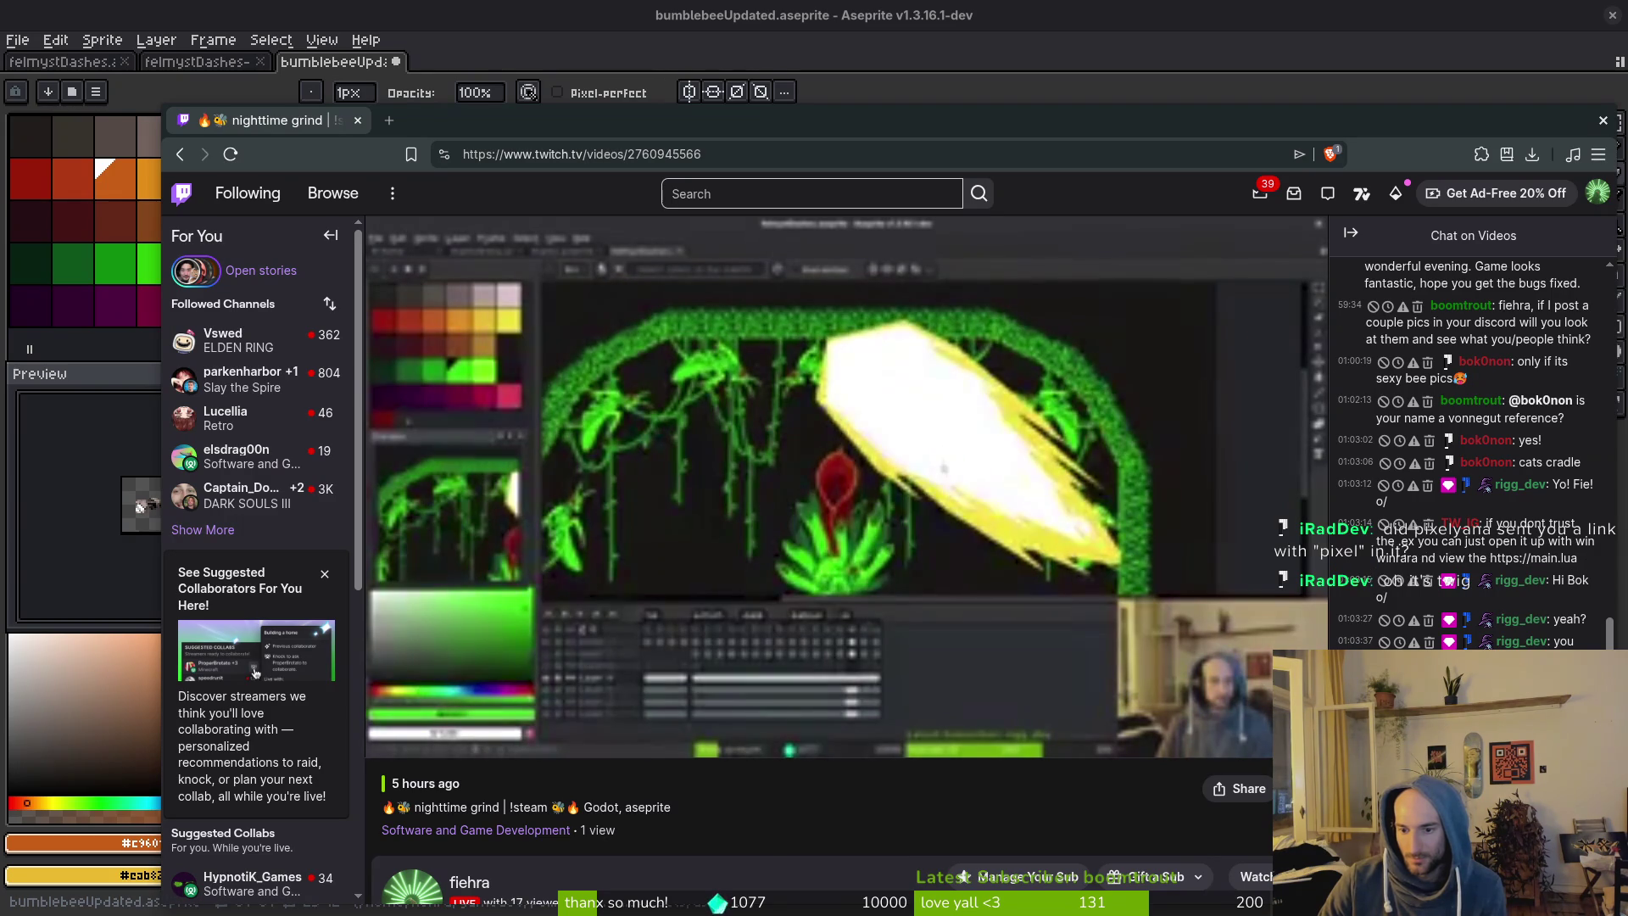
right_click(1526, 560)
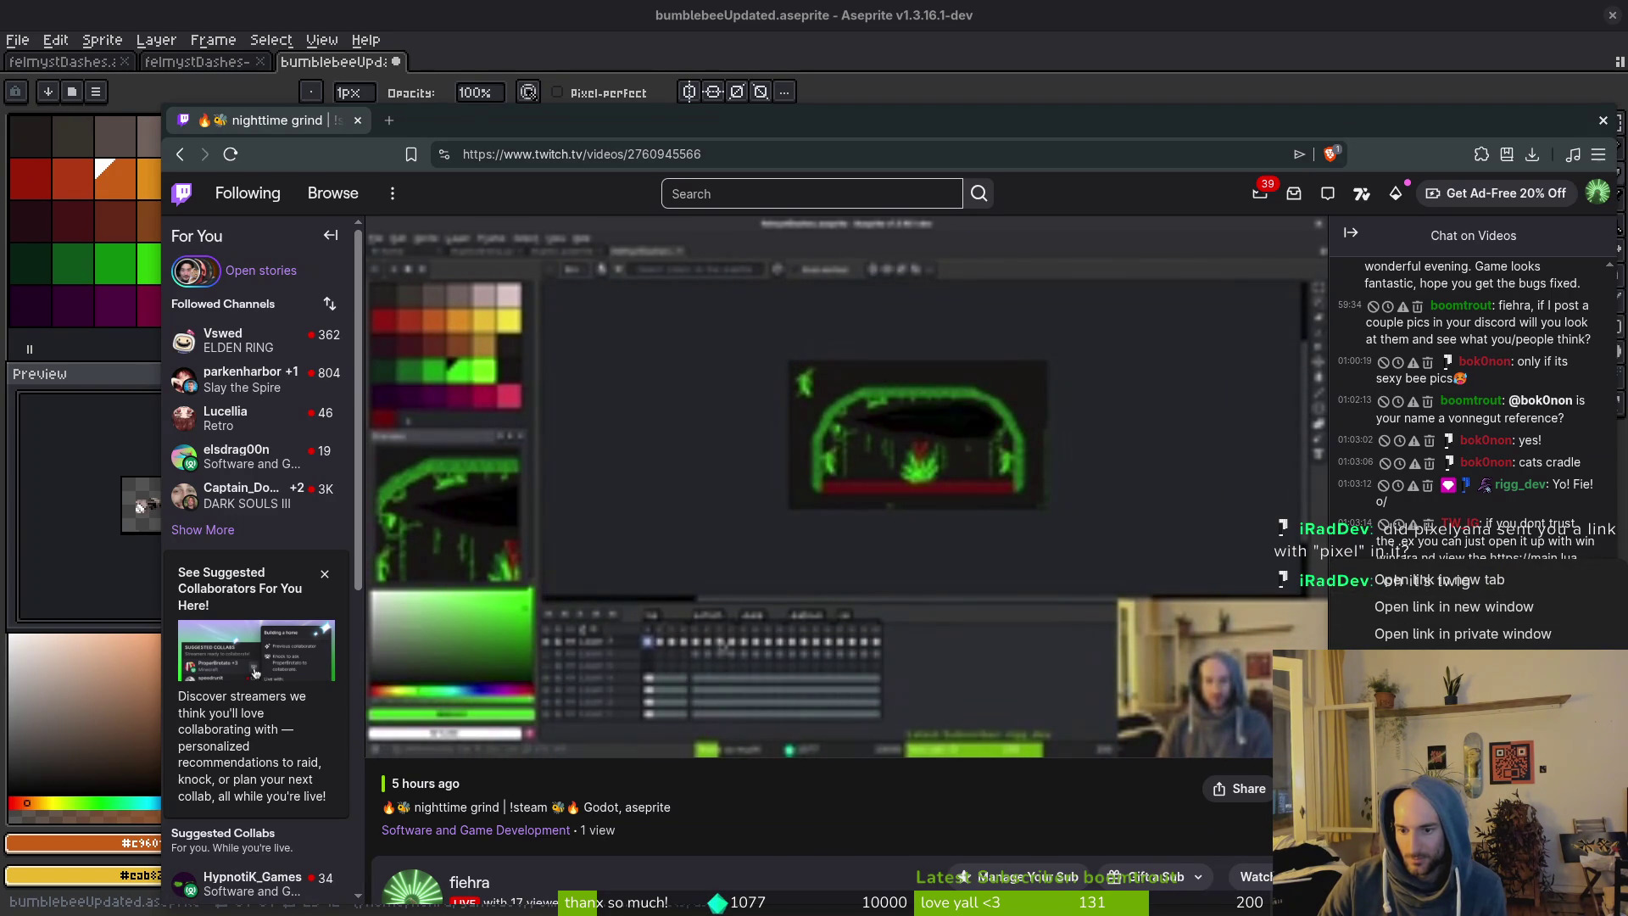
key("Escape")
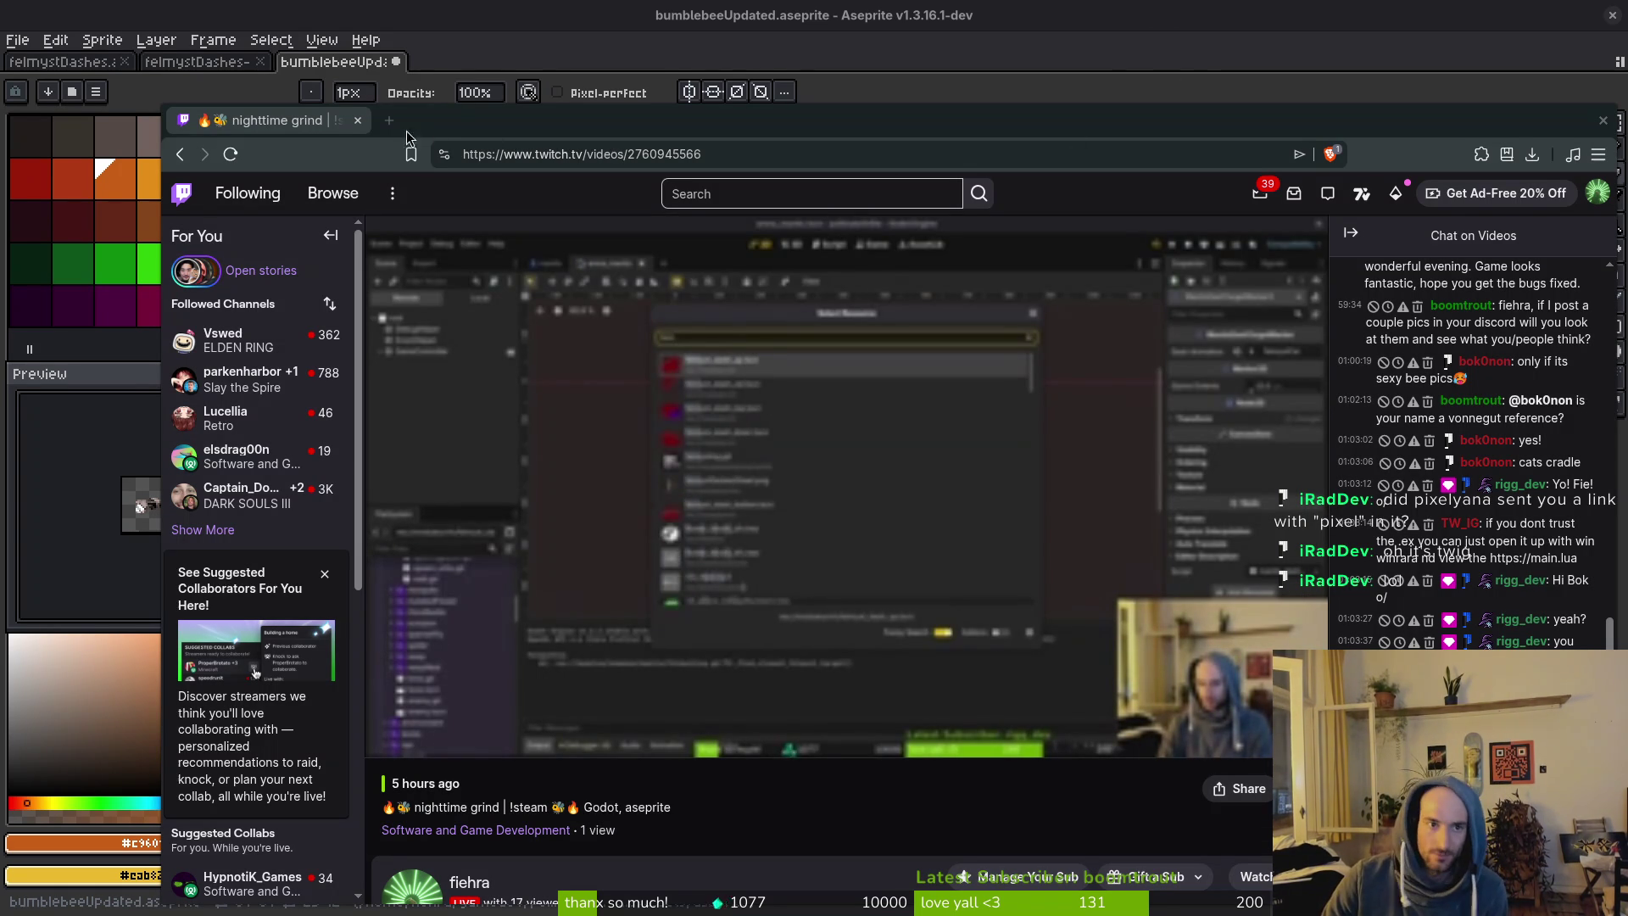
Minimize the browser to show Aseprite, then bring the Twitch moderation settings window back.
key("super+minus")
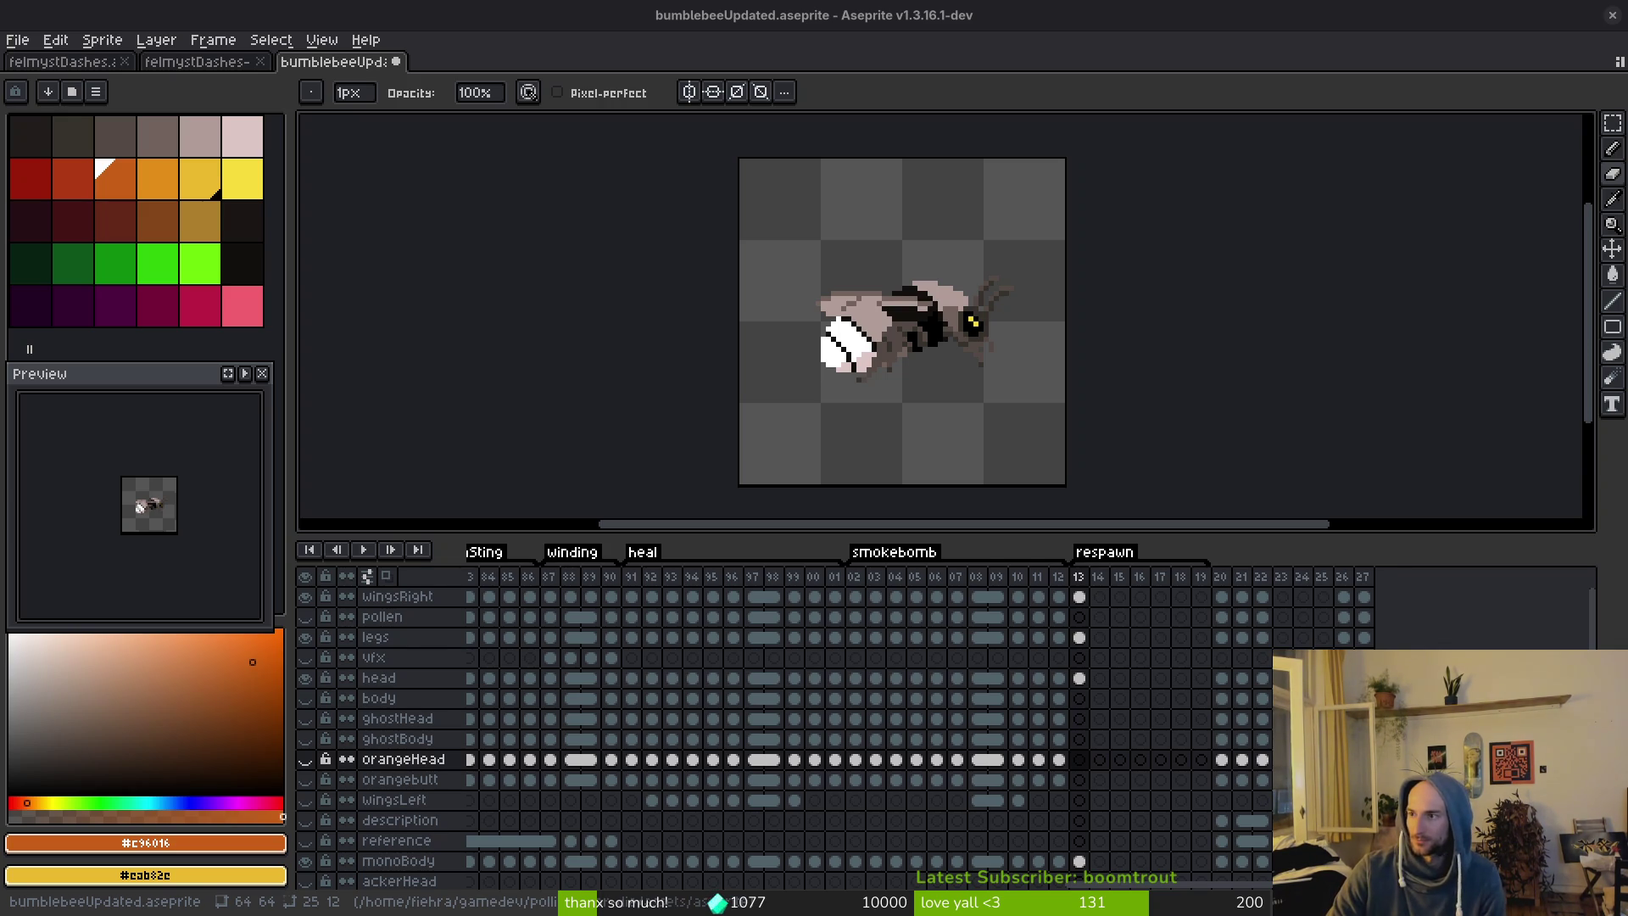
key("alt+Tab")
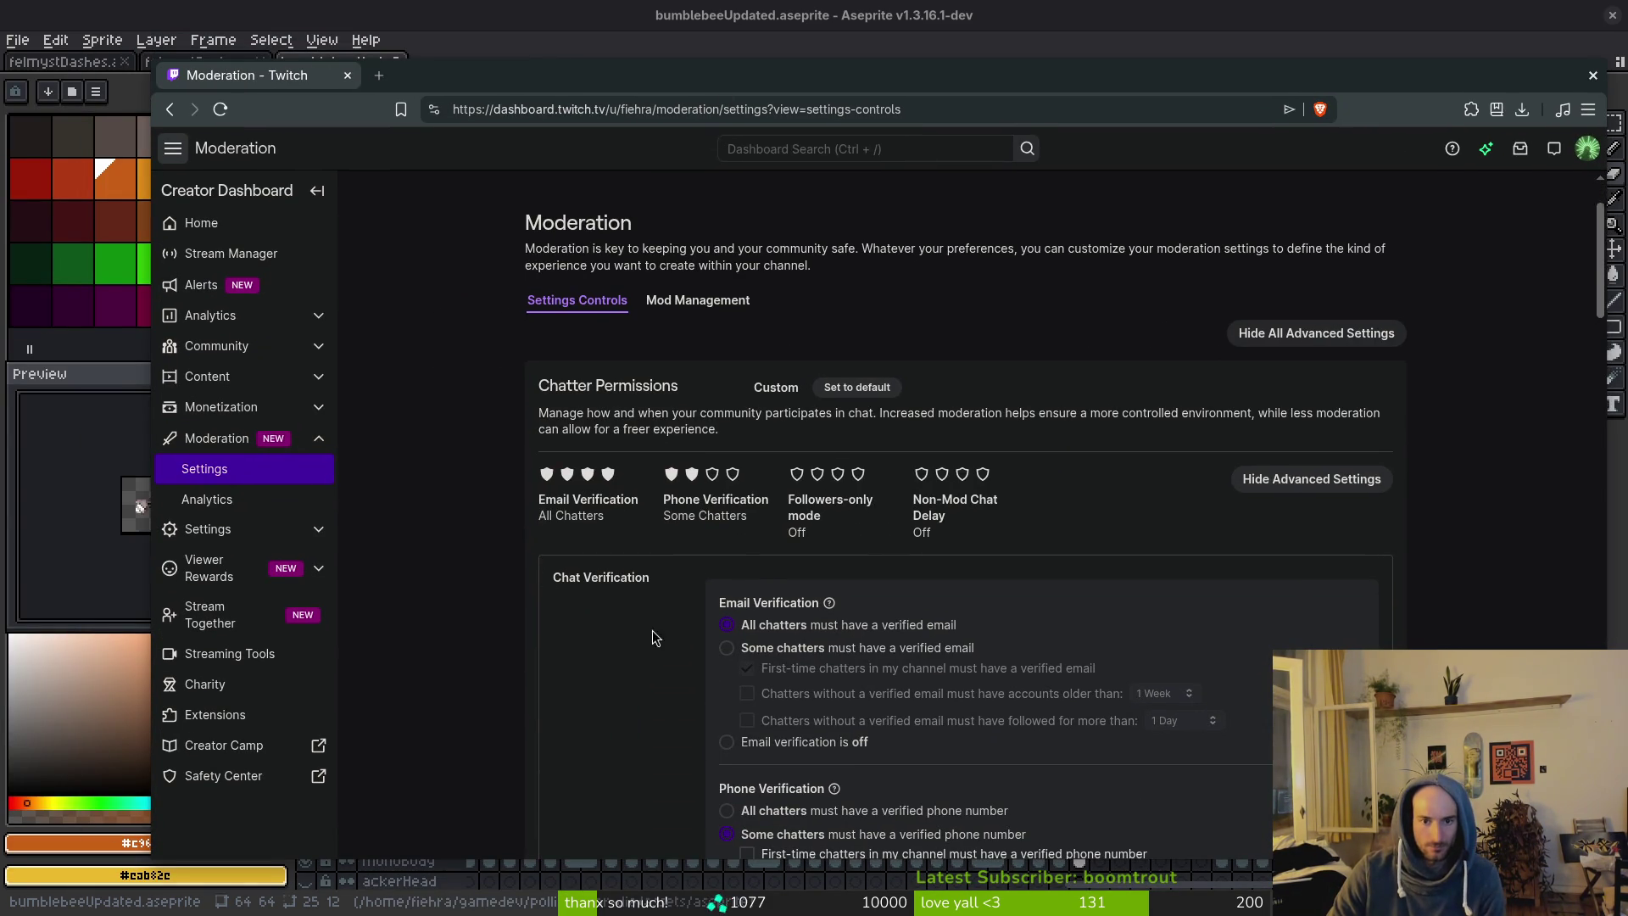
Scroll the moderation settings to Block Hyperlinks and AutoMod, then snap the browser aside to reveal Aseprite.
scroll(653, 638, "down", 10)
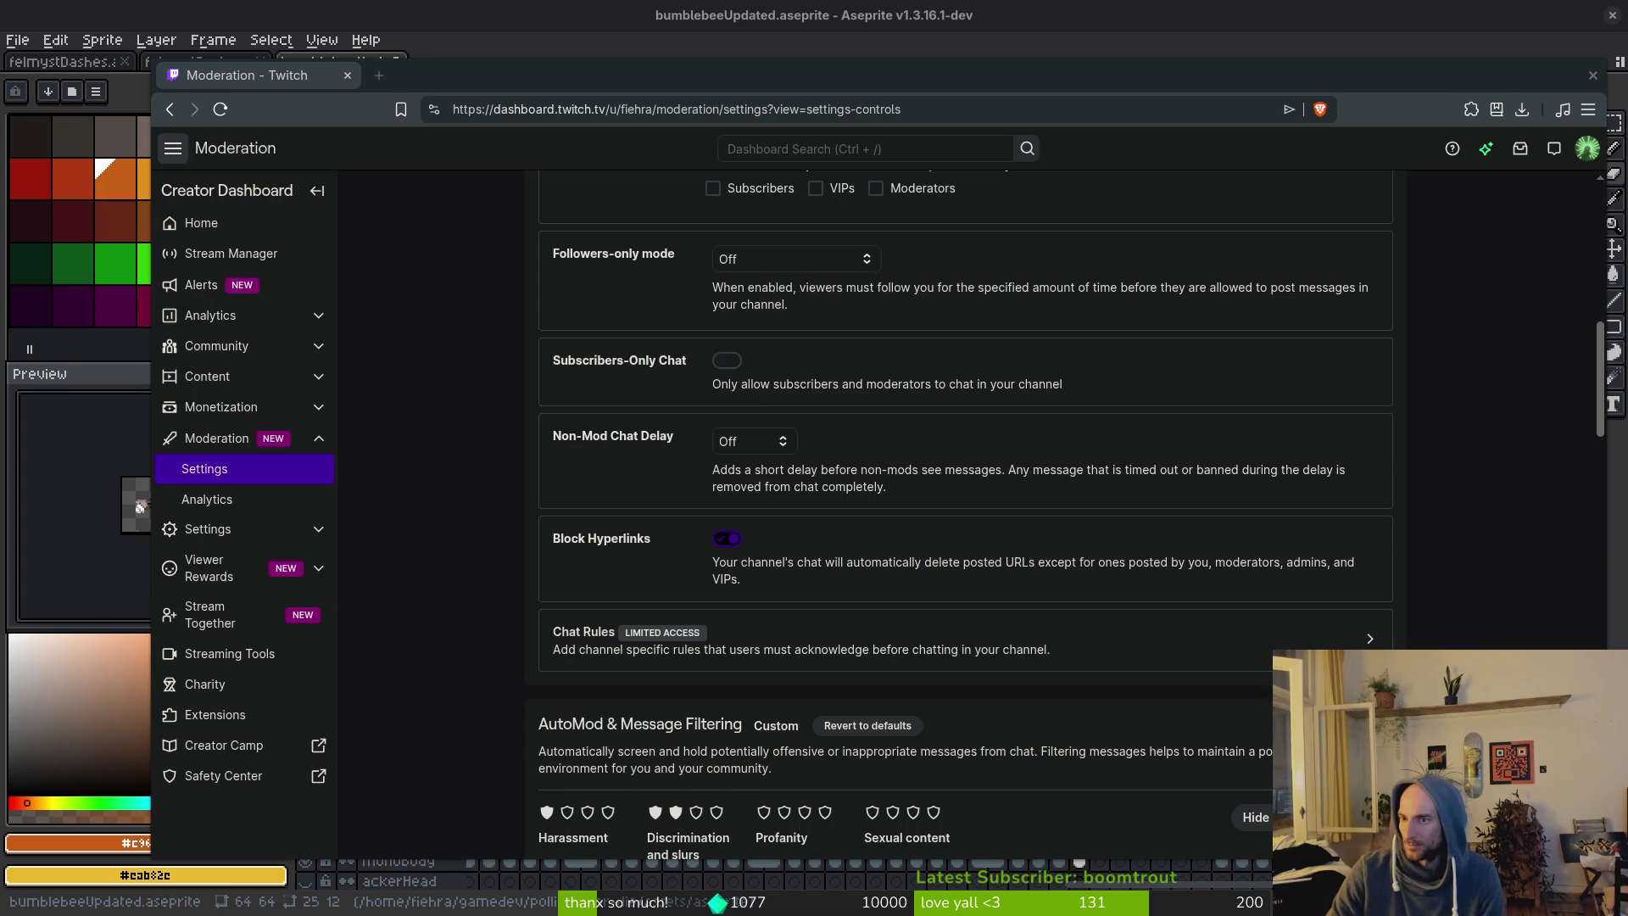
key("super+Right")
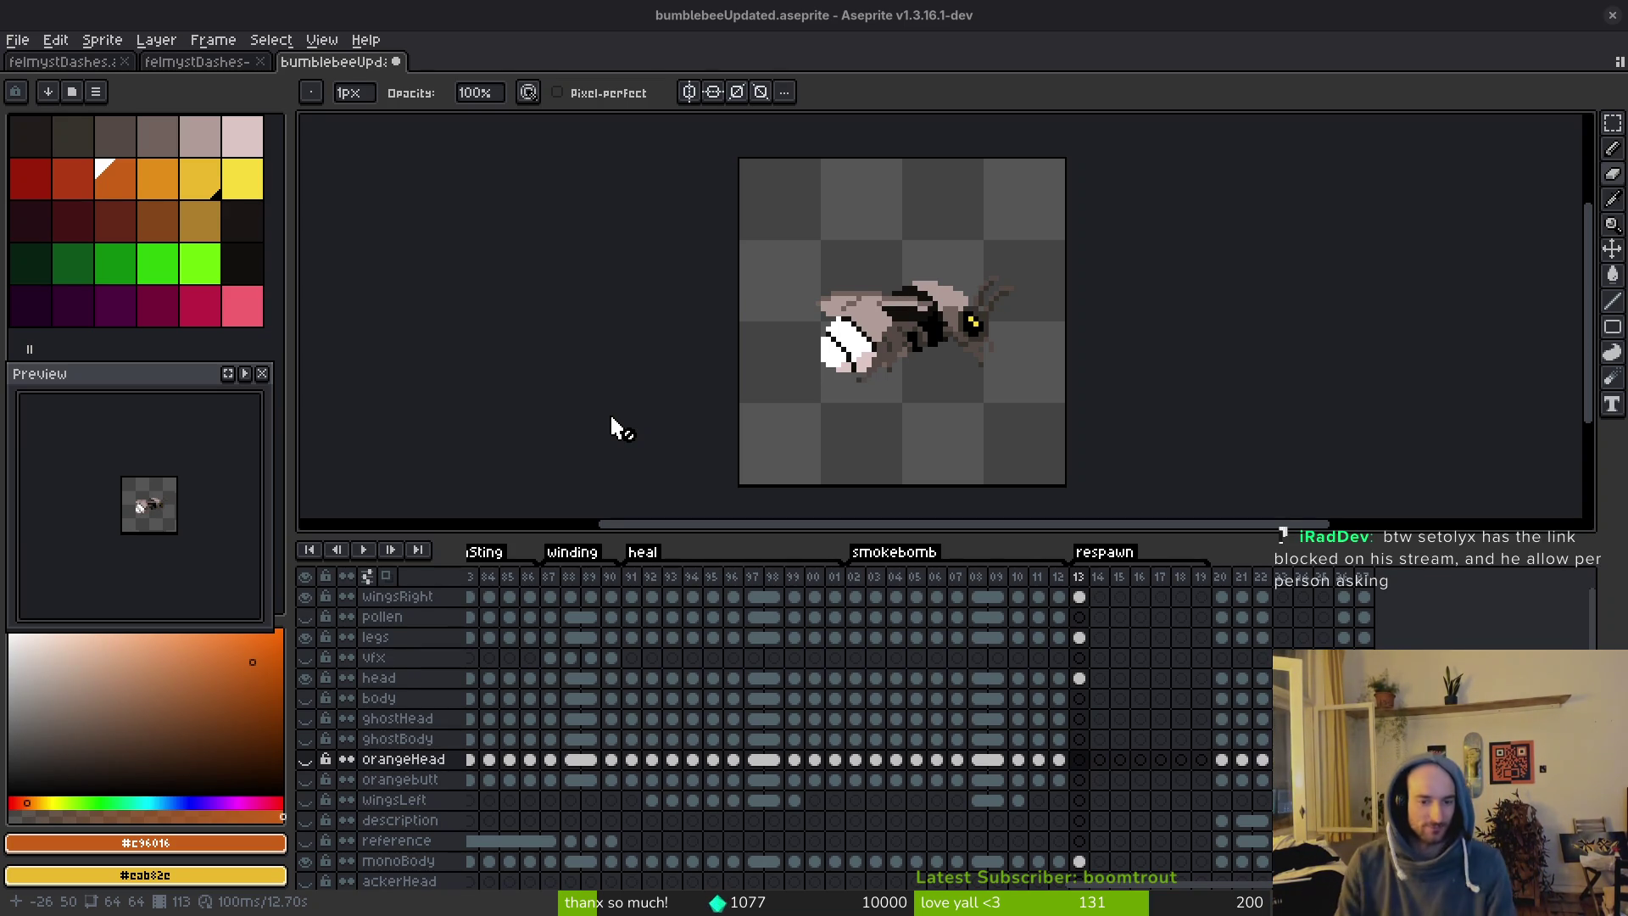
Select the head layer's cel in frame 13 of the bumblebeeUpdated timeline.
left_click(1083, 679)
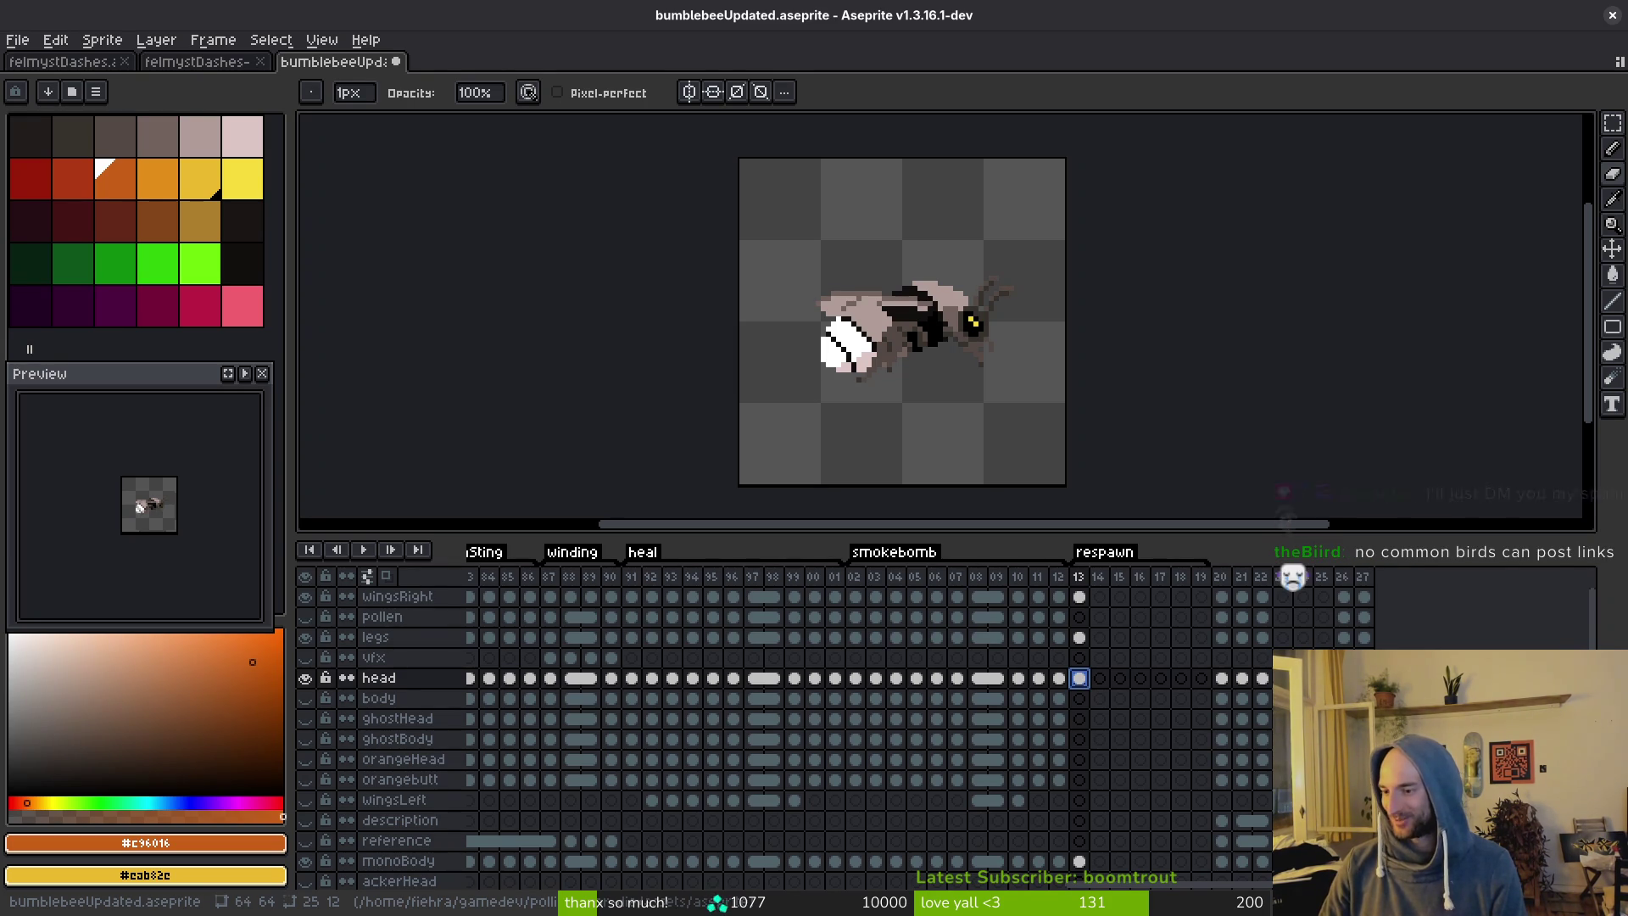
Pan the bee sprite view and select the body, ghostHead and orangebutt cels at frame 13.
mouse_move(961, 506)
left_mouse_down()
mouse_move(980, 514)
mouse_move(977, 569)
mouse_move(977, 531)
mouse_move(980, 548)
left_mouse_up()
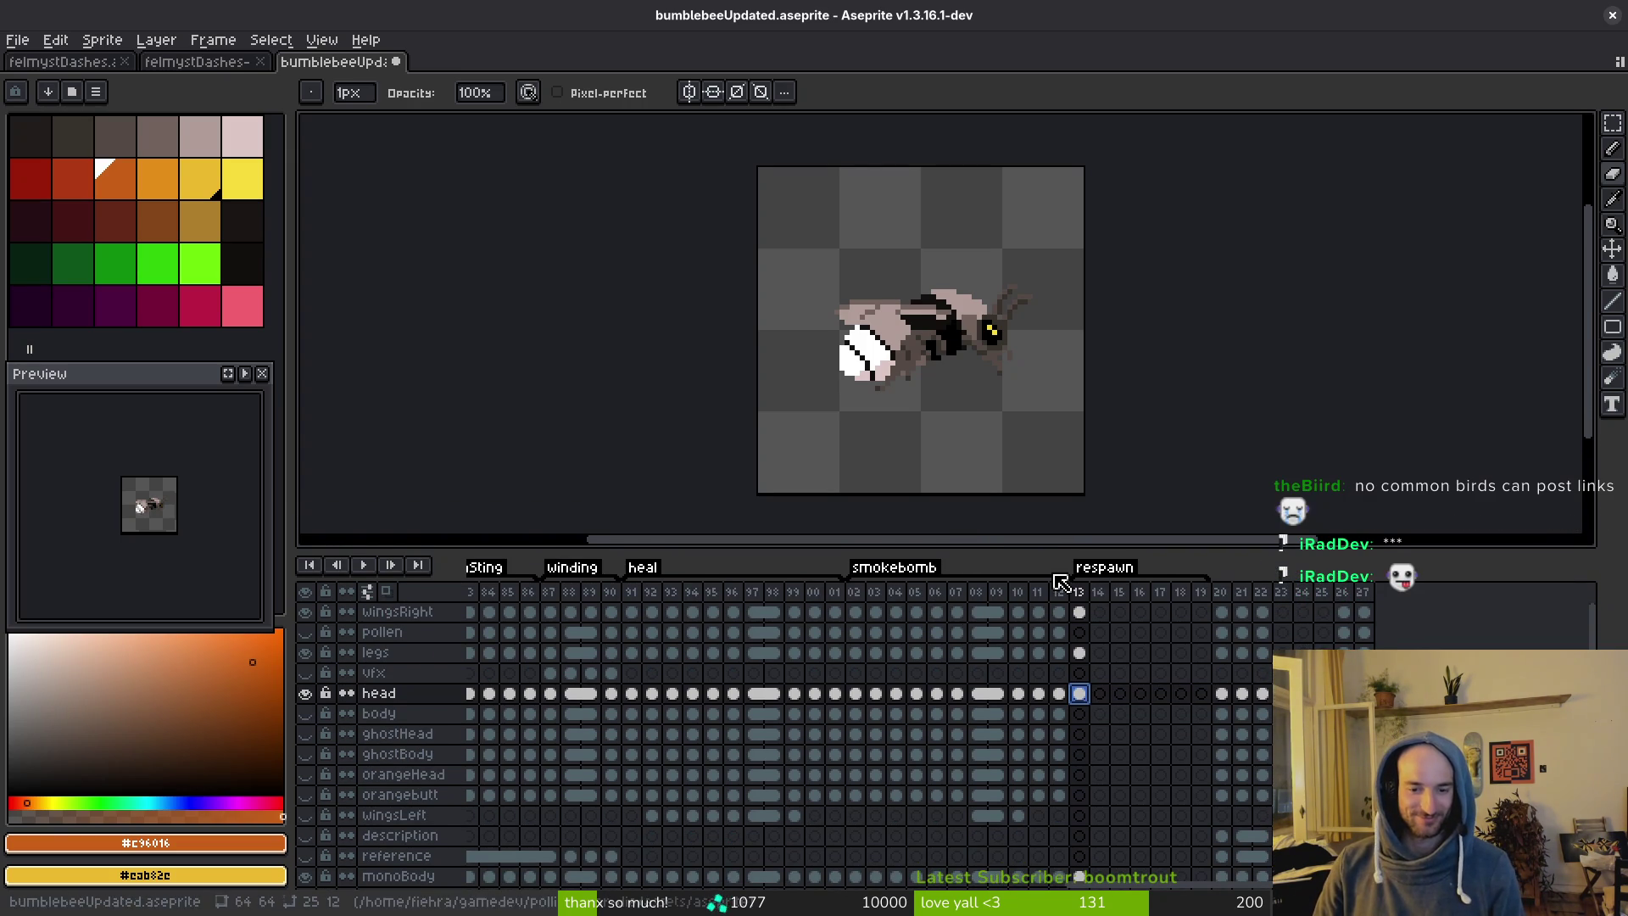
left_click_drag(1034, 393, 1011, 388)
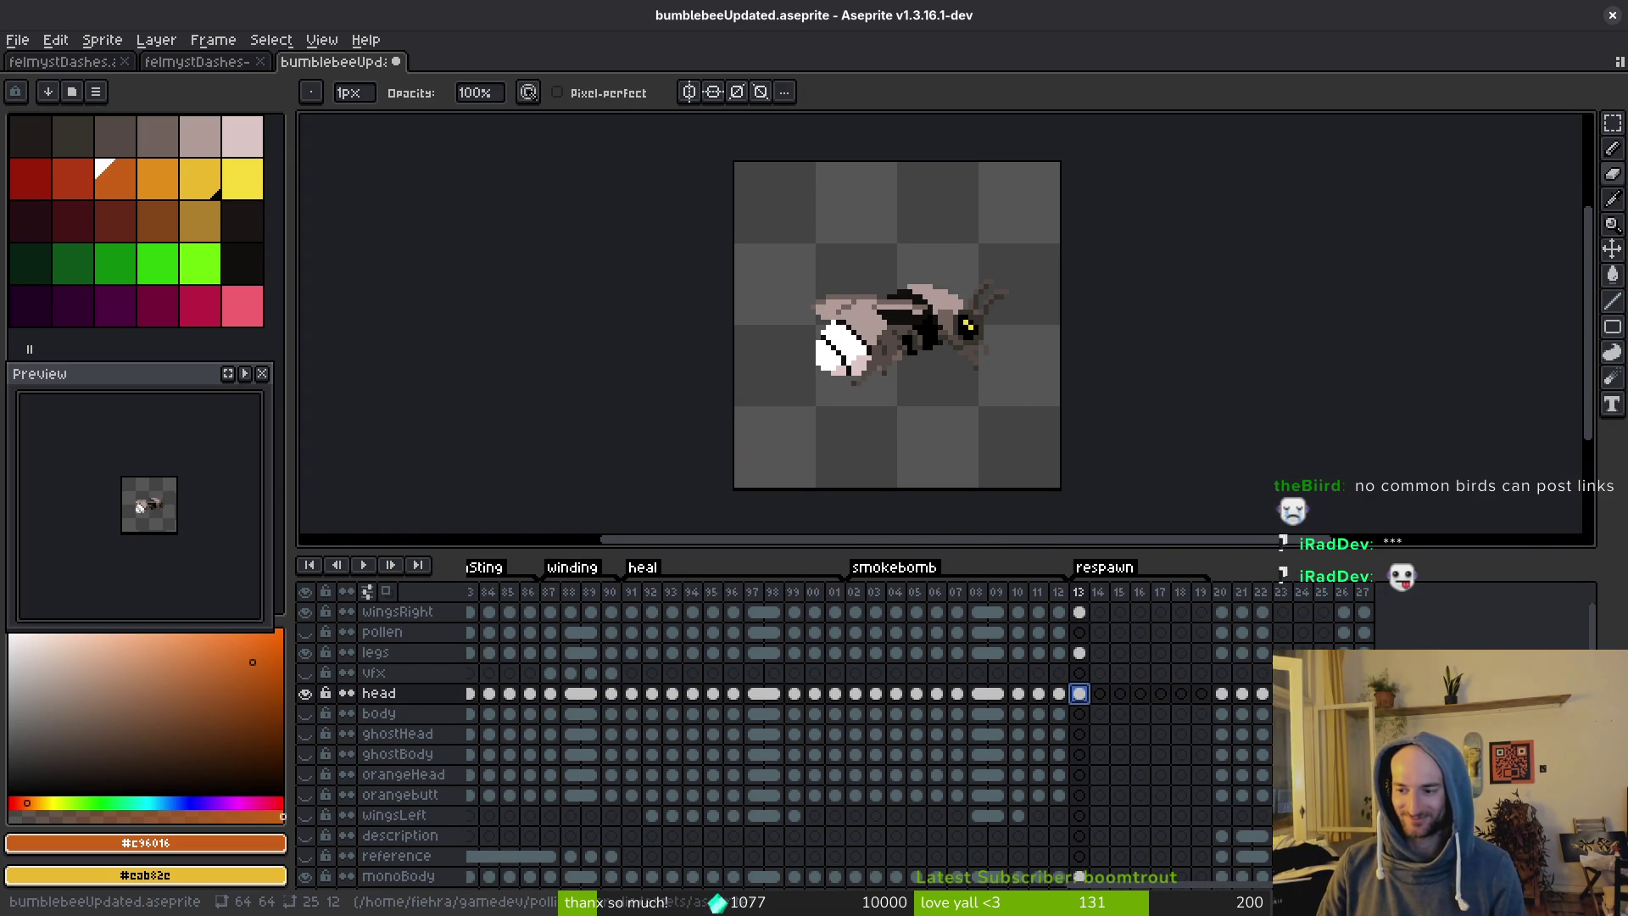
left_click_drag(854, 459, 893, 464)
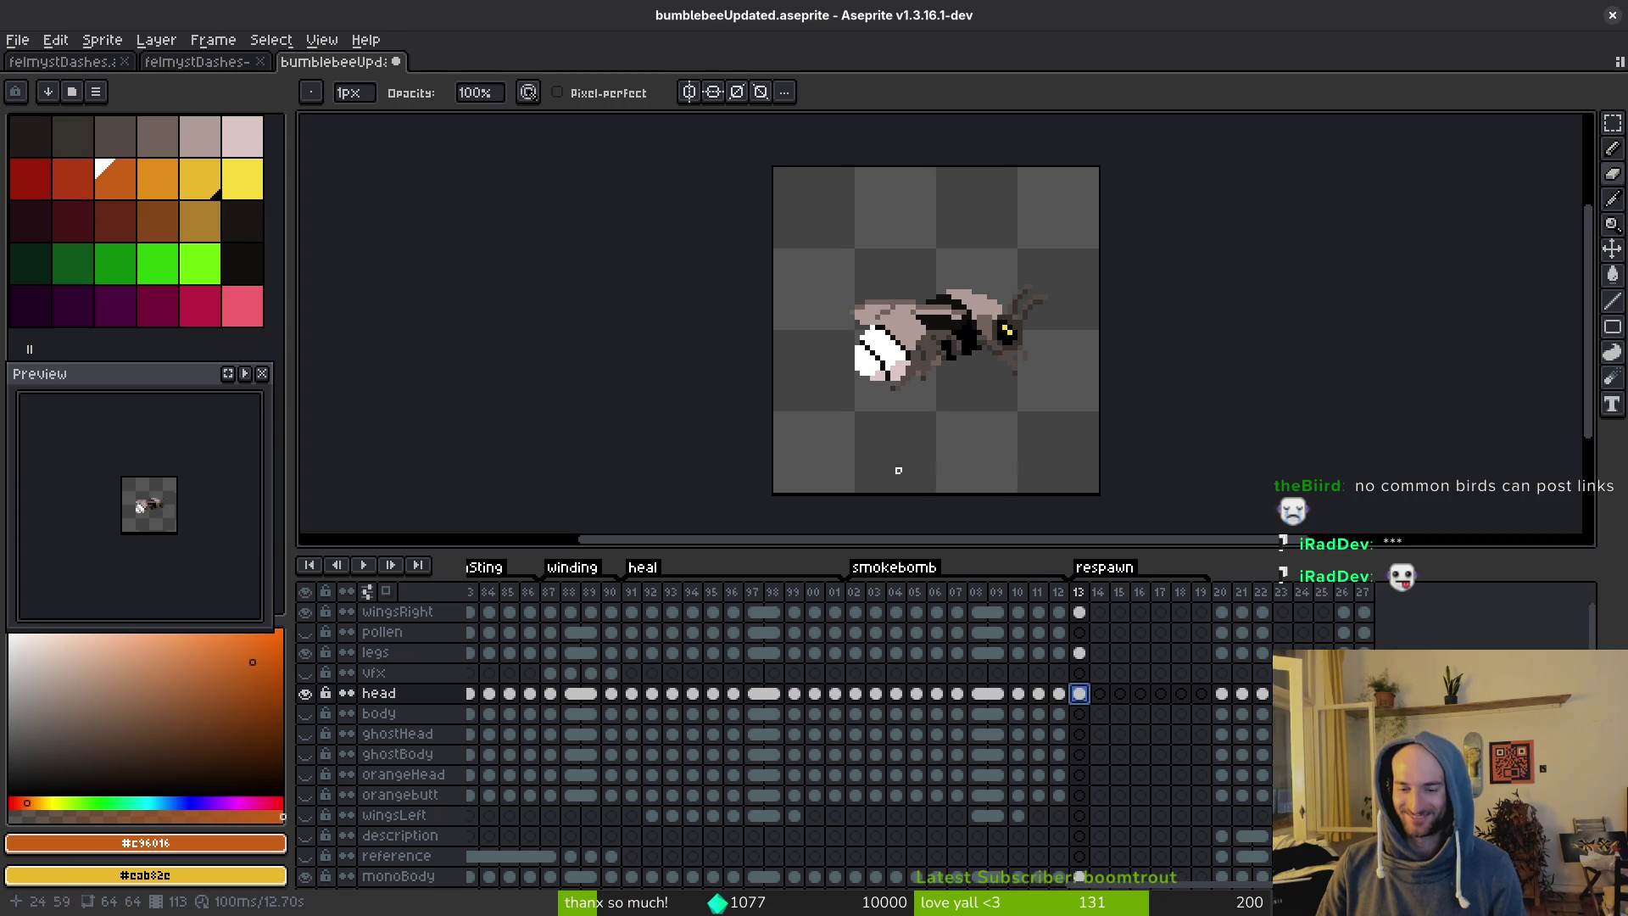
left_click(1080, 714)
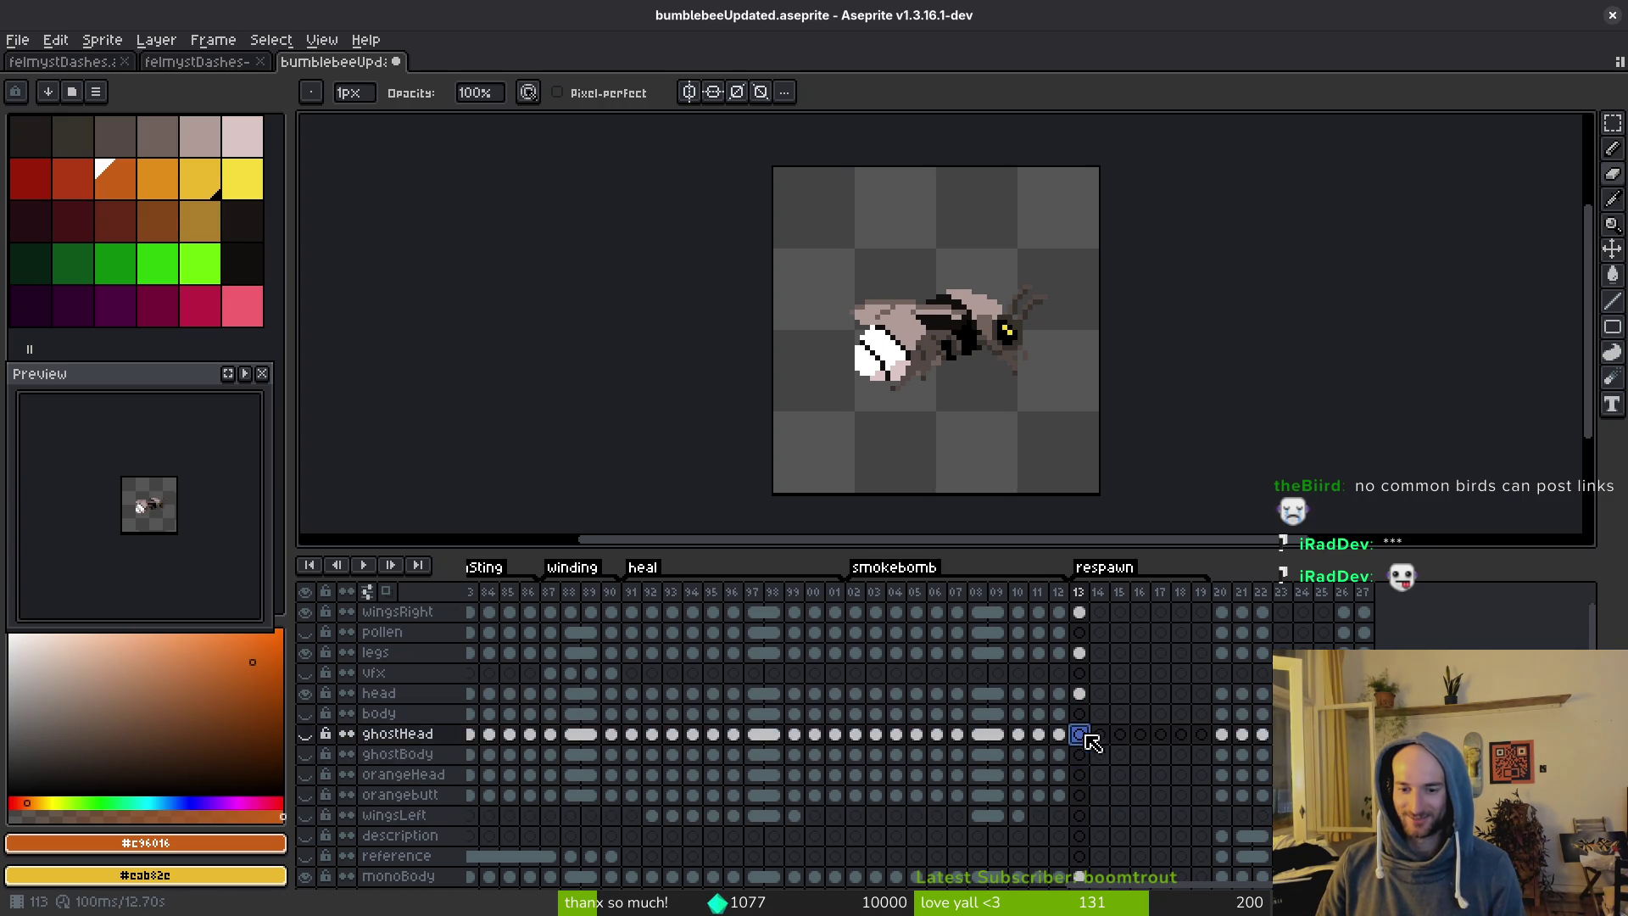
left_click(1079, 774)
left_click(1081, 796)
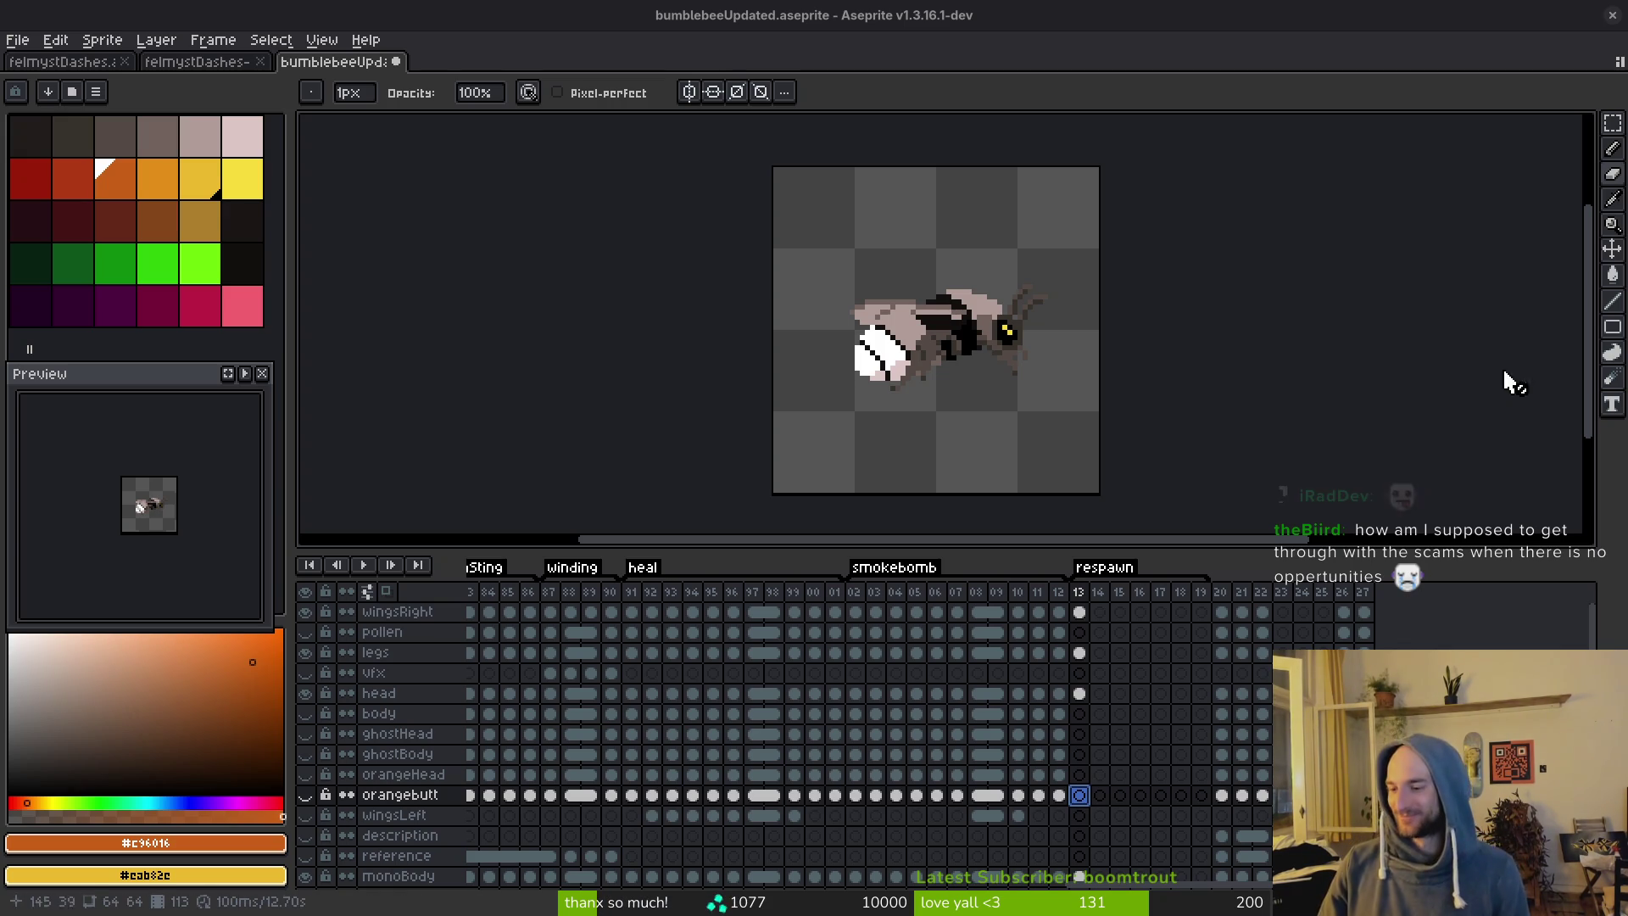
Give the canvas more room above the timeline, ready the eyedropper, and bring up the lifecycle page.
scroll(935, 395, "down", 2)
key("Escape")
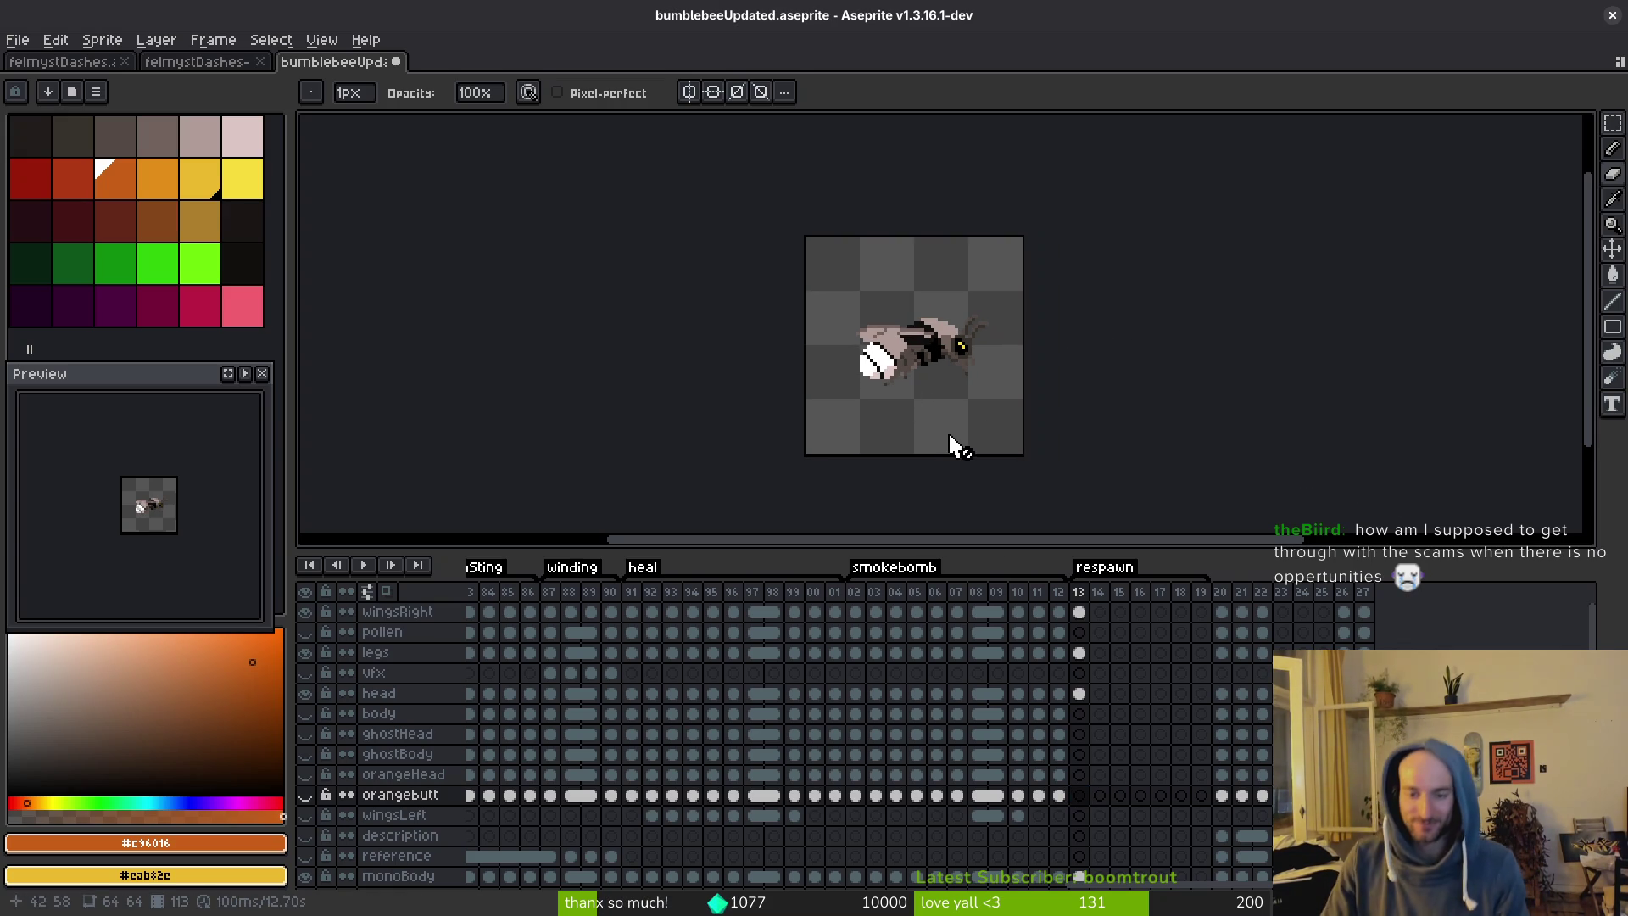
key("v")
left_click_drag(981, 545, 1002, 609)
key("b")
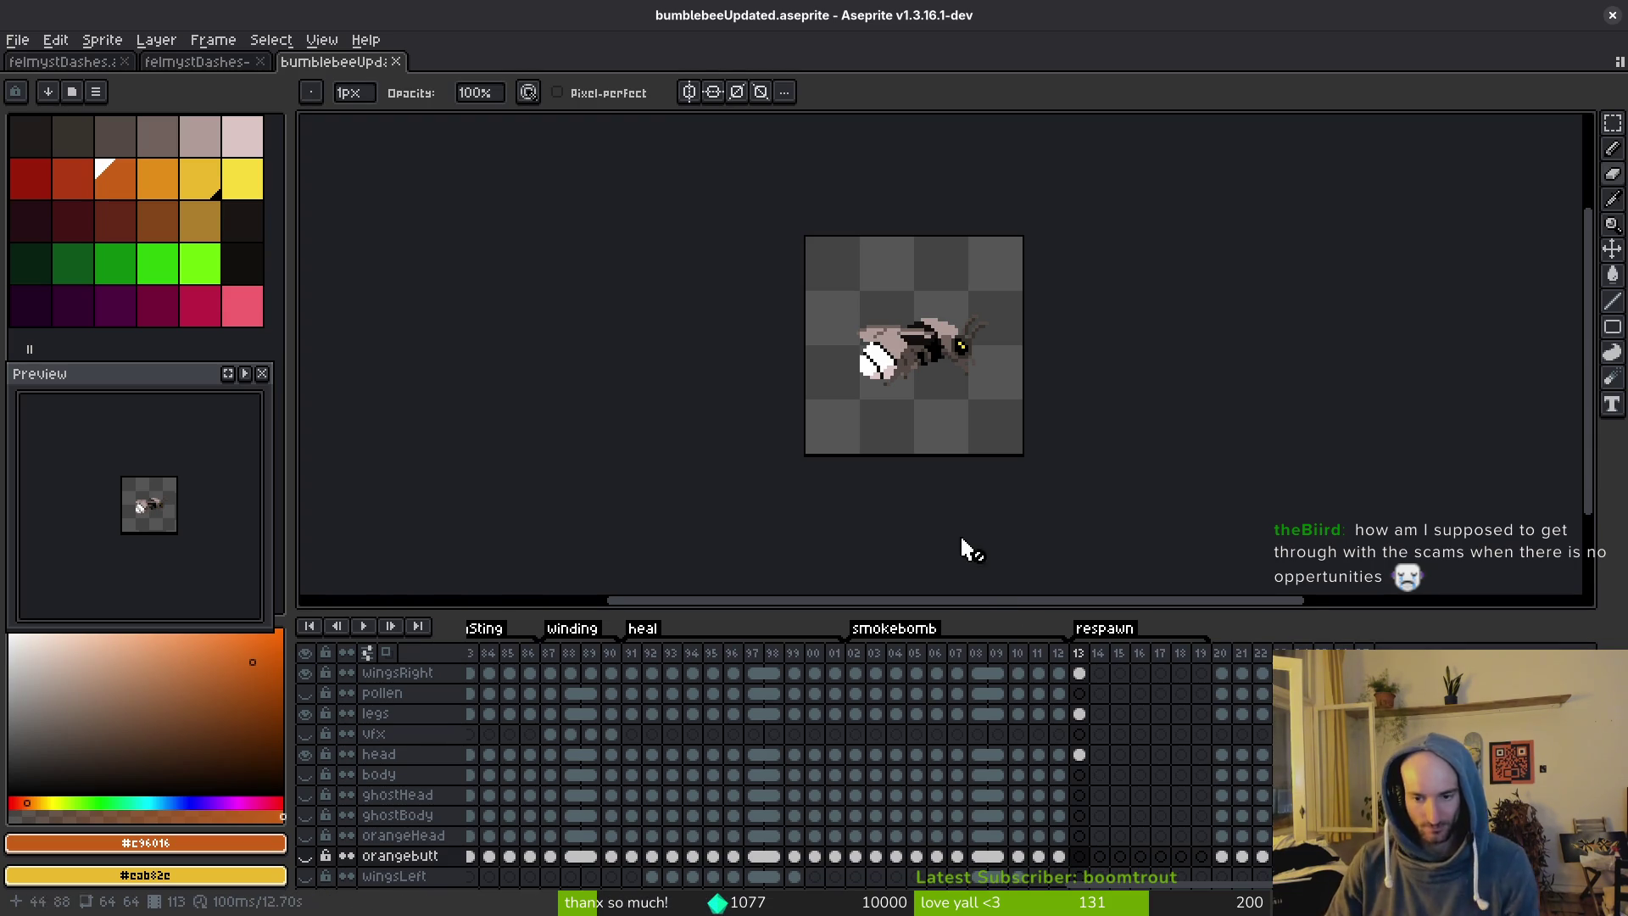
scroll(864, 441, "down", 2)
key("i")
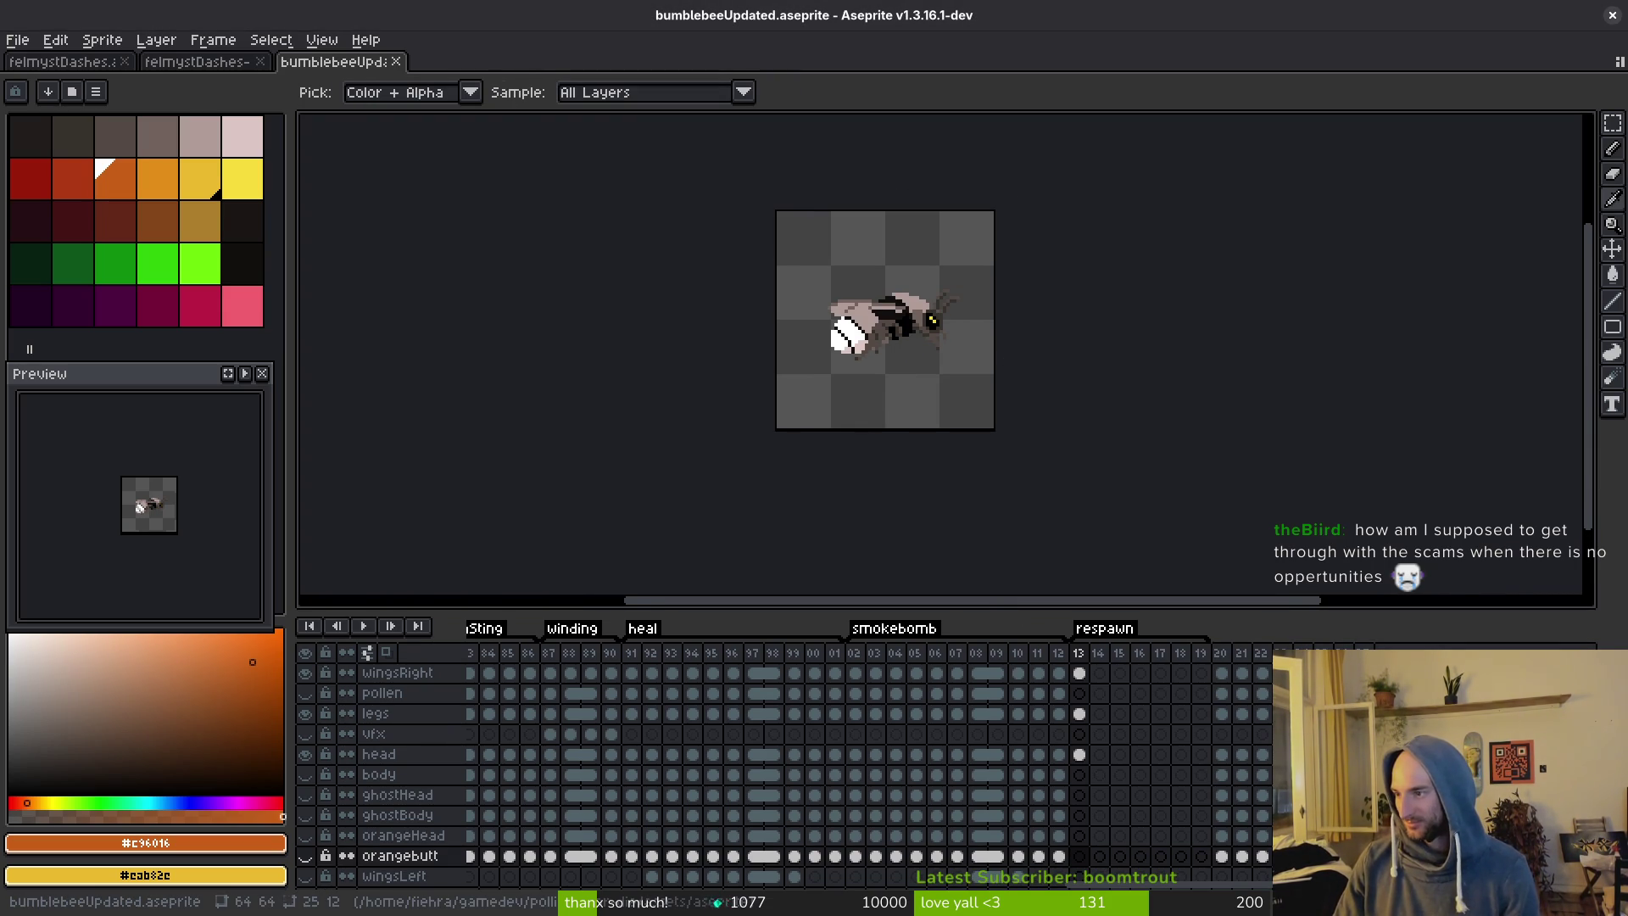
key("alt+Tab")
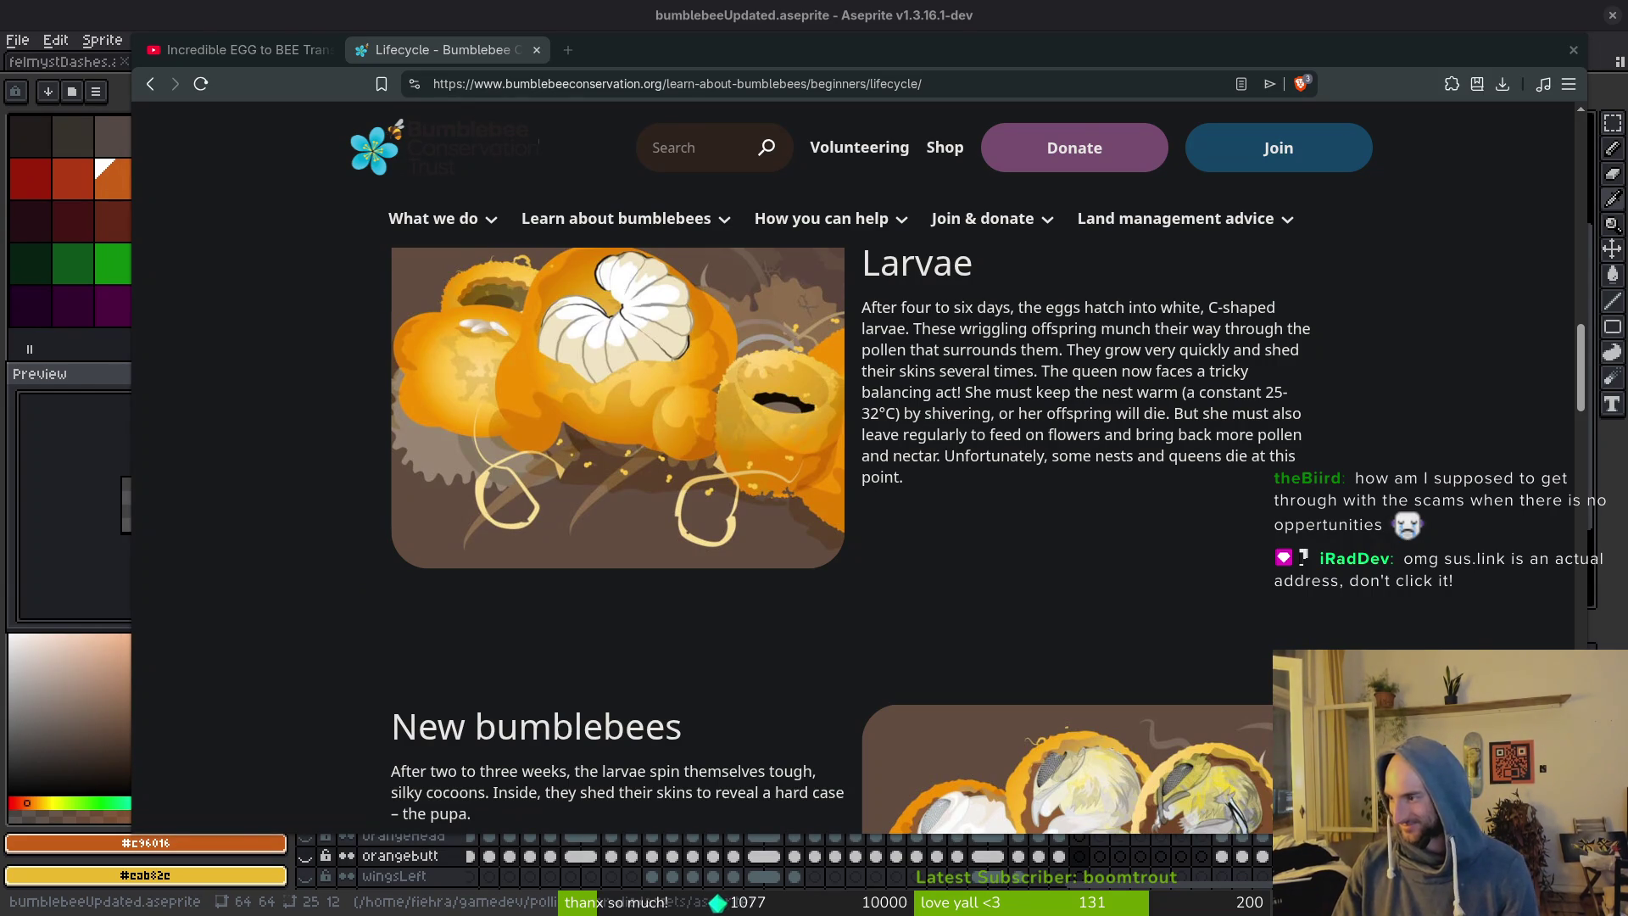
Check the git push terminal, then return to the lifecycle page and read through it.
key("super+1")
key("super+2")
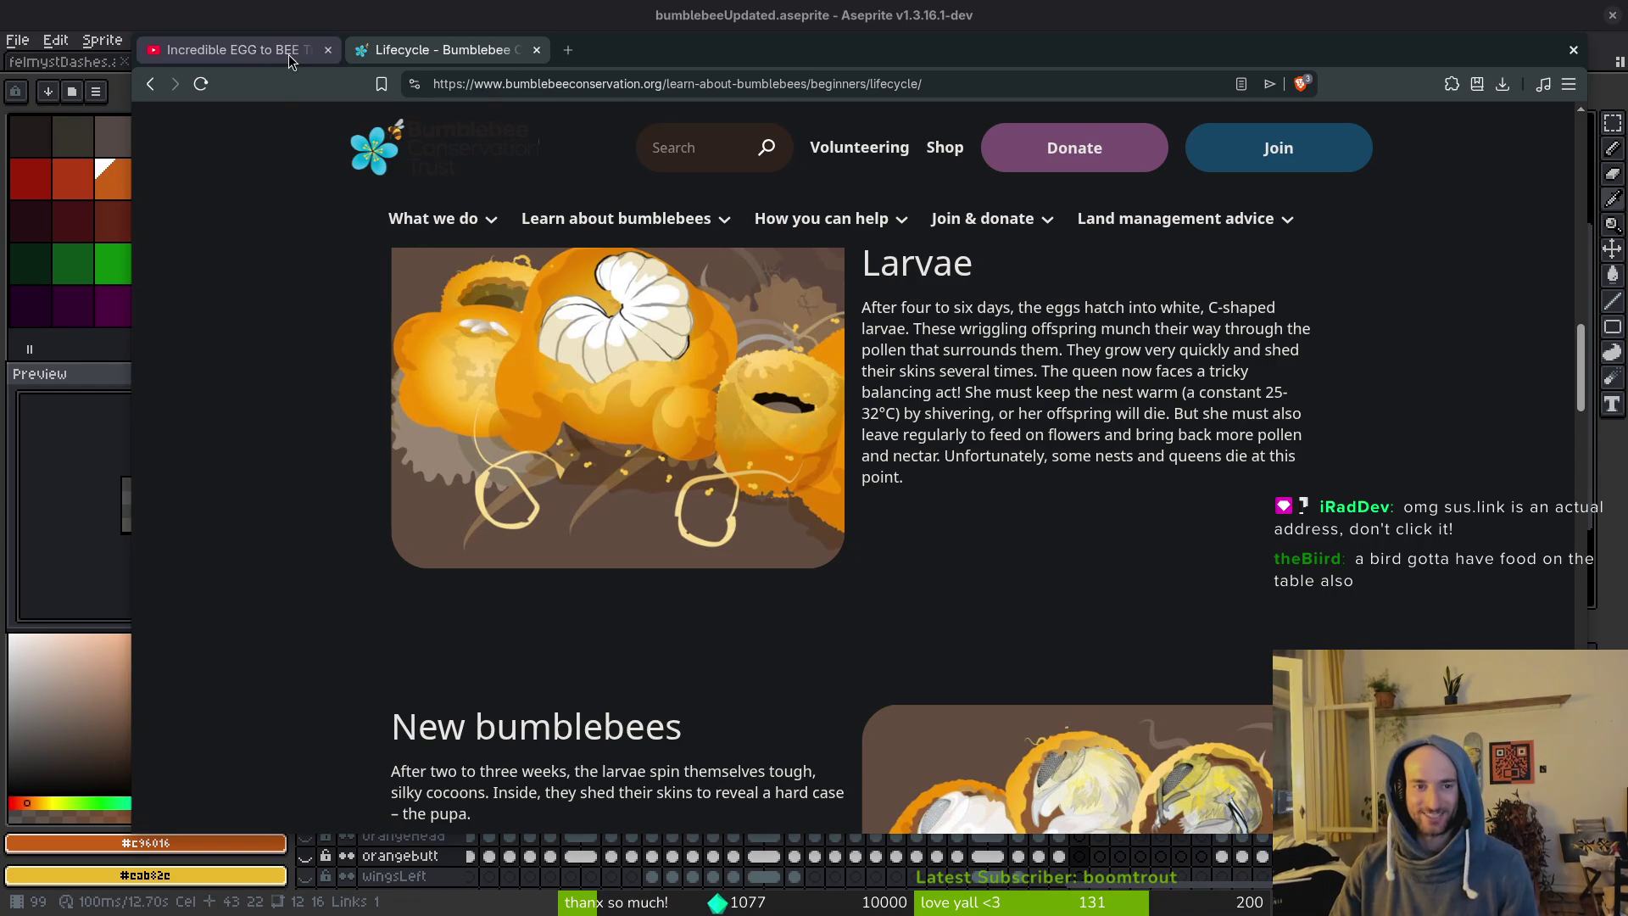
scroll(841, 548, "down", 3)
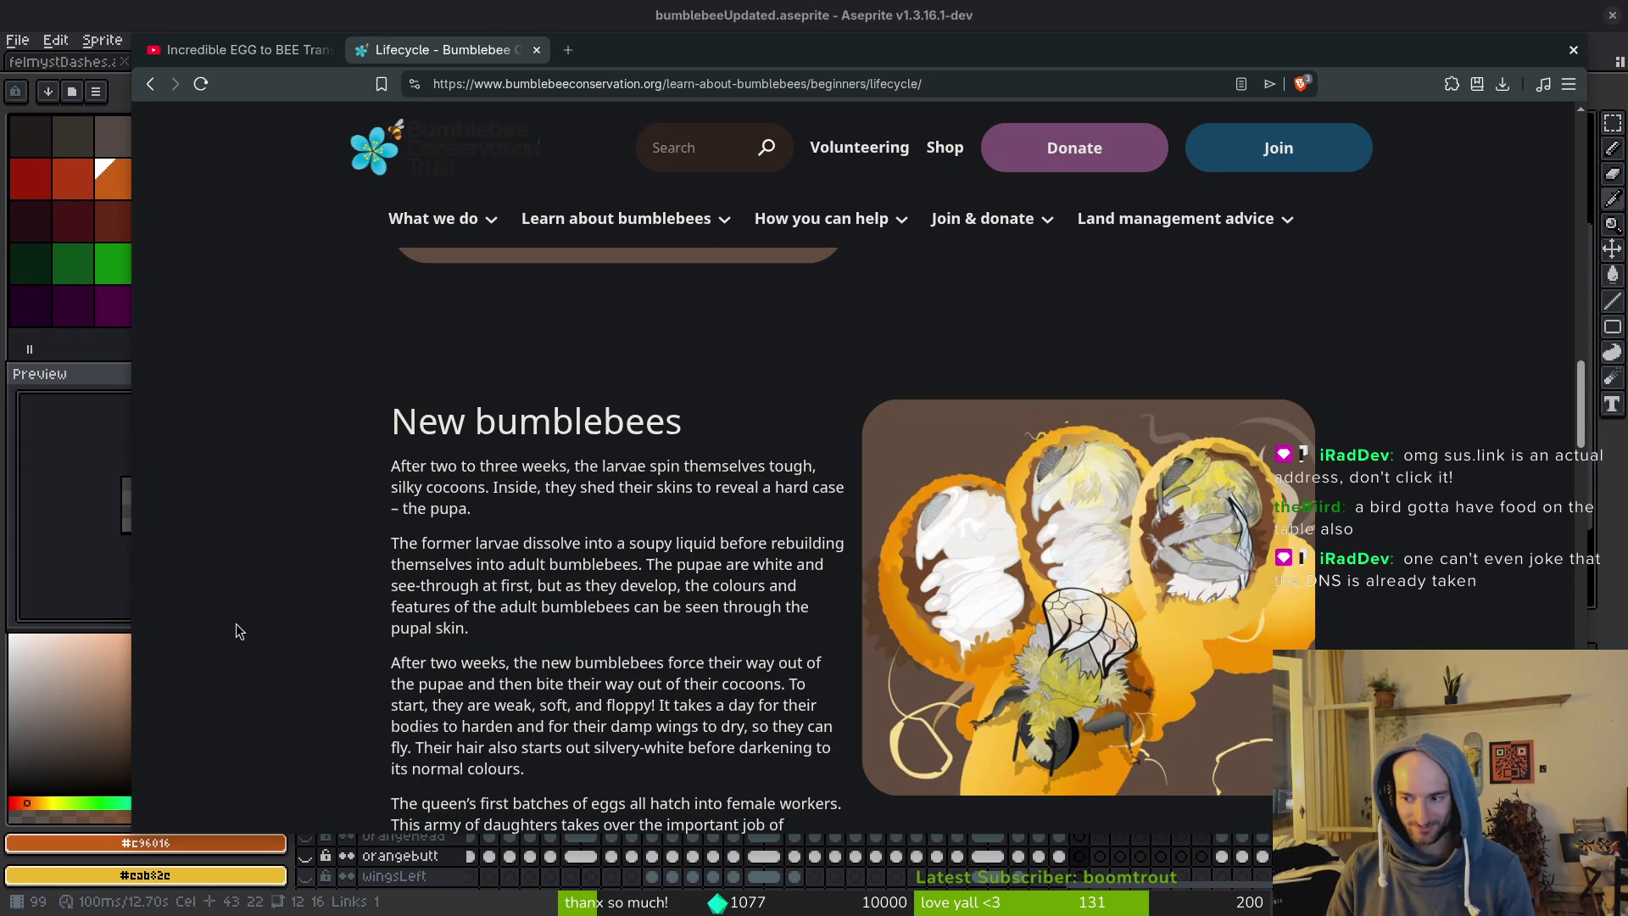
scroll(691, 504, "down", 2)
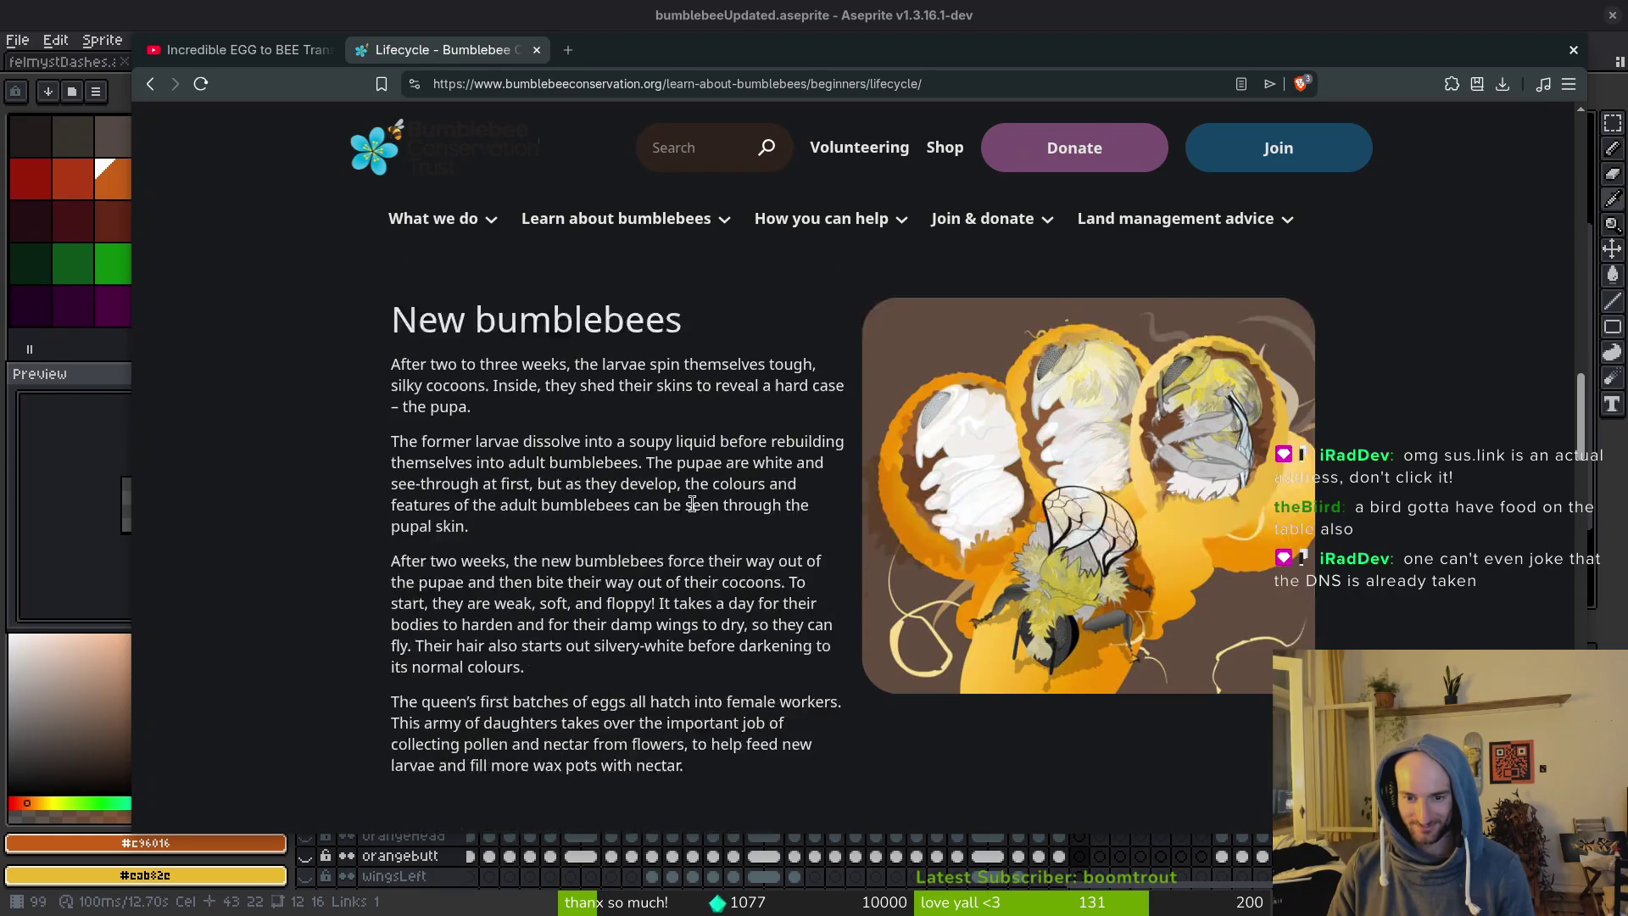
scroll(692, 503, "down", 10)
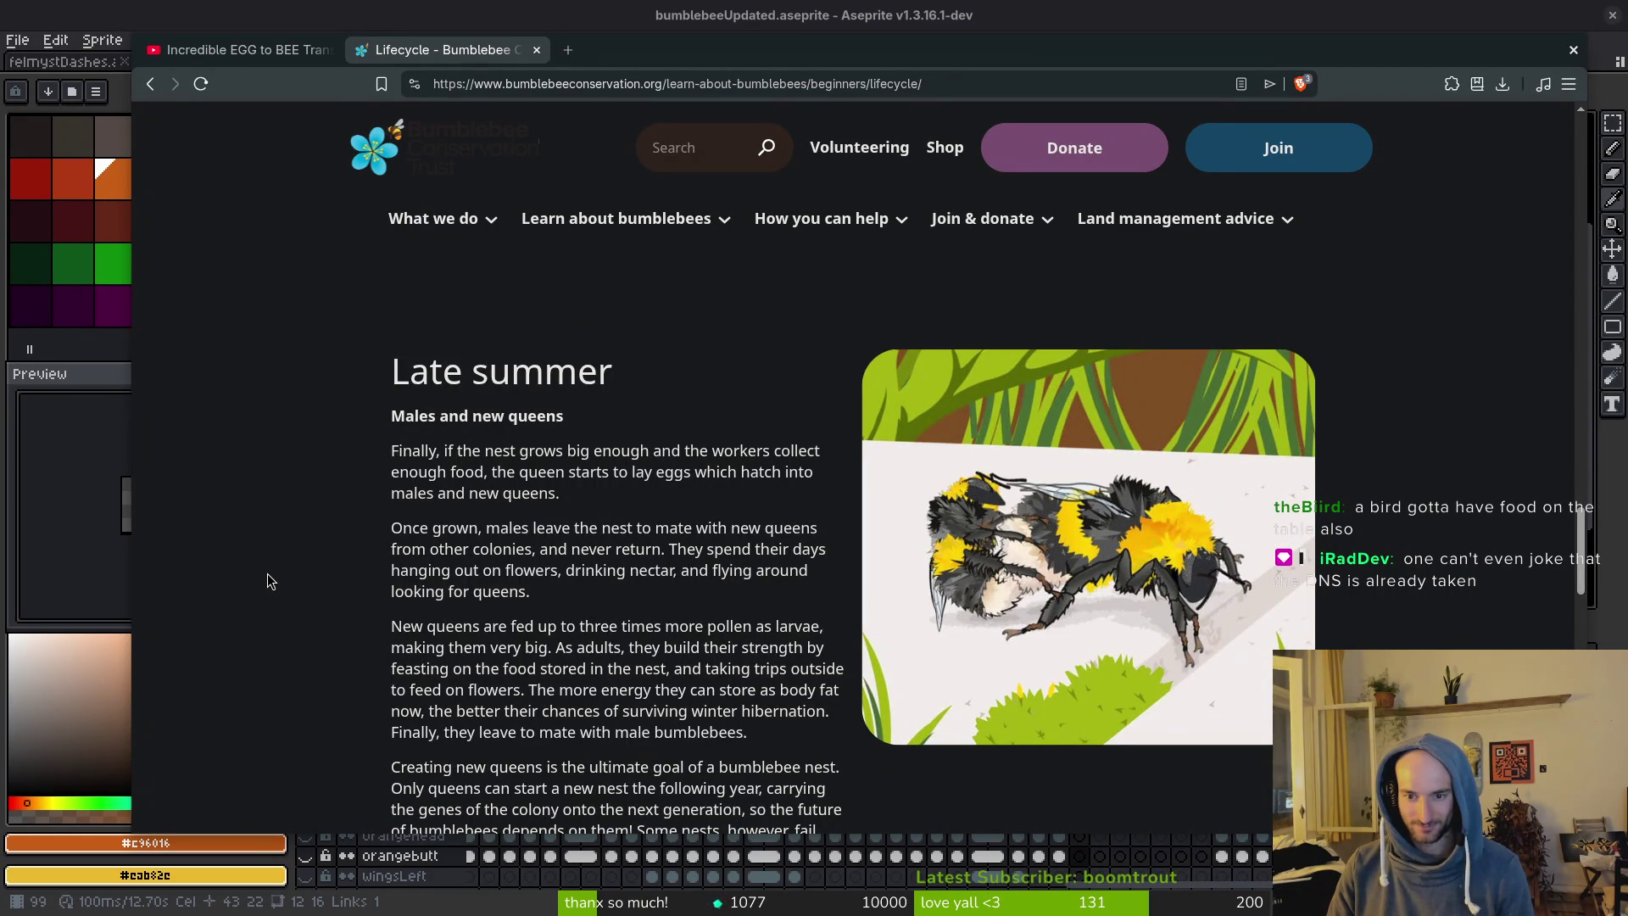
scroll(280, 562, "down", 6)
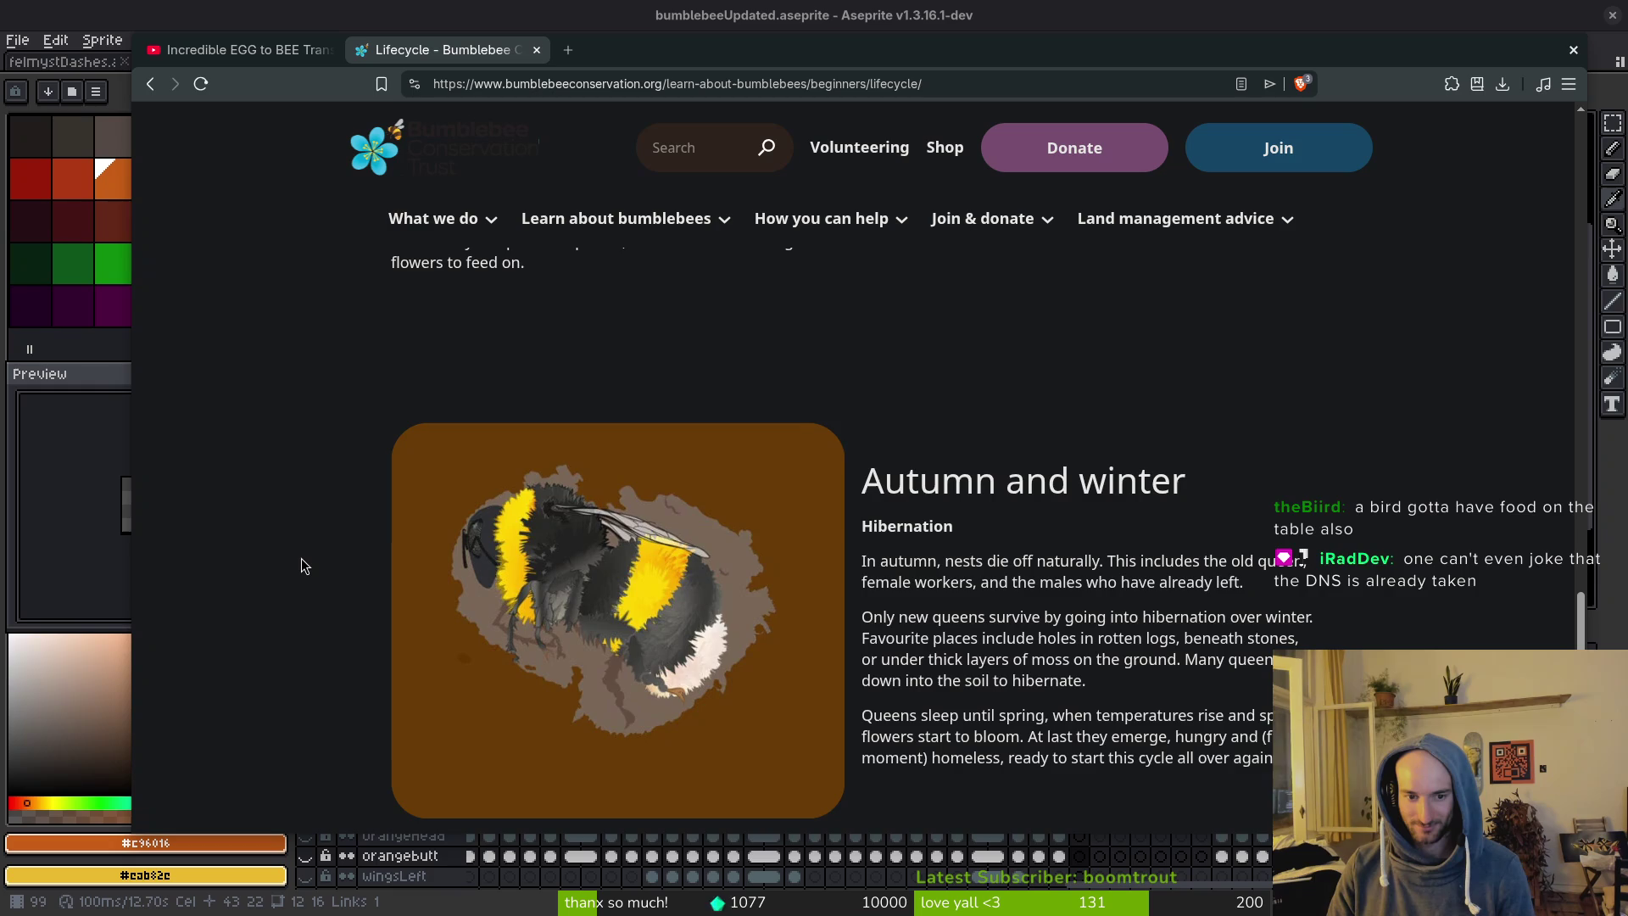
scroll(302, 558, "down", 11)
scroll(302, 568, "up", 6)
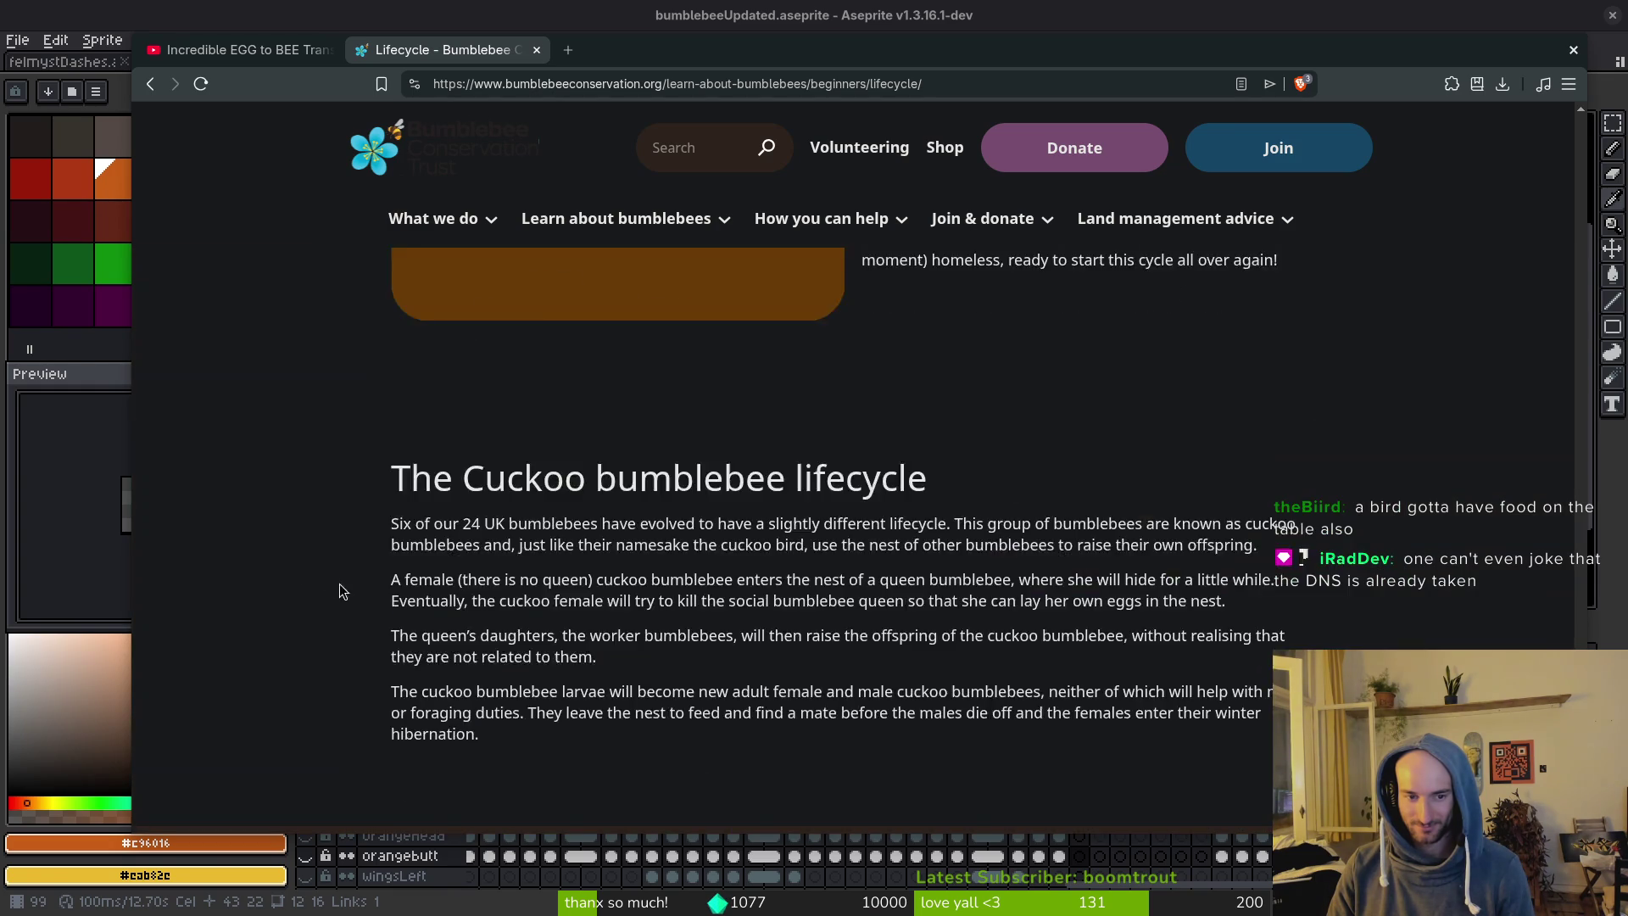
scroll(339, 583, "up", 5)
Back on the larvae search results, open the Bumblebee Conservation Trust and Wisconsin results in background tabs.
key("alt+Left")
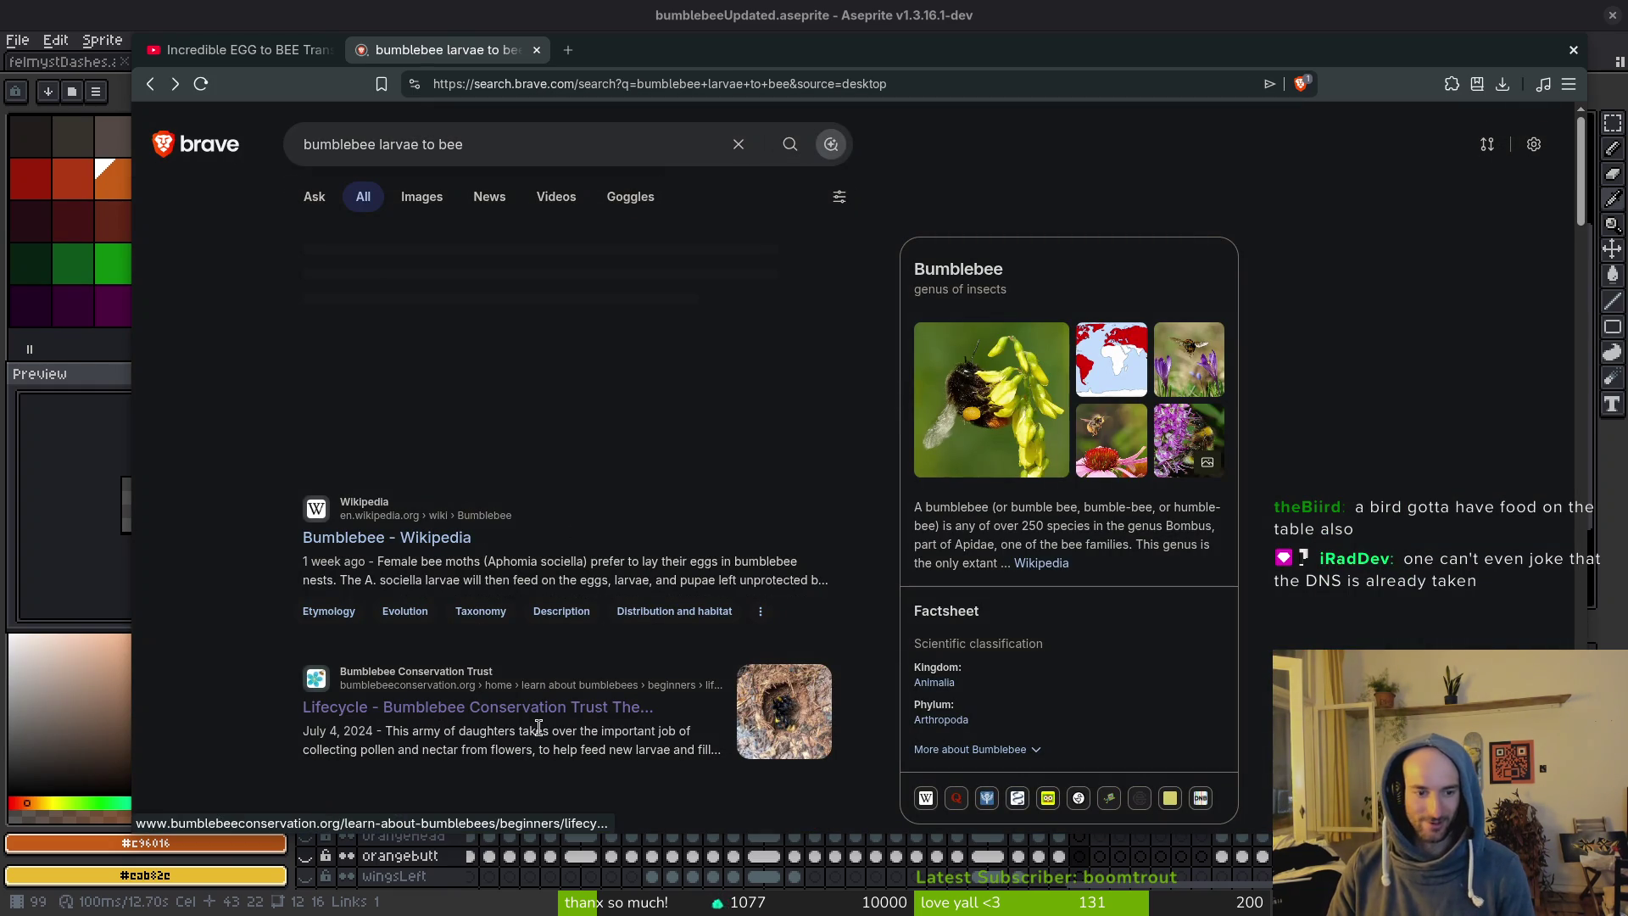
middle_click(539, 727)
scroll(399, 577, "down", 4)
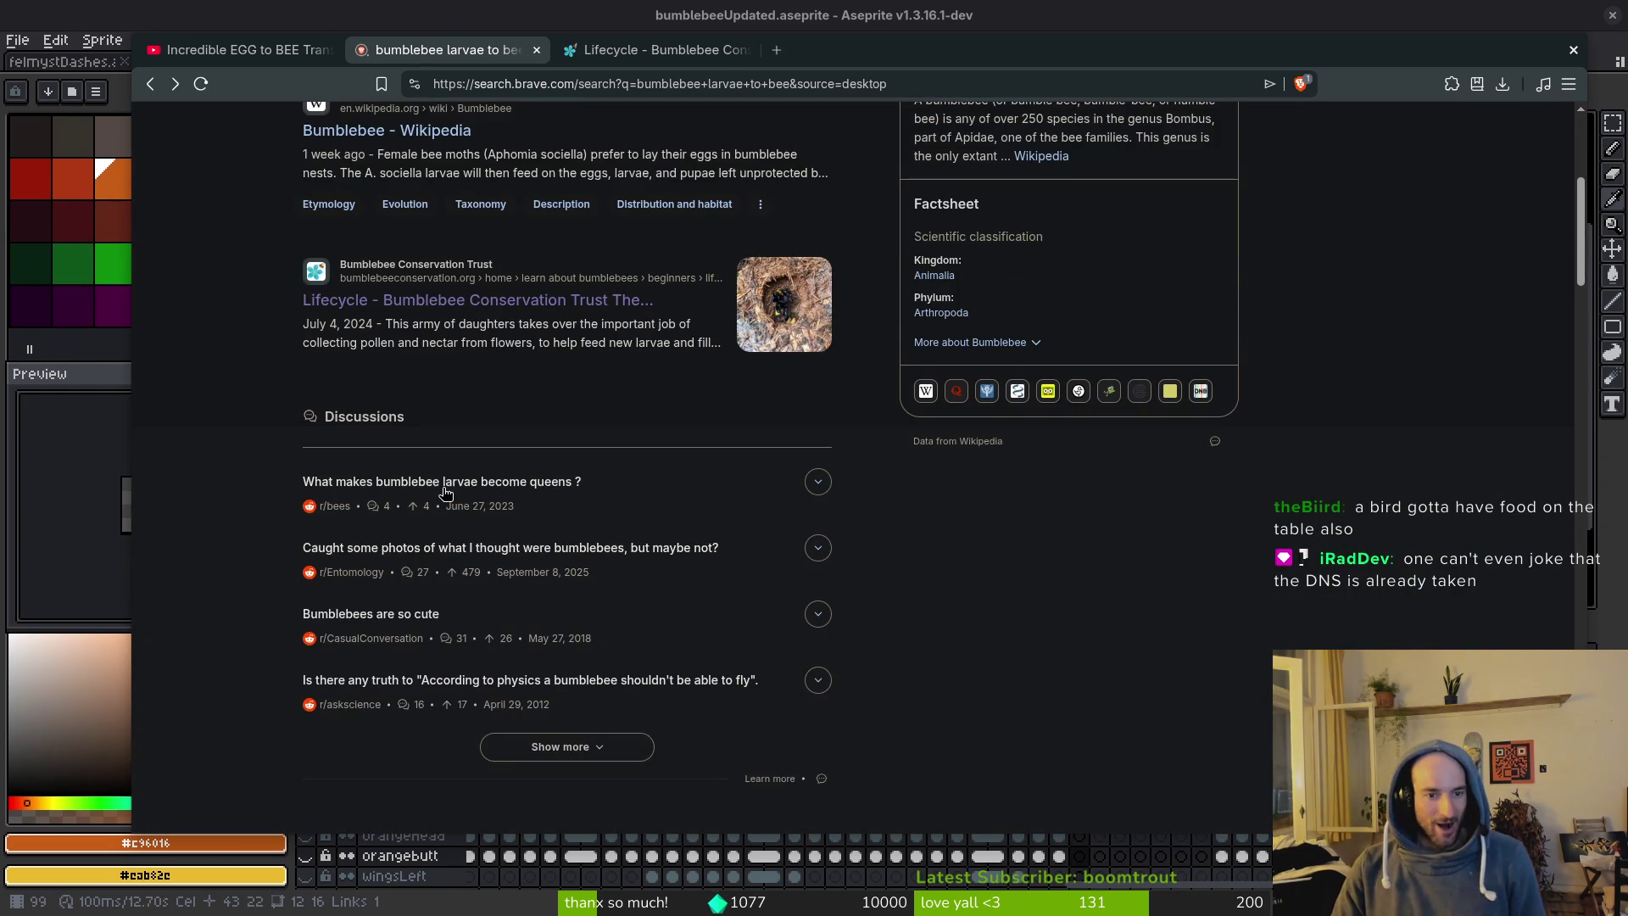
scroll(440, 528, "down", 10)
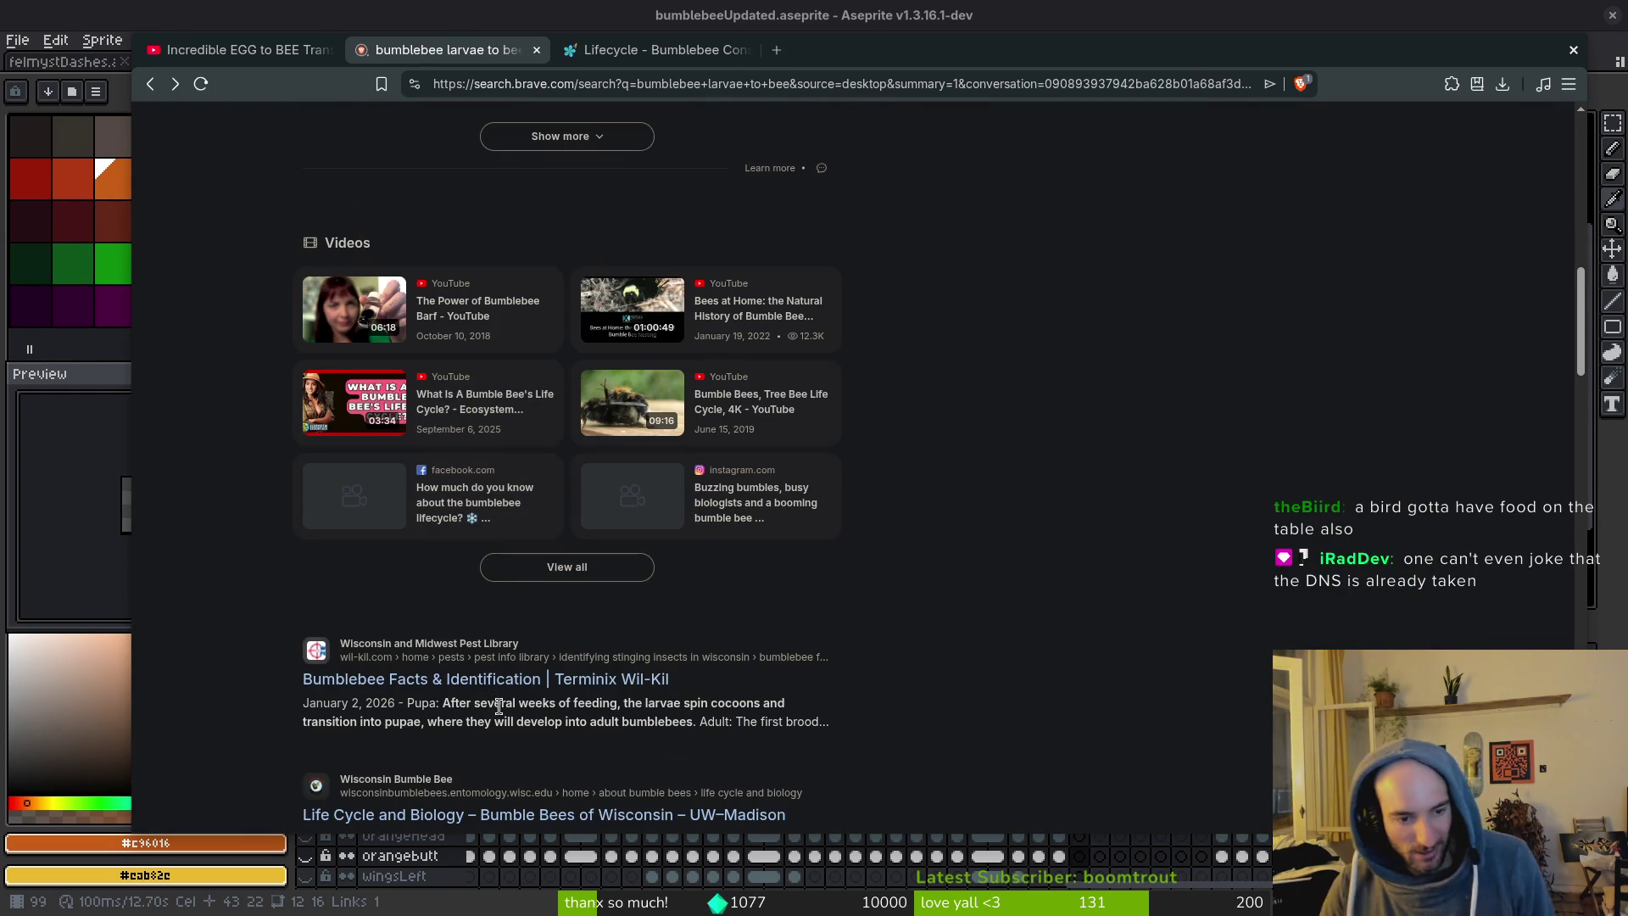
scroll(499, 707, "down", 3)
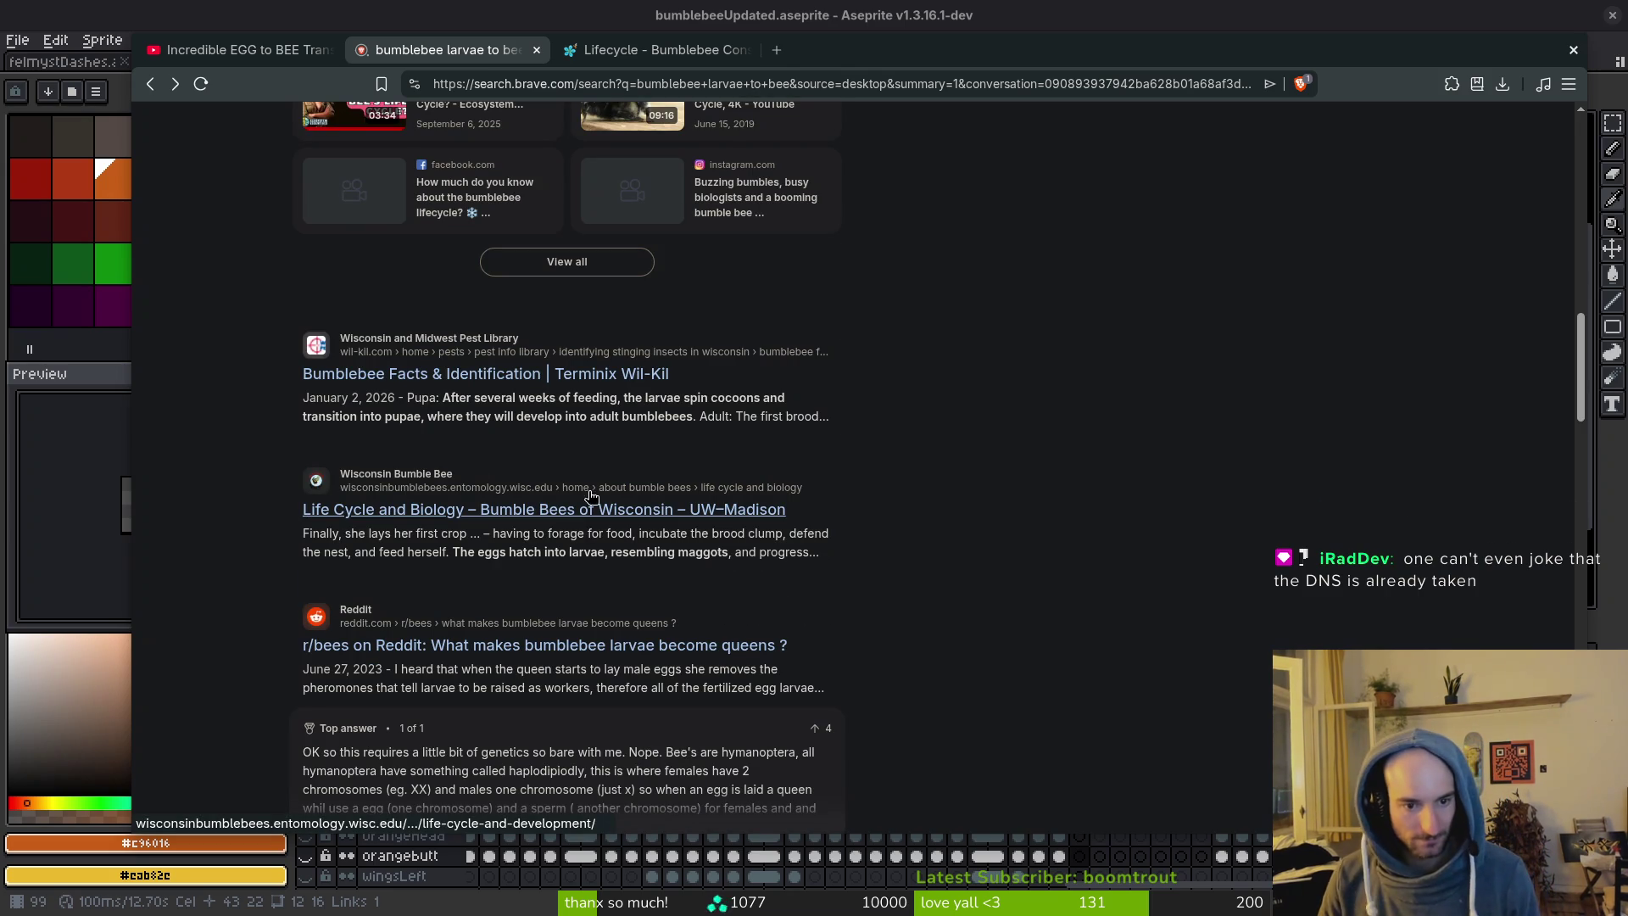
middle_click(578, 518)
Open the BuzzAboutBees eggs, Earth Rangers and PubMed larvae results in background tabs.
scroll(615, 659, "down", 2)
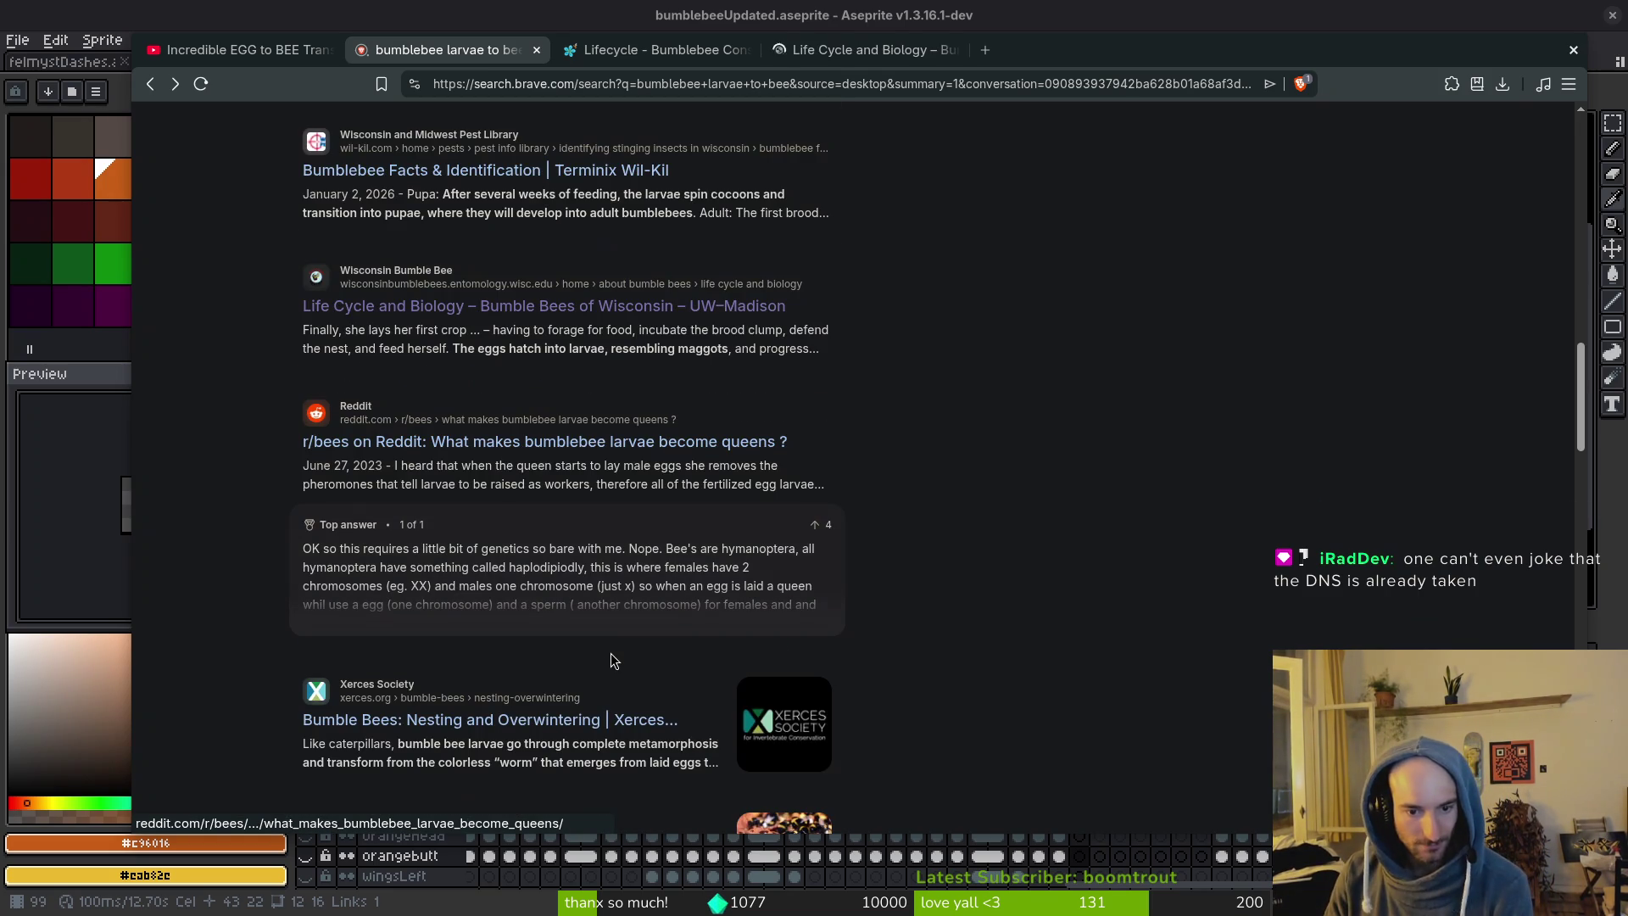
scroll(616, 659, "down", 2)
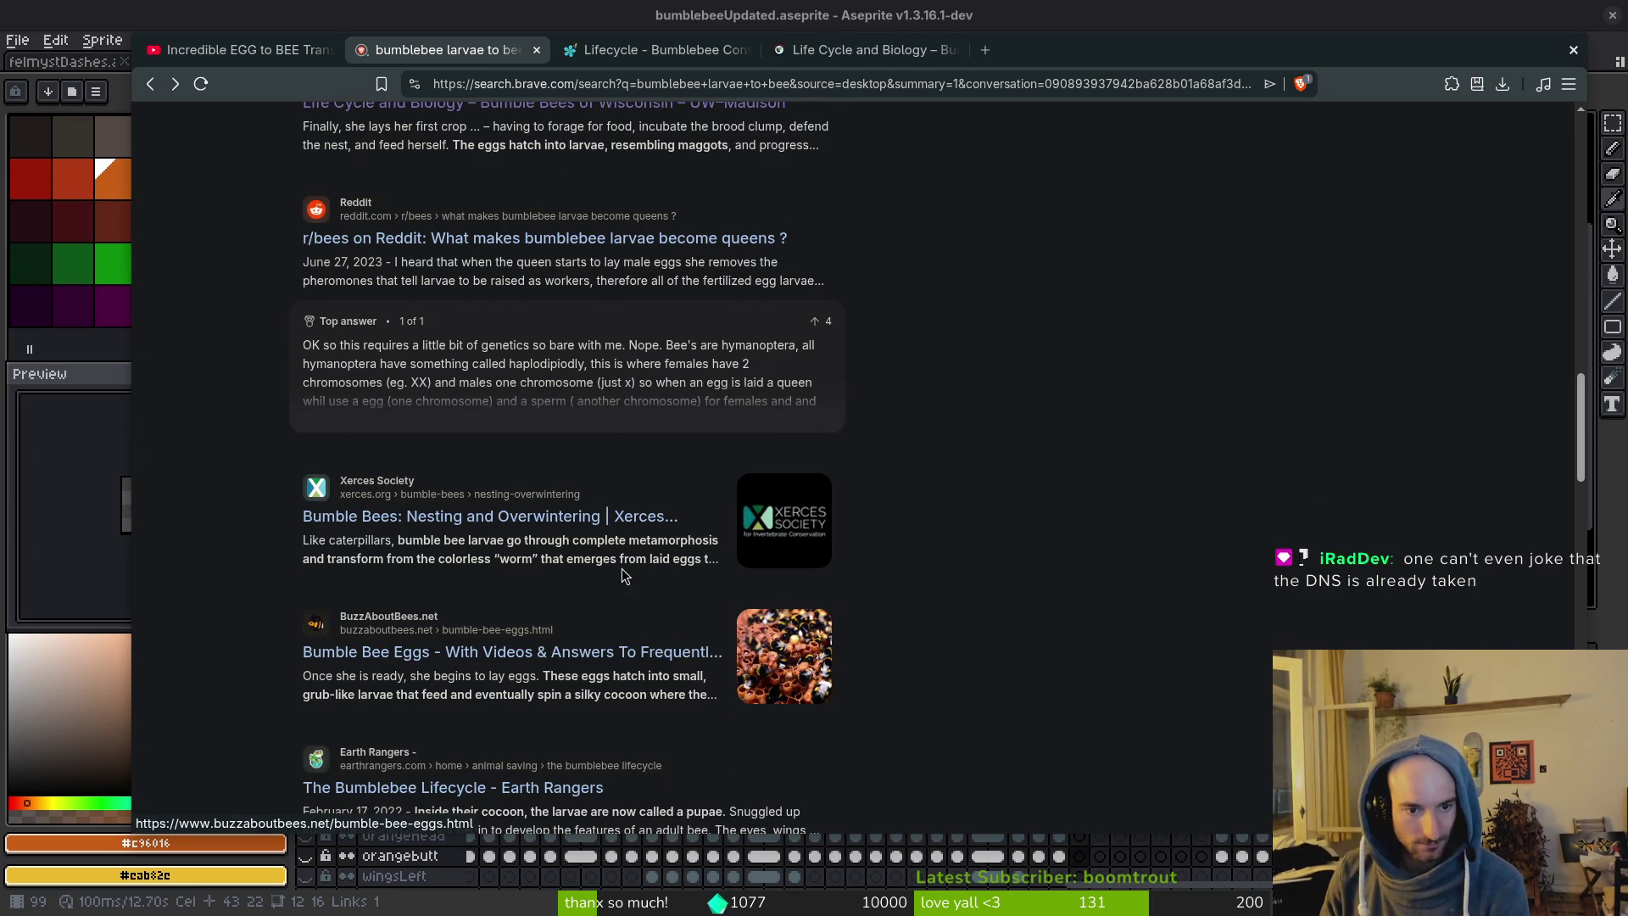
scroll(623, 575, "down", 1)
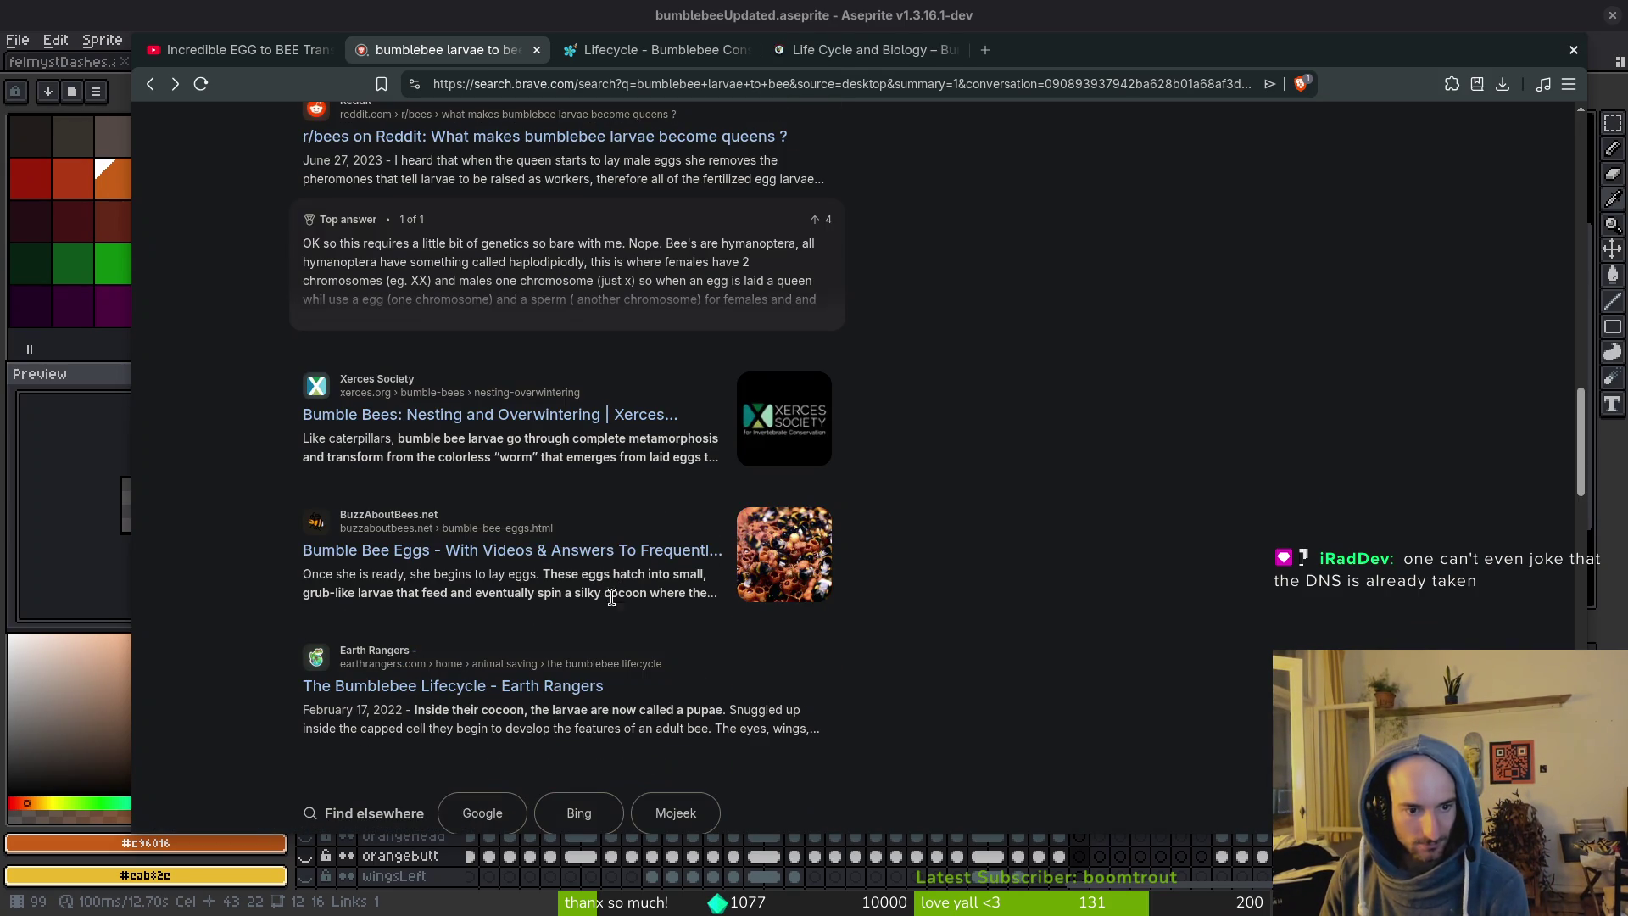
middle_click(599, 555)
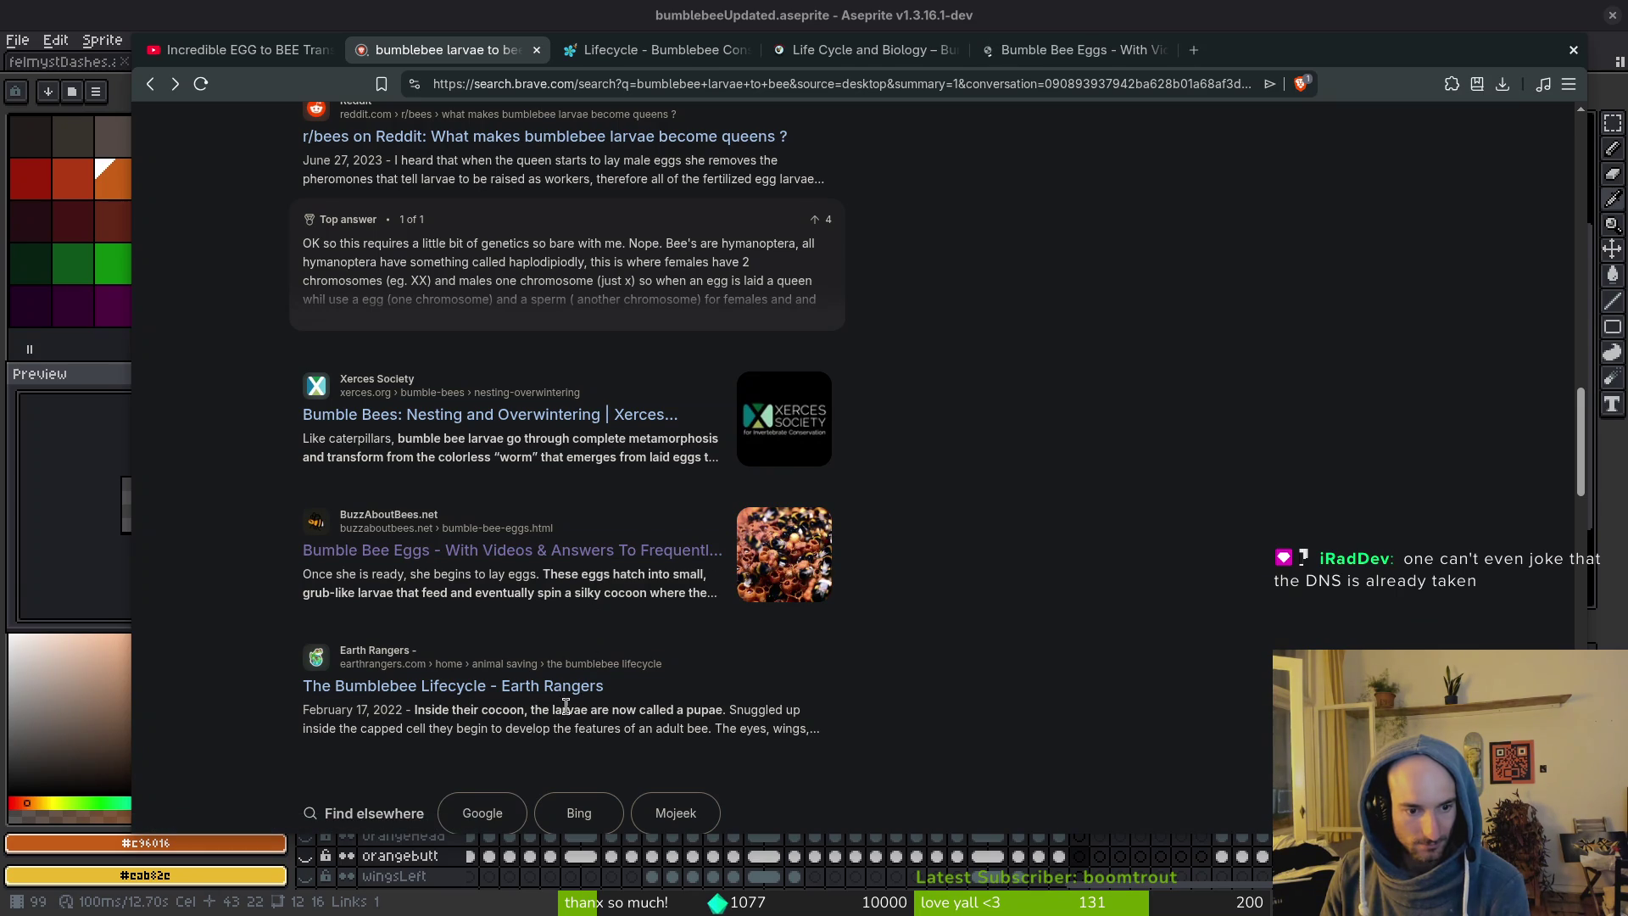
scroll(585, 690, "down", 2)
middle_click(576, 483)
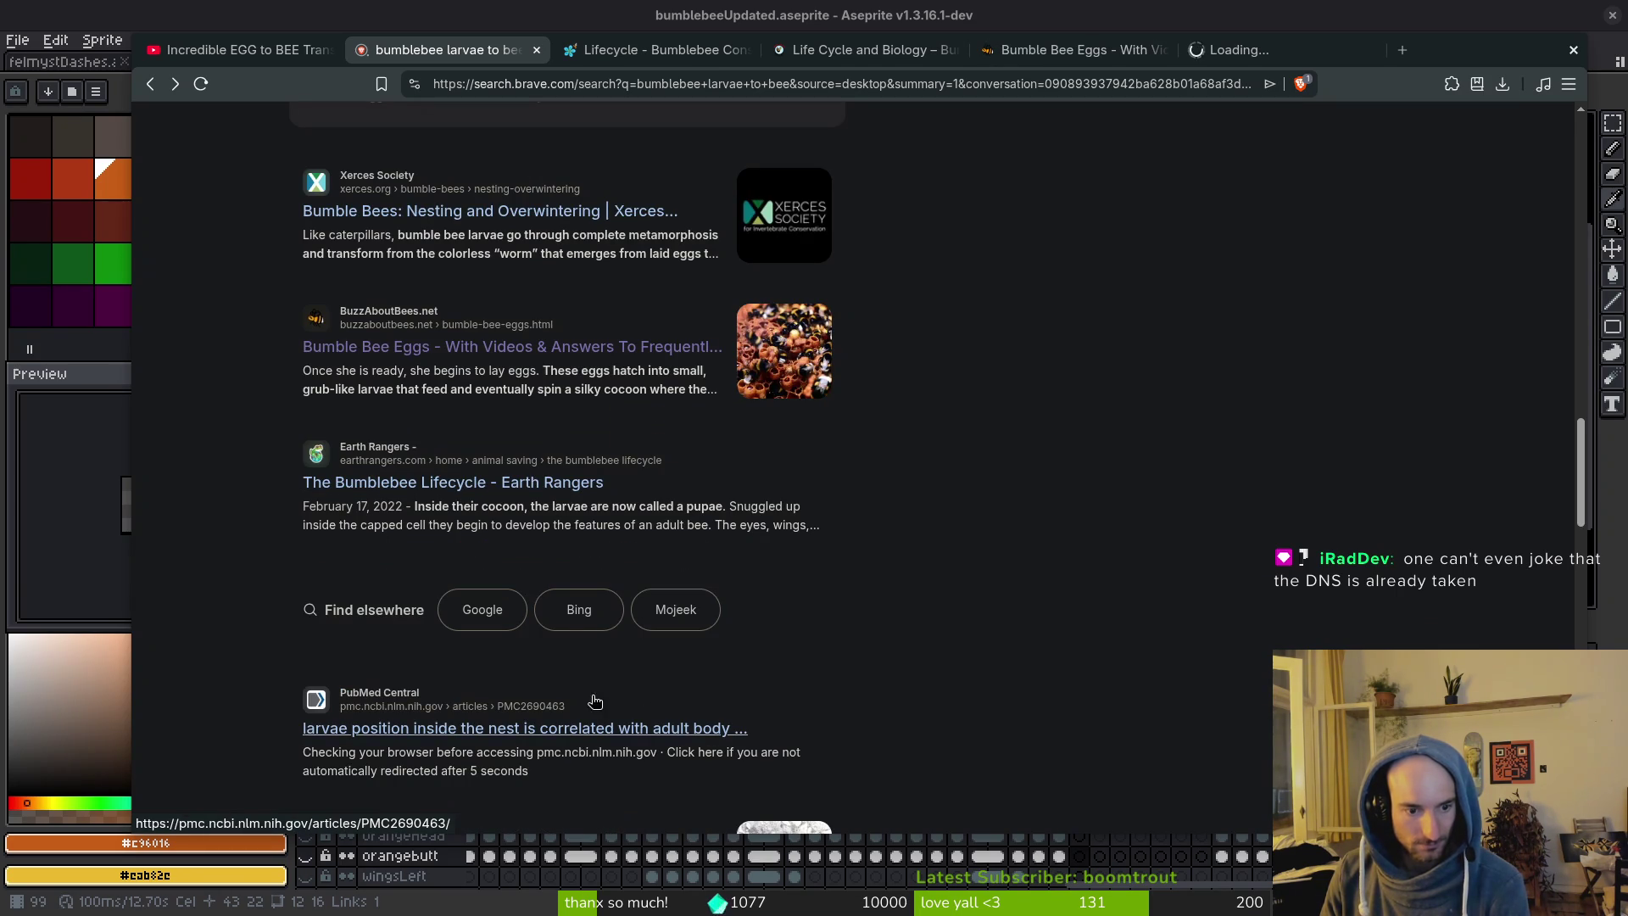
middle_click(537, 736)
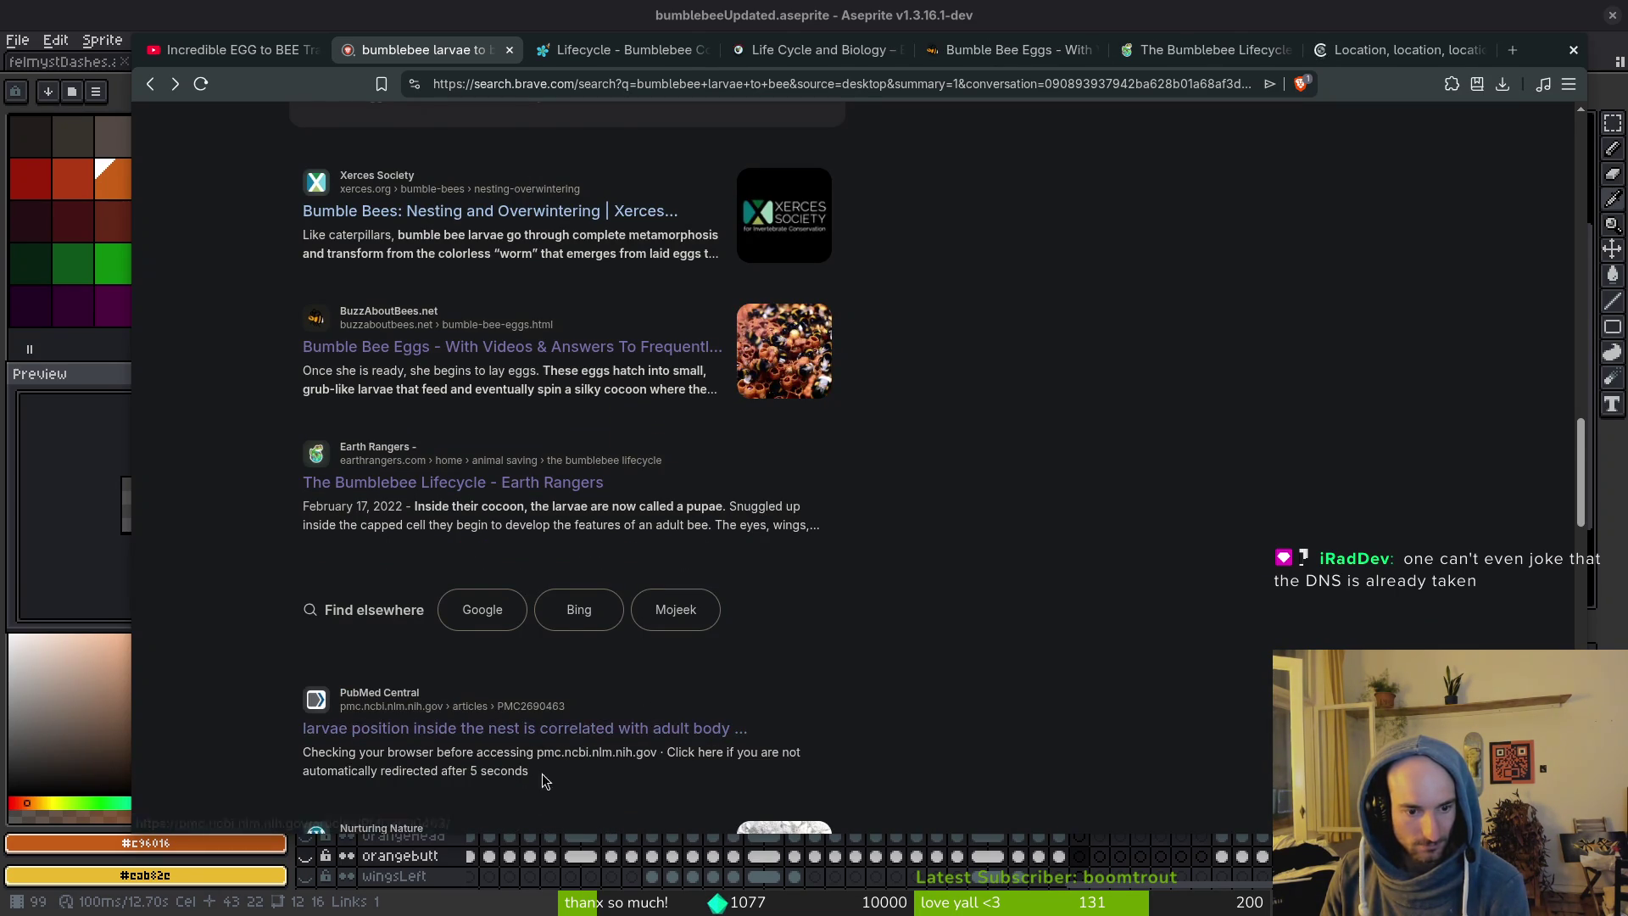
scroll(585, 598, "down", 2)
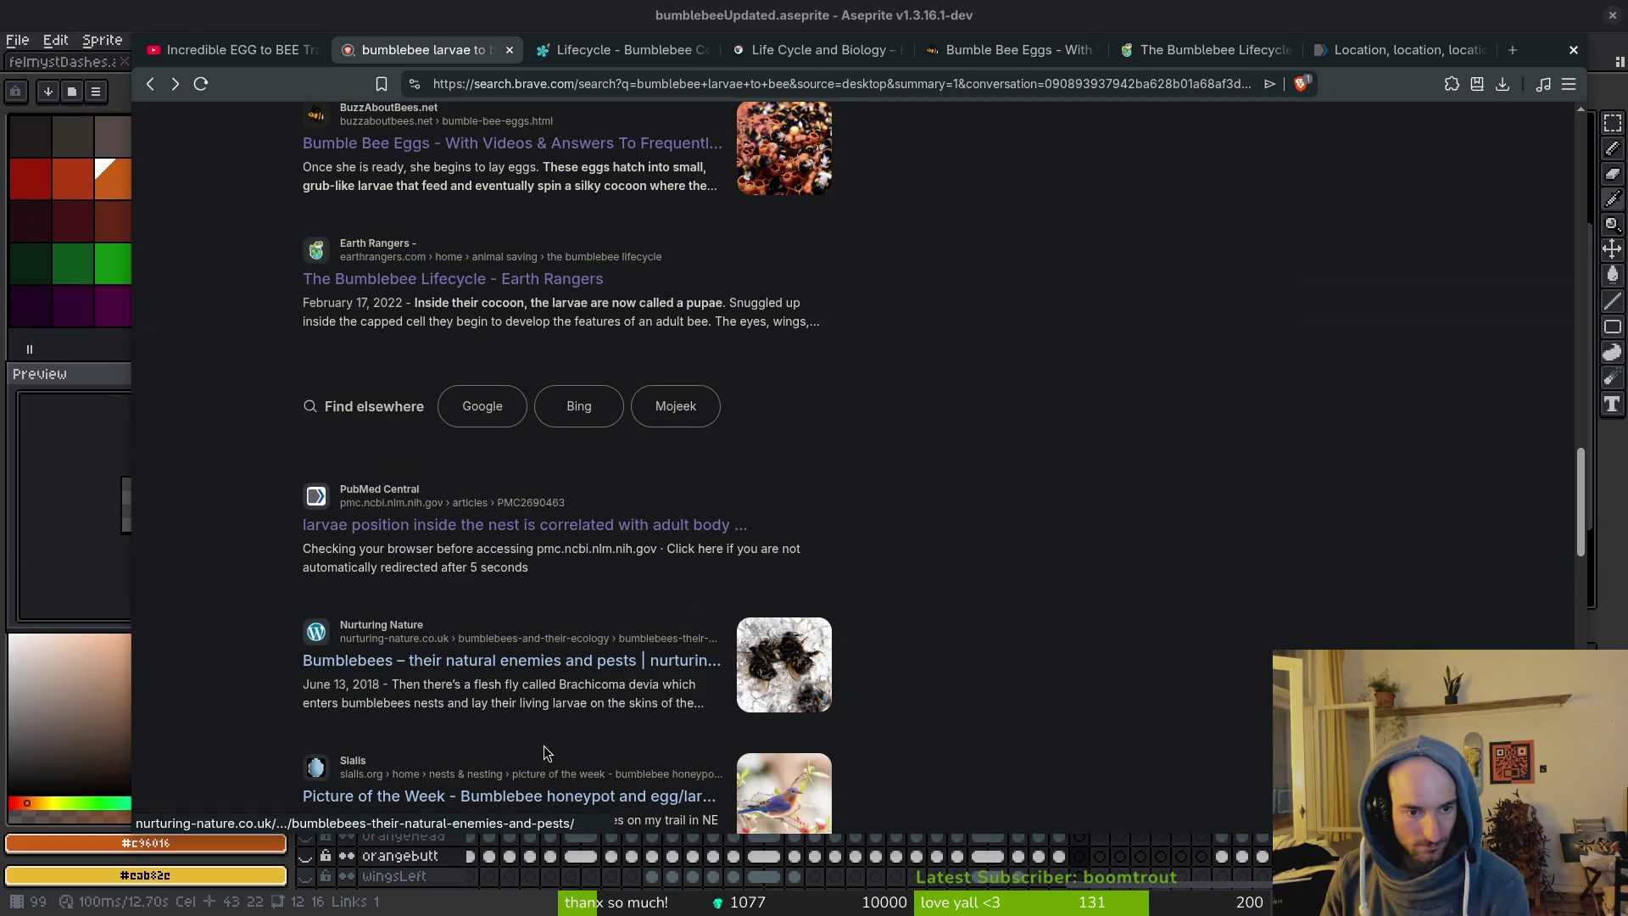
Read through the Wisconsin 'Life Cycle and Biology' page and close its tab to reach Bumble Bee Eggs.
key("ctrl+Tab")
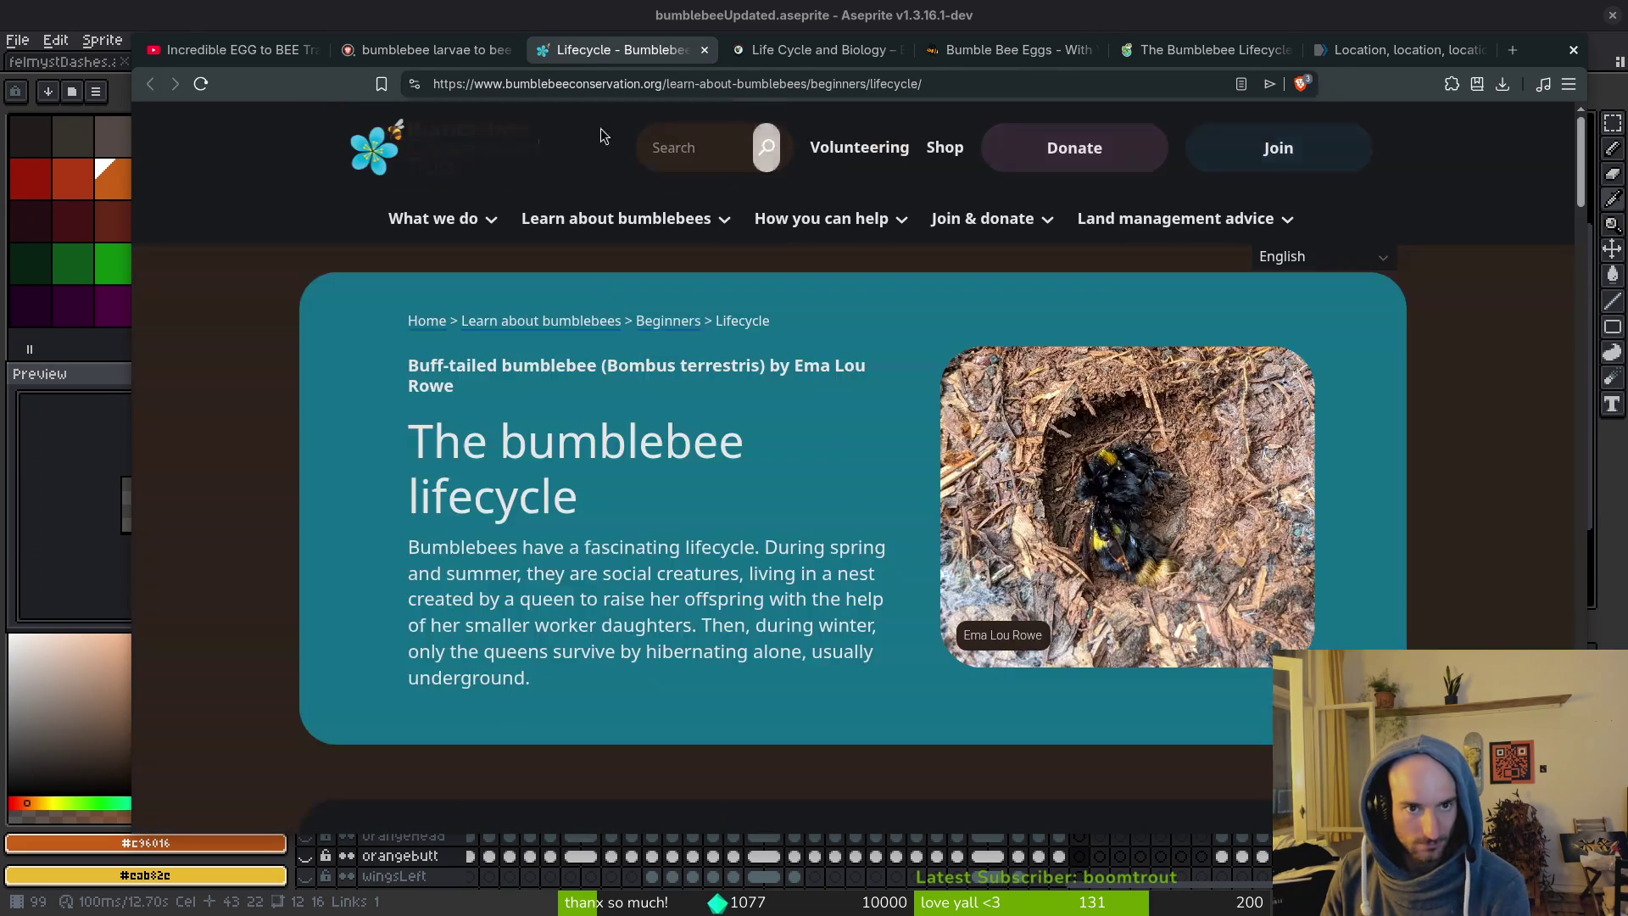
scroll(808, 518, "down", 7)
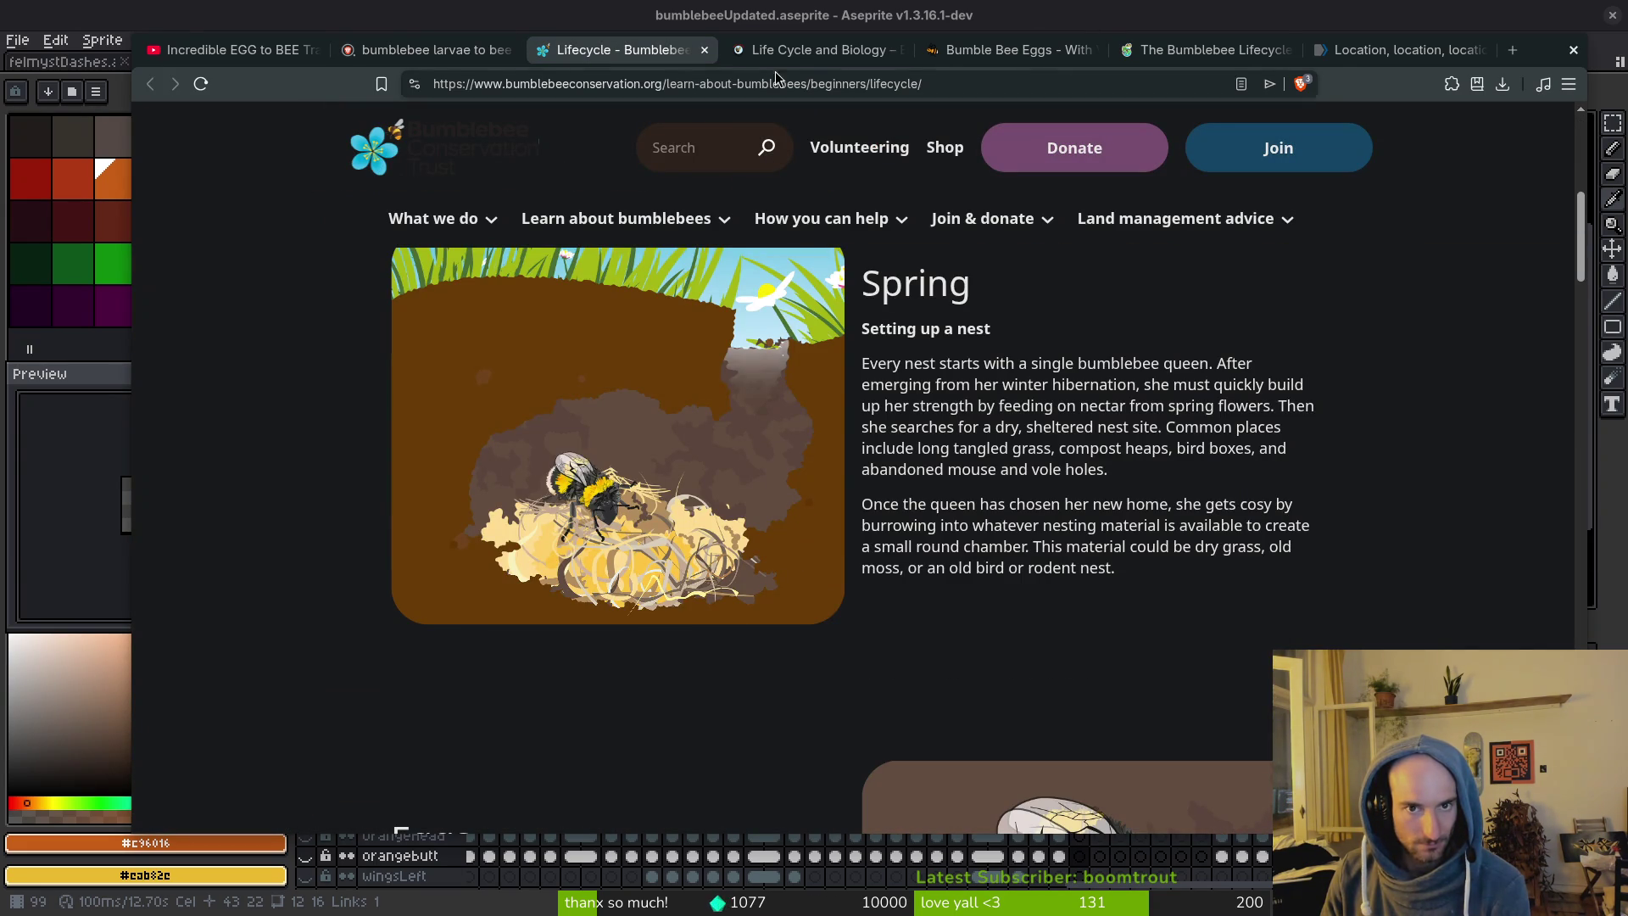
left_click(775, 51)
scroll(744, 562, "down", 8)
scroll(375, 561, "down", 3)
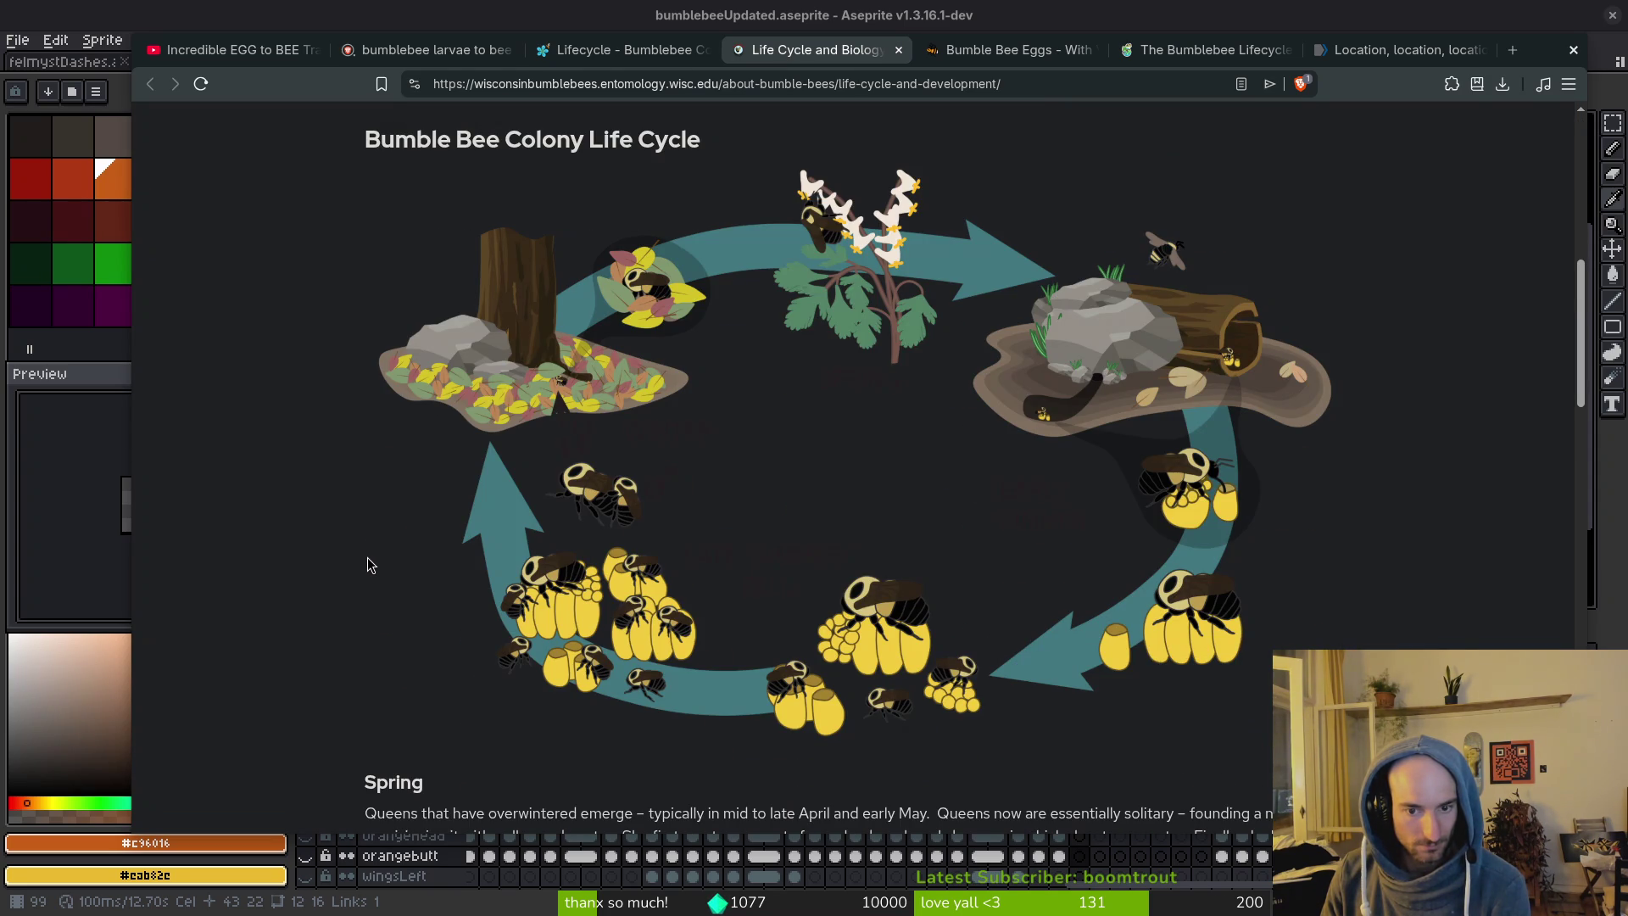
scroll(369, 564, "down", 15)
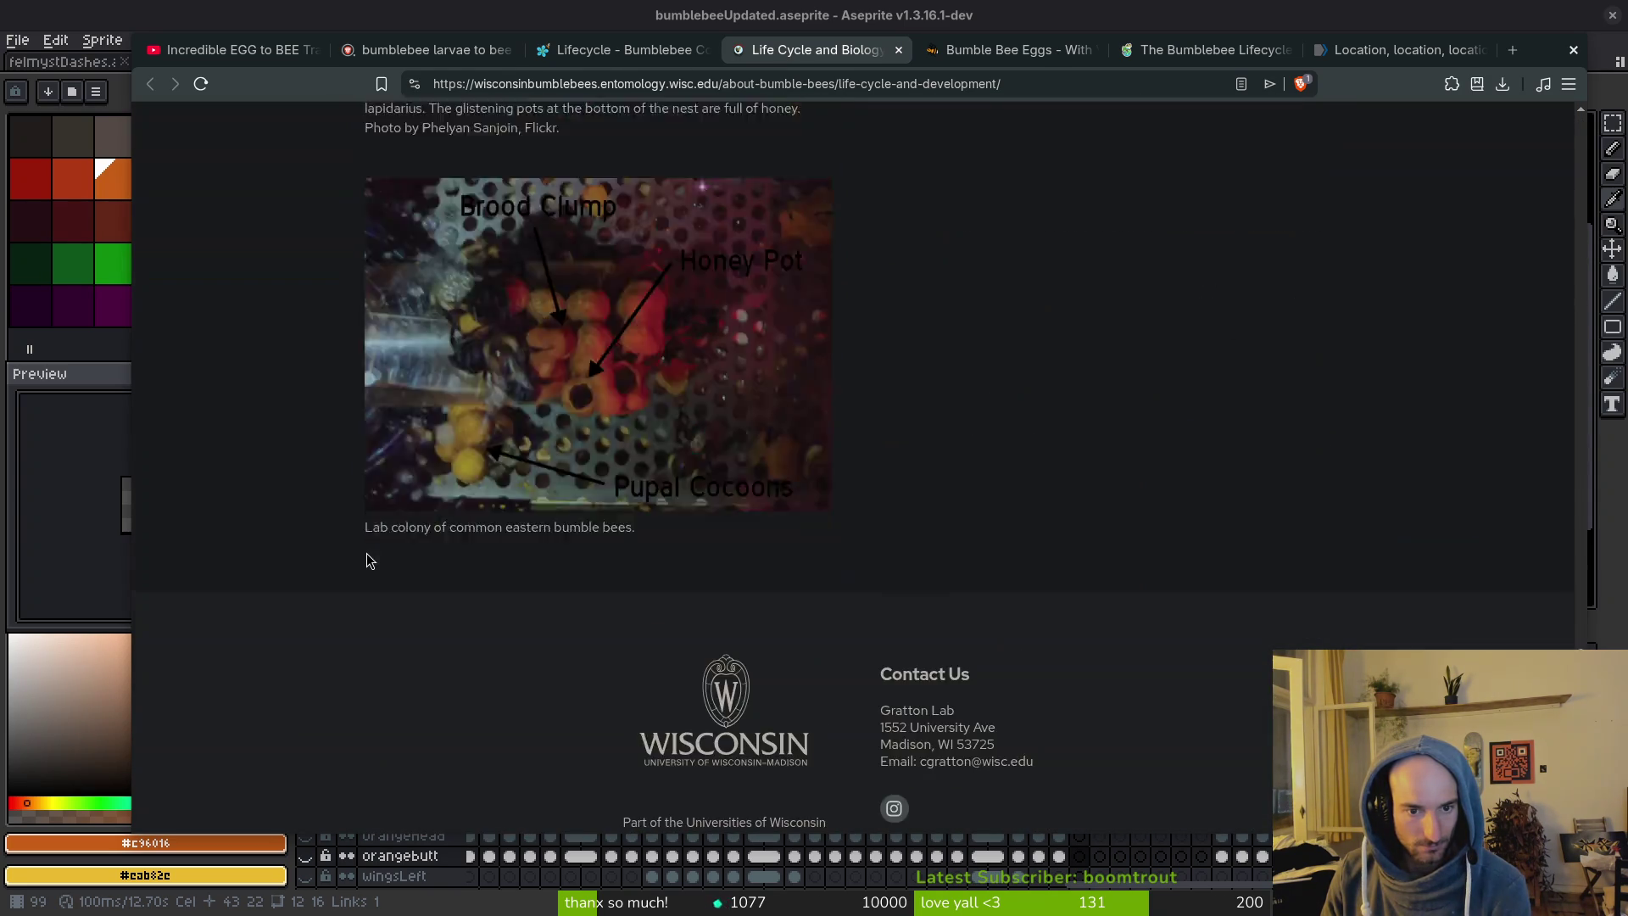
scroll(367, 560, "up", 2)
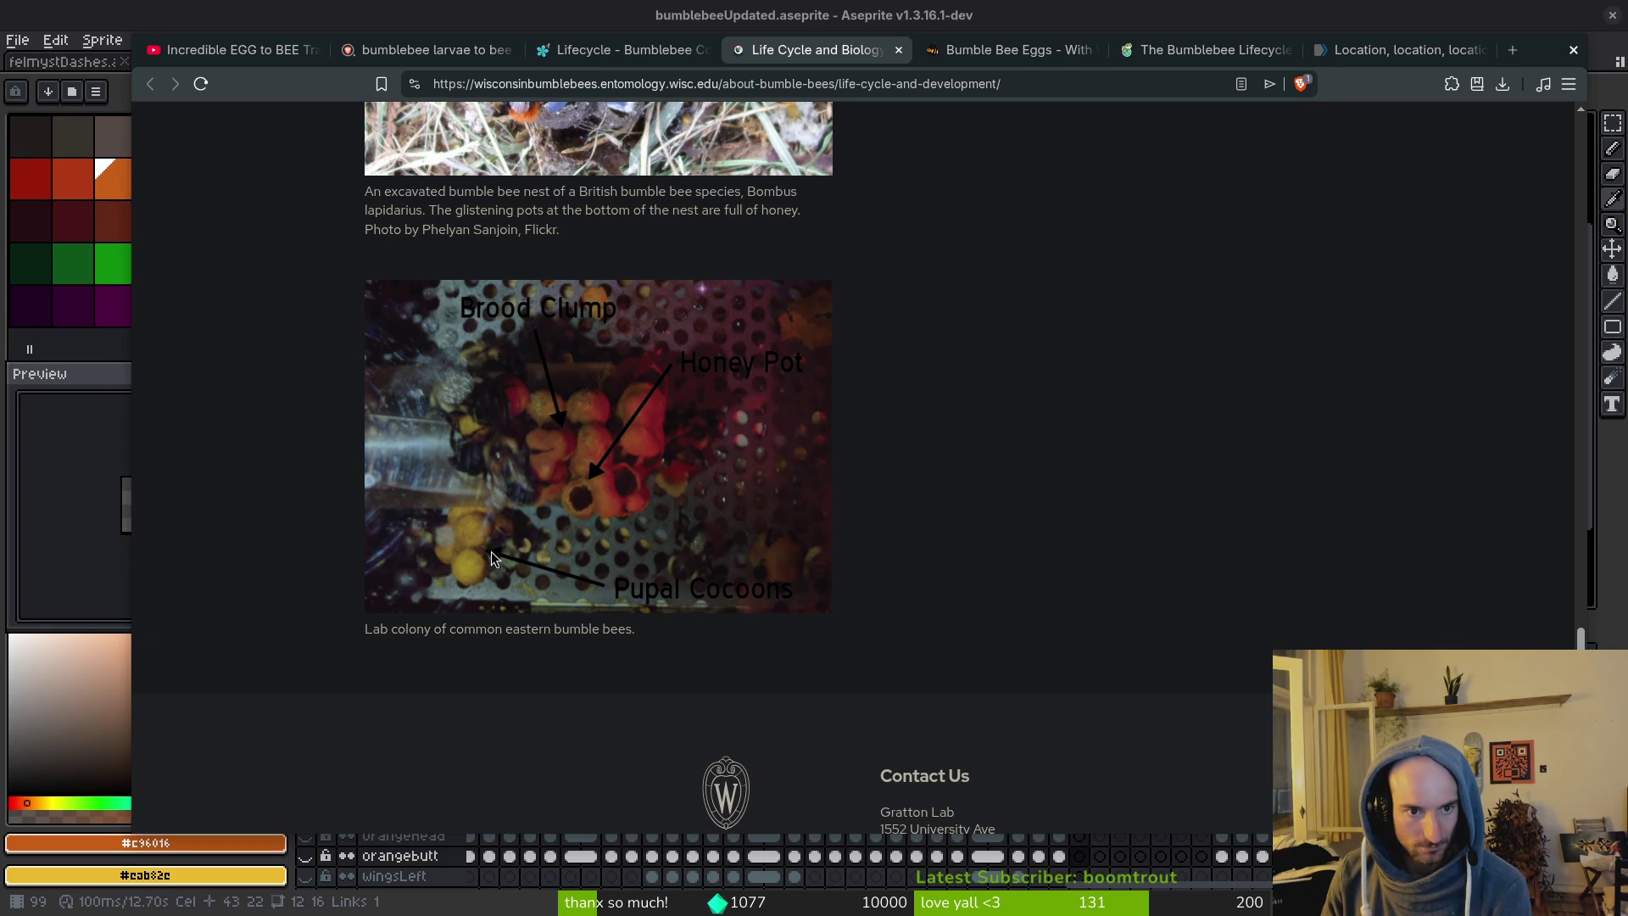
scroll(263, 471, "down", 4)
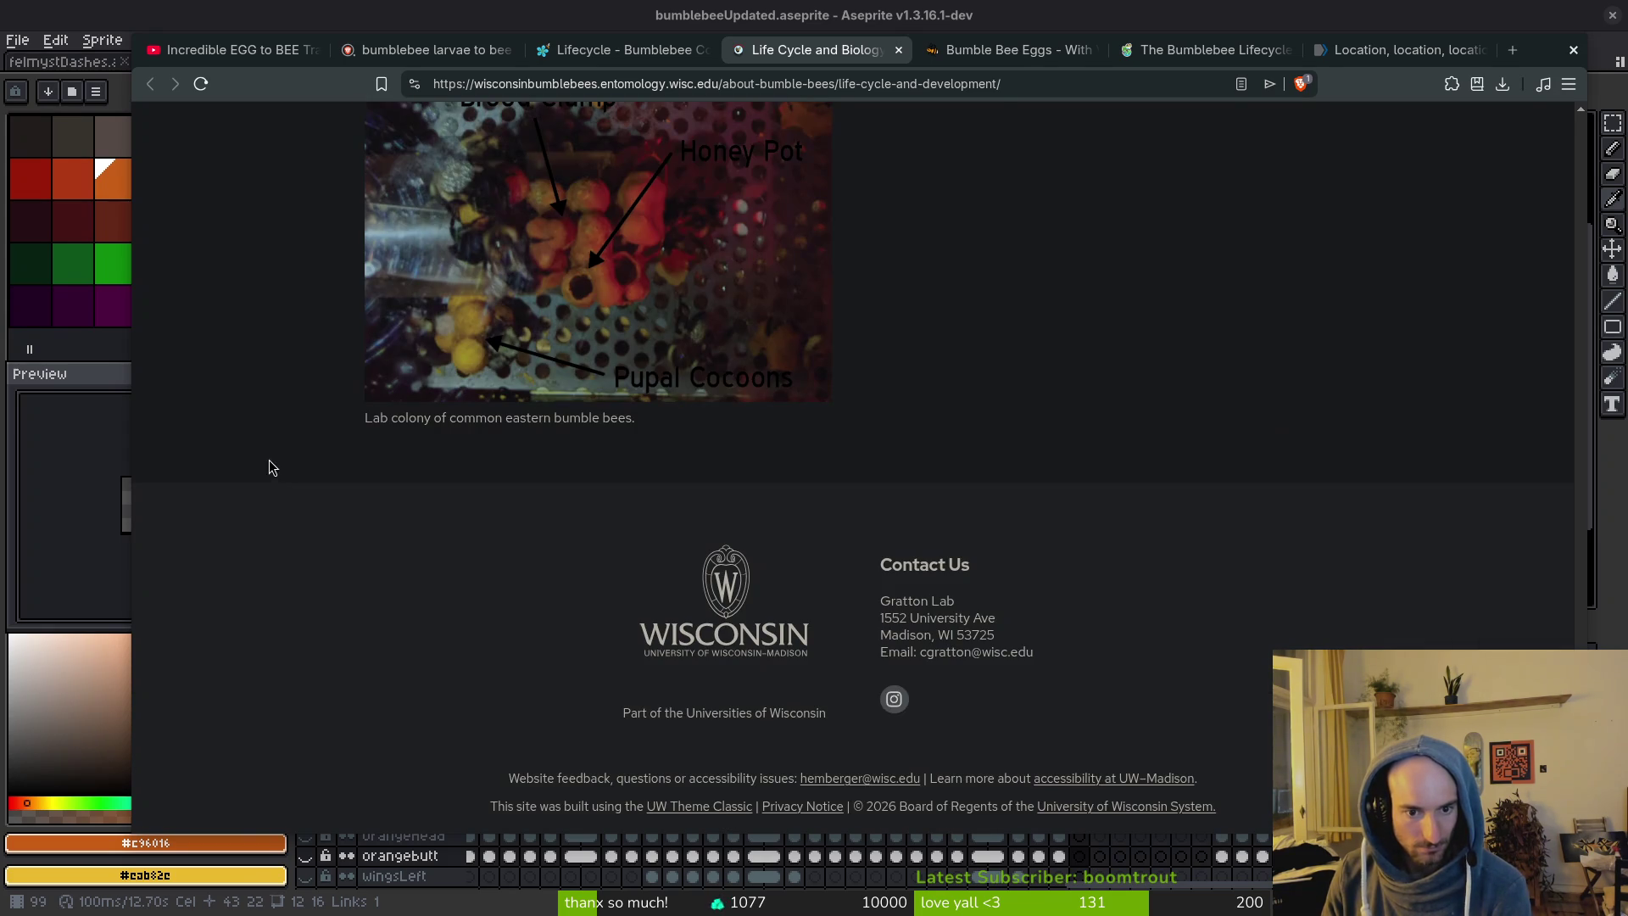
left_click(898, 50)
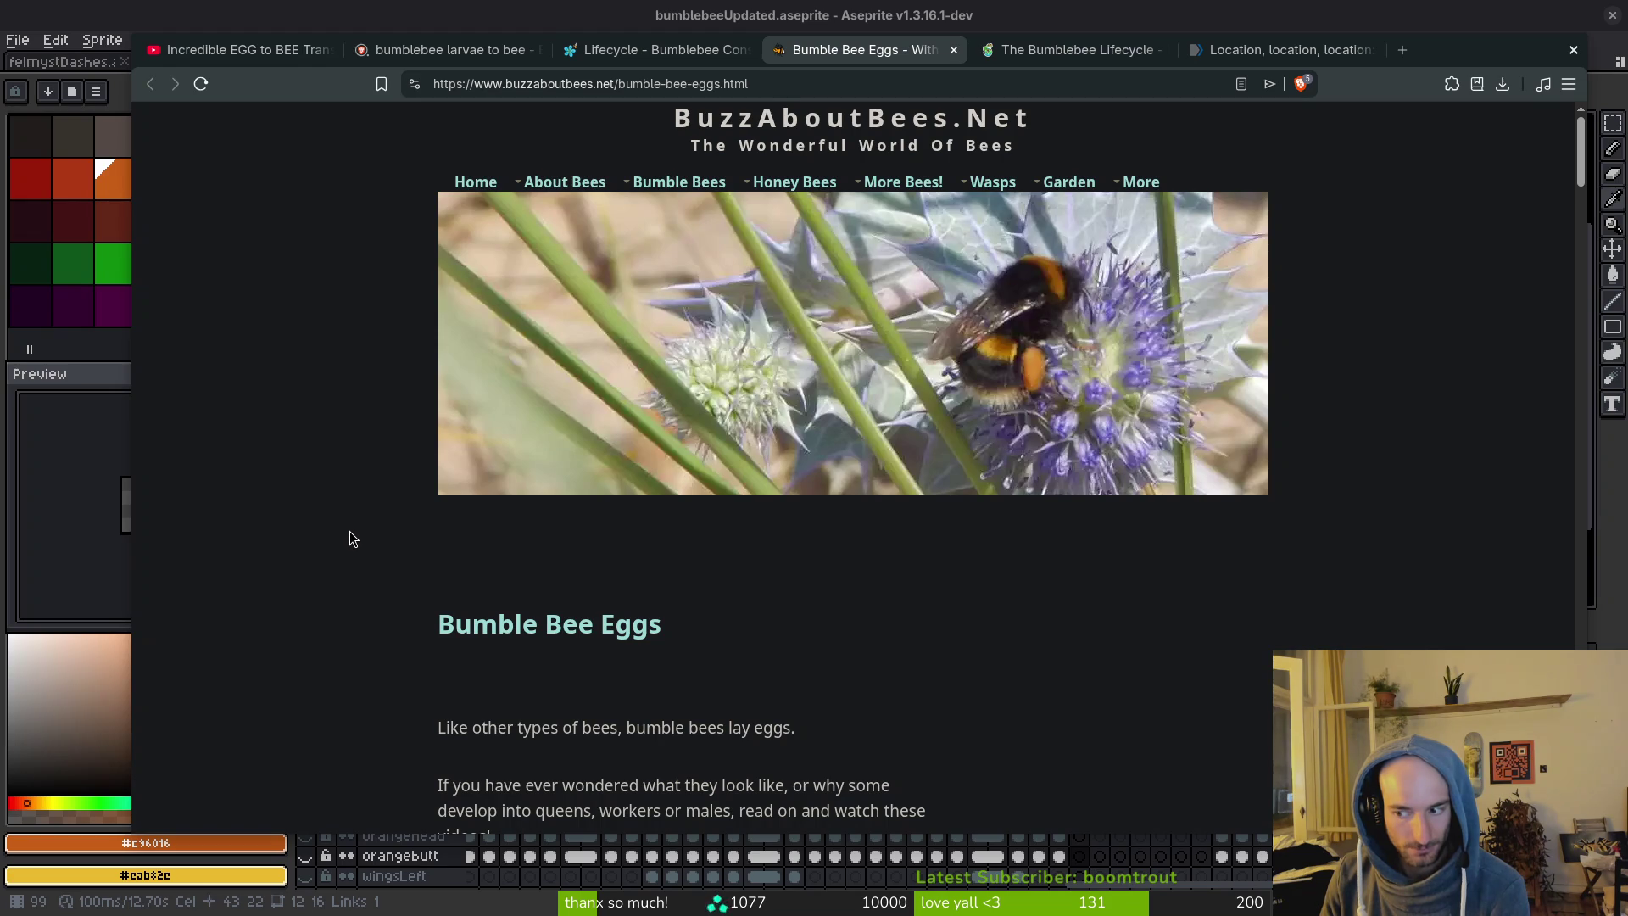
Play the Queen Bumblebee Laying Egg video and skip ahead to about 1:50 of 2:03.
scroll(354, 534, "down", 15)
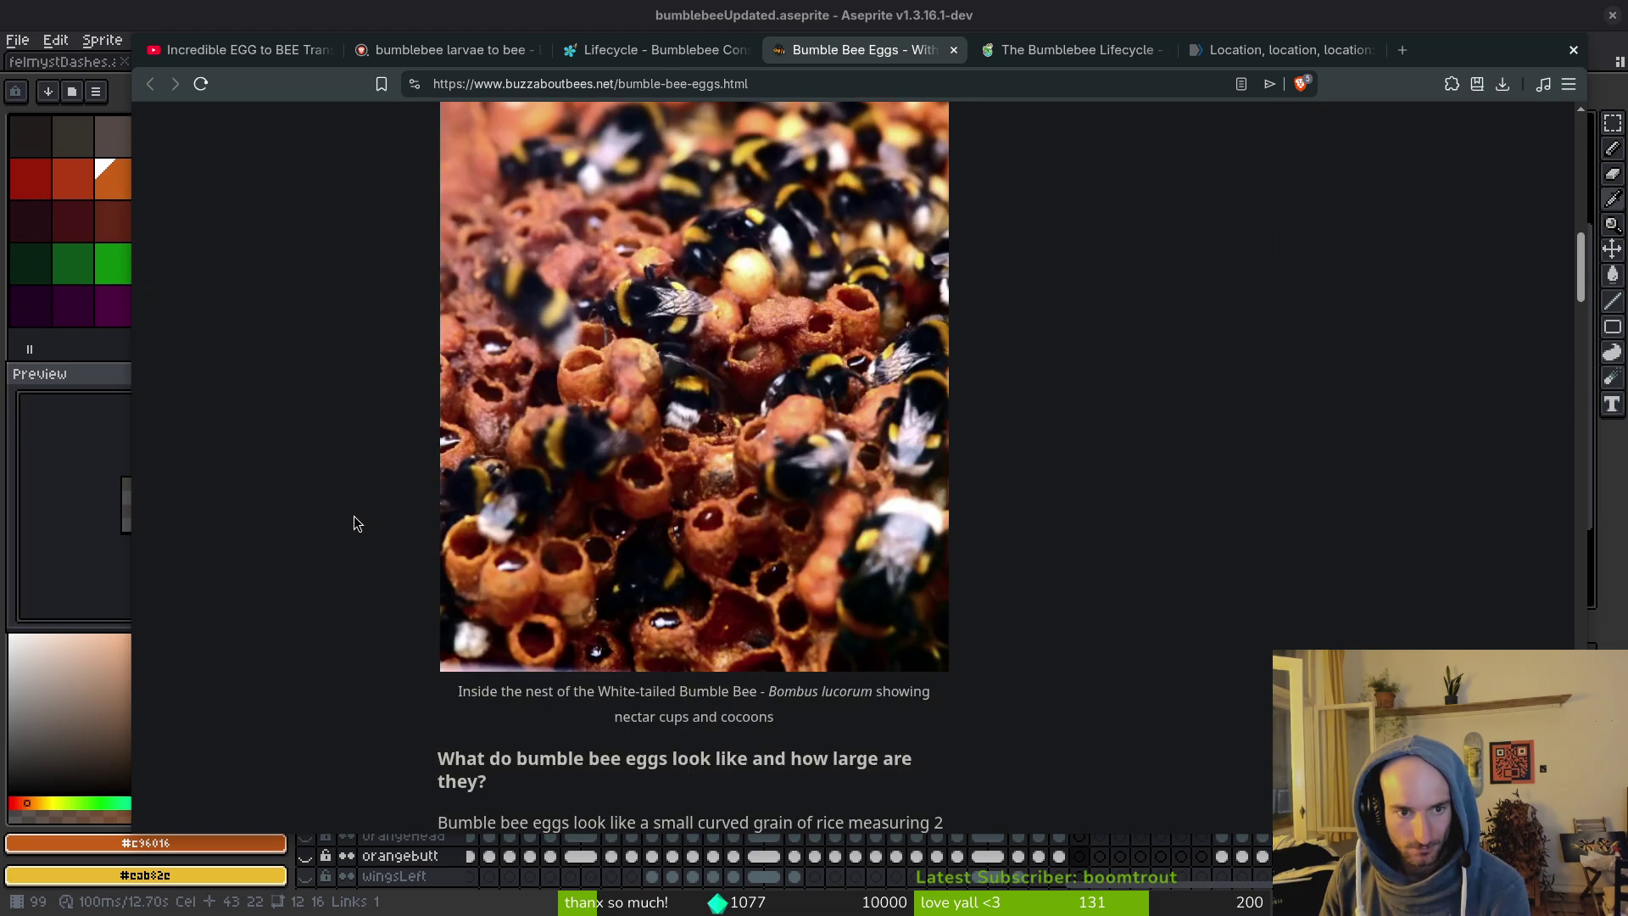
scroll(354, 519, "down", 7)
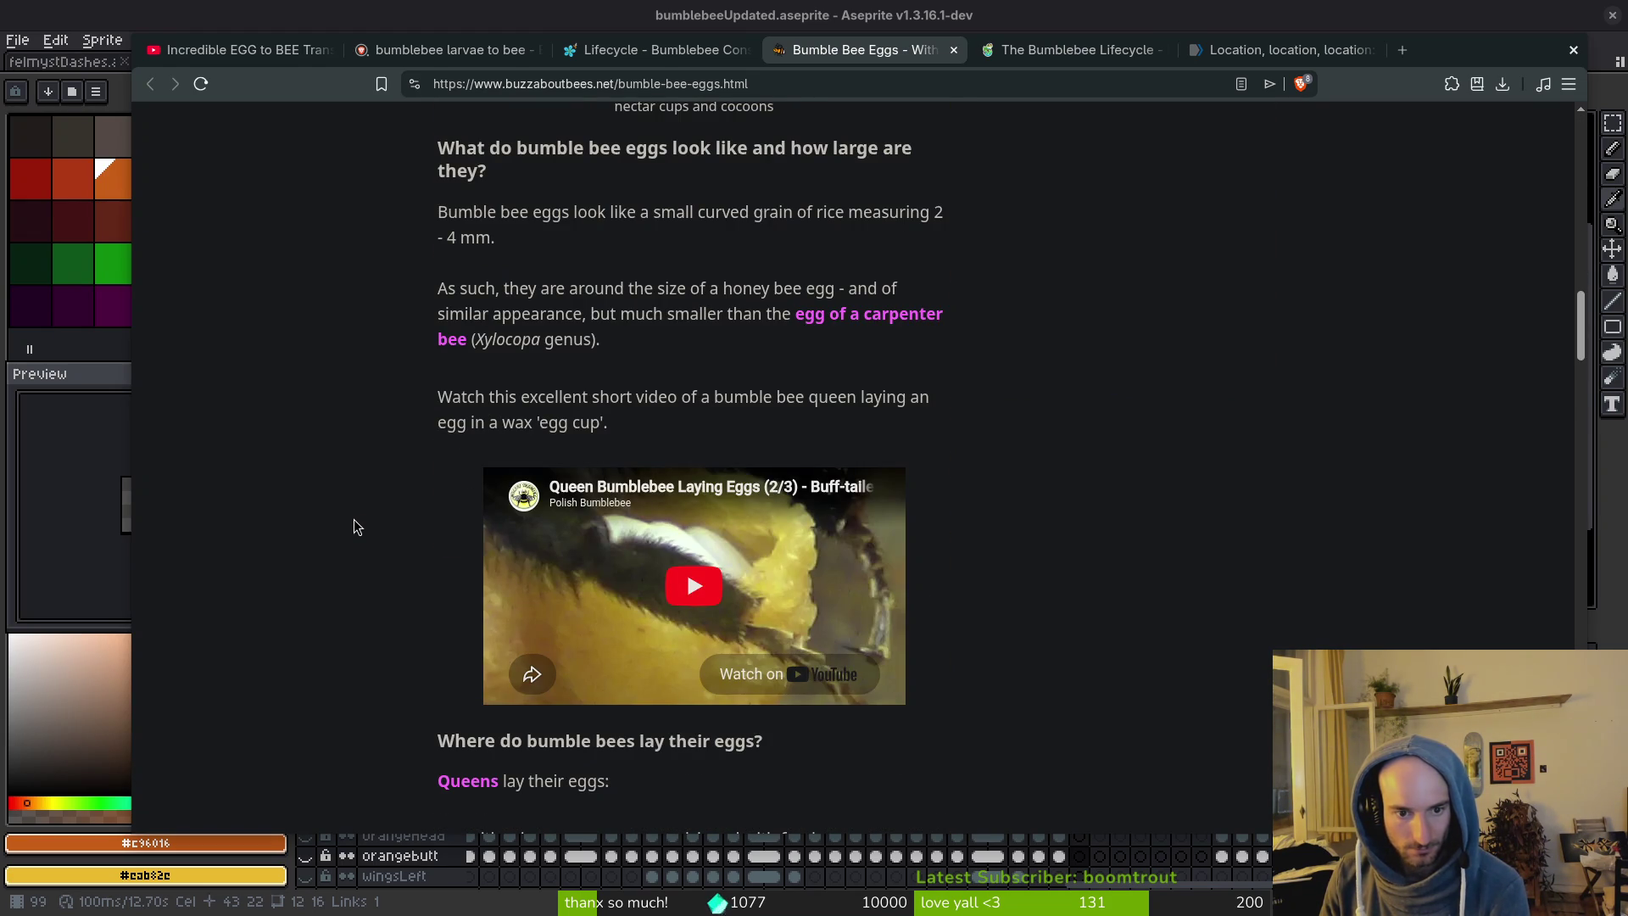
left_click(638, 594)
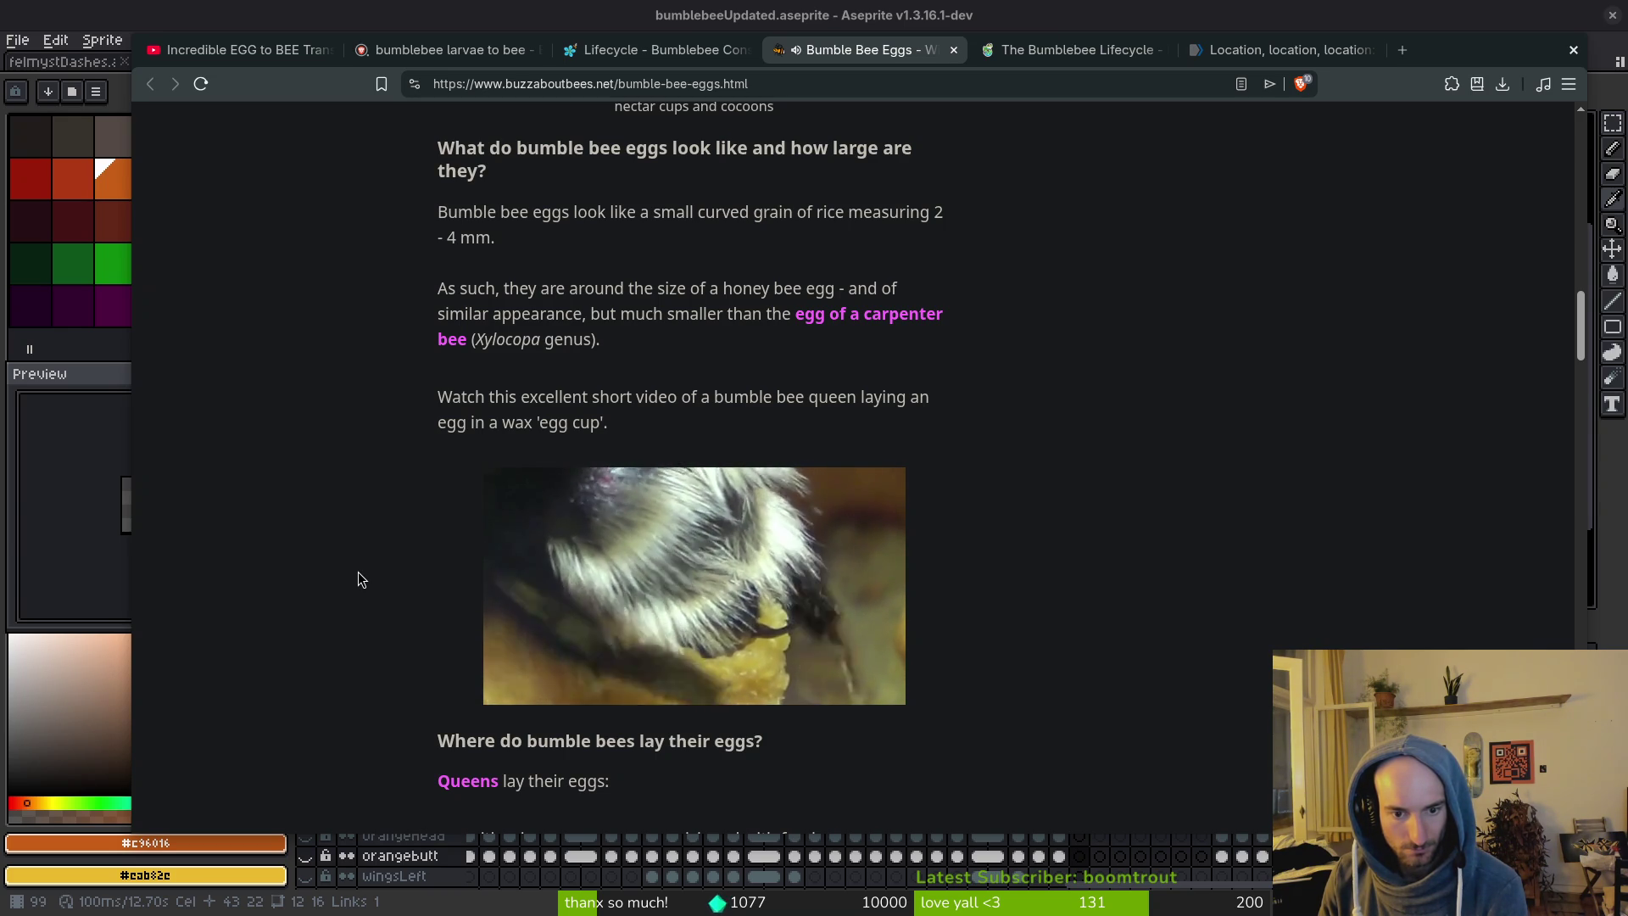
mouse_move(591, 609)
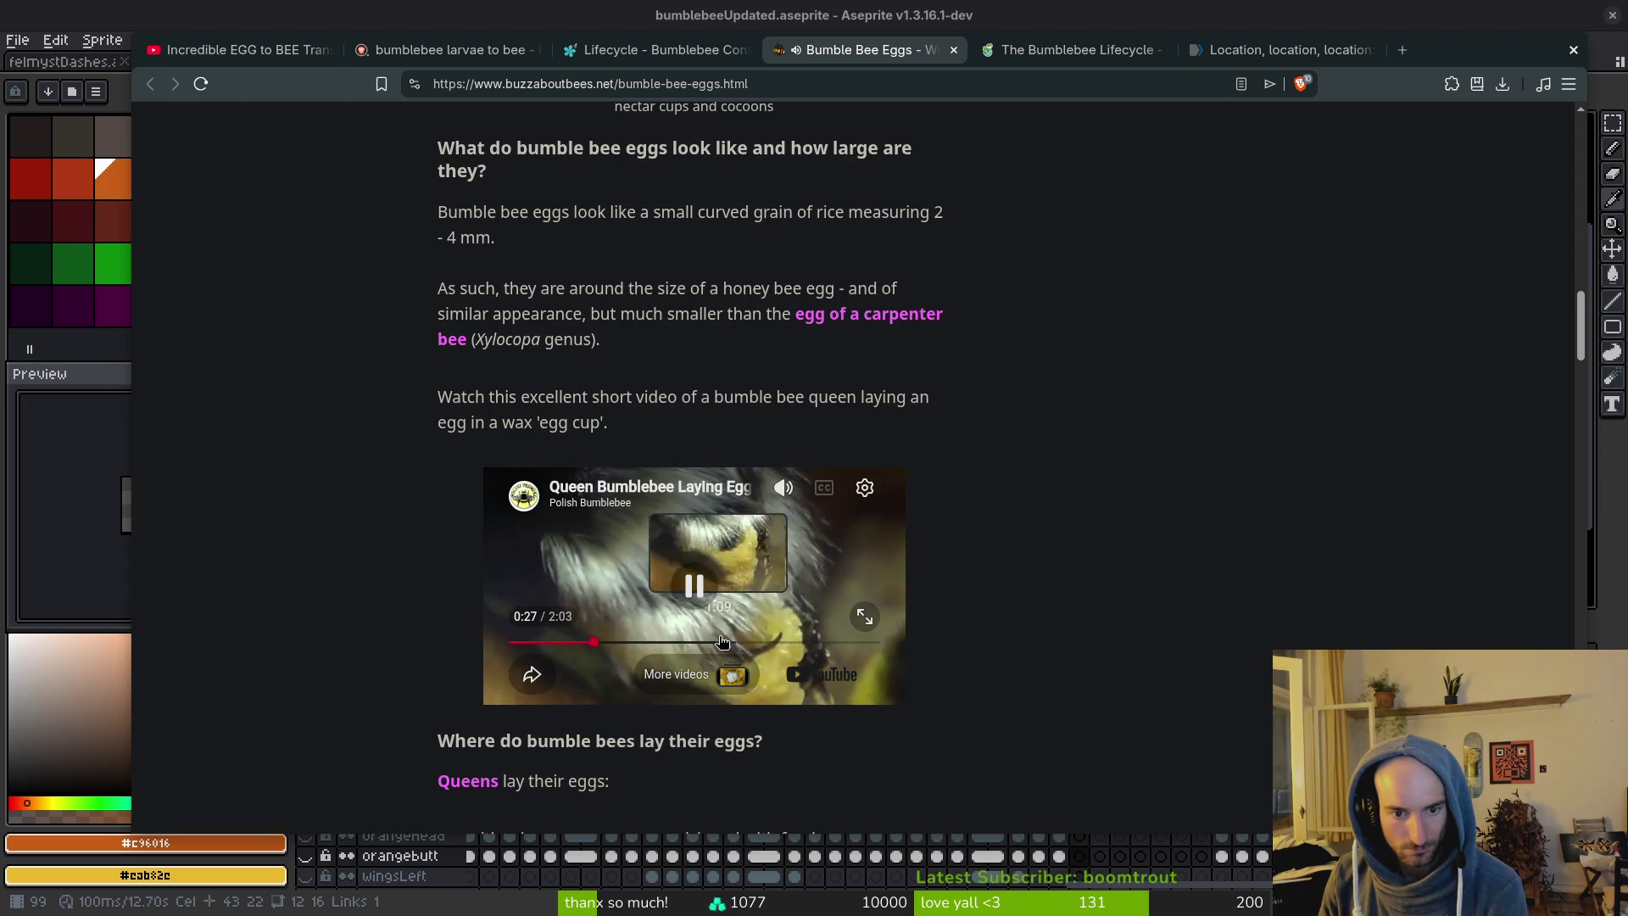
left_click(684, 641)
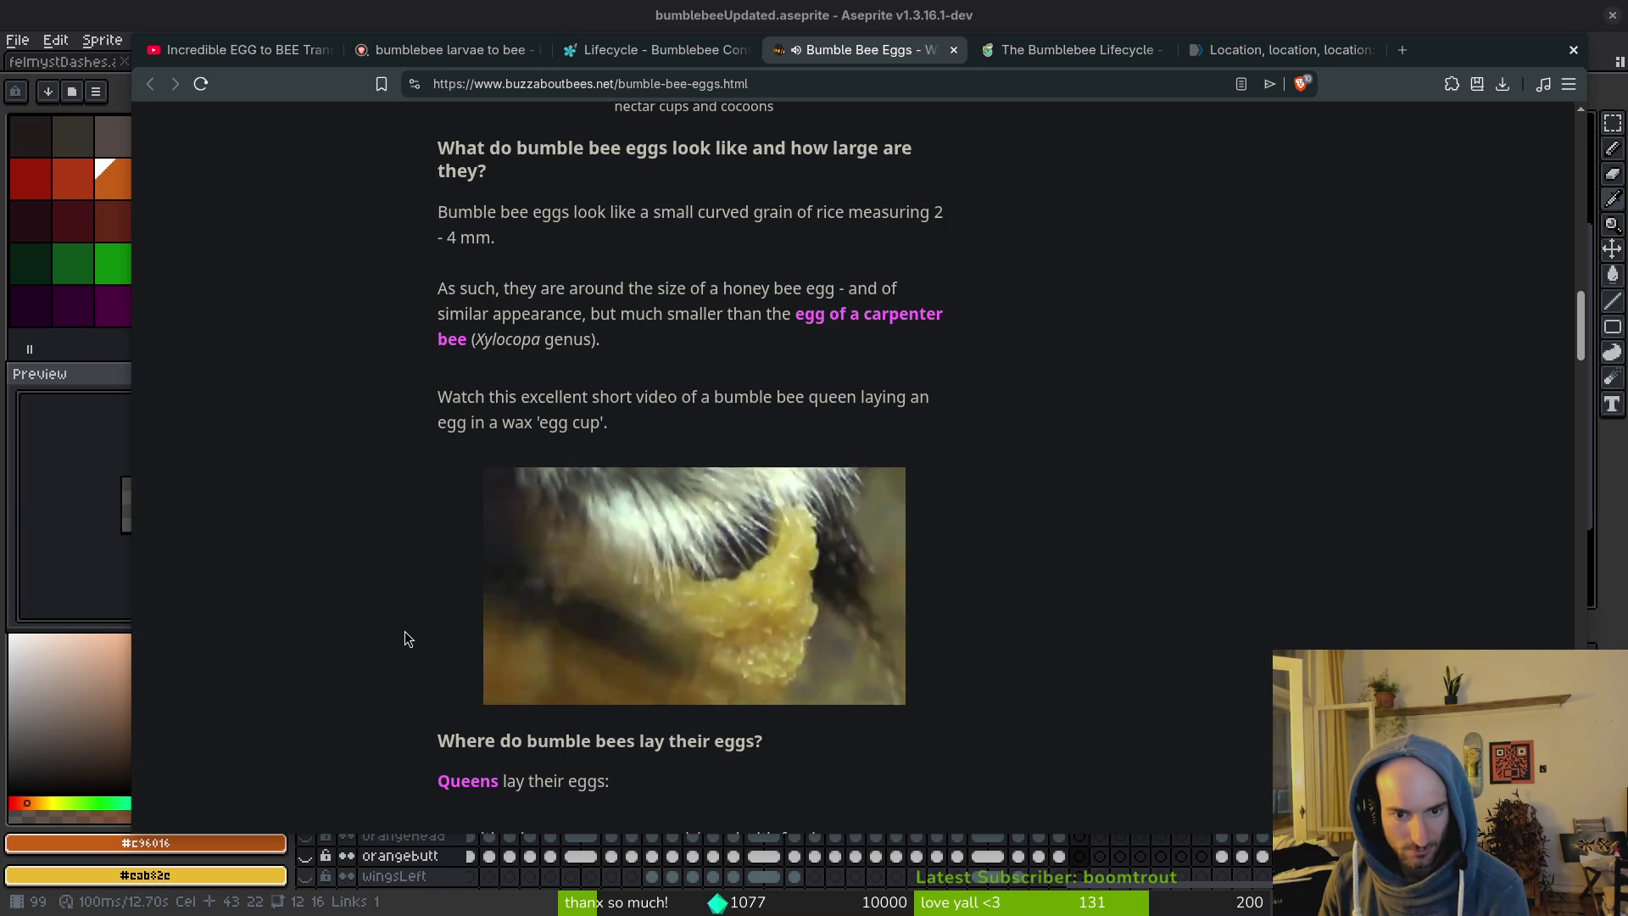
mouse_move(819, 605)
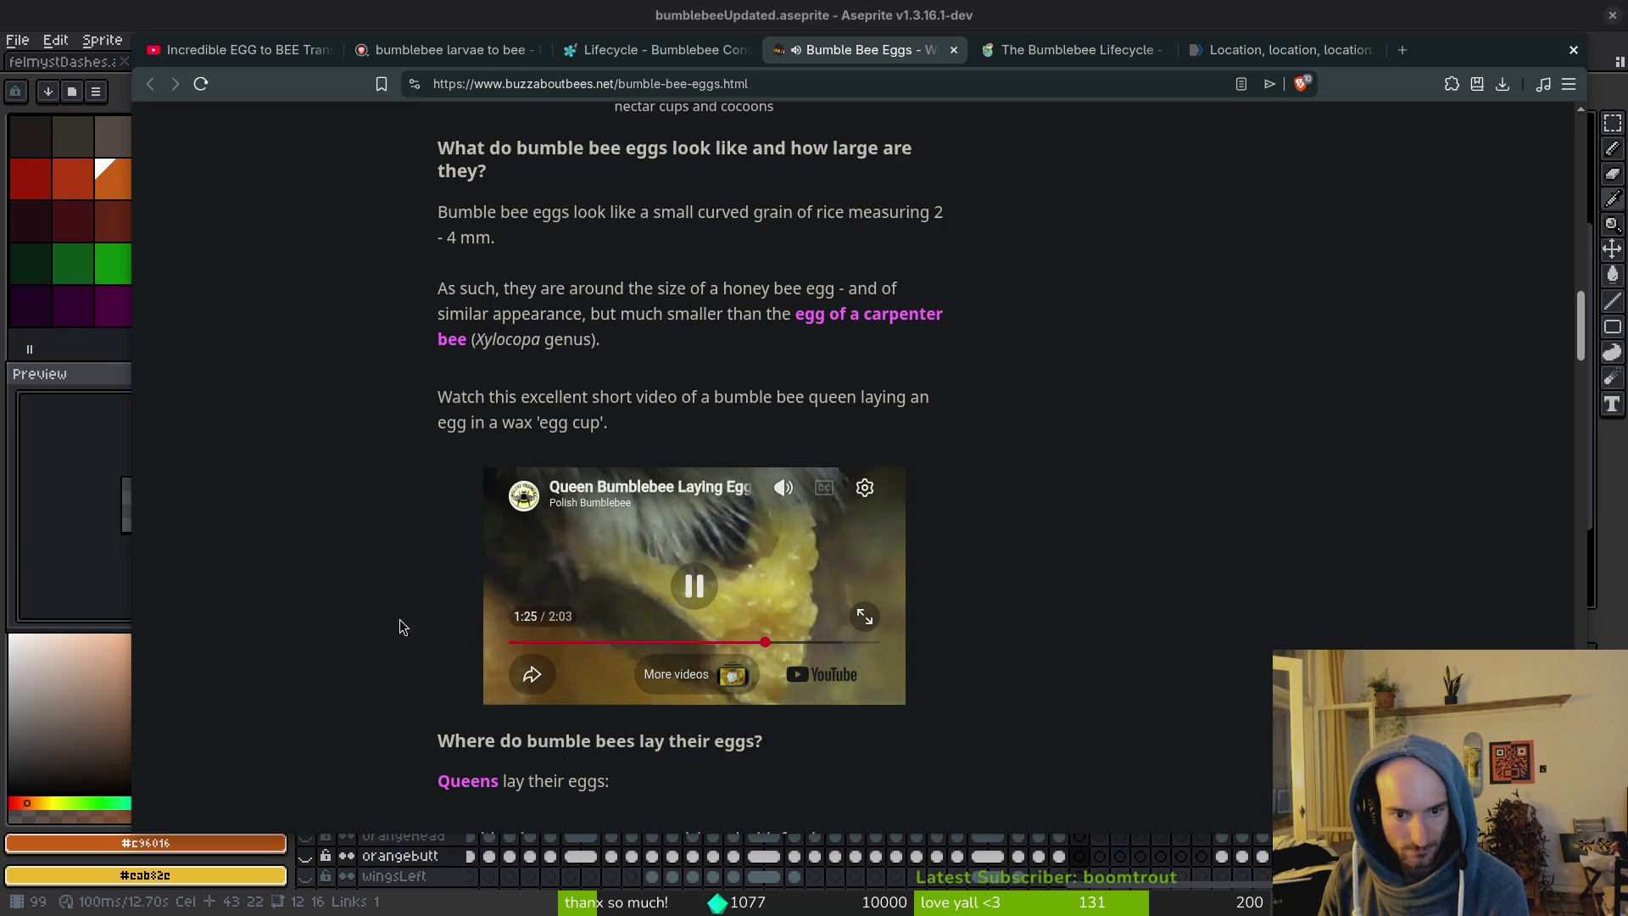
left_click(768, 642)
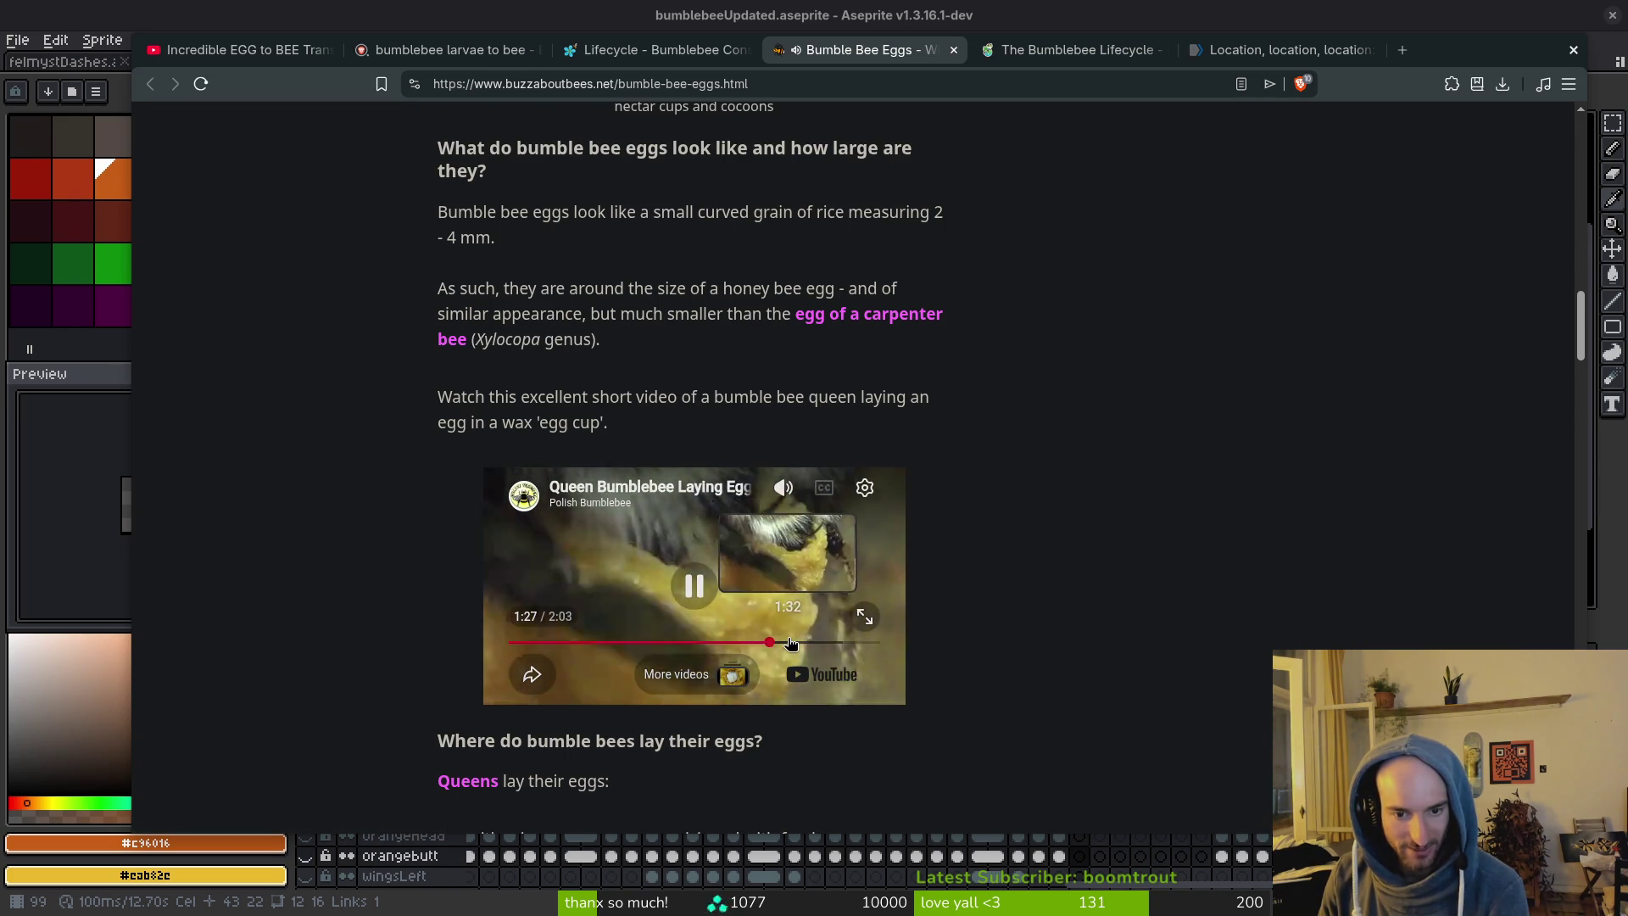
left_click(790, 643)
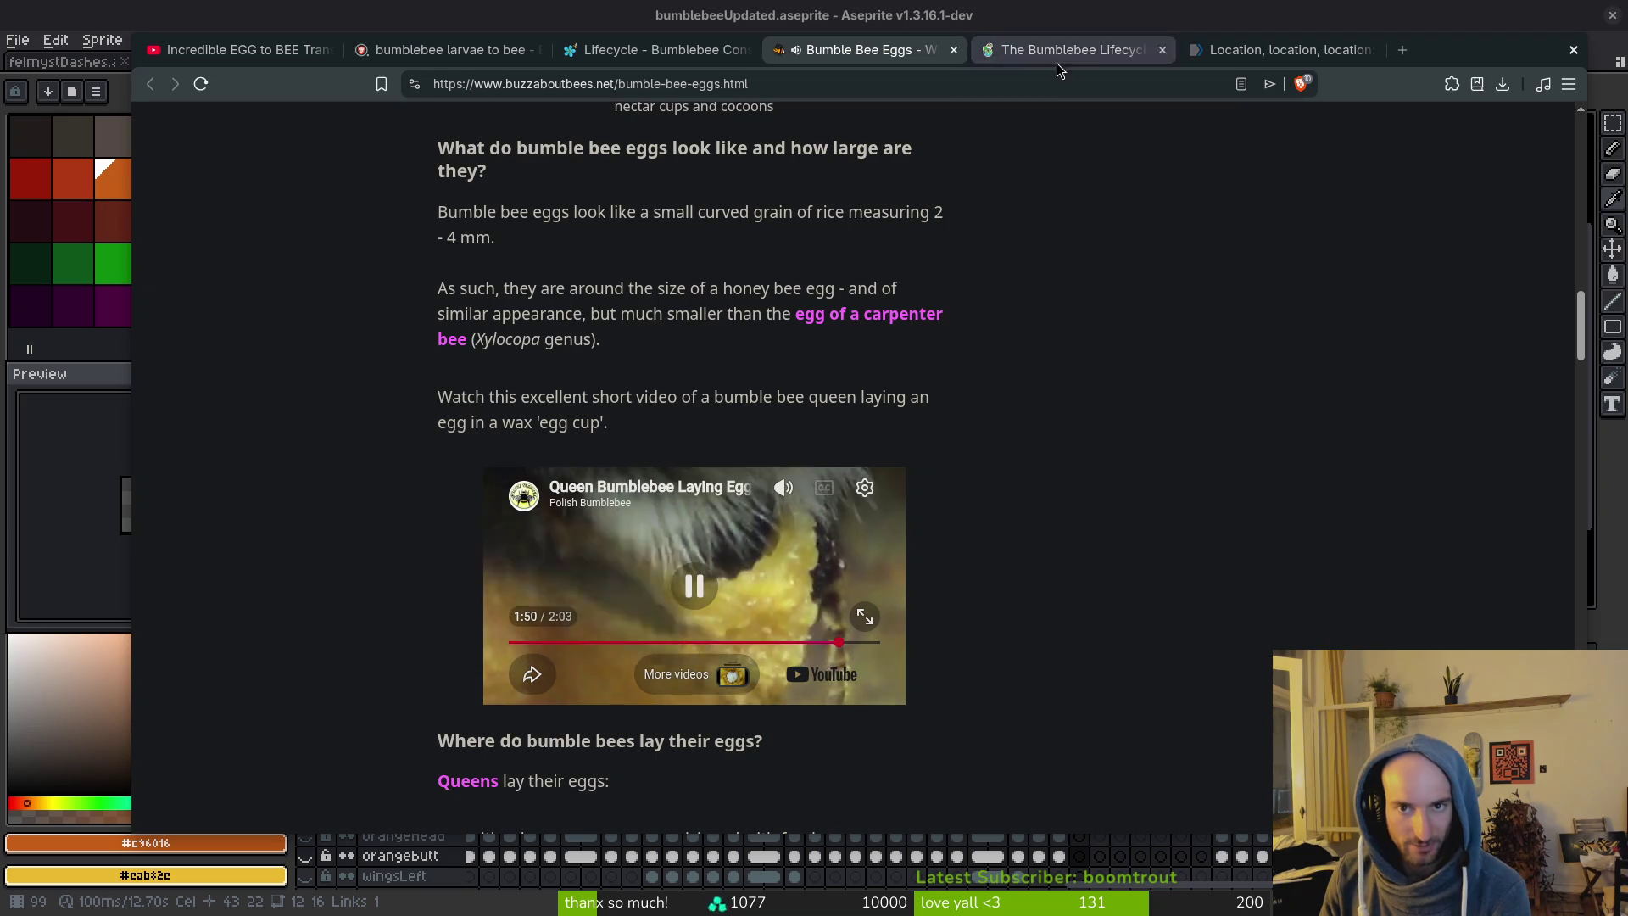
scroll(1088, 556, "down", 6)
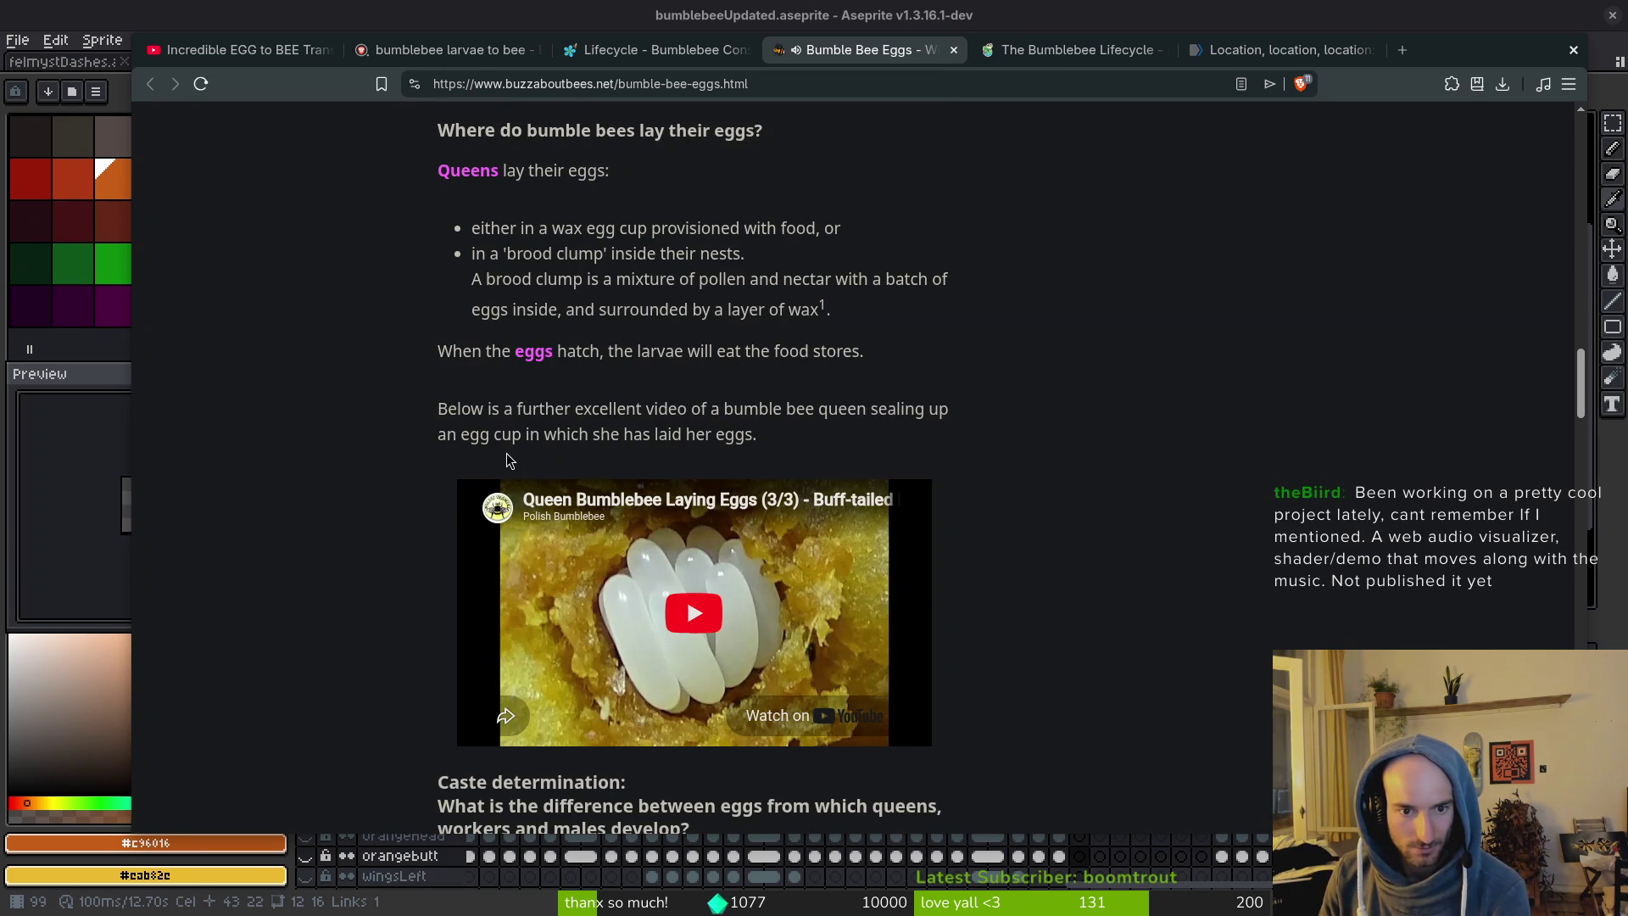
Read the Caste determination section, then play the second video of the queen sealing her egg cup.
scroll(509, 461, "down", 3)
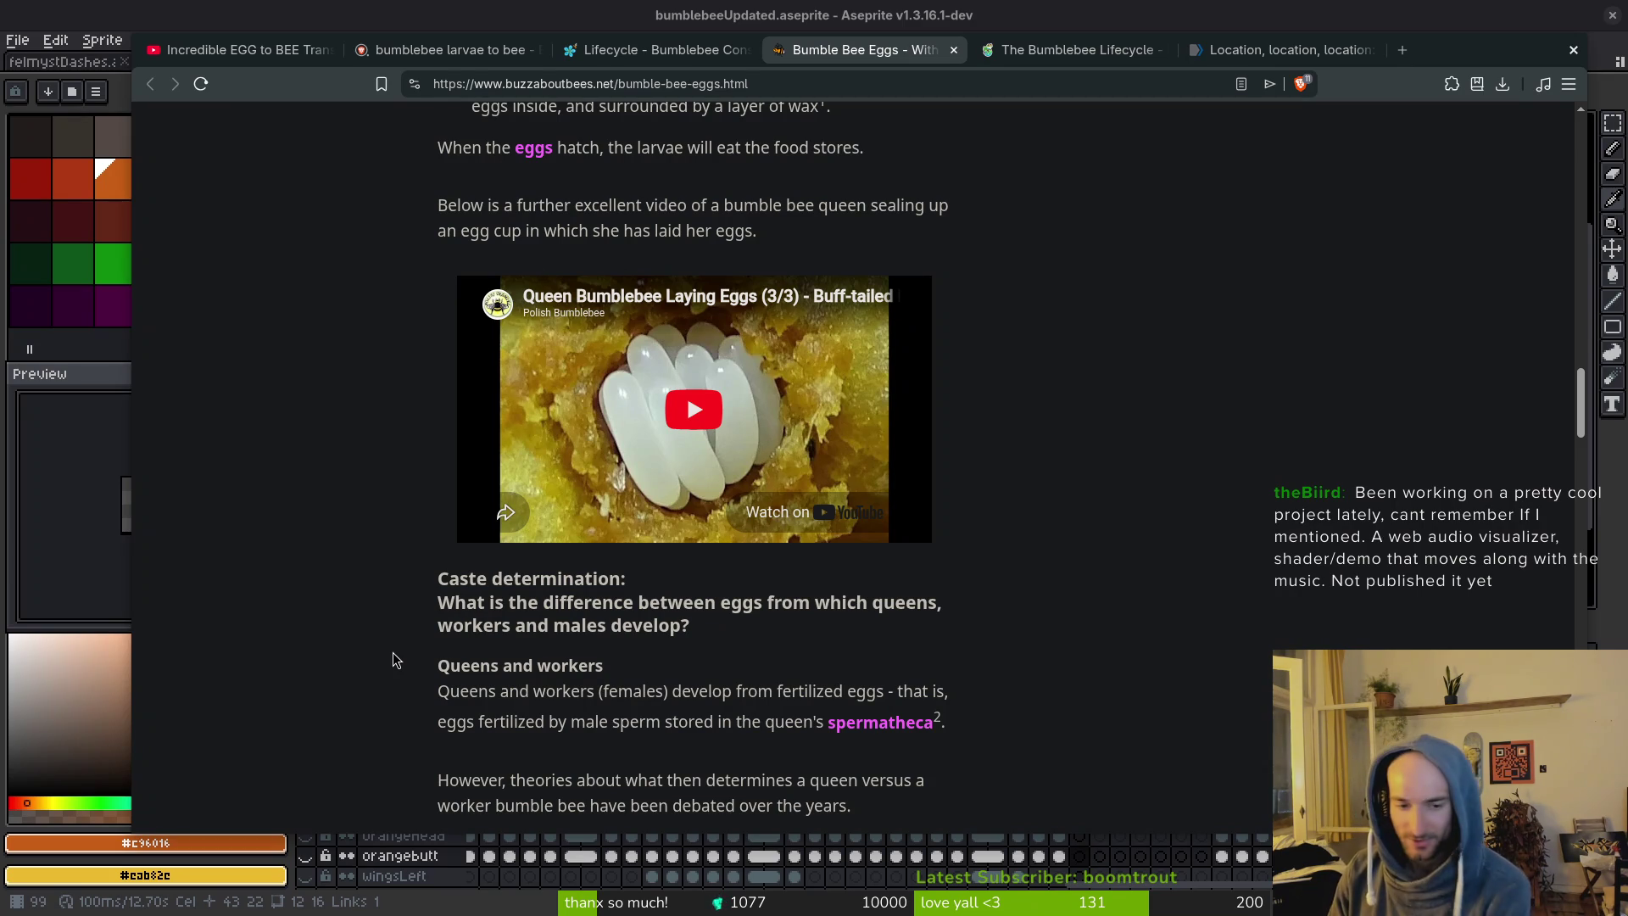
scroll(676, 683, "down", 3)
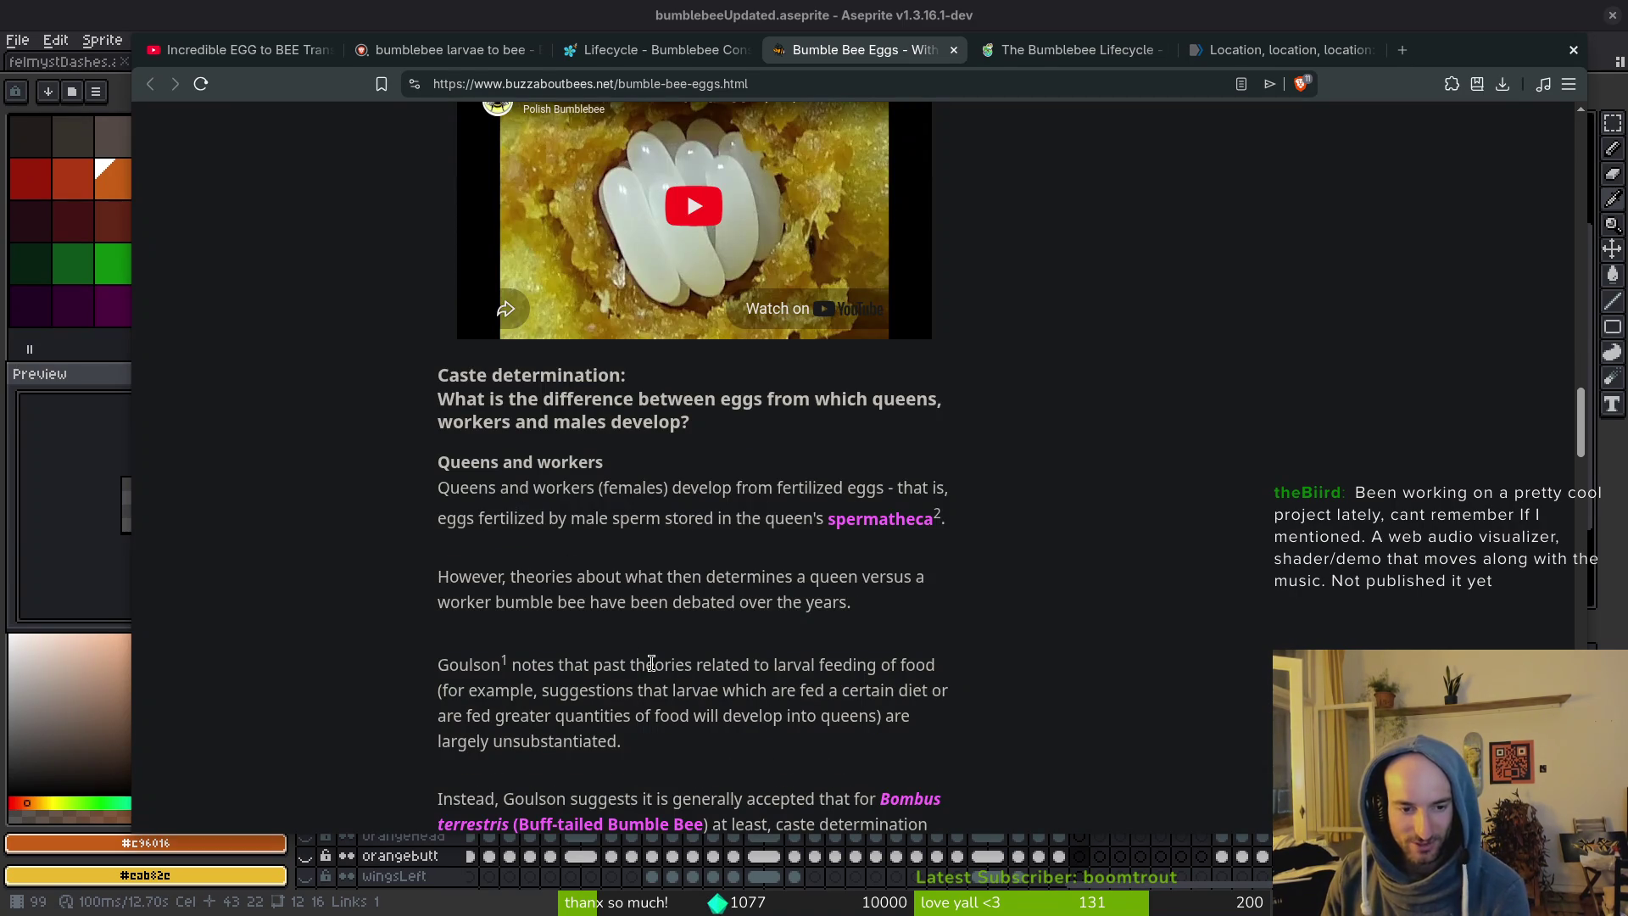
scroll(795, 581, "down", 6)
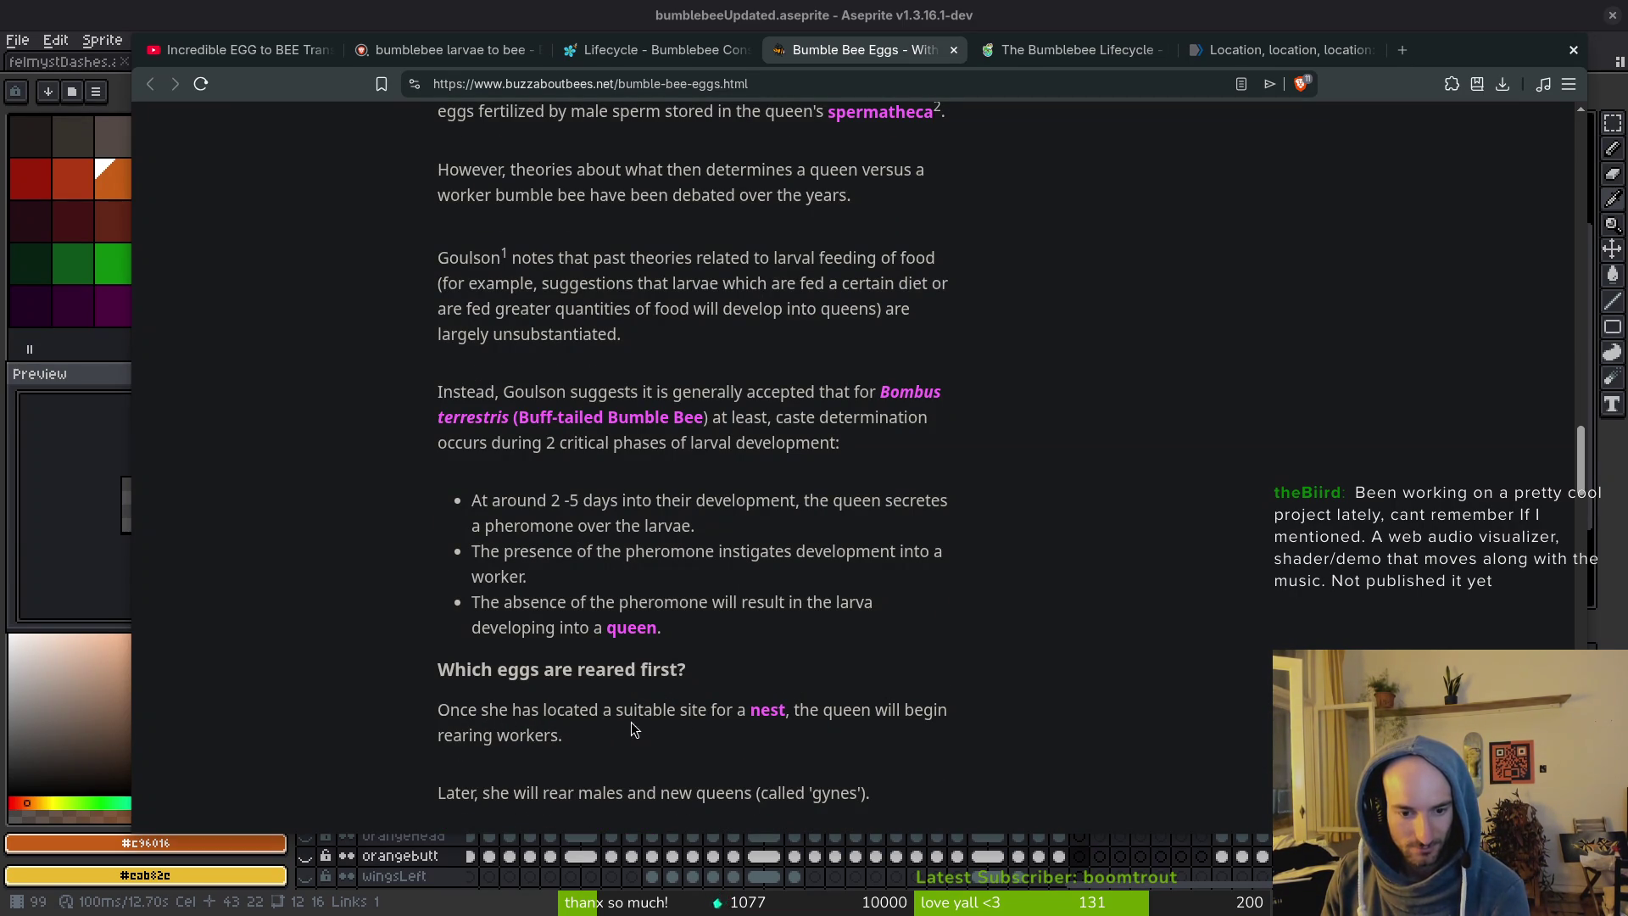
scroll(390, 703, "up", 2)
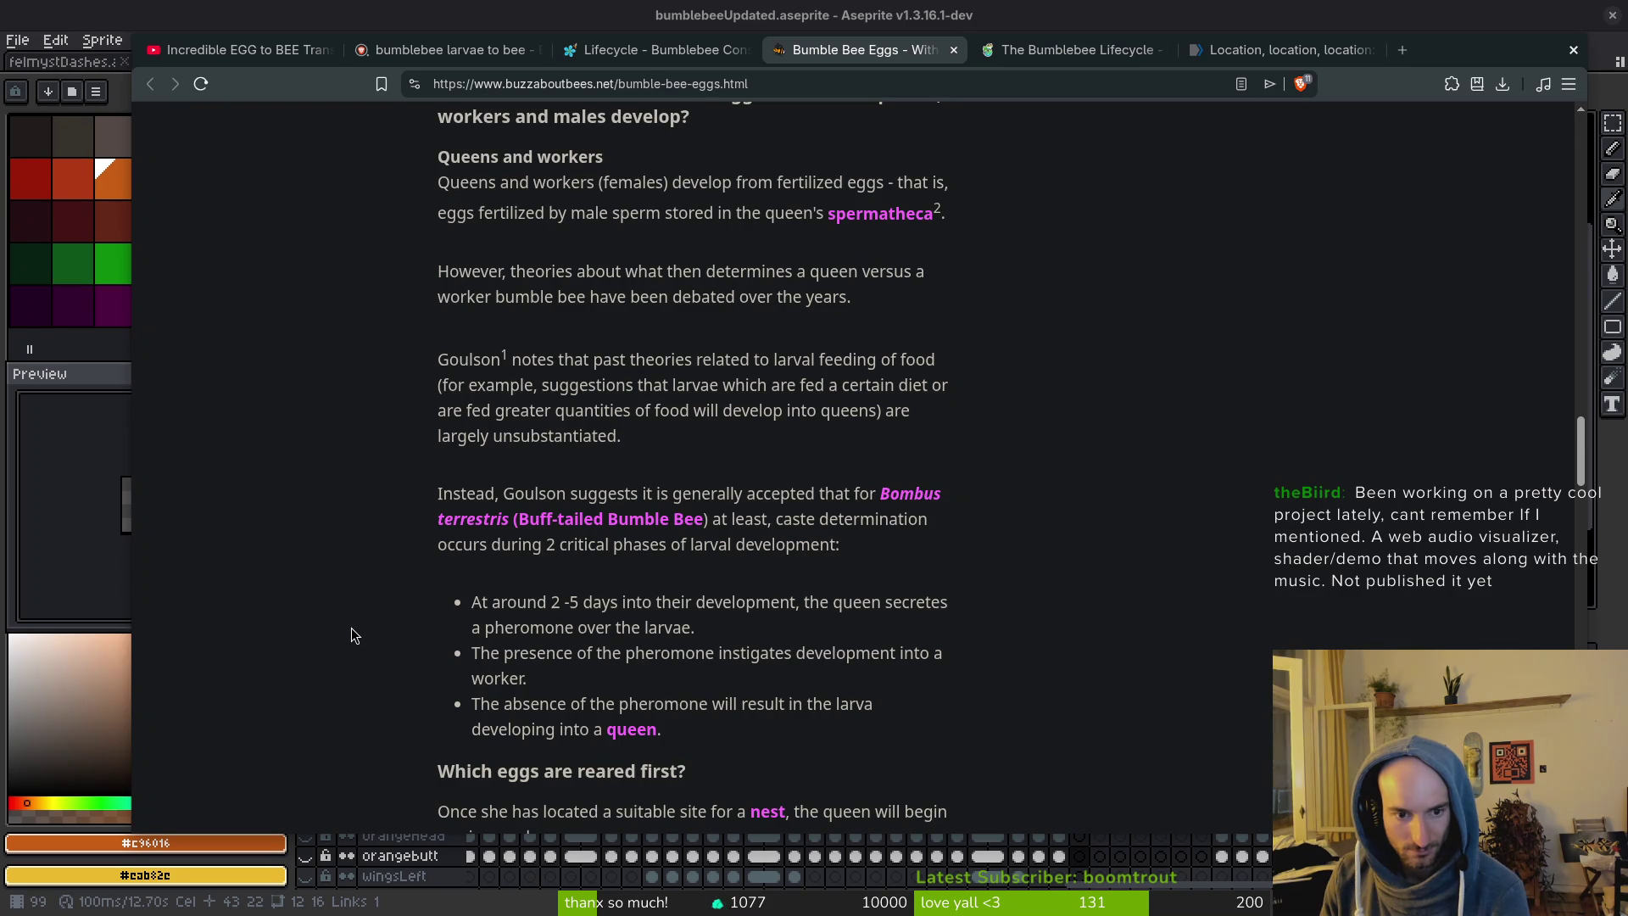
scroll(348, 623, "up", 3)
scroll(344, 623, "up", 4)
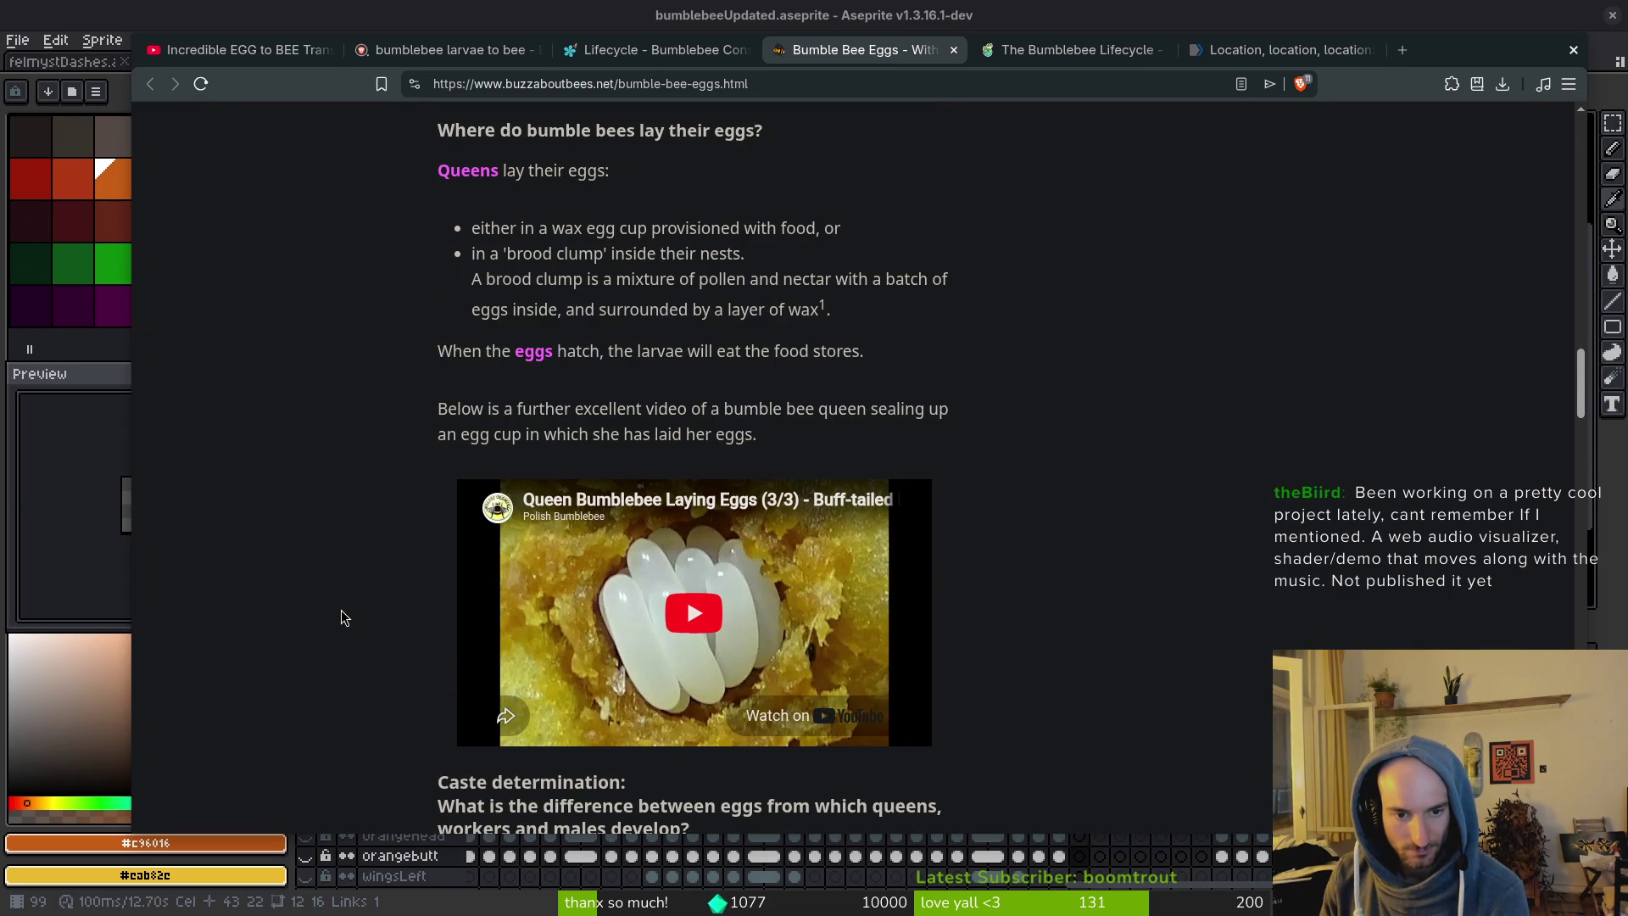
left_click(662, 620)
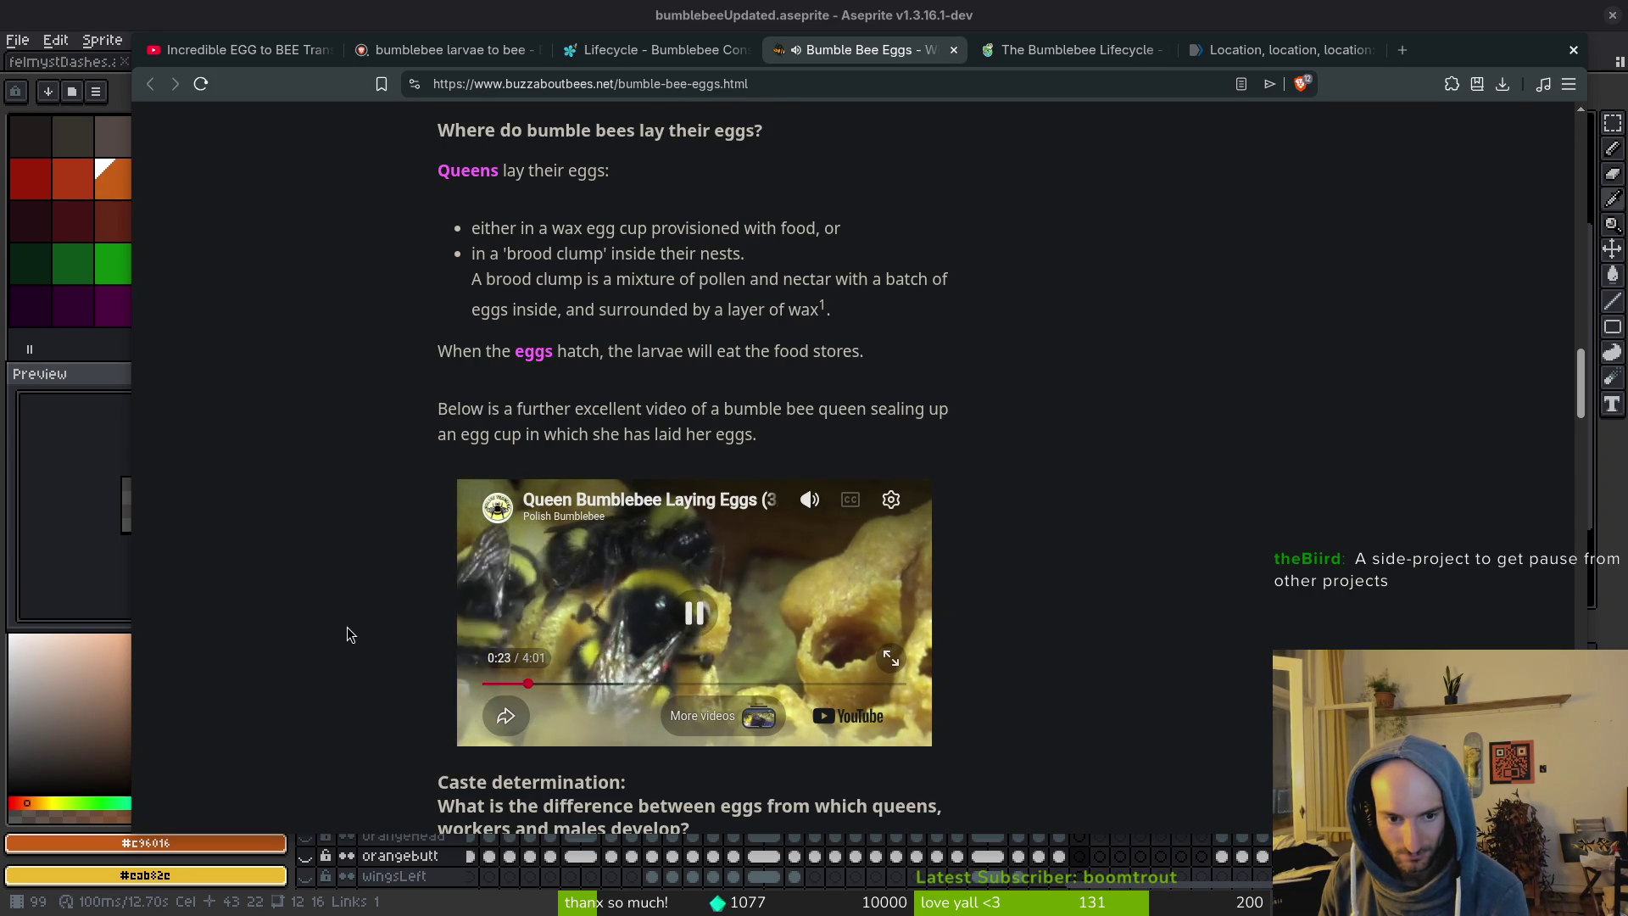
Skim the egg-cup video between 0:40 and 3:40, then scroll on to egg counts per colony.
mouse_move(573, 608)
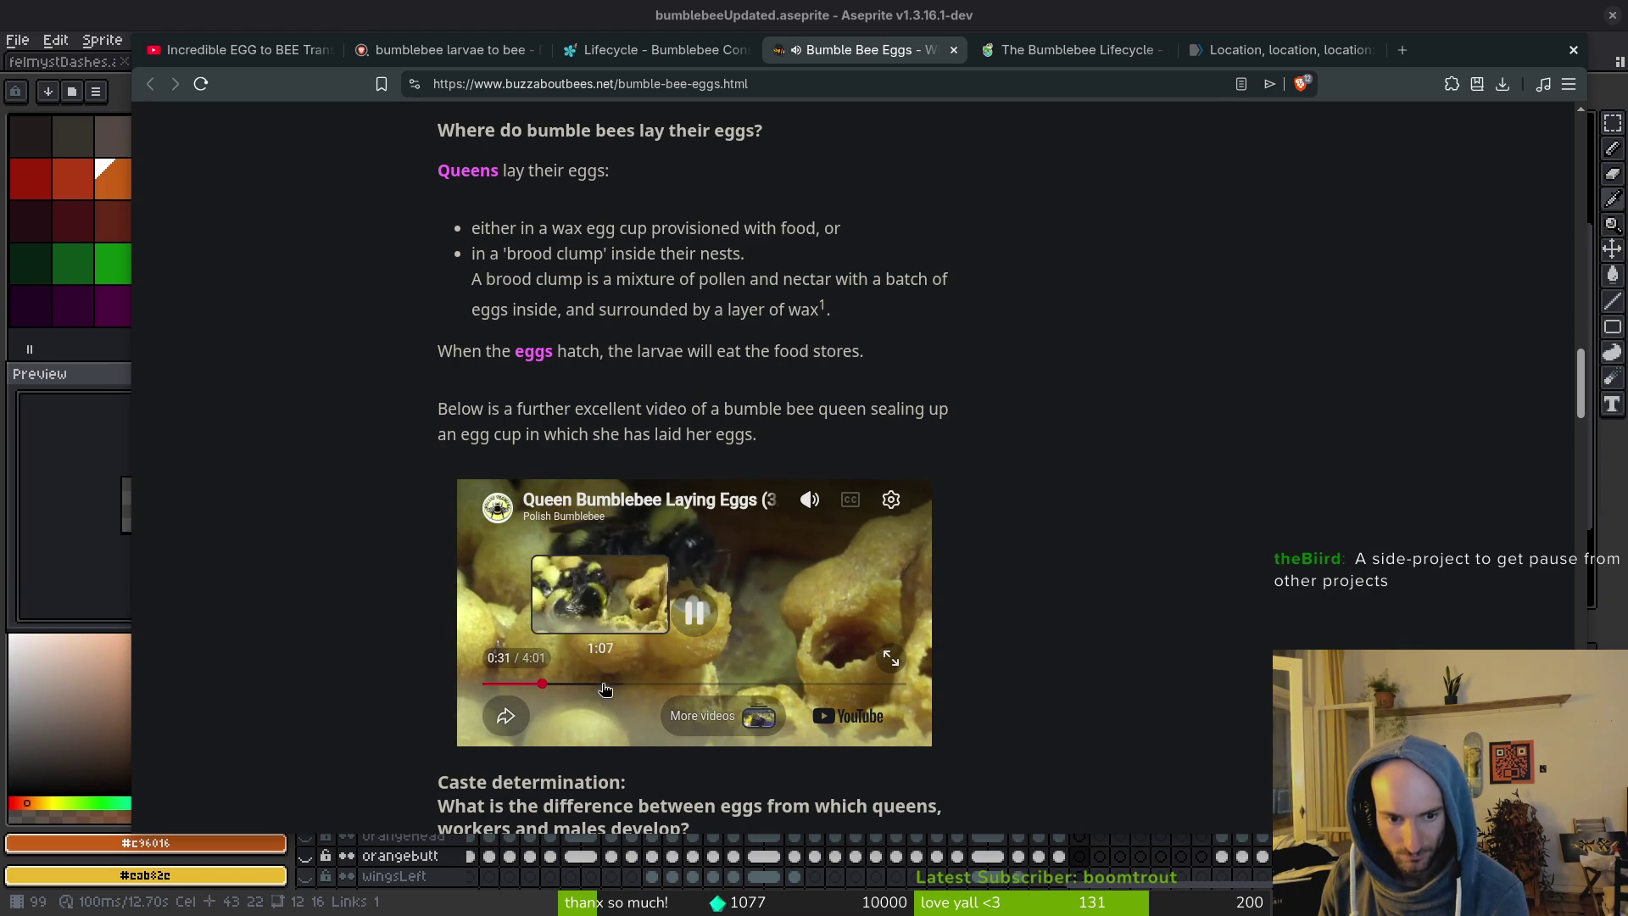
left_click(665, 684)
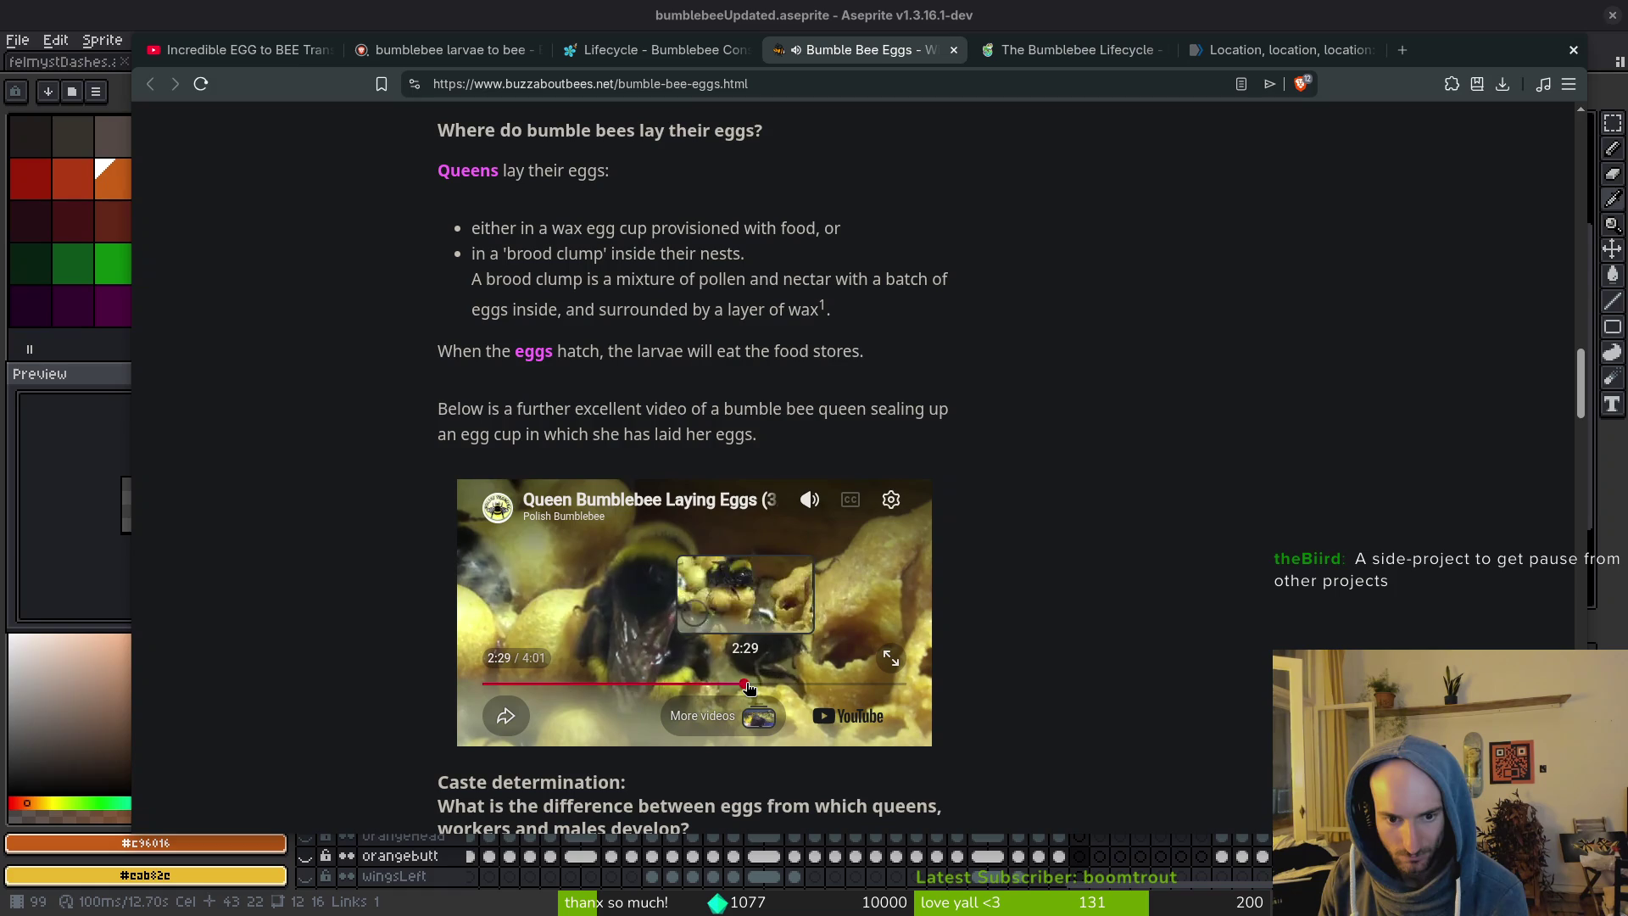
left_click(743, 683)
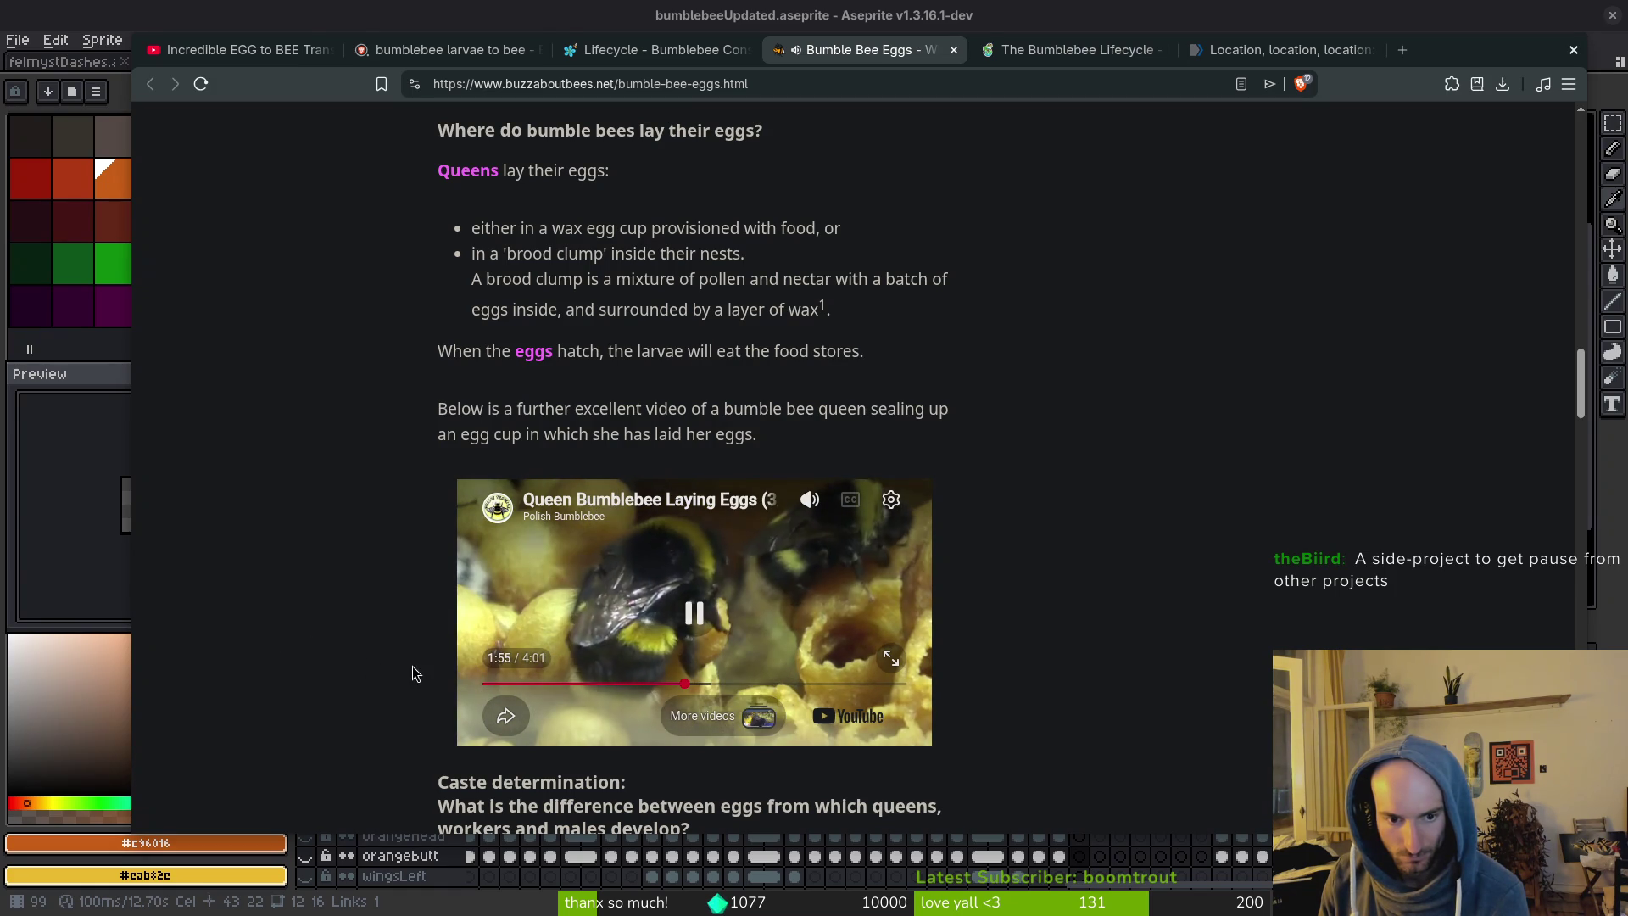
left_click(637, 683)
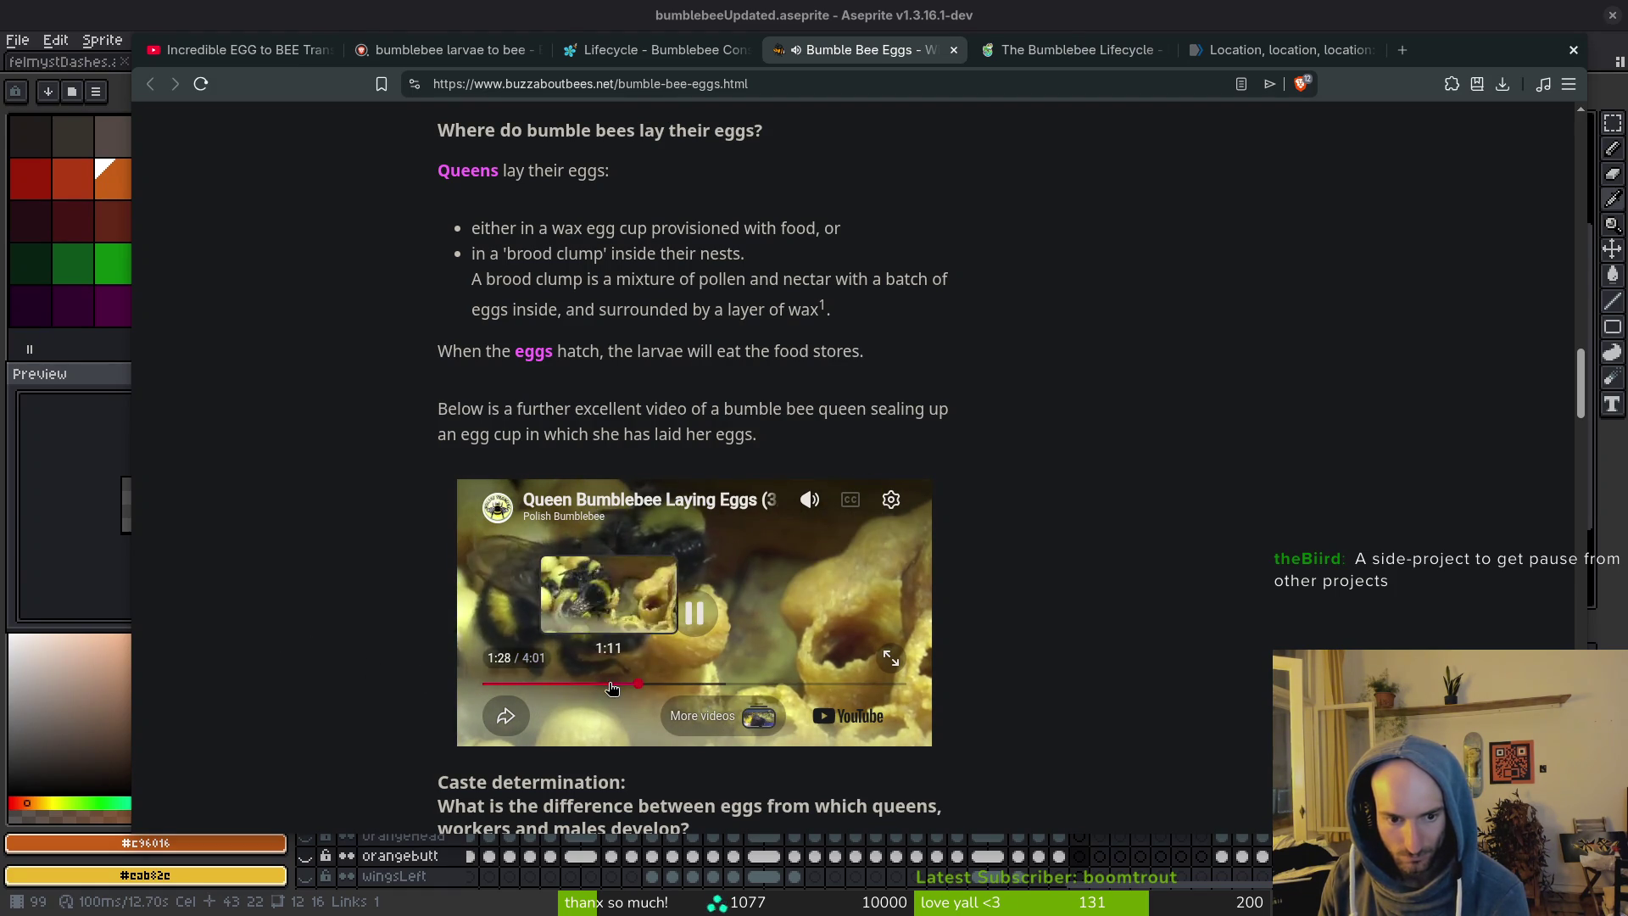
left_click(553, 683)
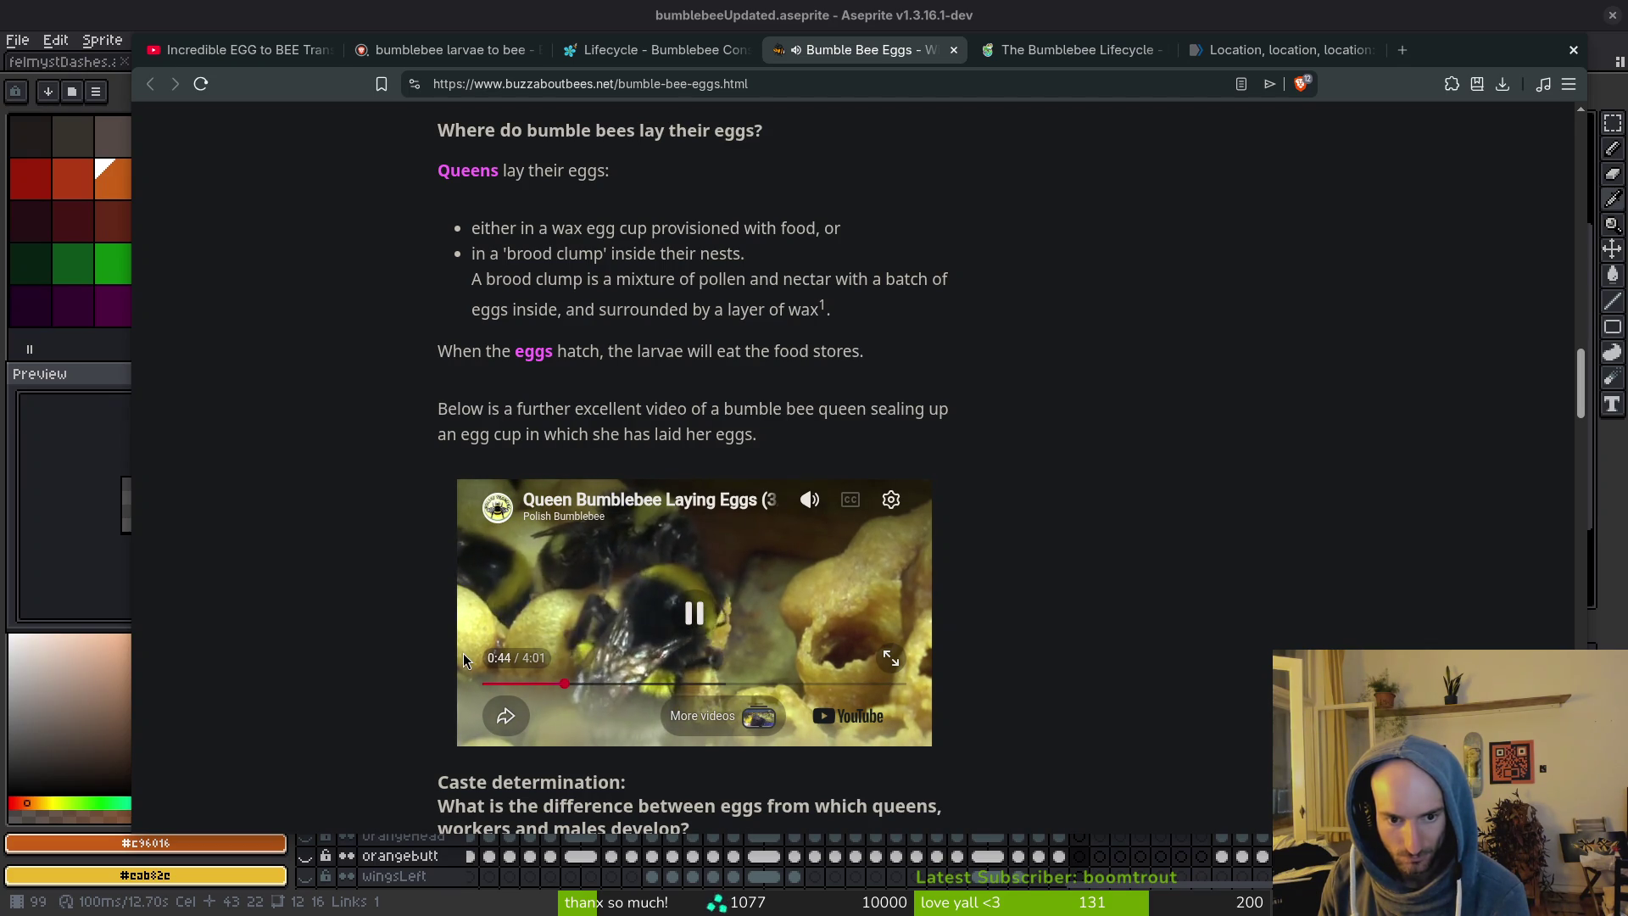
key("Right")
key("Right")
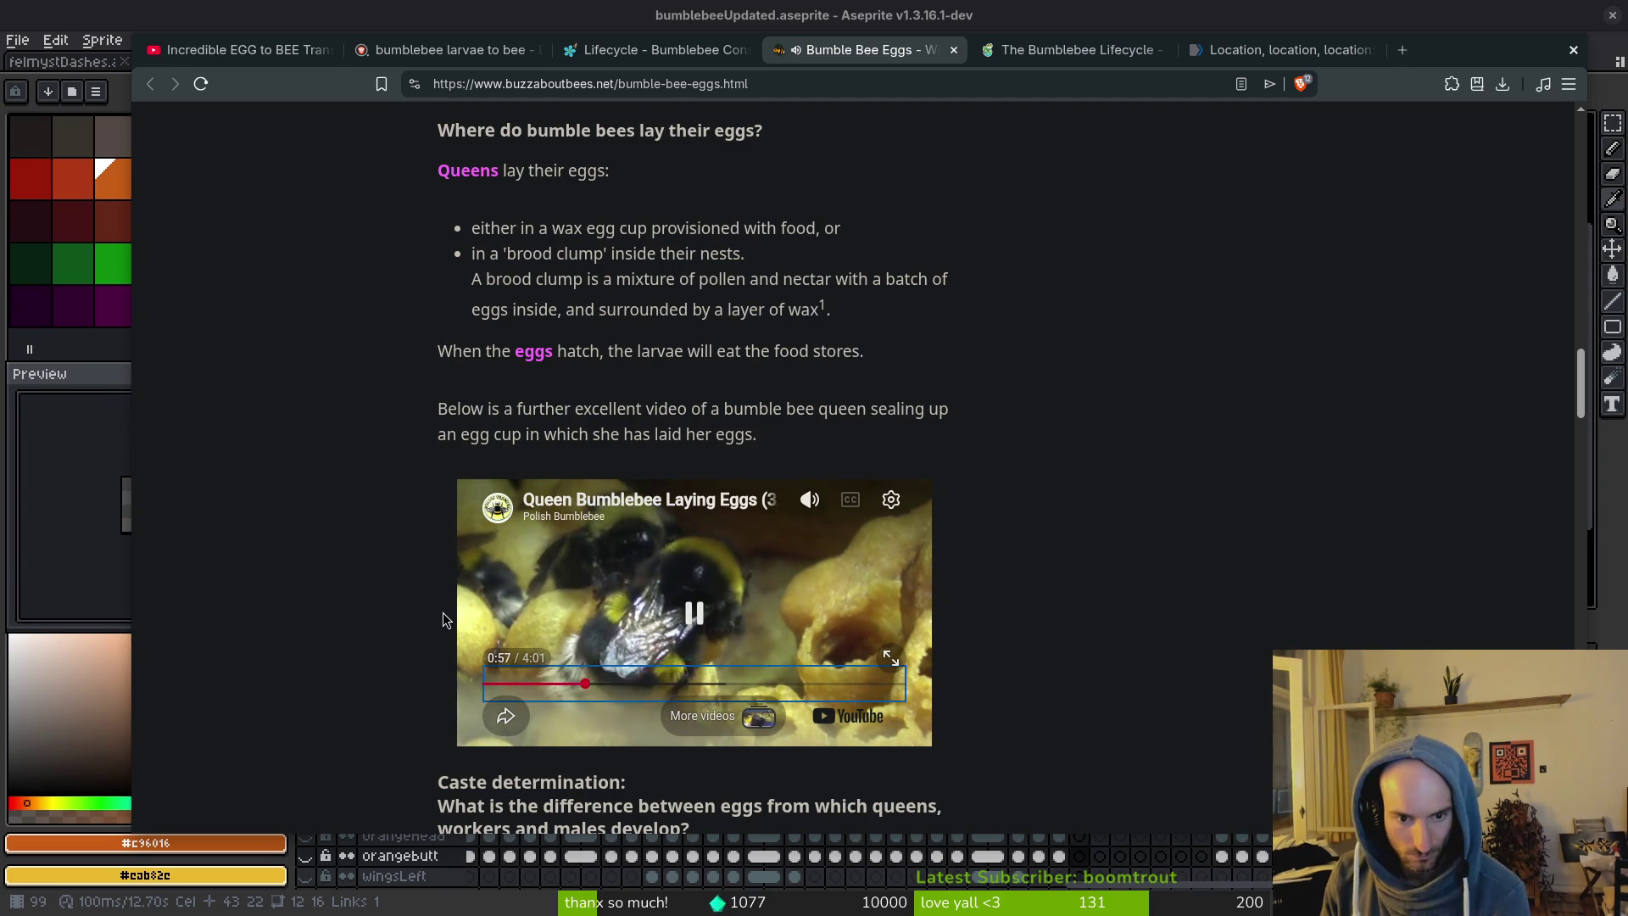
key("Right")
key("Right")
key("Right")
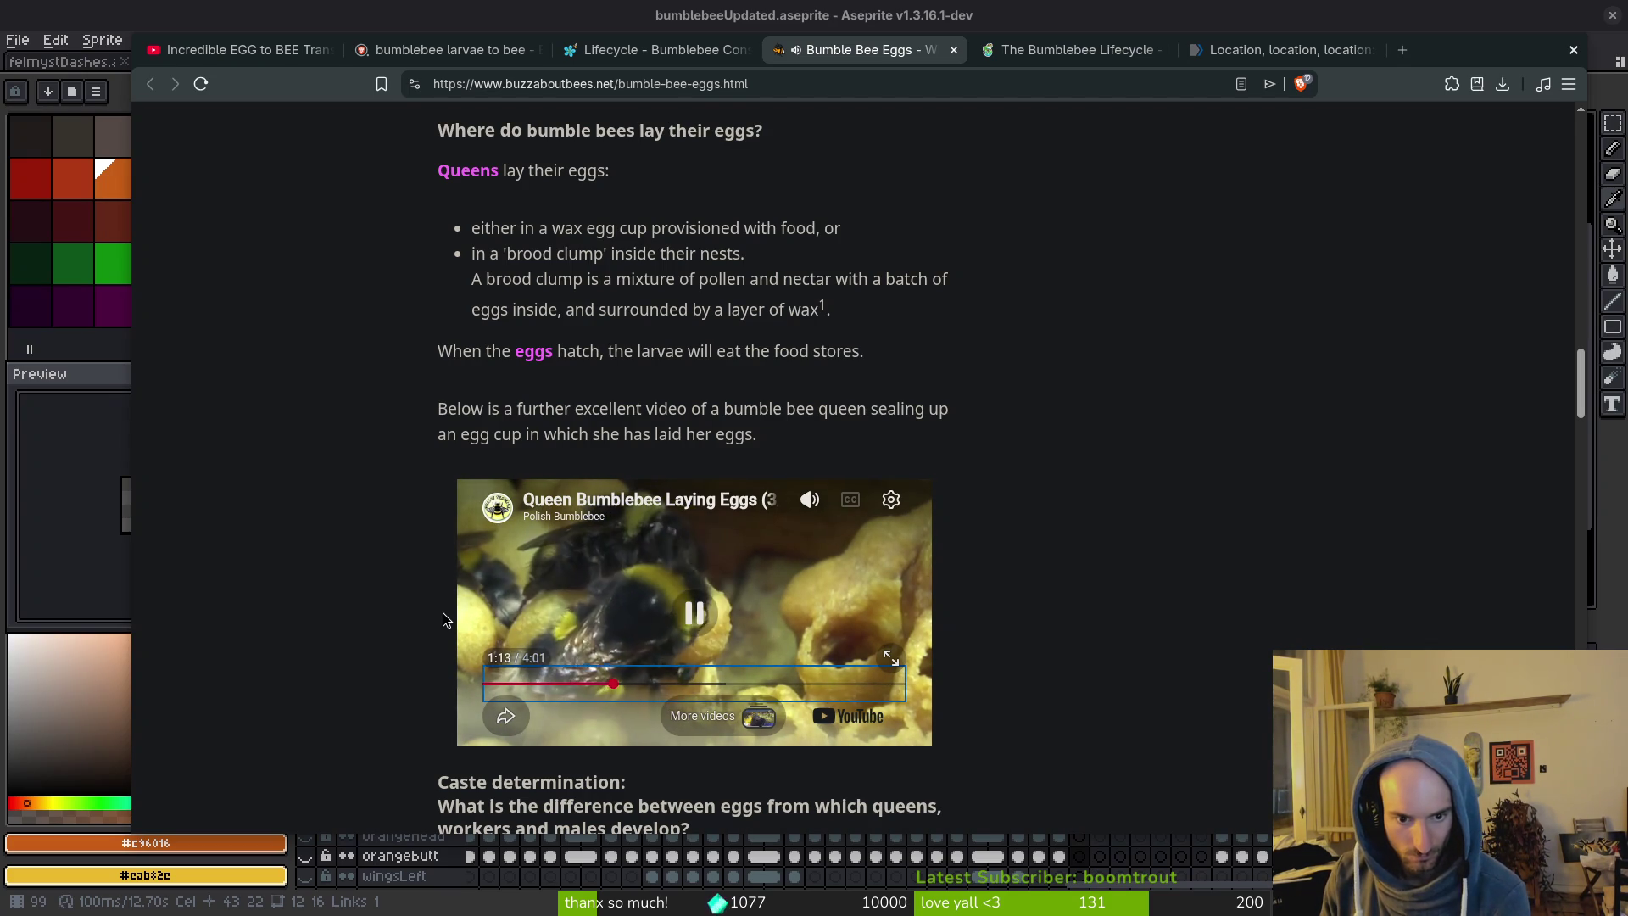
key("Right")
key("Right")
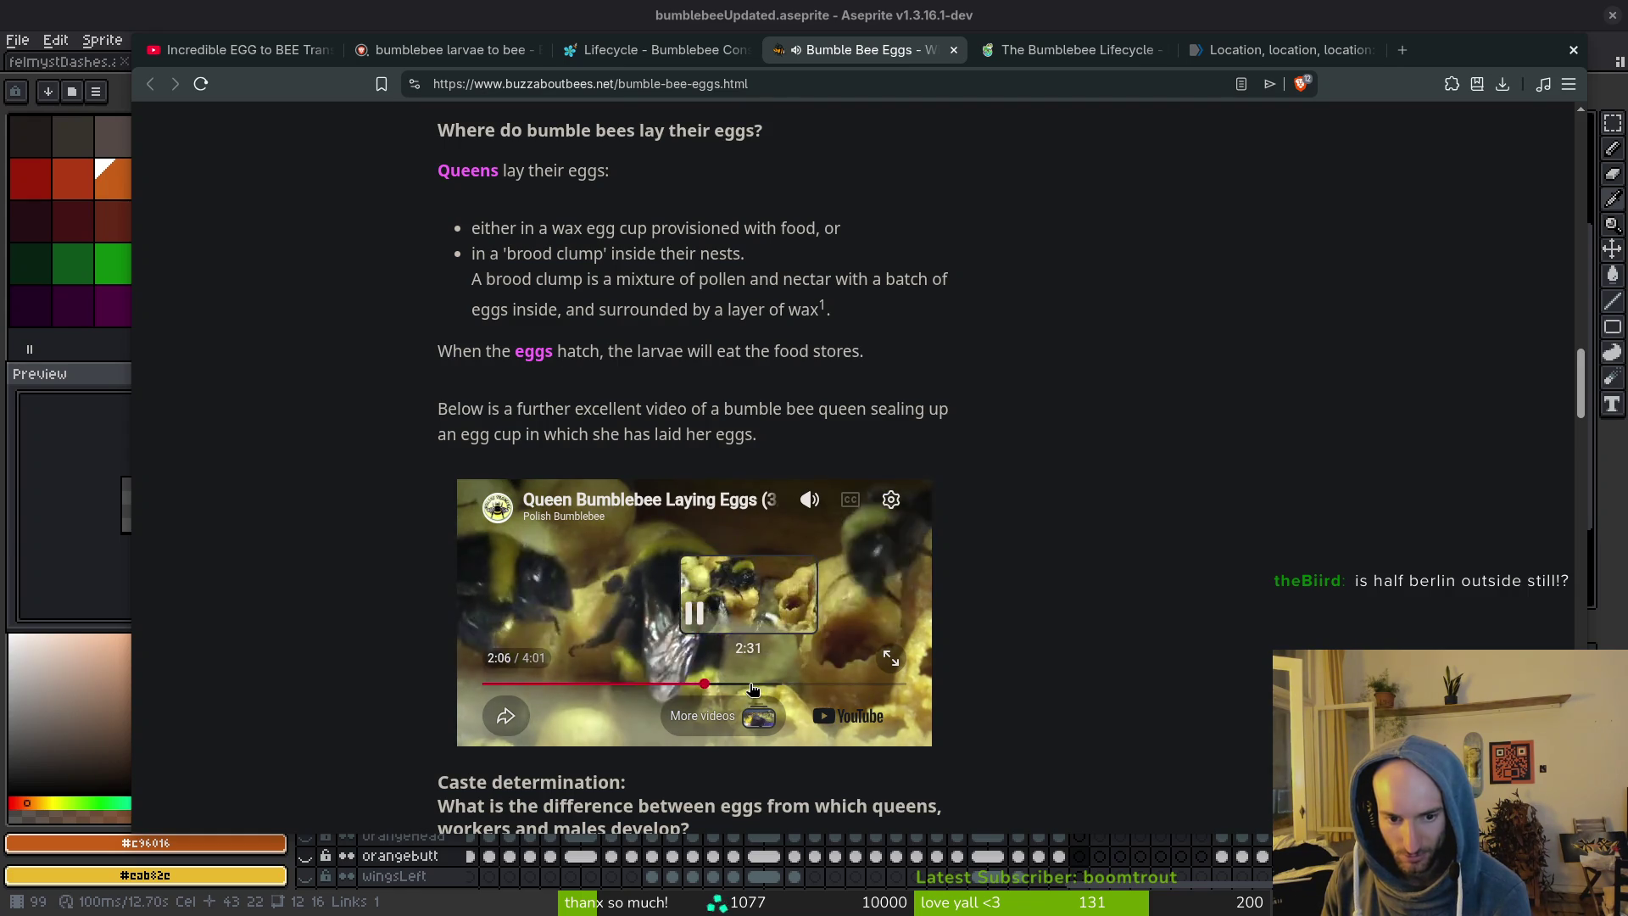
left_click(749, 683)
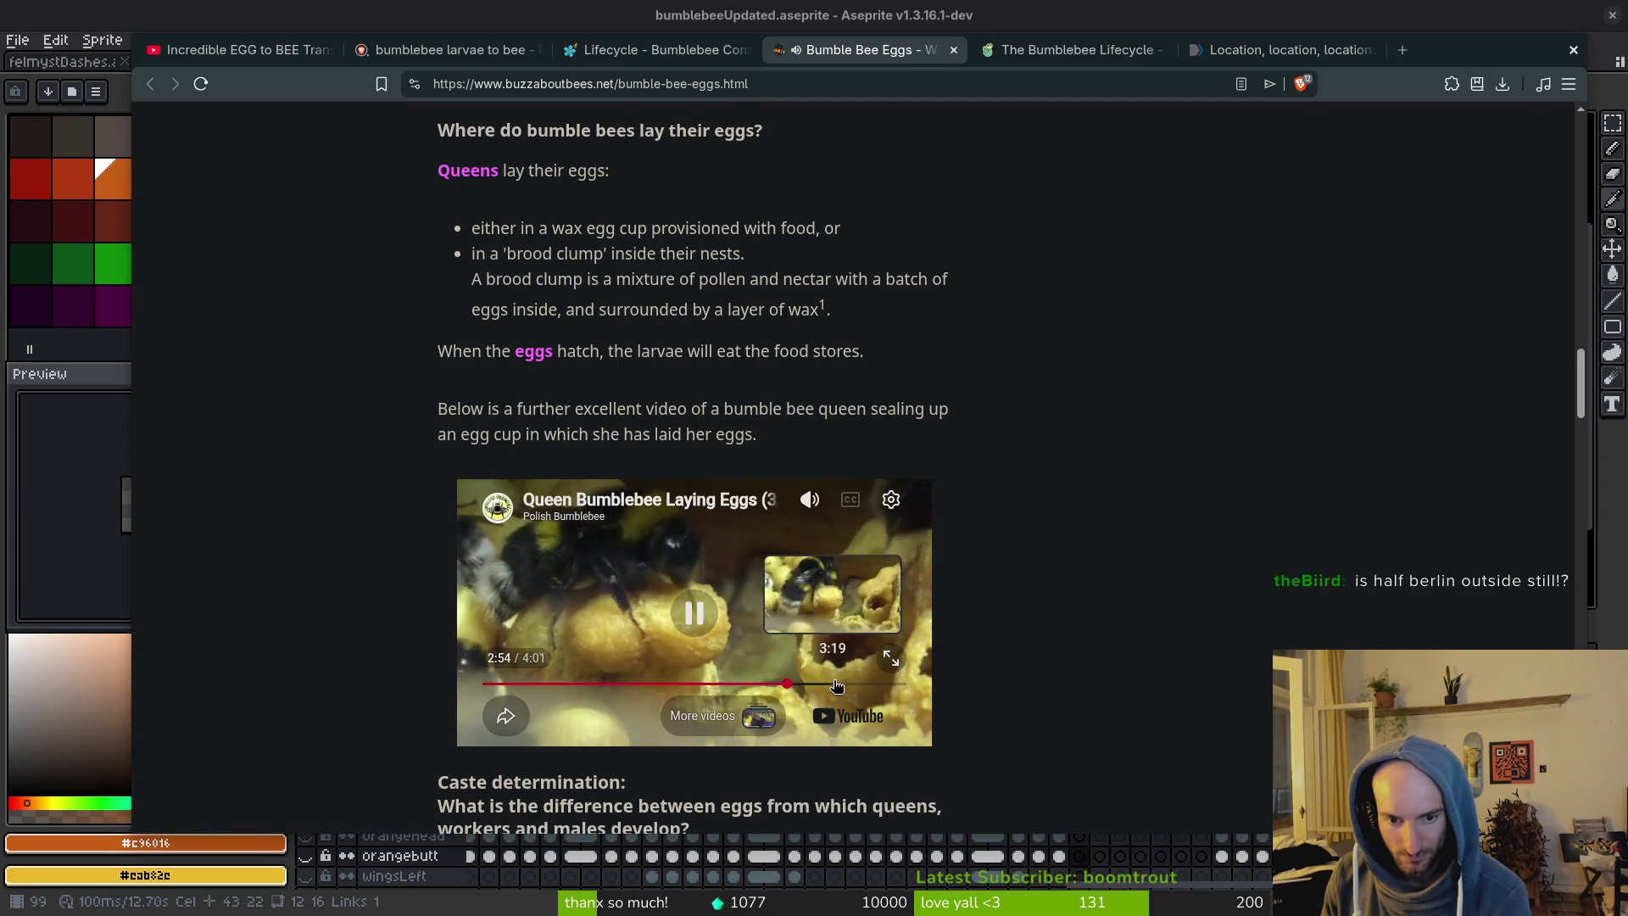
left_click(862, 683)
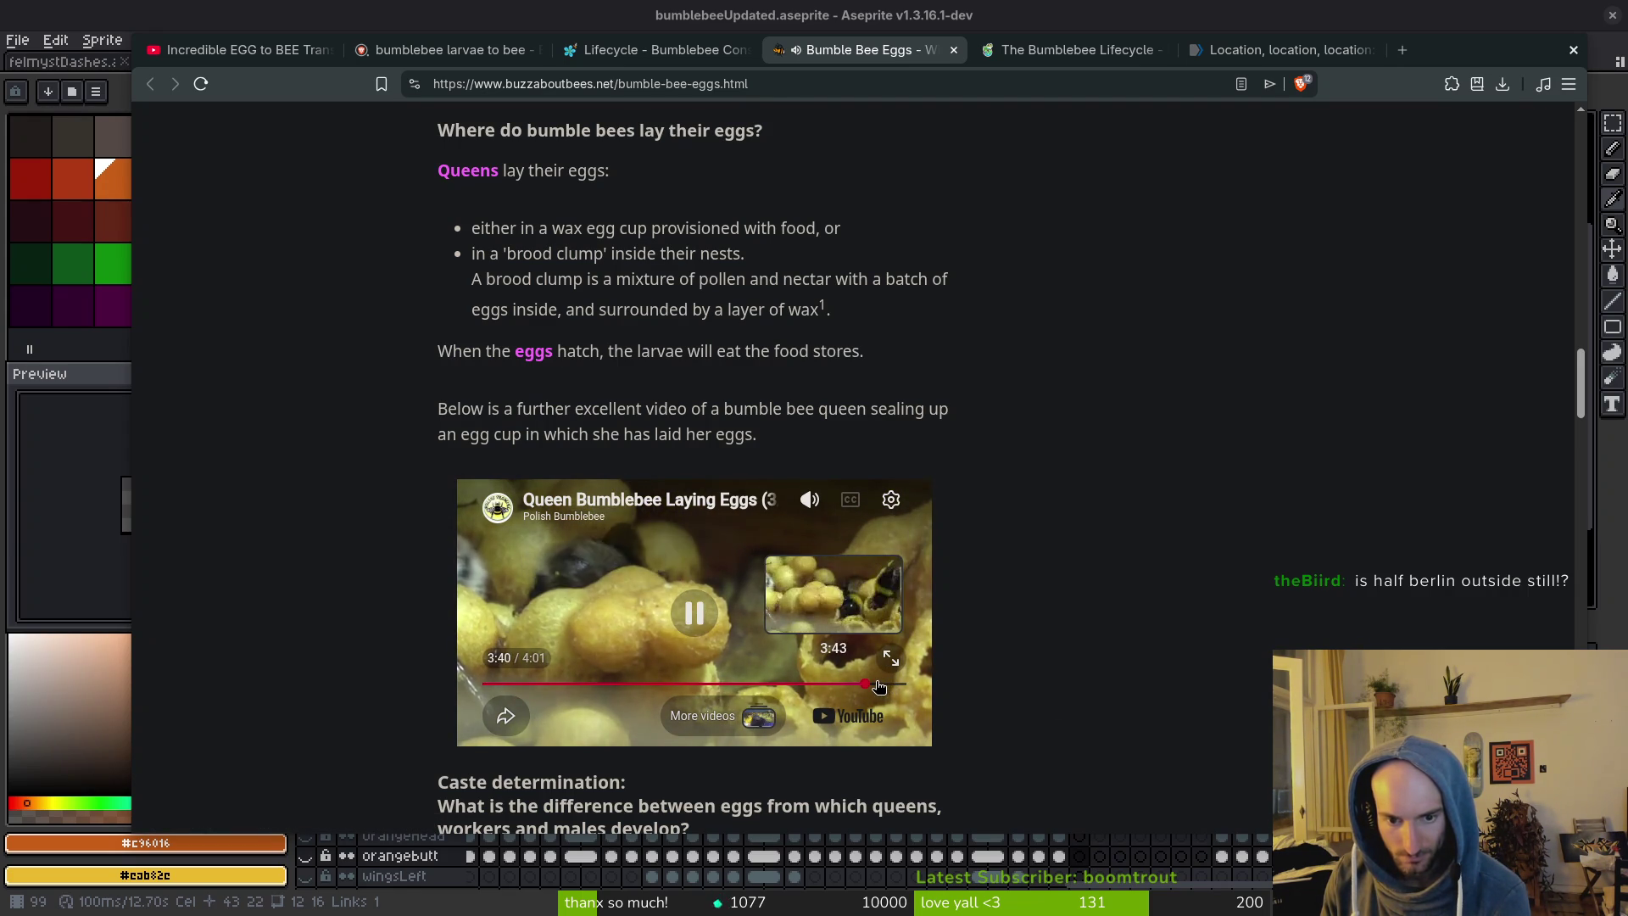
scroll(1012, 292, "down", 15)
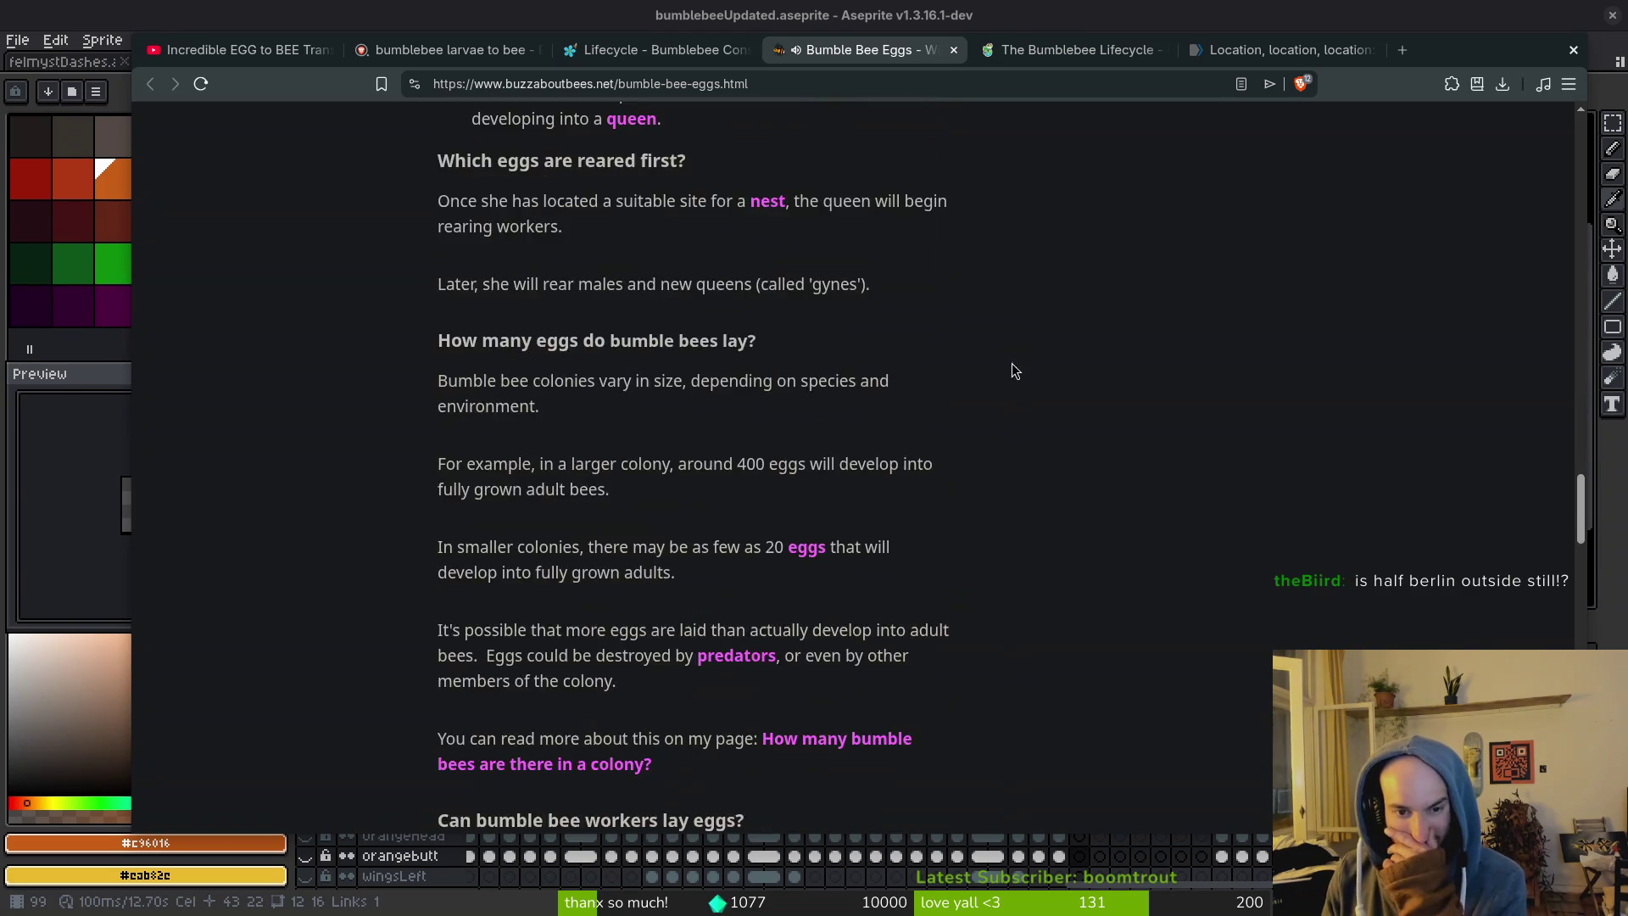
Skim and close the Bumble Bee Eggs, Bumblebee Lifecycle and colony research article tabs.
scroll(1011, 373, "down", 5)
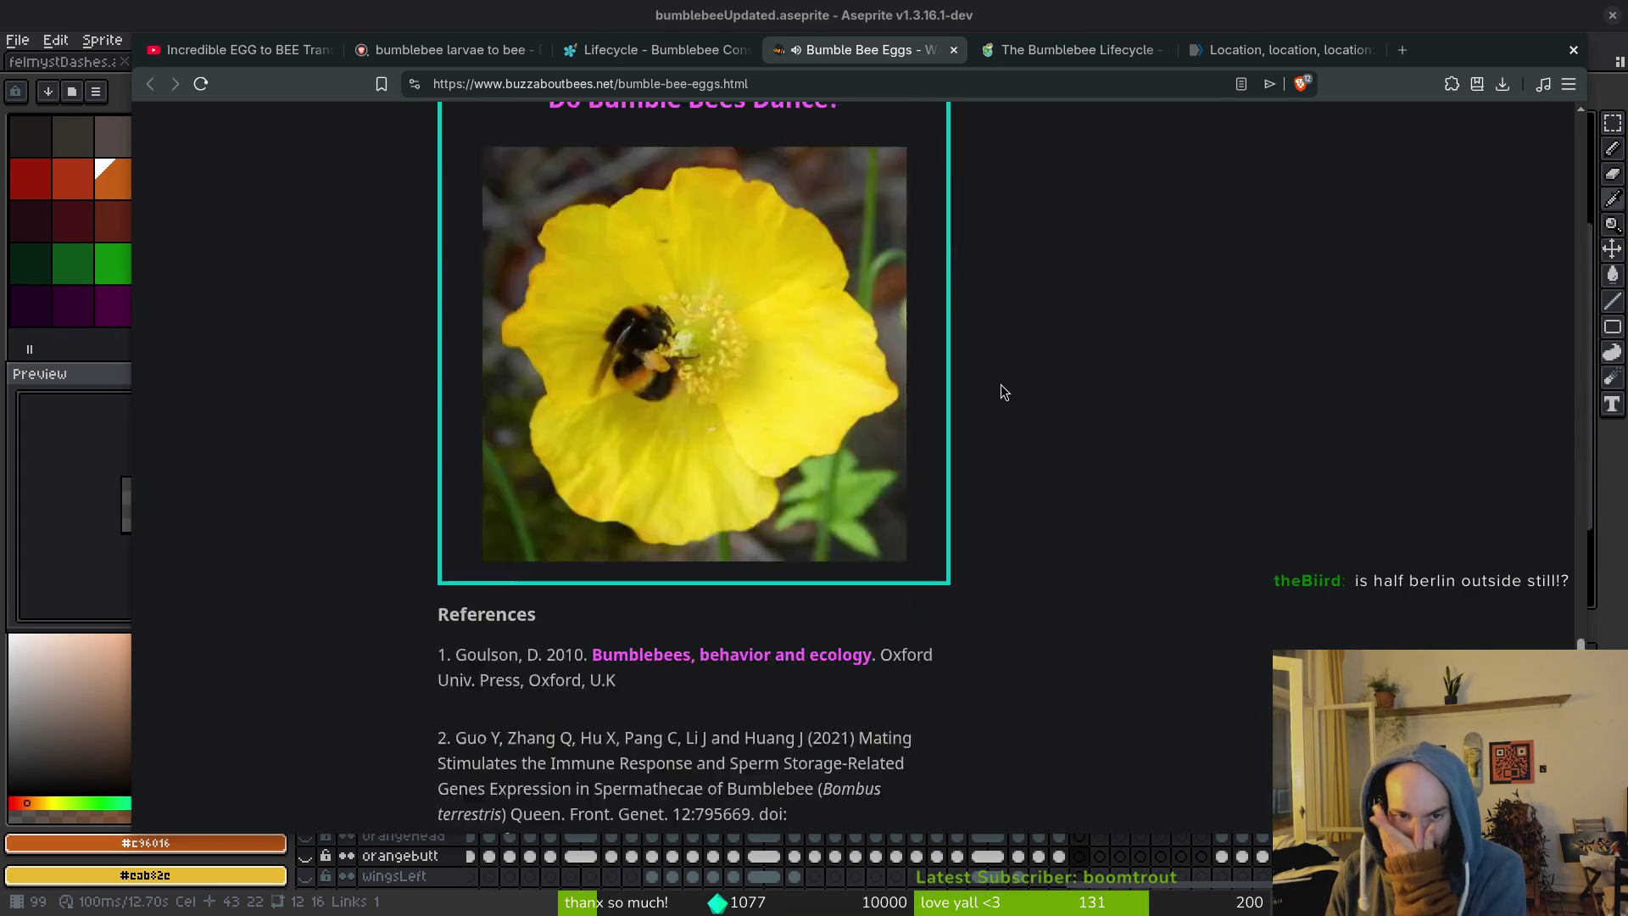
scroll(1002, 374, "down", 8)
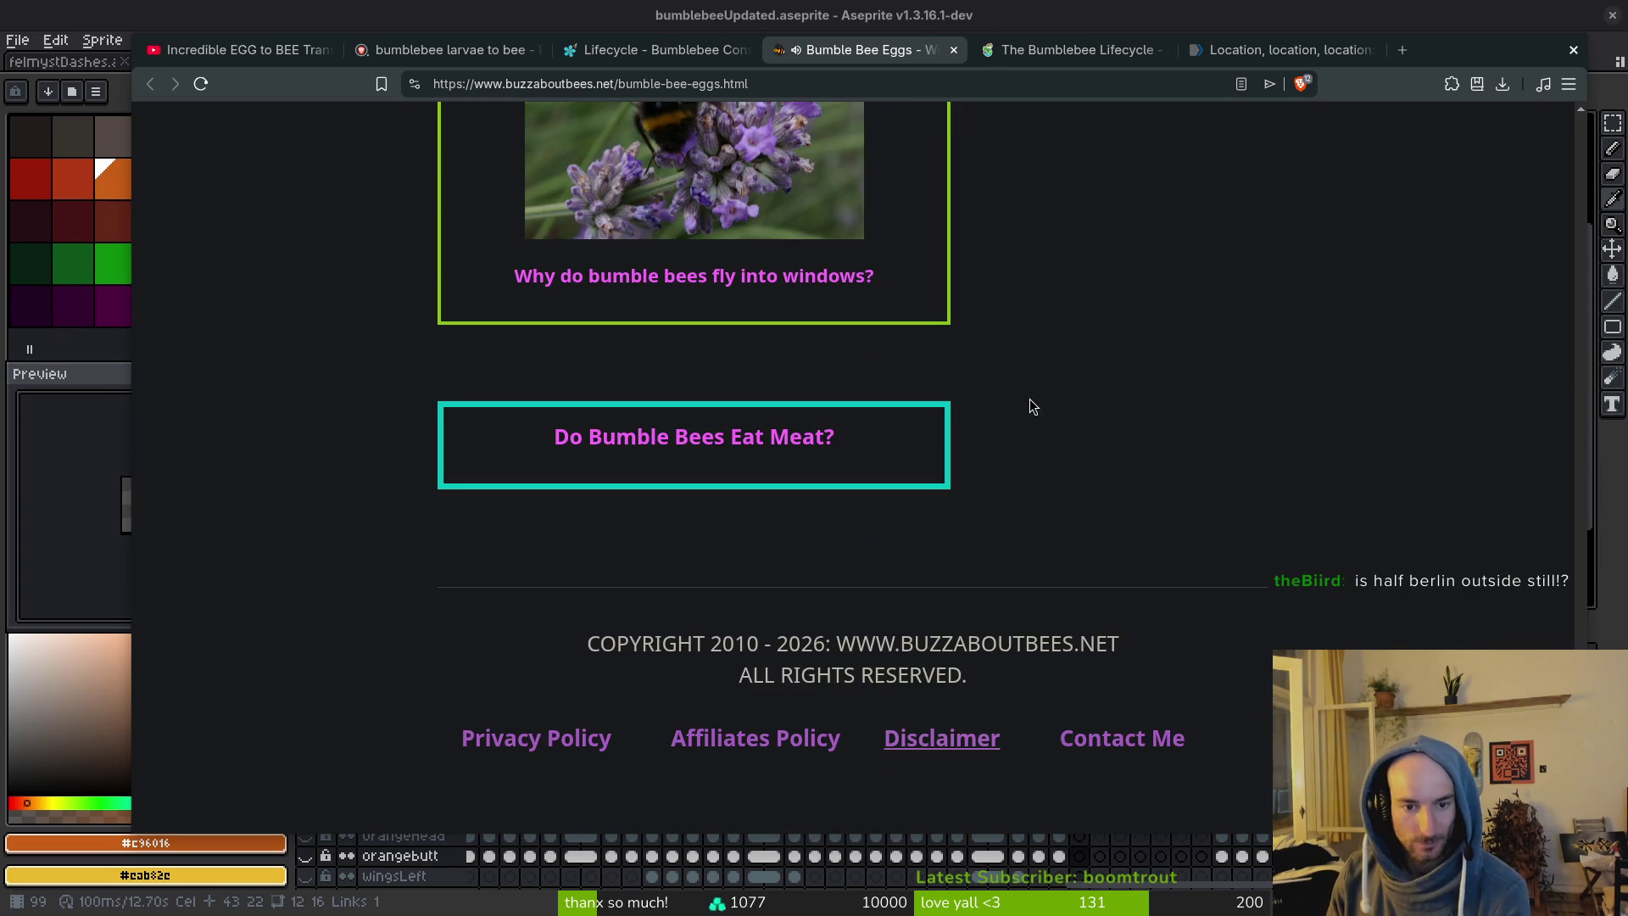
left_click(953, 50)
scroll(1034, 564, "down", 5)
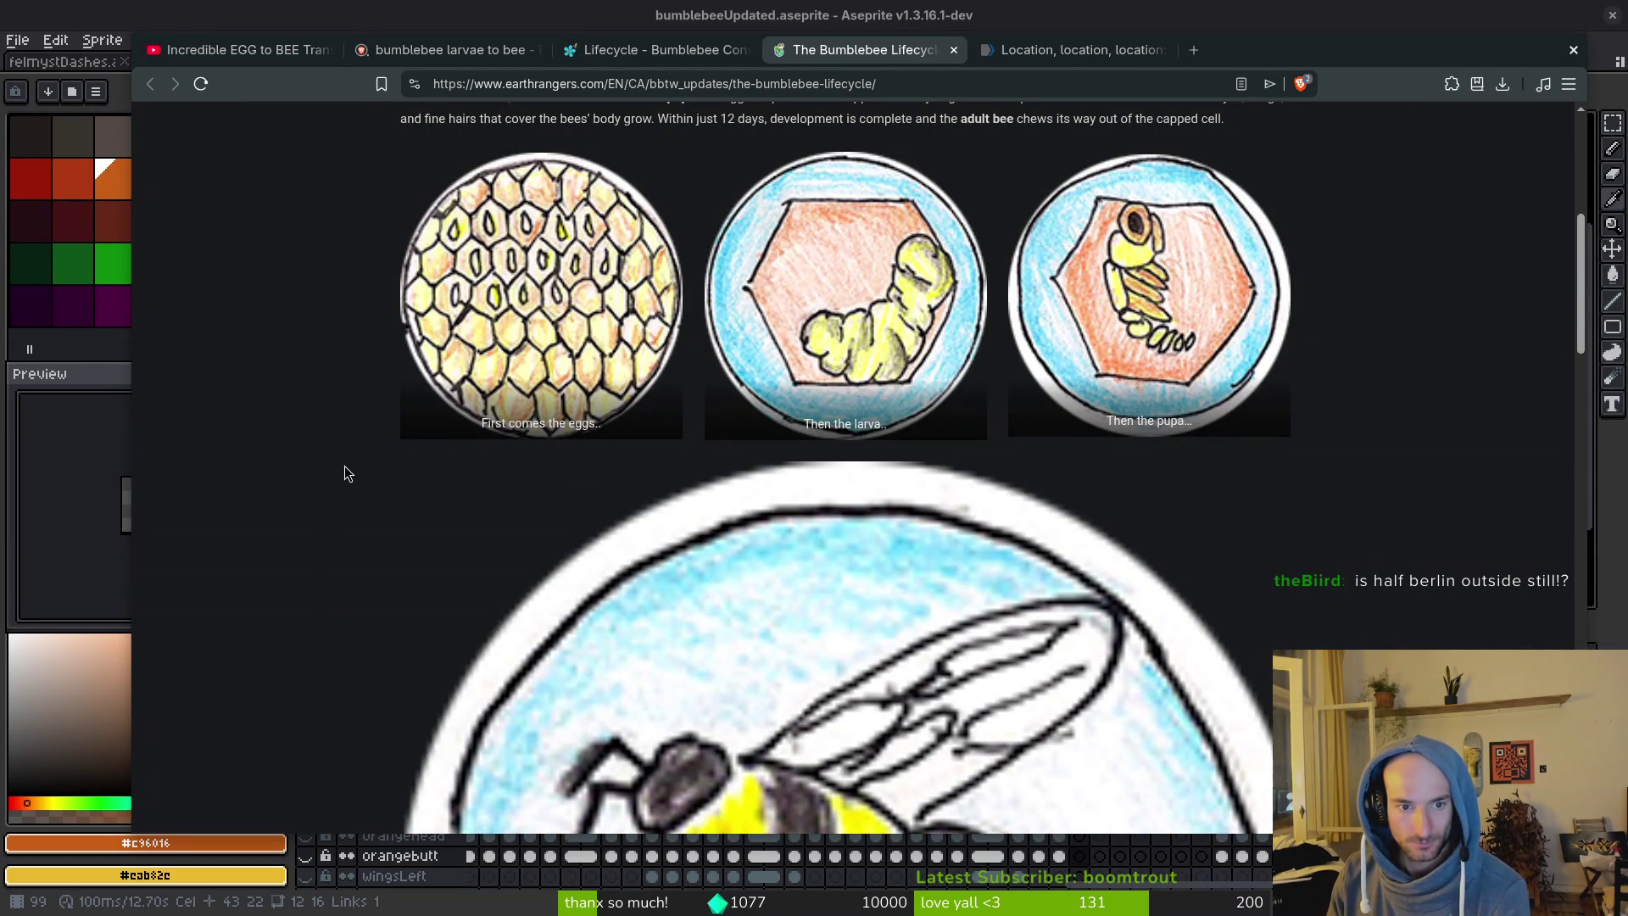
scroll(344, 465, "down", 10)
scroll(356, 453, "down", 10)
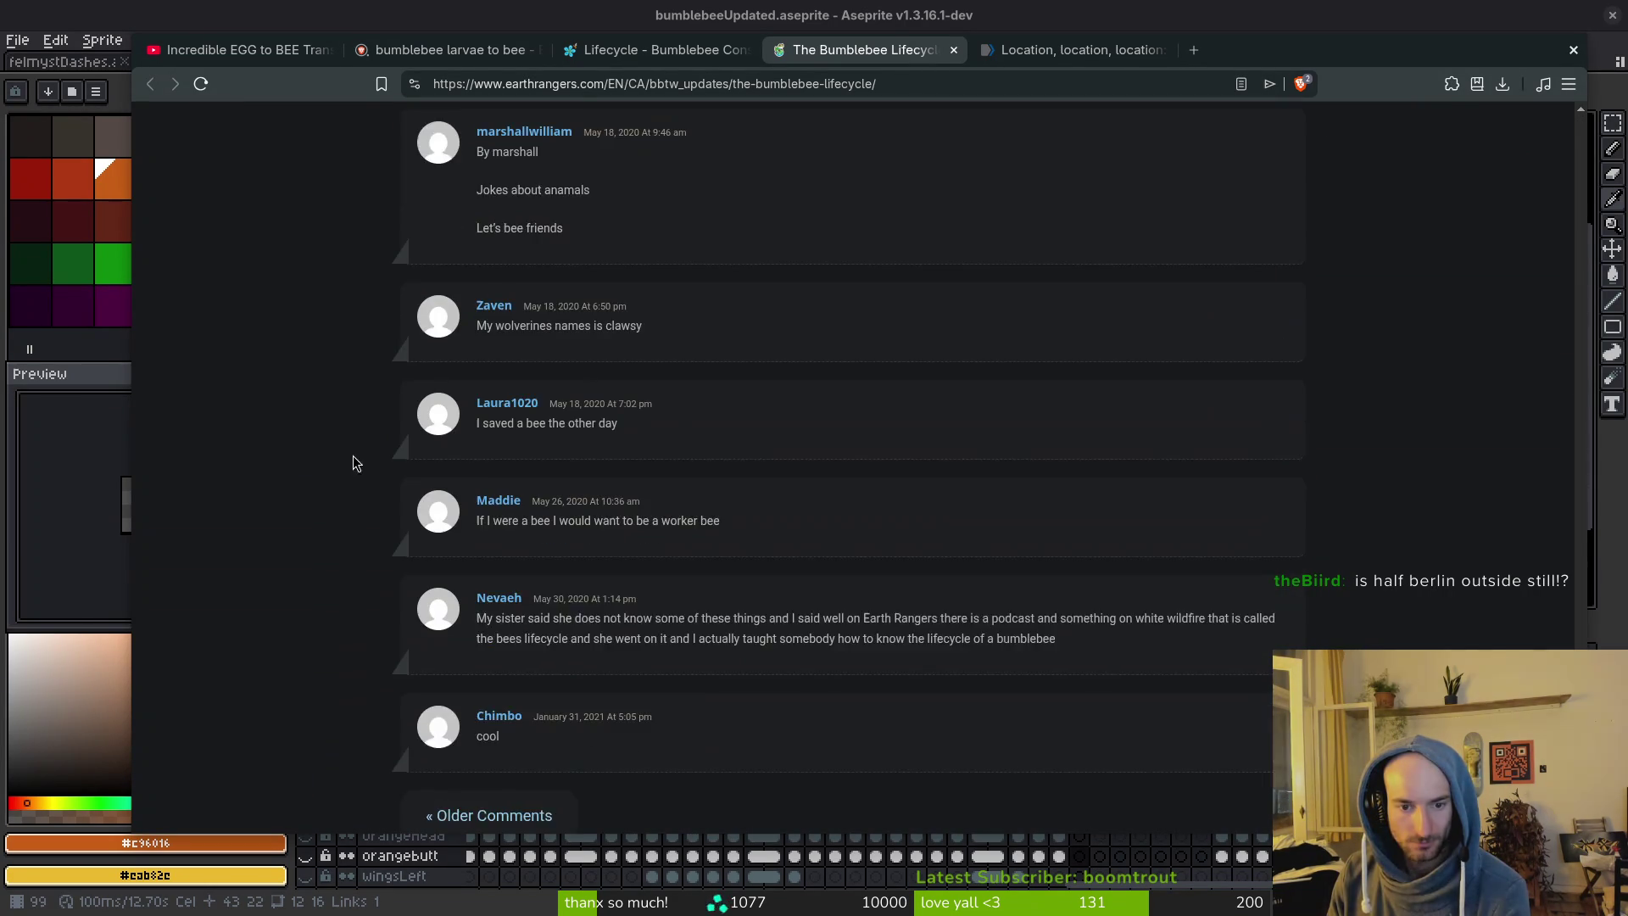
left_click(953, 50)
scroll(900, 486, "down", 10)
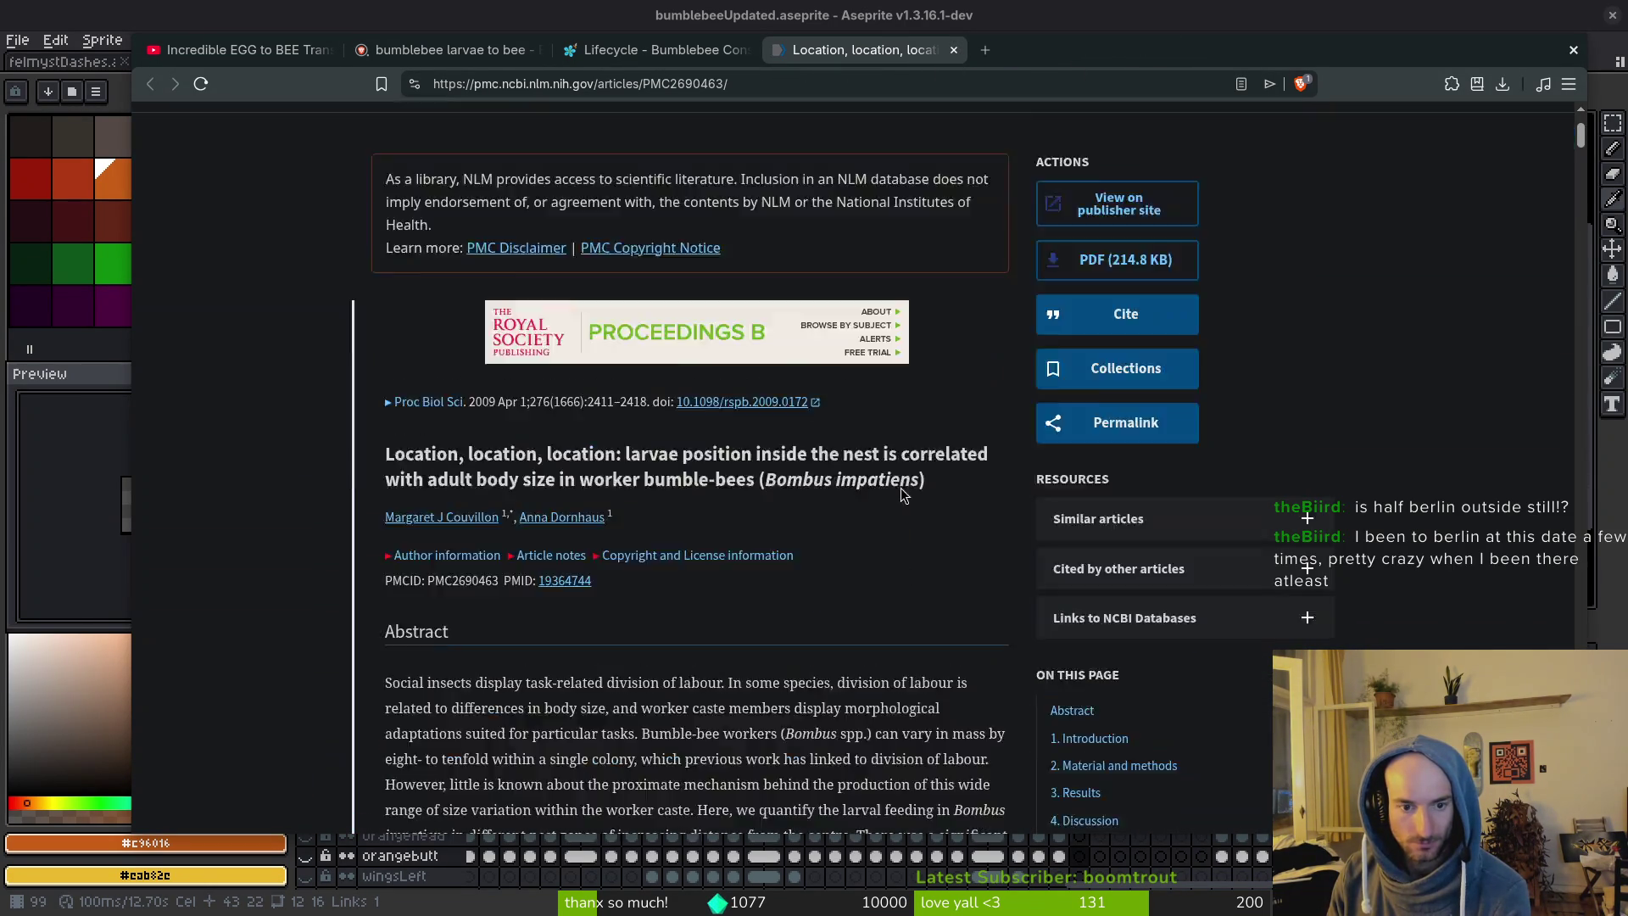
scroll(905, 540, "down", 20)
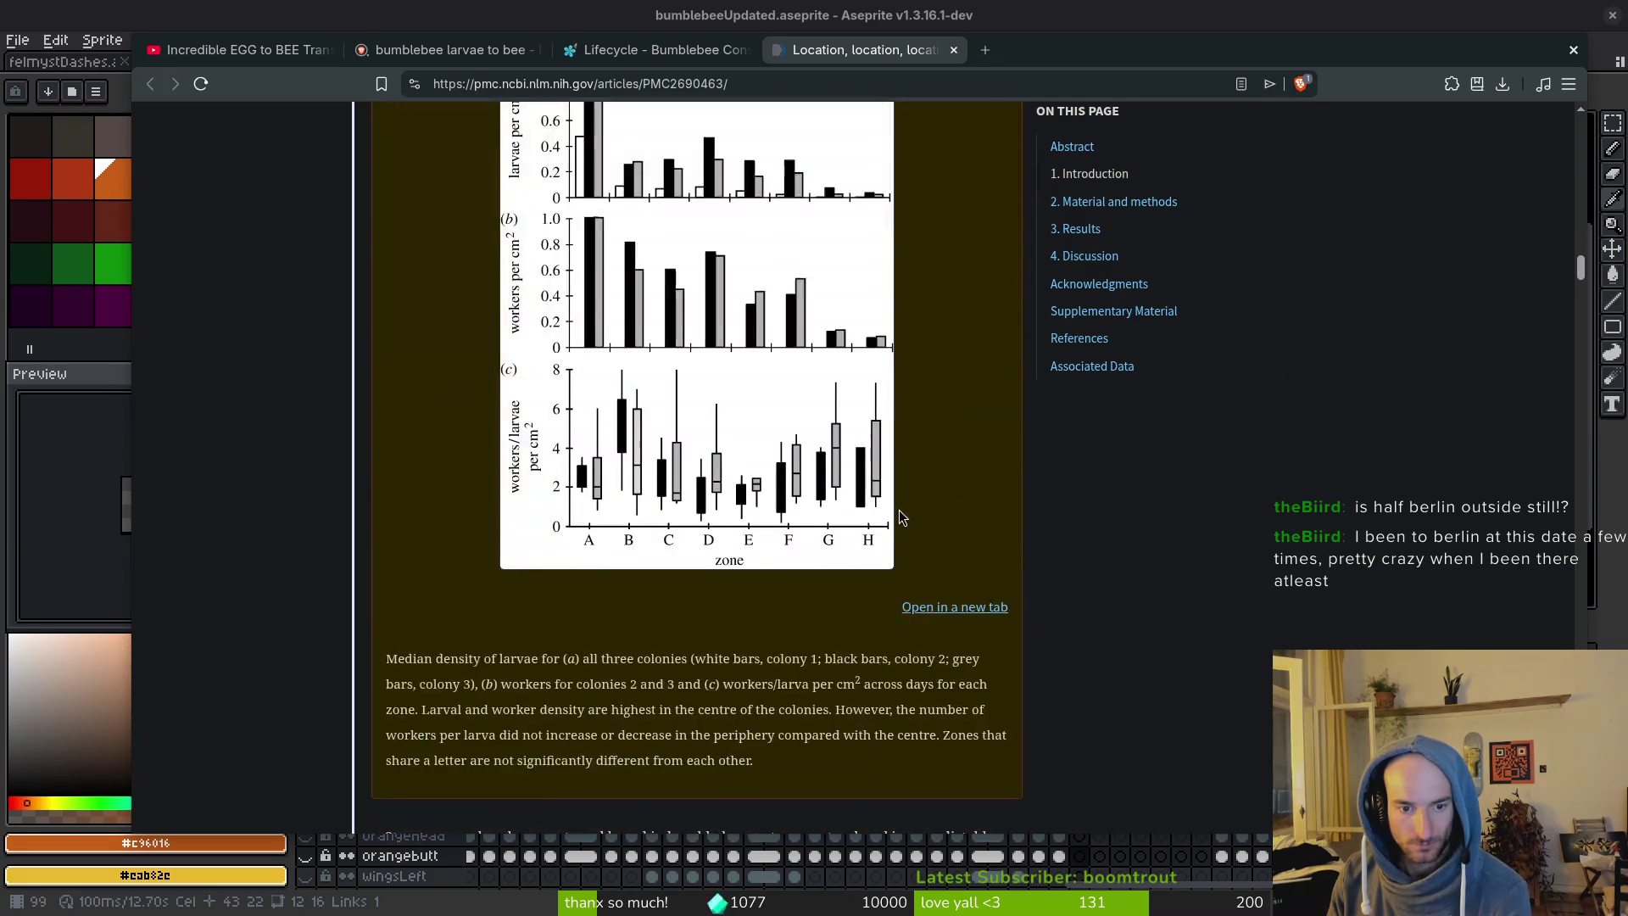
scroll(905, 475, "down", 10)
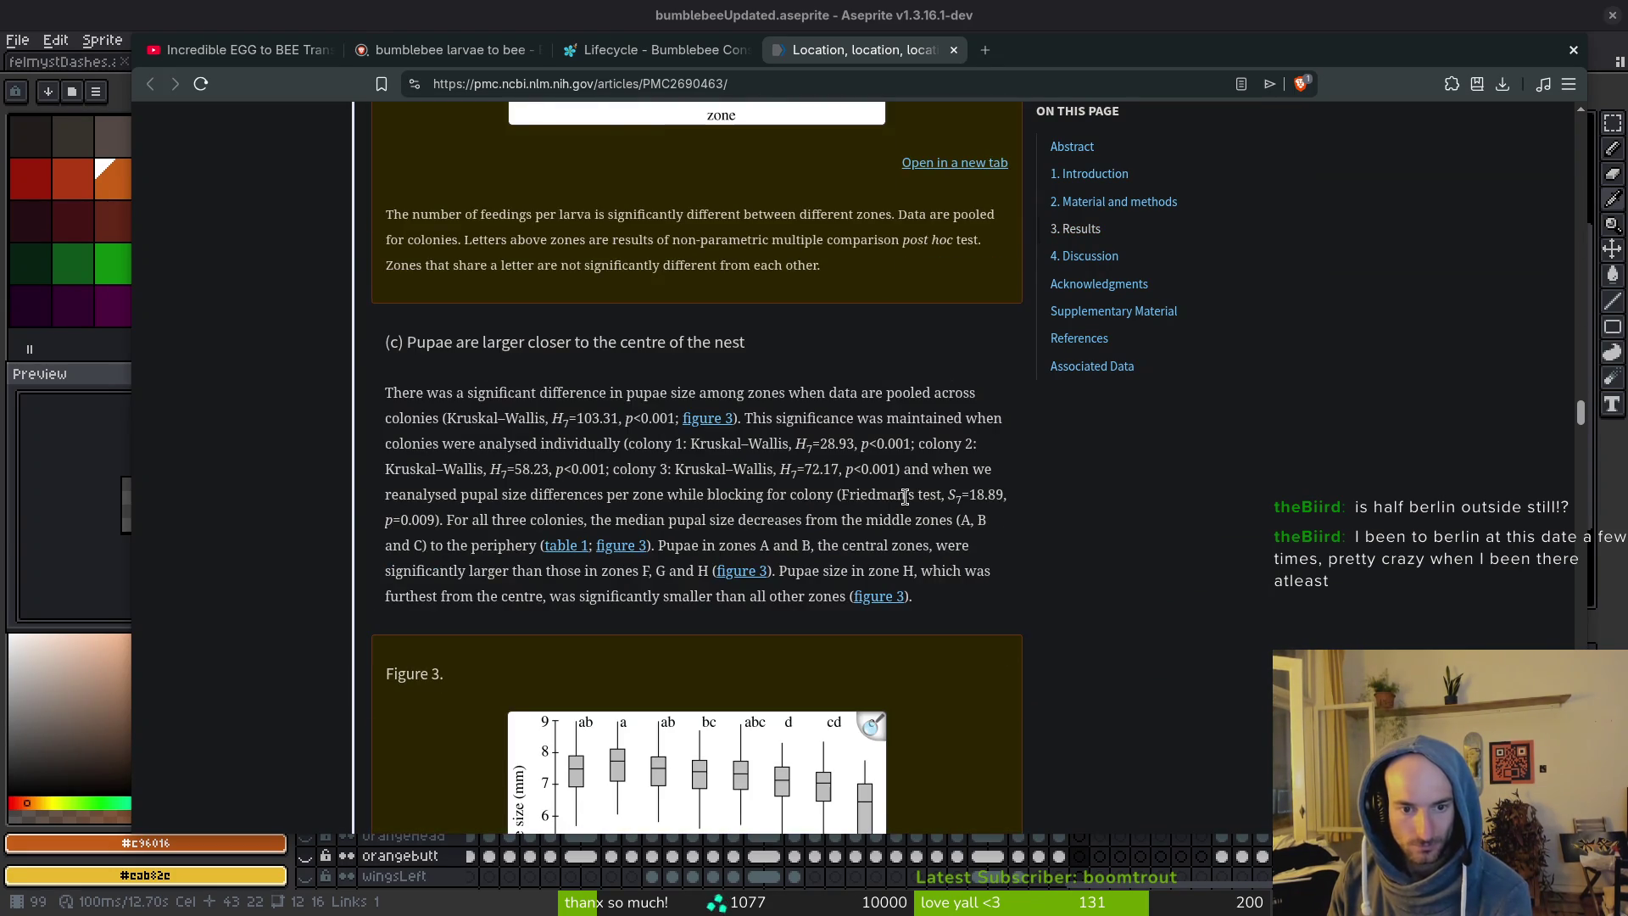
scroll(903, 500, "down", 20)
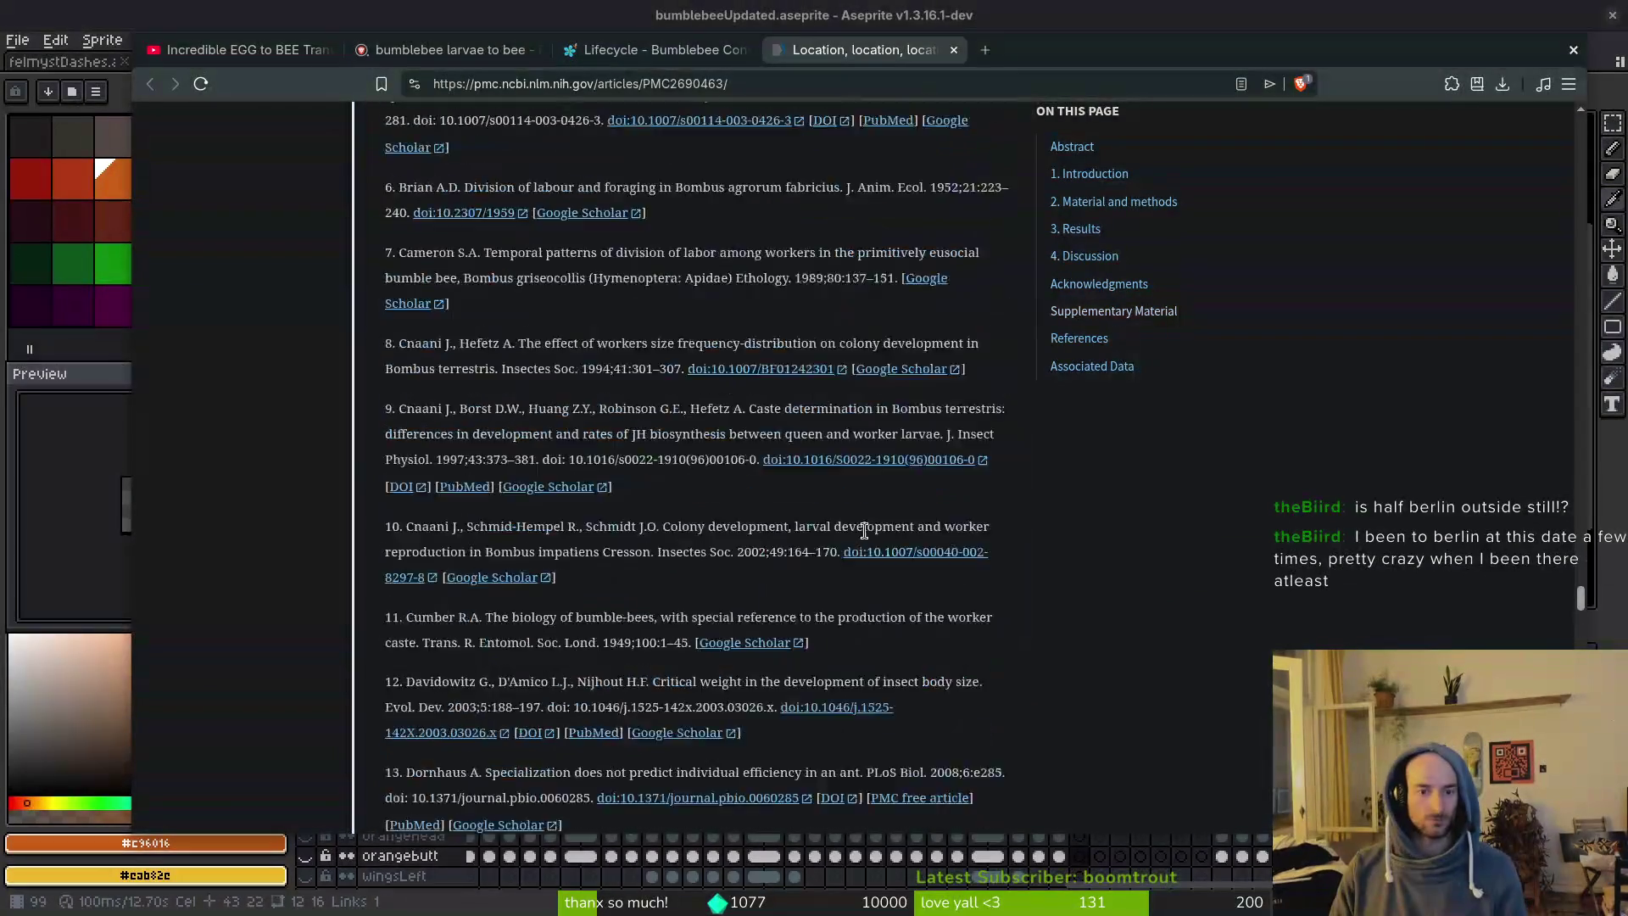
scroll(863, 531, "down", 10)
key("ctrl+w")
Return to the 'bumblebee larvae to bee' search and bring up its image results.
scroll(954, 546, "up", 10)
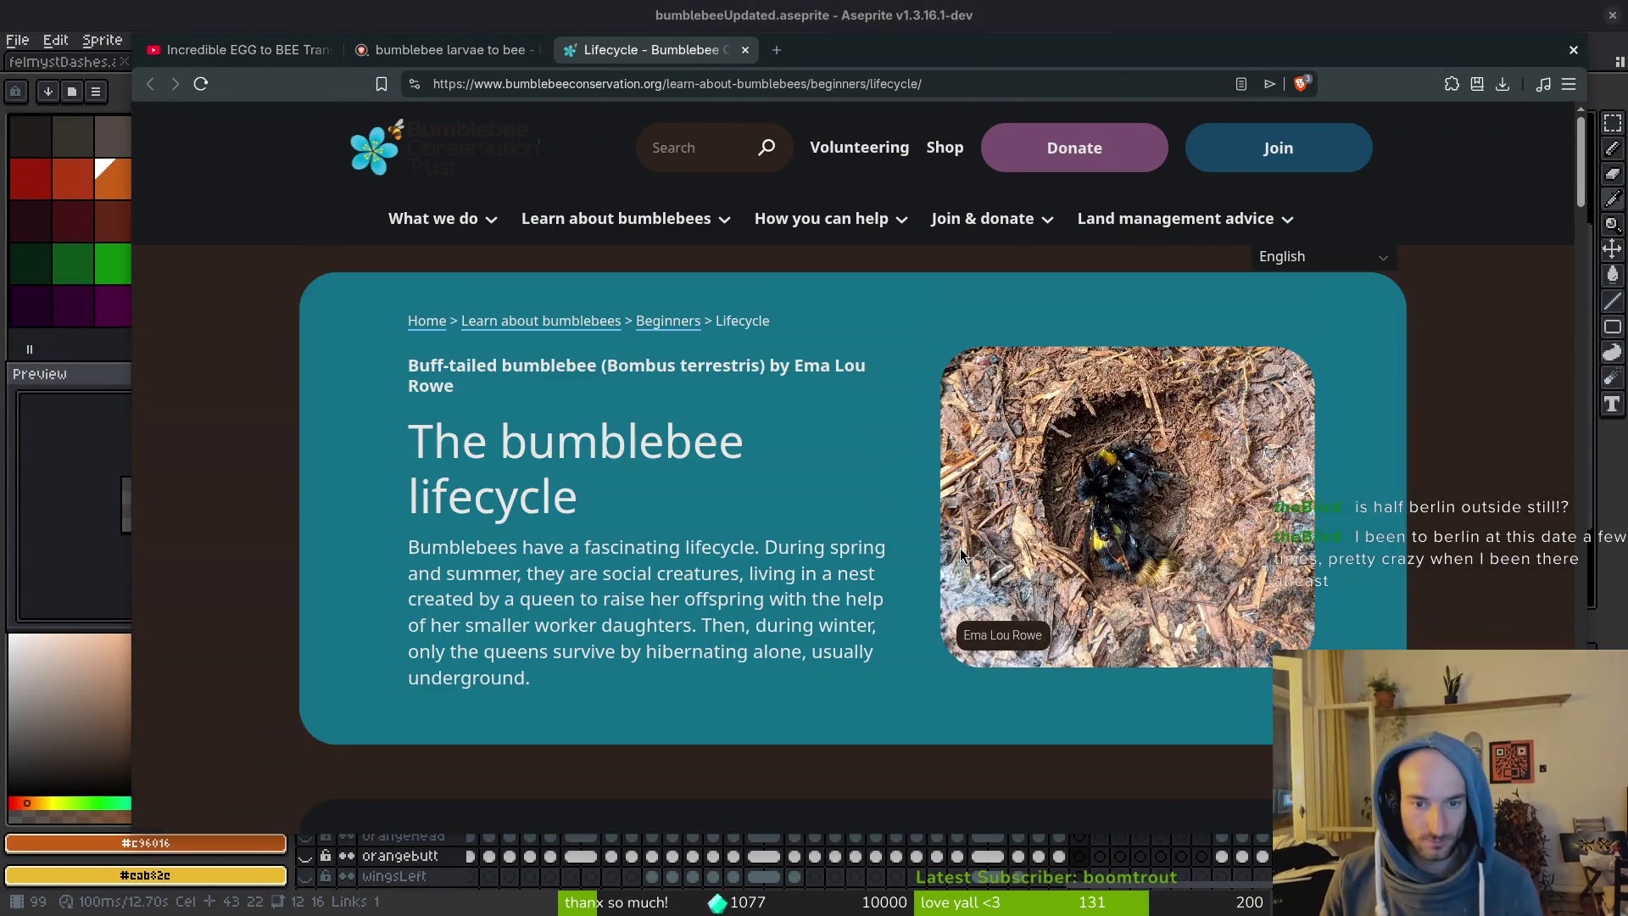
scroll(1017, 543, "down", 15)
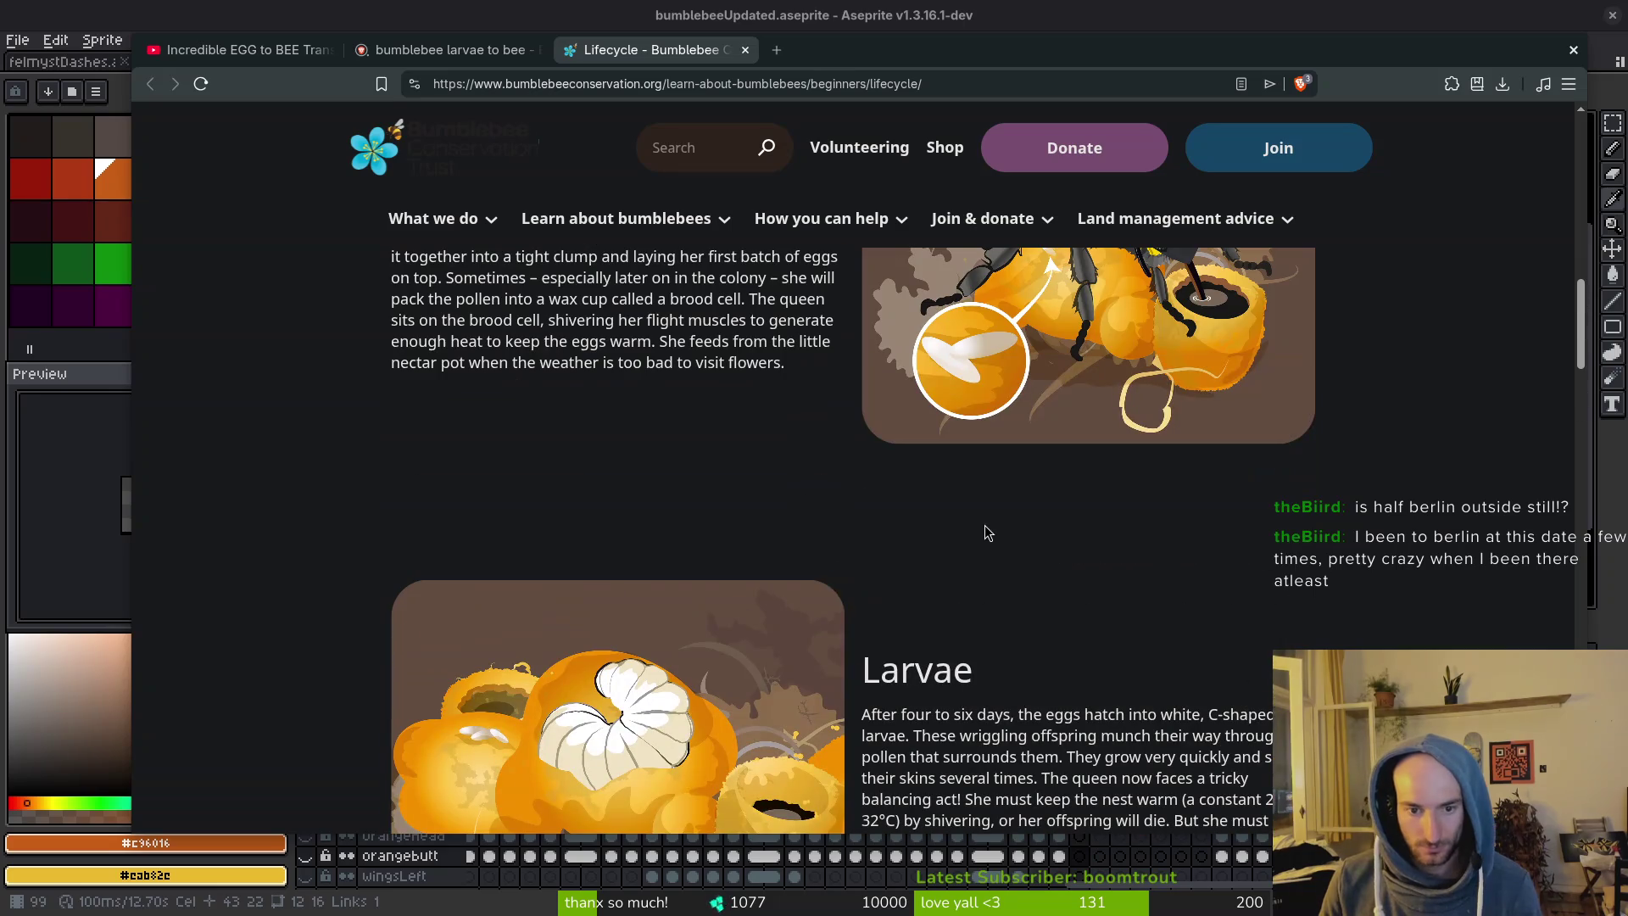
key("ctrl+shift+Tab")
scroll(853, 468, "up", 15)
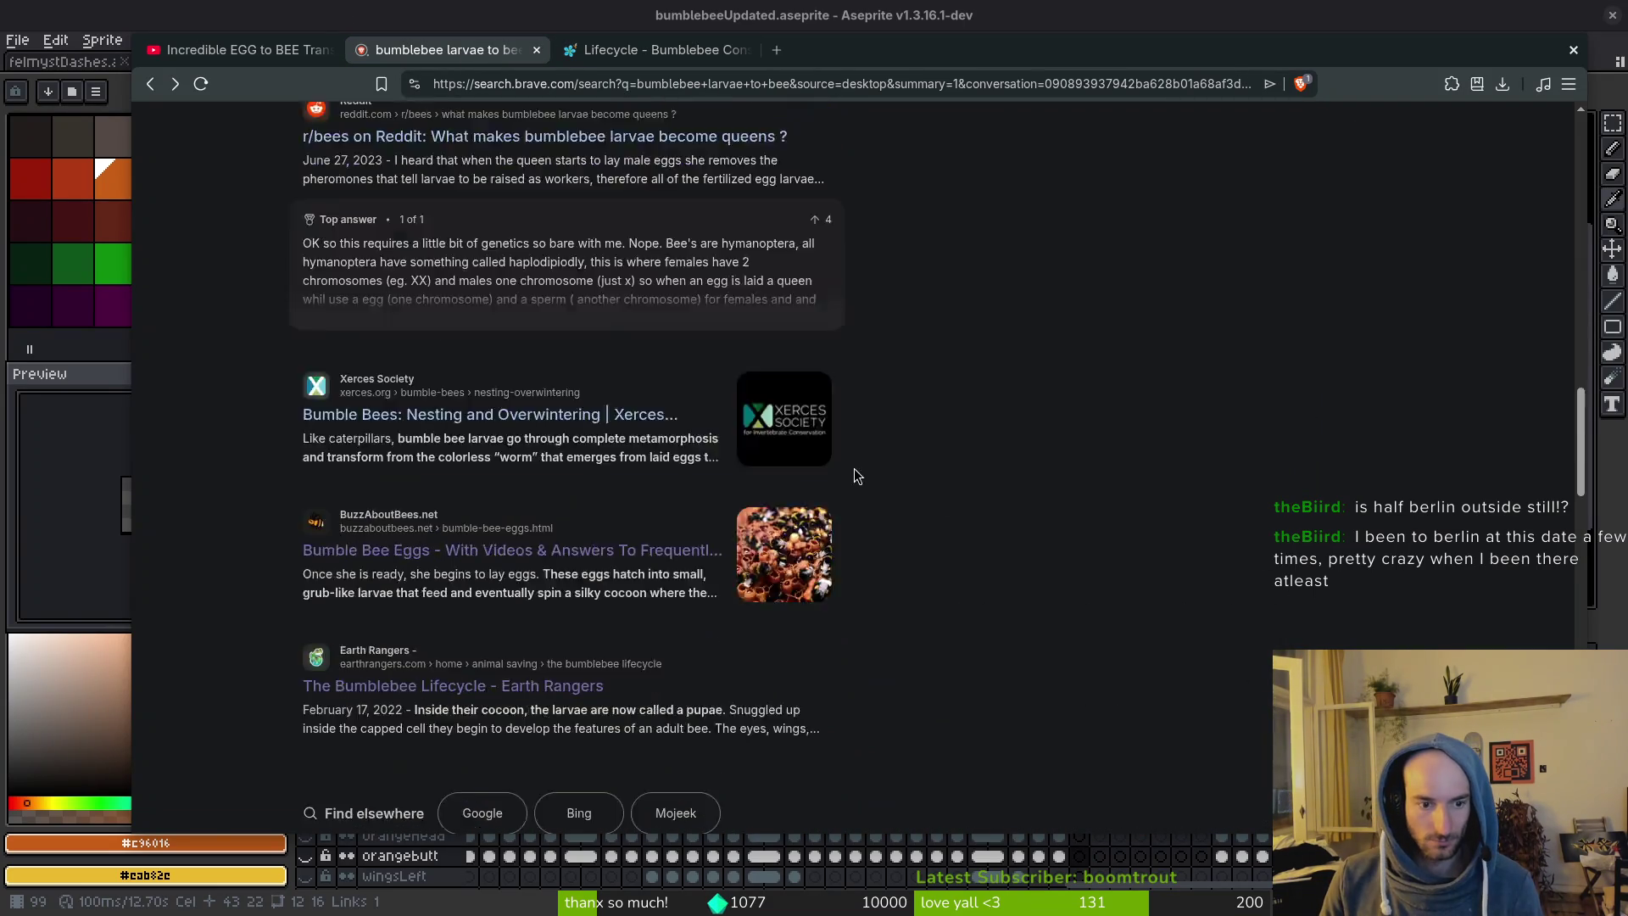
scroll(710, 351, "up", 3)
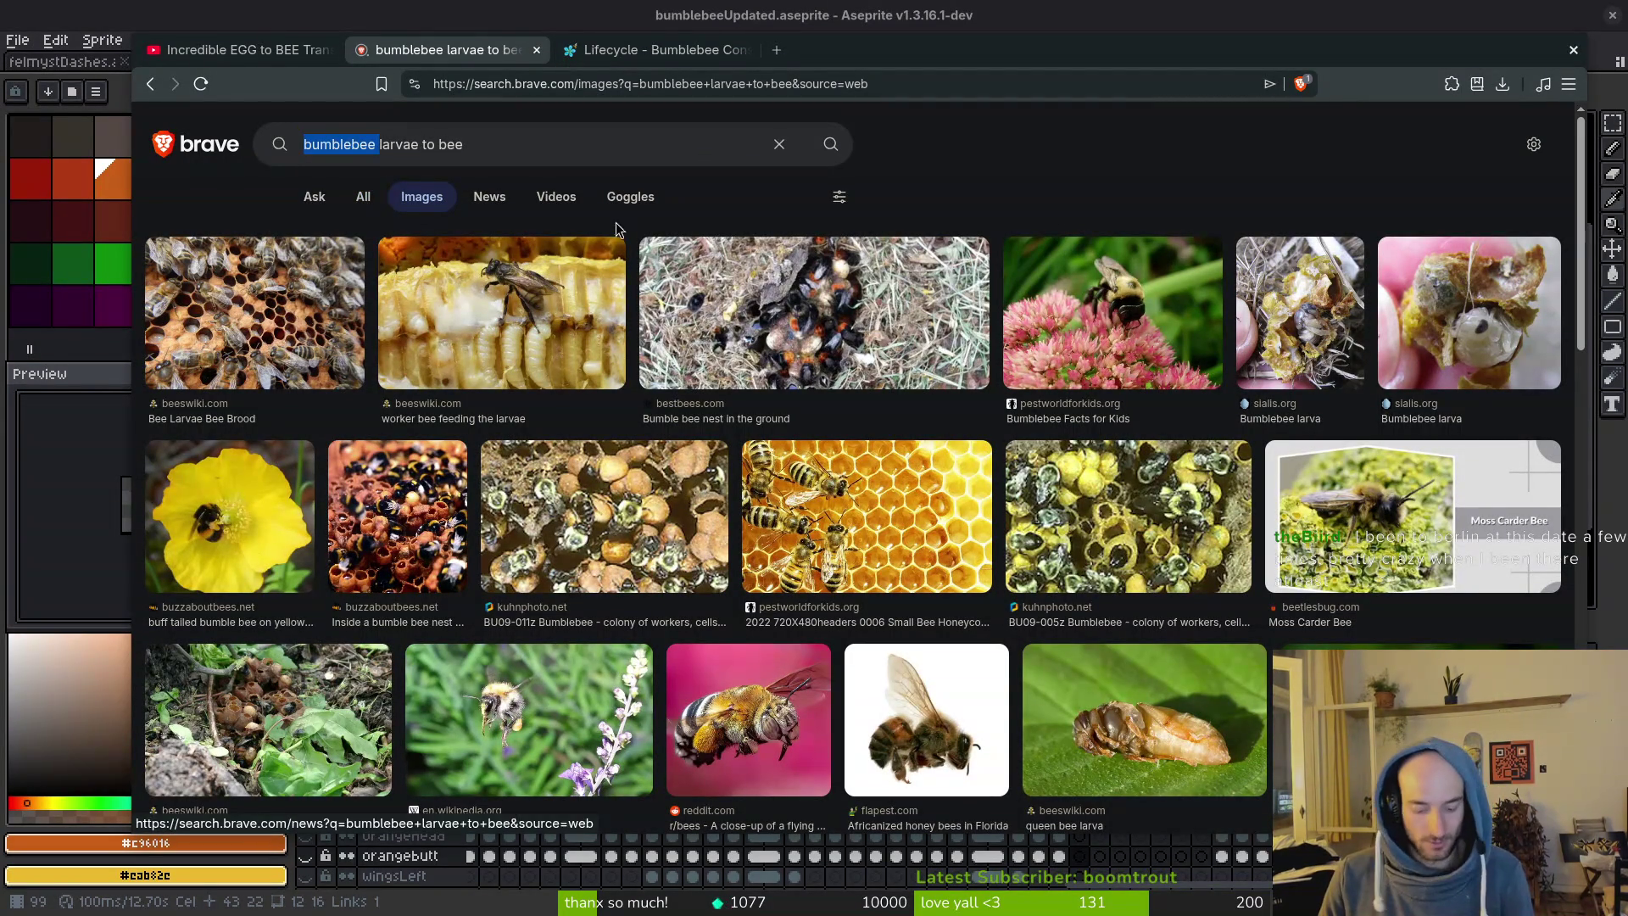
Change the image search query to 'larvae to bumblebee' and run it.
key("BackSpace")
type("bumblebee")
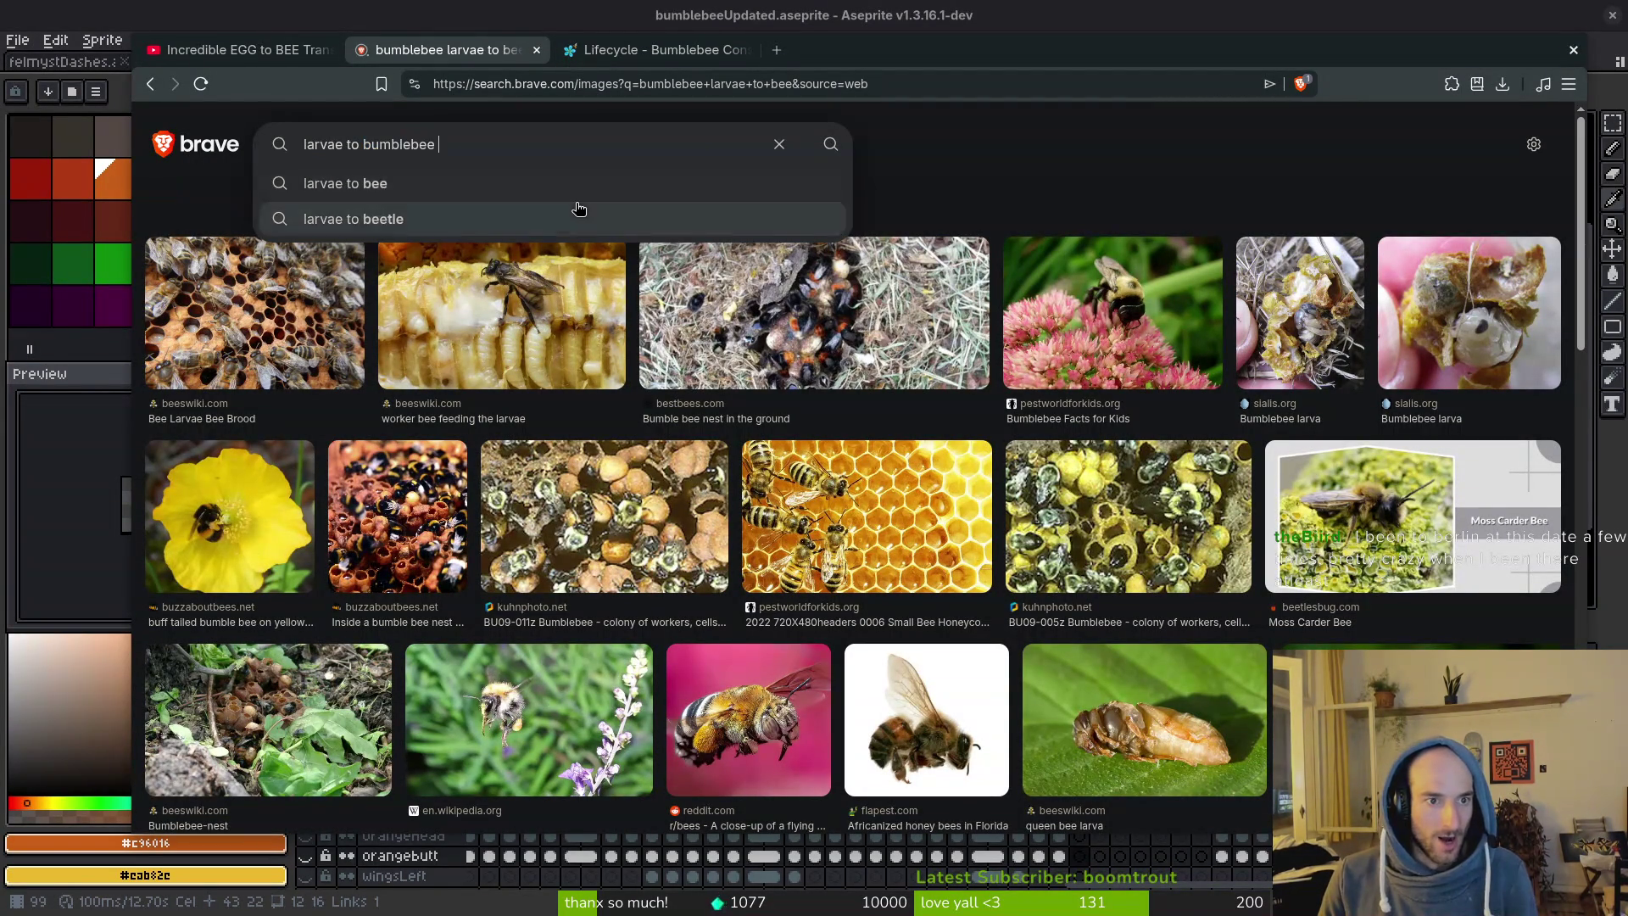
left_click(573, 198)
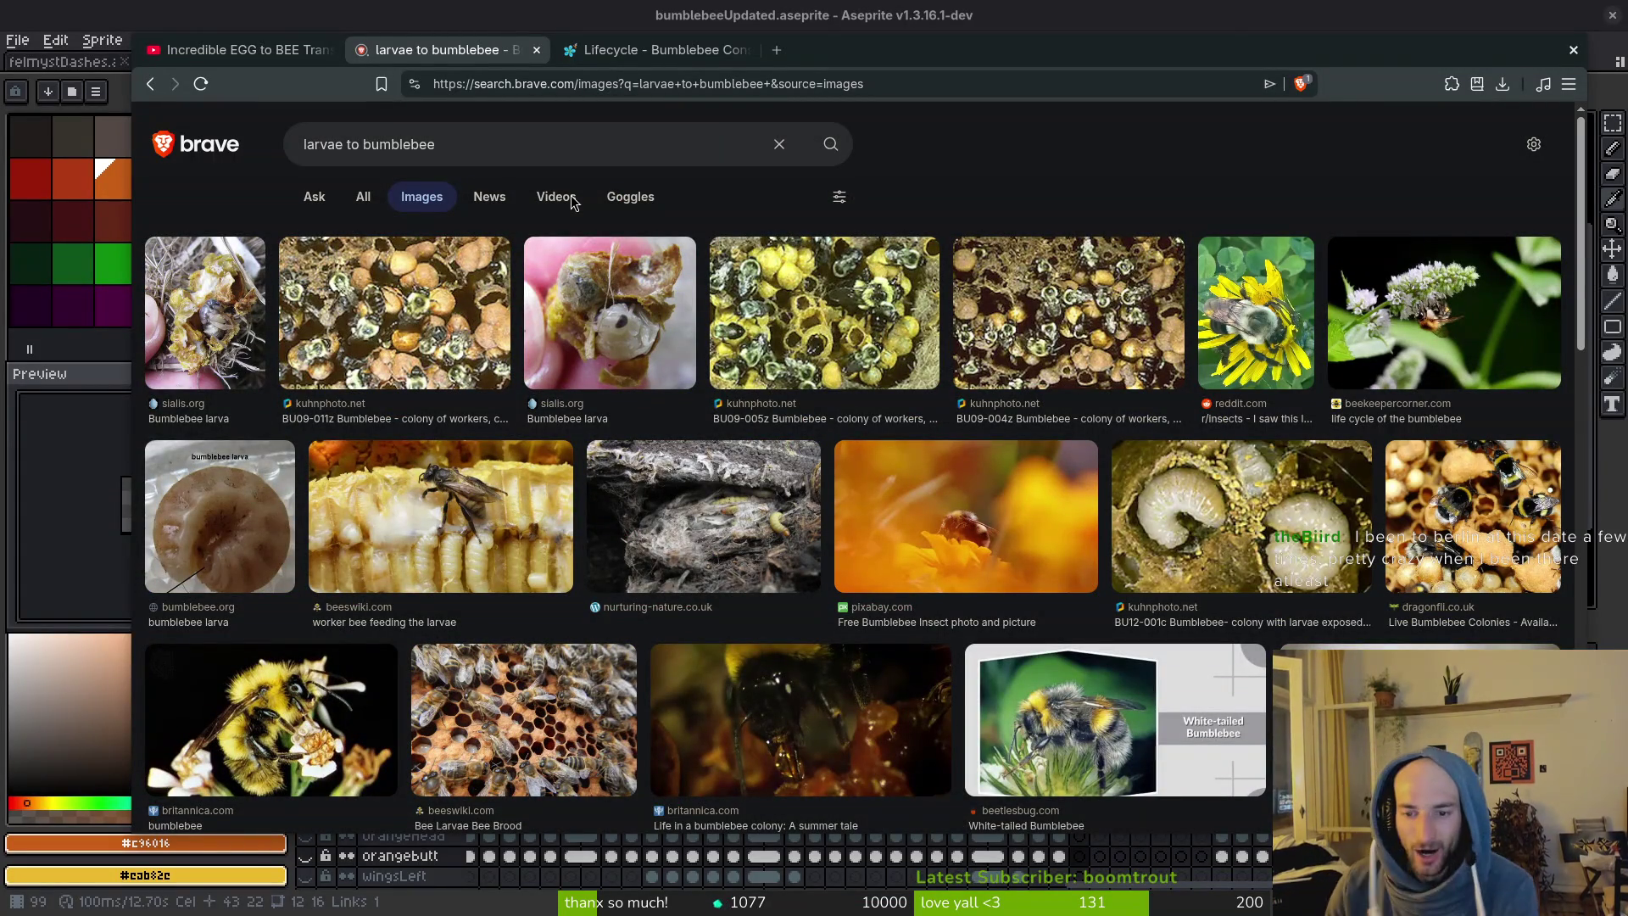
Open the kuhnphoto larva photo in its own tab, inspect it, then close it.
right_click(1212, 513)
left_click(1257, 529)
scroll(892, 511, "up", 8)
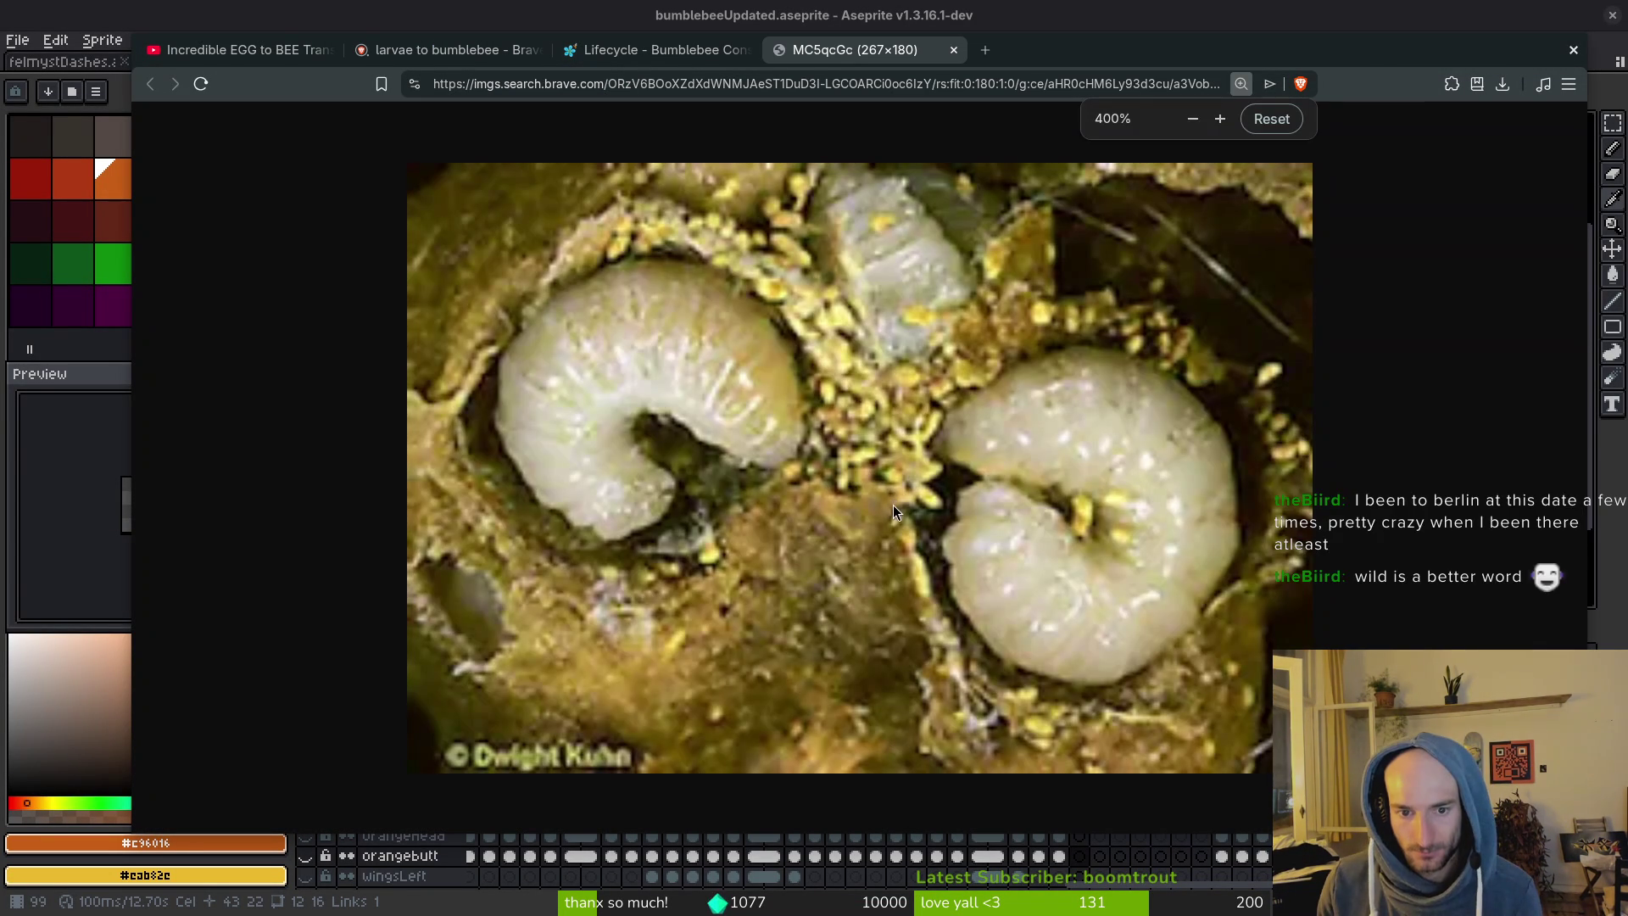
scroll(893, 511, "down", 5)
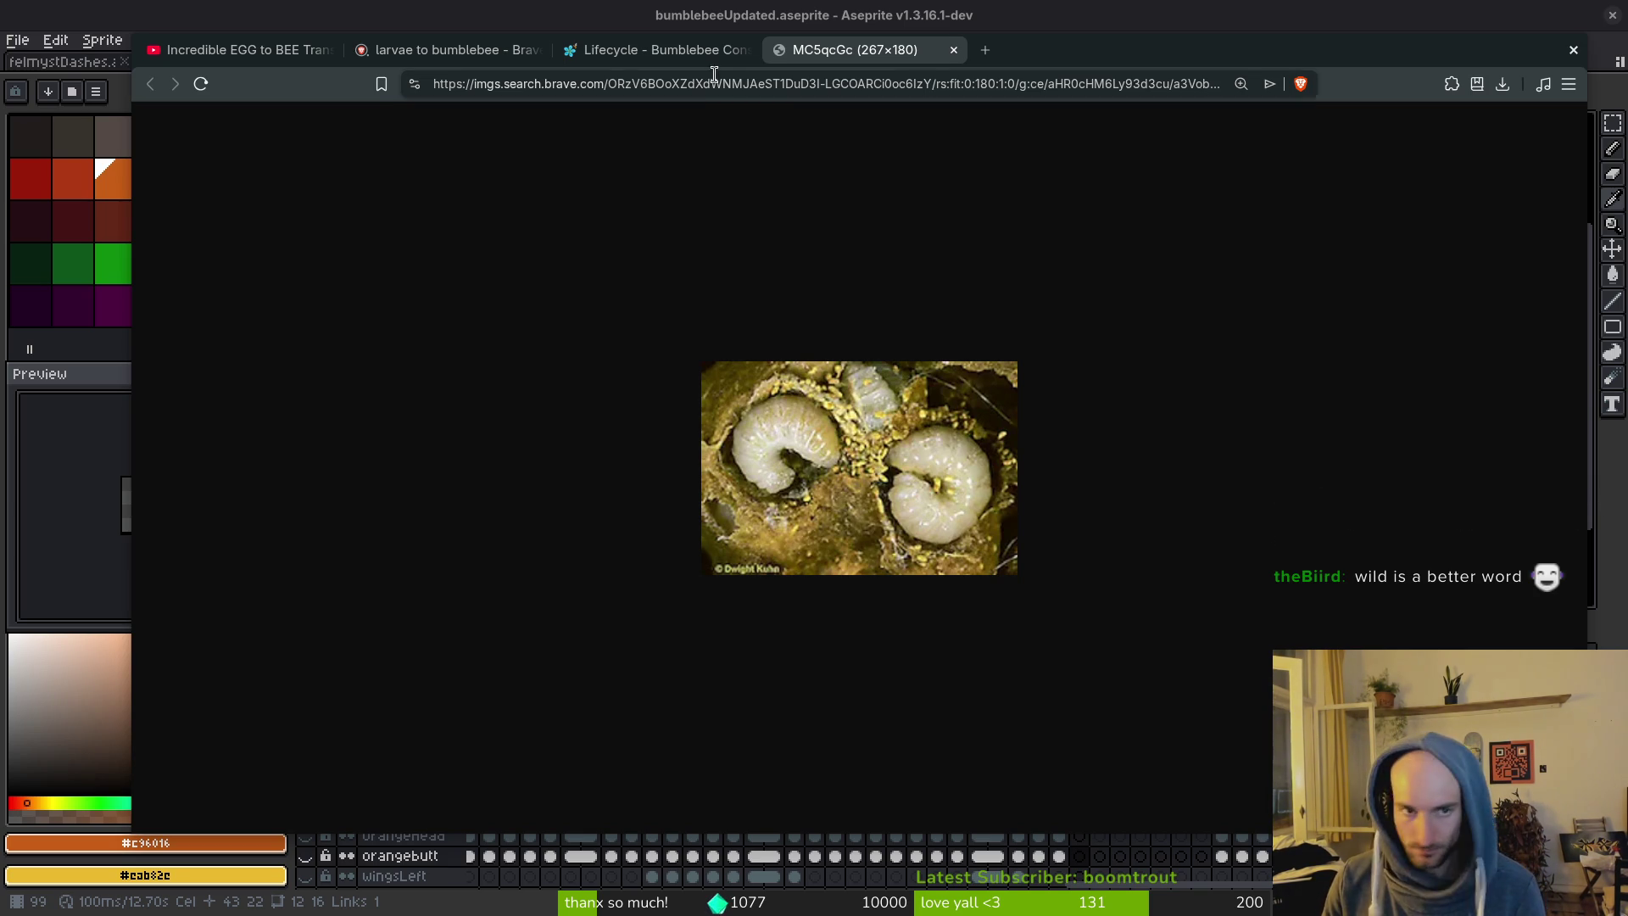
left_click(685, 54)
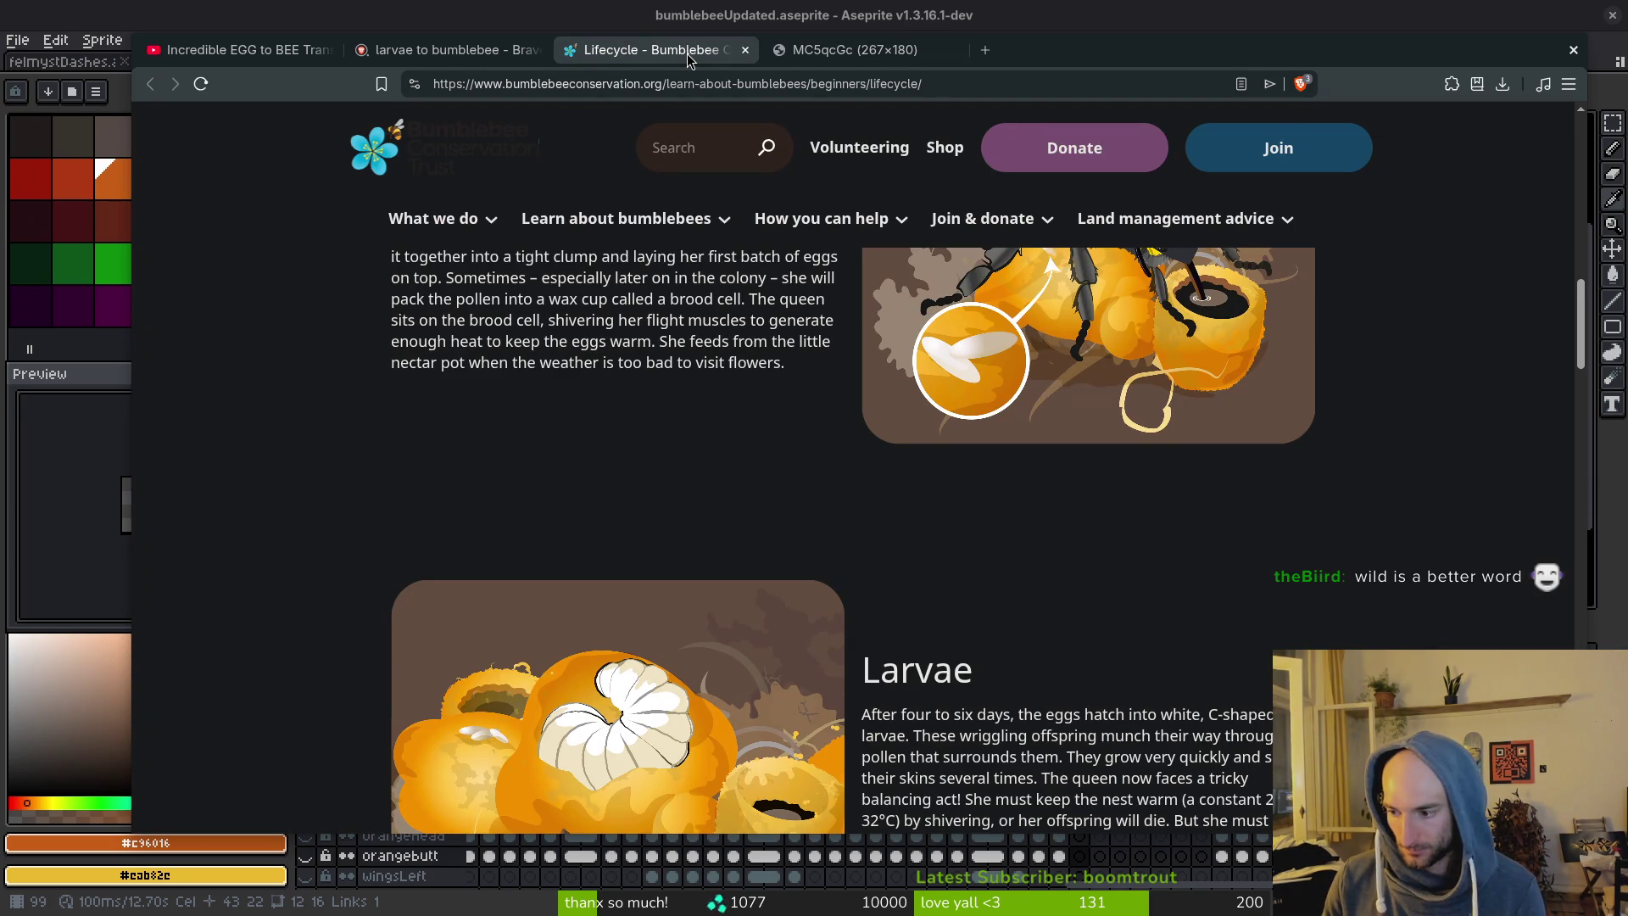
scroll(1079, 497, "up", 3)
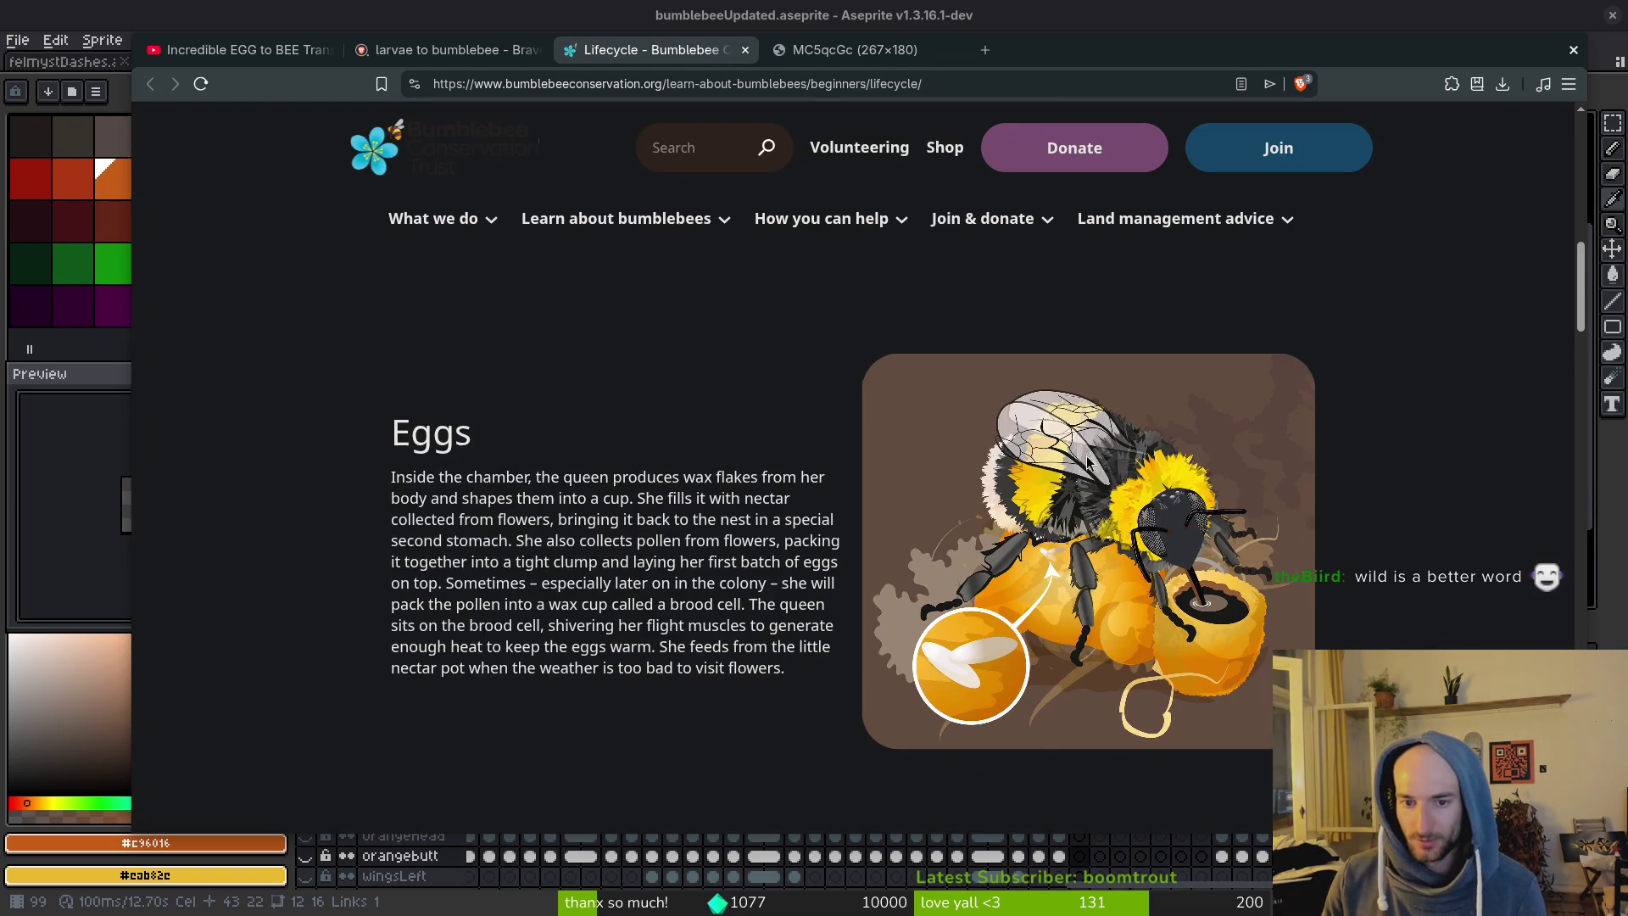
left_click(449, 49)
left_click(653, 49)
left_click(856, 49)
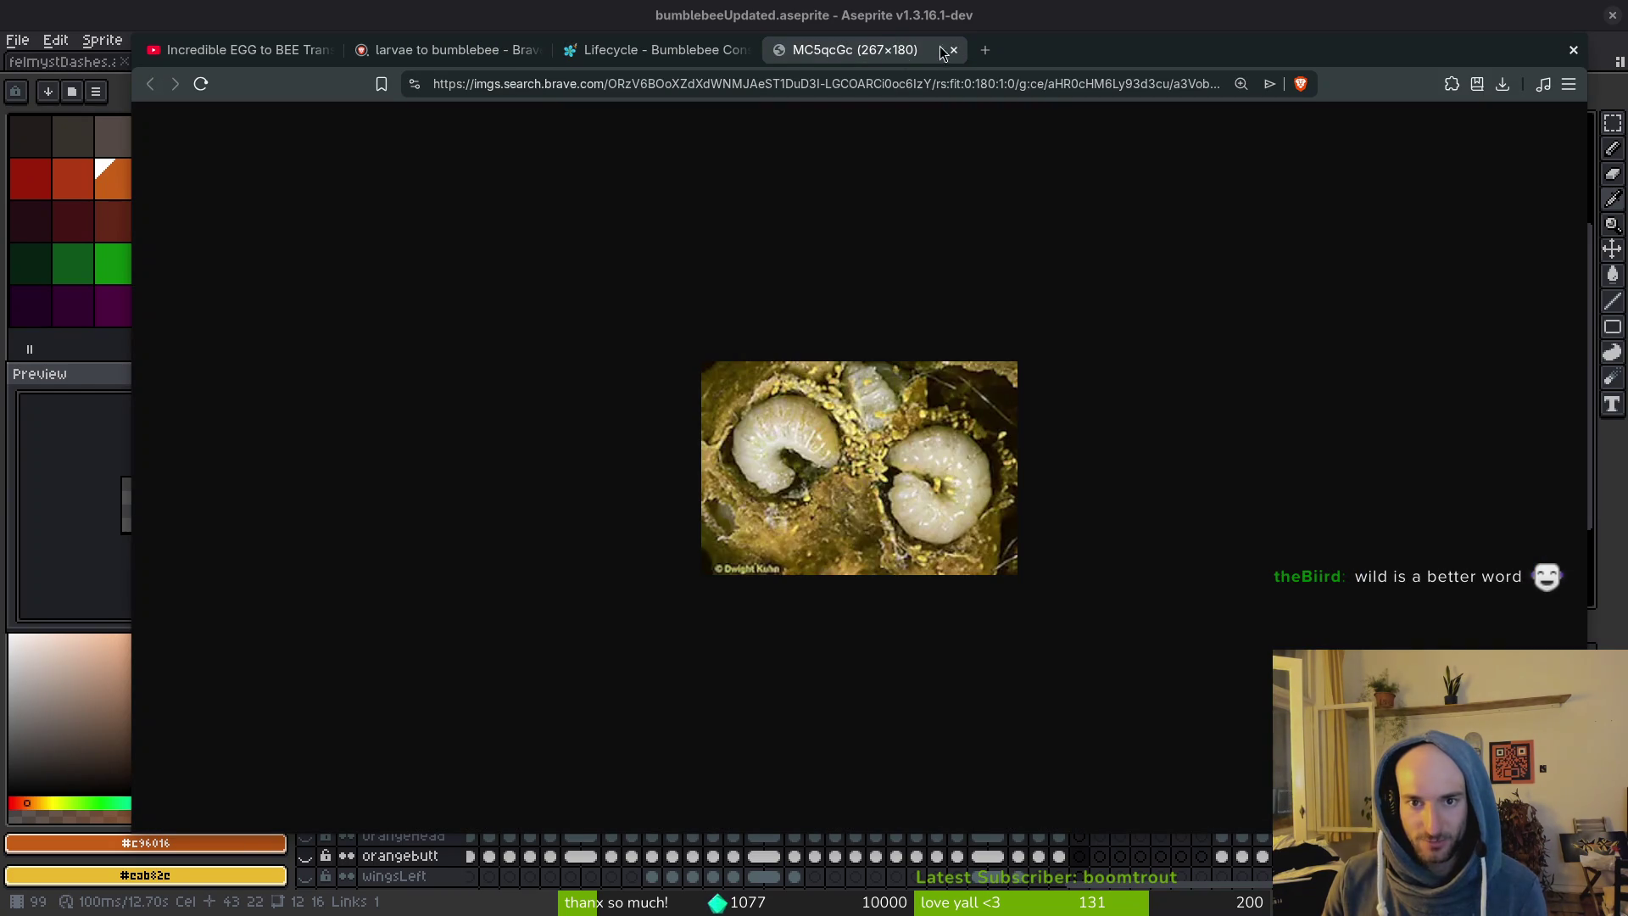
left_click(945, 49)
left_click(434, 55)
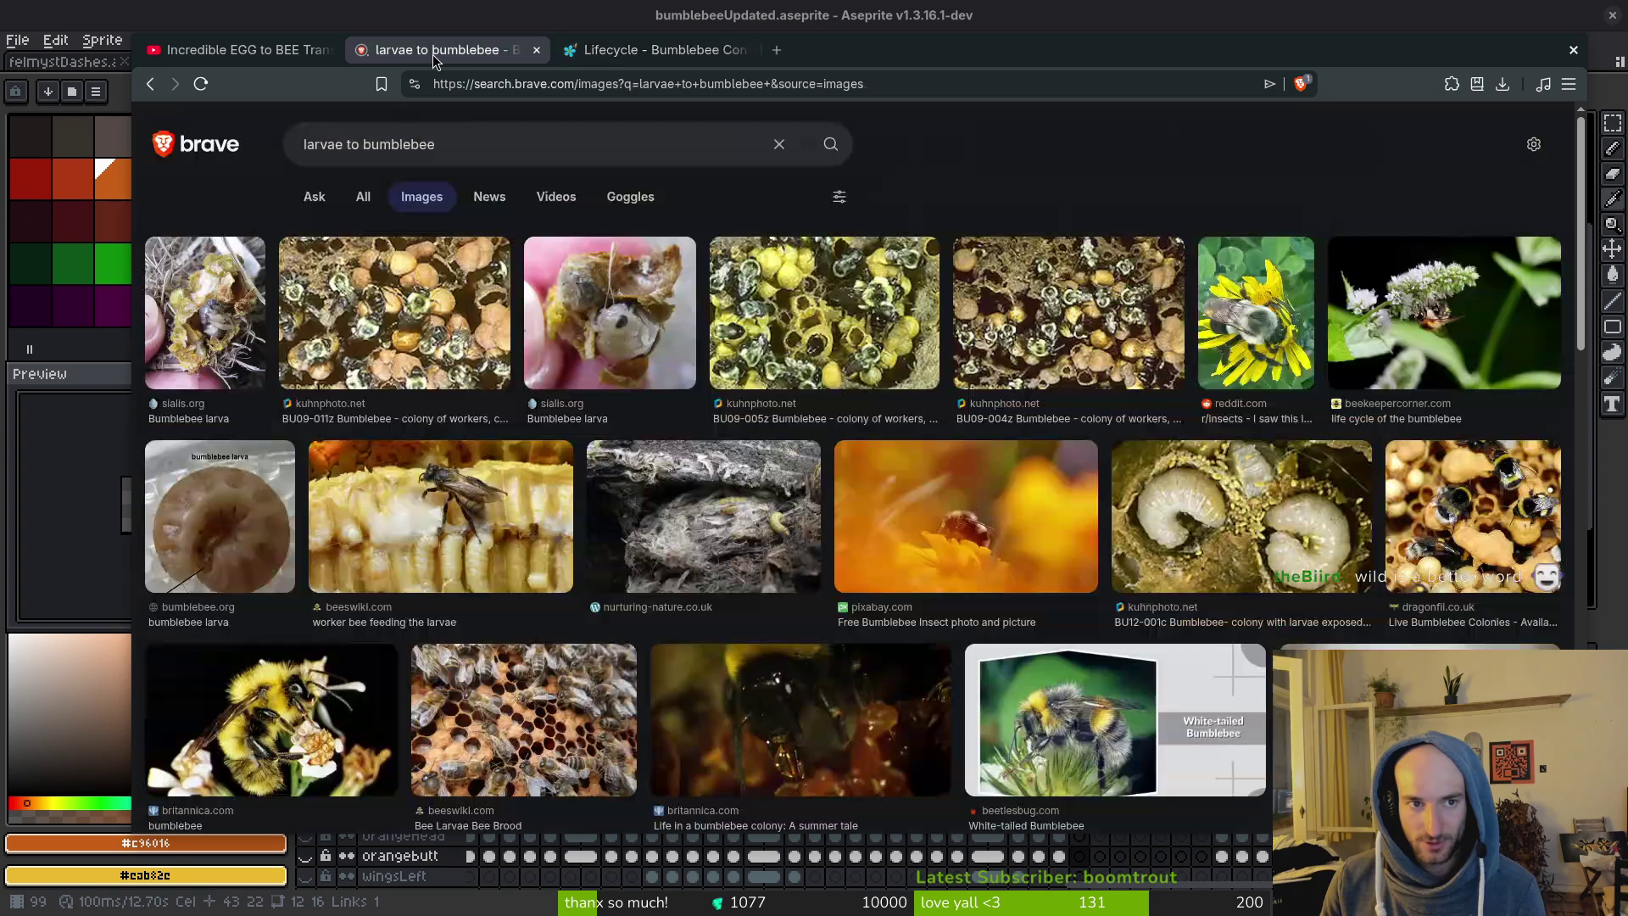
scroll(1374, 547, "down", 2)
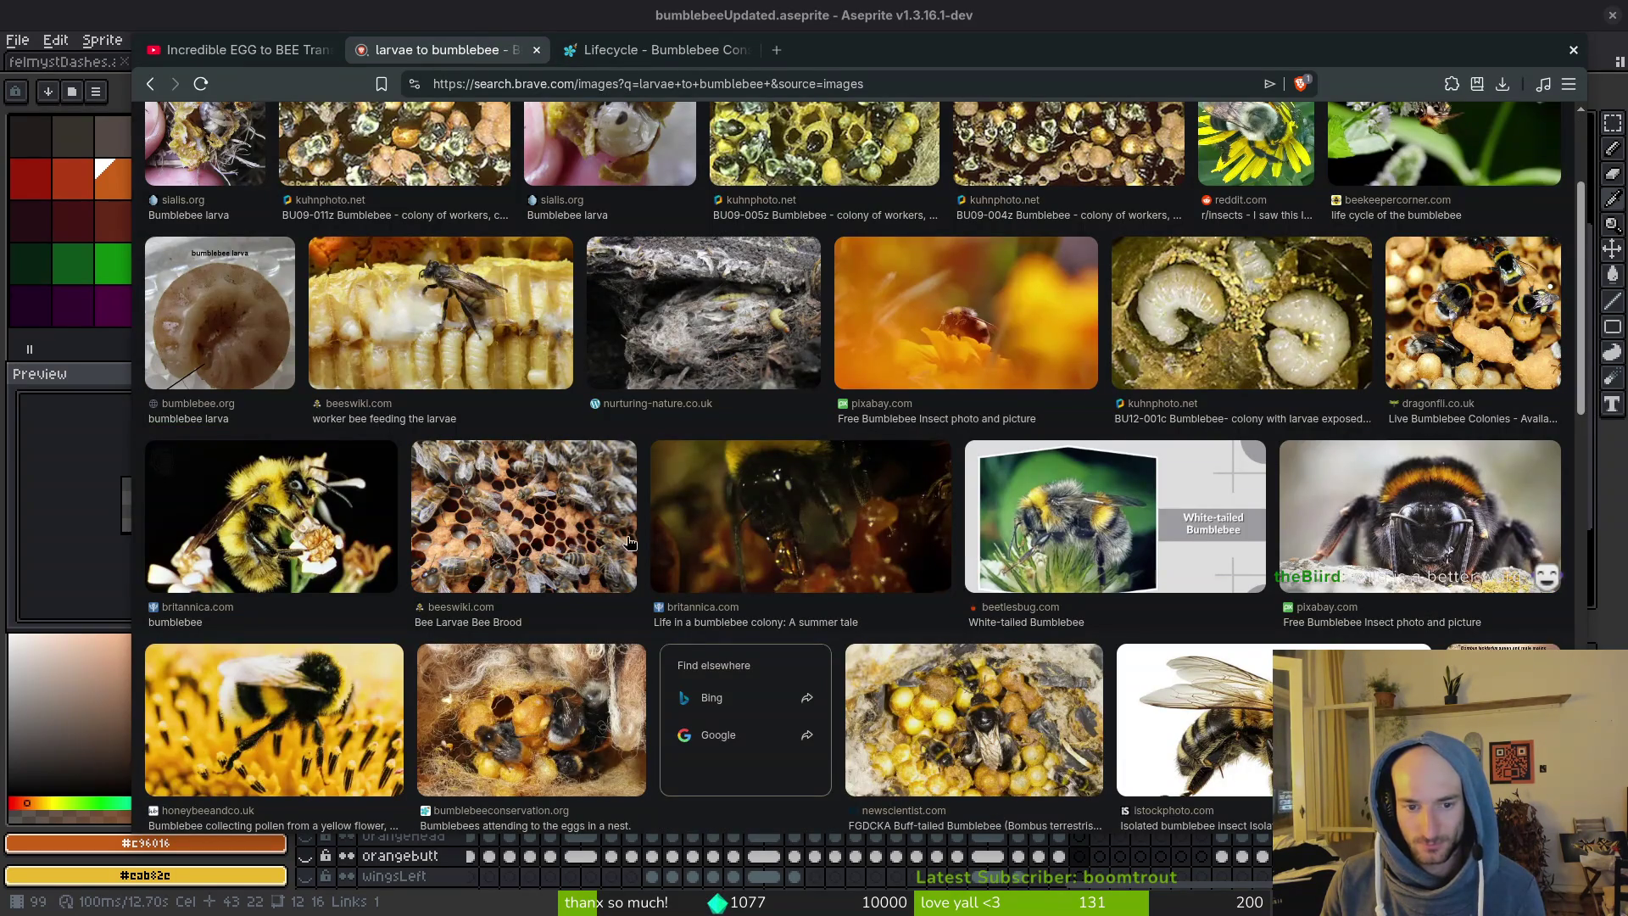
scroll(628, 542, "down", 3)
scroll(1077, 513, "down", 3)
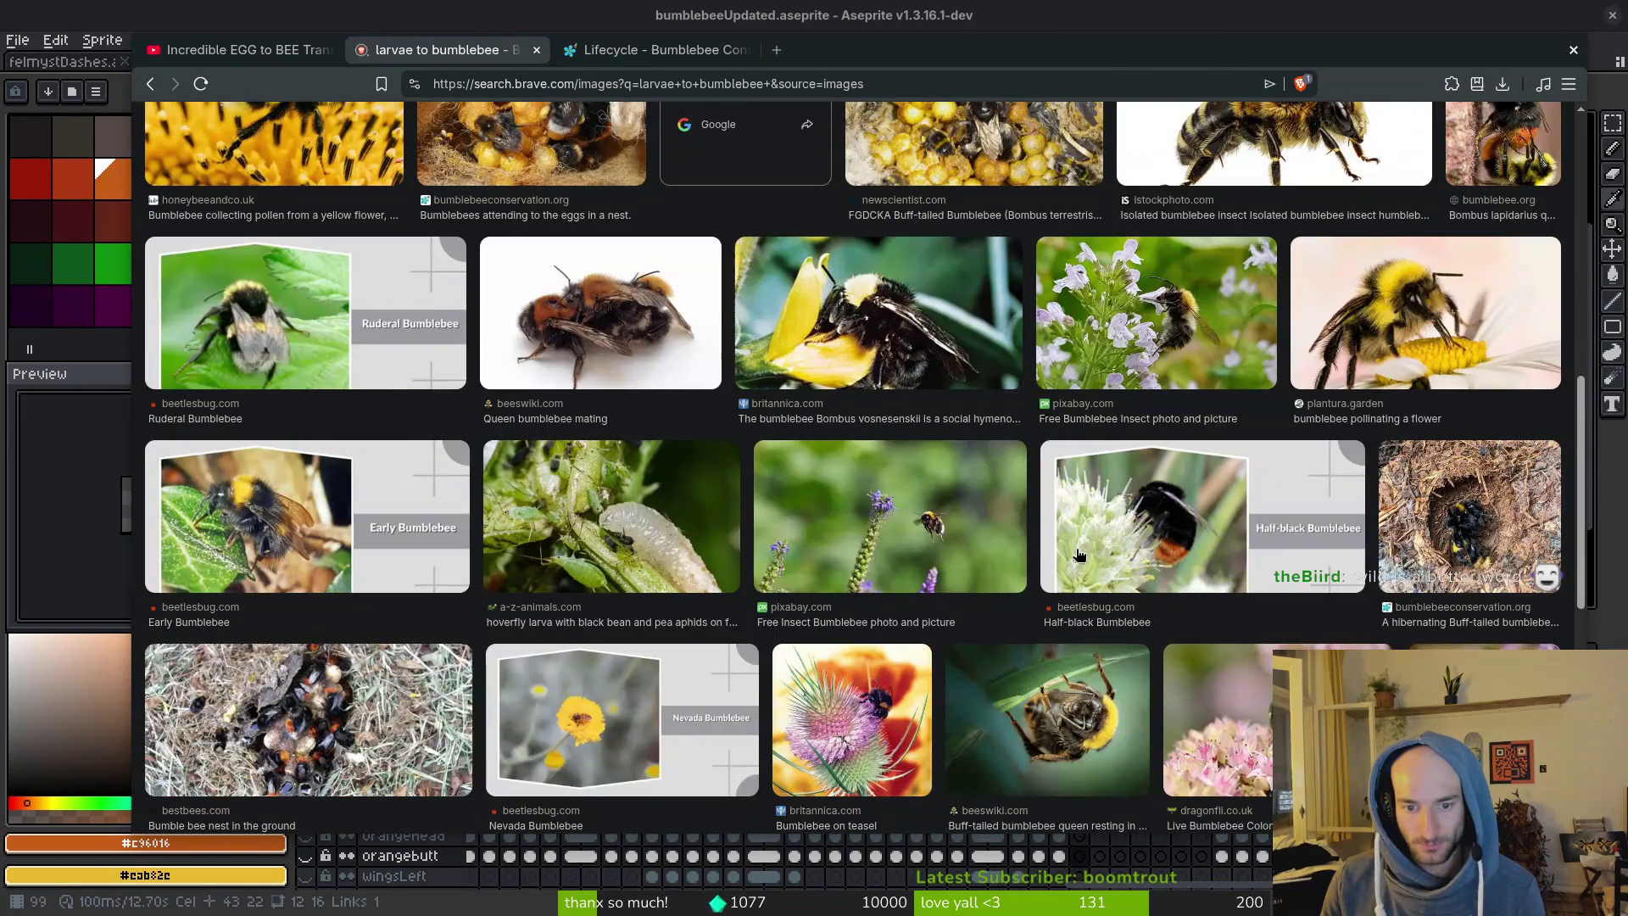
scroll(935, 578, "down", 4)
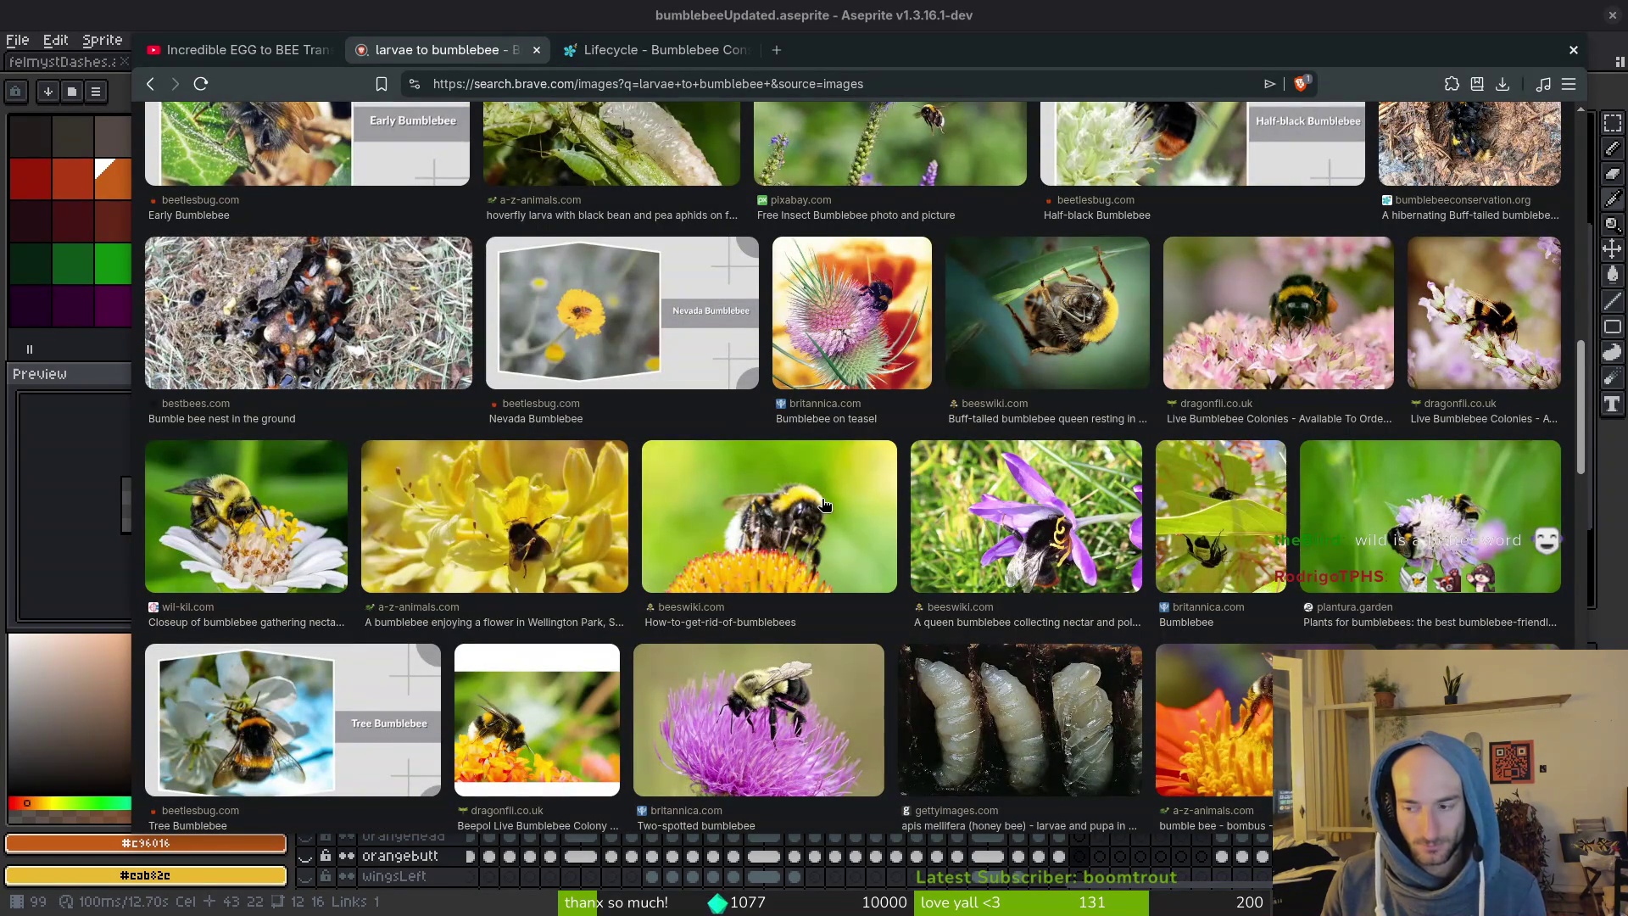
scroll(774, 577, "down", 3)
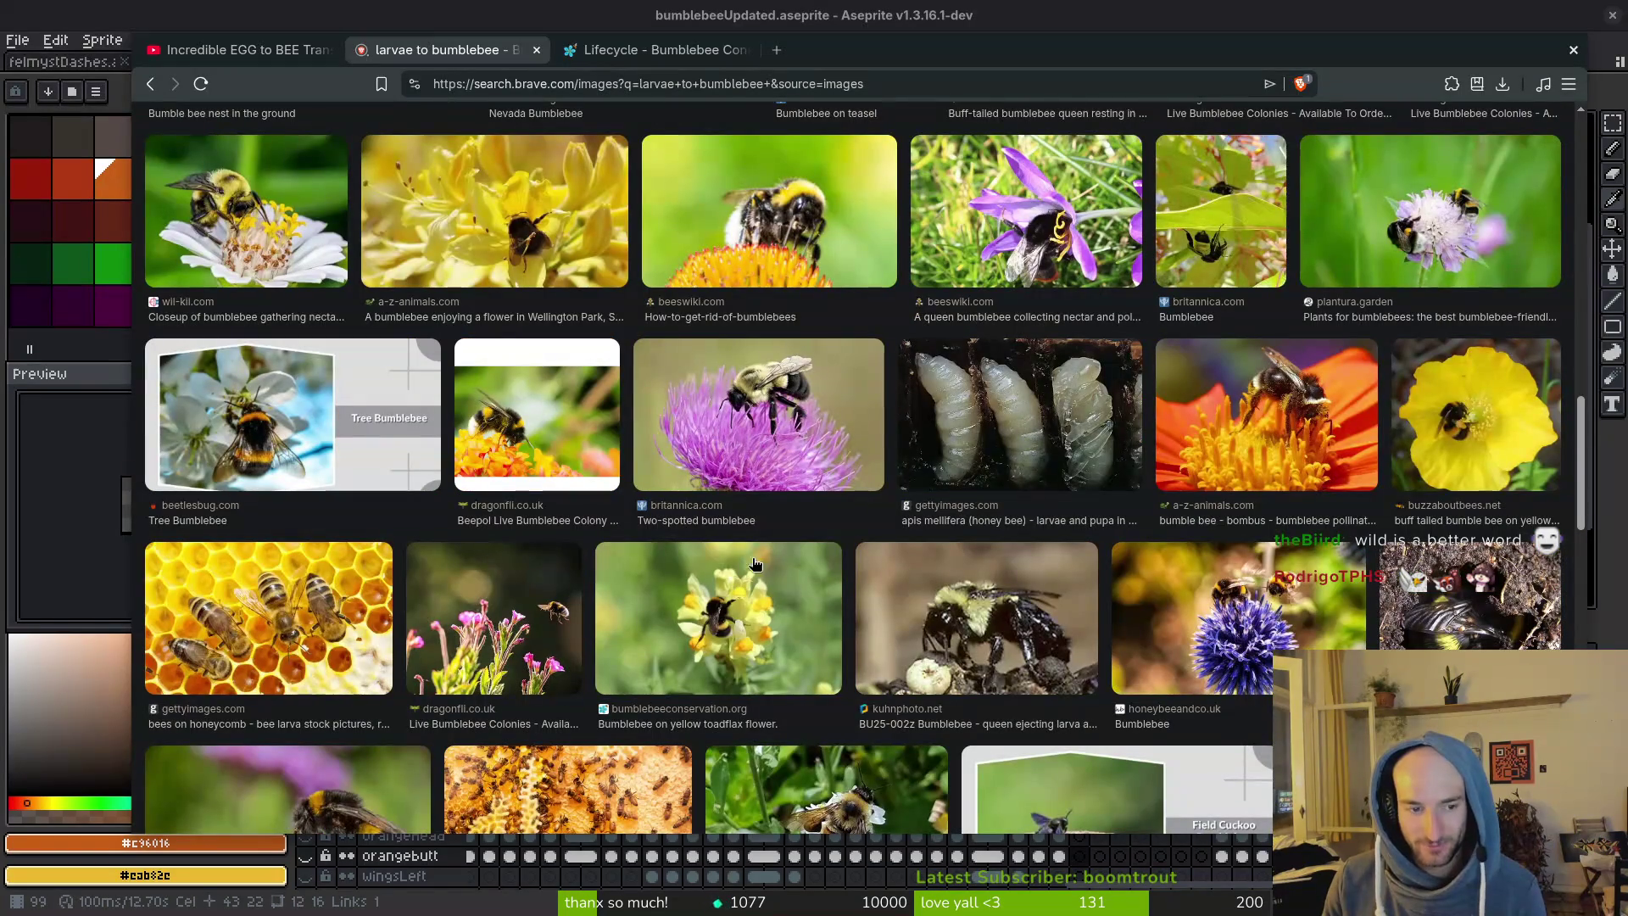
scroll(879, 549, "down", 4)
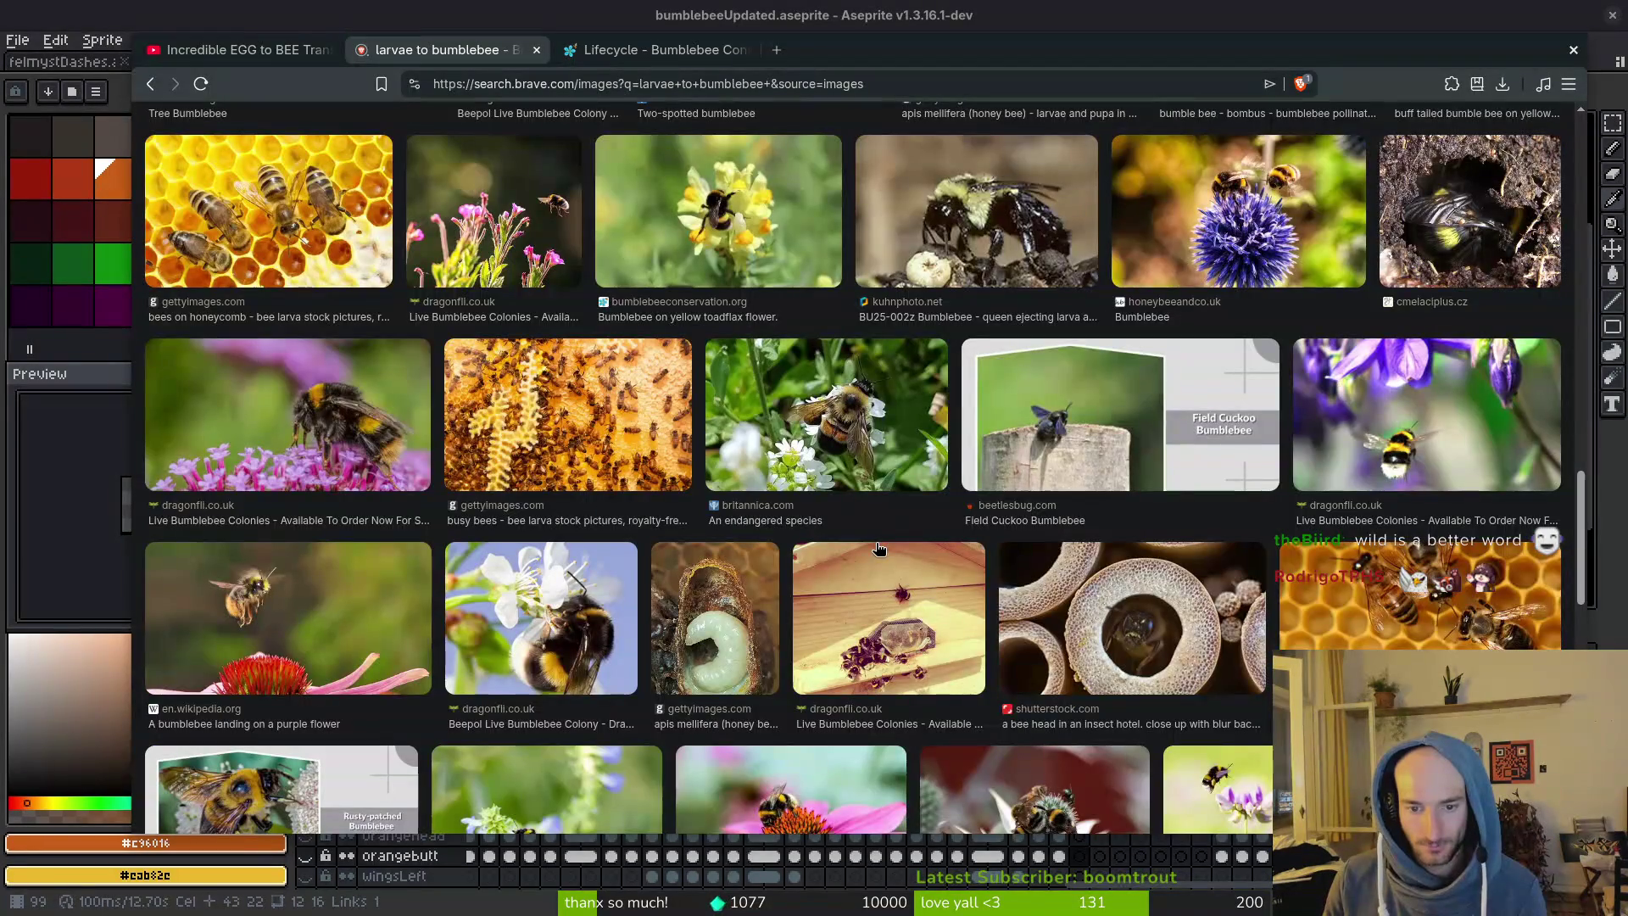
scroll(878, 548, "down", 2)
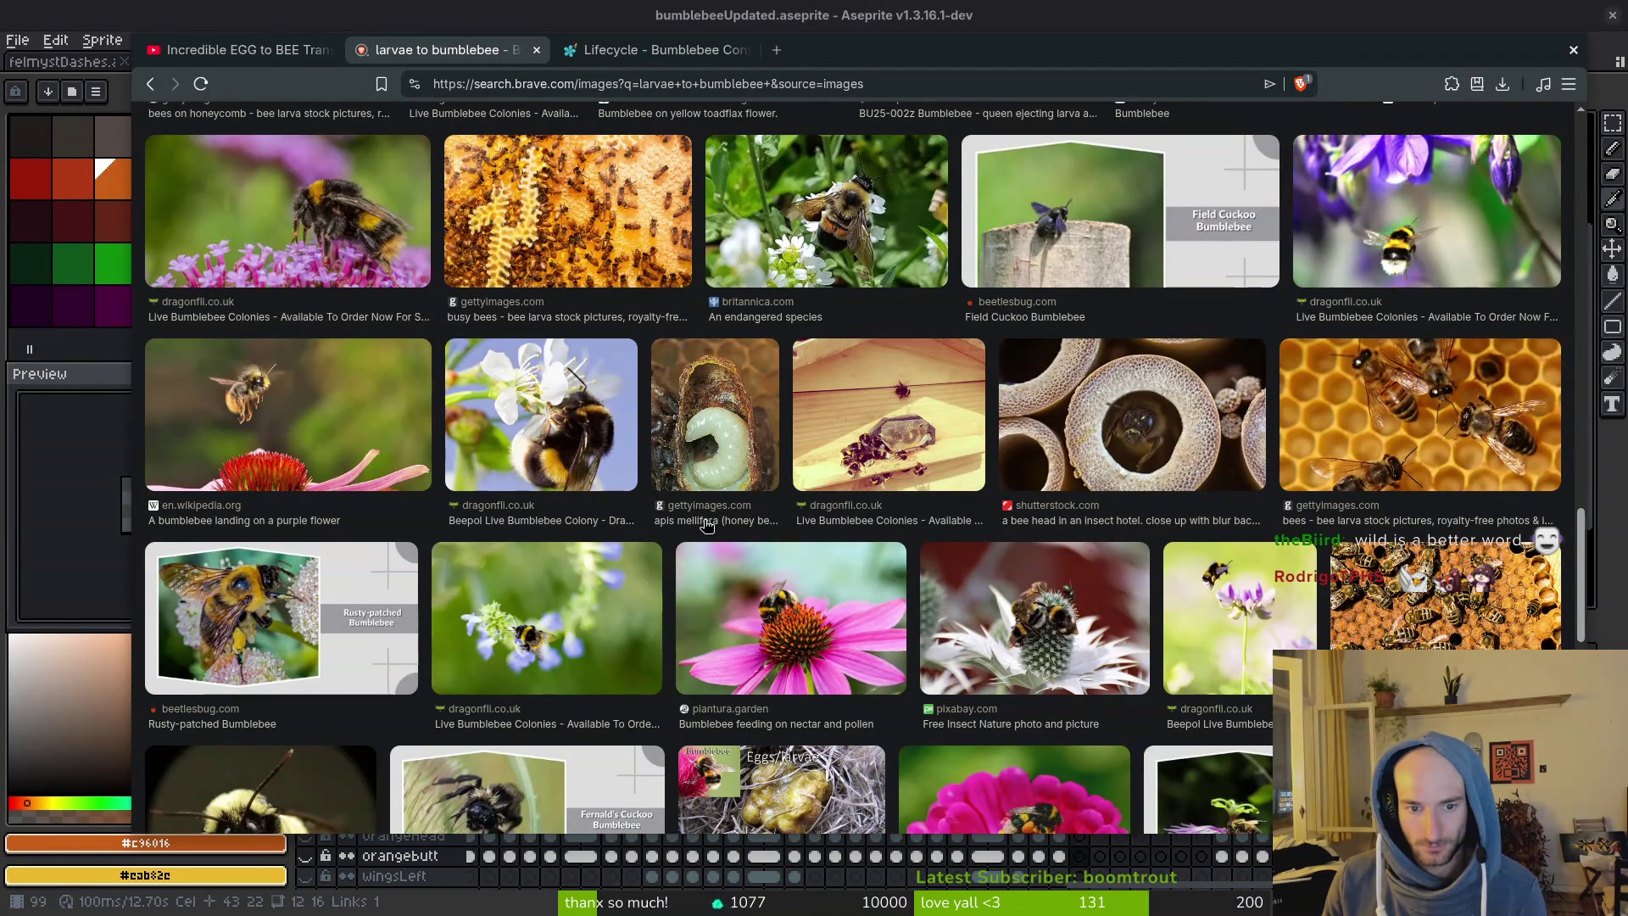
right_click(723, 466)
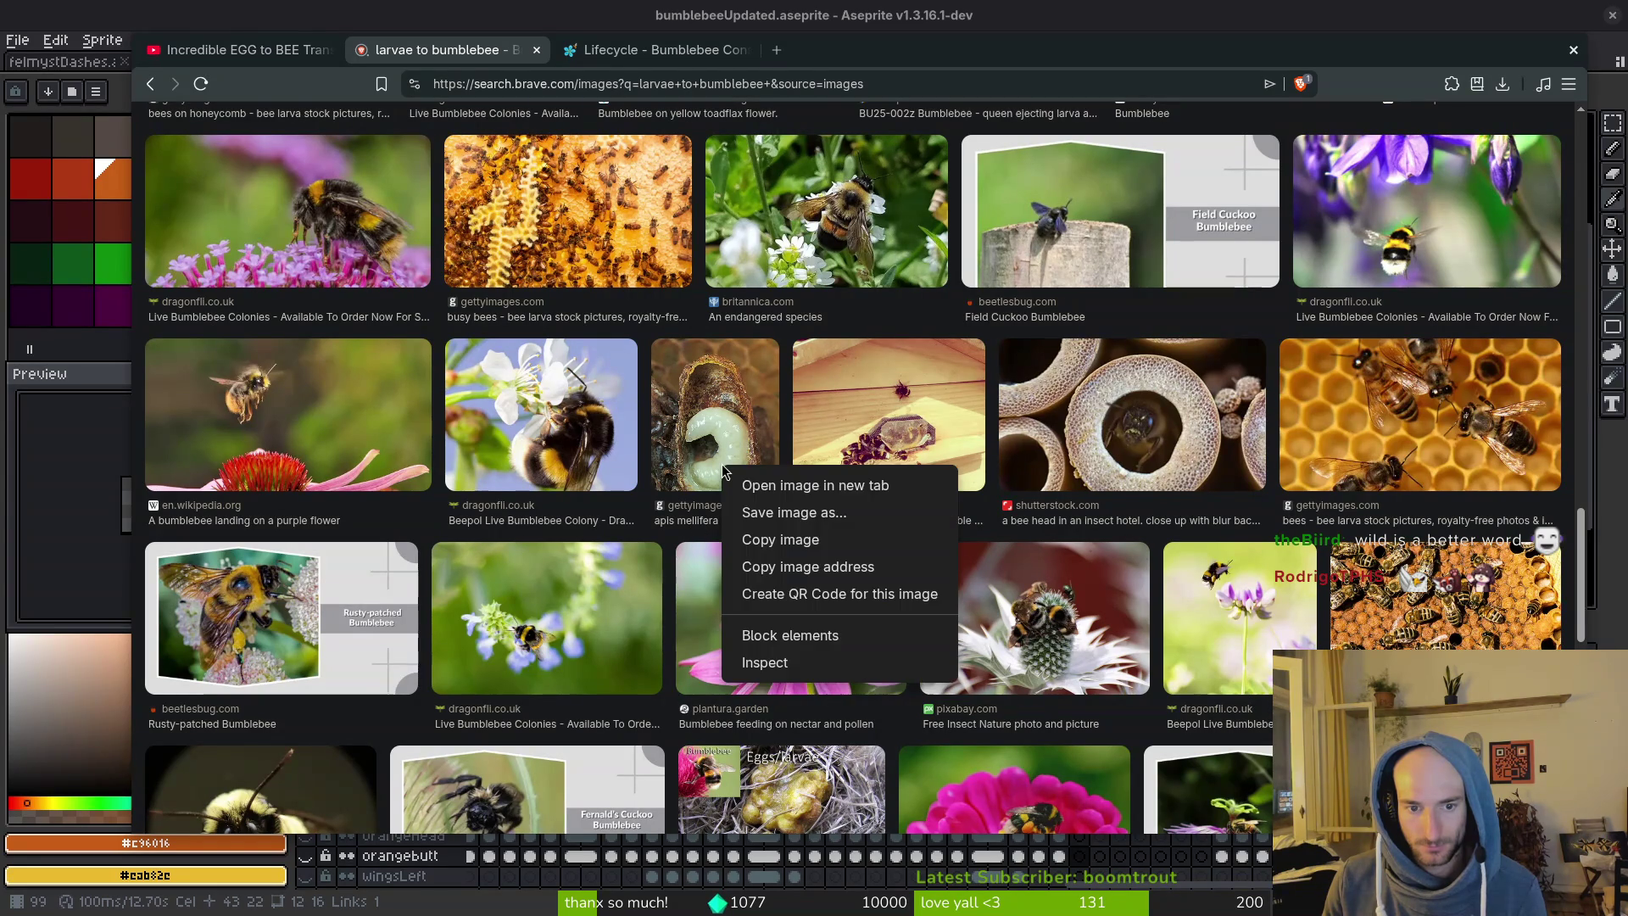
left_click(696, 428)
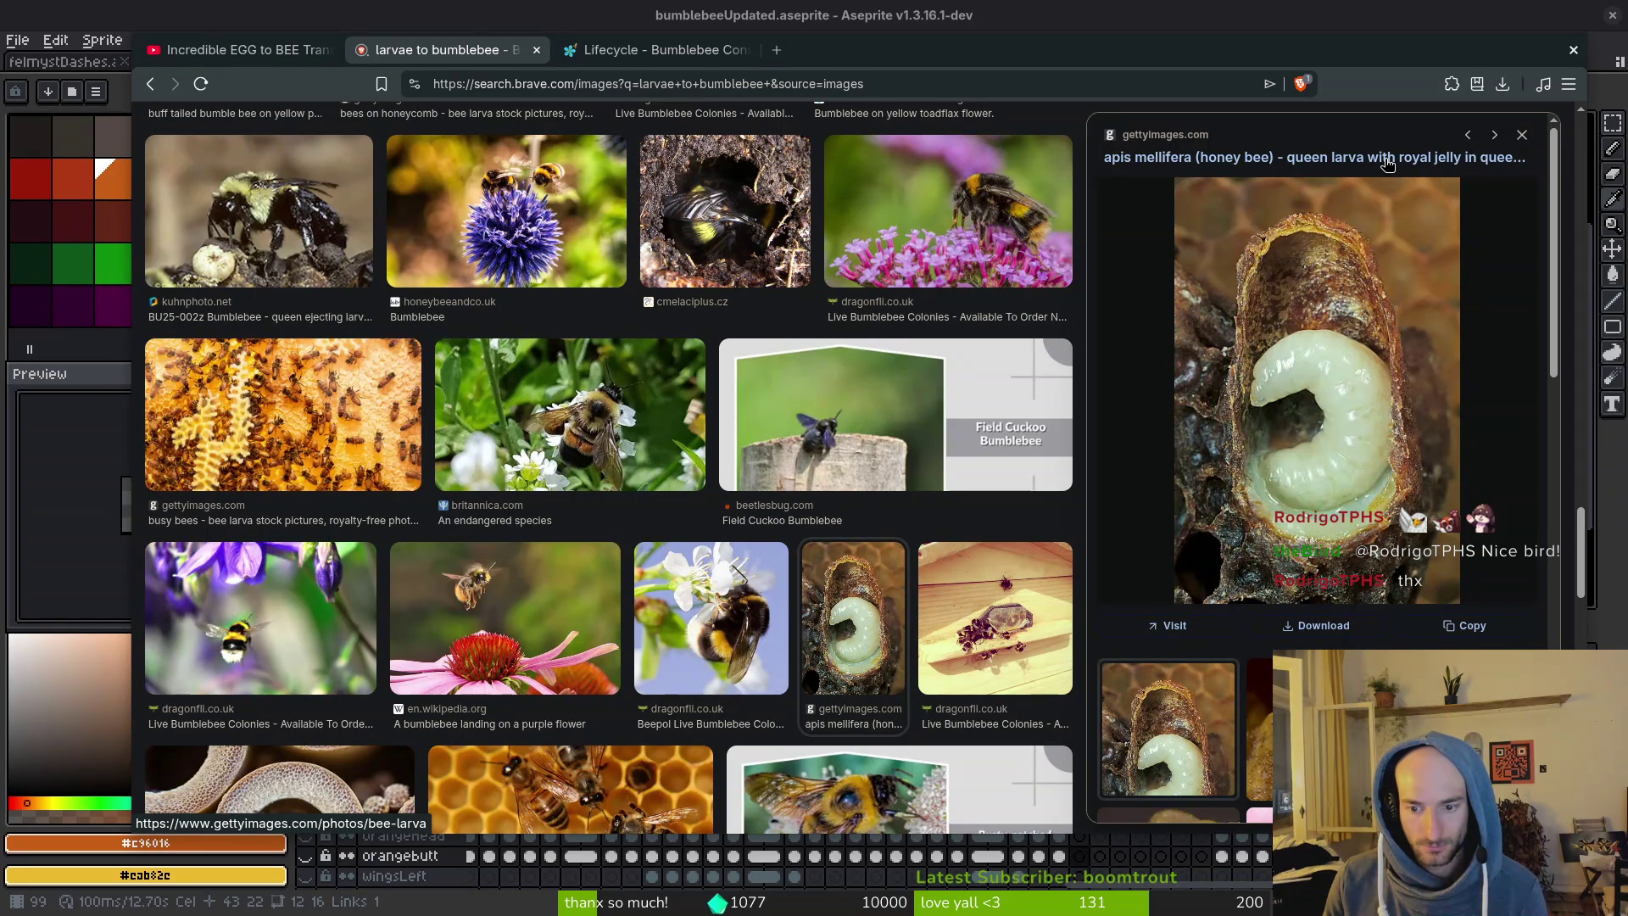
left_click(1314, 730)
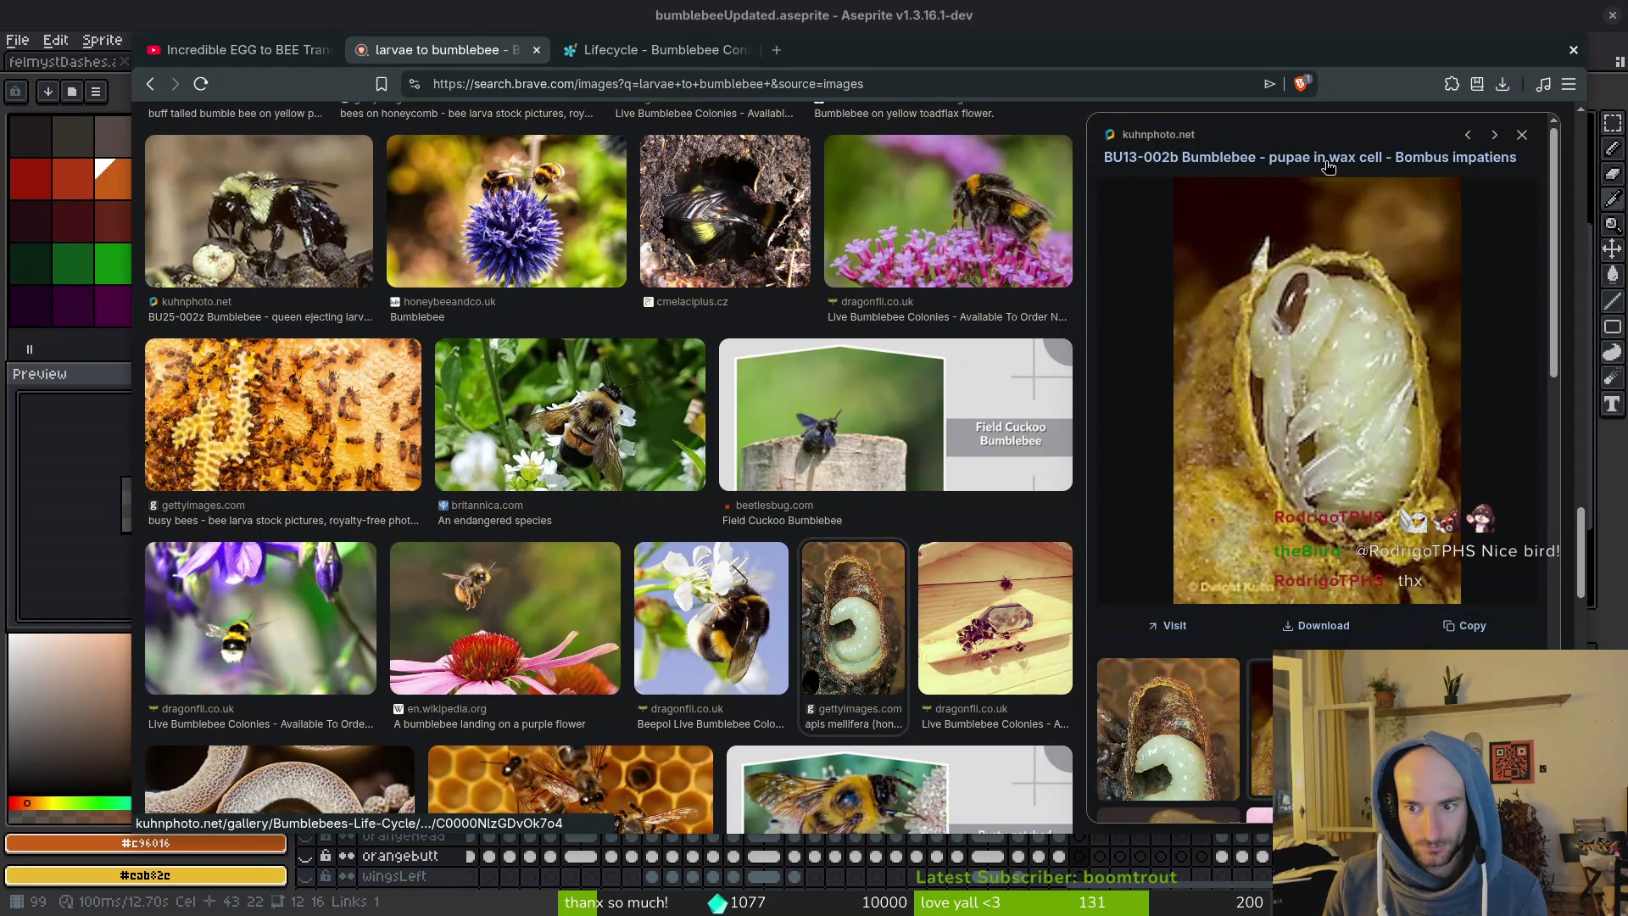
left_click(1526, 138)
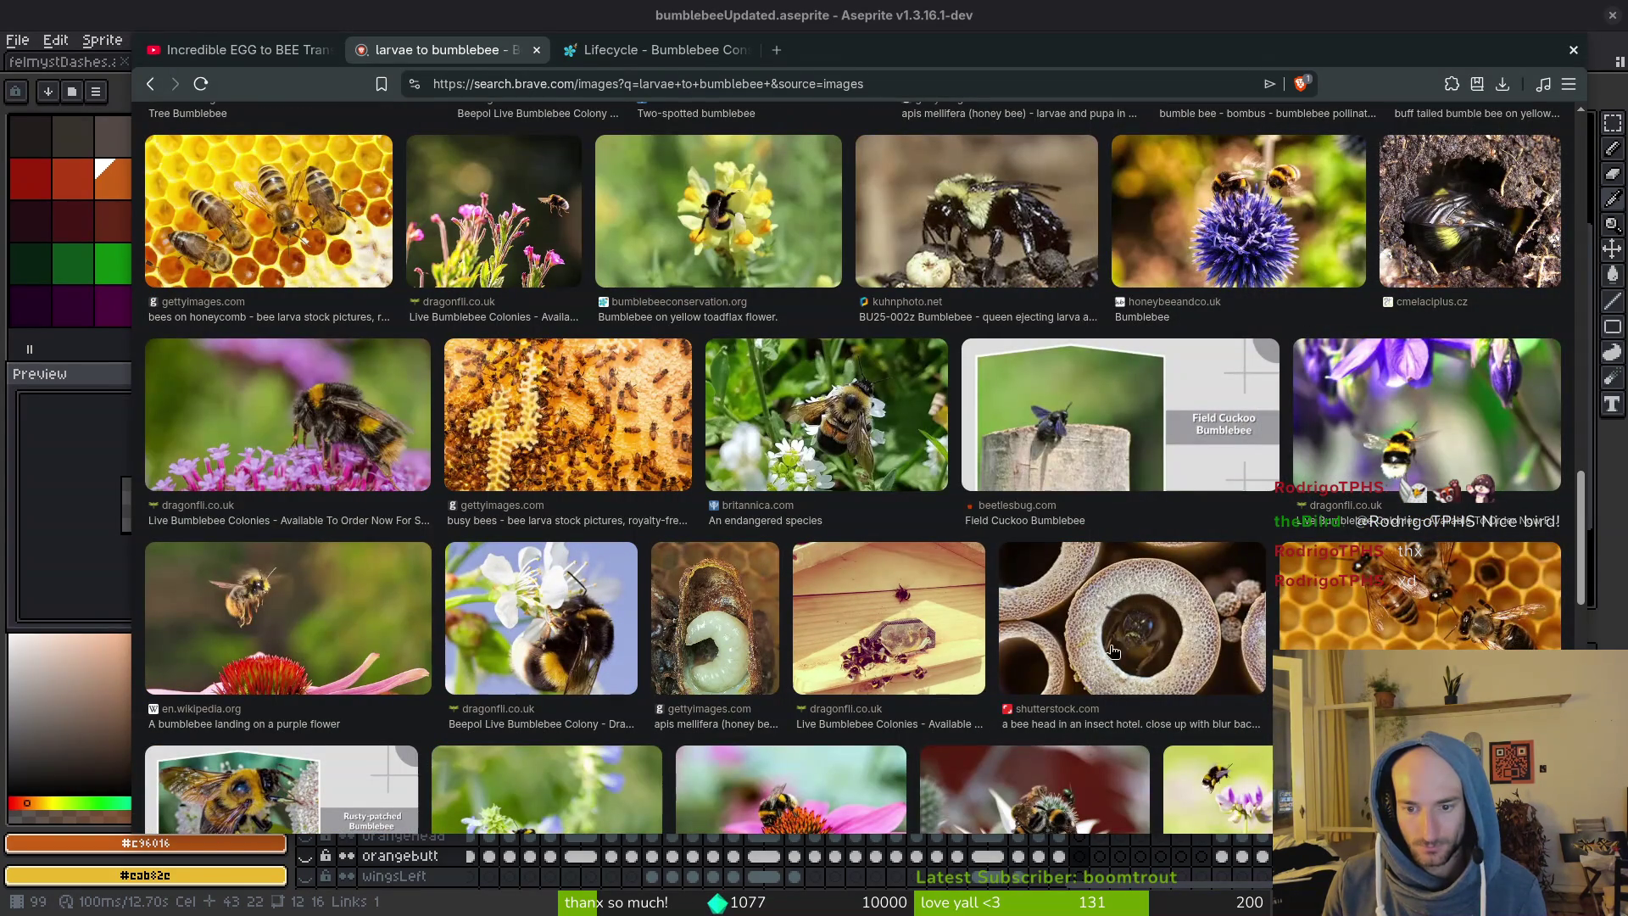
scroll(1190, 649, "down", 5)
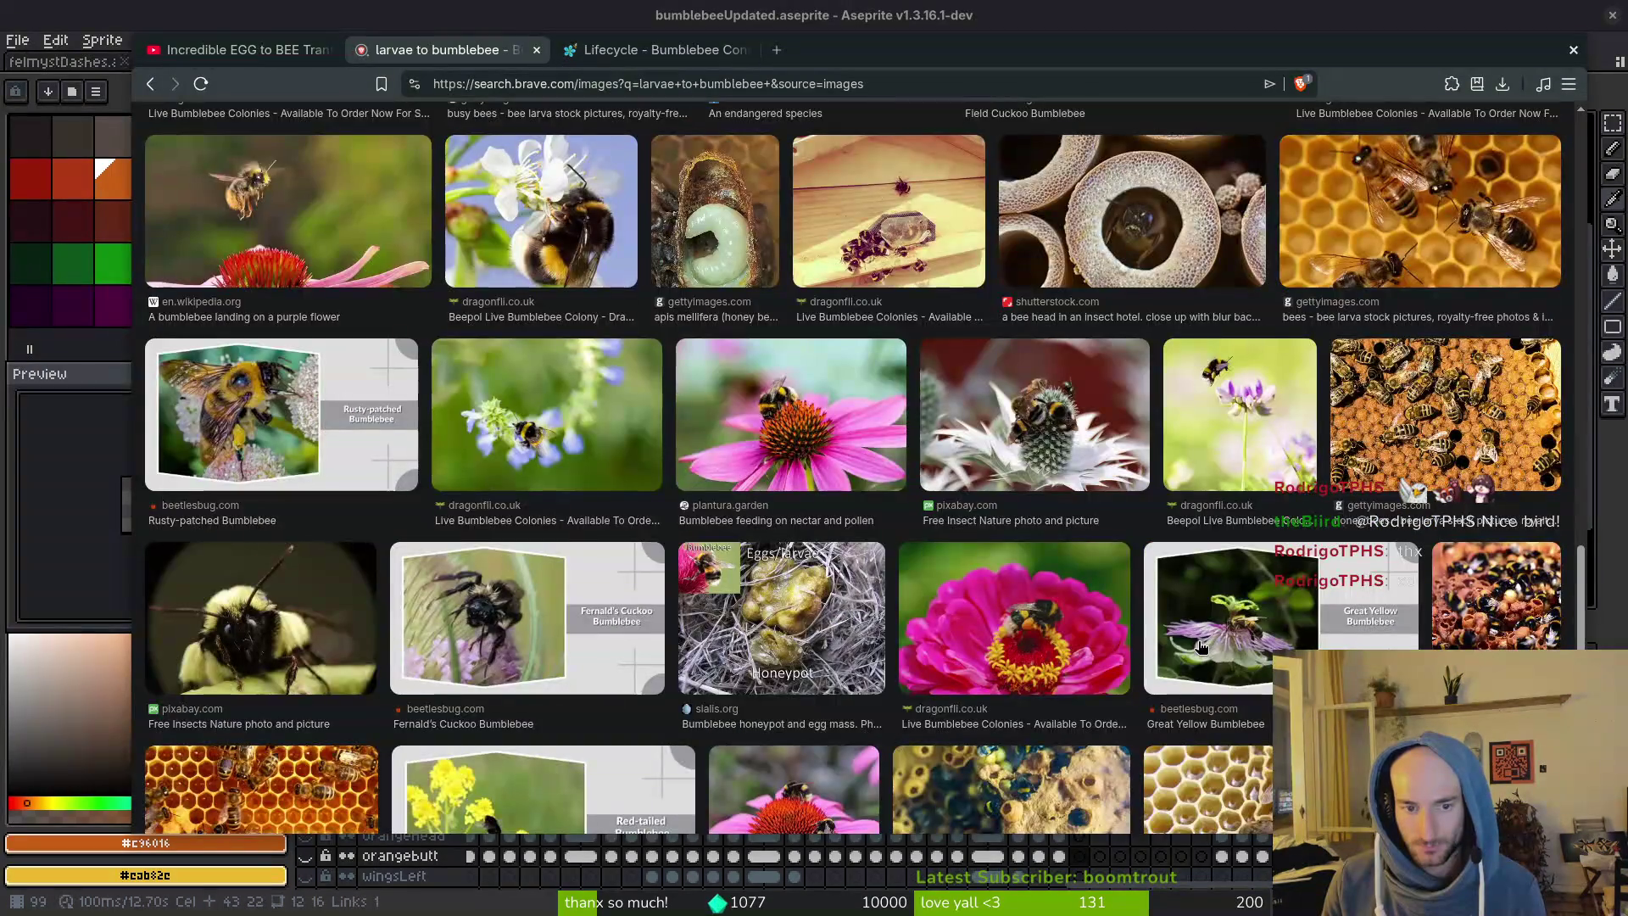
scroll(1204, 646, "down", 5)
scroll(1224, 640, "down", 5)
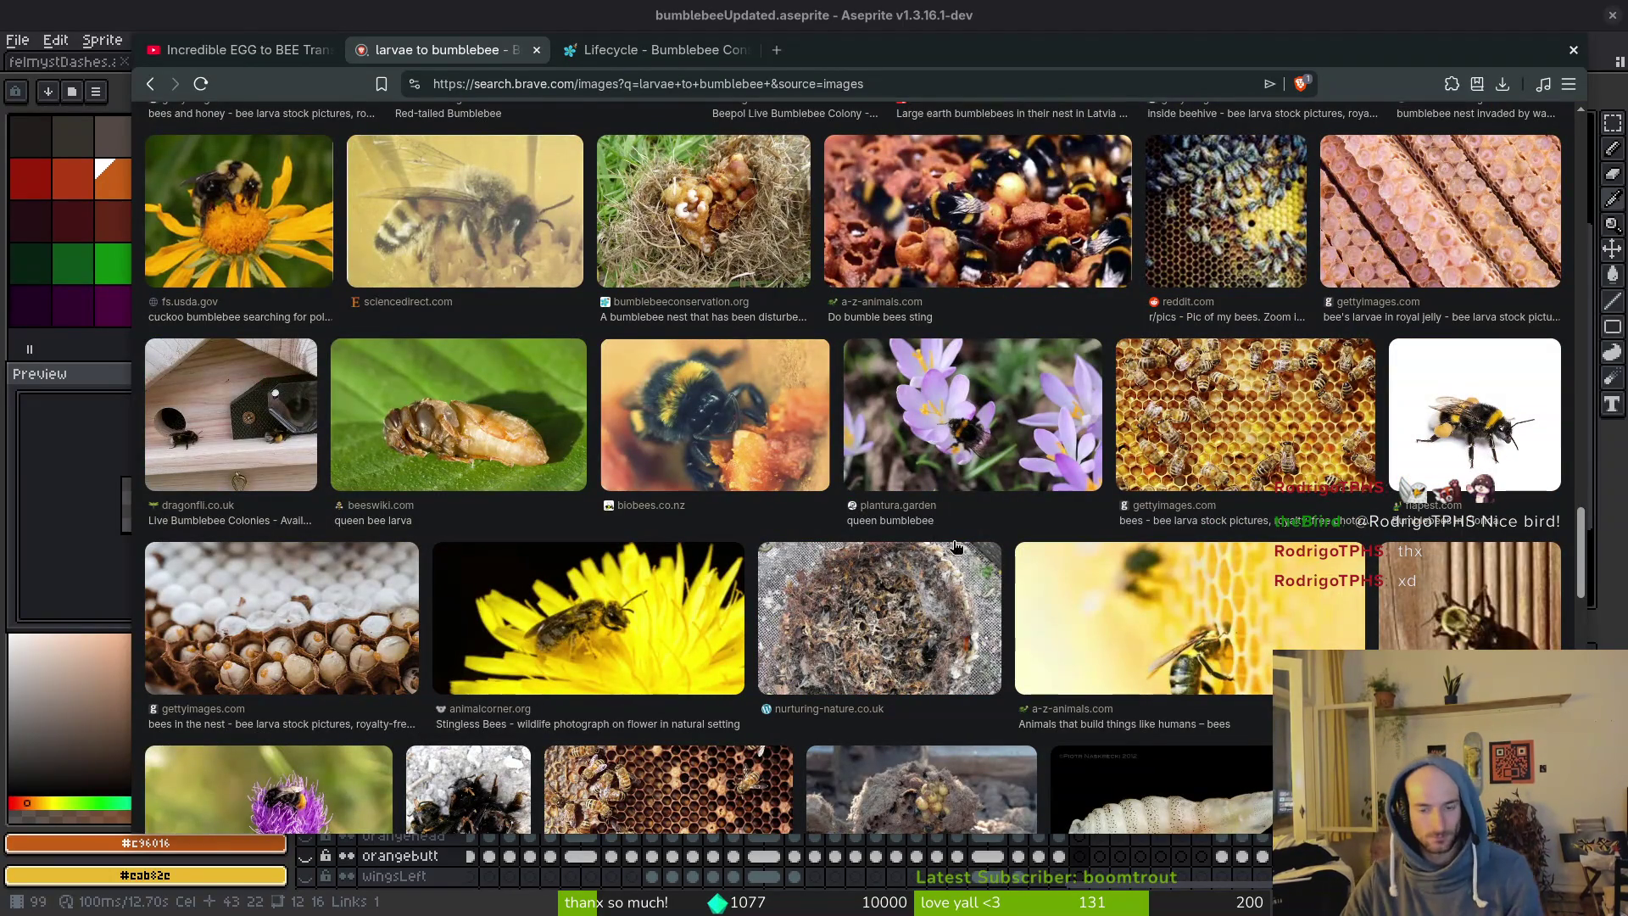
scroll(955, 545, "down", 4)
left_click(311, 359)
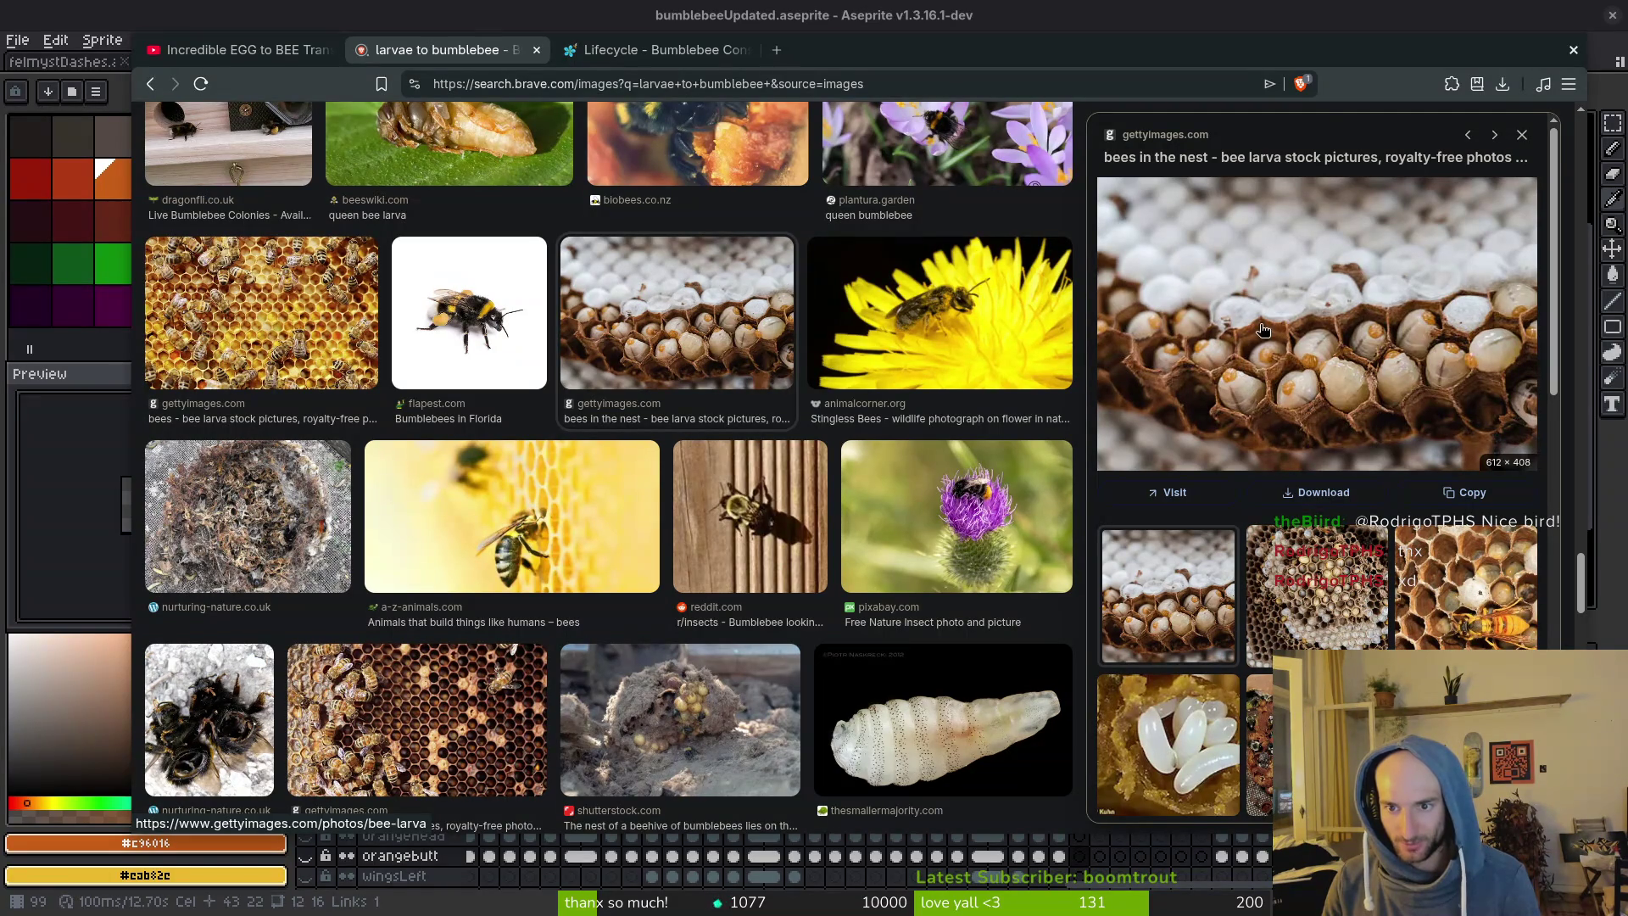
left_click(1522, 134)
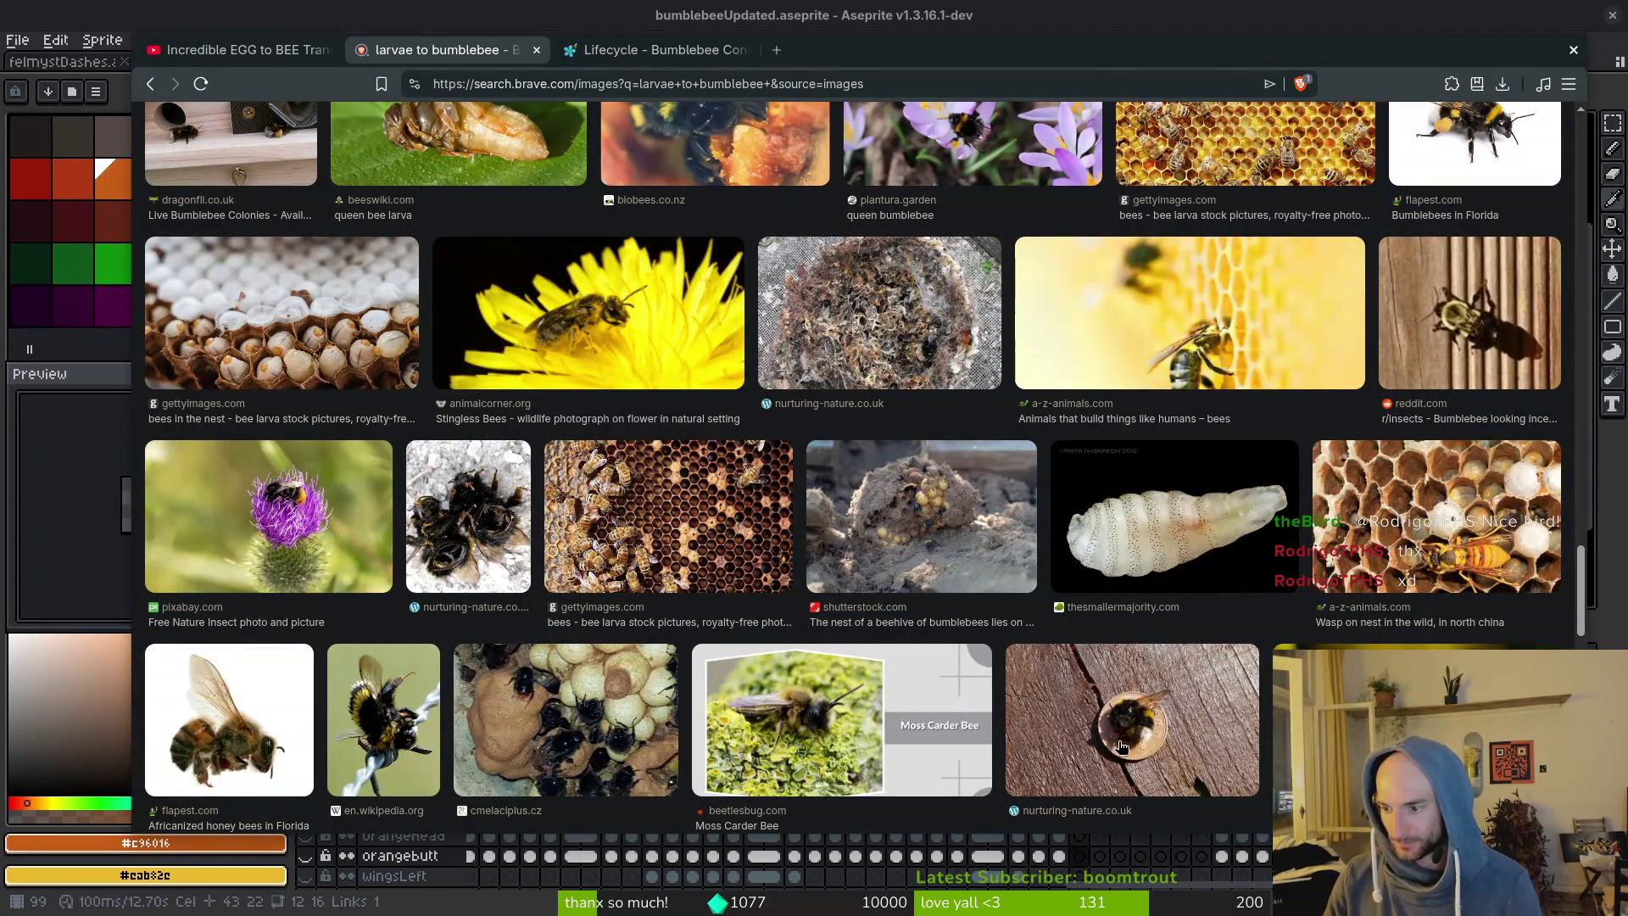
scroll(1041, 648, "down", 5)
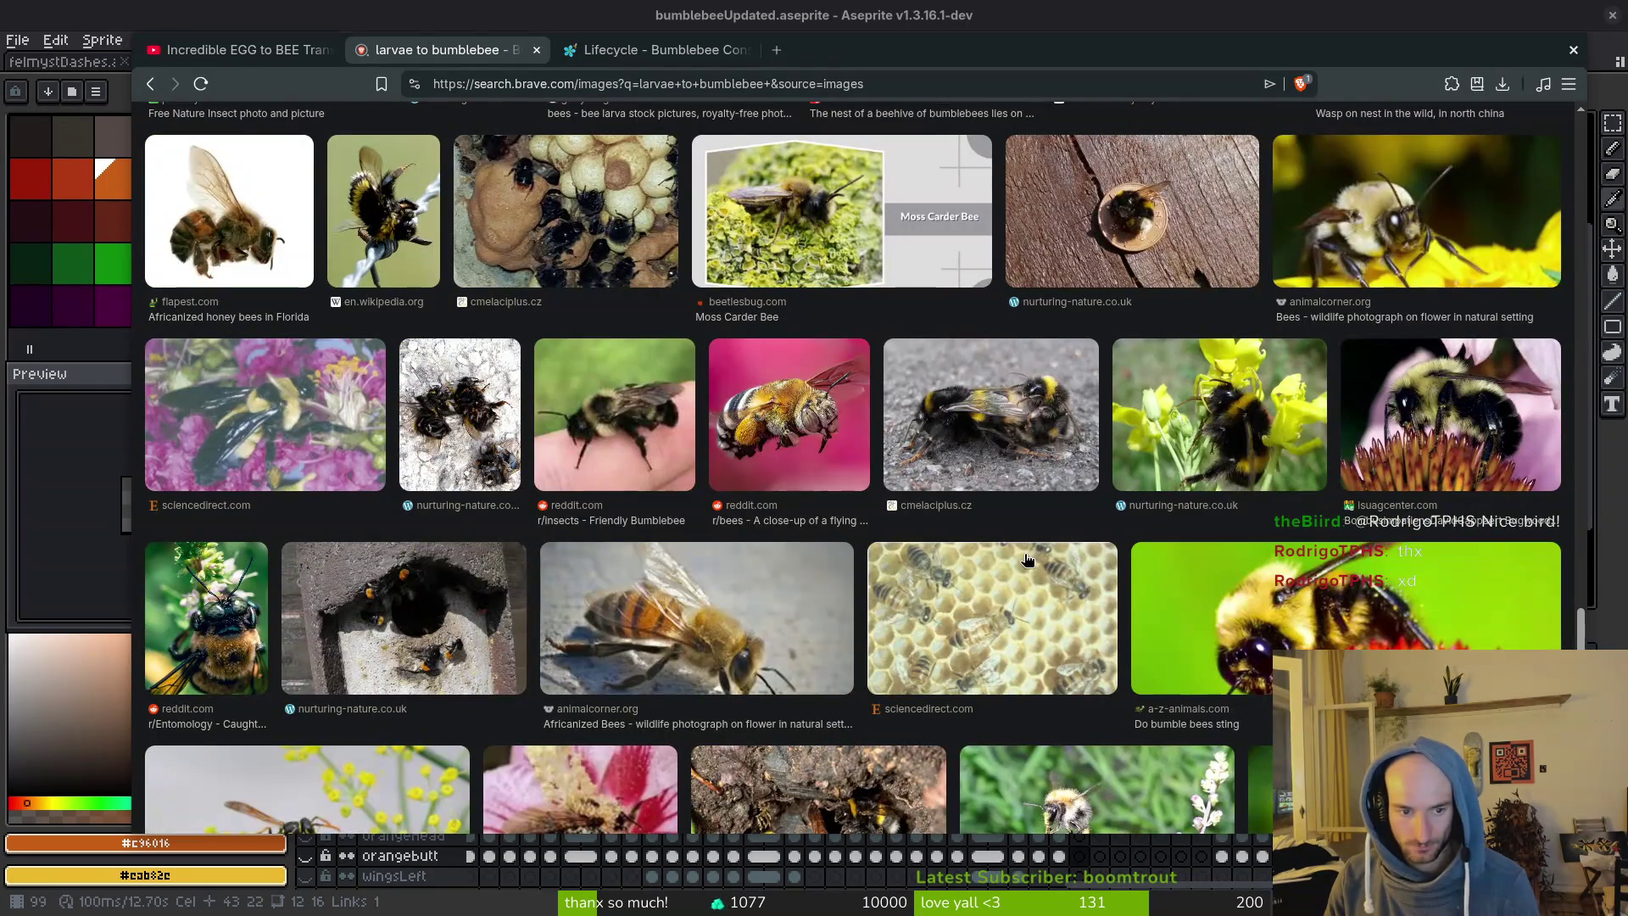
scroll(946, 530, "down", 6)
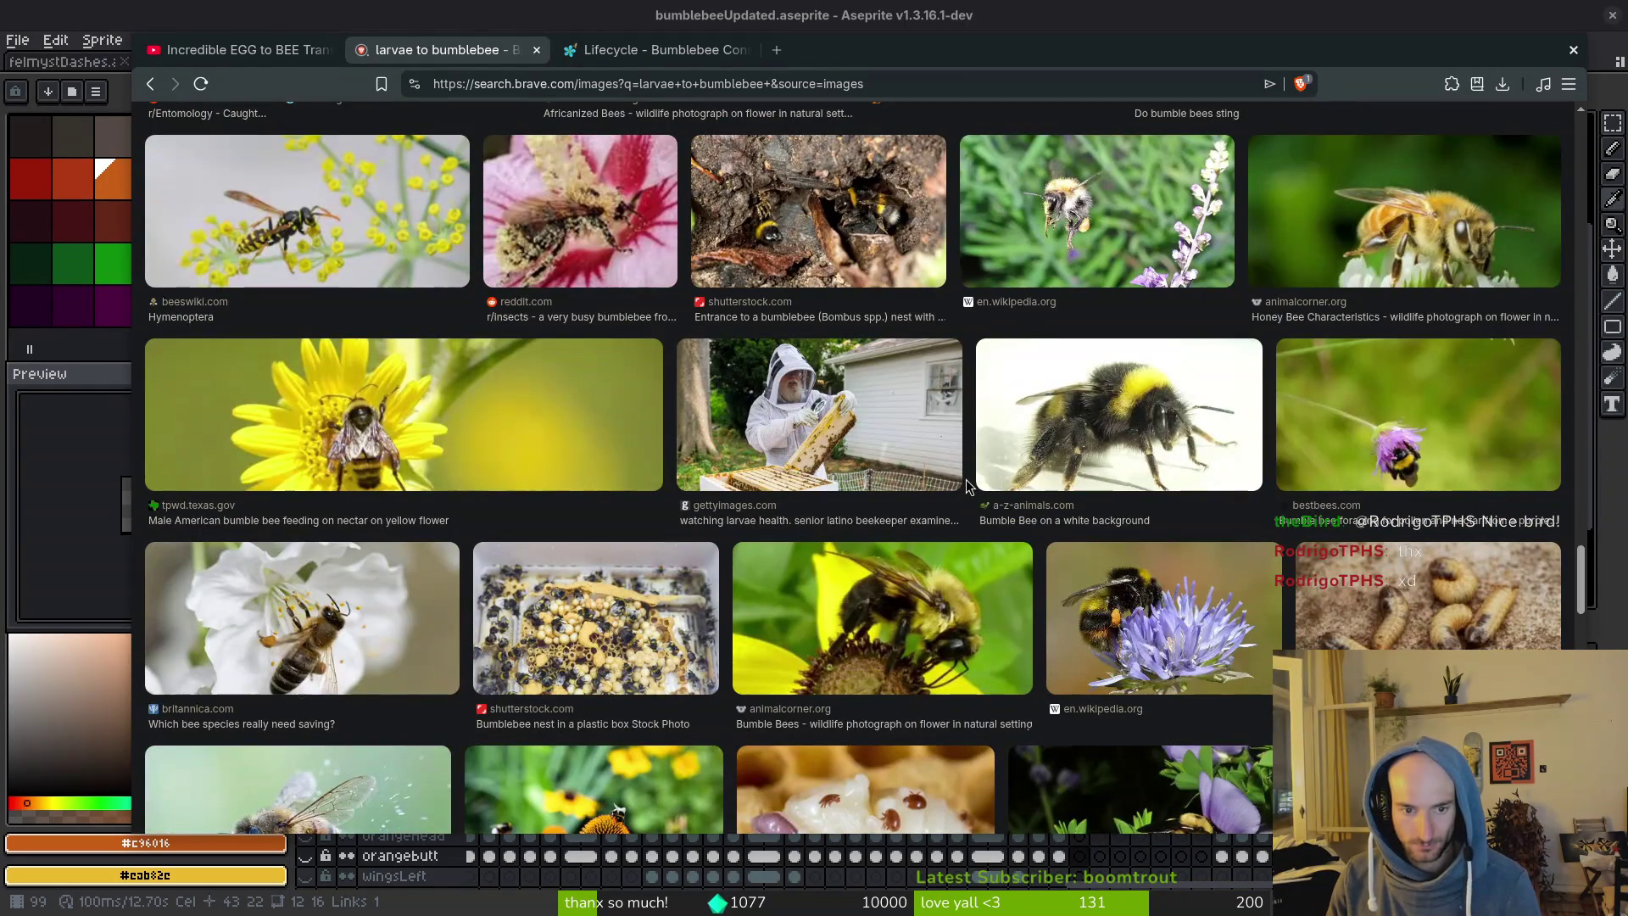
scroll(965, 480, "down", 5)
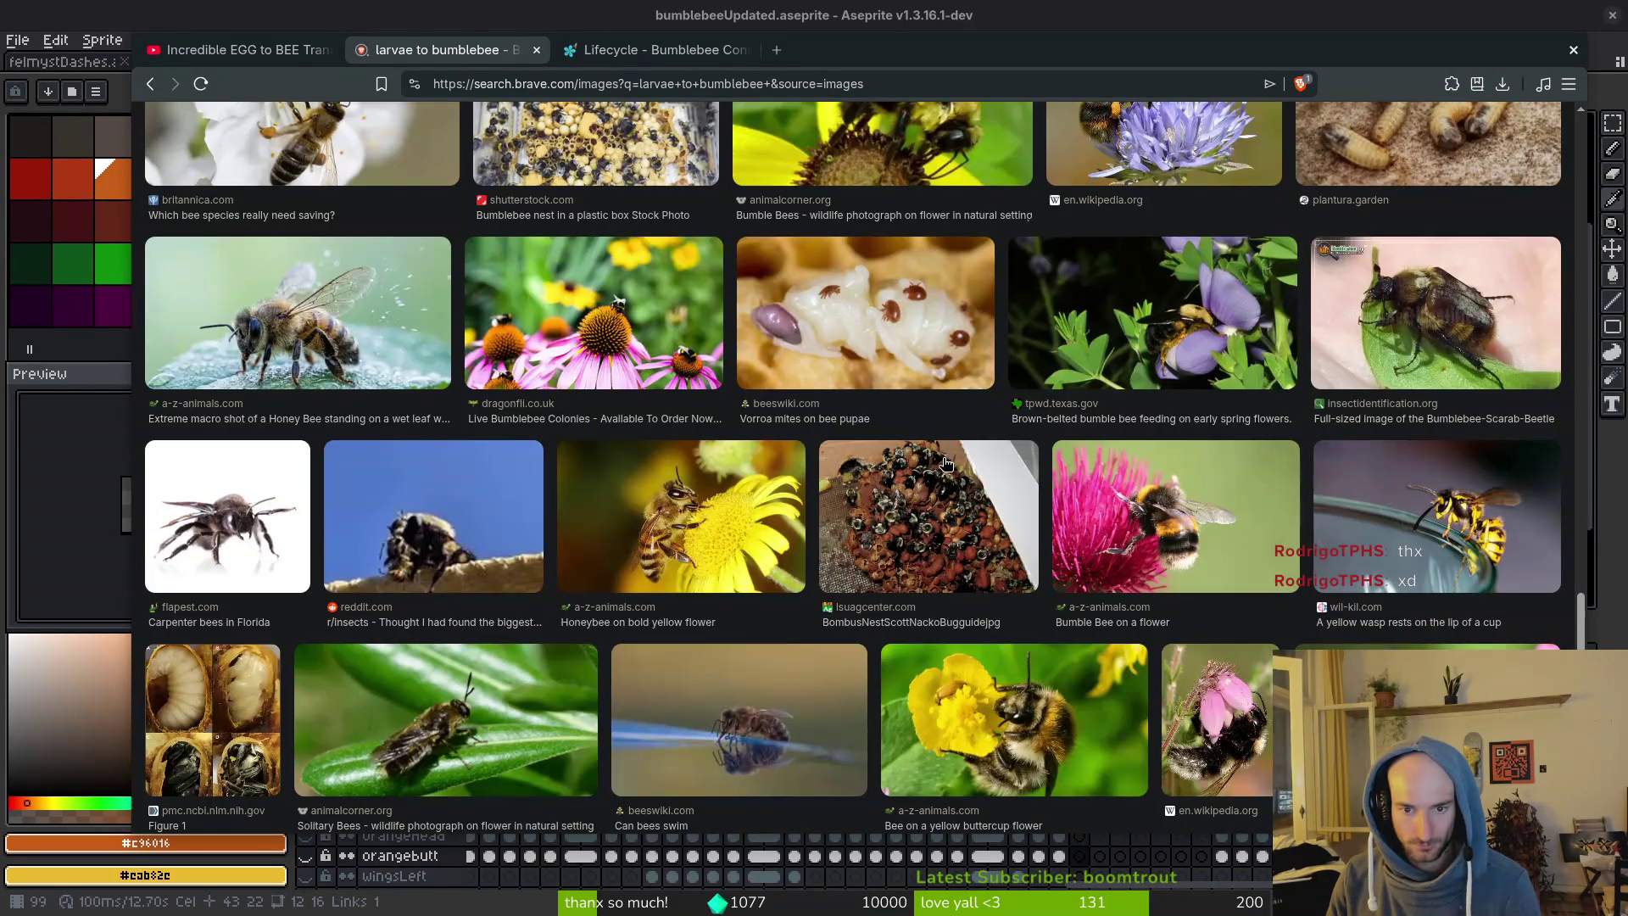
scroll(943, 460, "down", 5)
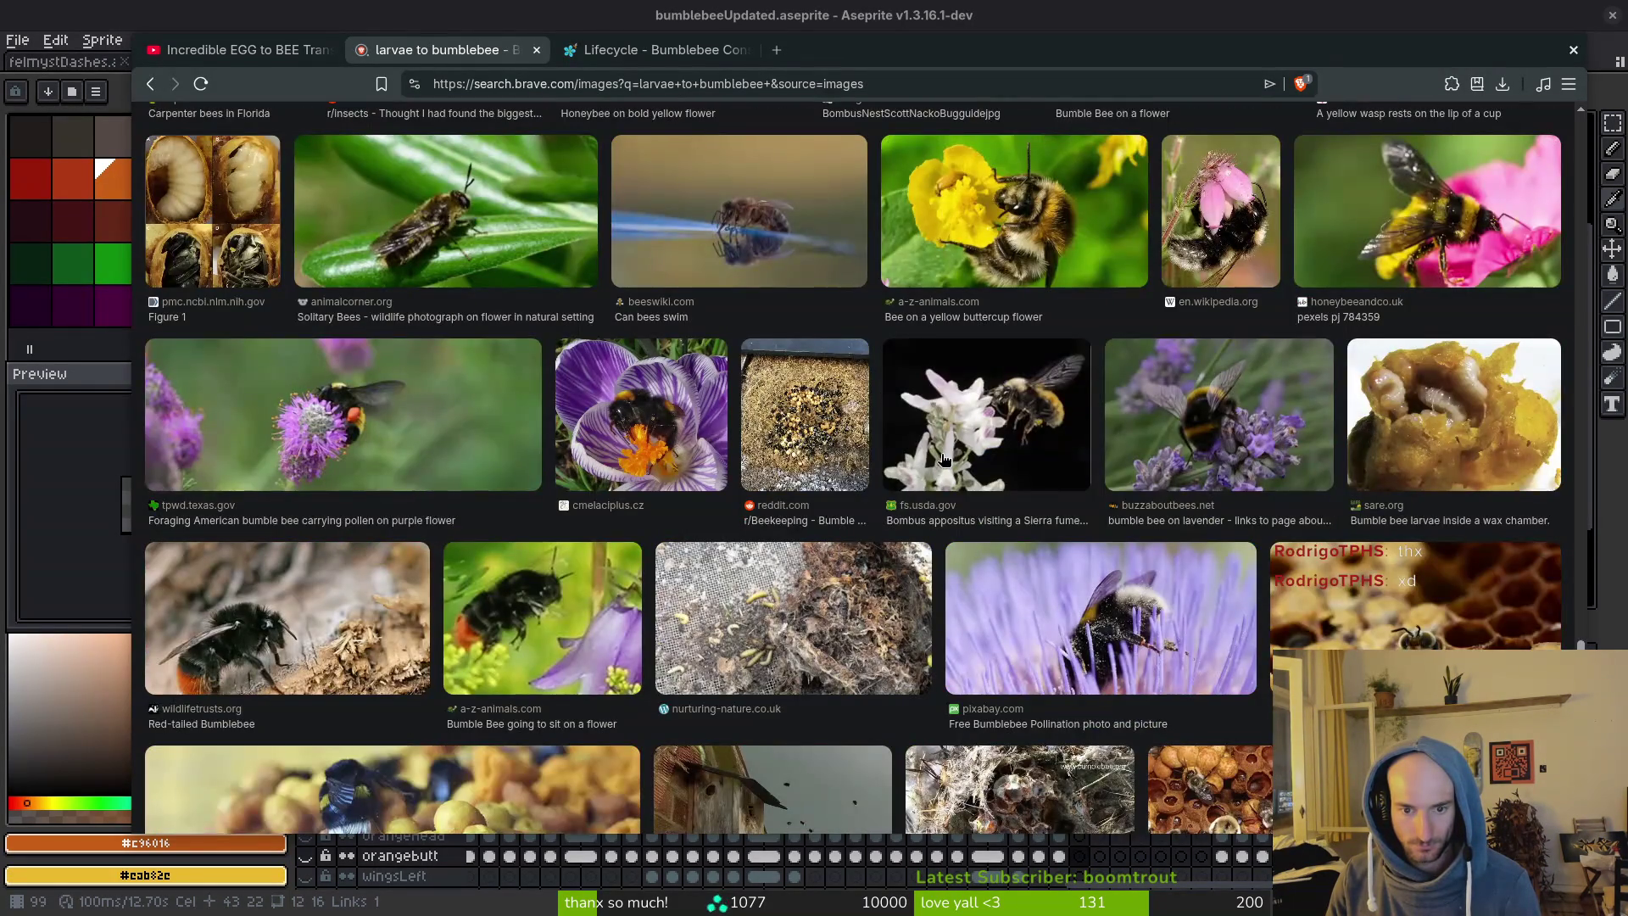
scroll(943, 458, "down", 4)
scroll(943, 459, "up", 2)
left_click(862, 444)
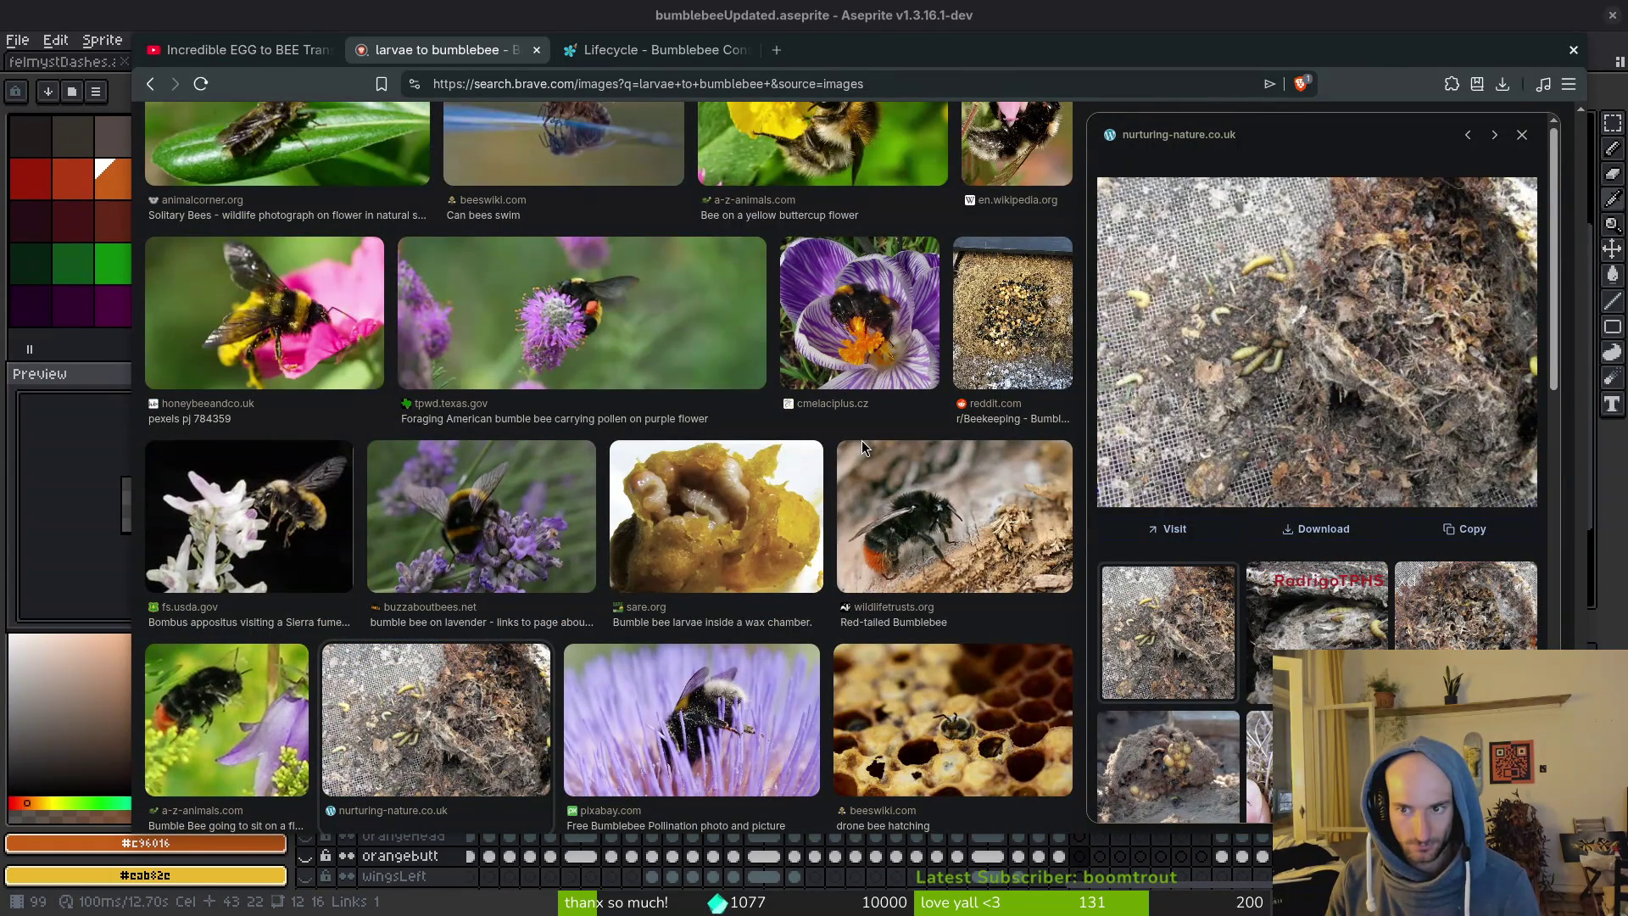
left_click(1372, 580)
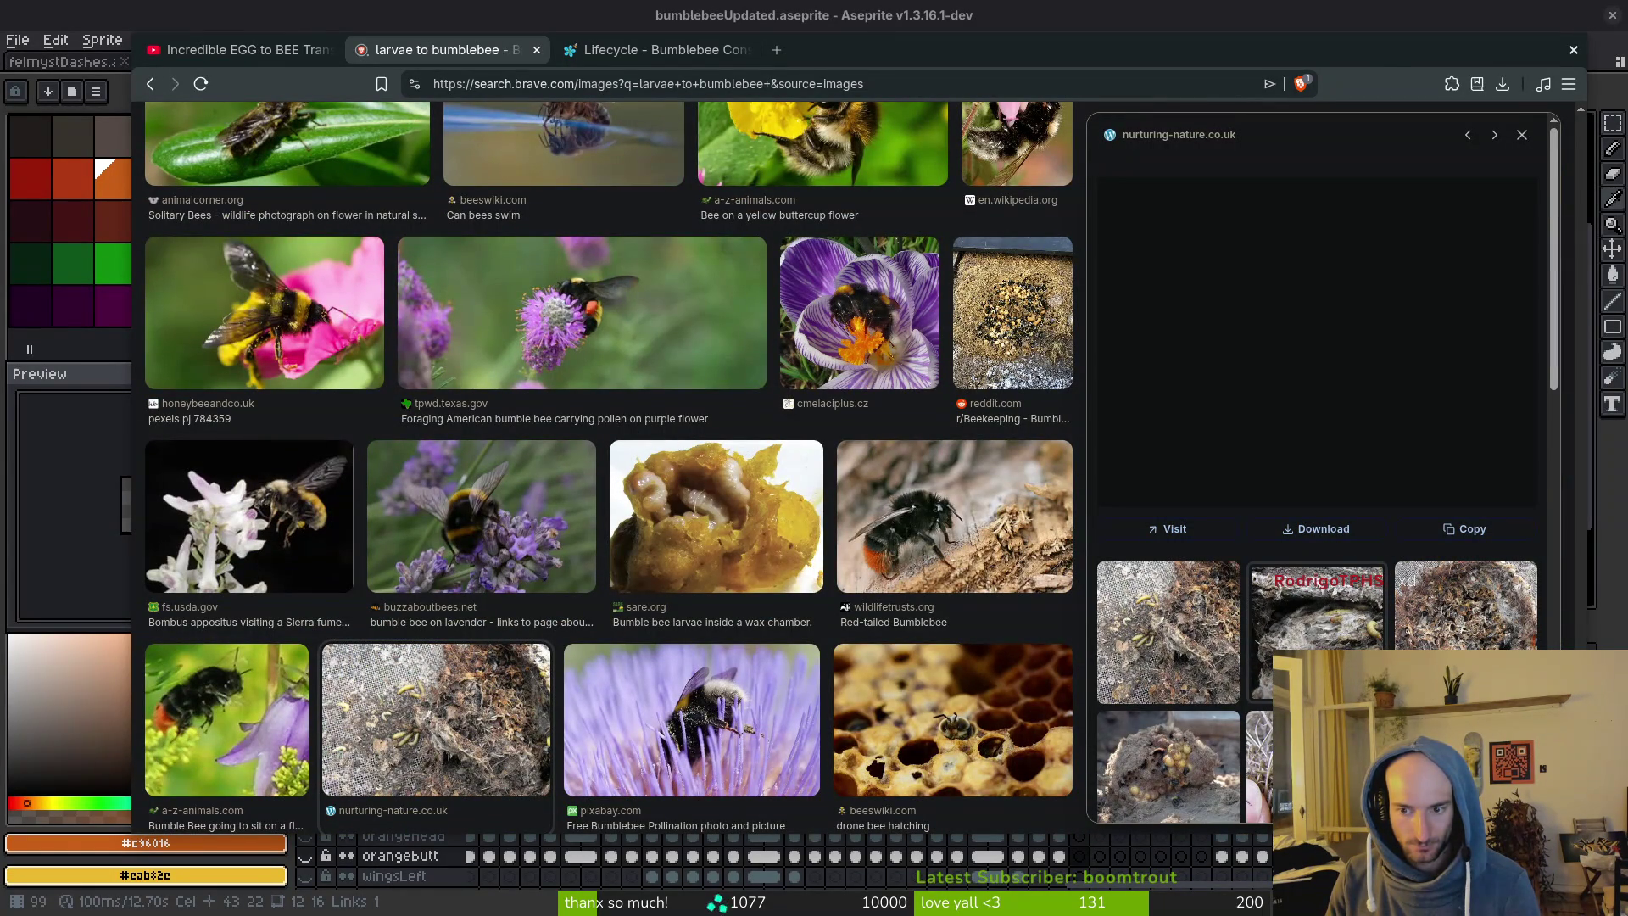
left_click(1424, 641)
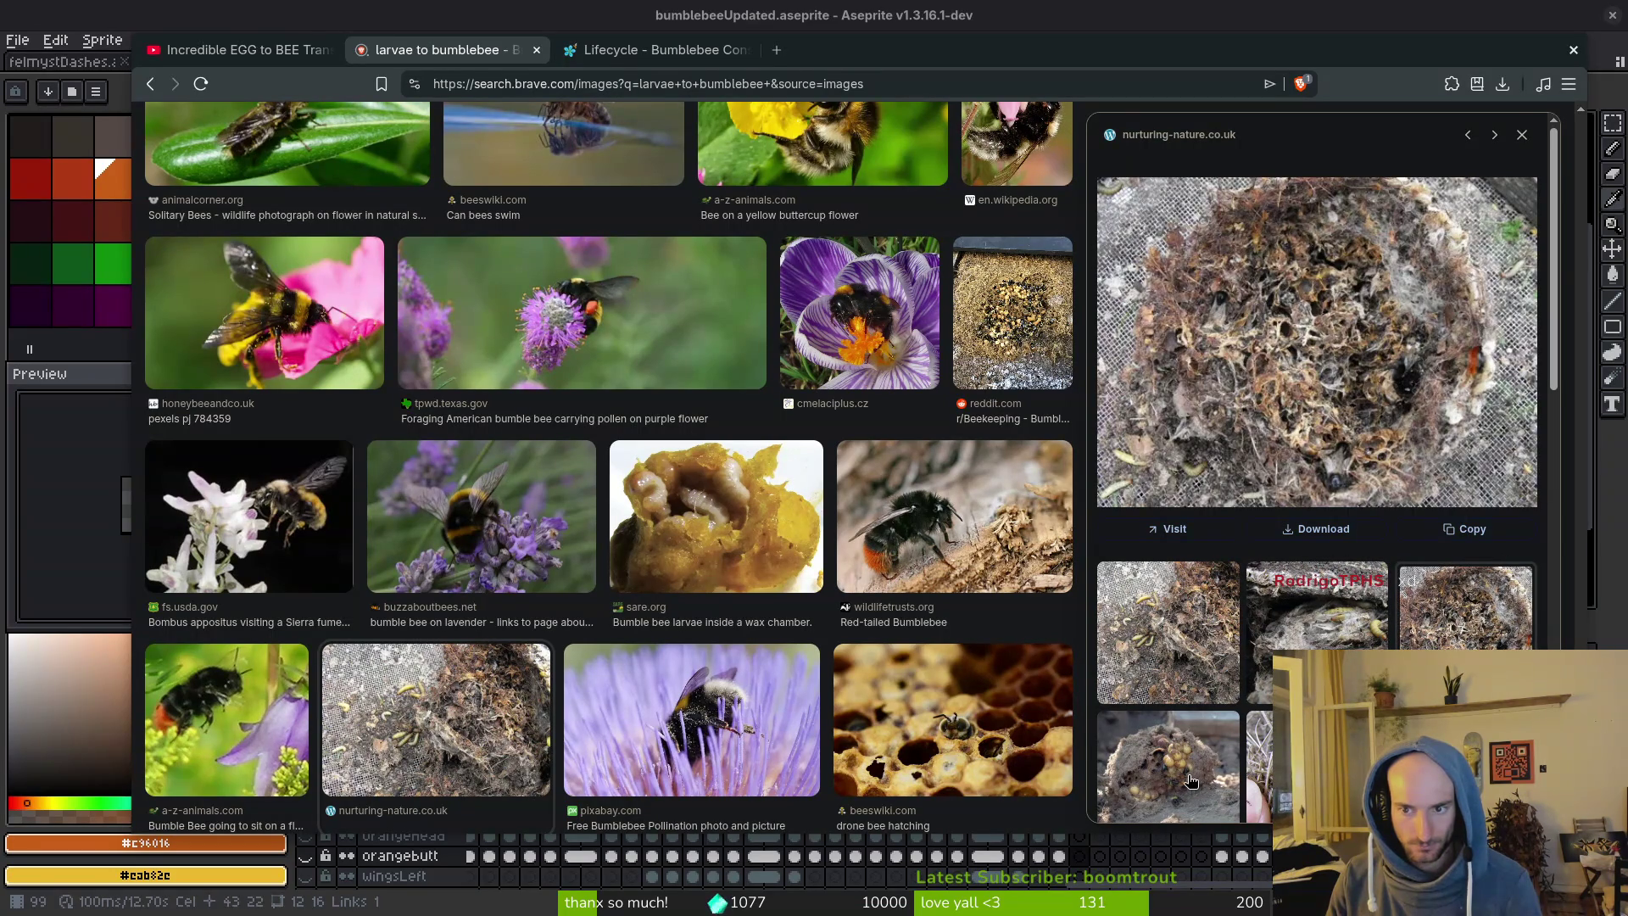
left_click(1190, 780)
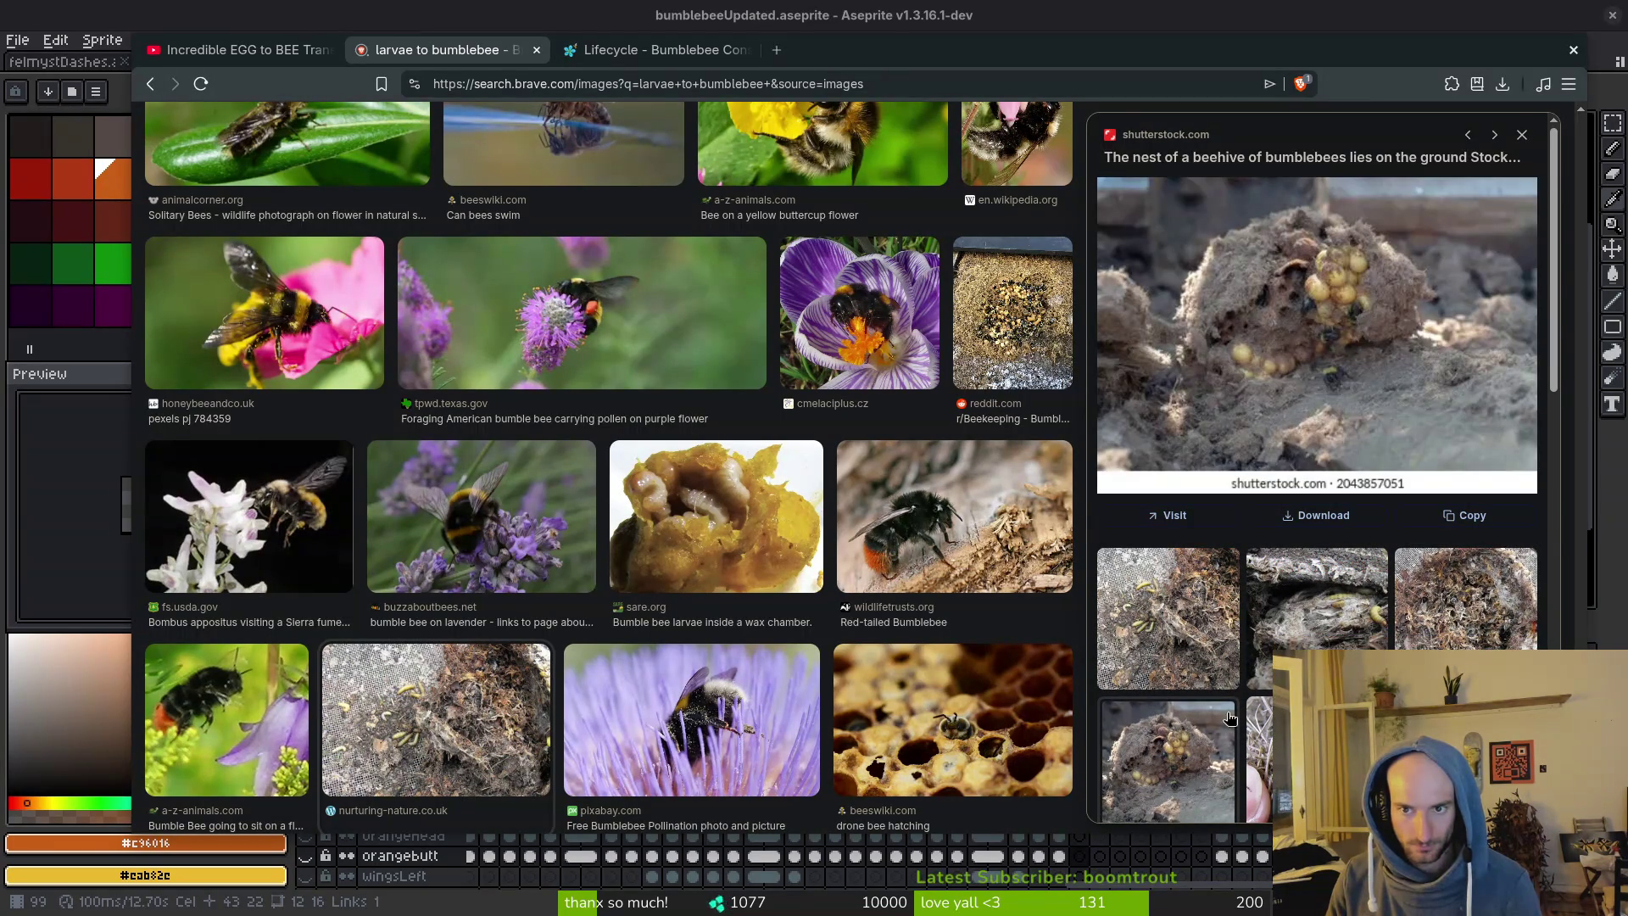
left_click(1174, 624)
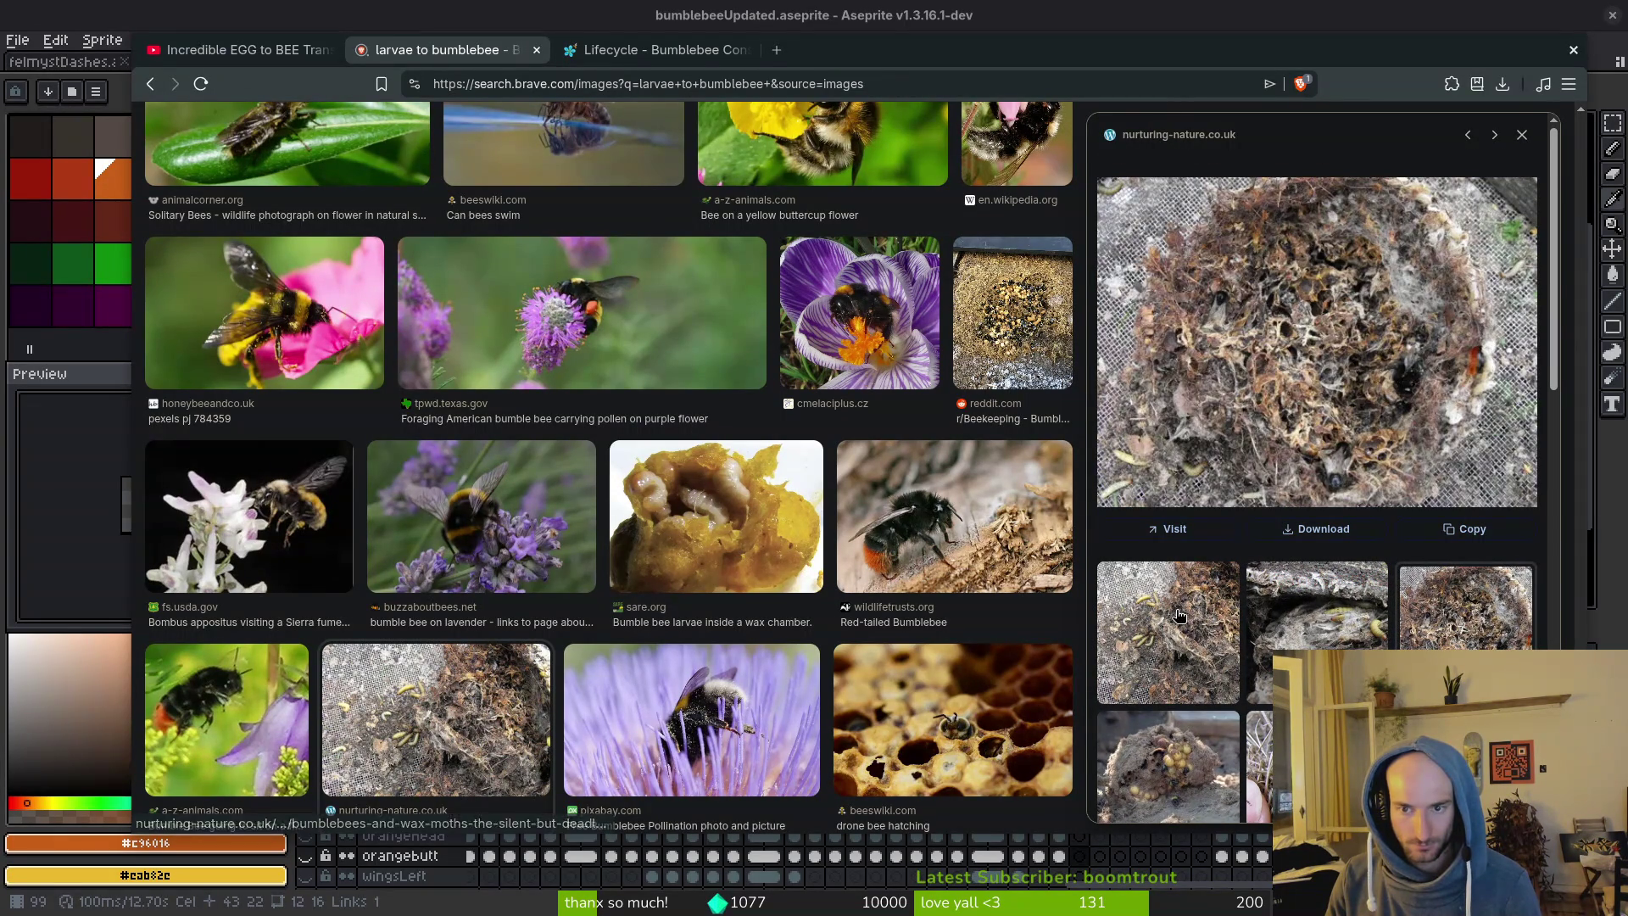
left_click(1441, 606)
scroll(1453, 581, "down", 3)
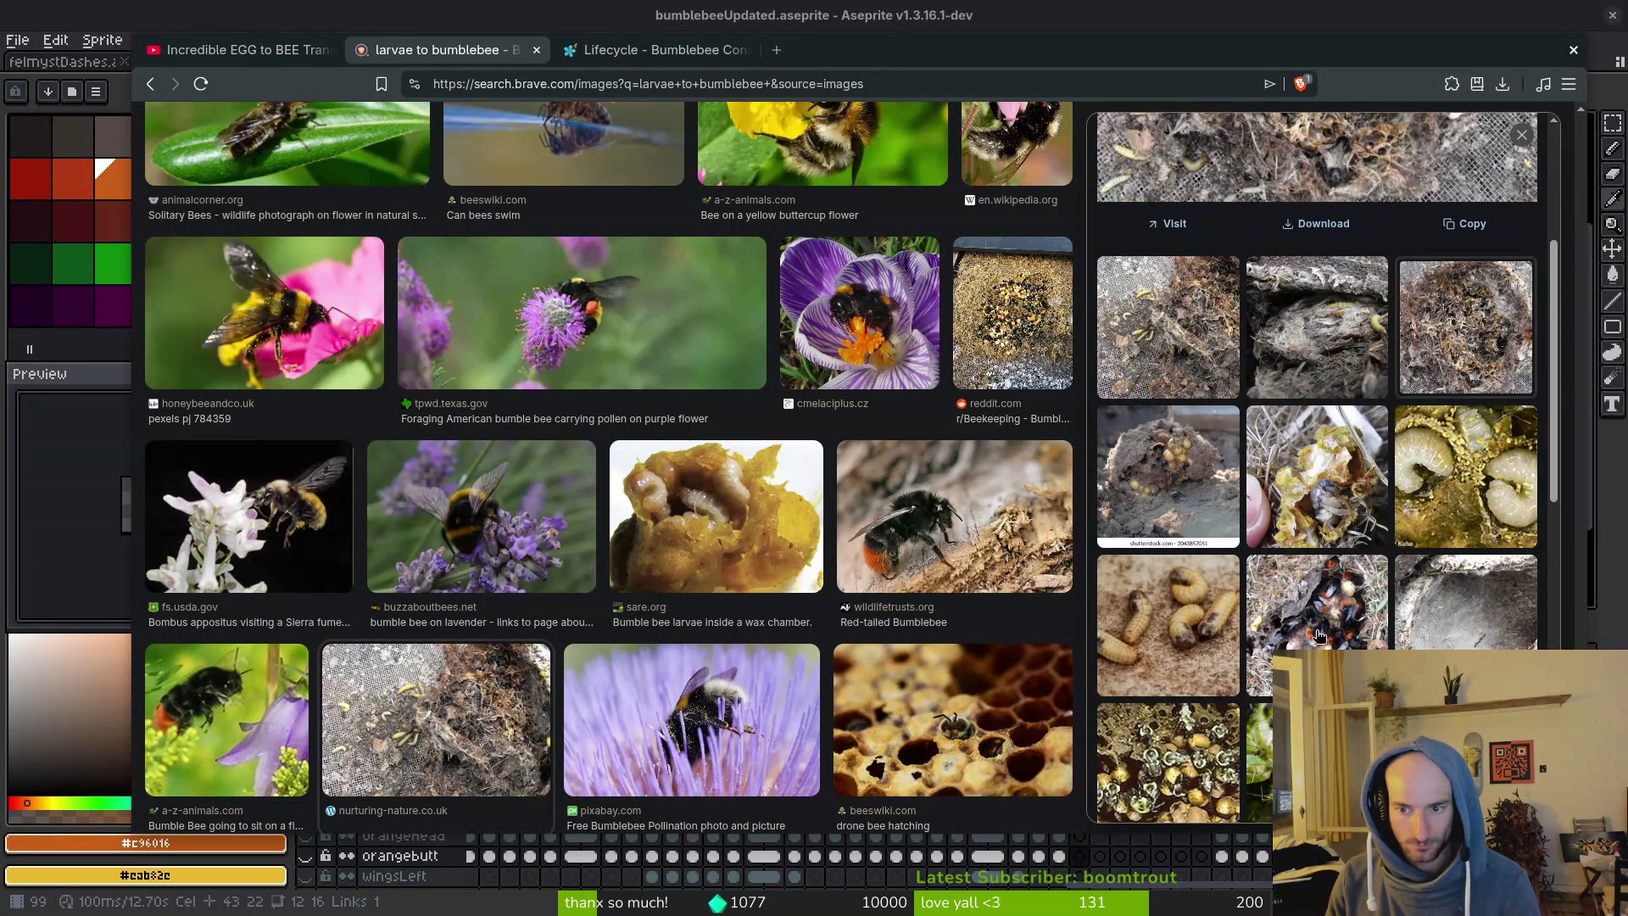
left_click(1339, 459)
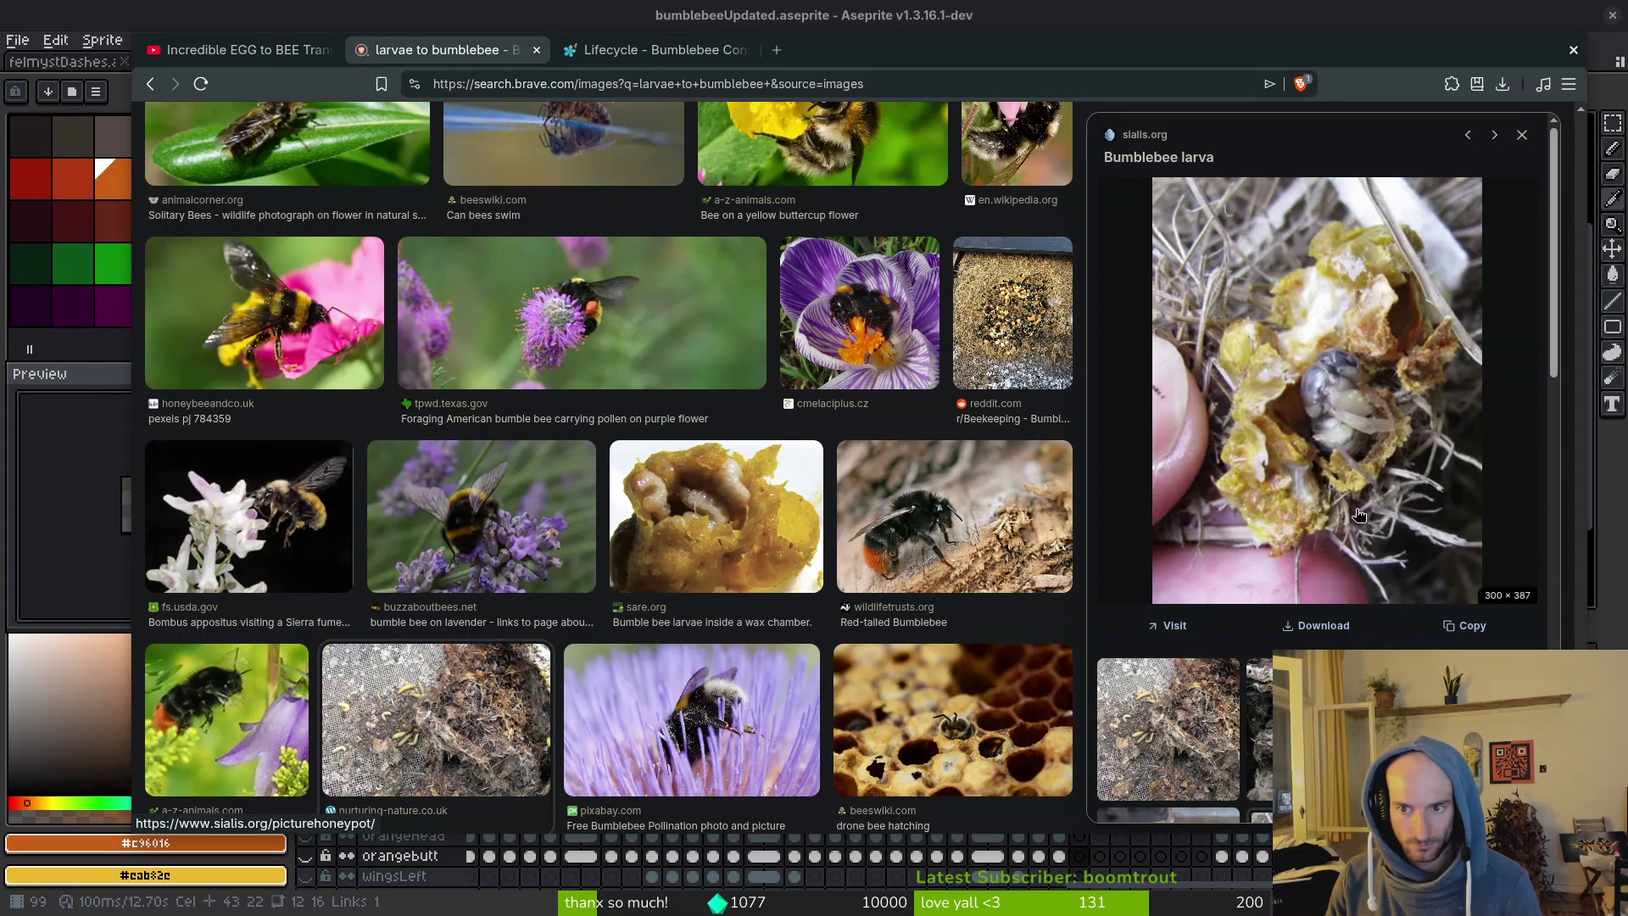
scroll(1359, 515, "down", 5)
scroll(1310, 407, "down", 3)
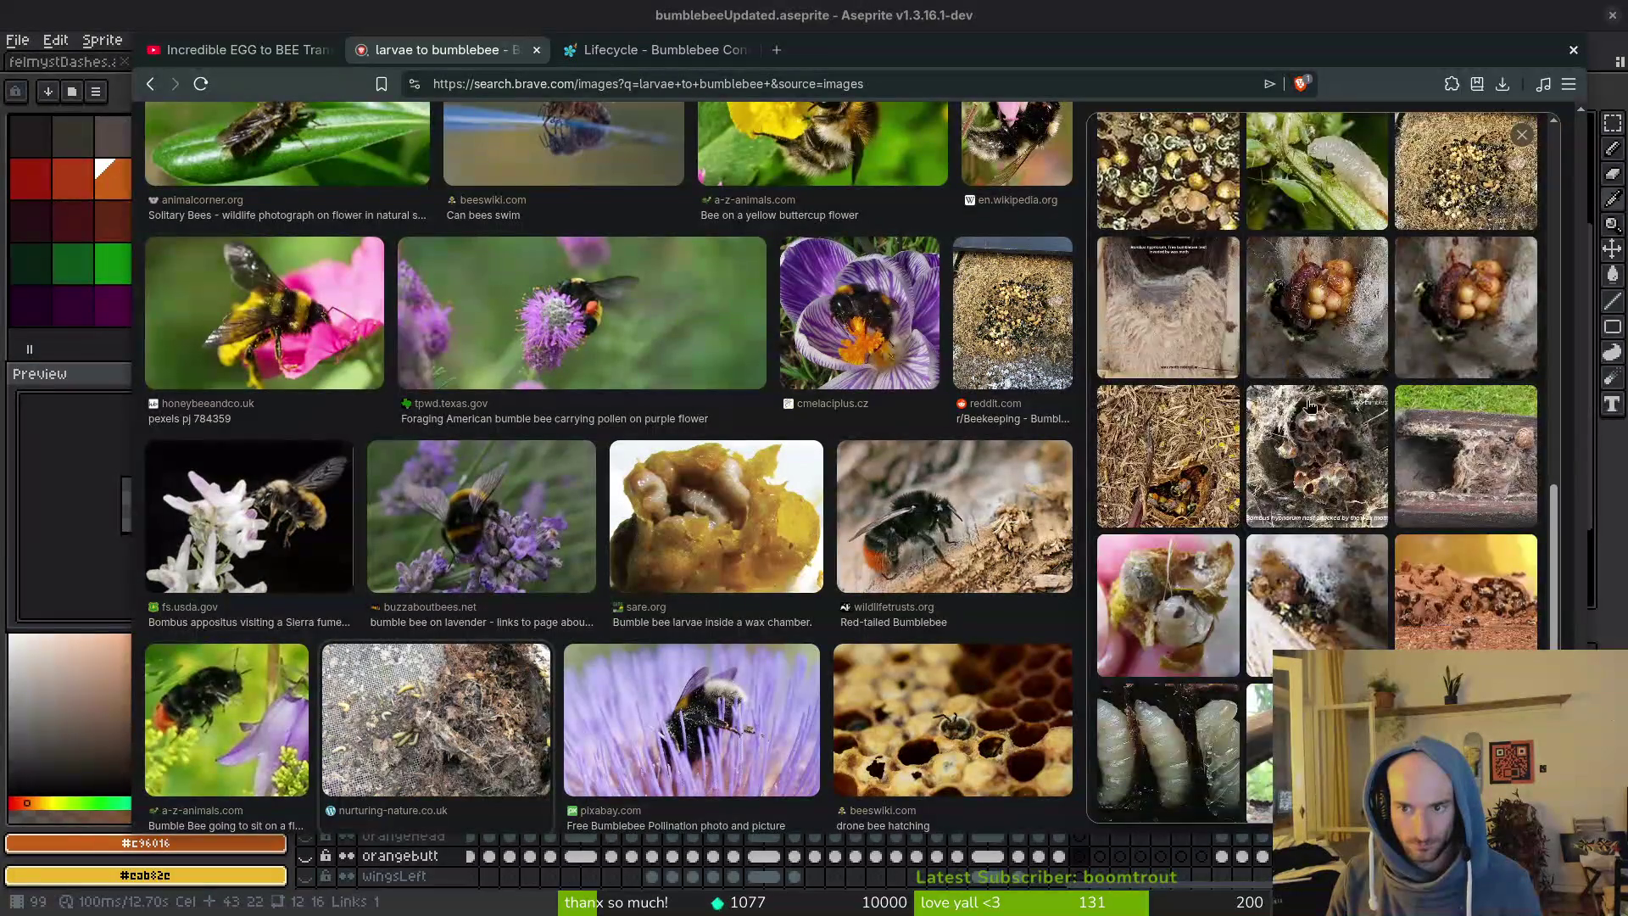
left_click(1310, 337)
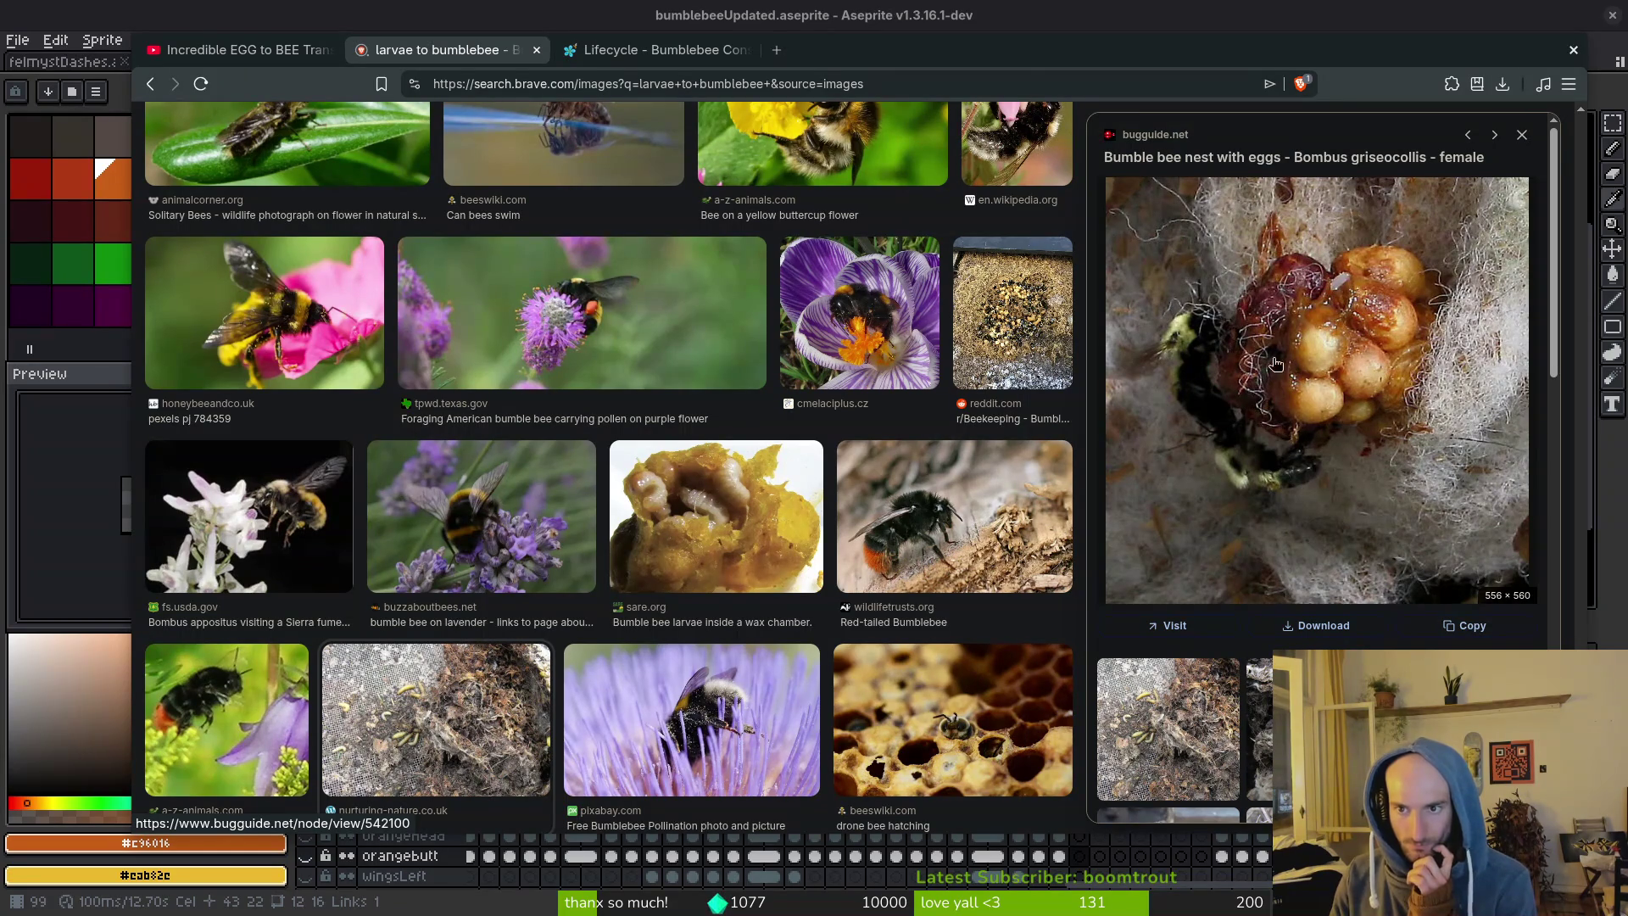
left_click(1522, 135)
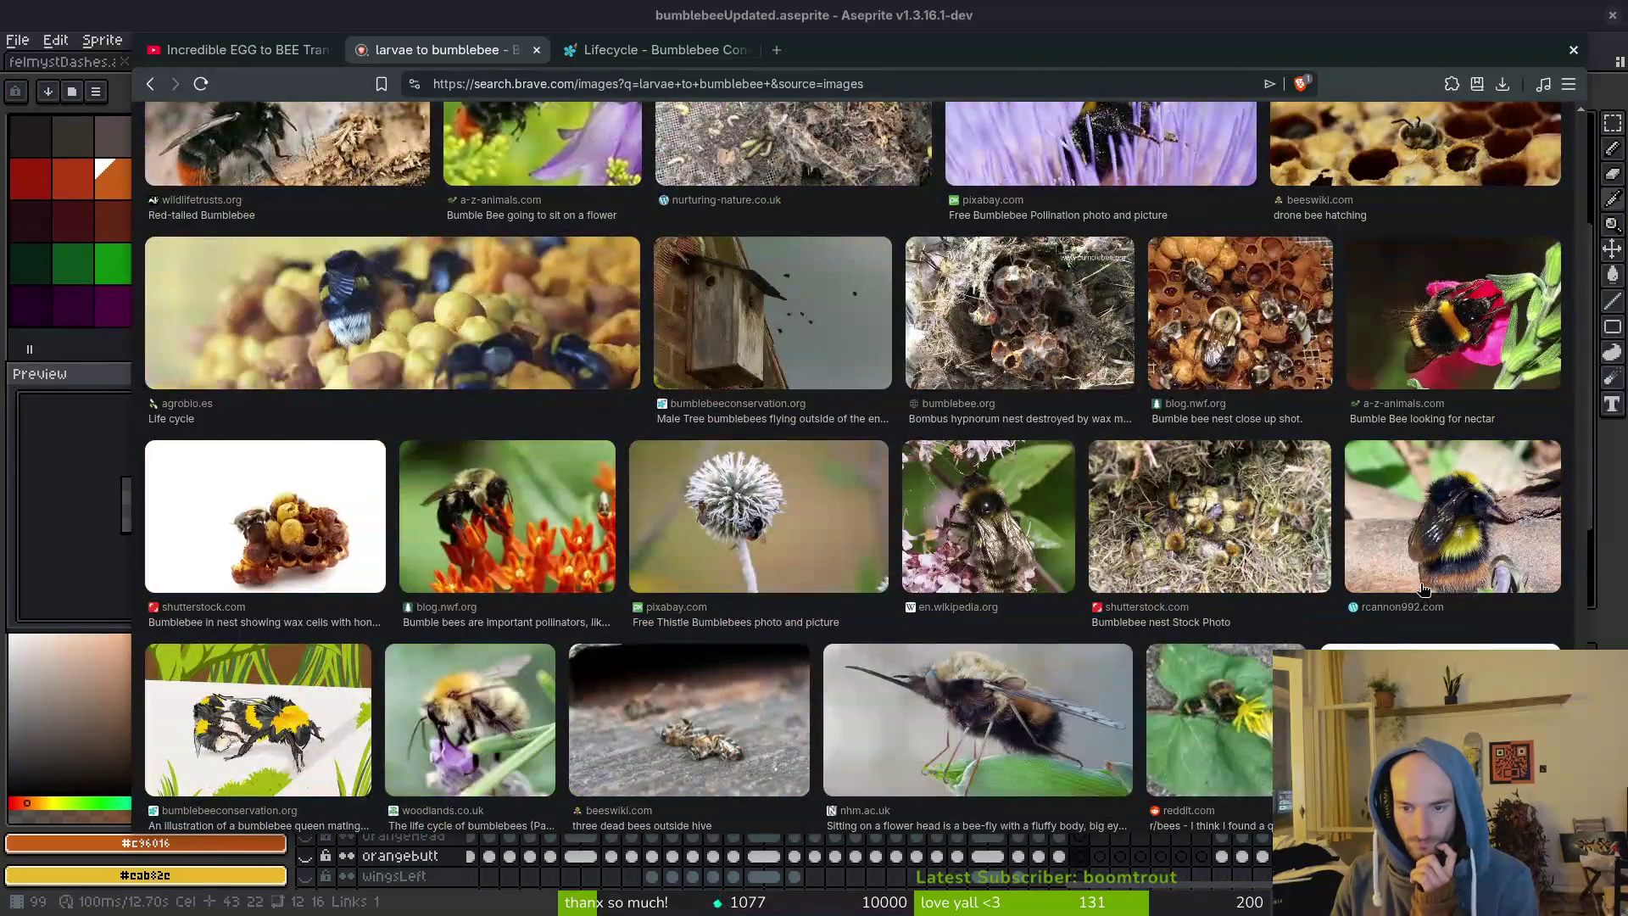
scroll(1420, 568, "down", 4)
scroll(691, 392, "up", 3)
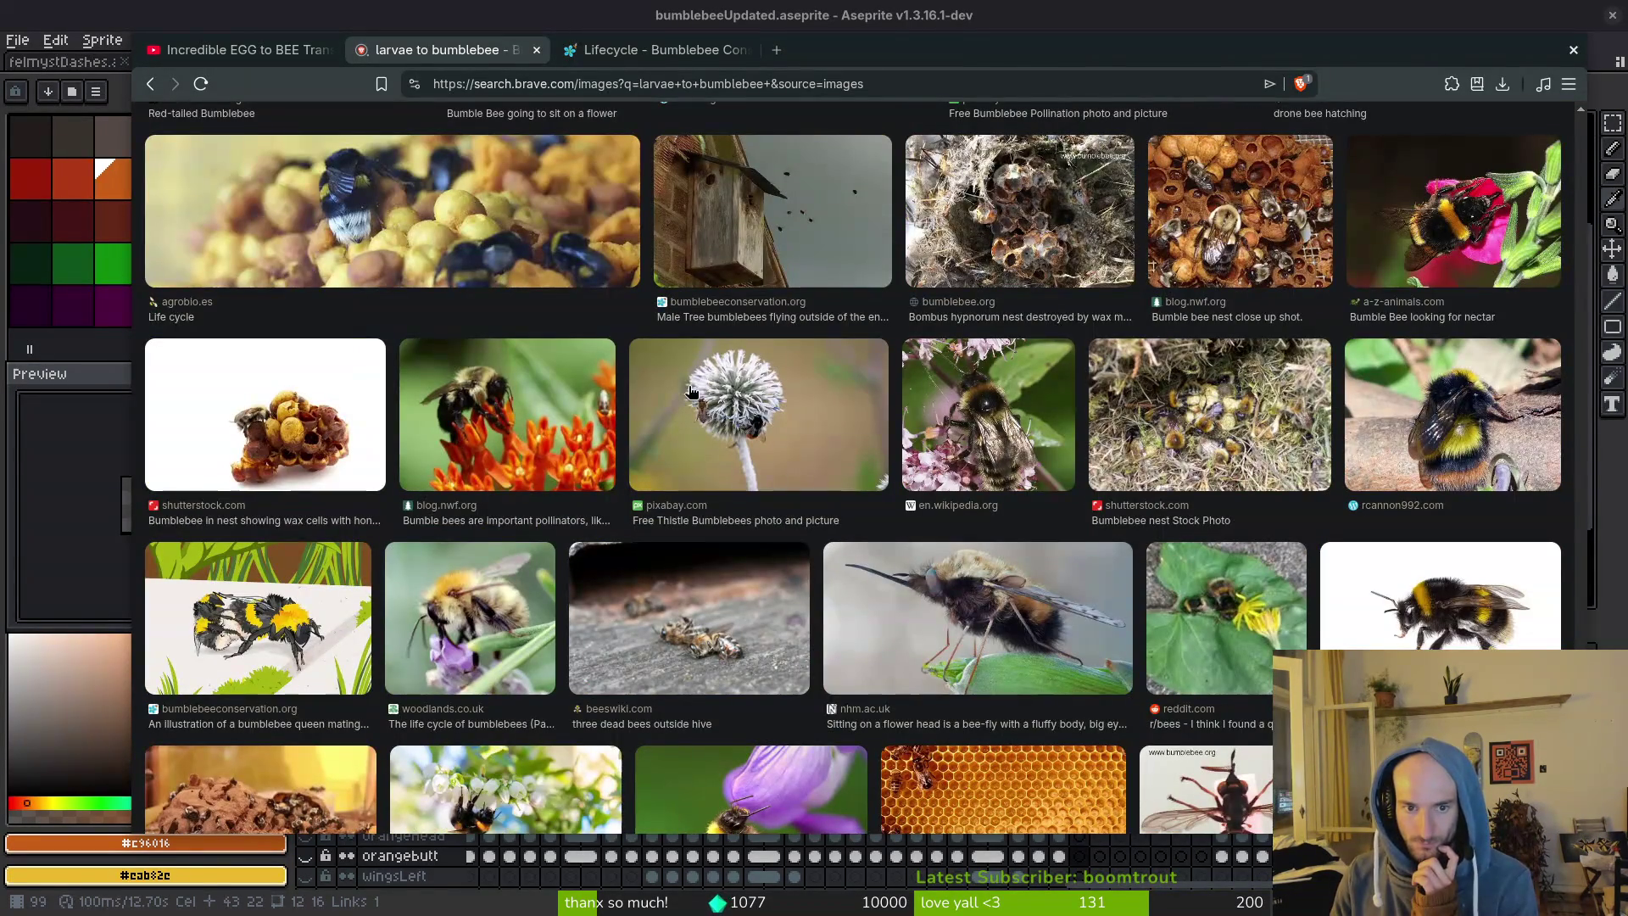
scroll(797, 437, "down", 4)
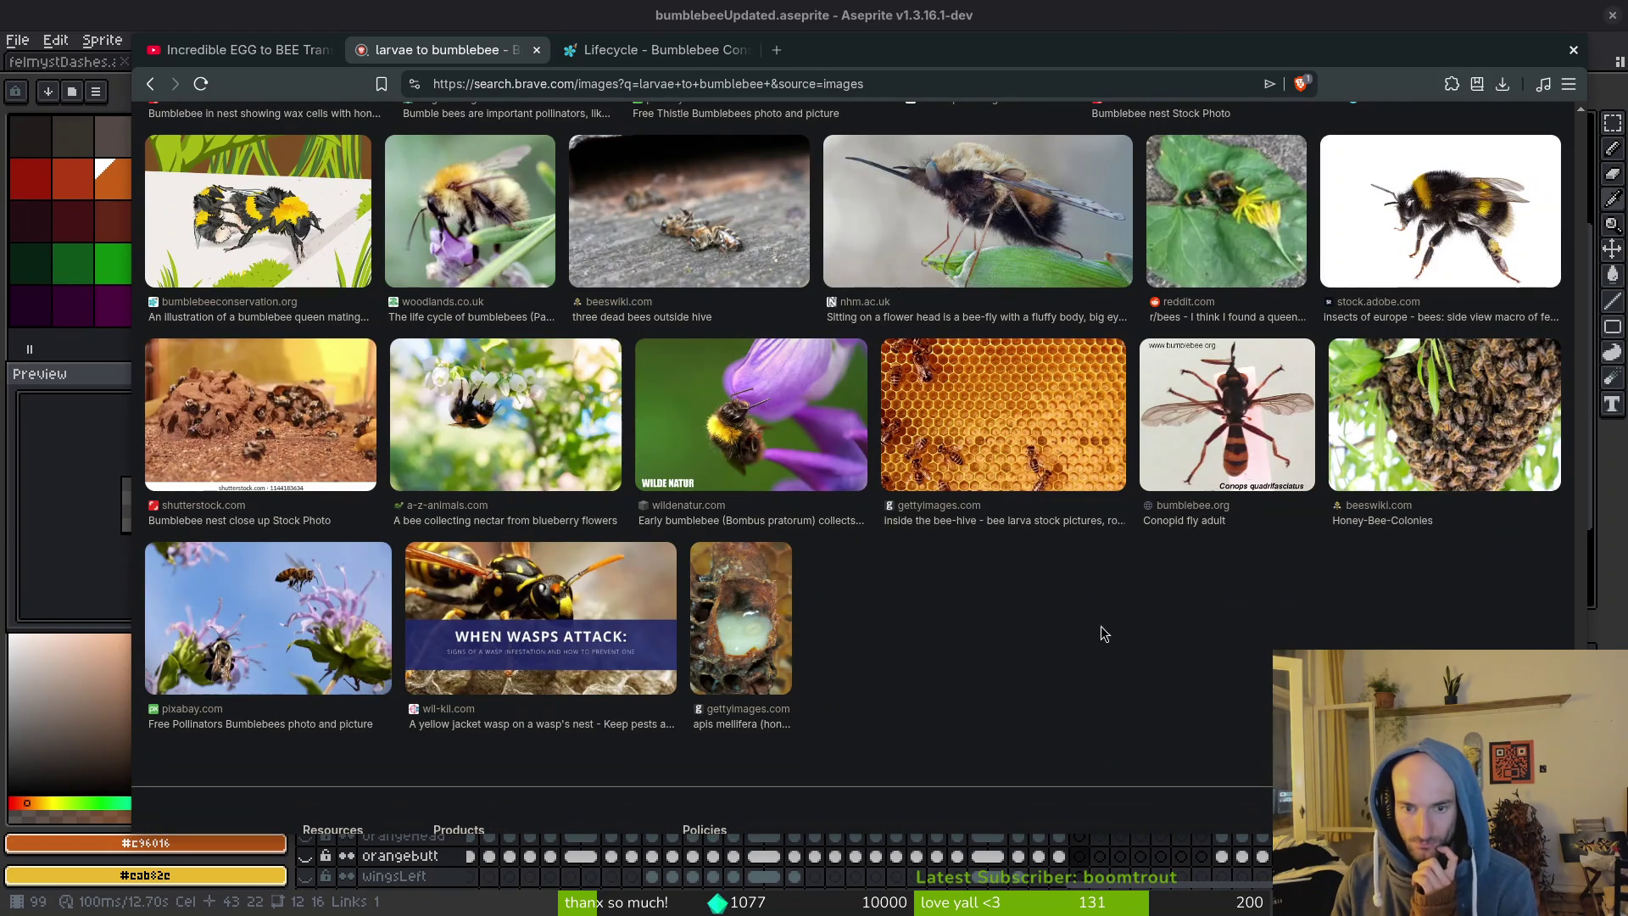
scroll(886, 642, "down", 5)
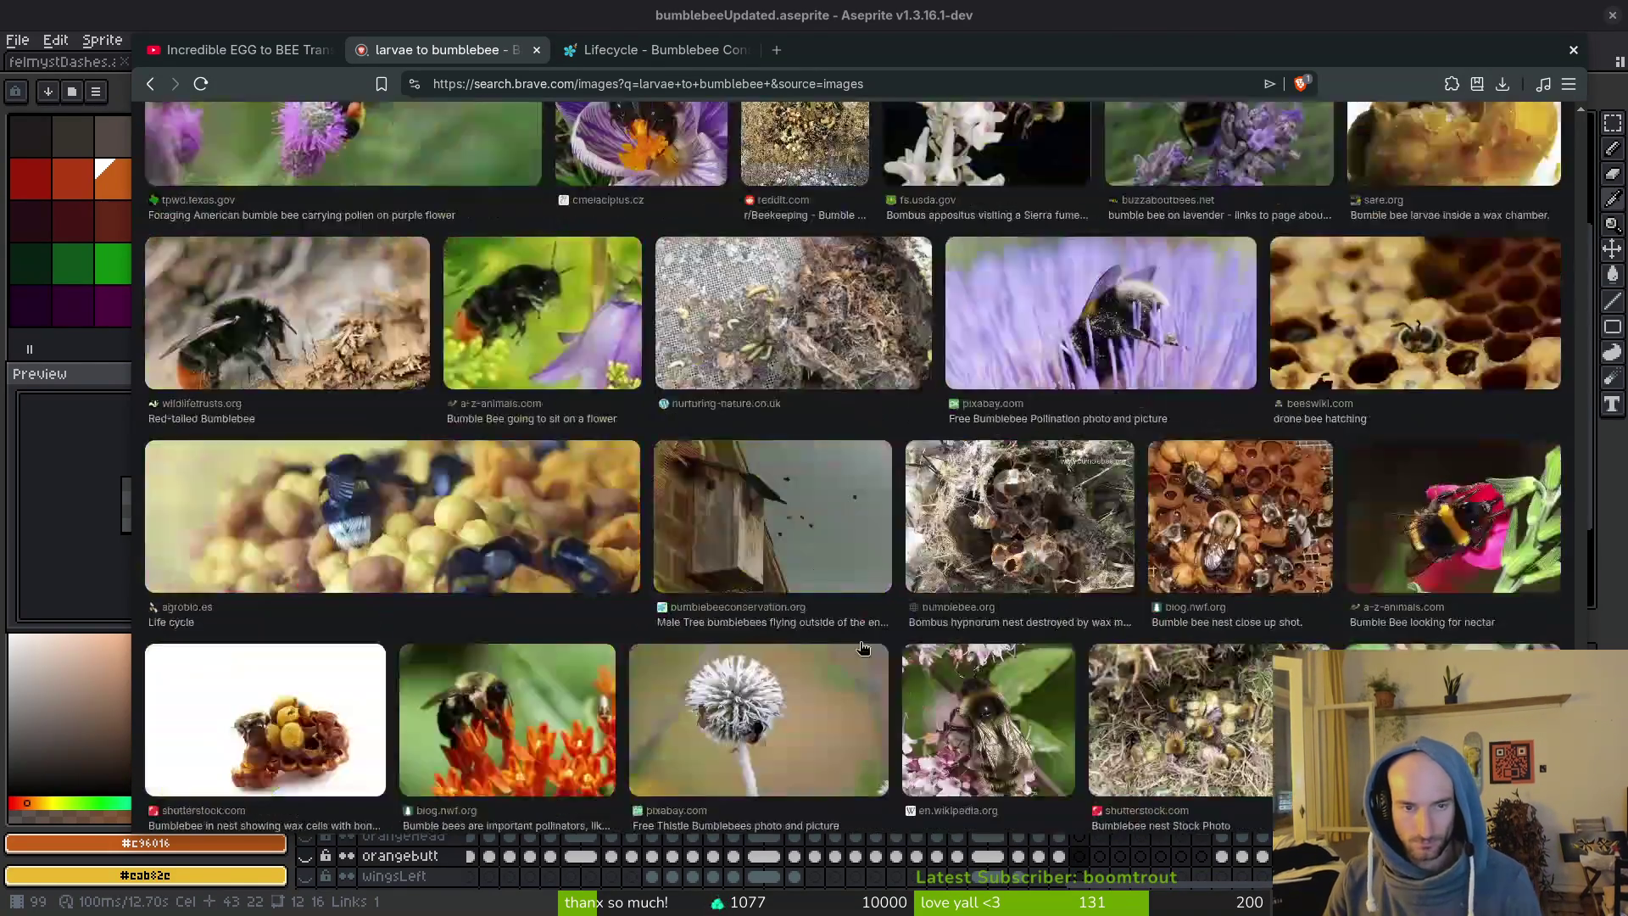
Close the image search and Bumblebee Lifecycle tabs, leaving the YouTube egg-to-bee time-lapse showing.
key("ctrl+w")
scroll(763, 504, "down", 8)
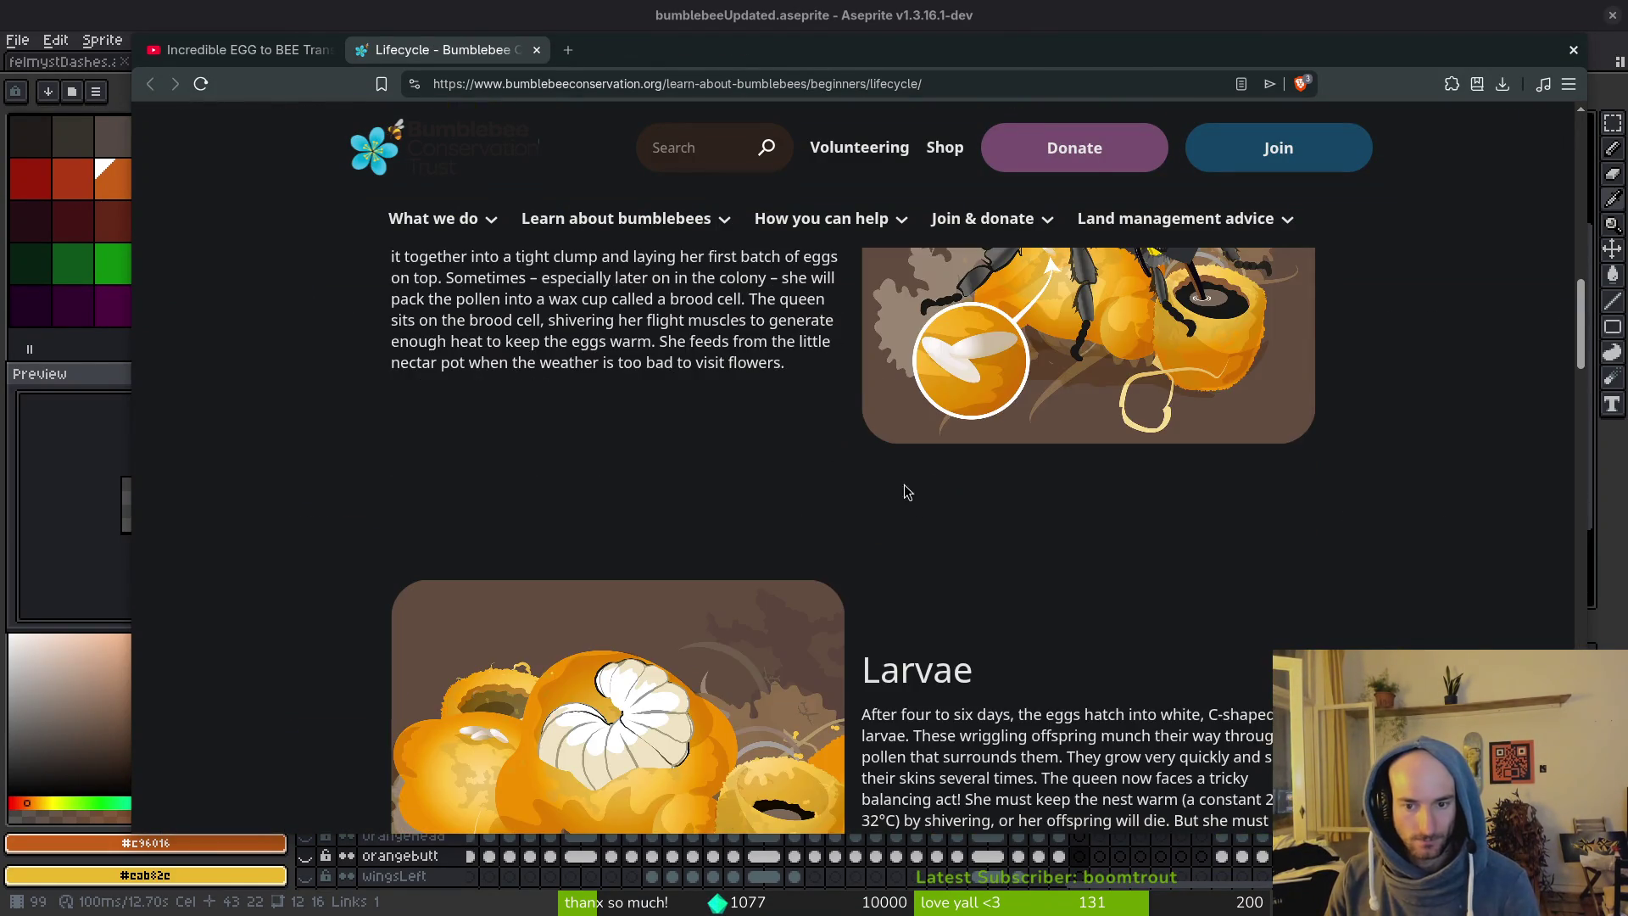
scroll(763, 503, "down", 4)
scroll(761, 483, "up", 4)
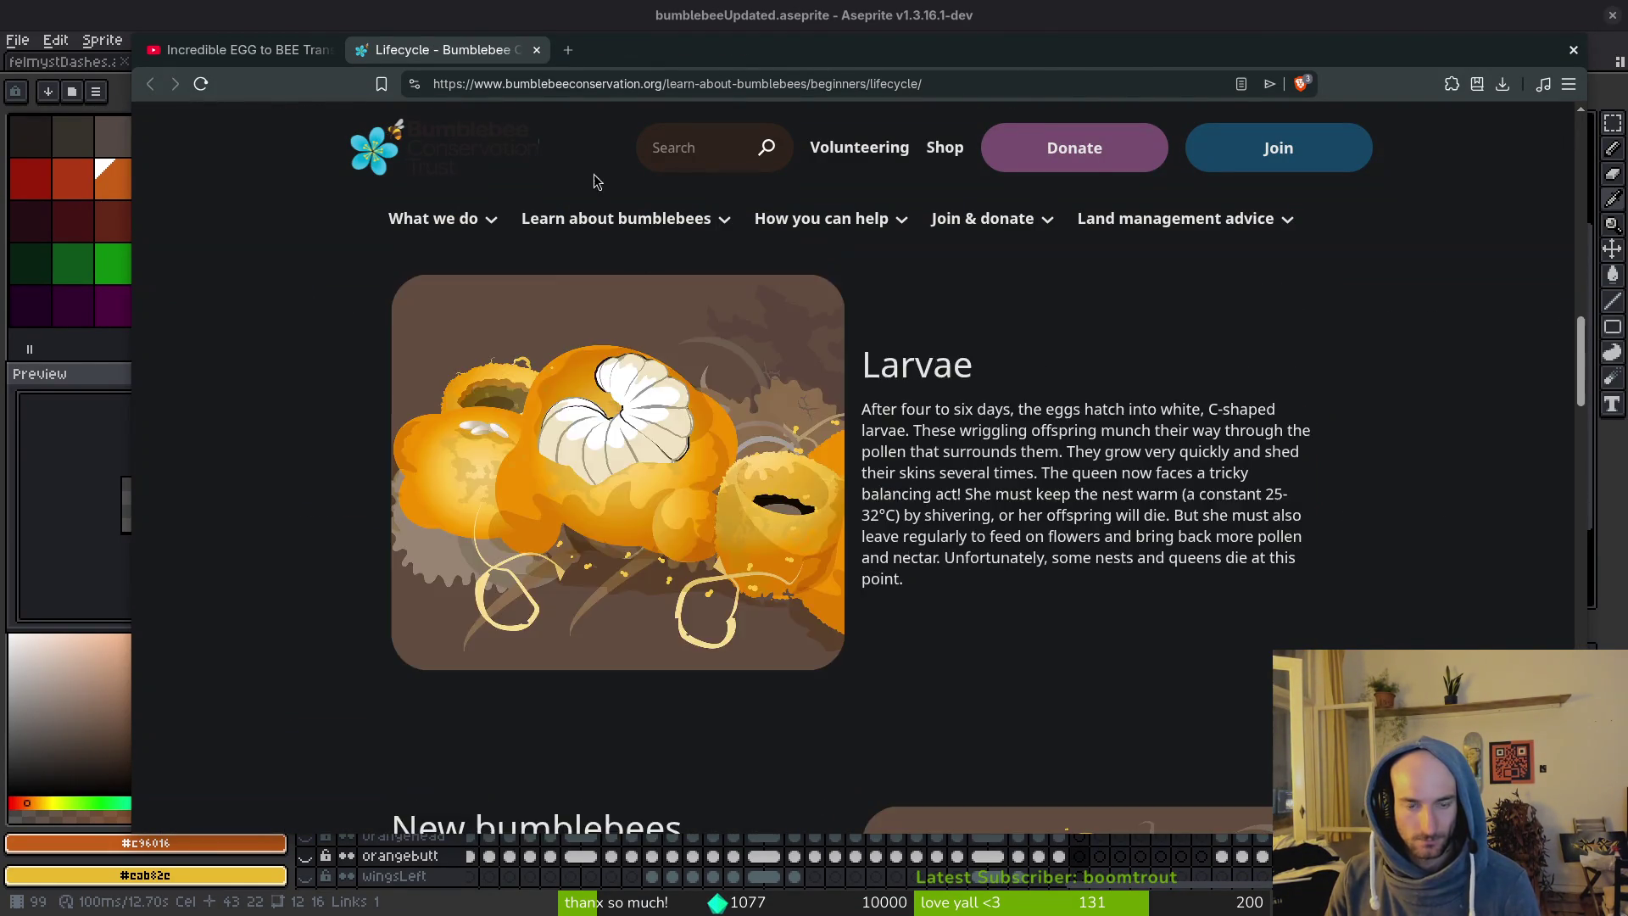
key("ctrl+w")
mouse_move(836, 345)
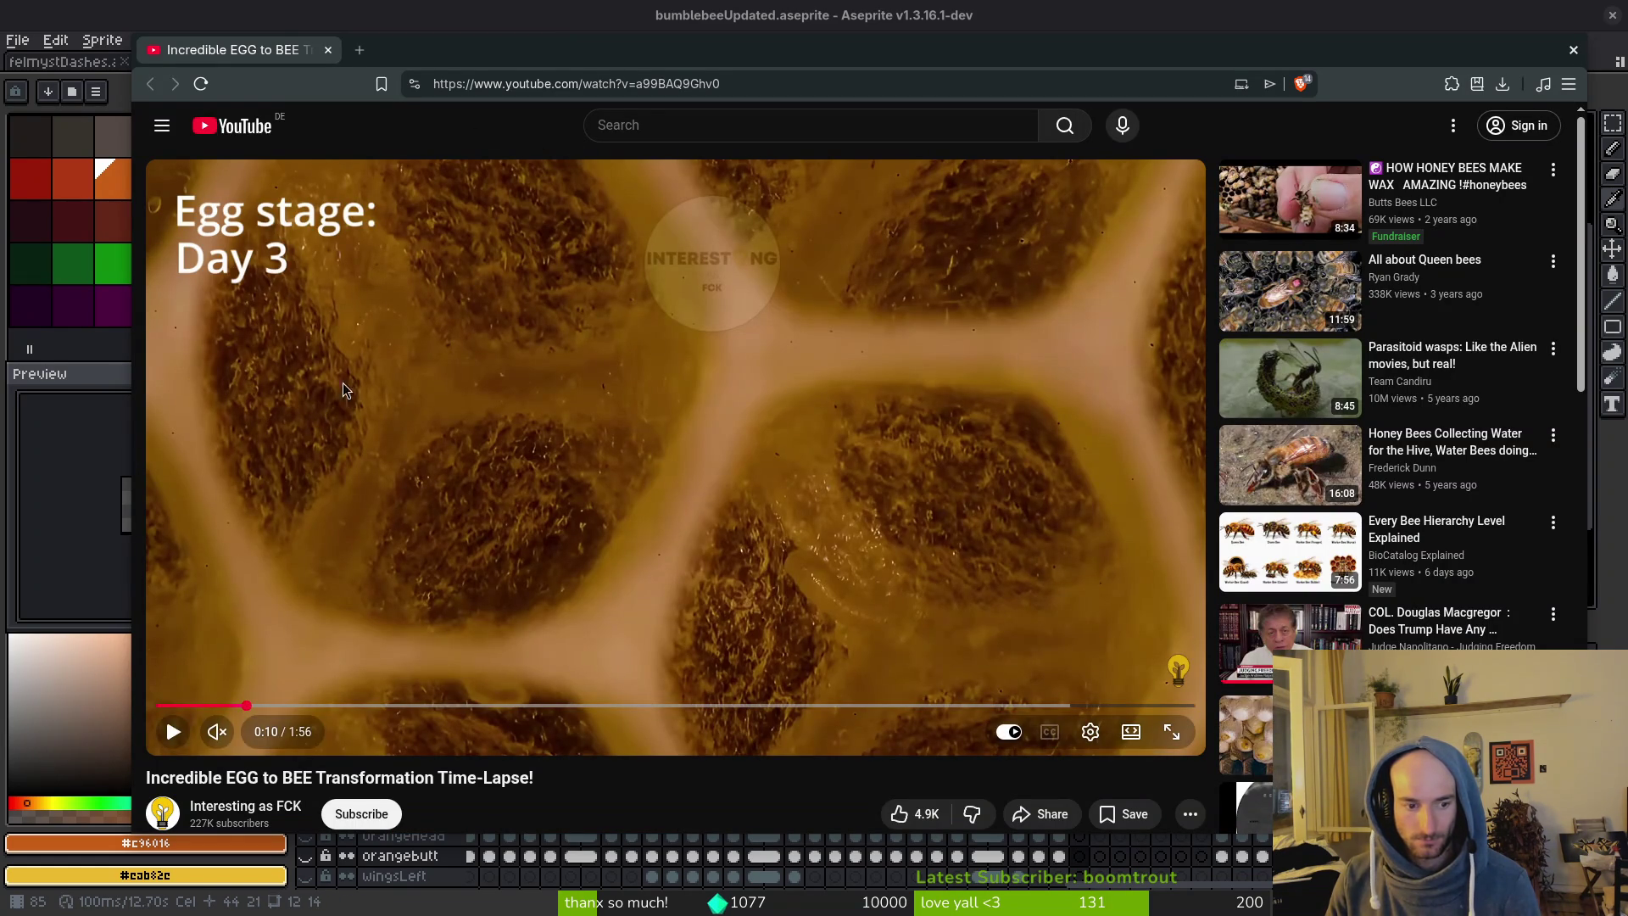
Search YouTube for 'larvae to bumblebee' videos.
left_click(676, 126)
type("larv")
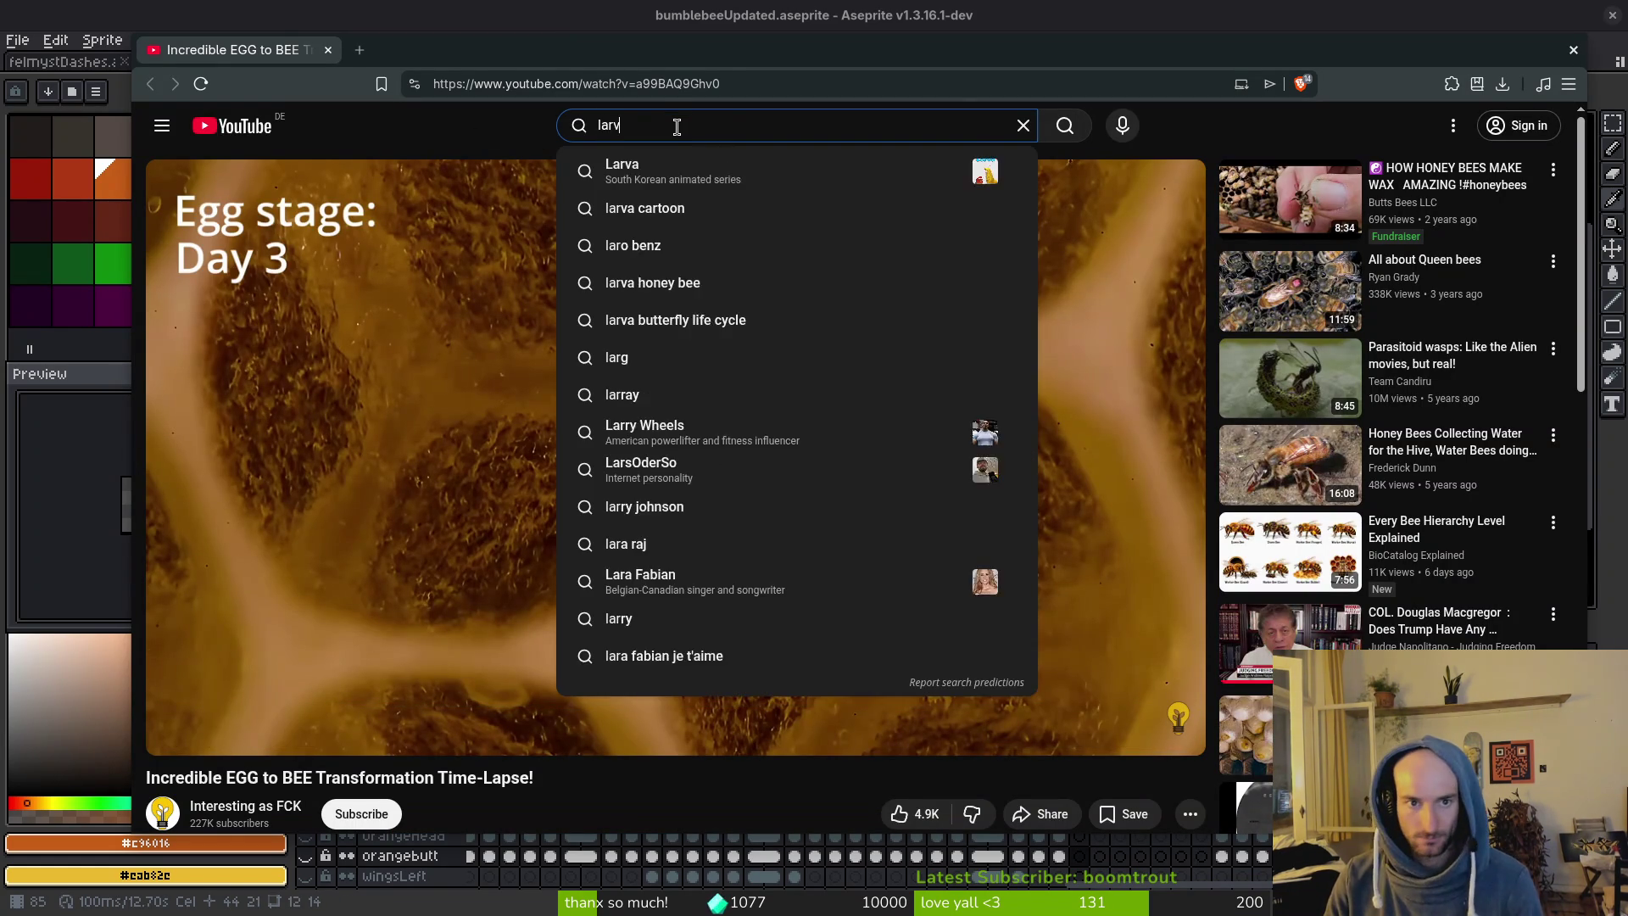
type("ae to butblebee")
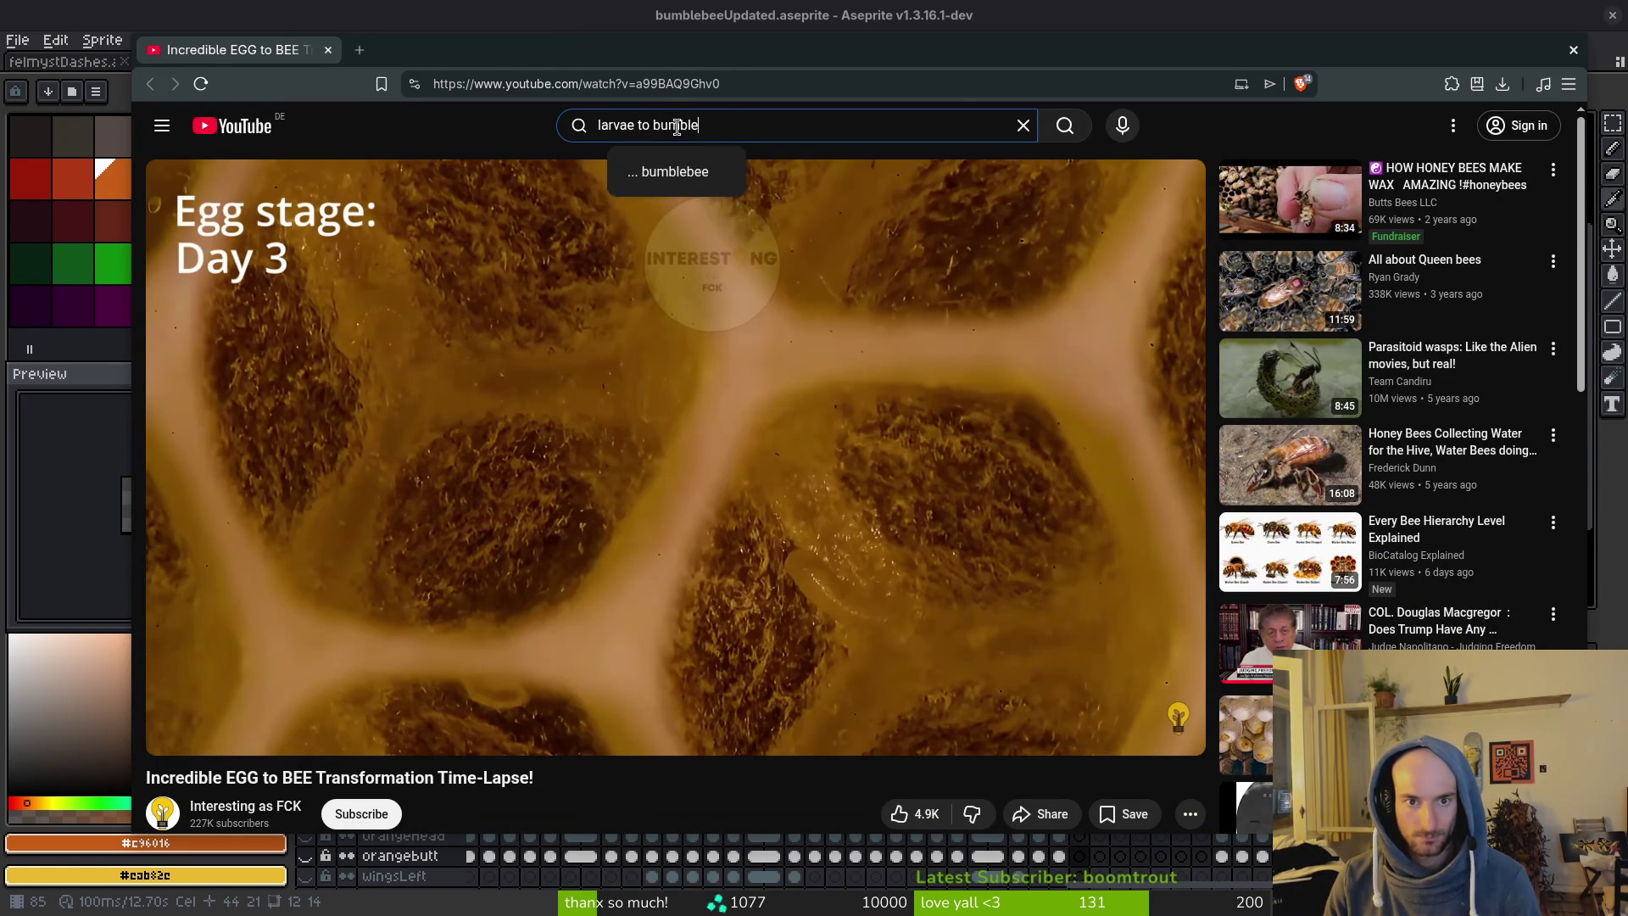
key("Return")
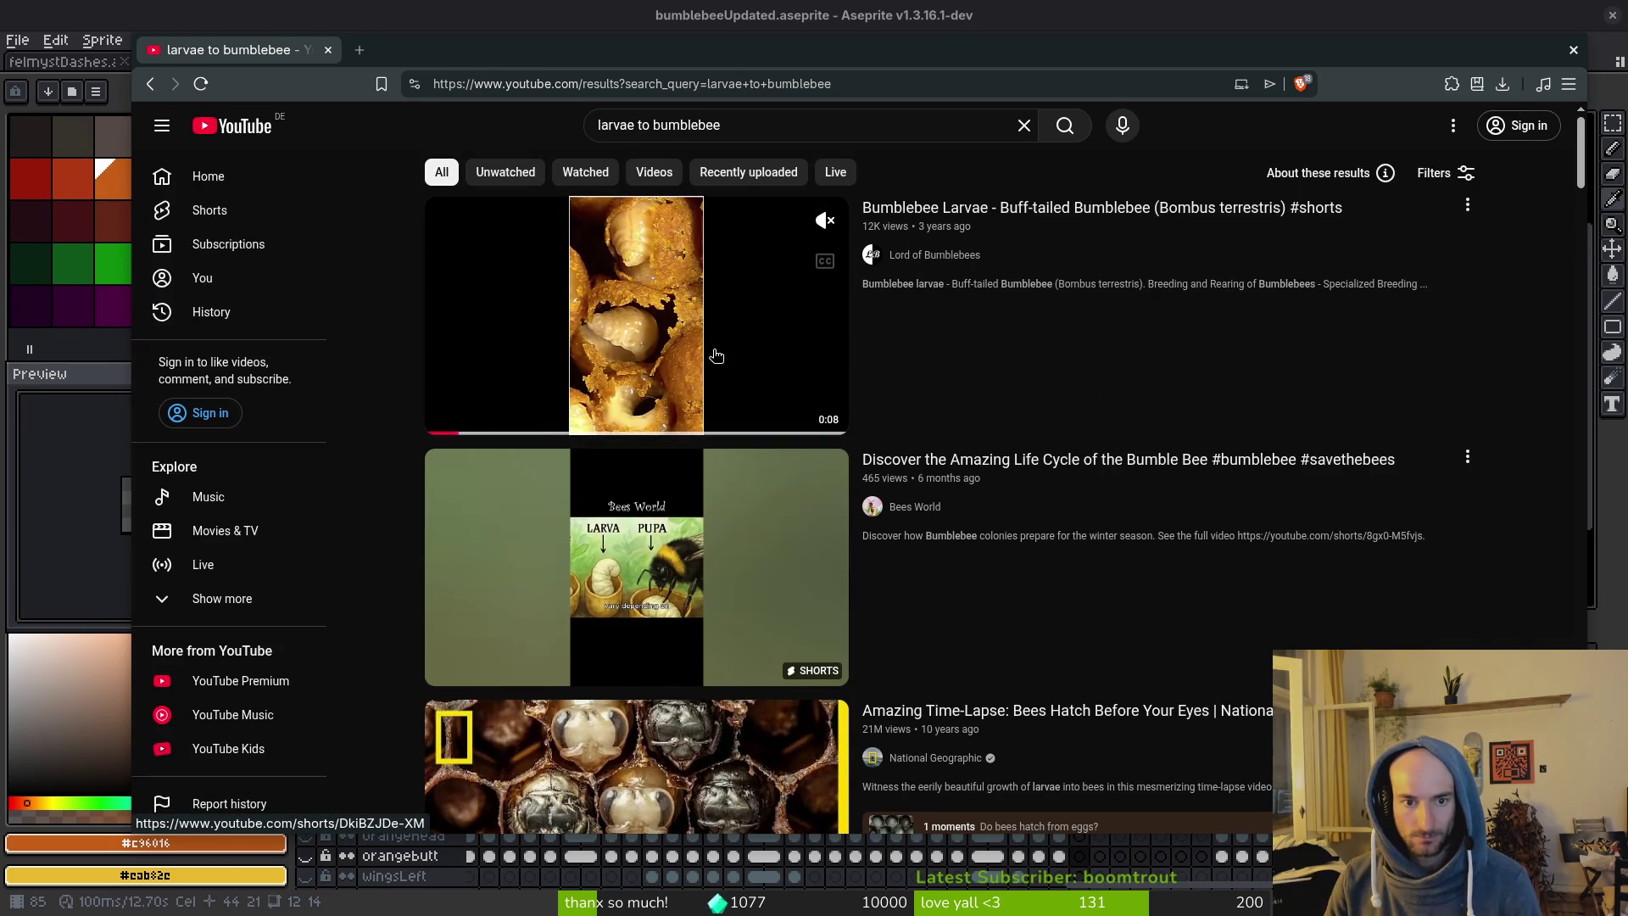
Scroll the results, opening the bumble bee life cycle and bees-hatch time-lapse videos in background tabs.
mouse_move(684, 598)
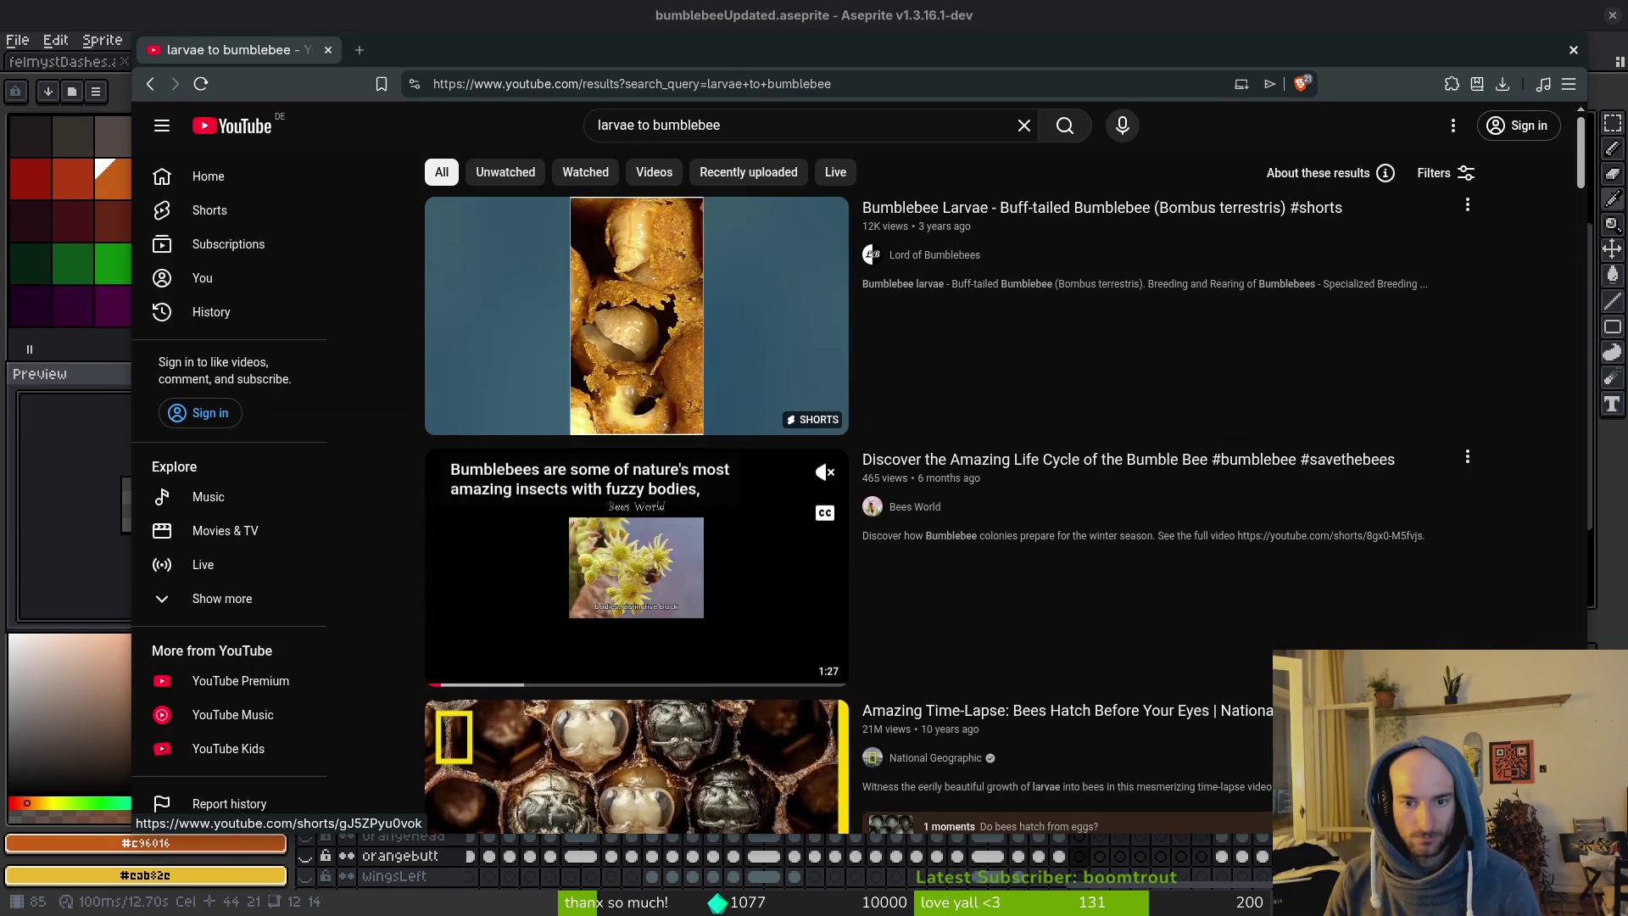
scroll(1029, 630, "down", 2)
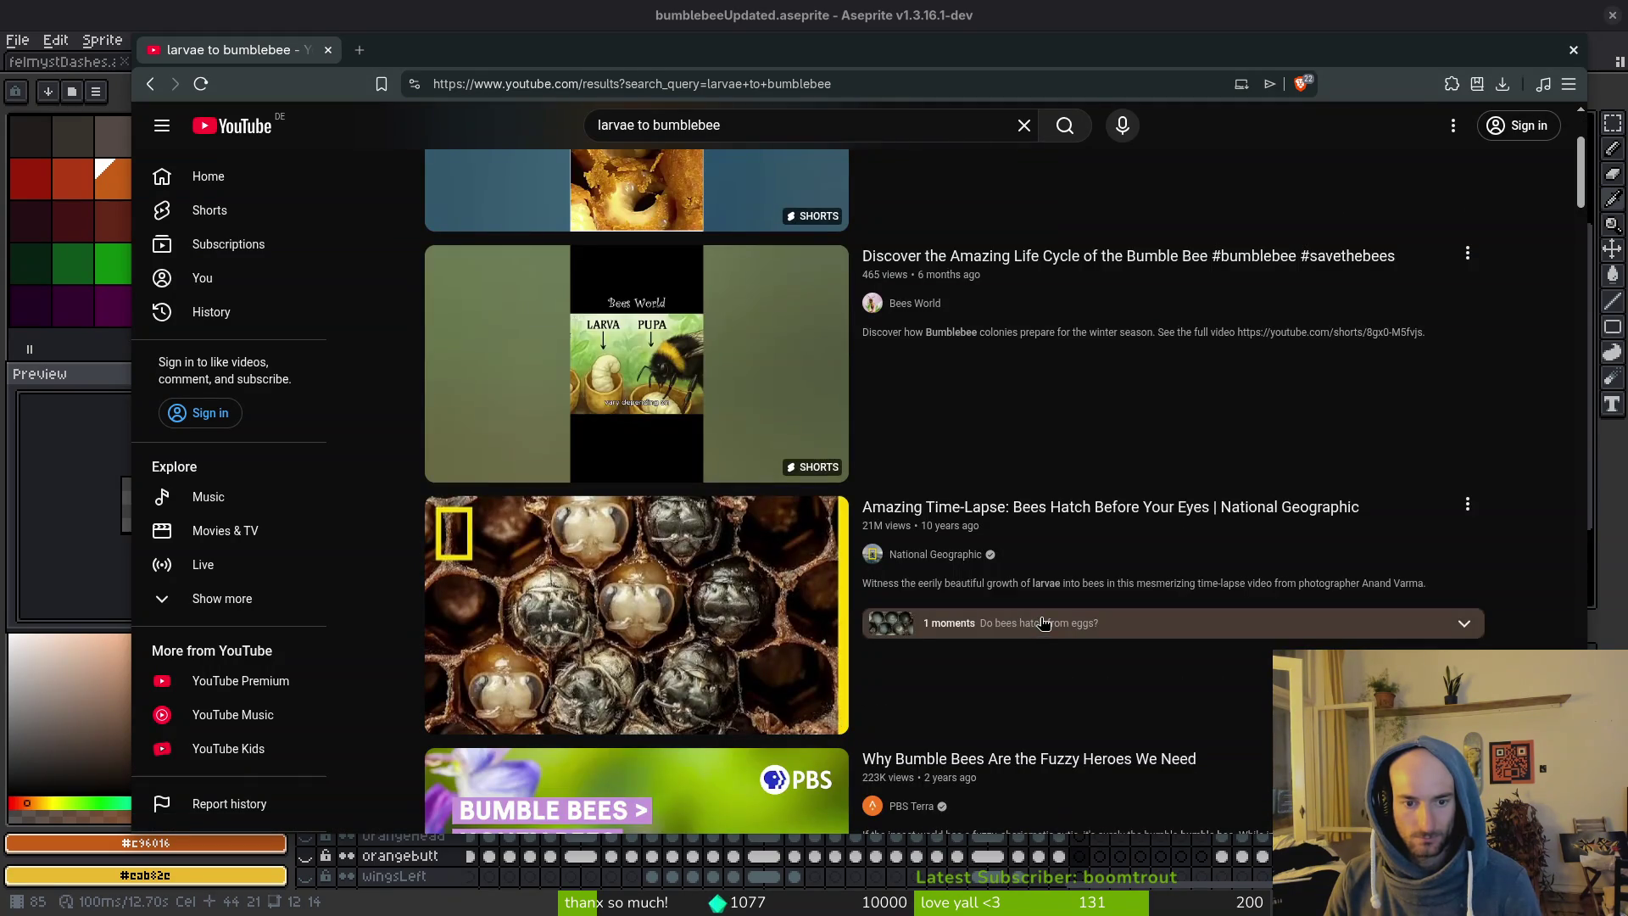
middle_click(585, 357)
scroll(1026, 463, "down", 2)
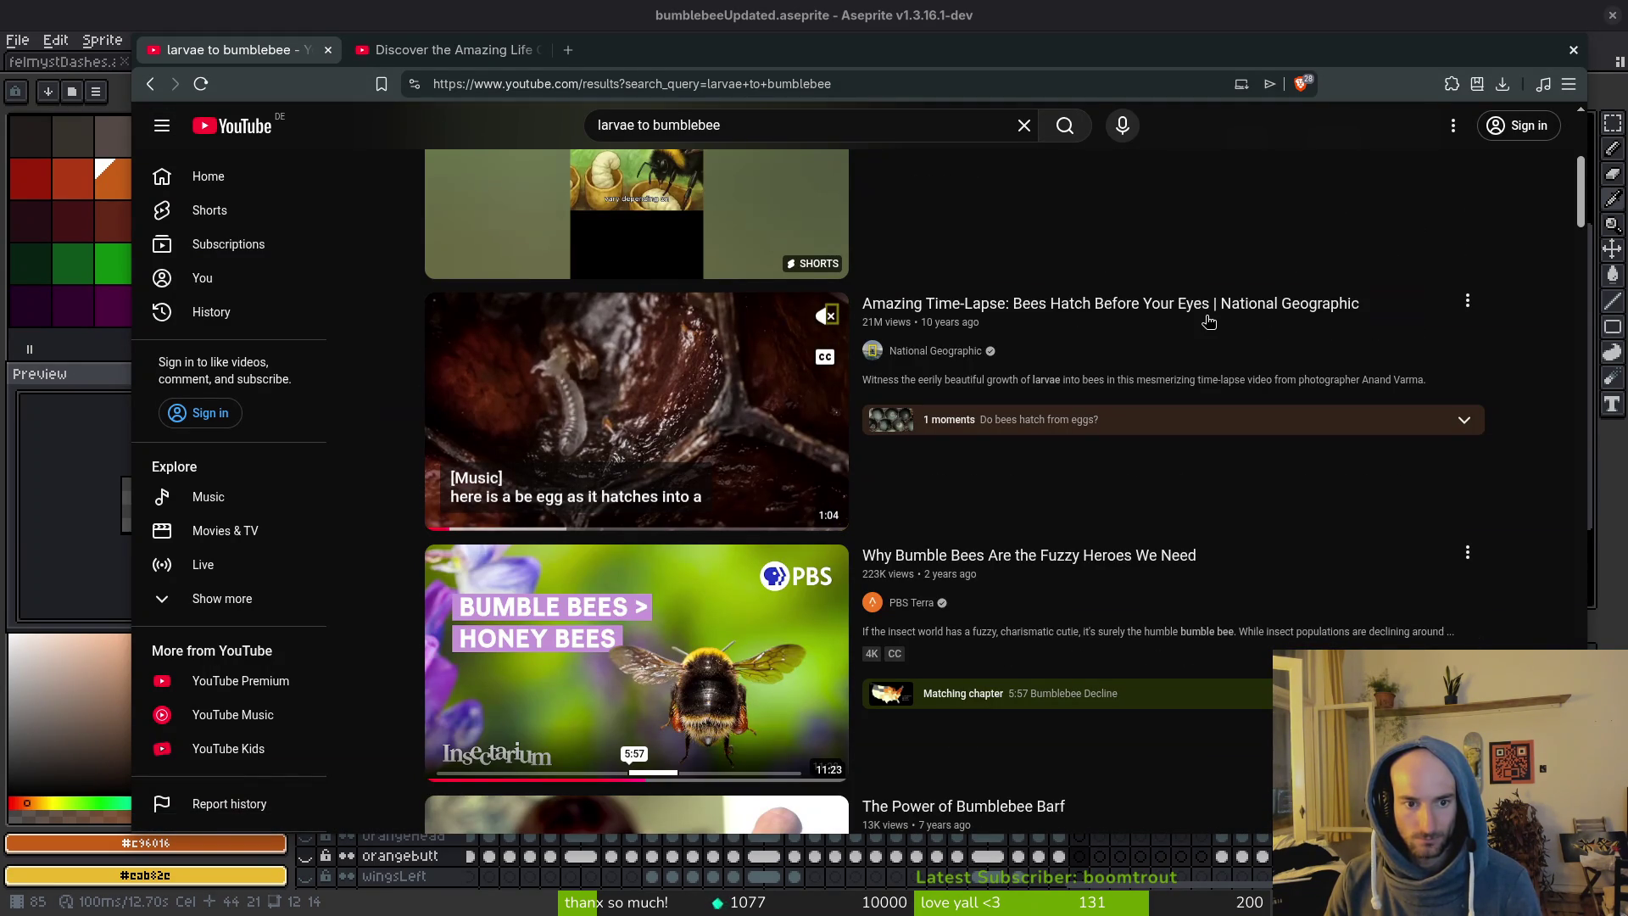
middle_click(664, 436)
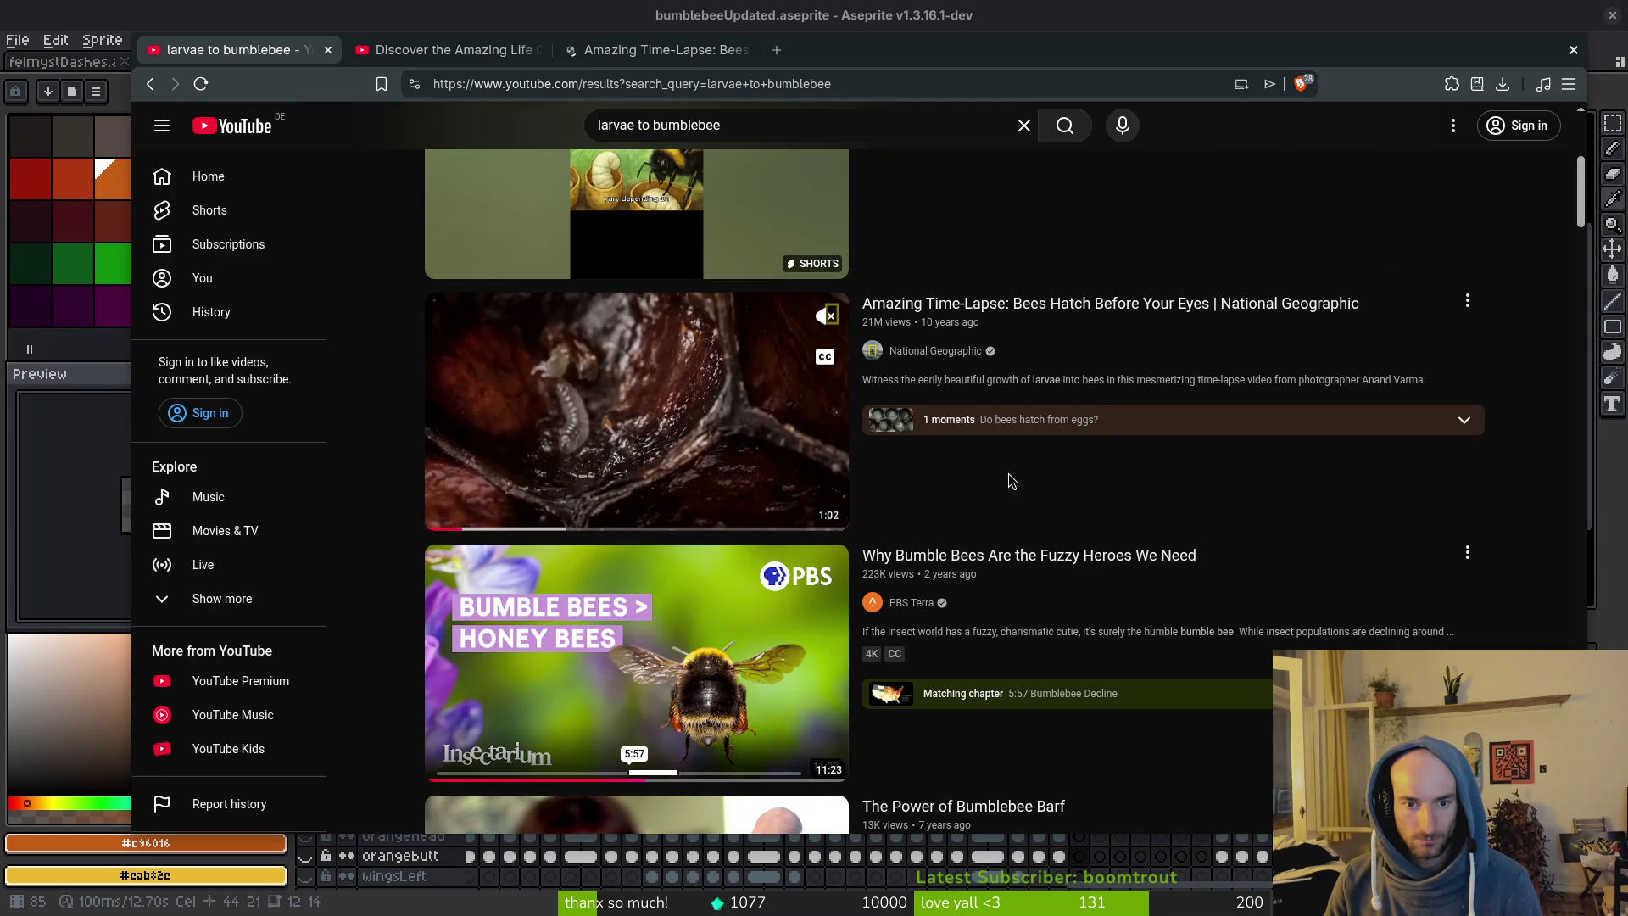
scroll(1132, 545, "down", 2)
mouse_move(1201, 603)
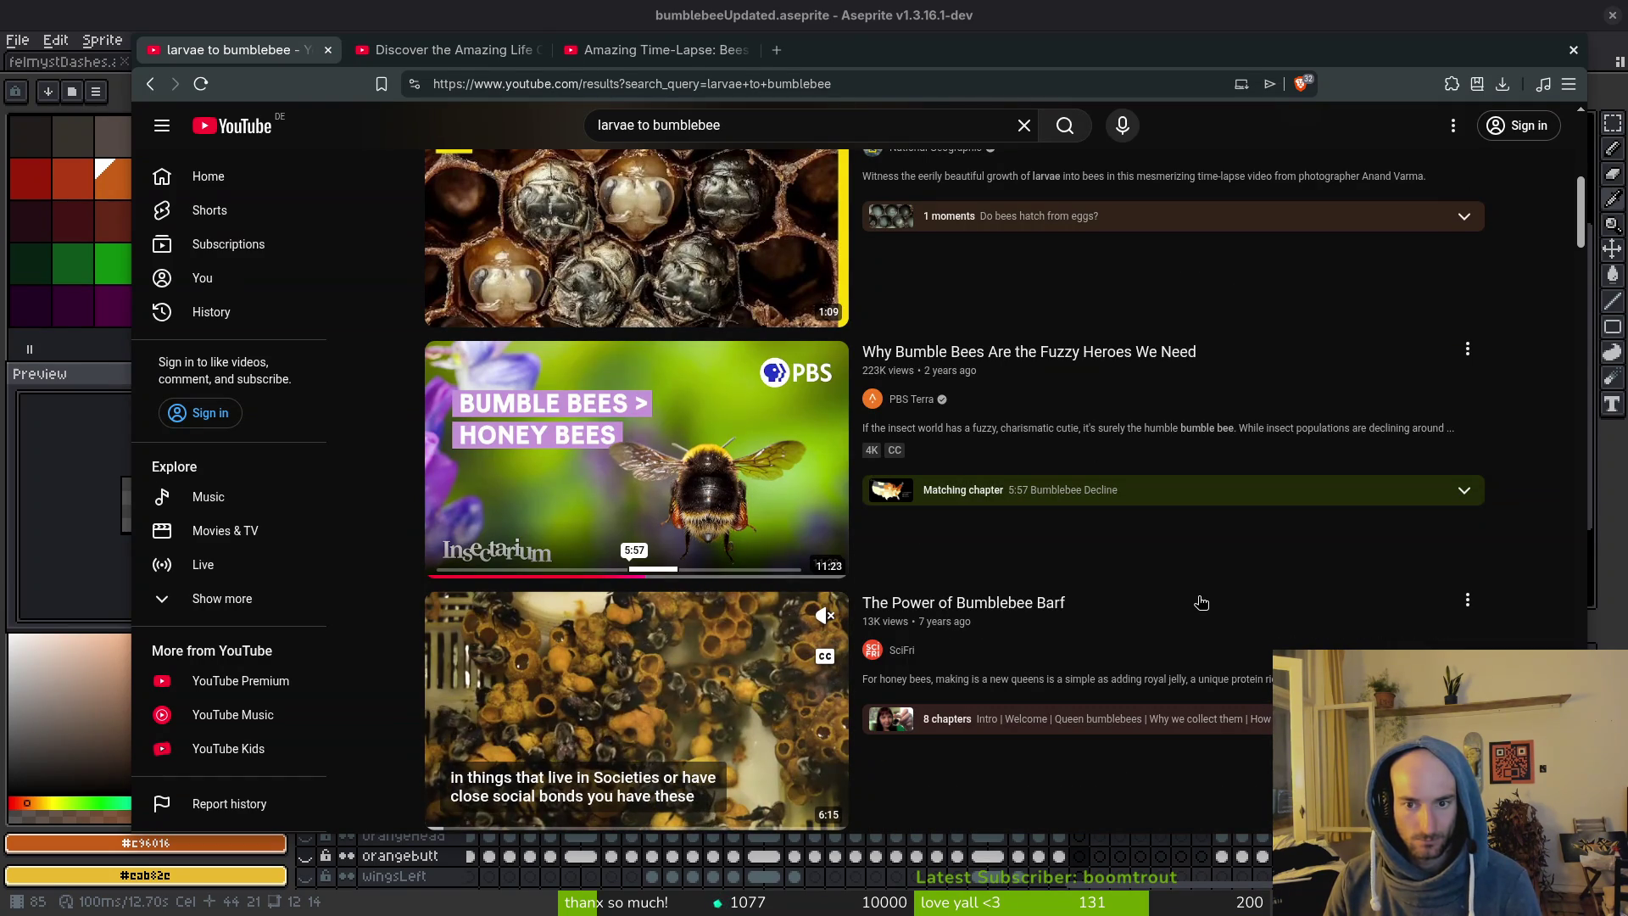
scroll(1195, 620, "down", 2)
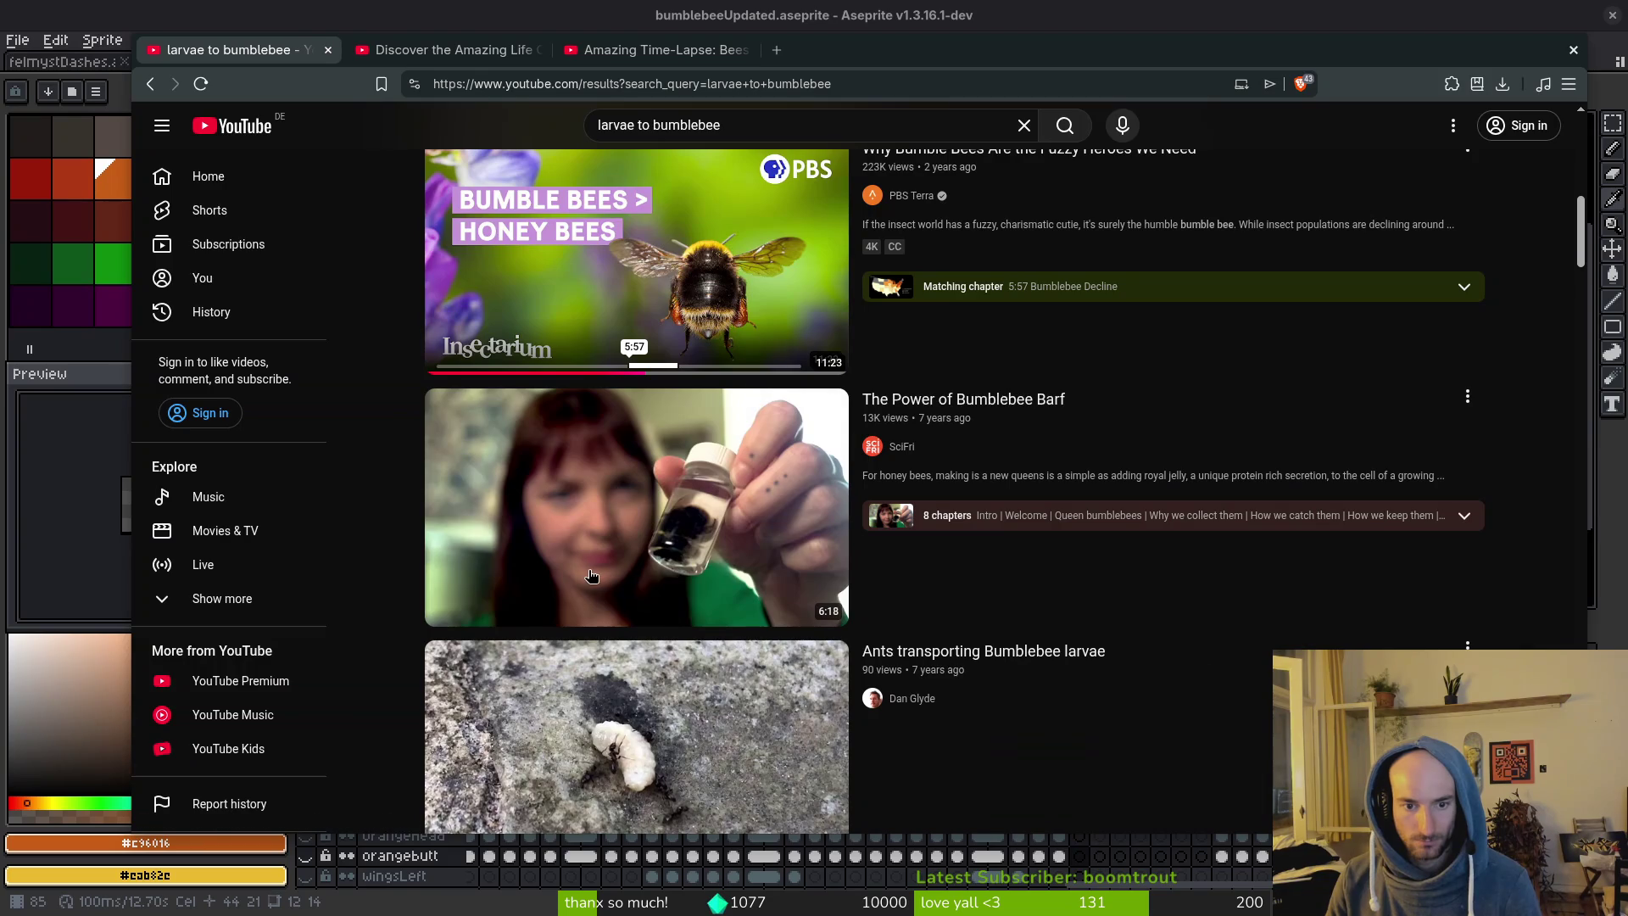
mouse_move(590, 576)
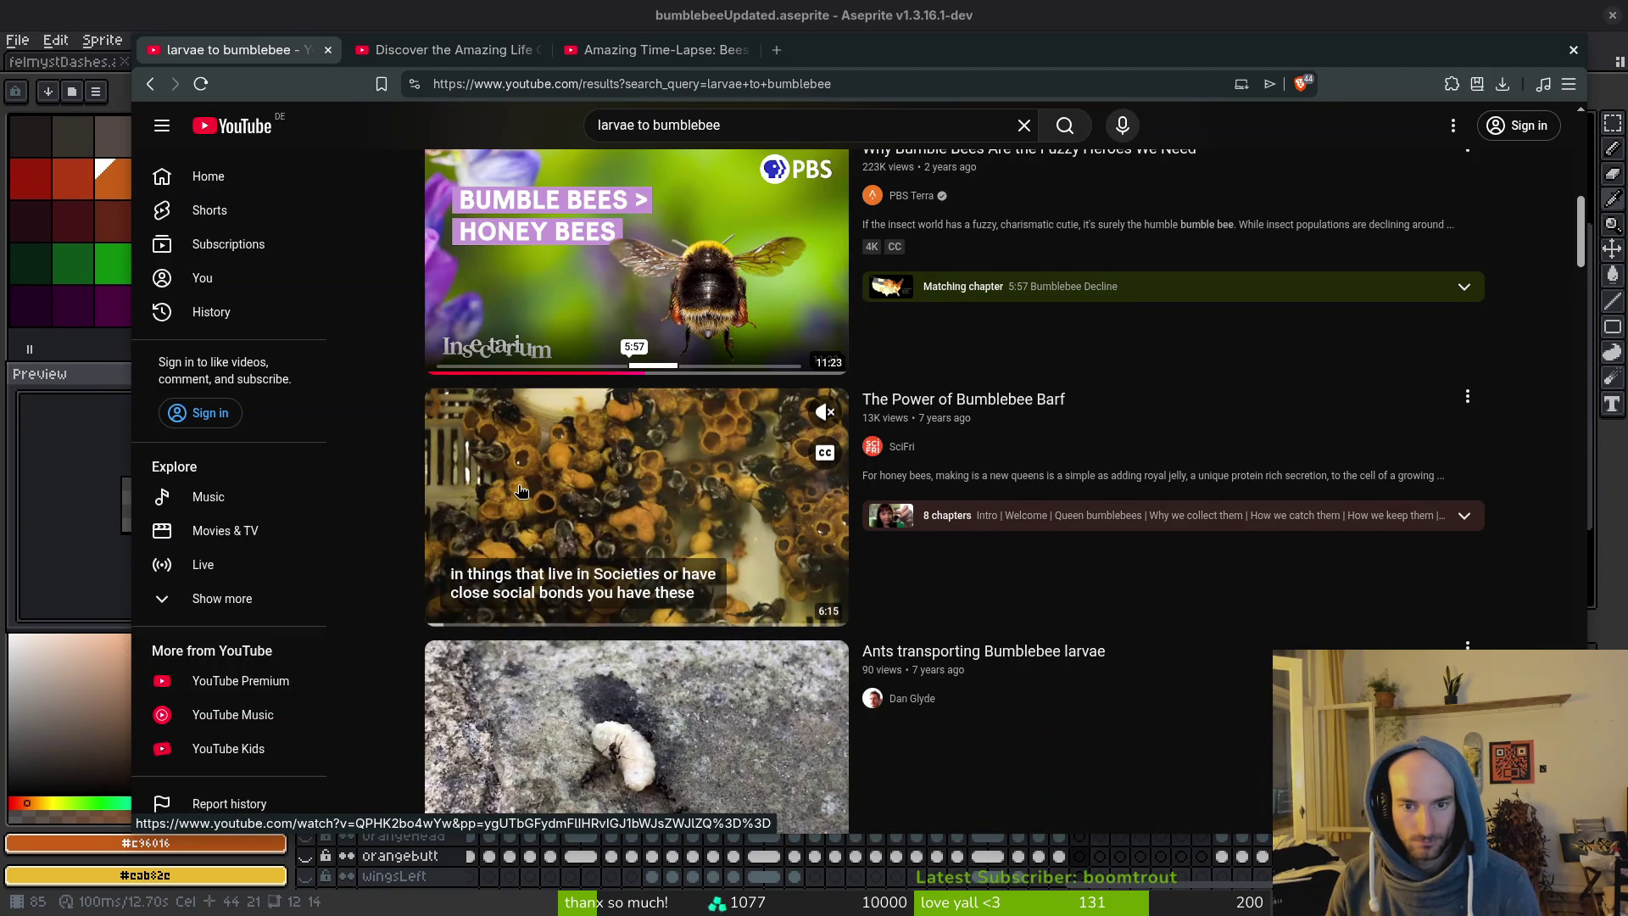
scroll(1247, 621, "down", 1)
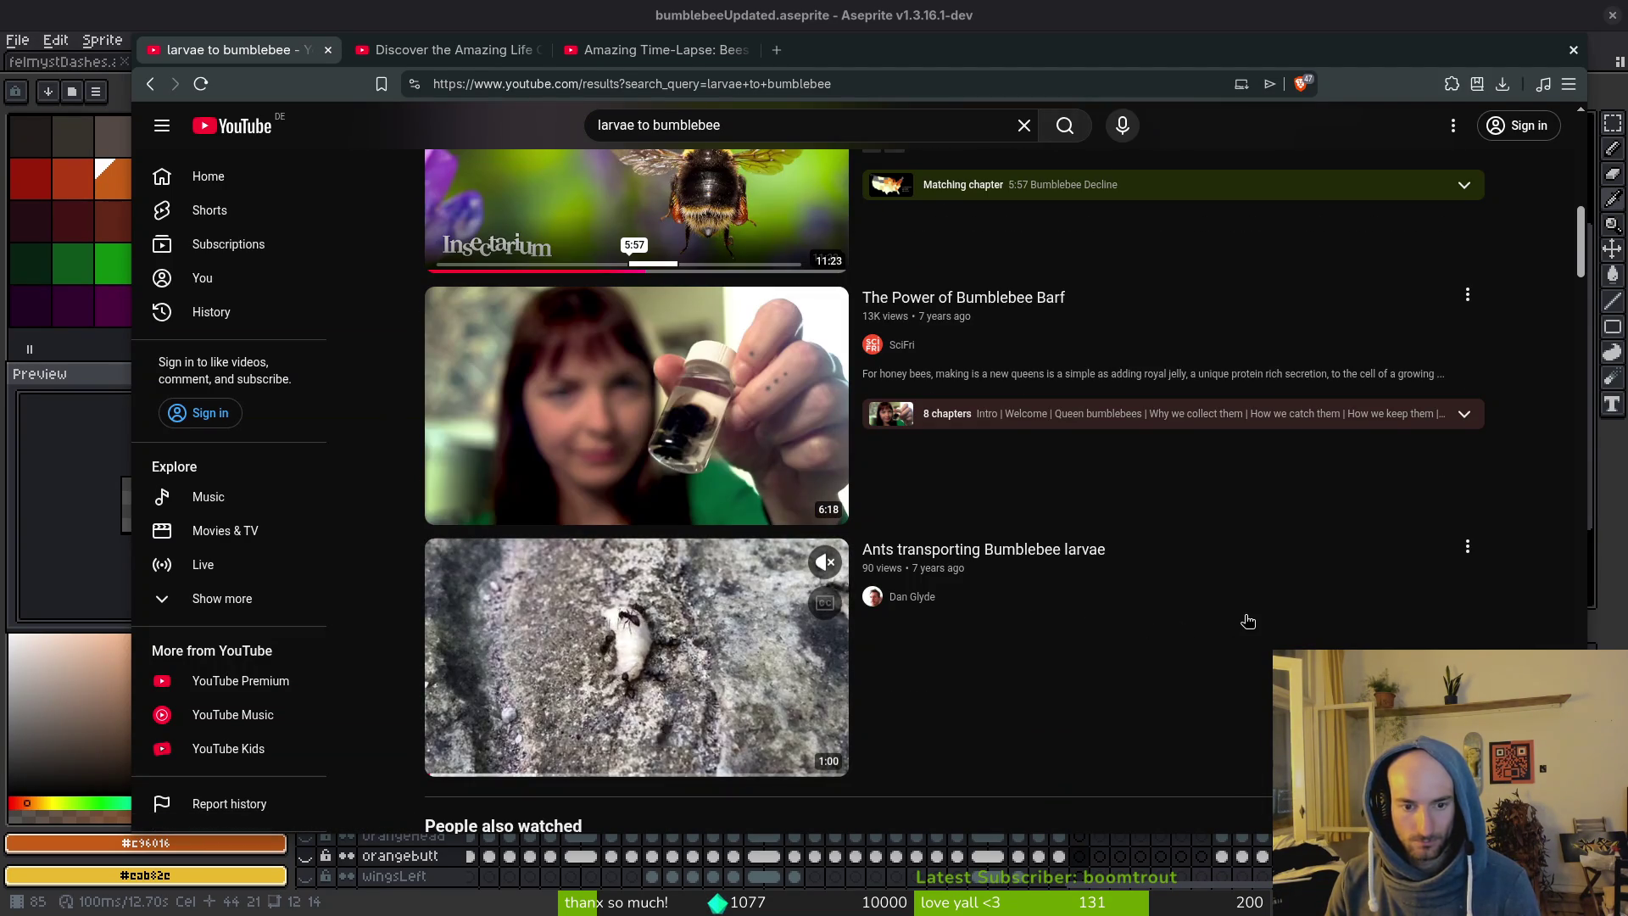
scroll(1247, 621, "down", 5)
Scroll past the larva and varroa-mite videos down to Life Cycle Of Honeybee.
mouse_move(472, 493)
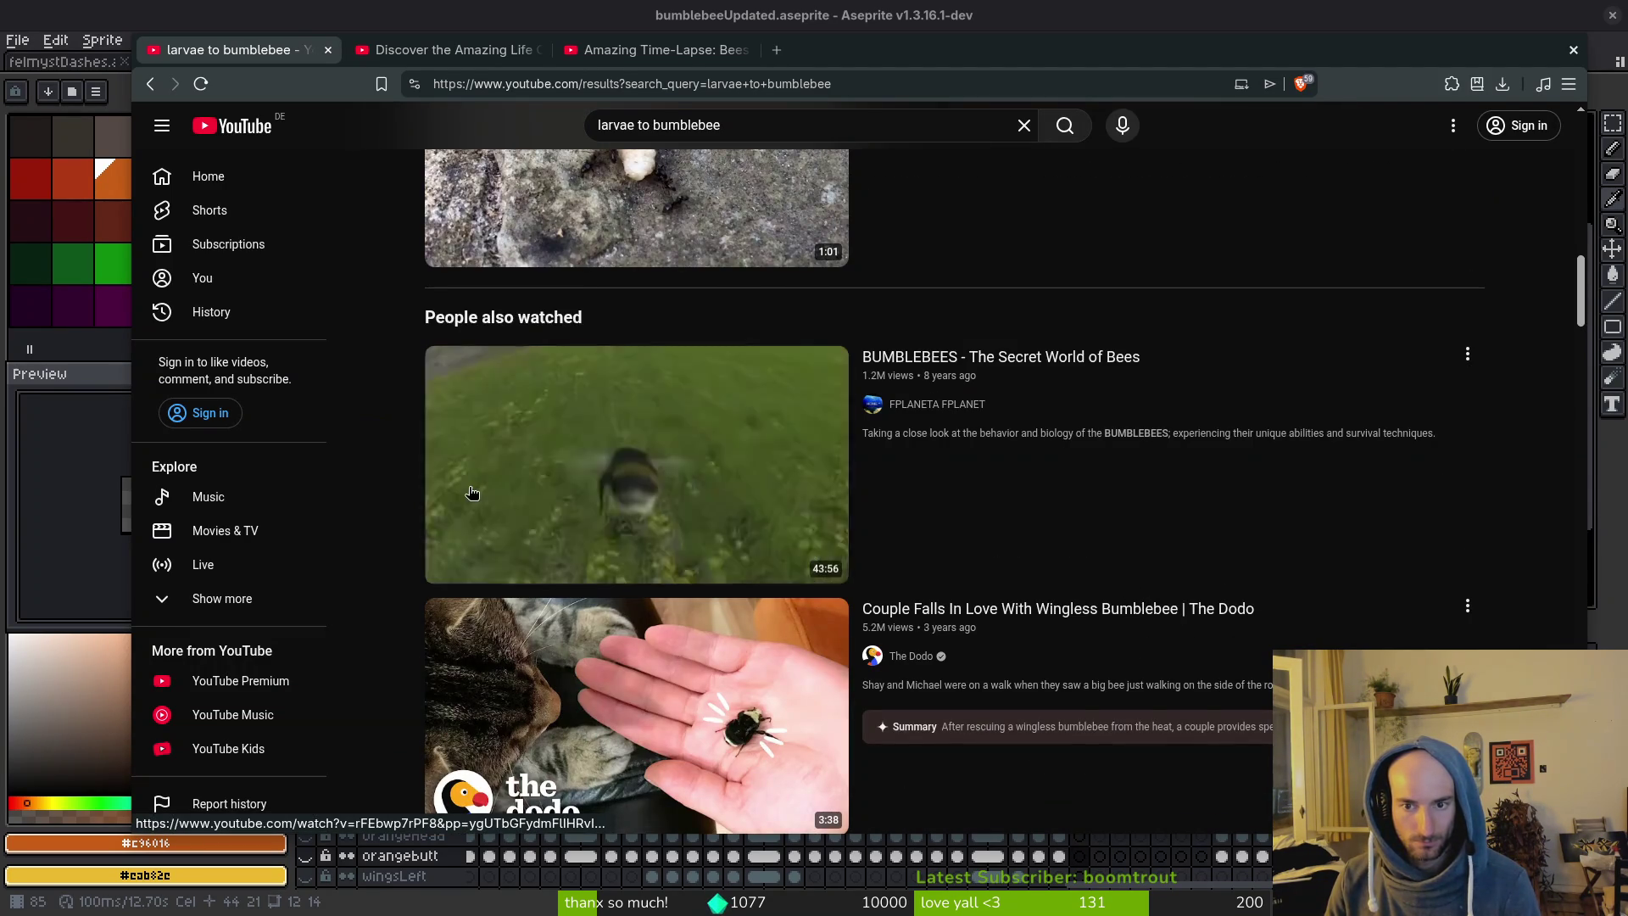
scroll(1304, 572, "down", 1)
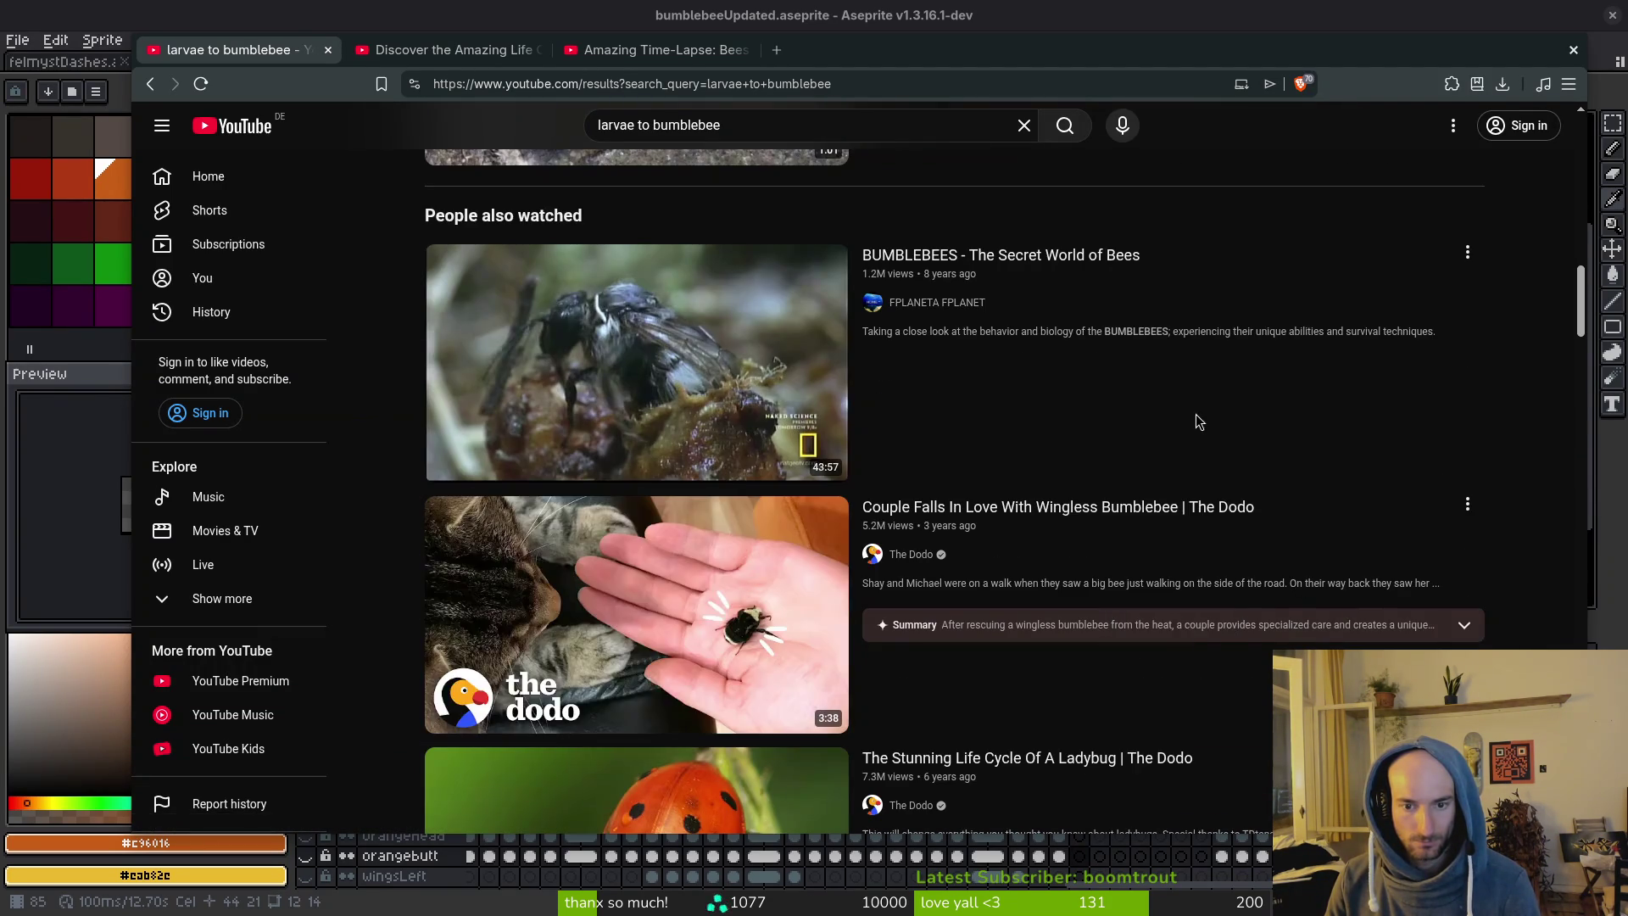
scroll(1196, 422, "down", 5)
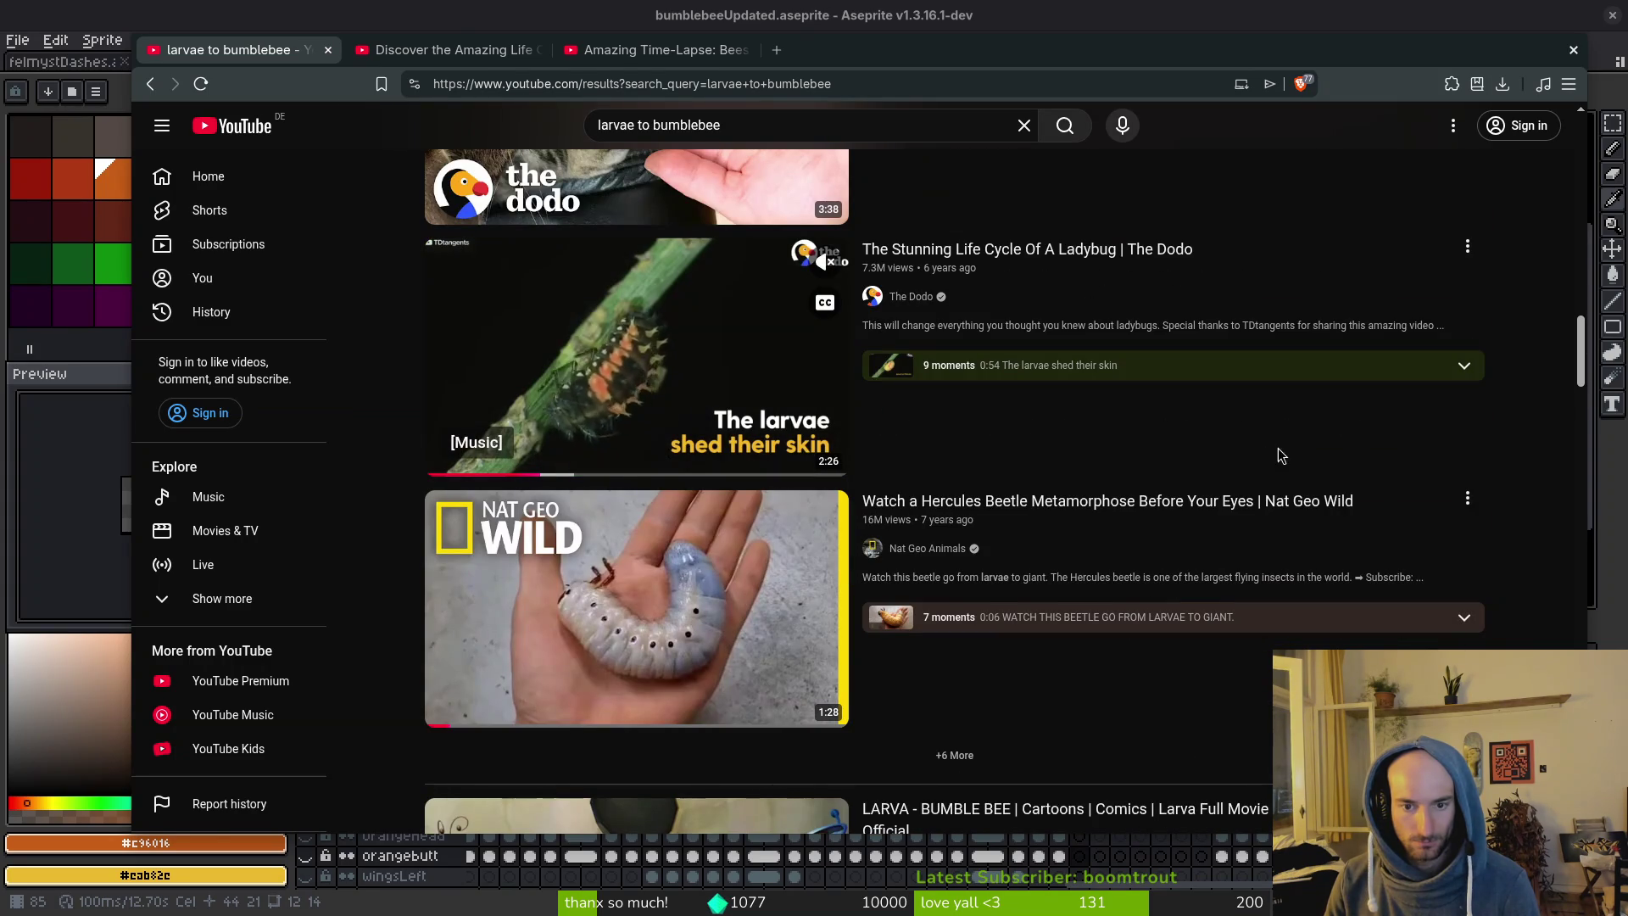
scroll(1399, 474, "down", 1)
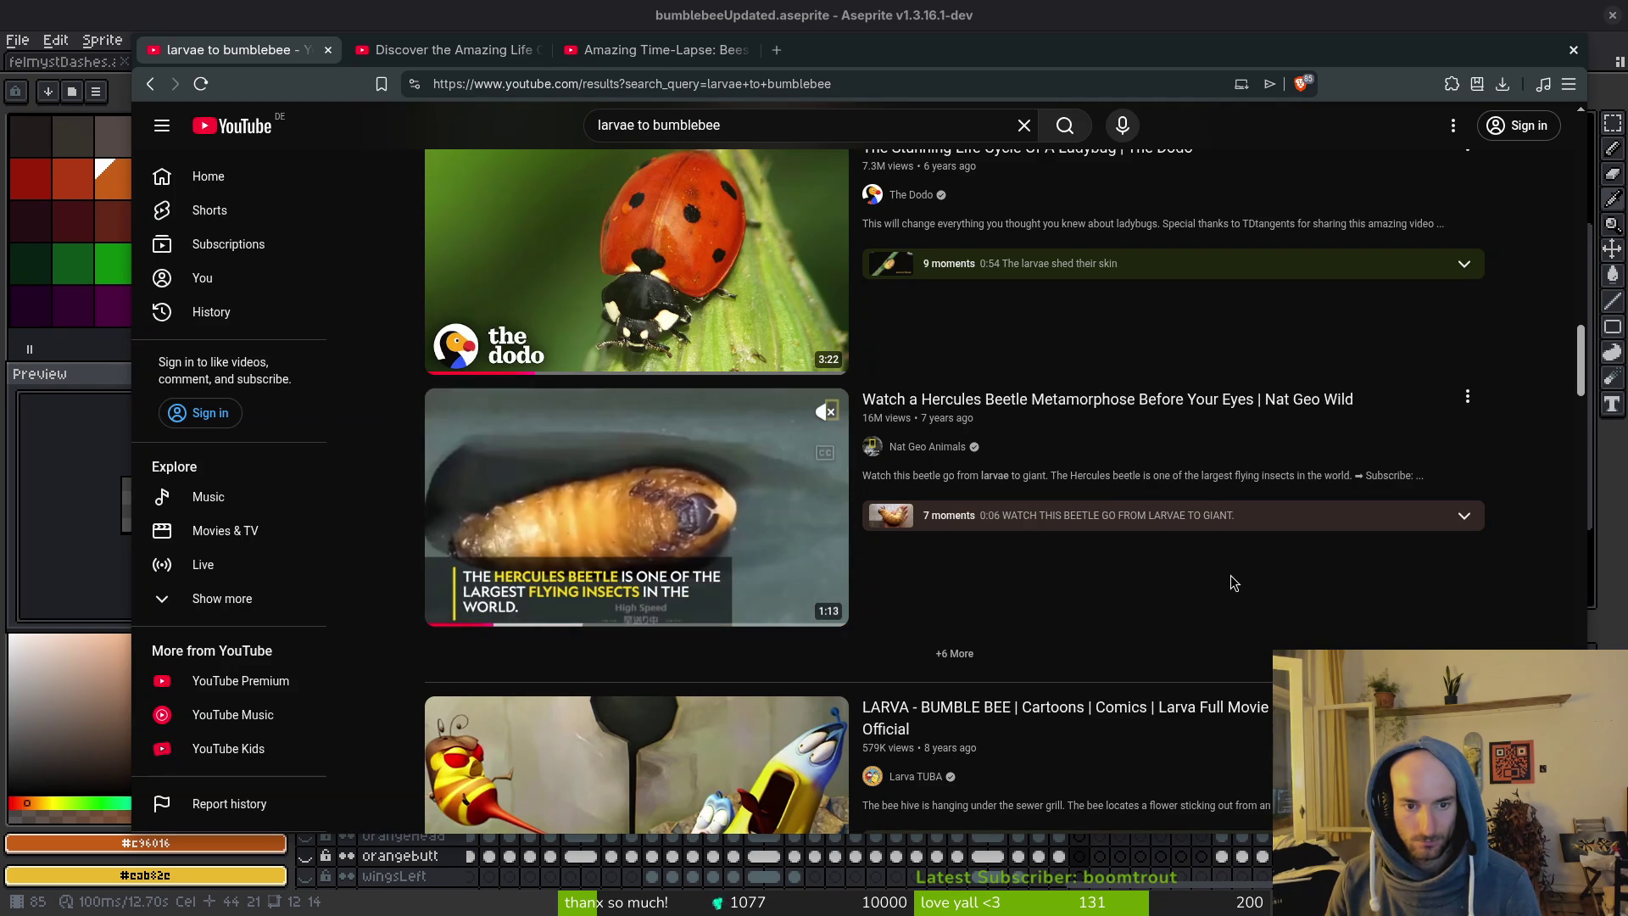
scroll(1229, 576, "down", 3)
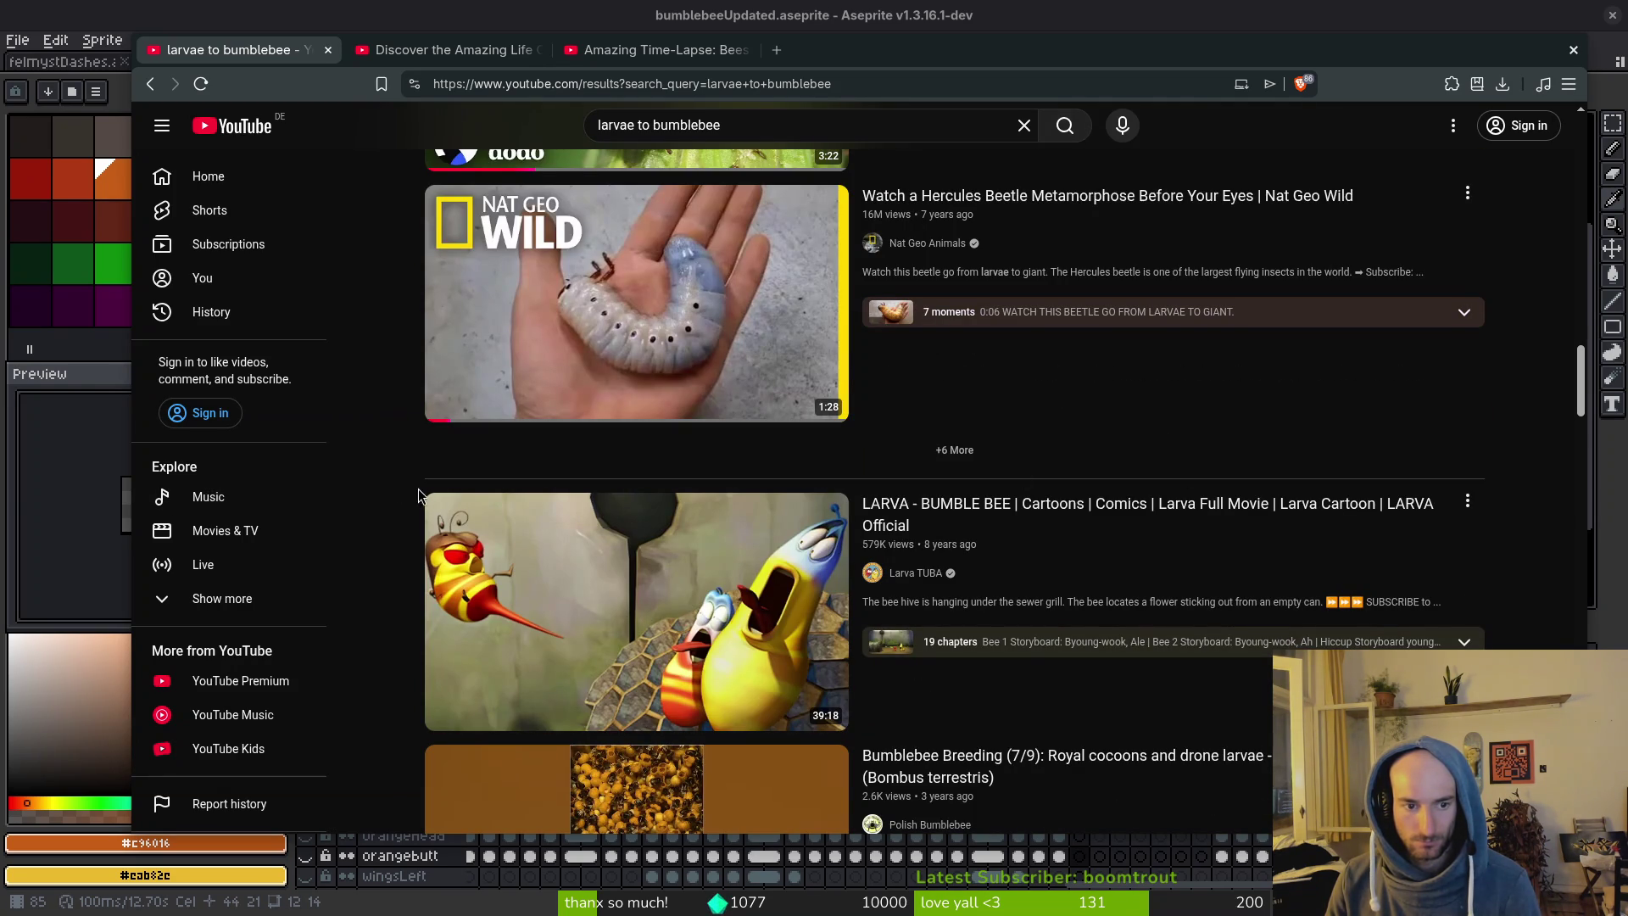
scroll(392, 490, "down", 3)
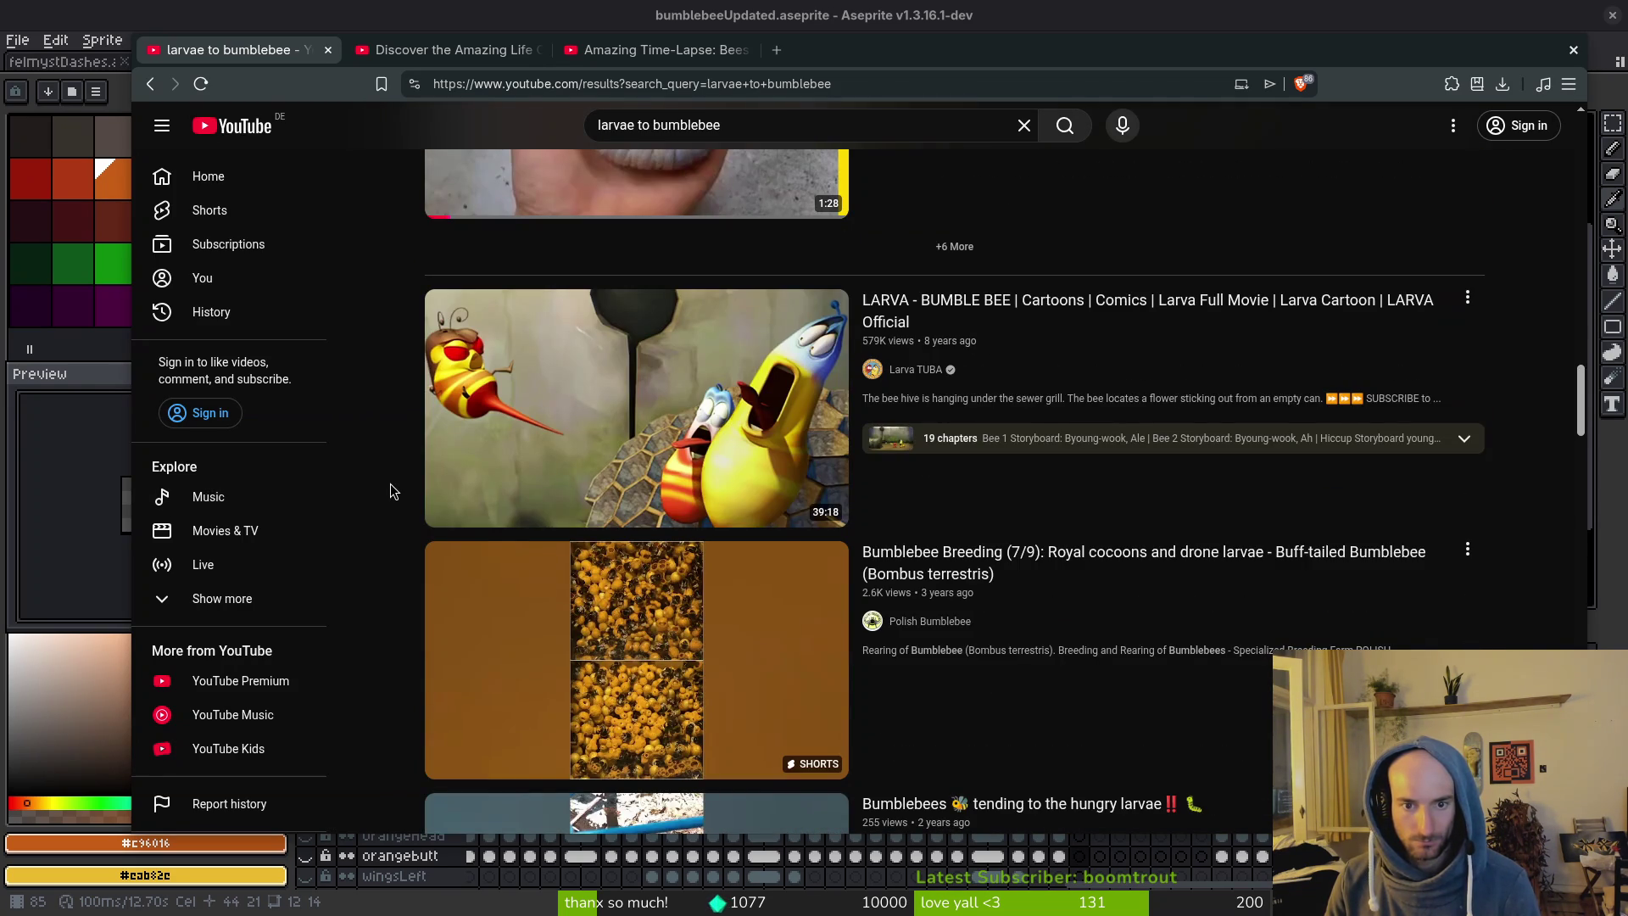
scroll(393, 492, "down", 3)
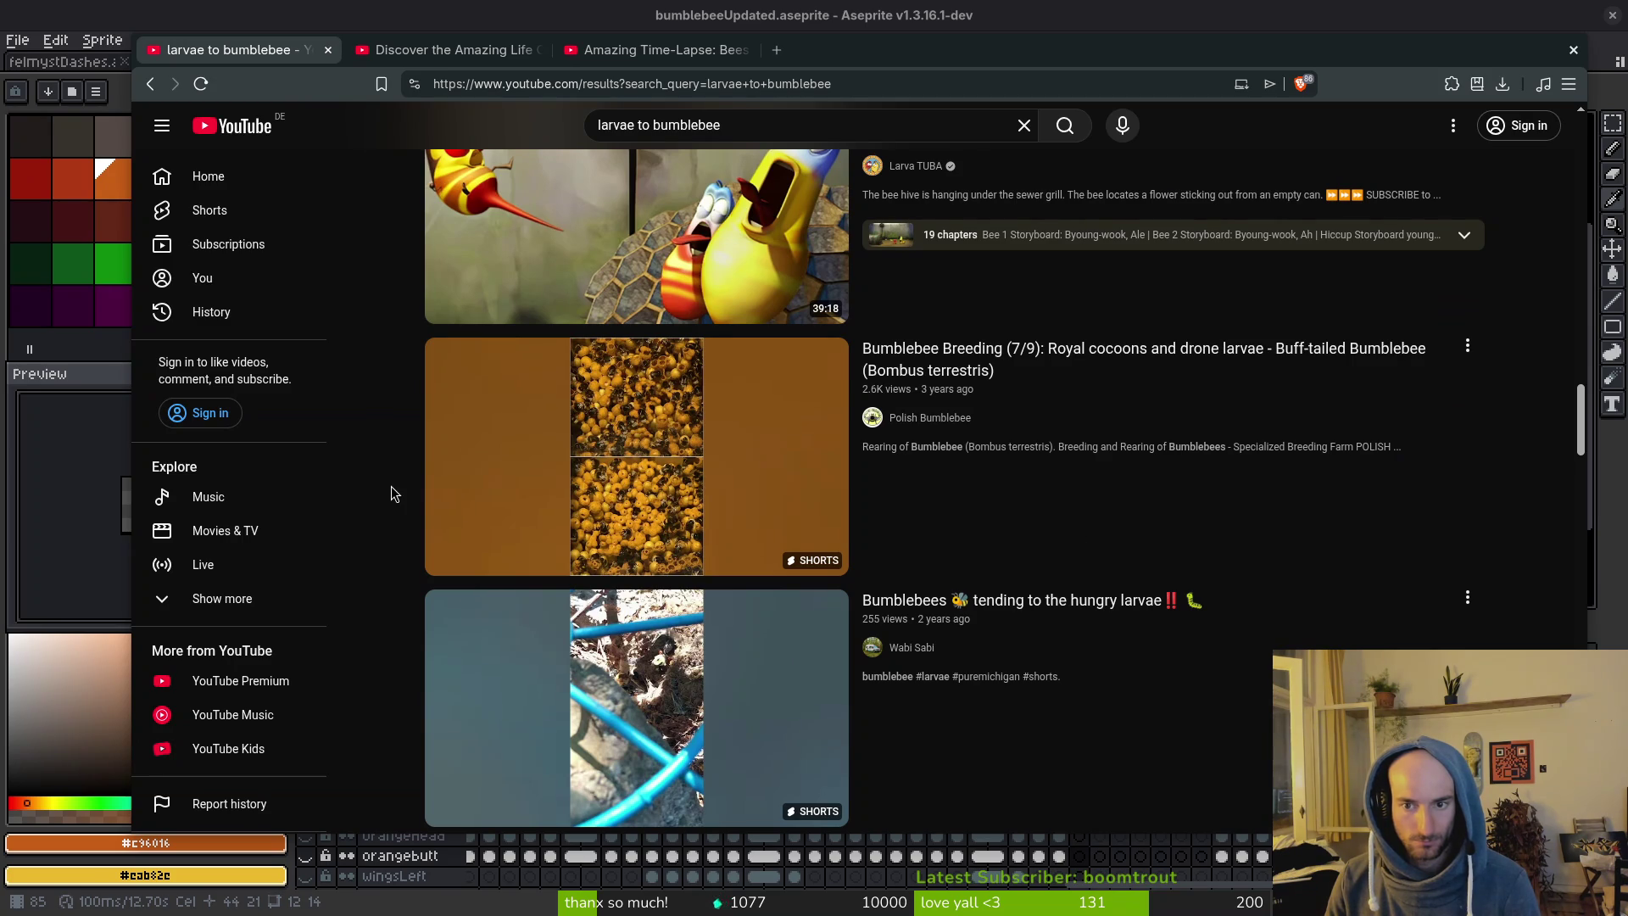
mouse_move(1218, 360)
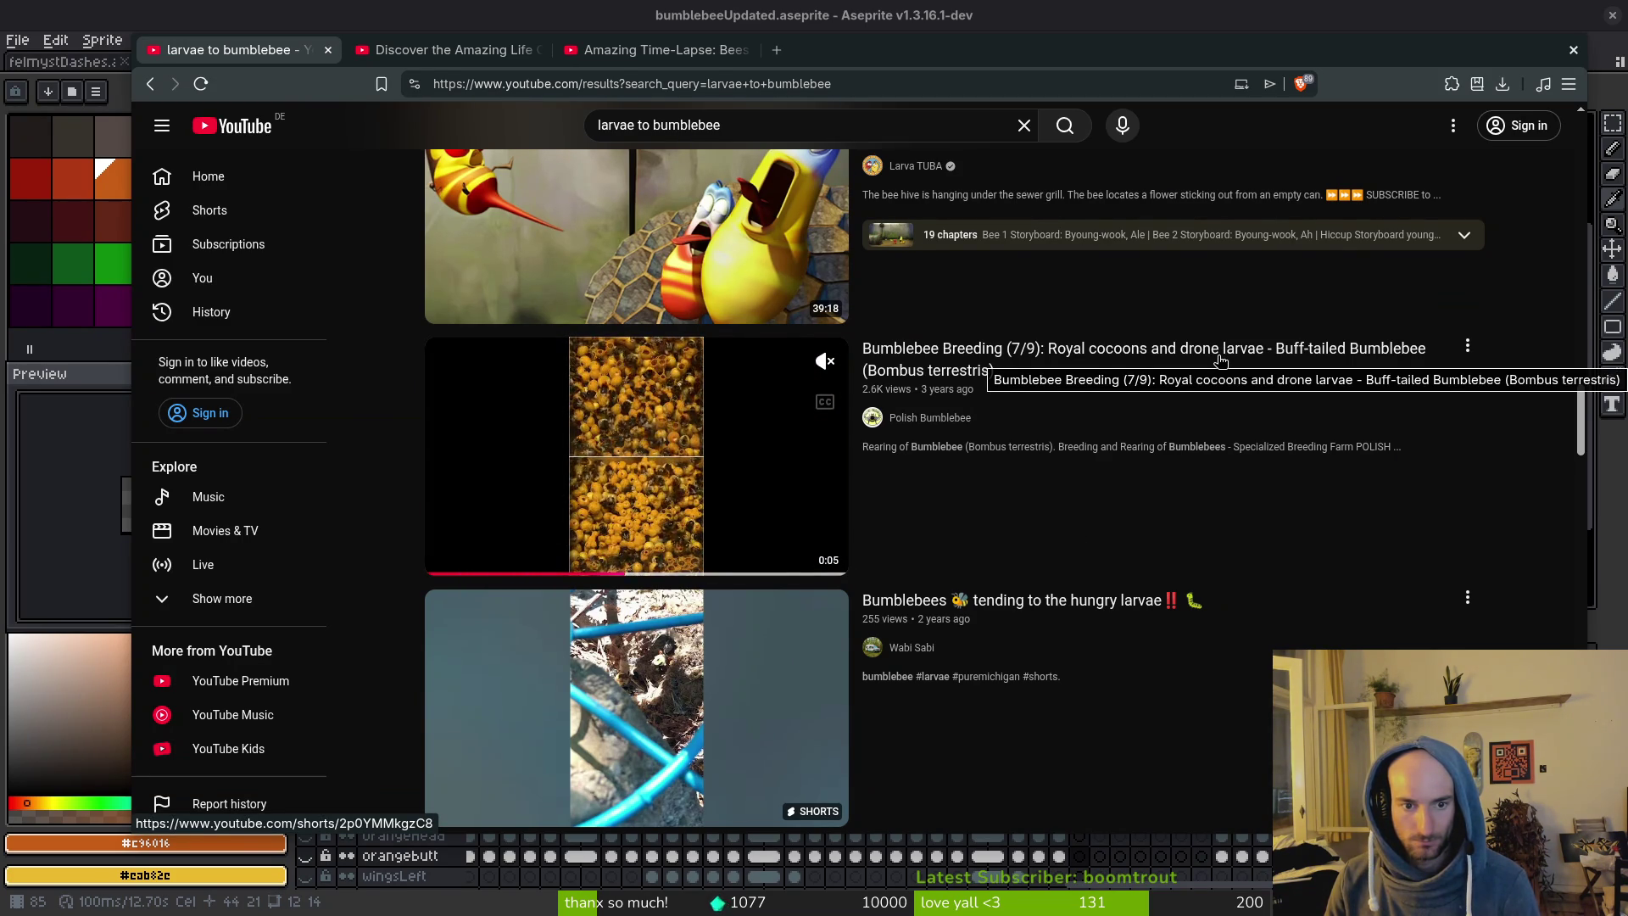
scroll(1218, 360, "down", 3)
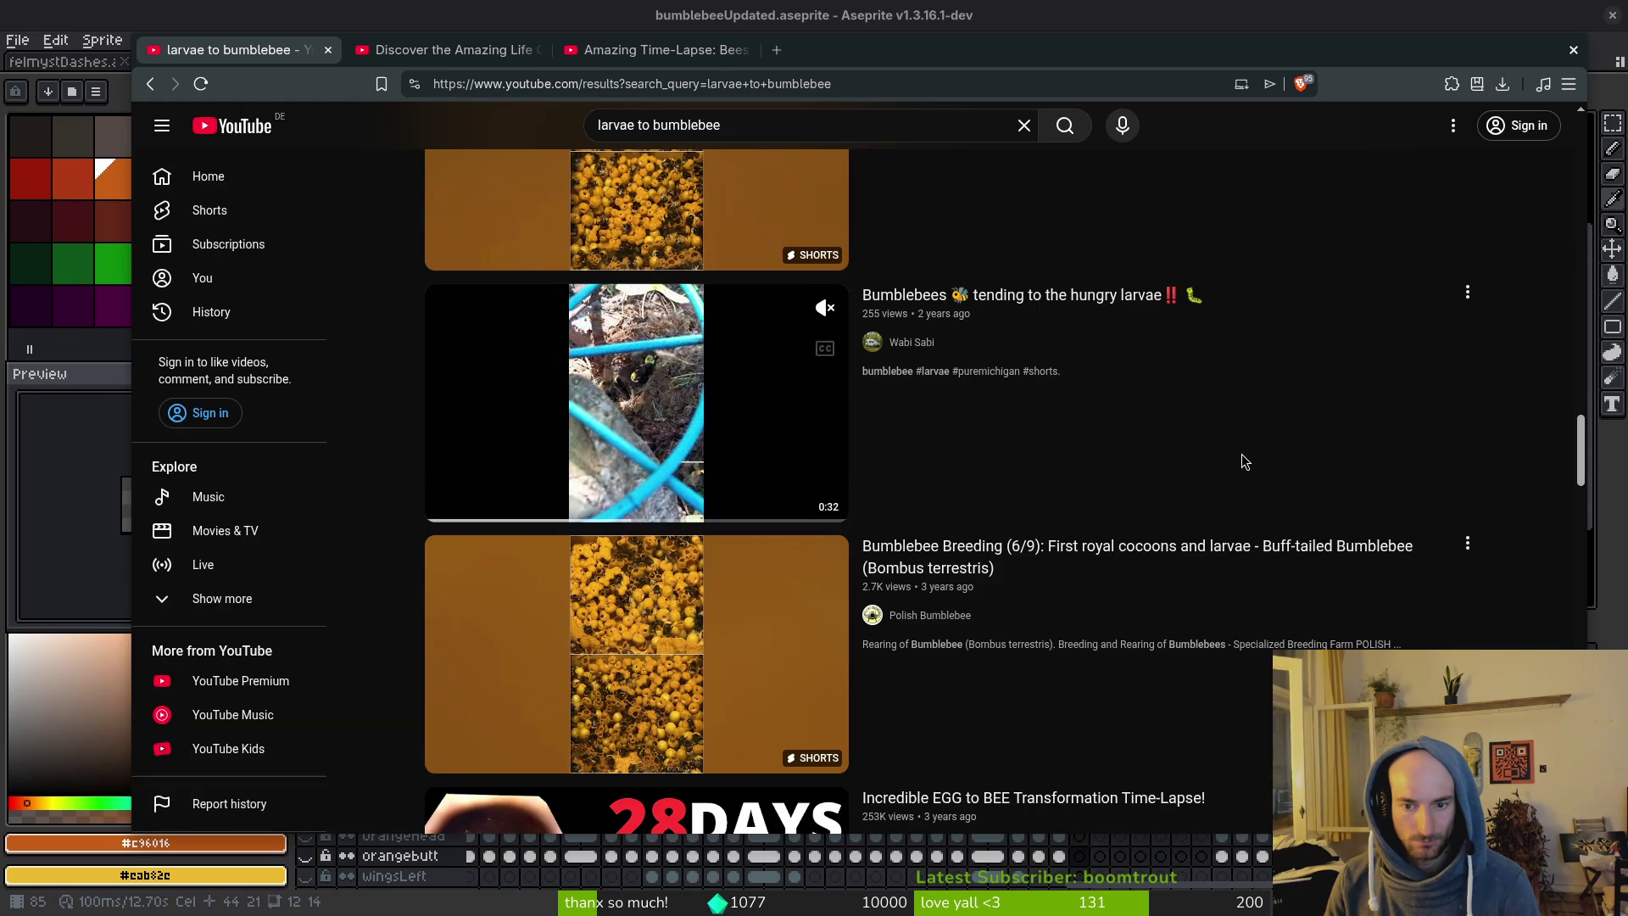
scroll(1241, 462, "down", 5)
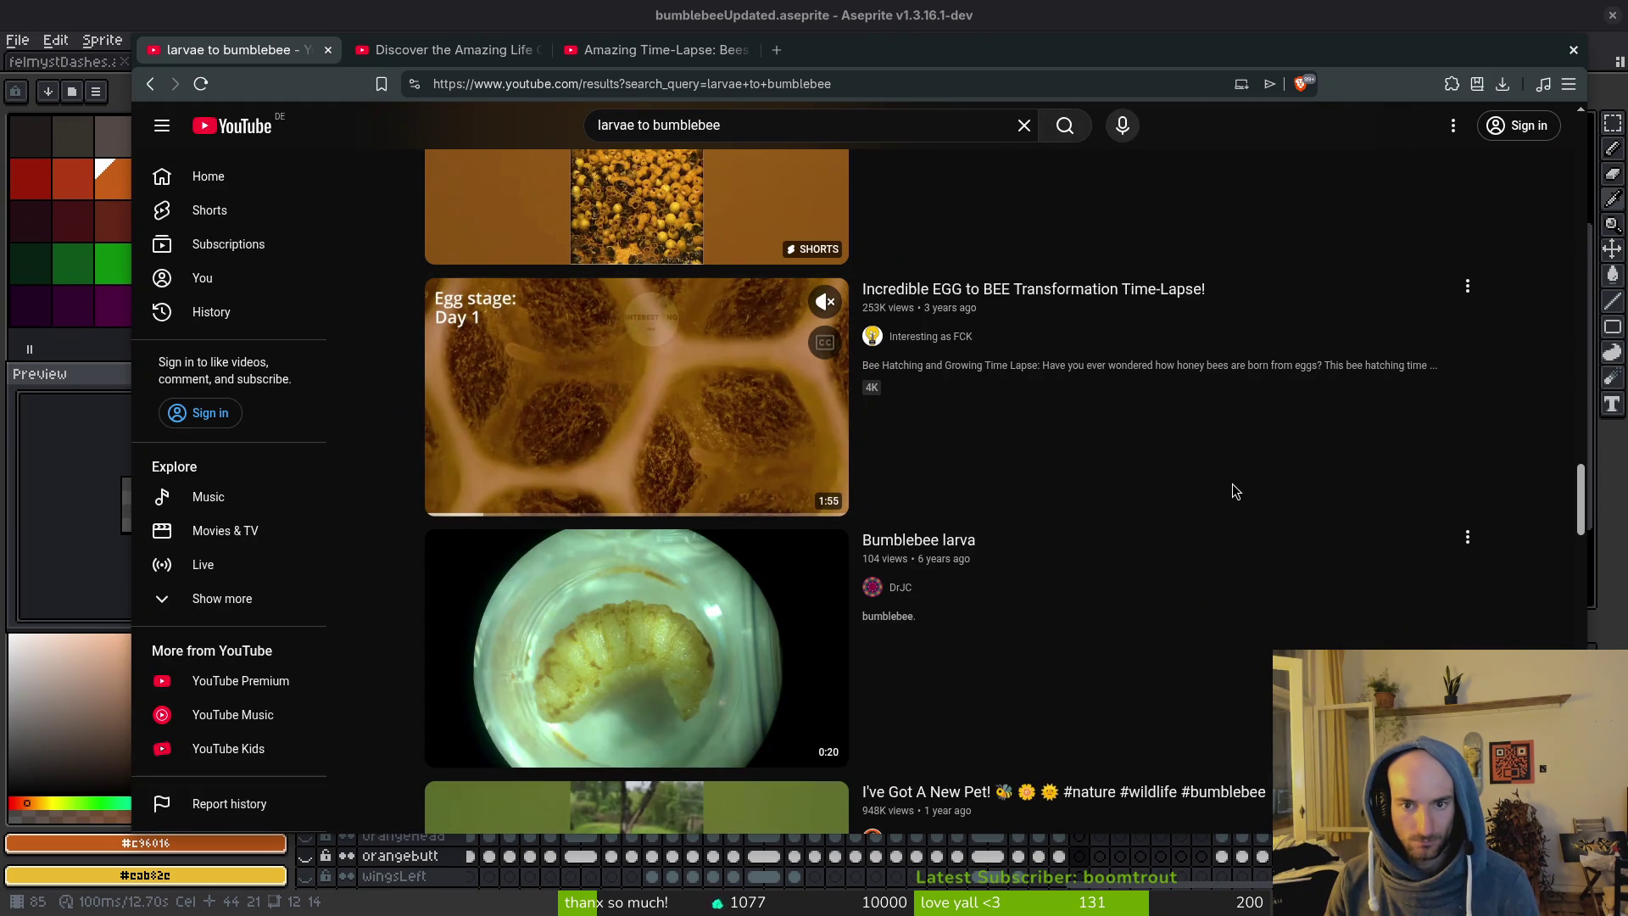
scroll(1234, 480, "down", 3)
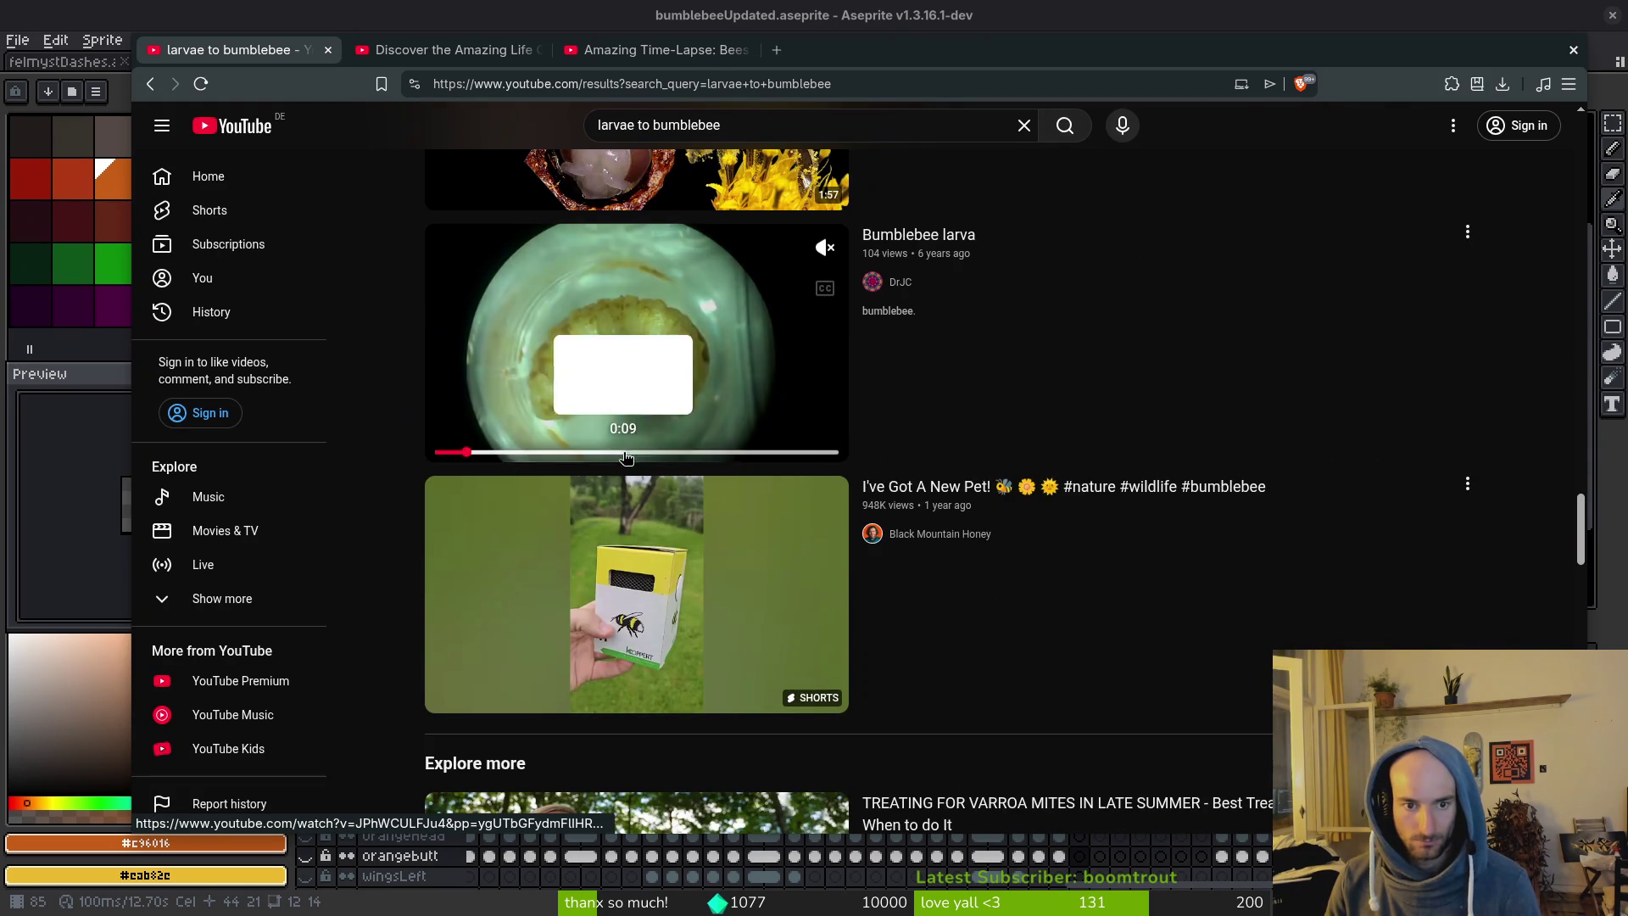
scroll(1102, 559, "down", 6)
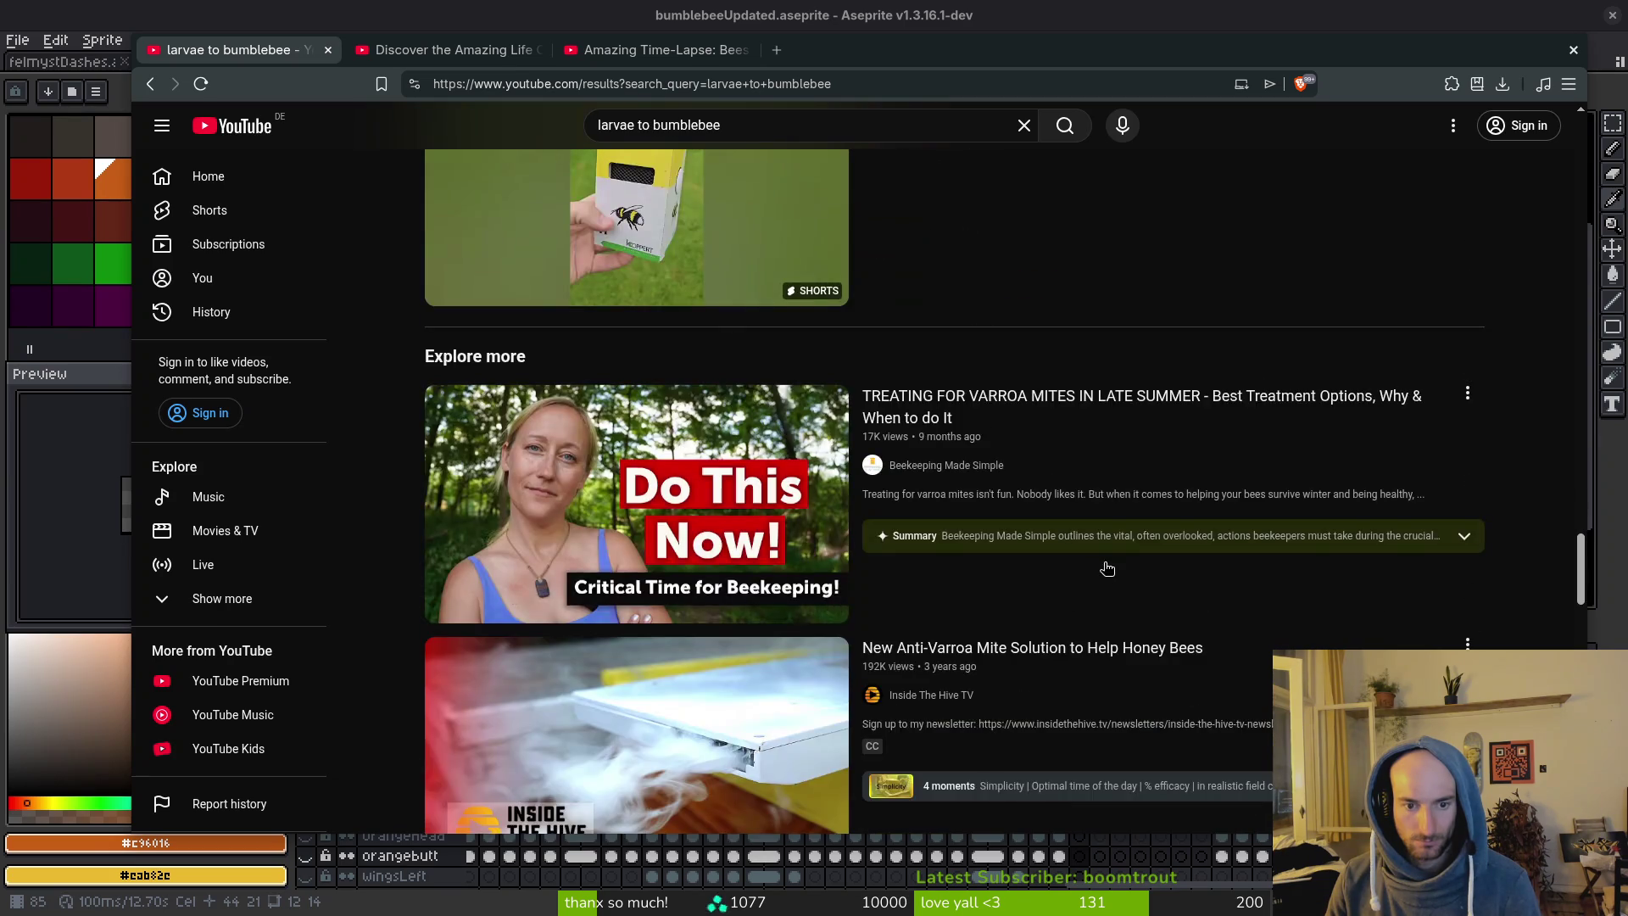
scroll(1115, 556, "down", 4)
scroll(1123, 553, "down", 4)
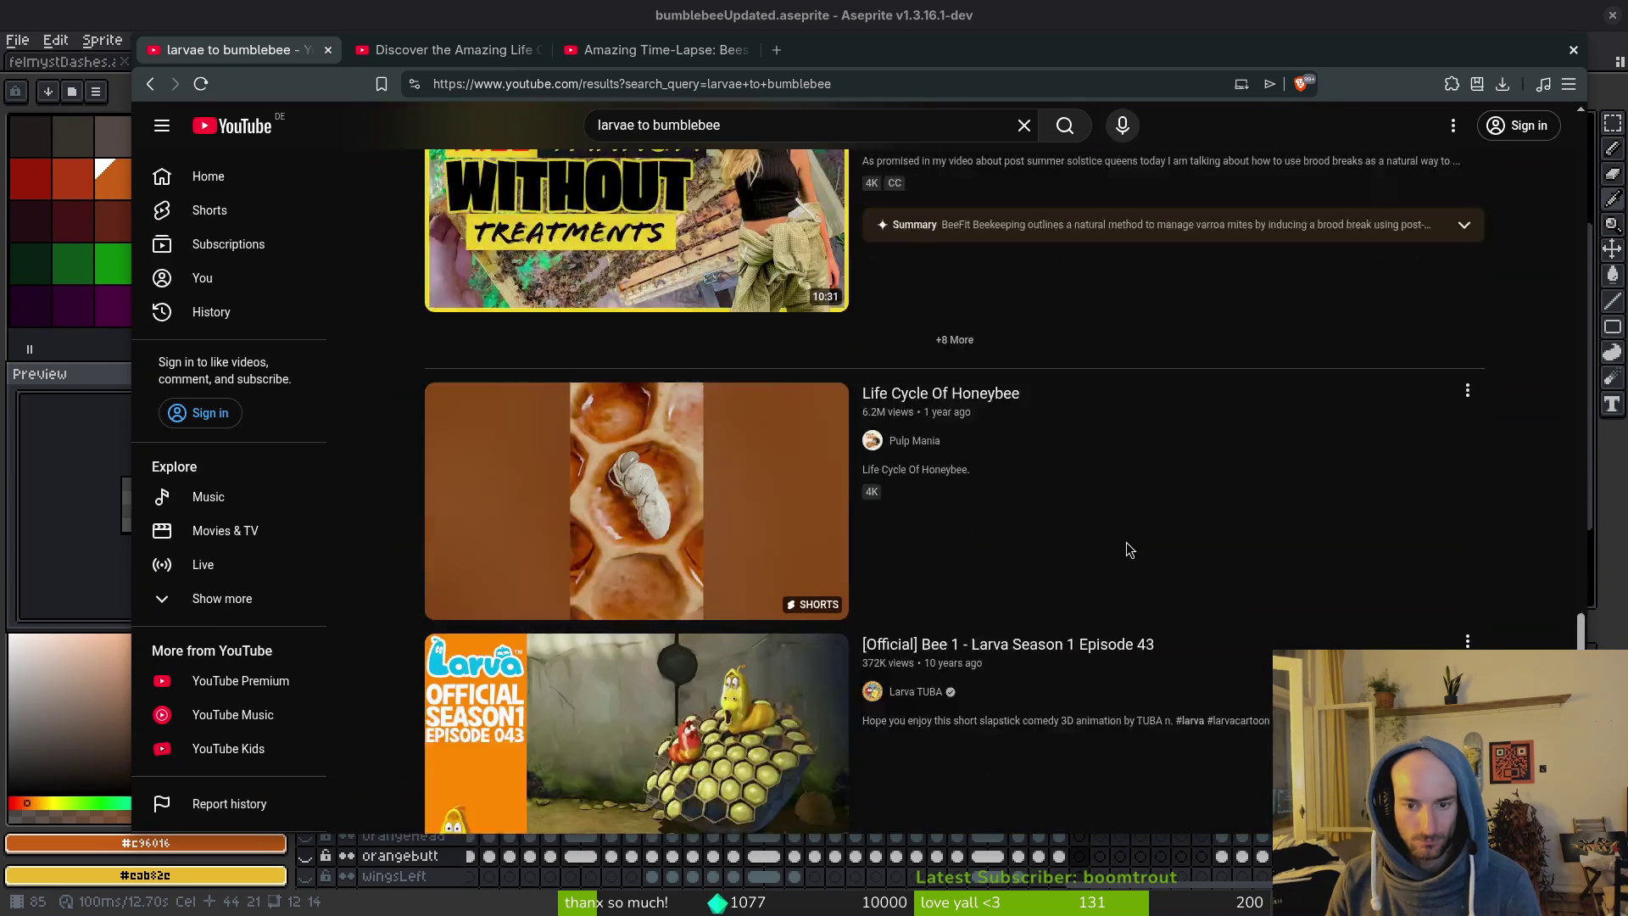
Search YouTube for 'bumblebee life cycle' using the autocomplete suggestion.
triple_click(735, 125)
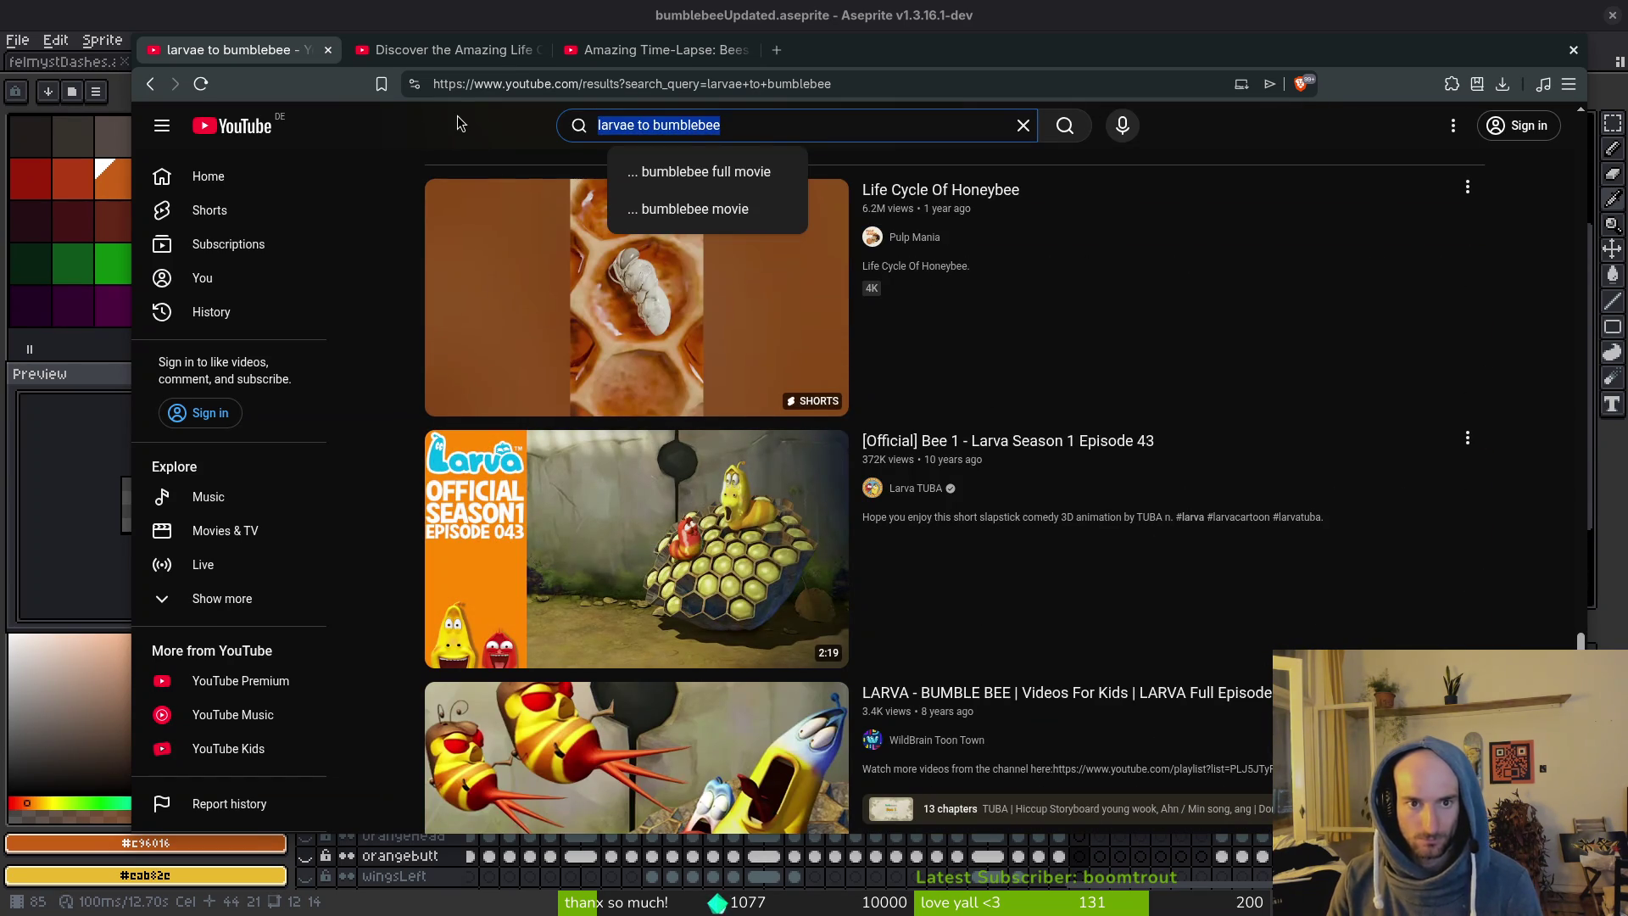
type("bumblebee life")
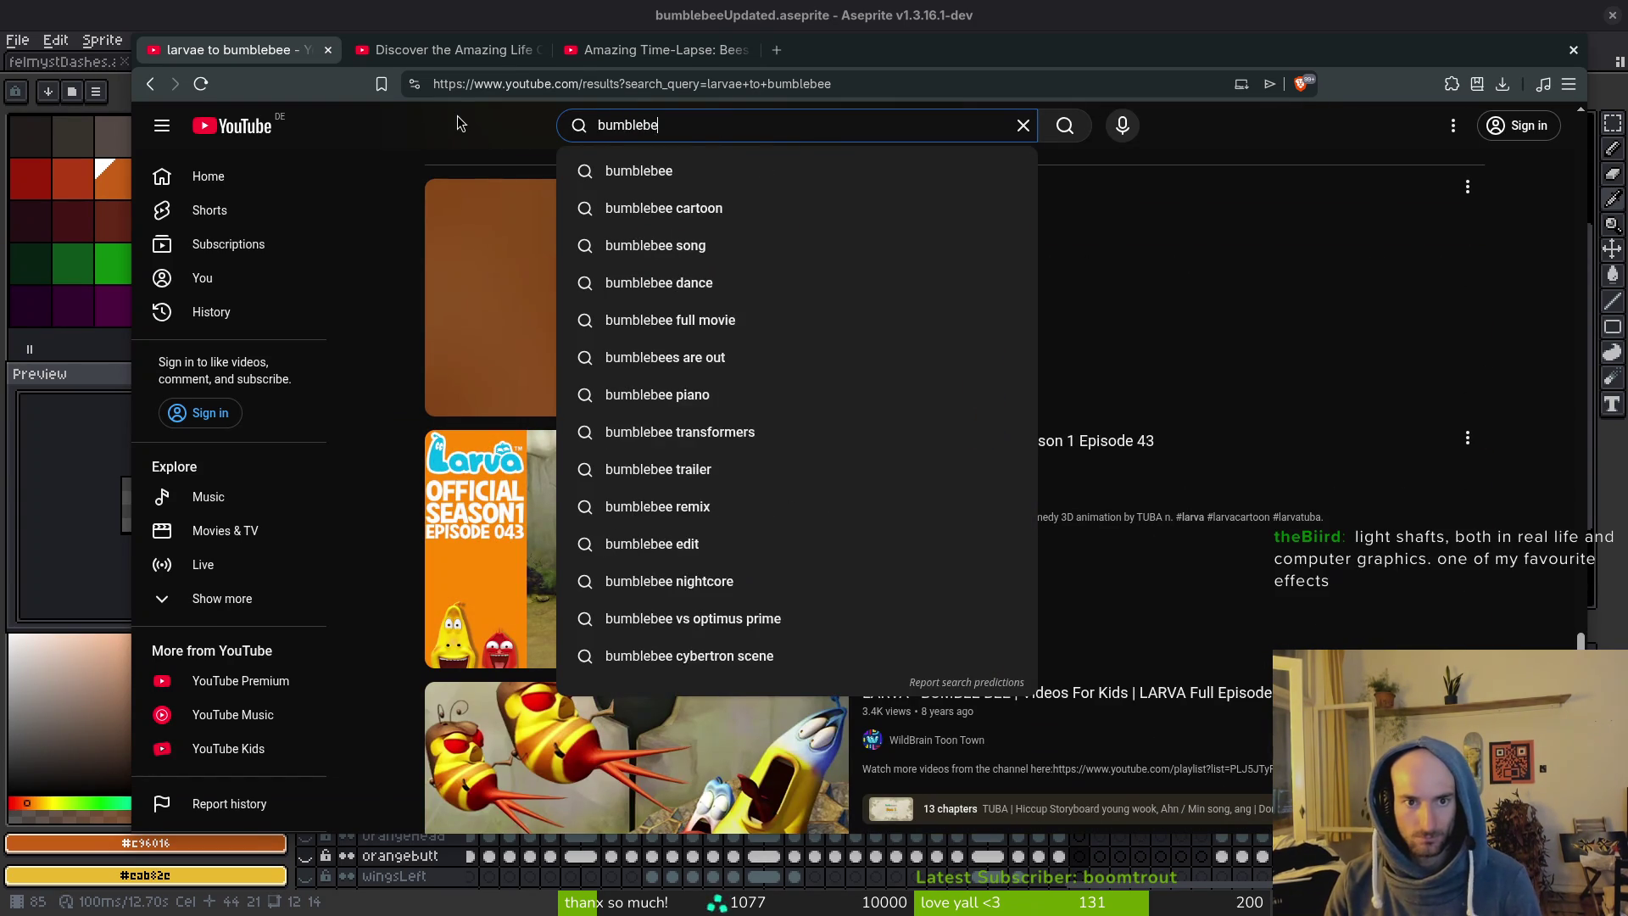
key("Down")
key("Return")
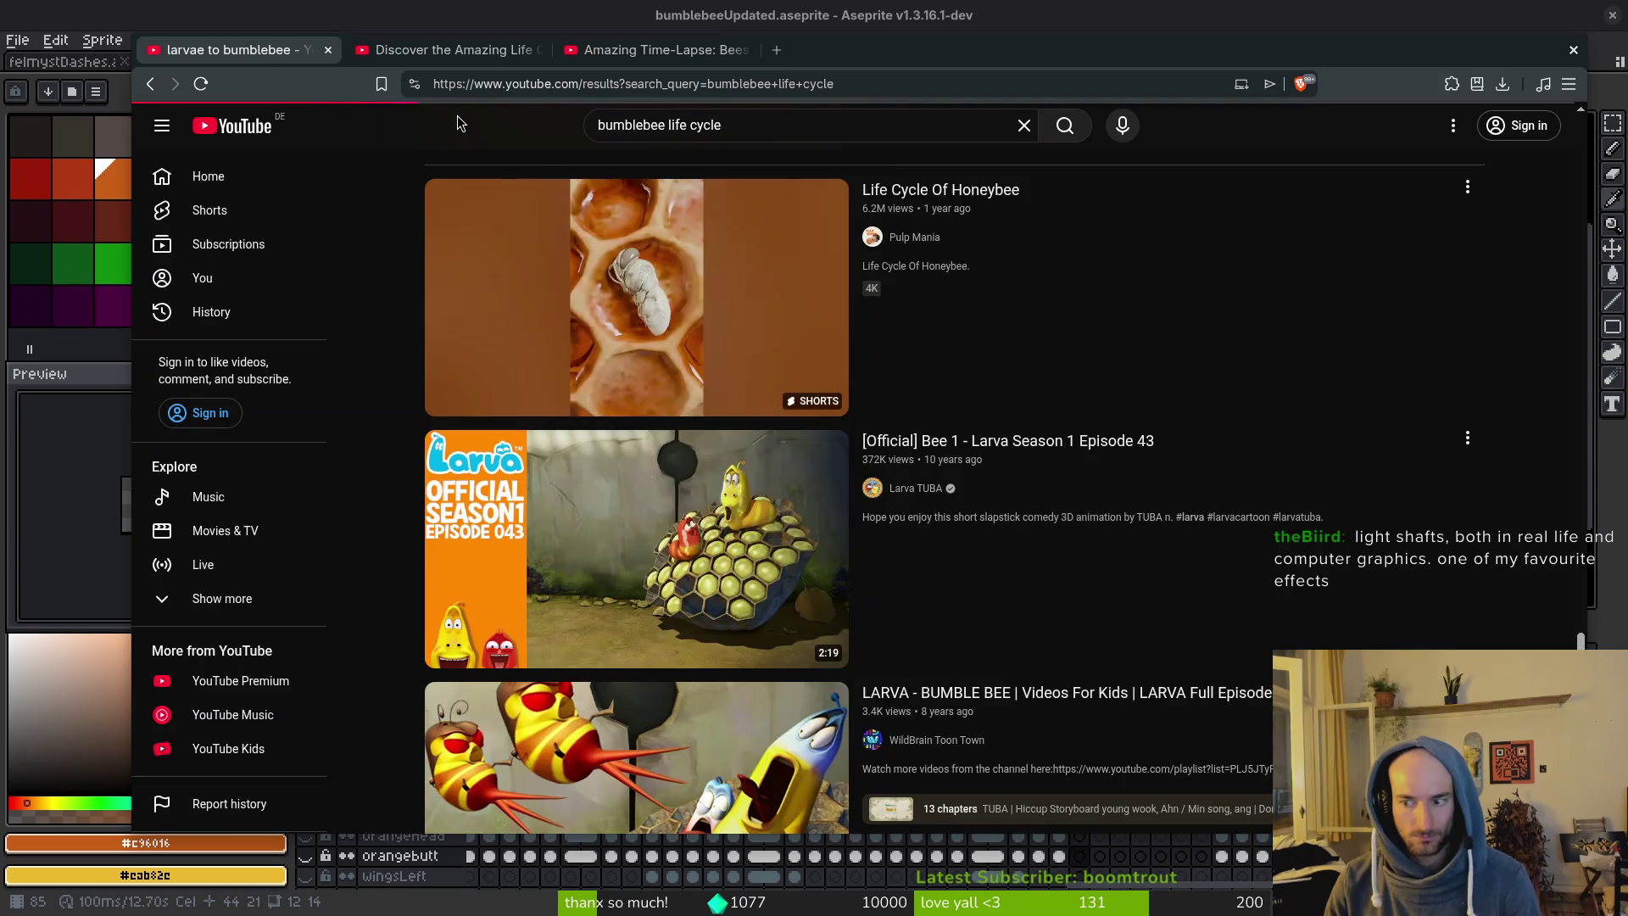
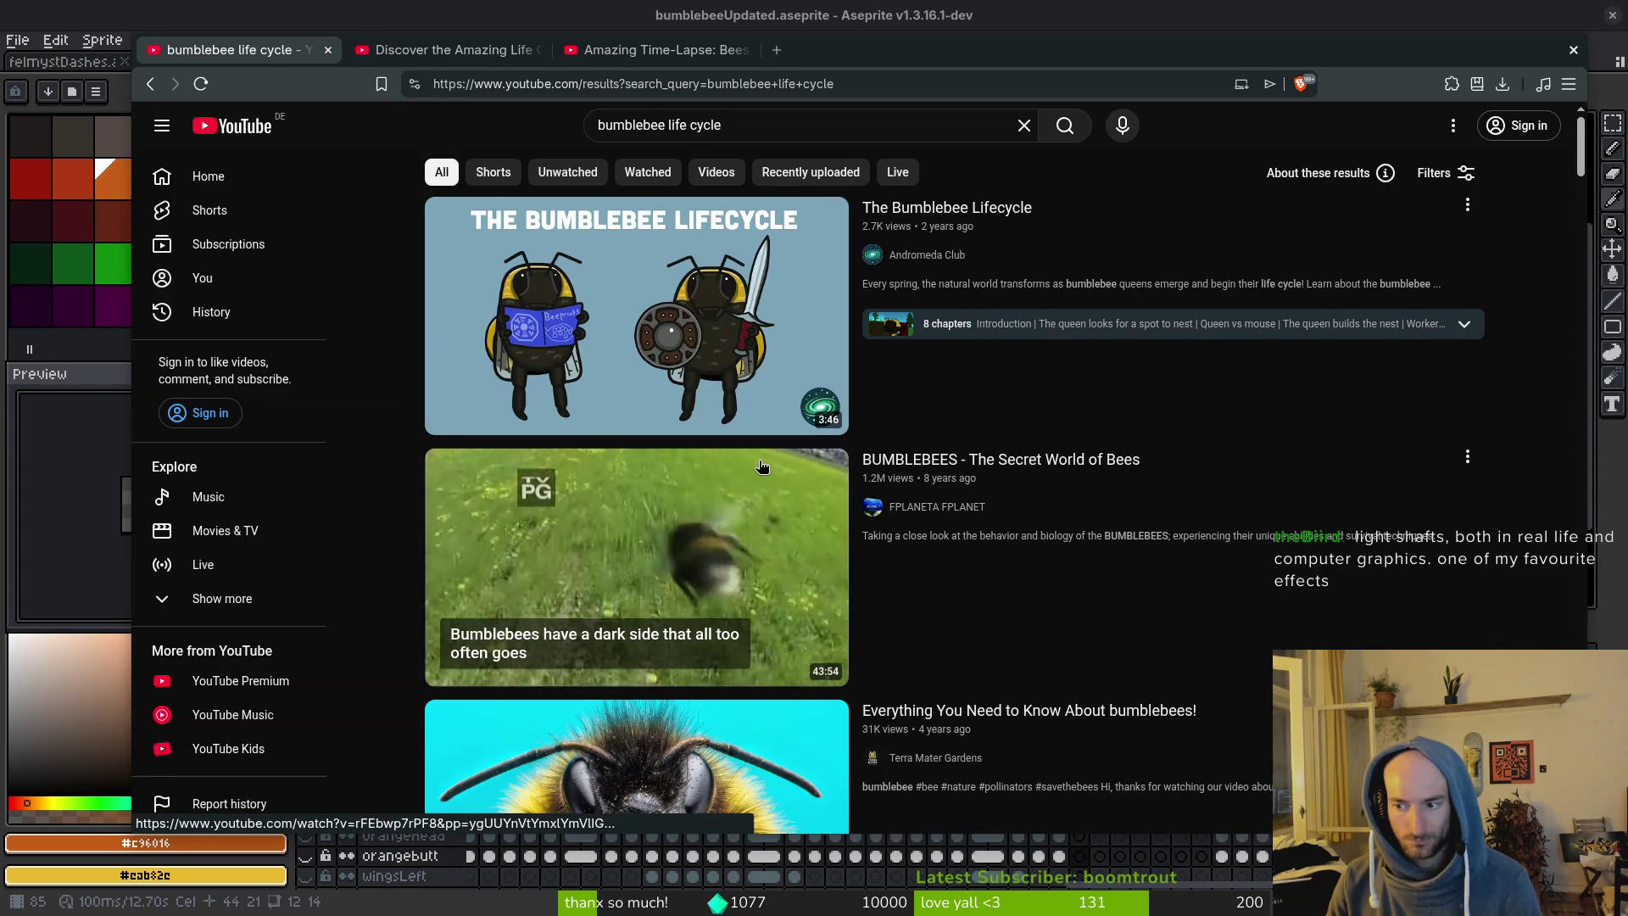
Browse the bumblebee life cycle results and watch the Short, skipping to the larva and pupa scene.
scroll(759, 465, "down", 3)
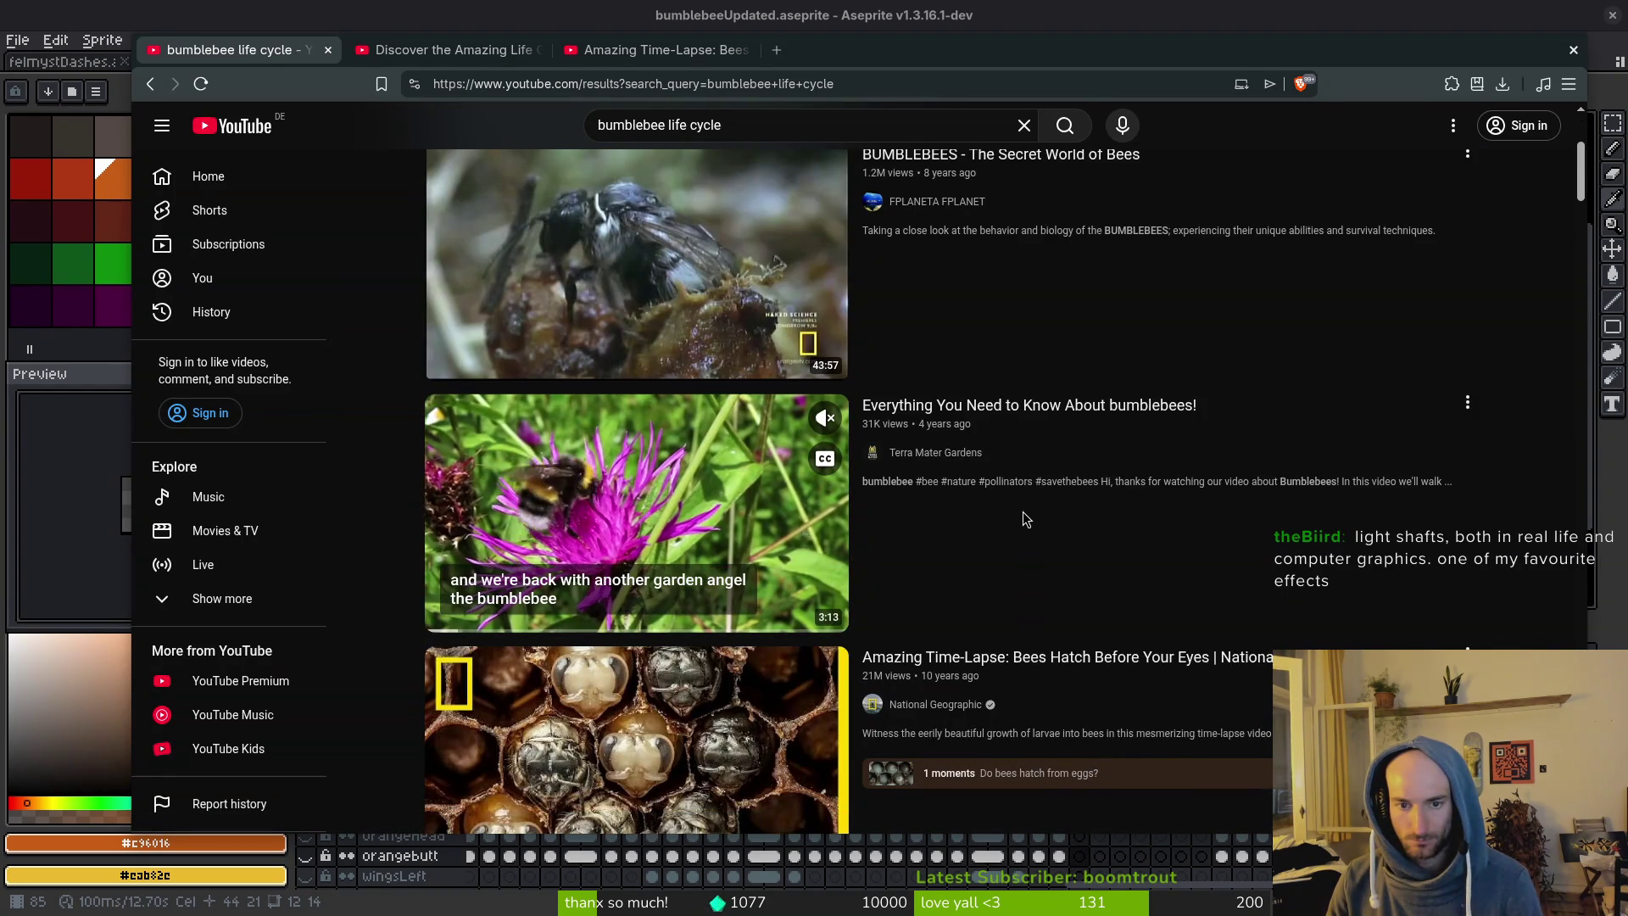
scroll(1079, 405, "down", 3)
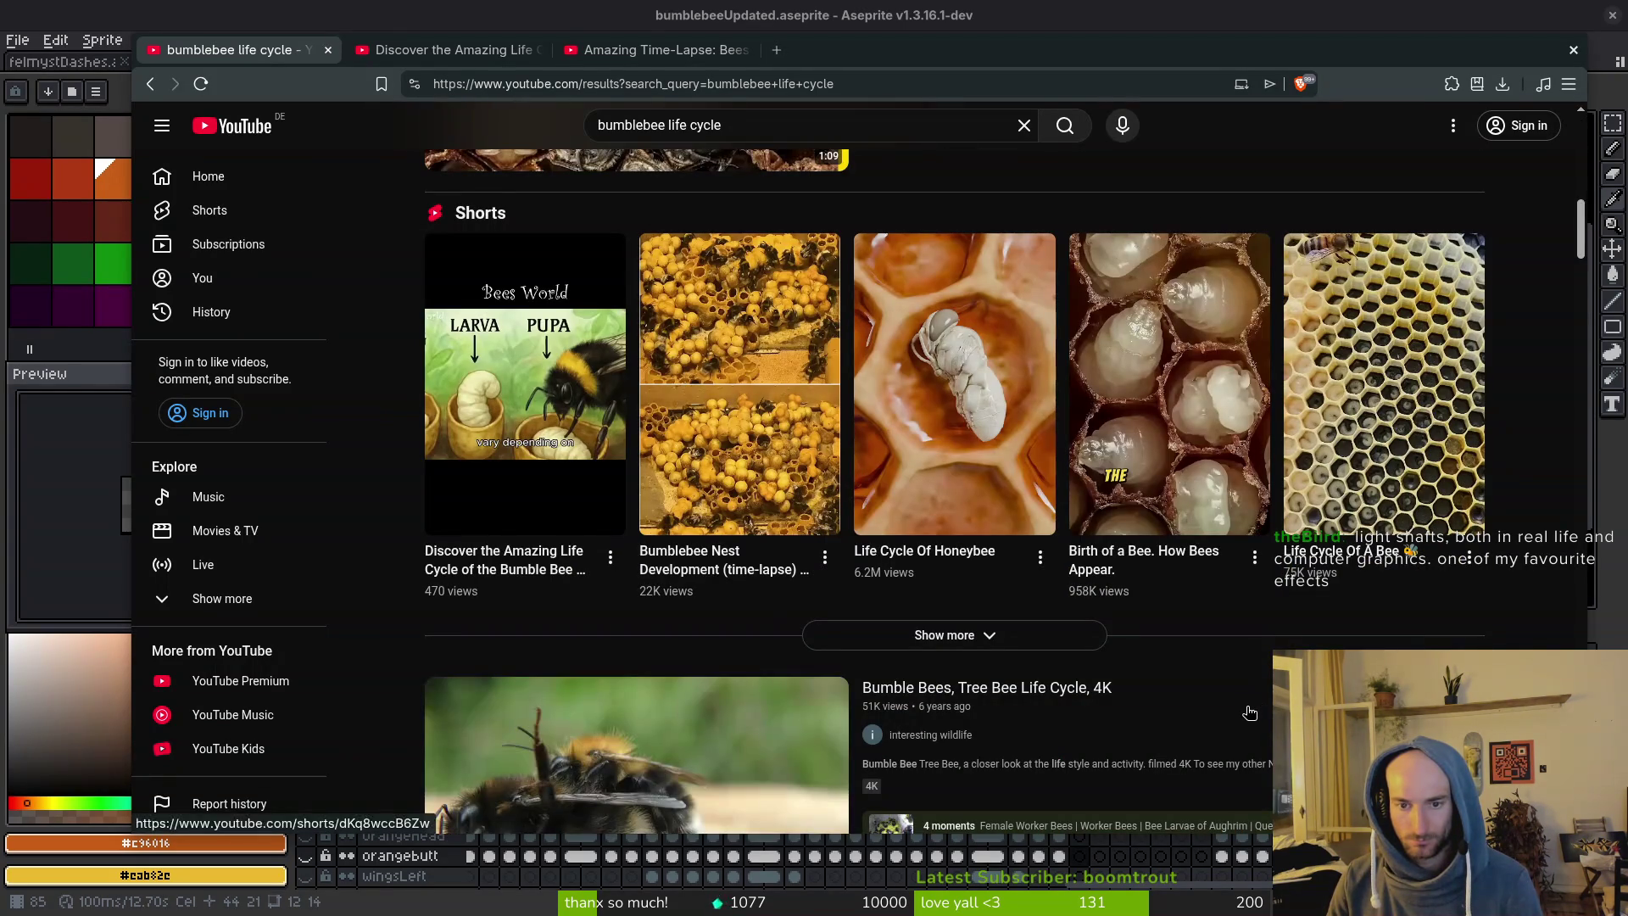
mouse_move(1249, 712)
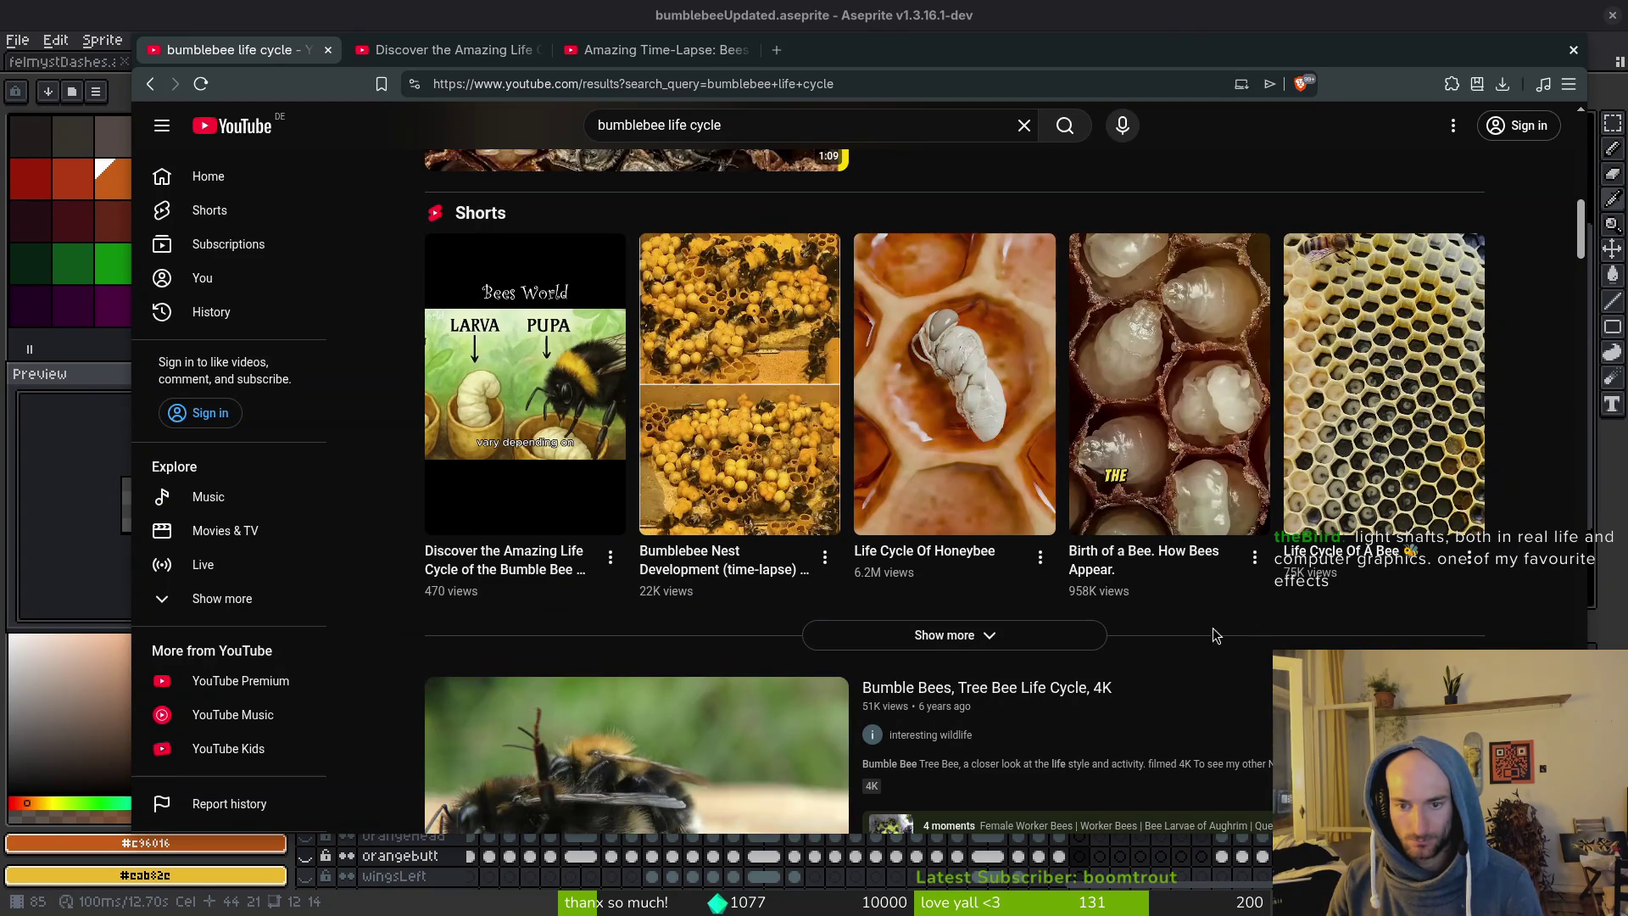
scroll(1217, 657, "down", 2)
scroll(1217, 661, "up", 1)
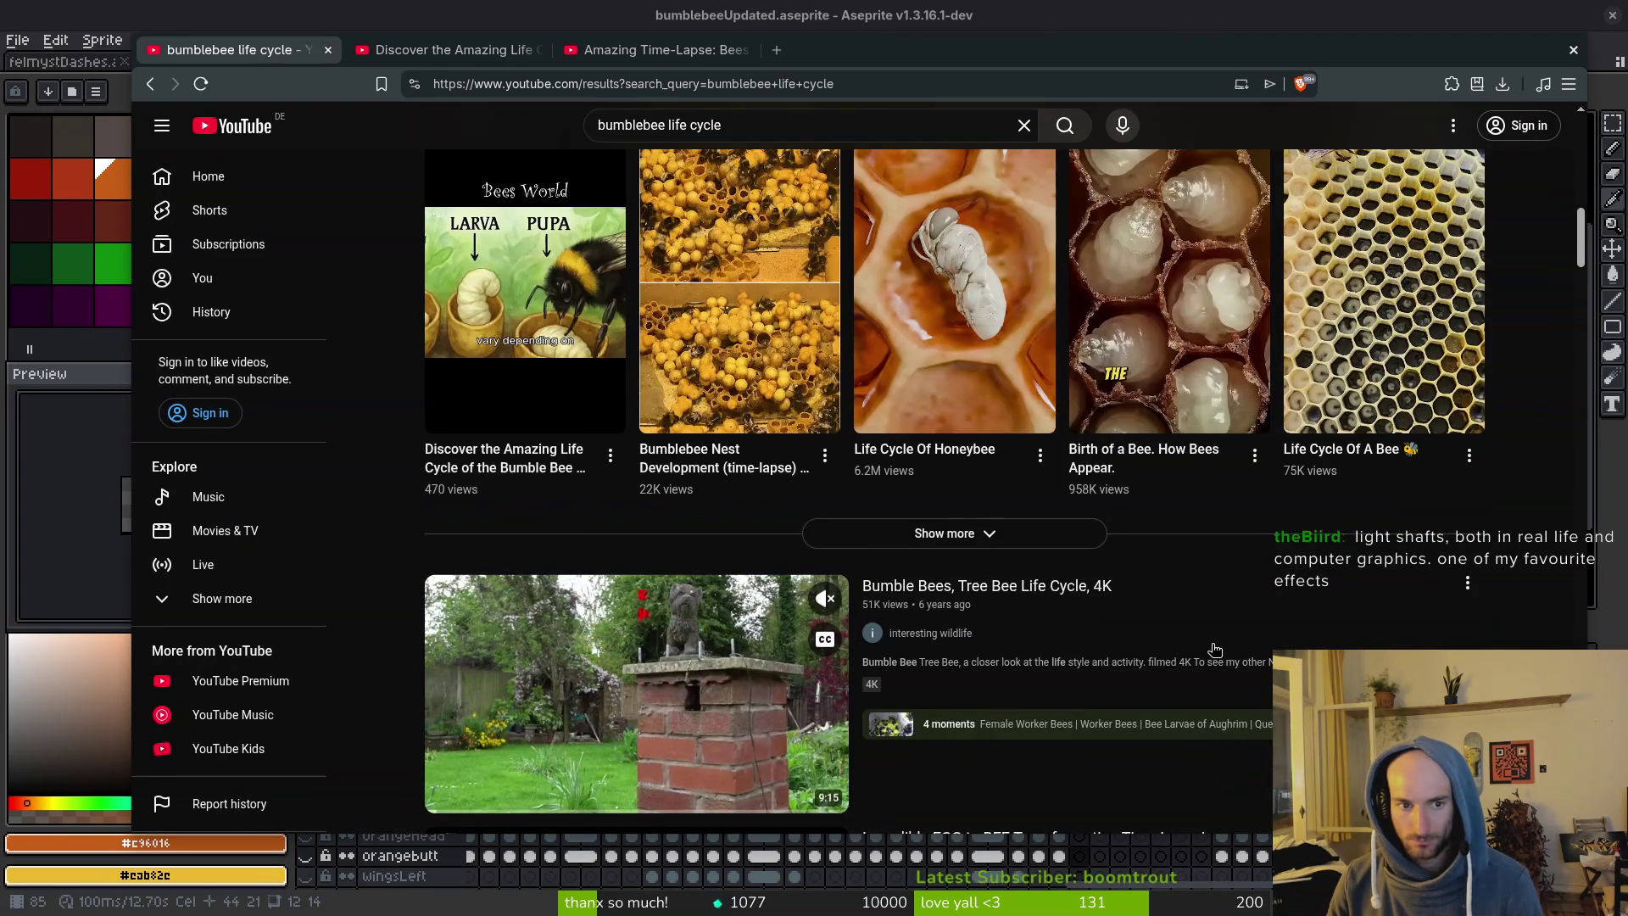
mouse_move(476, 307)
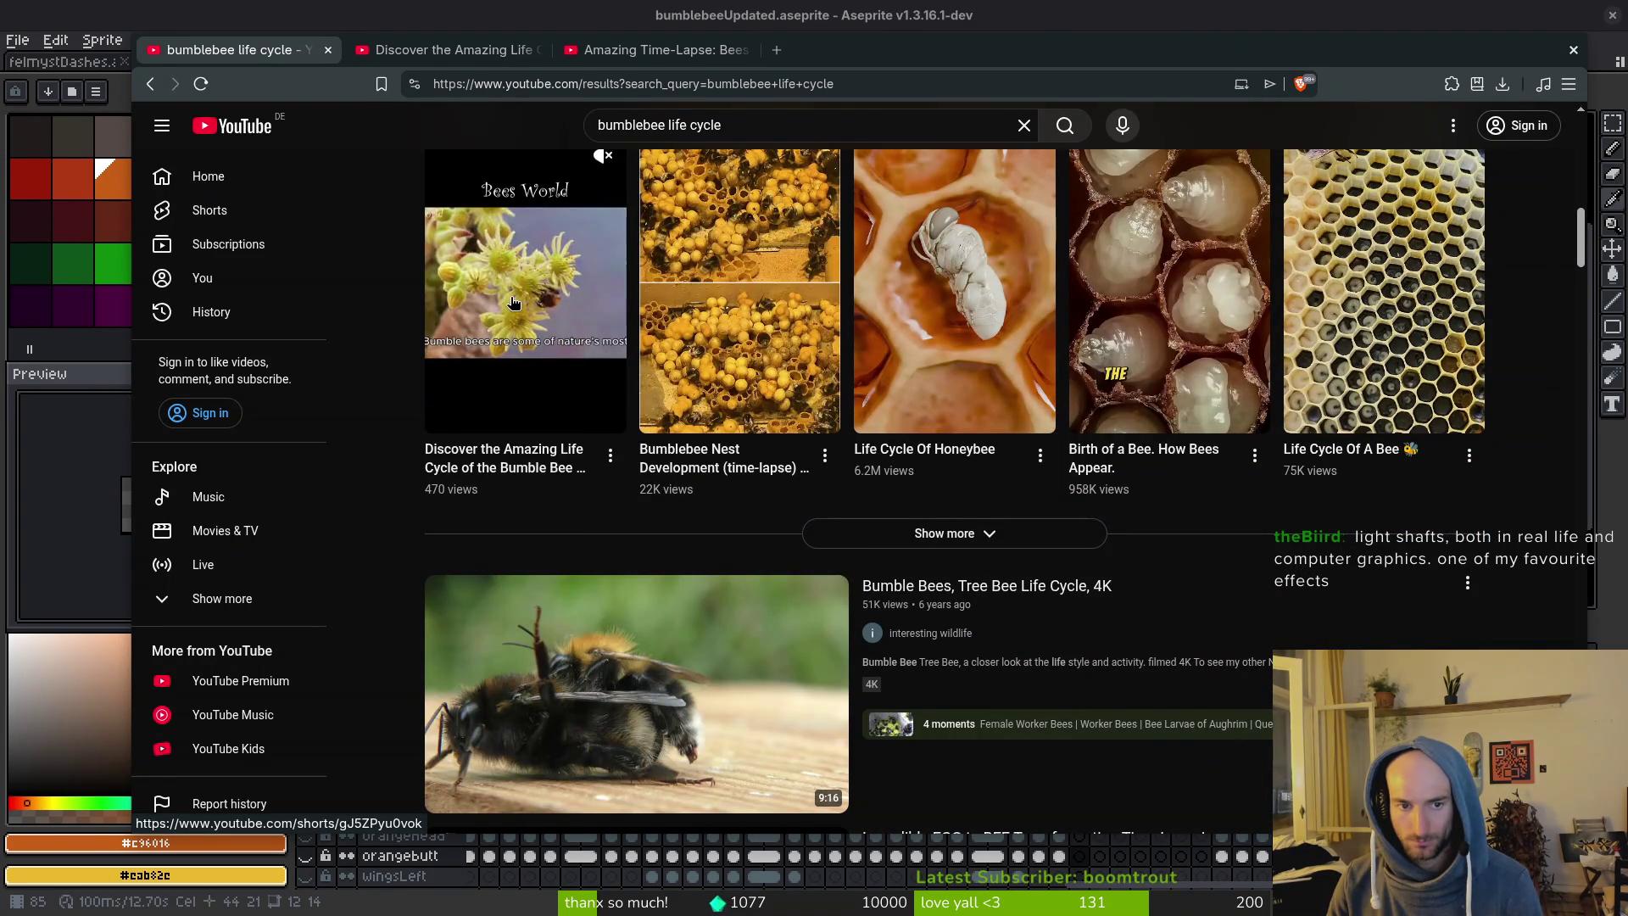
left_click(512, 302)
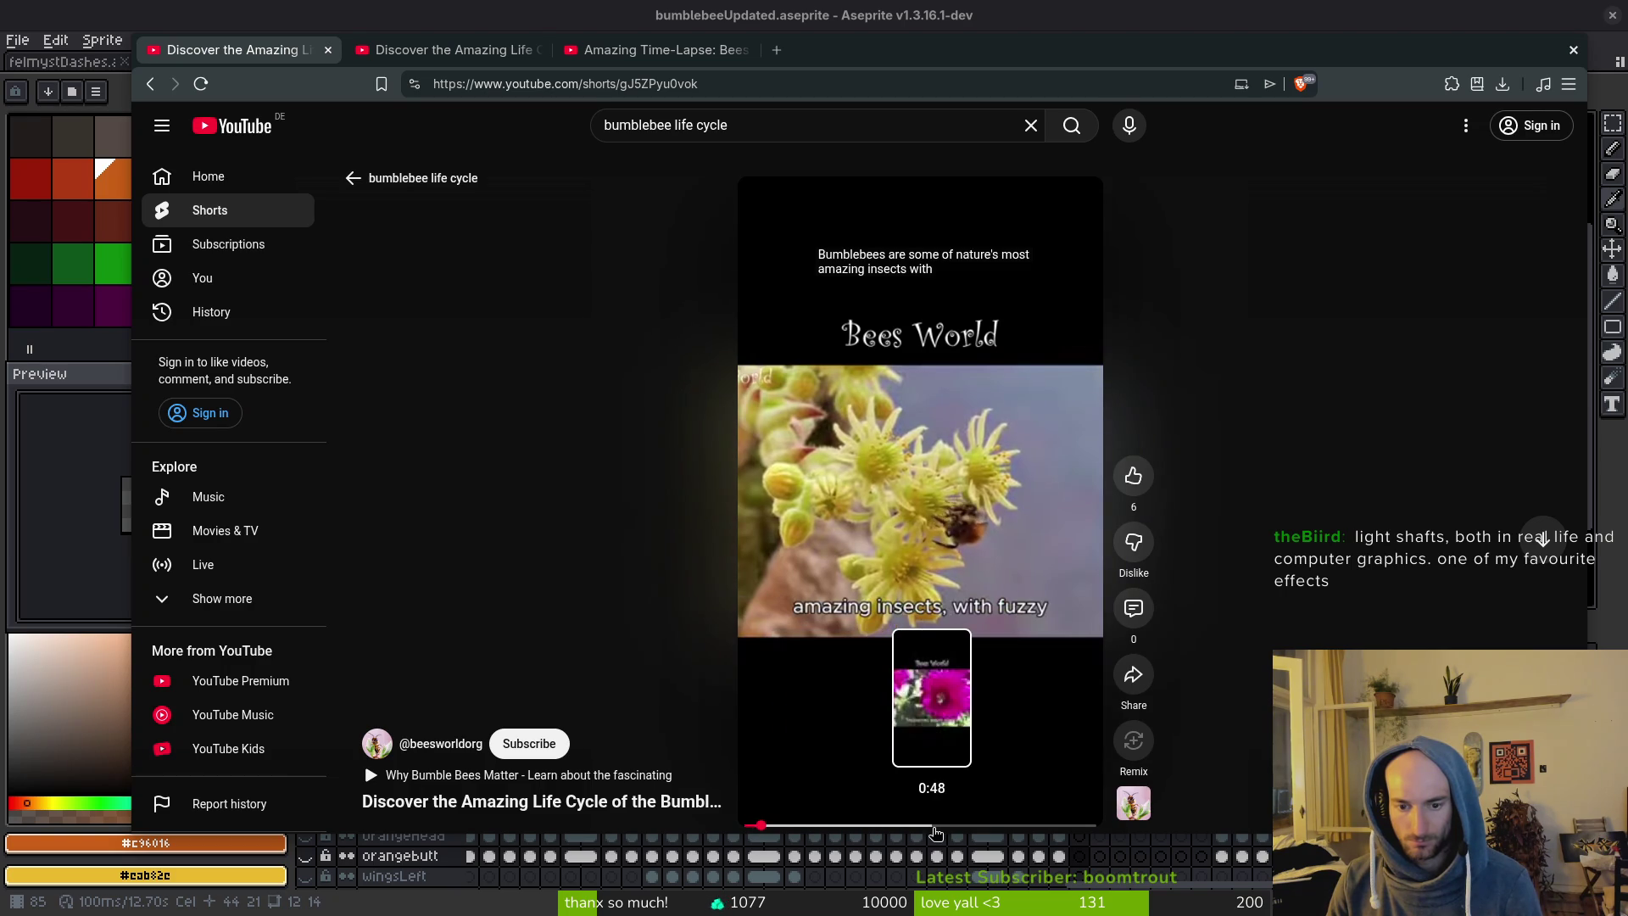
left_click(935, 833)
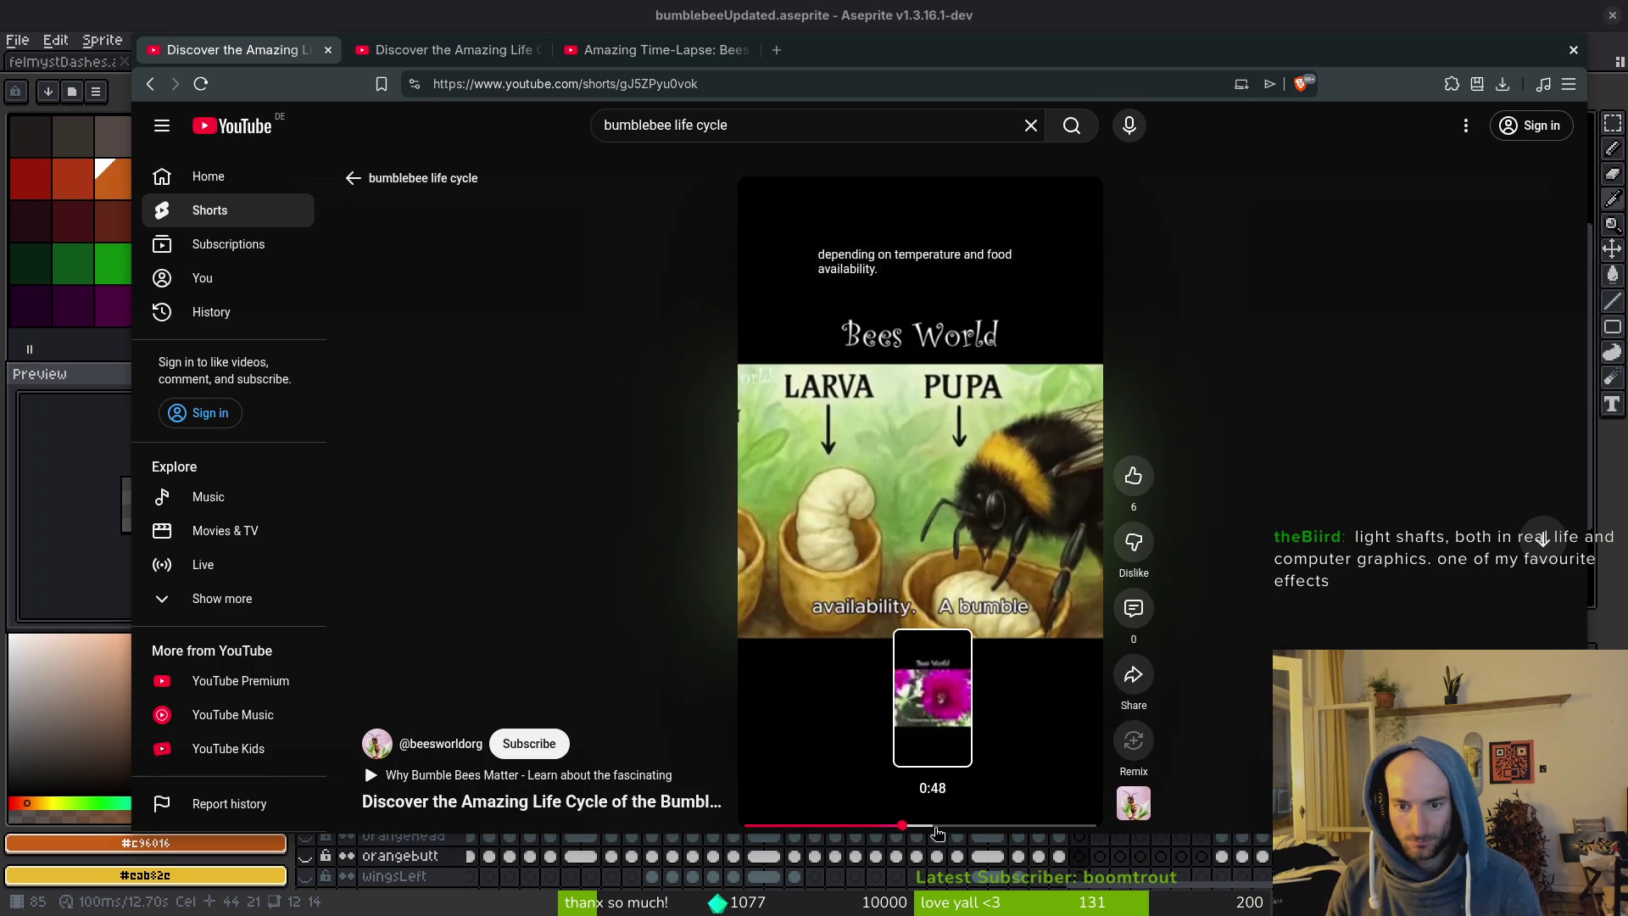
Open the egg-to-bee time-lapse from the results, jump ahead, then return to Aseprite.
key("alt+Left")
scroll(954, 612, "down", 5)
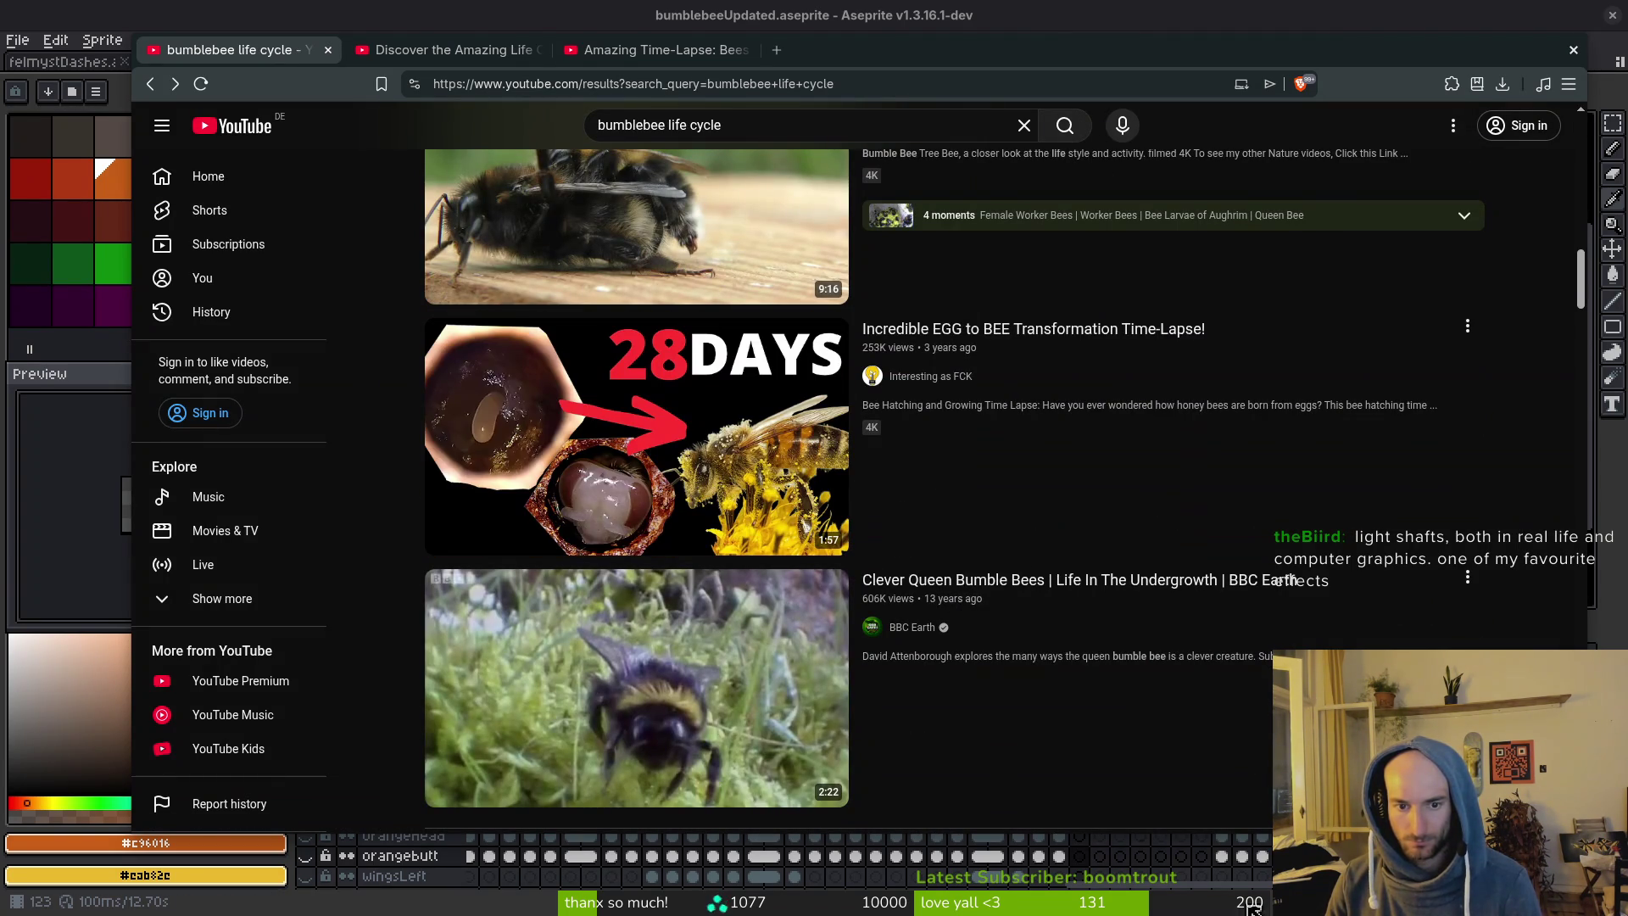
left_click(577, 486)
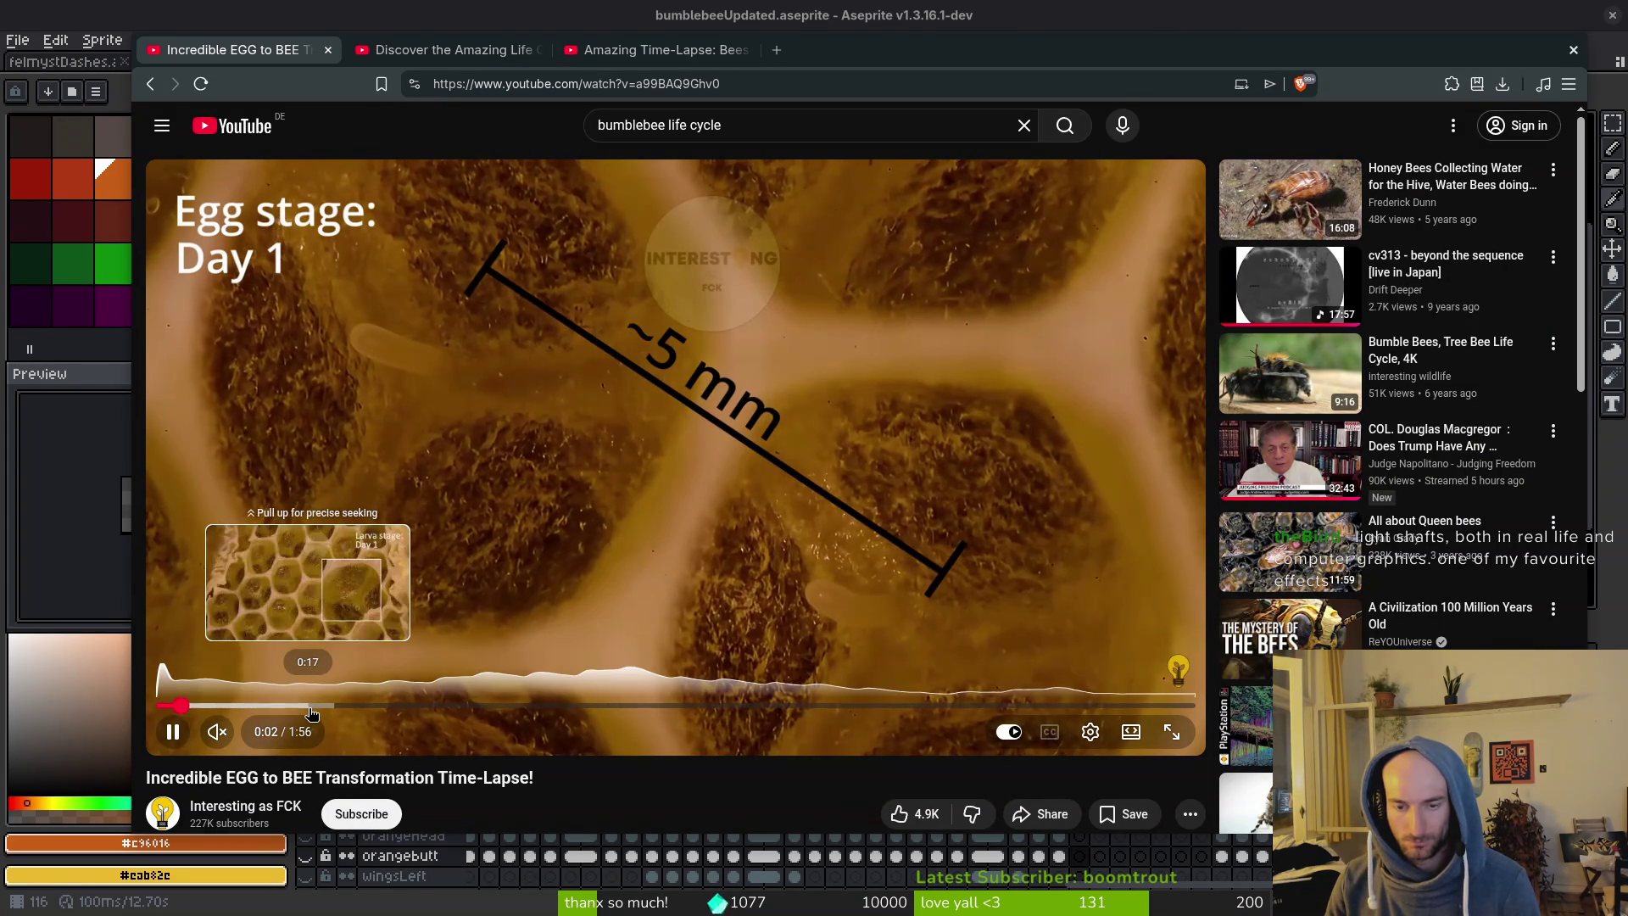
left_click(582, 434)
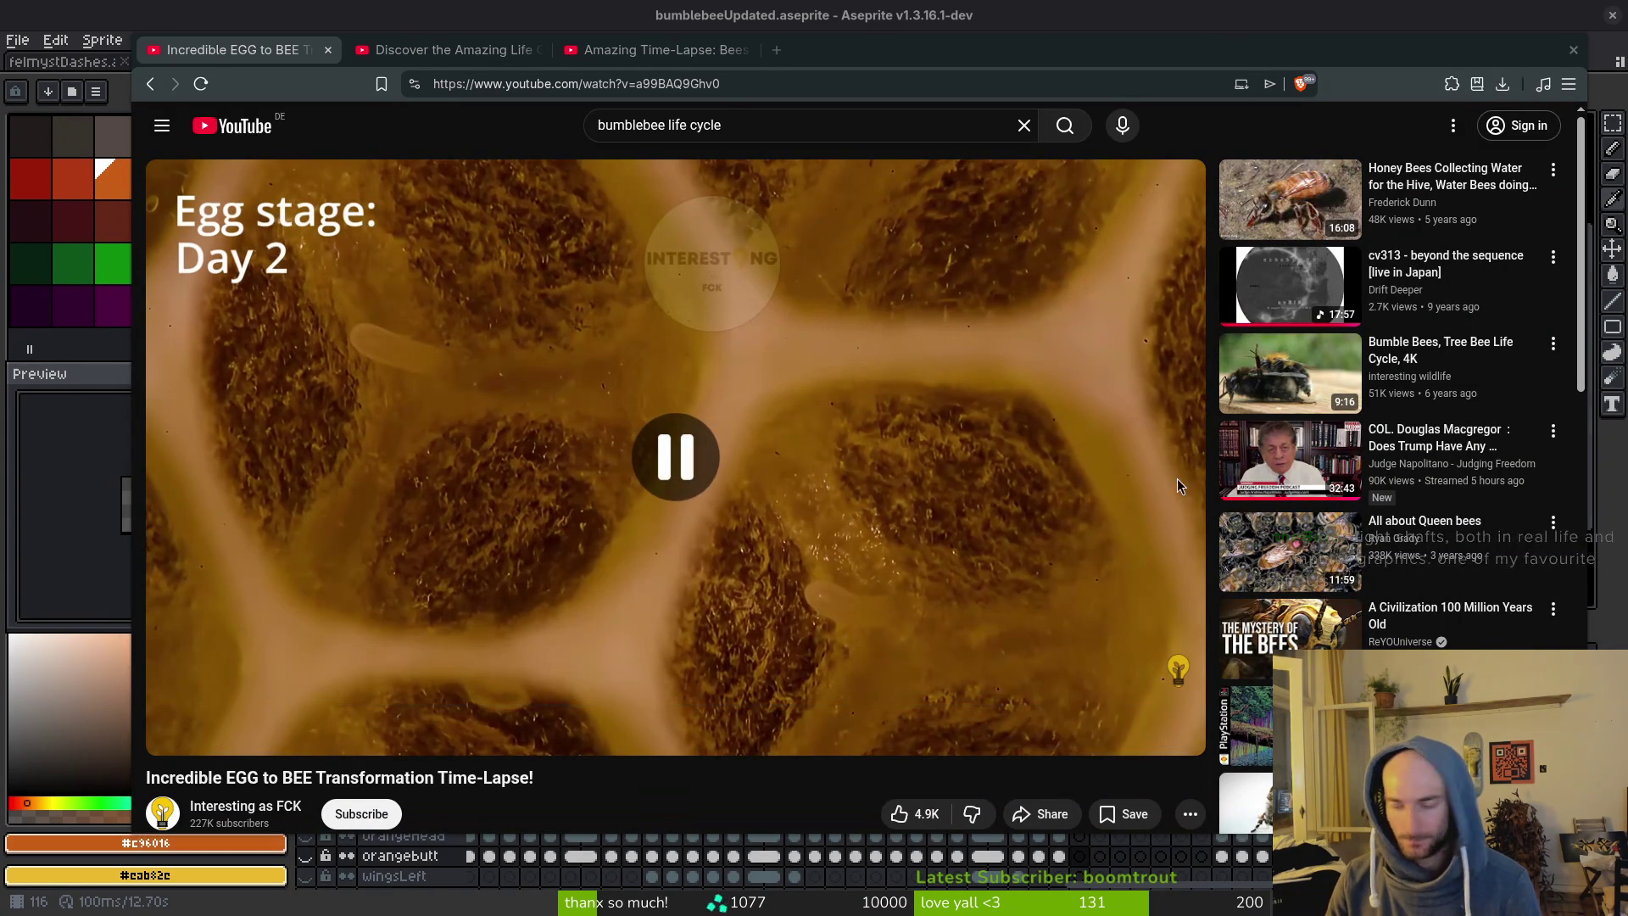
key("alt+Tab")
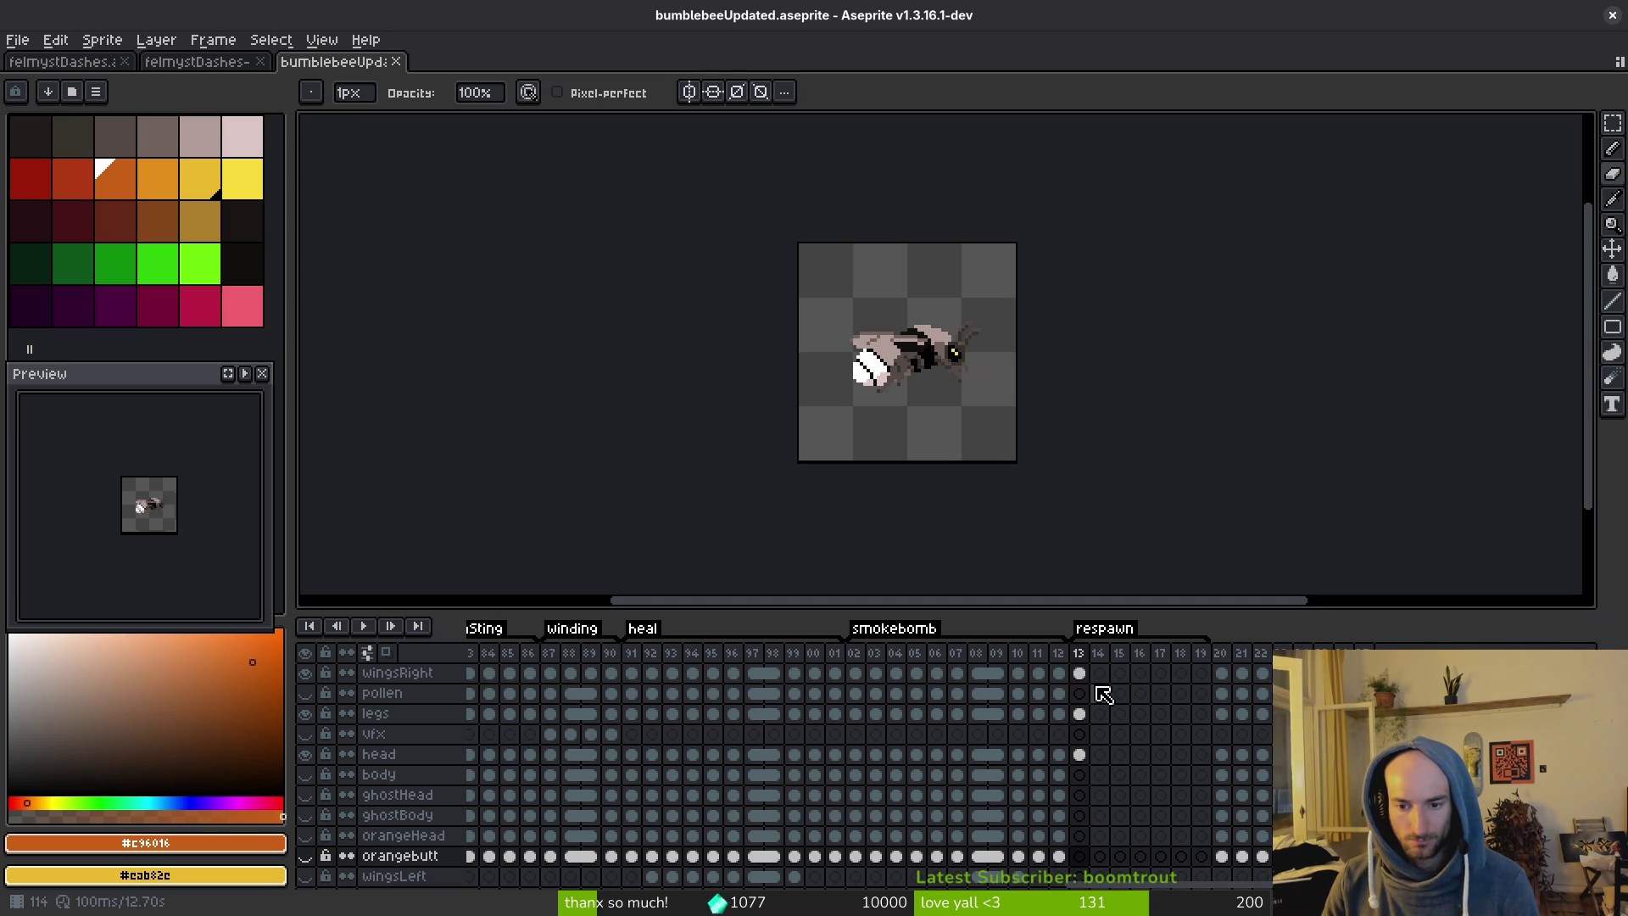
Go to frame 14, turn on onion skin and pick the dark red palette colour idx-14.
left_click(1098, 653)
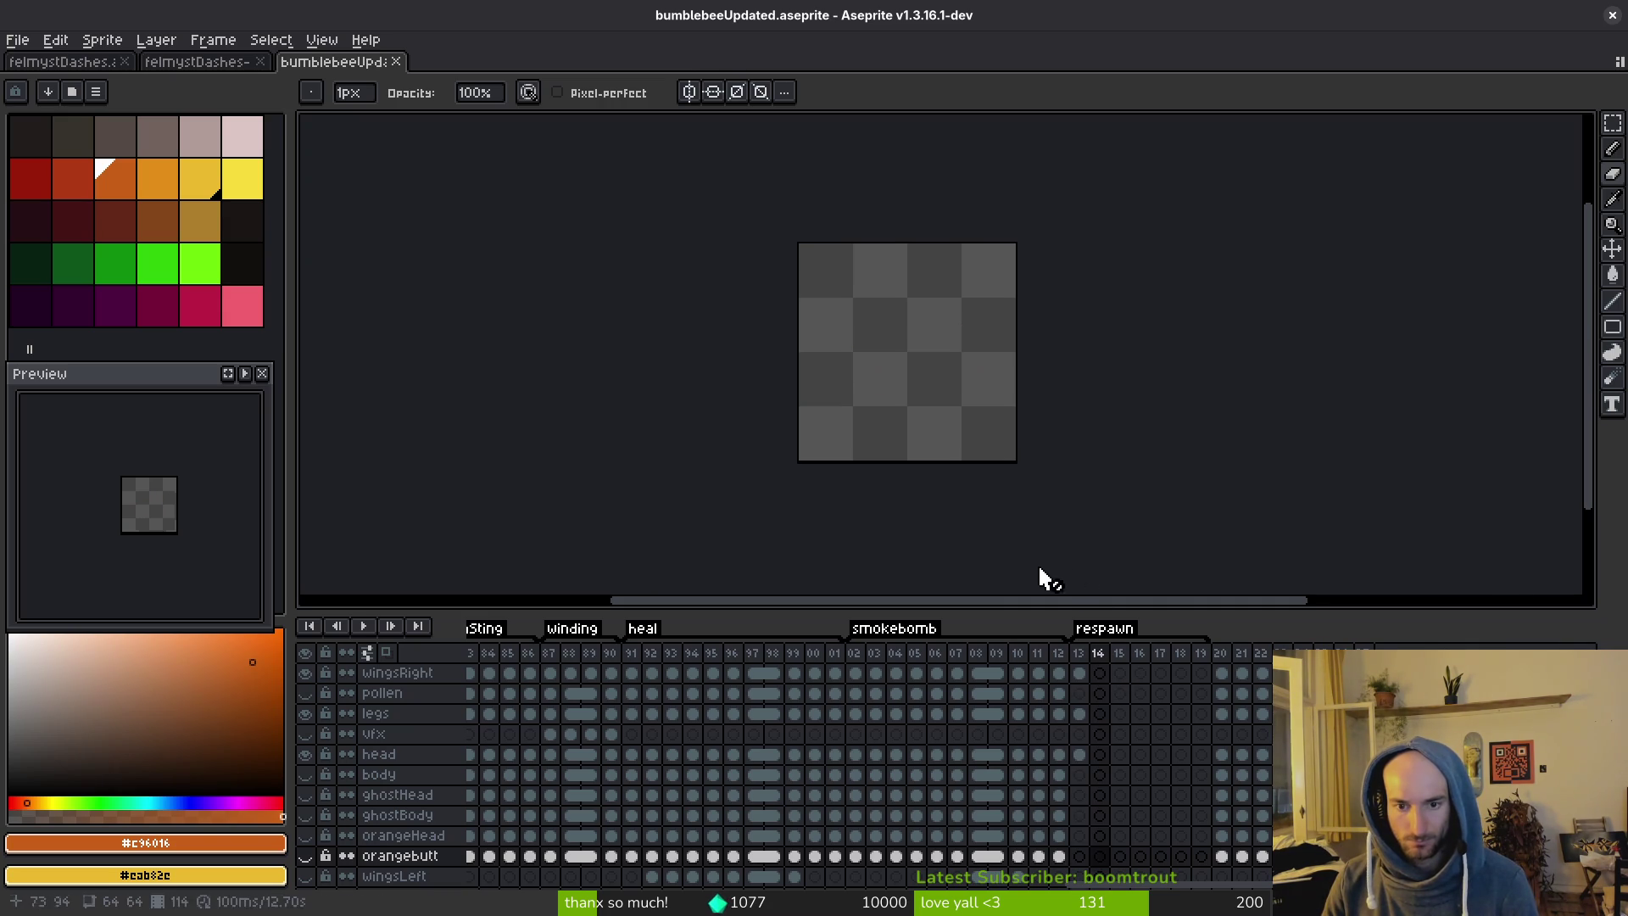
left_click(392, 658)
scroll(921, 399, "up", 3)
left_click(200, 221)
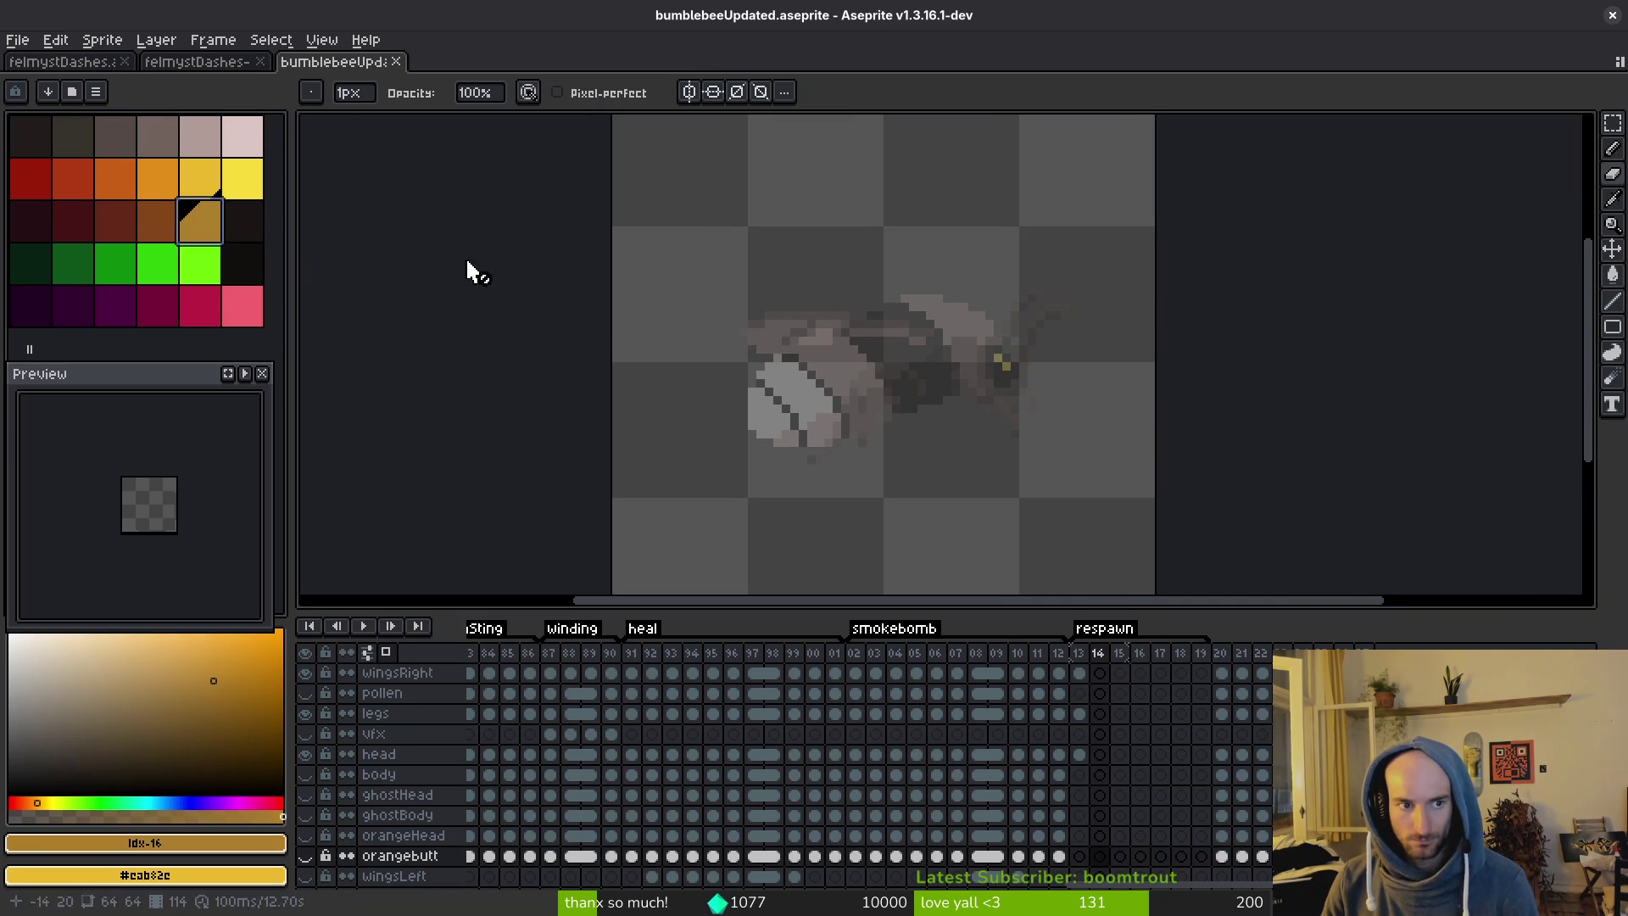
key("bracketleft")
key("bracketleft")
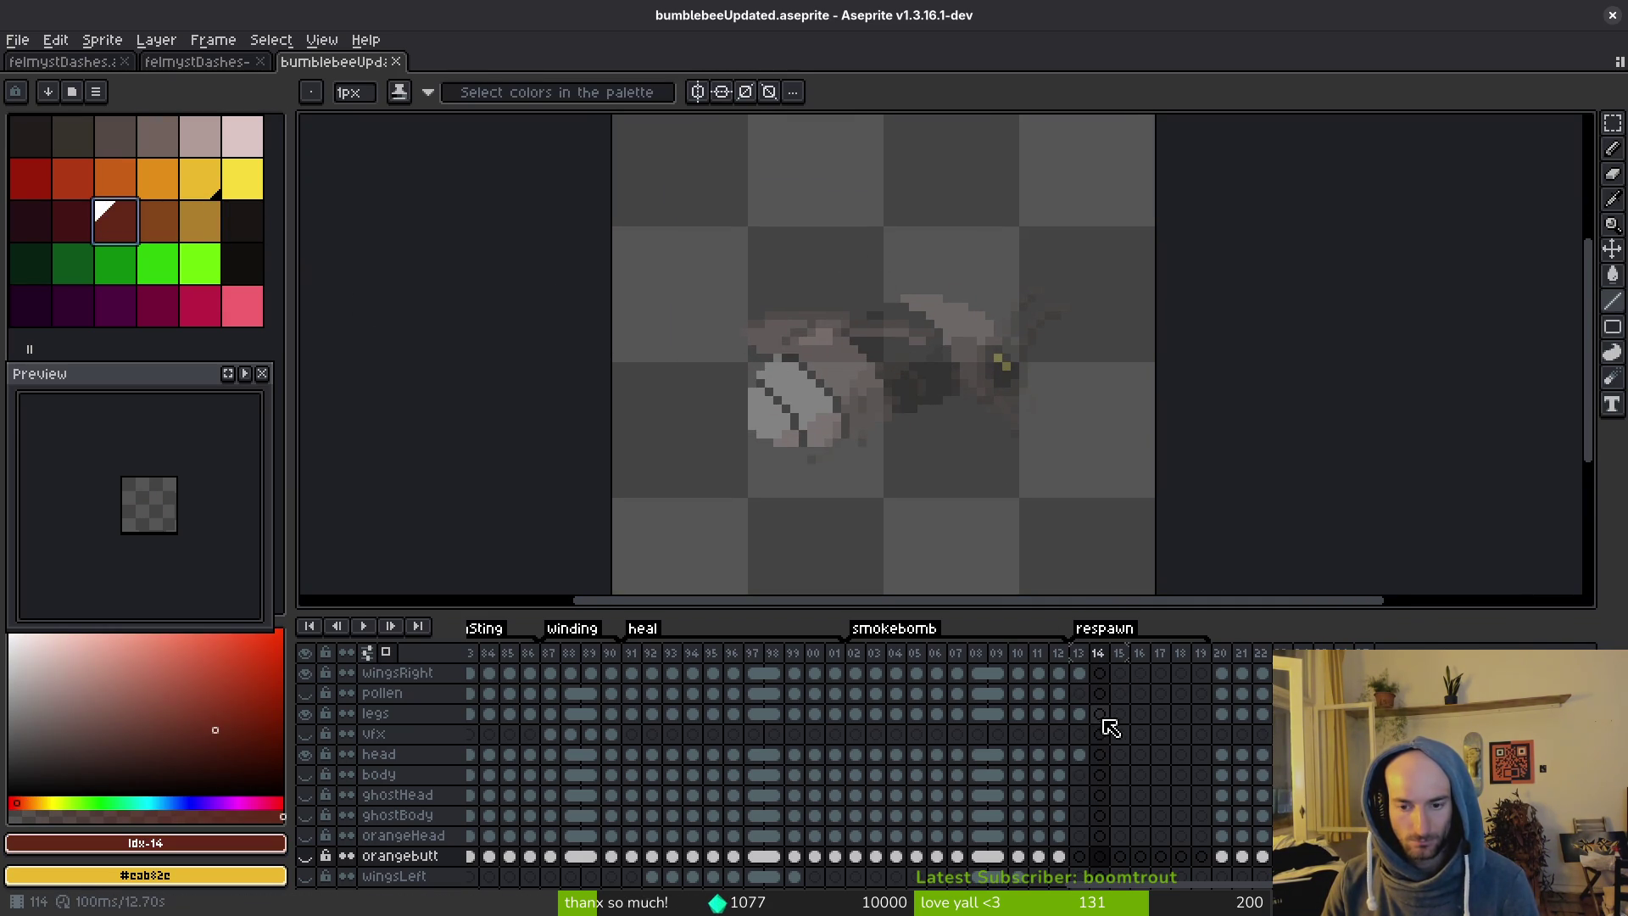
Select the vfx cel at frame 14 and make the vfx layer visible.
left_click(1100, 713)
scroll(1098, 797, "down", 1)
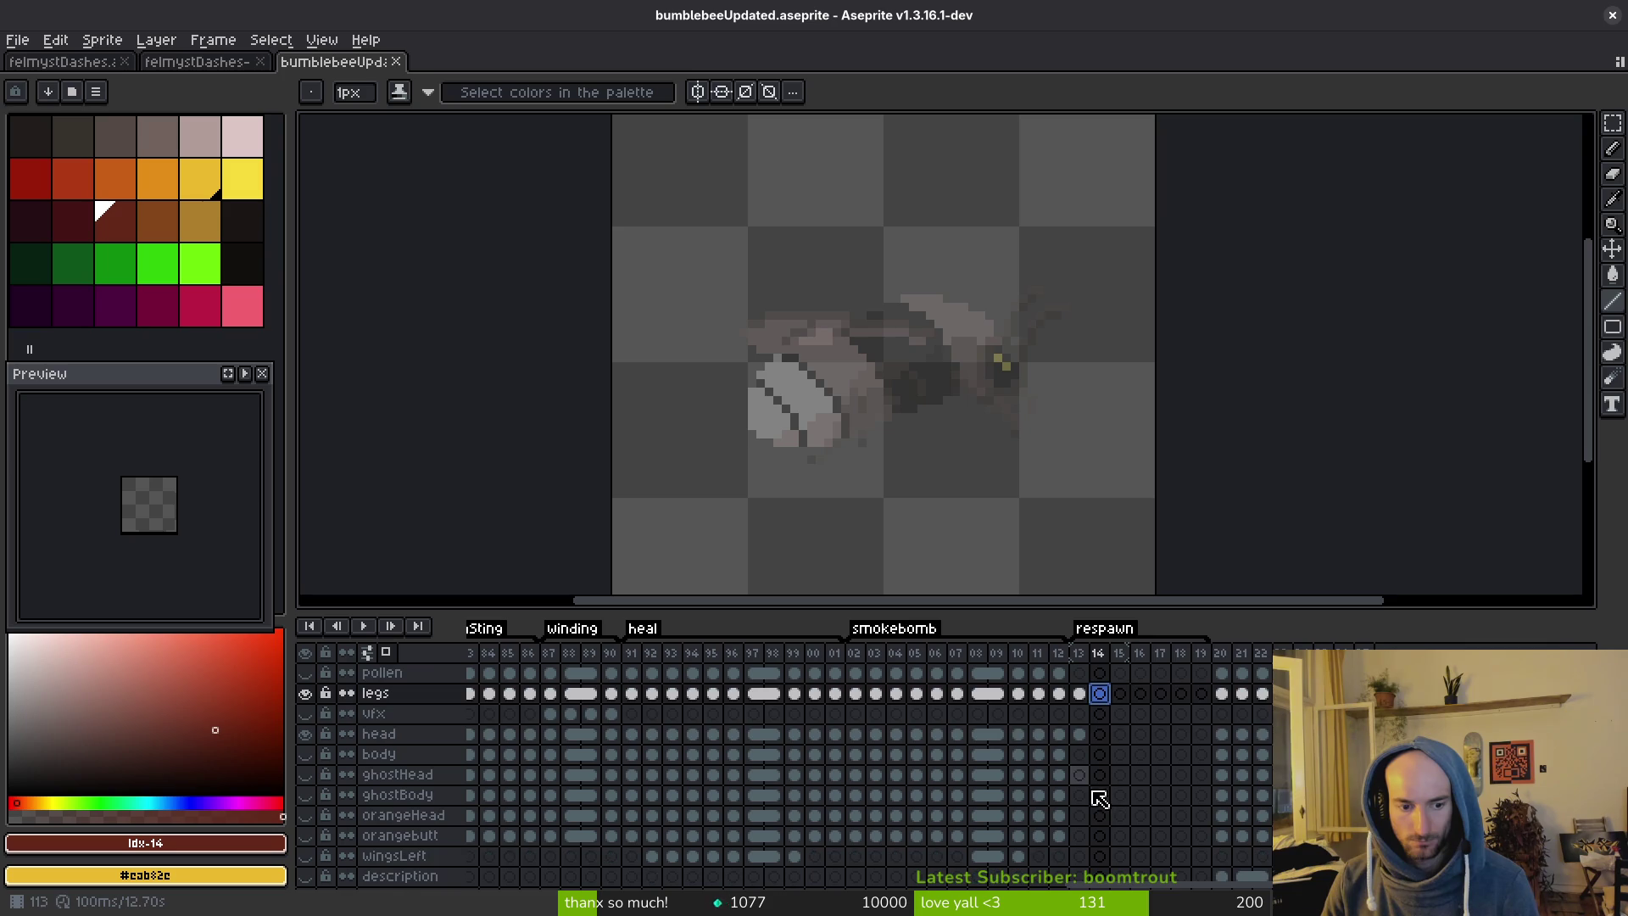
scroll(1128, 789, "down", 2)
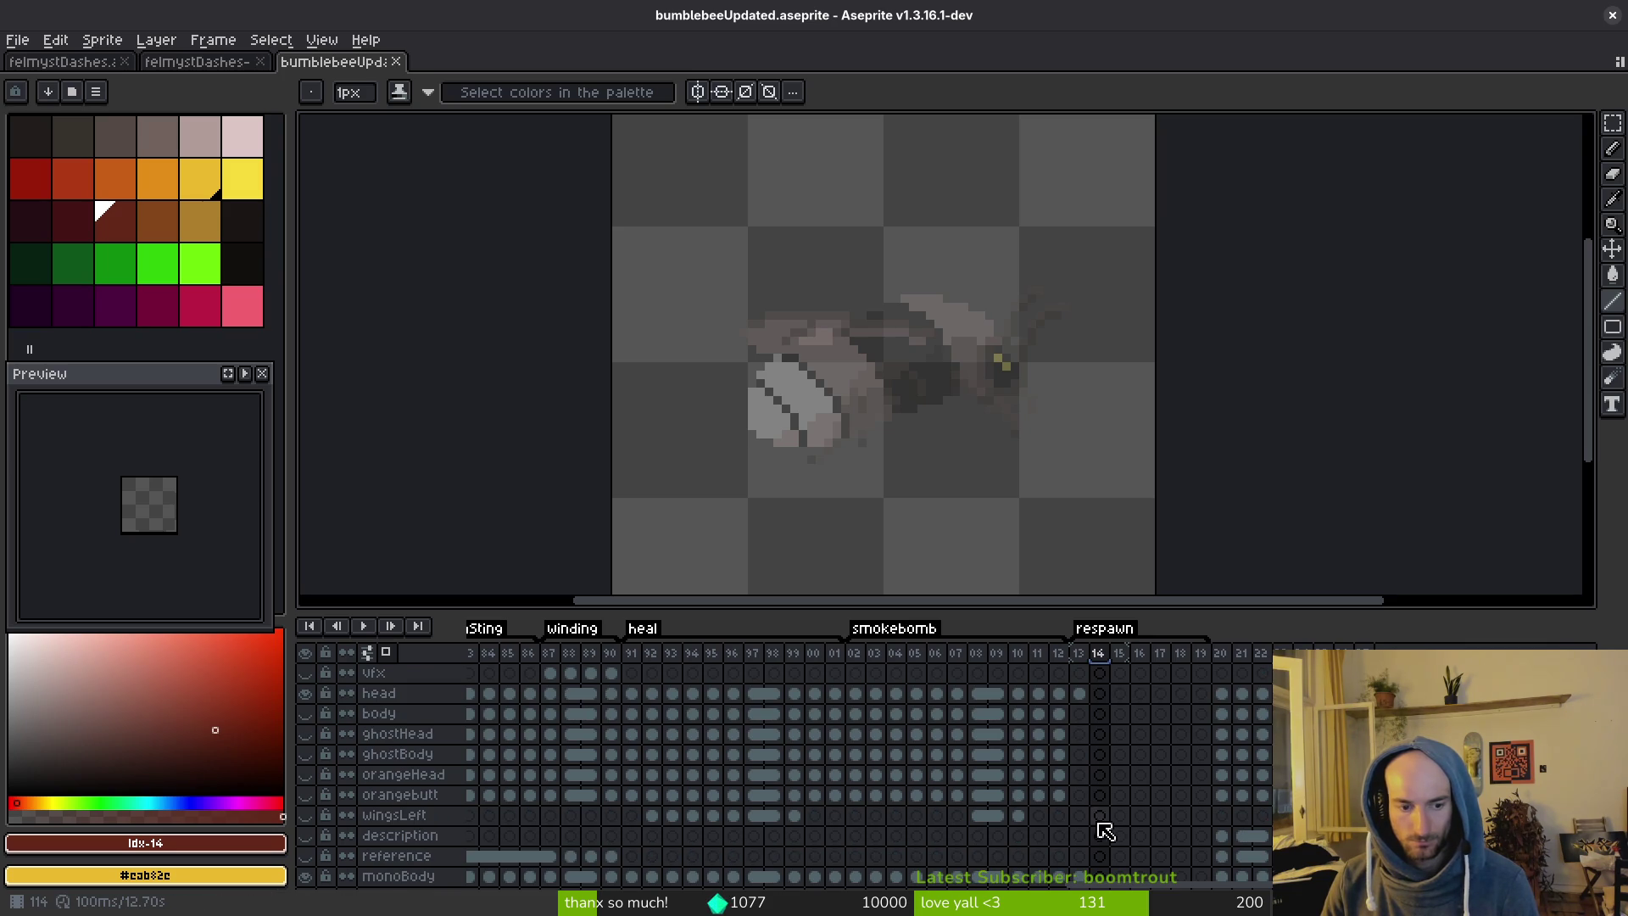
left_click(1099, 876)
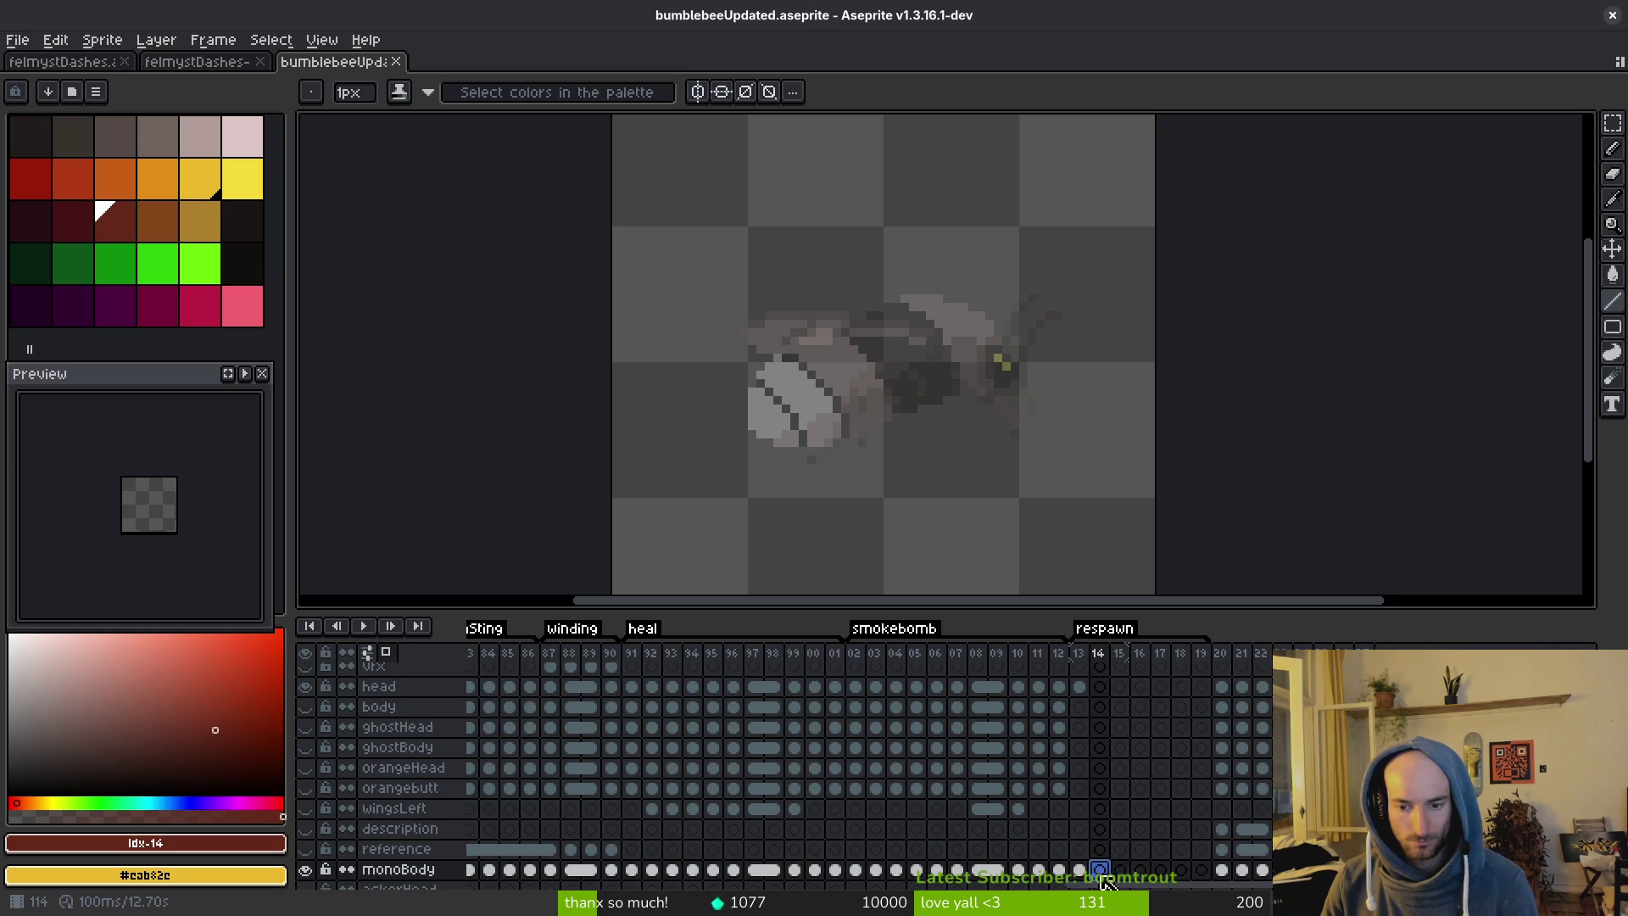
scroll(1102, 789, "up", 3)
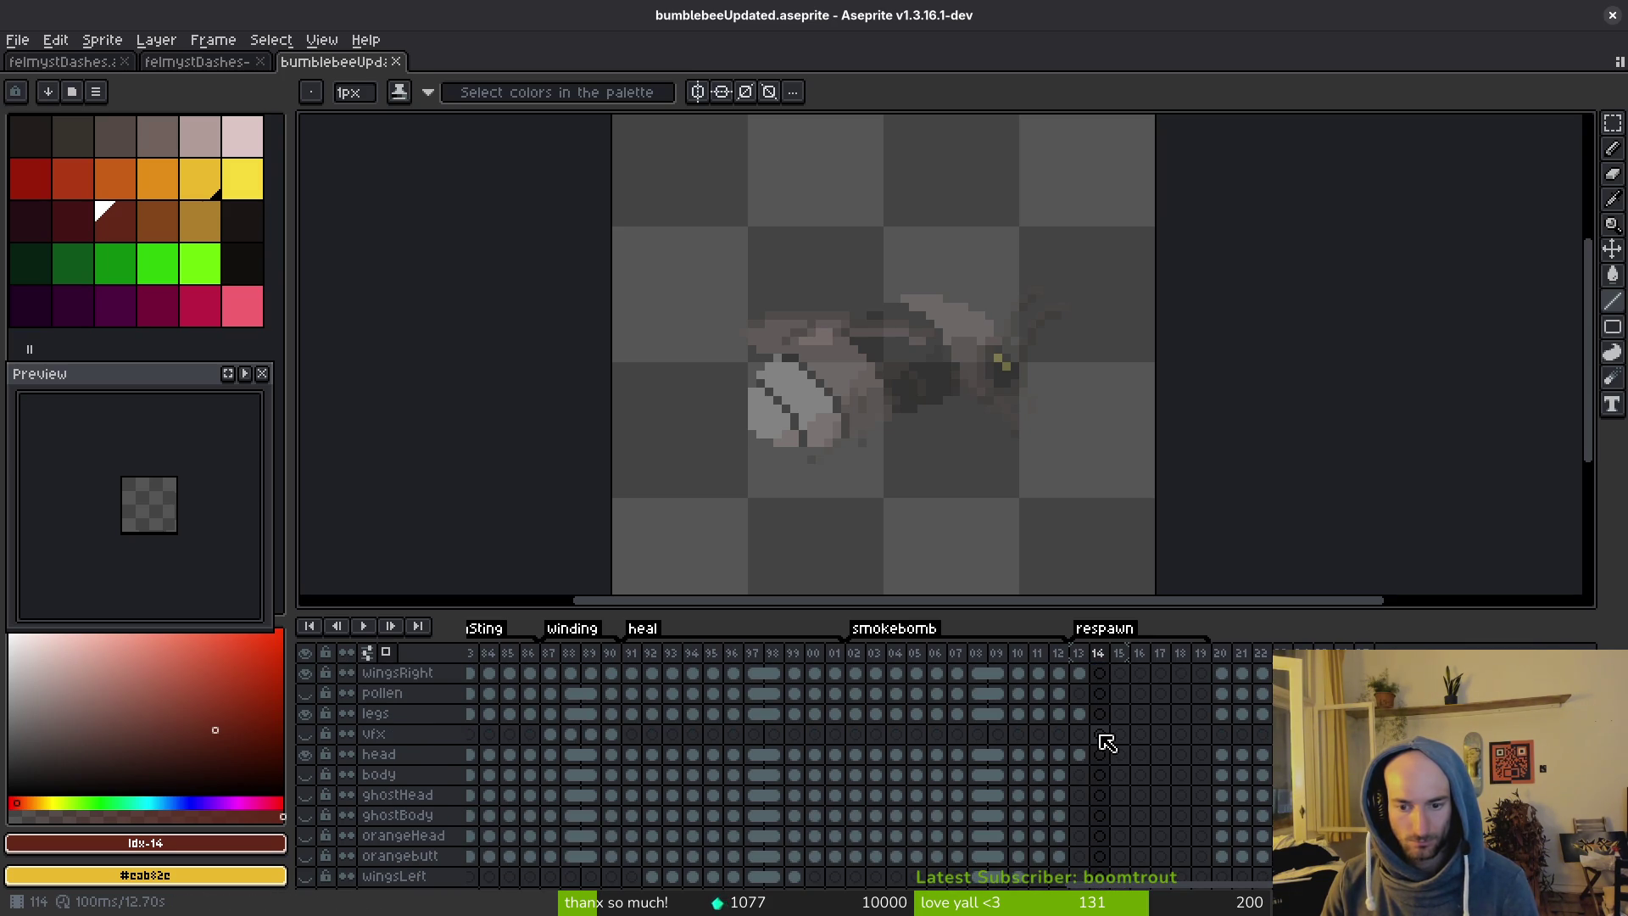
left_click(1099, 734)
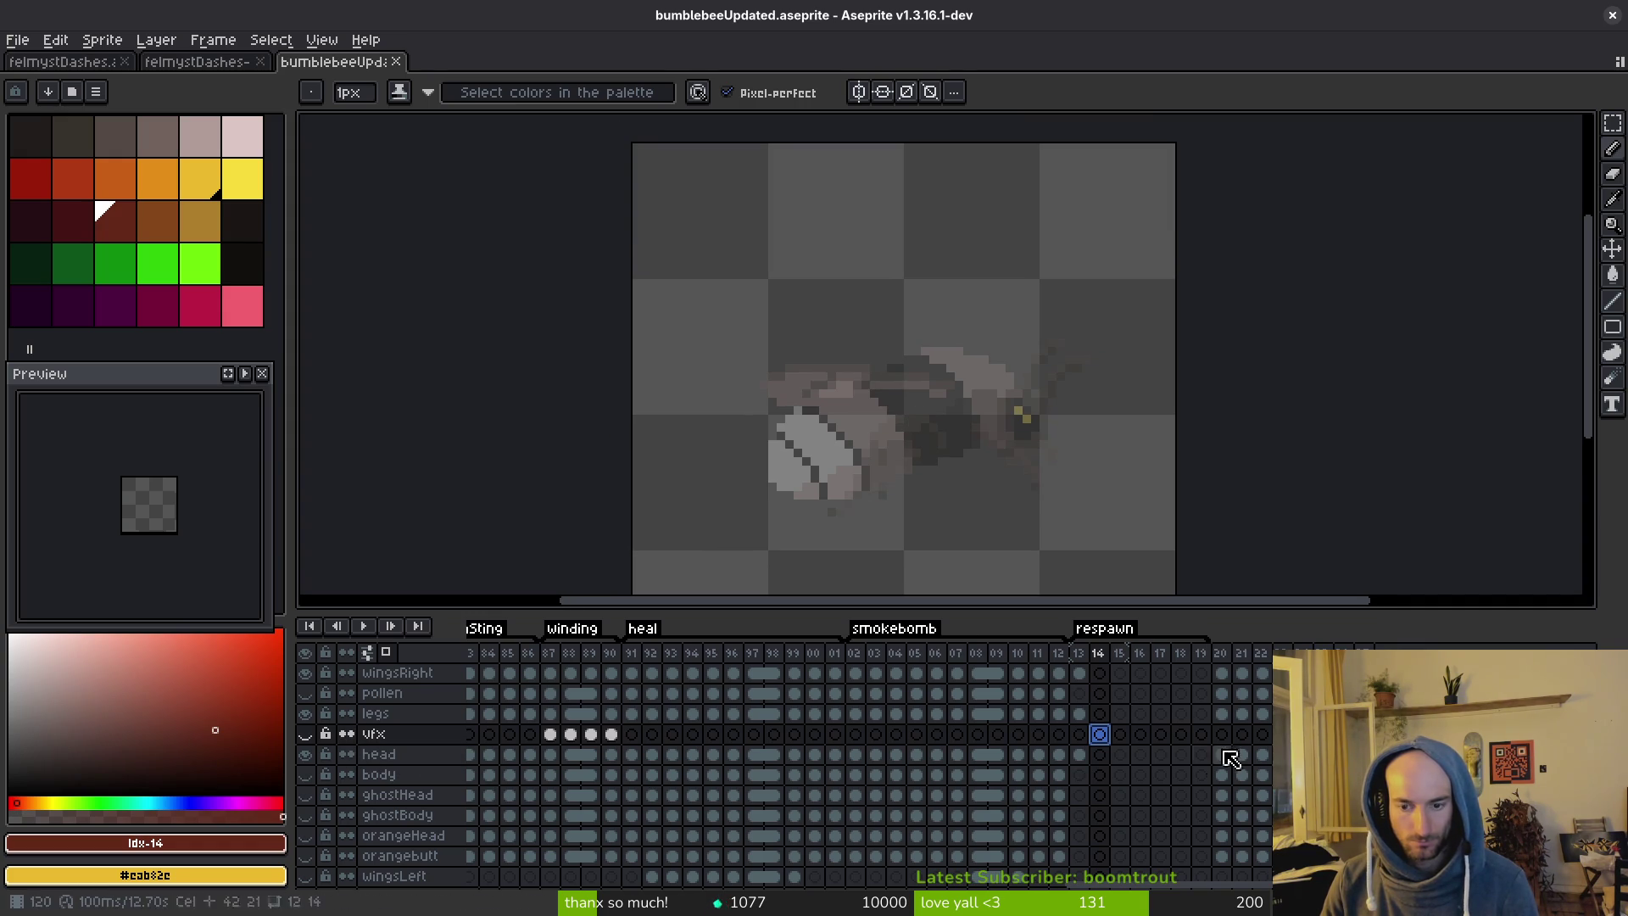
left_click(305, 734)
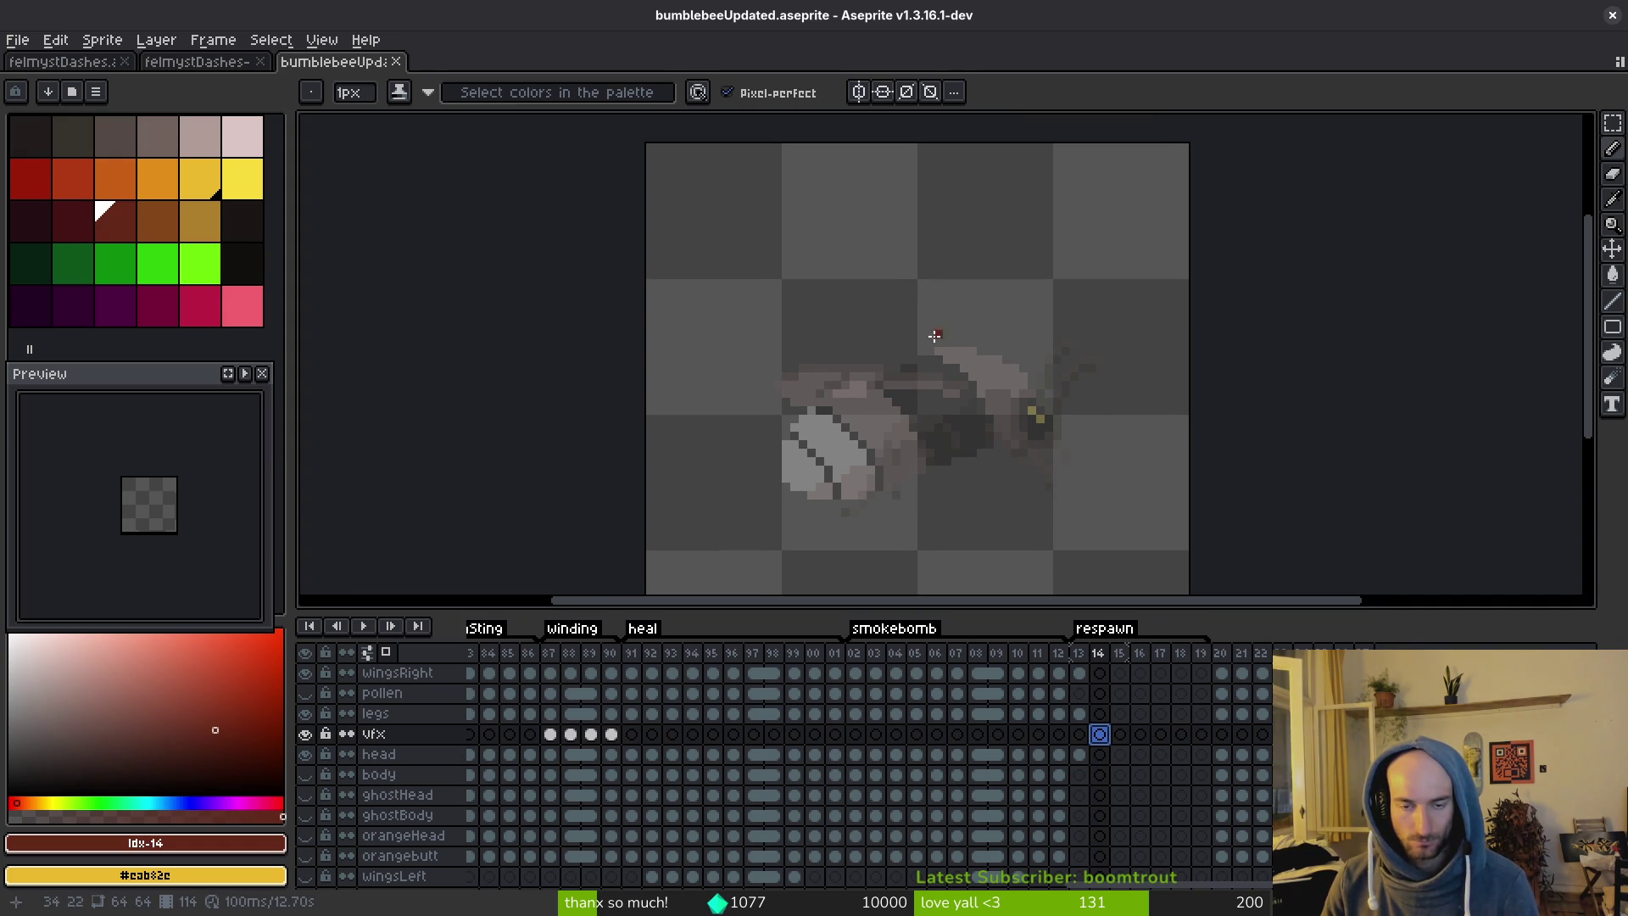
Freehand a dark red ring around the onion-skinned bee on the vfx layer, touching up its upper-left arc.
scroll(941, 341, "down", 2)
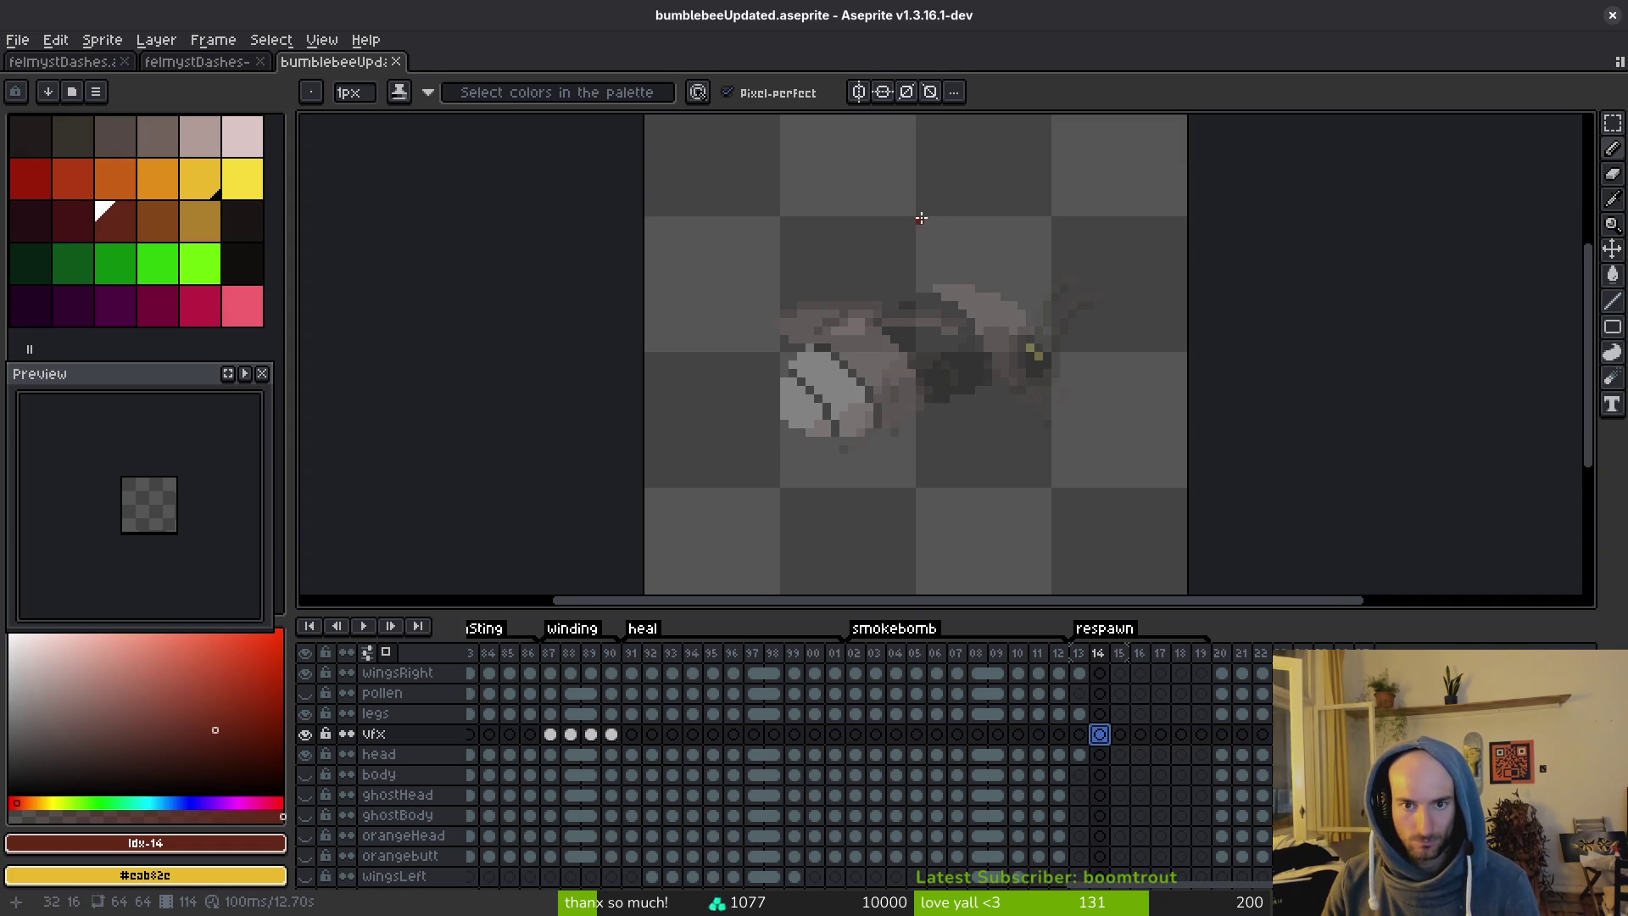
left_click_drag(922, 218, 805, 246)
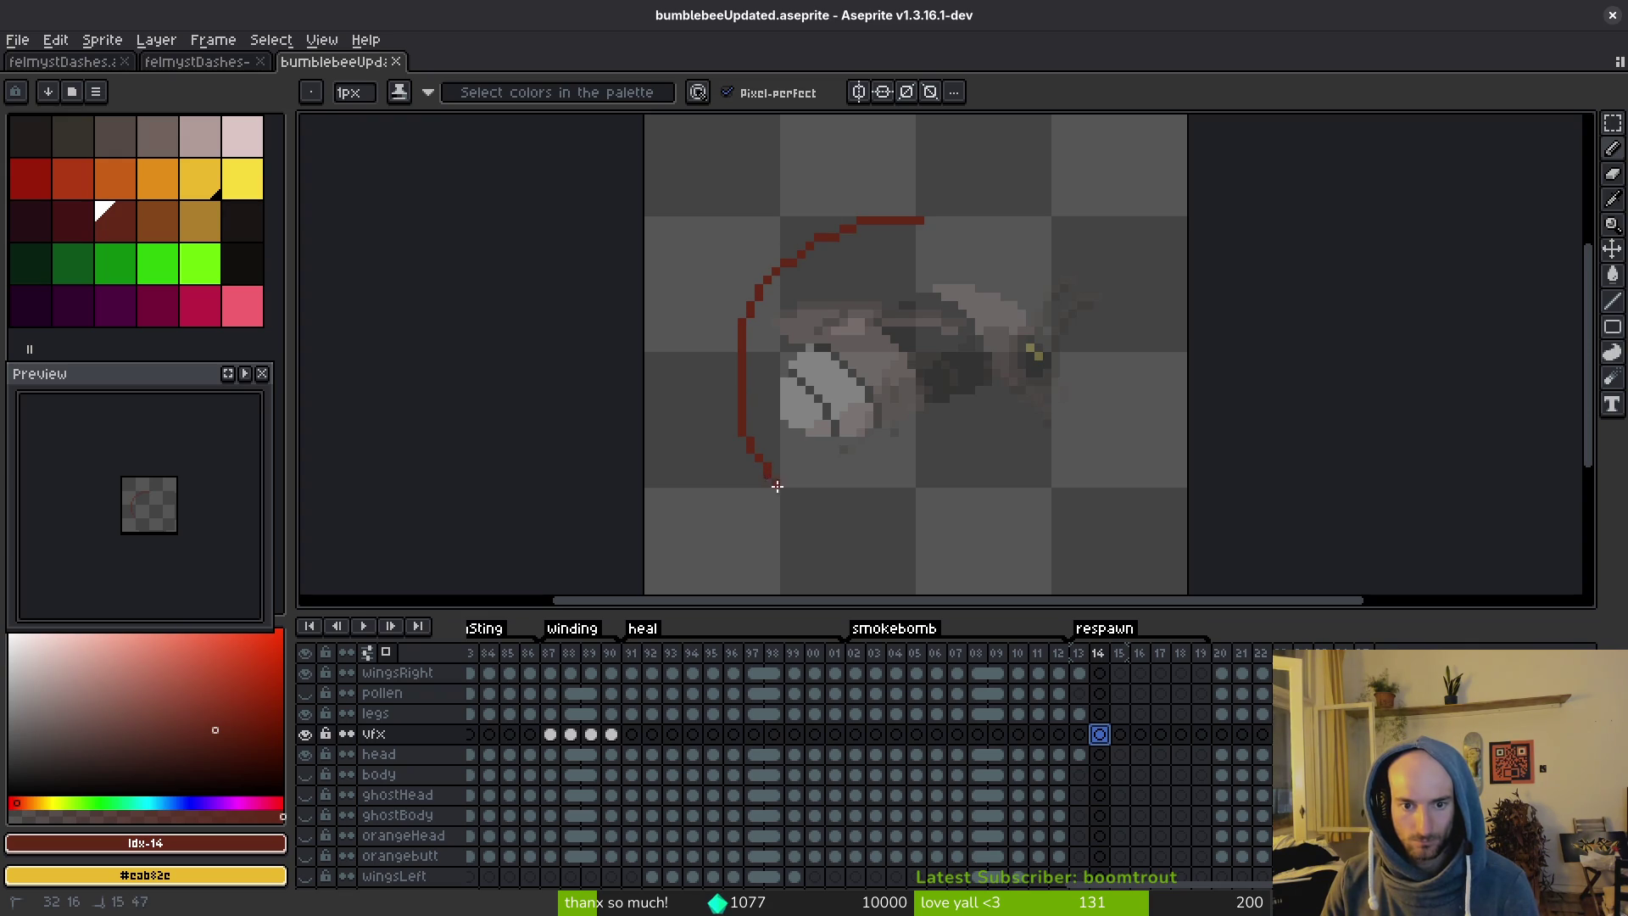
left_click_drag(777, 485, 939, 524)
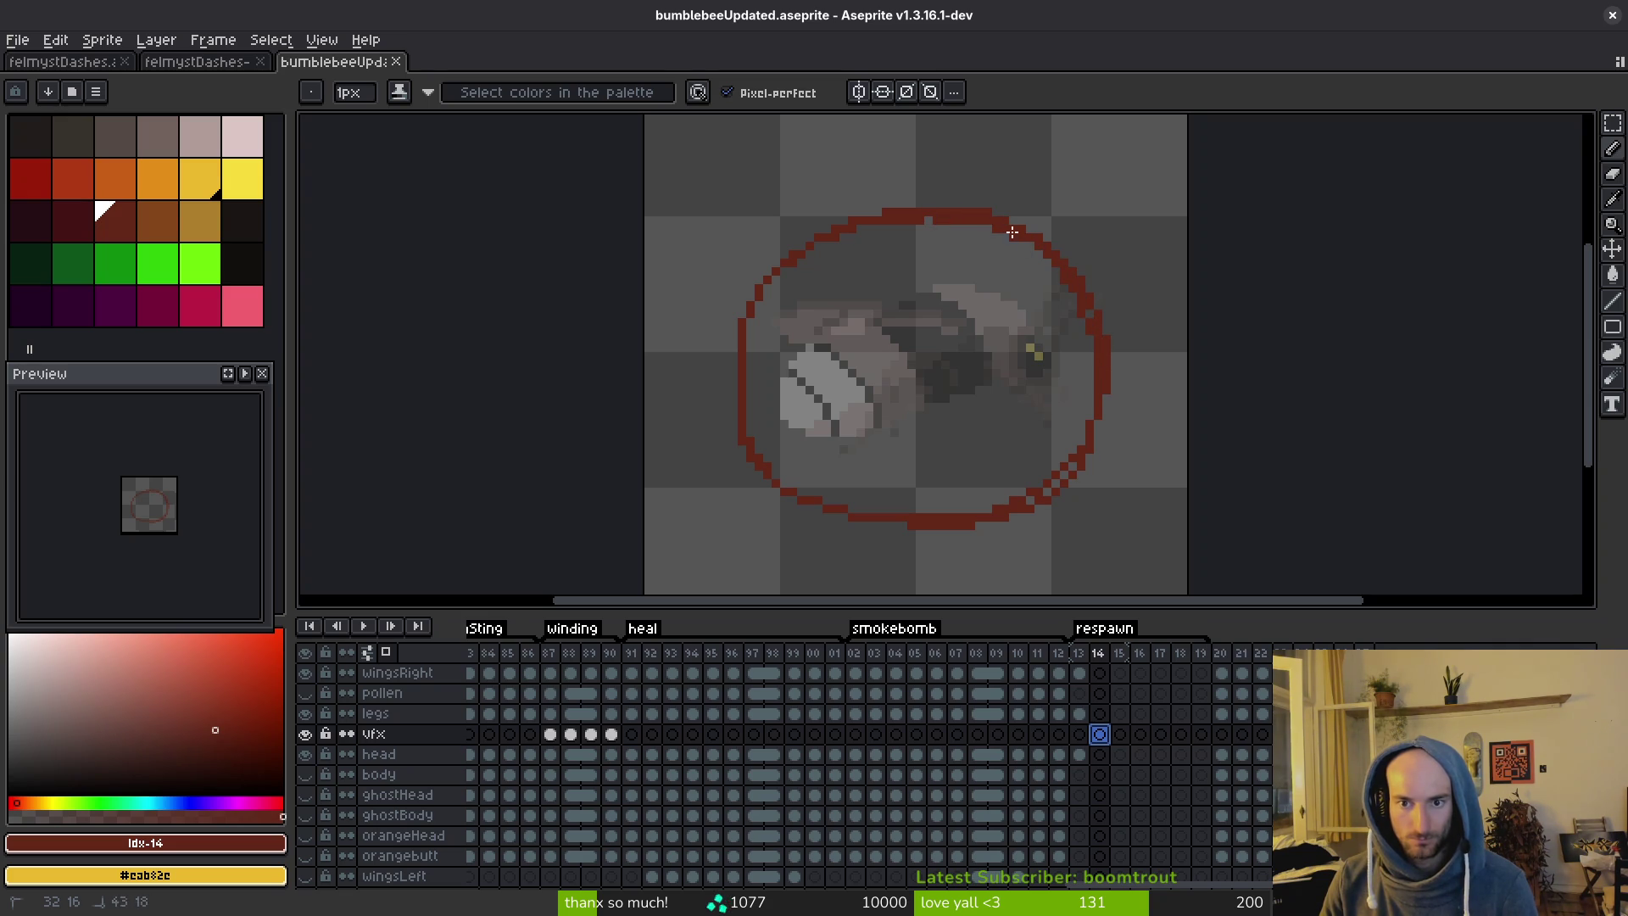
left_click_drag(812, 242, 725, 357)
mouse_move(757, 487)
left_mouse_down()
mouse_move(864, 521)
mouse_move(790, 504)
left_mouse_up()
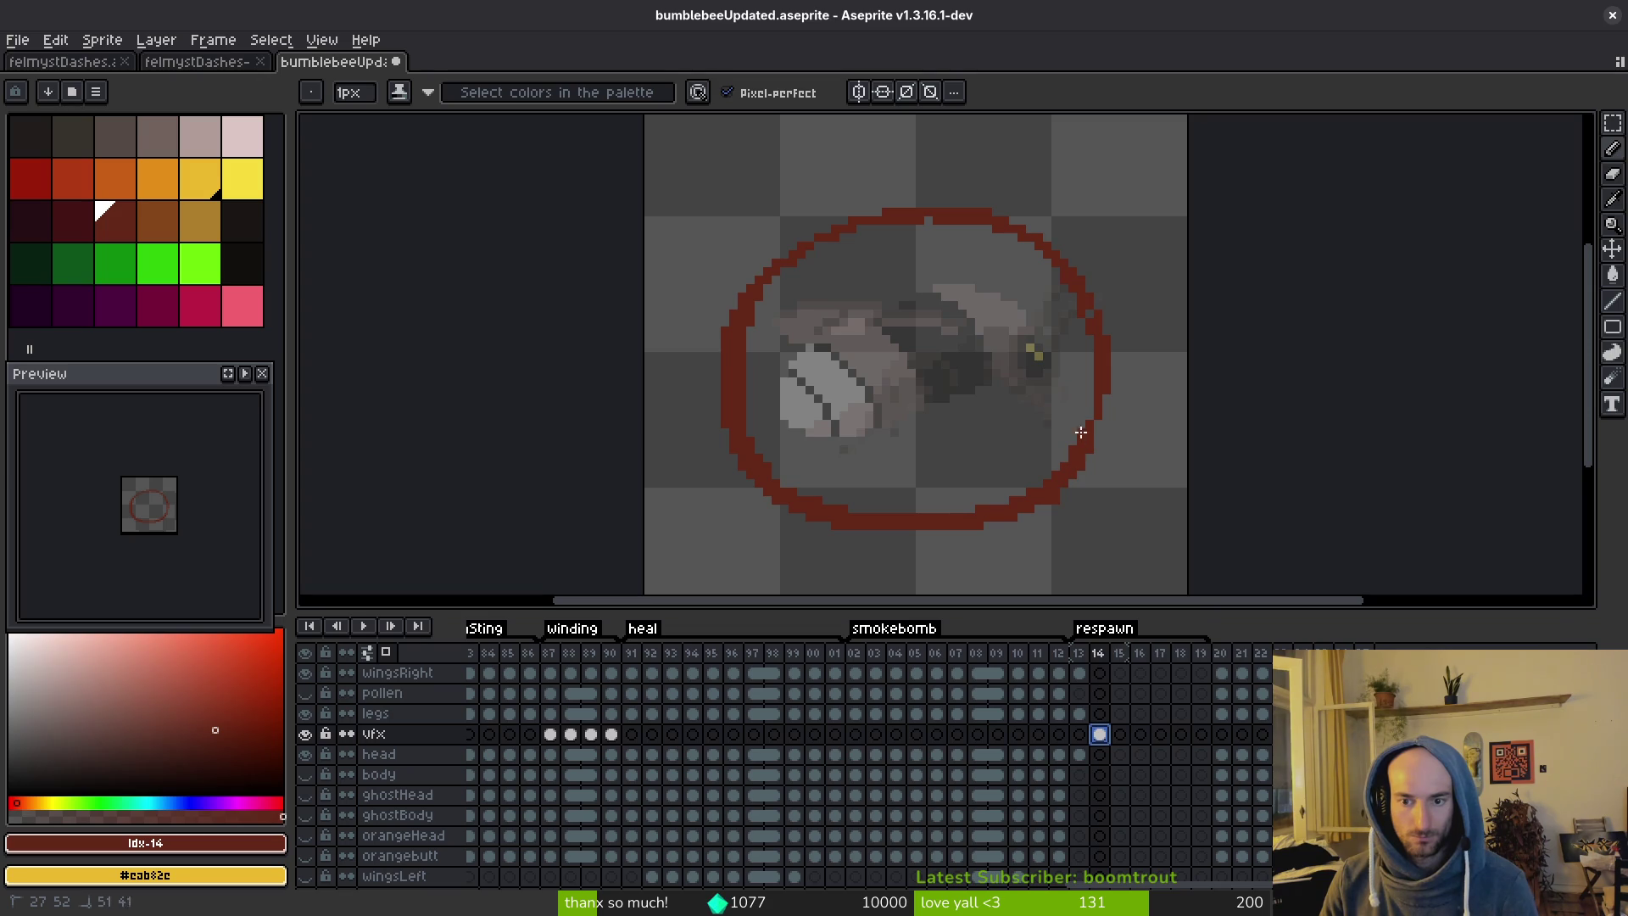
key("Escape")
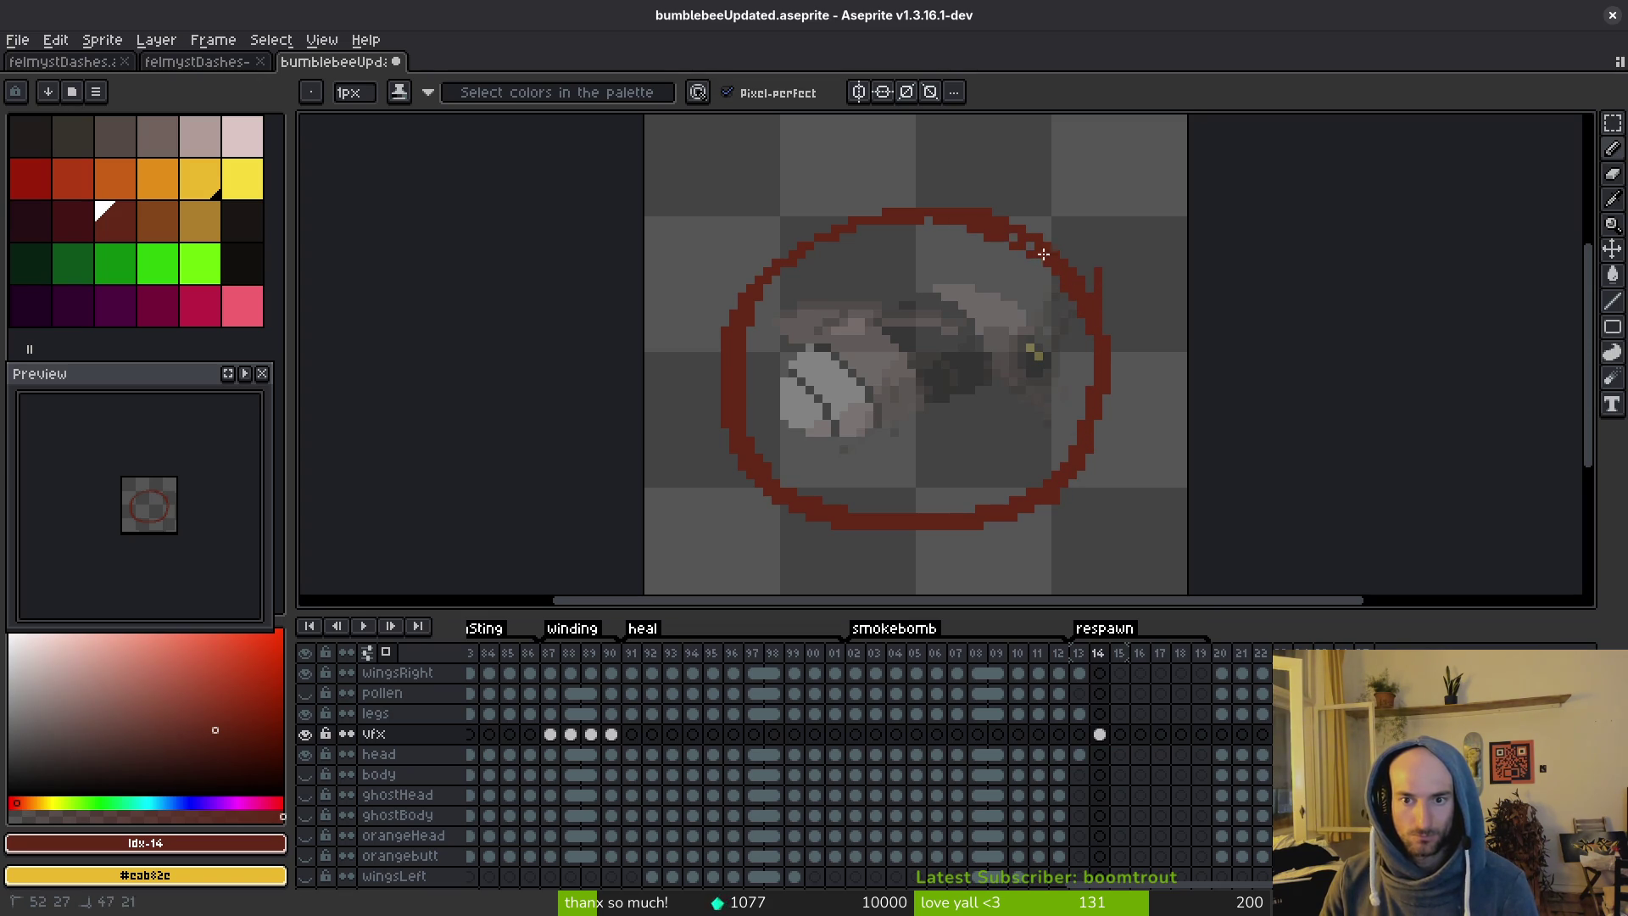
mouse_move(840, 251)
left_mouse_down()
mouse_move(827, 241)
mouse_move(857, 233)
left_mouse_up()
left_click_drag(764, 291, 772, 270)
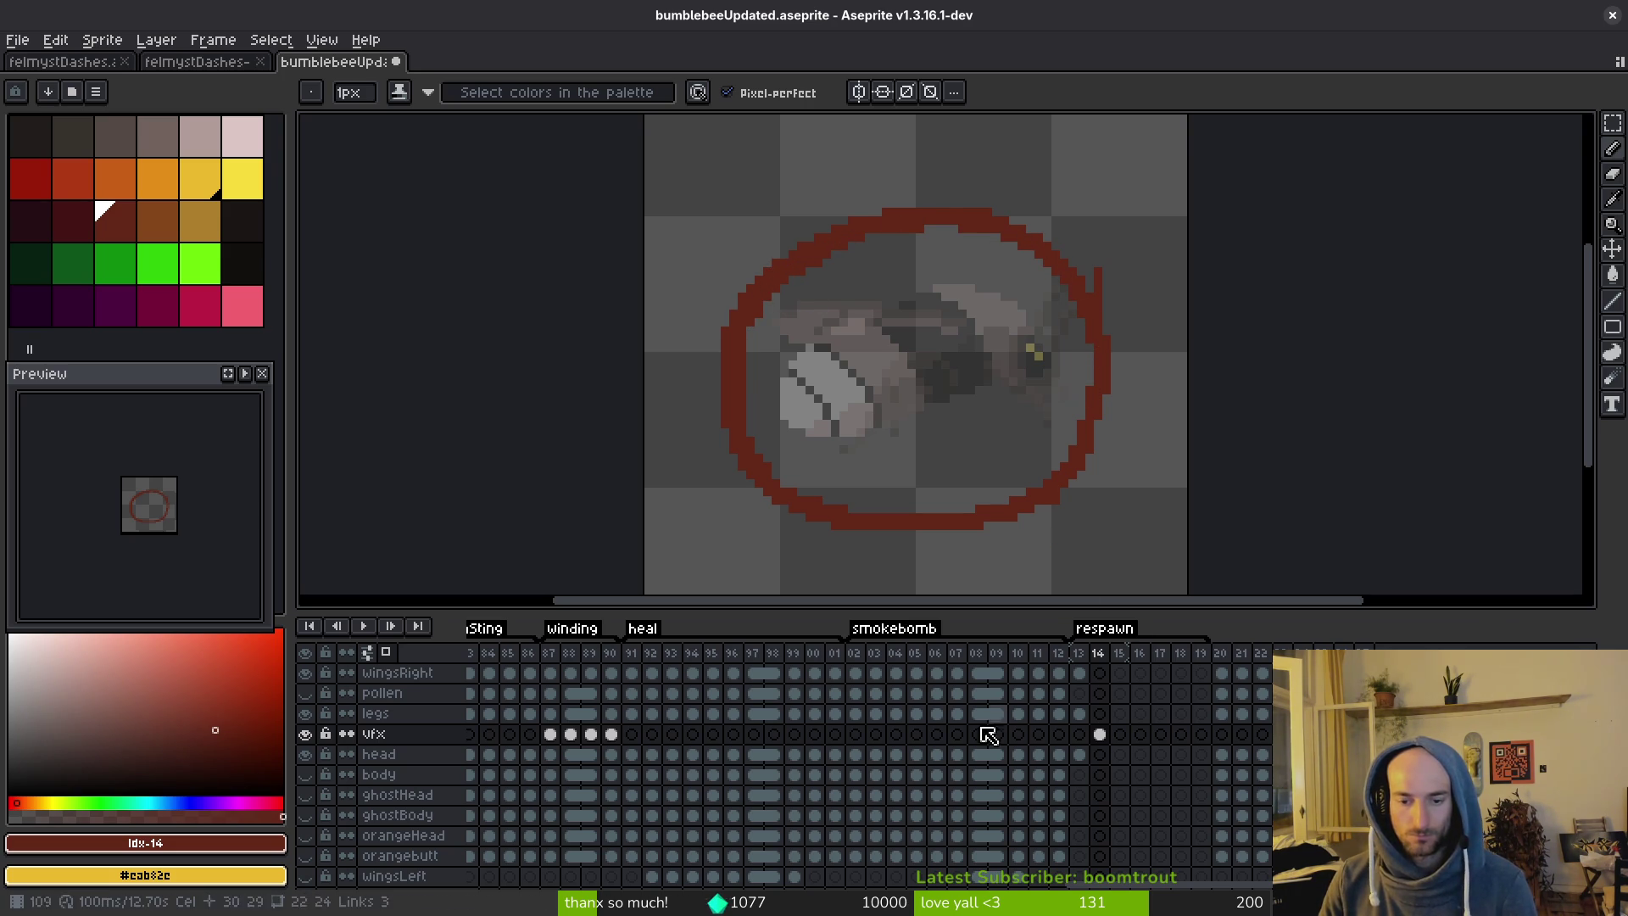
Check the bee body on frame 13, then make the body layer active and visible at frame 14.
scroll(1102, 818, "down", 5)
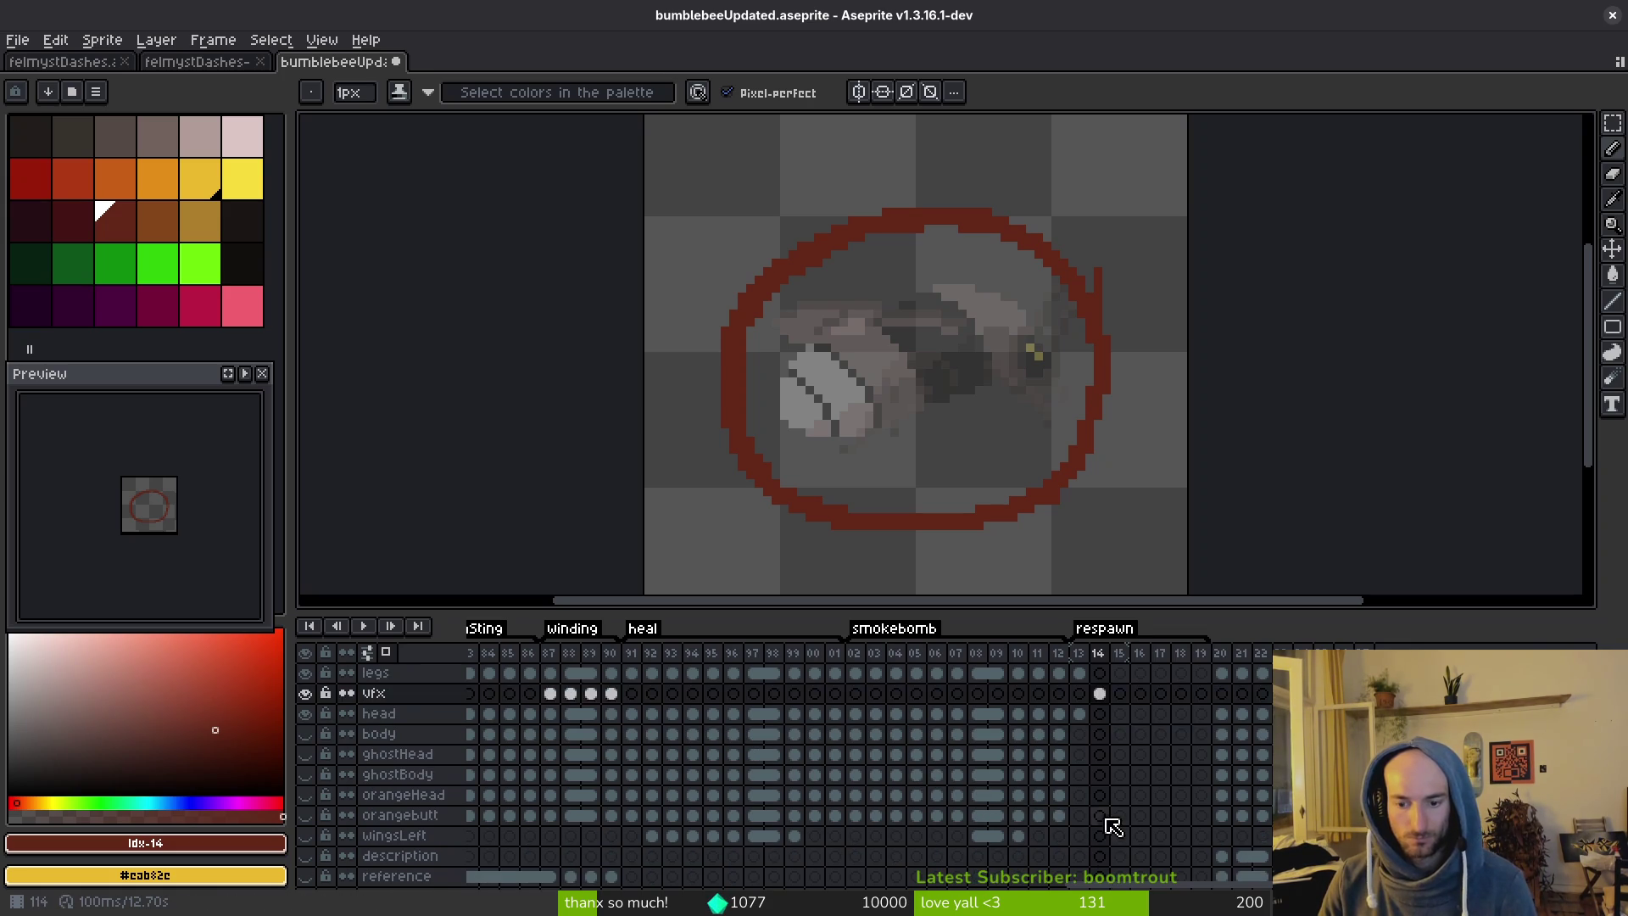
left_click(1082, 837)
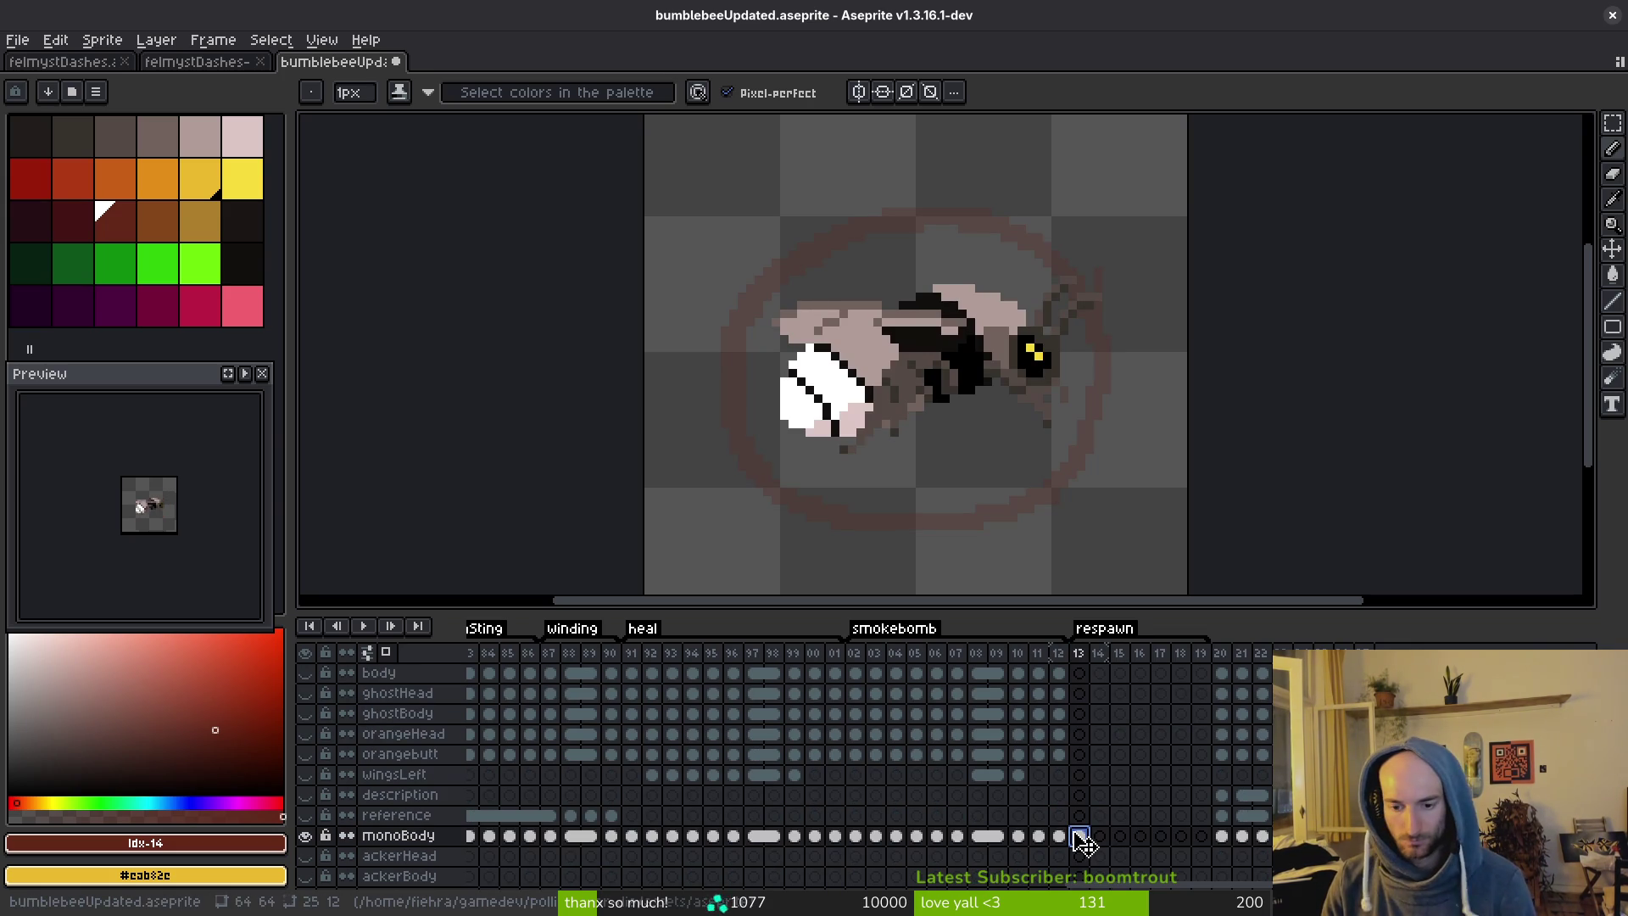
scroll(1127, 839, "up", 5)
left_click(1102, 716)
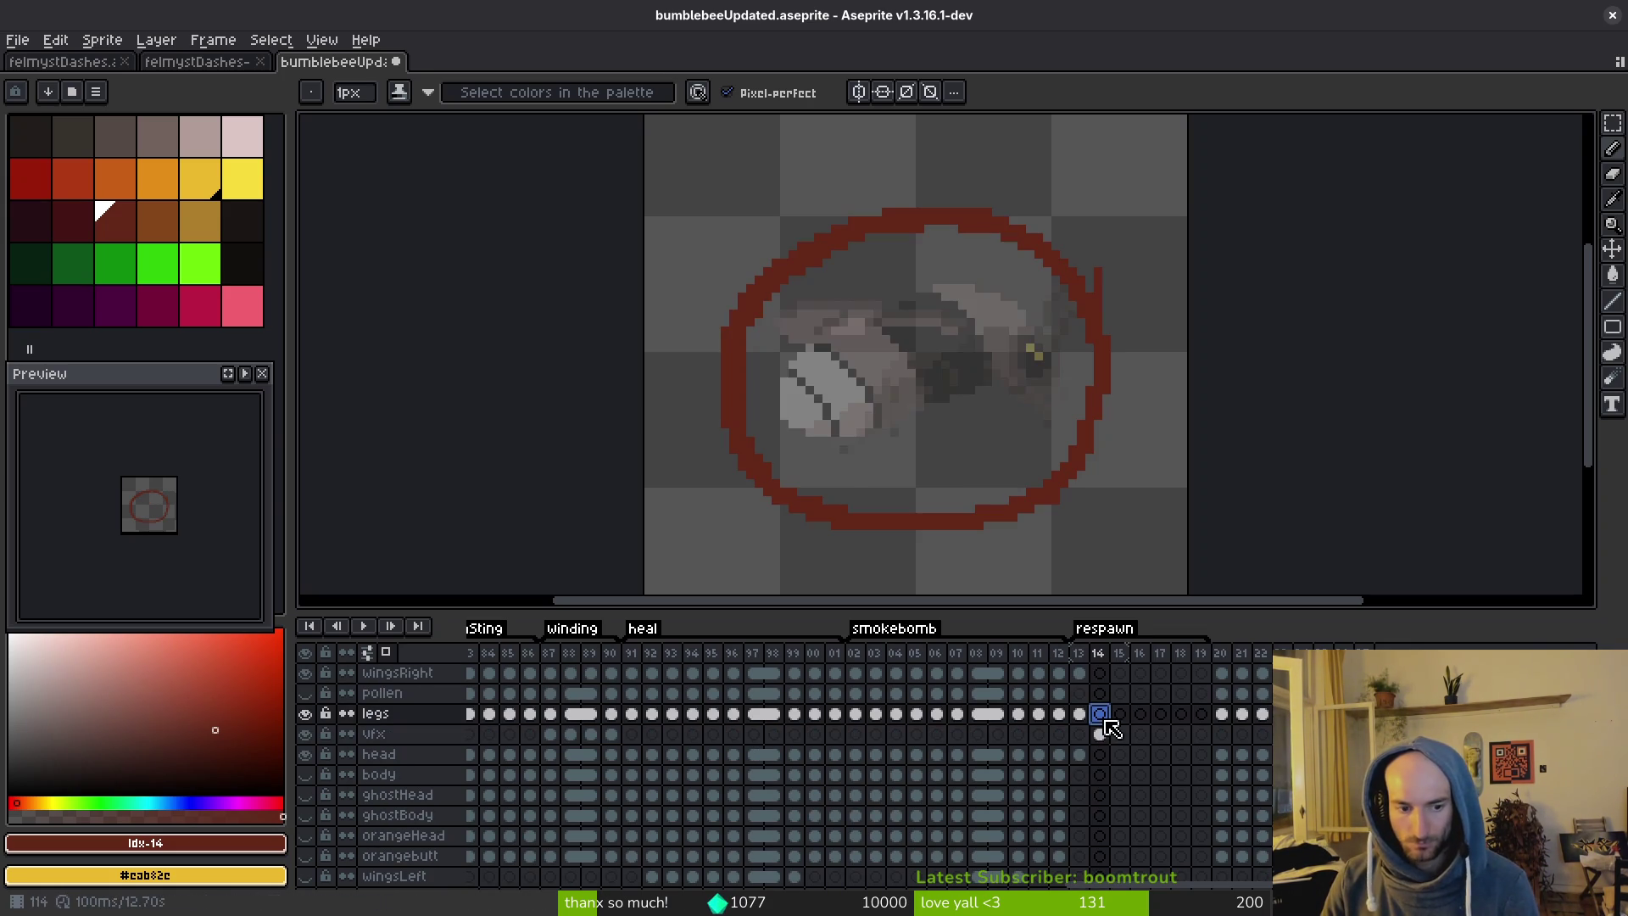
left_click(1100, 755)
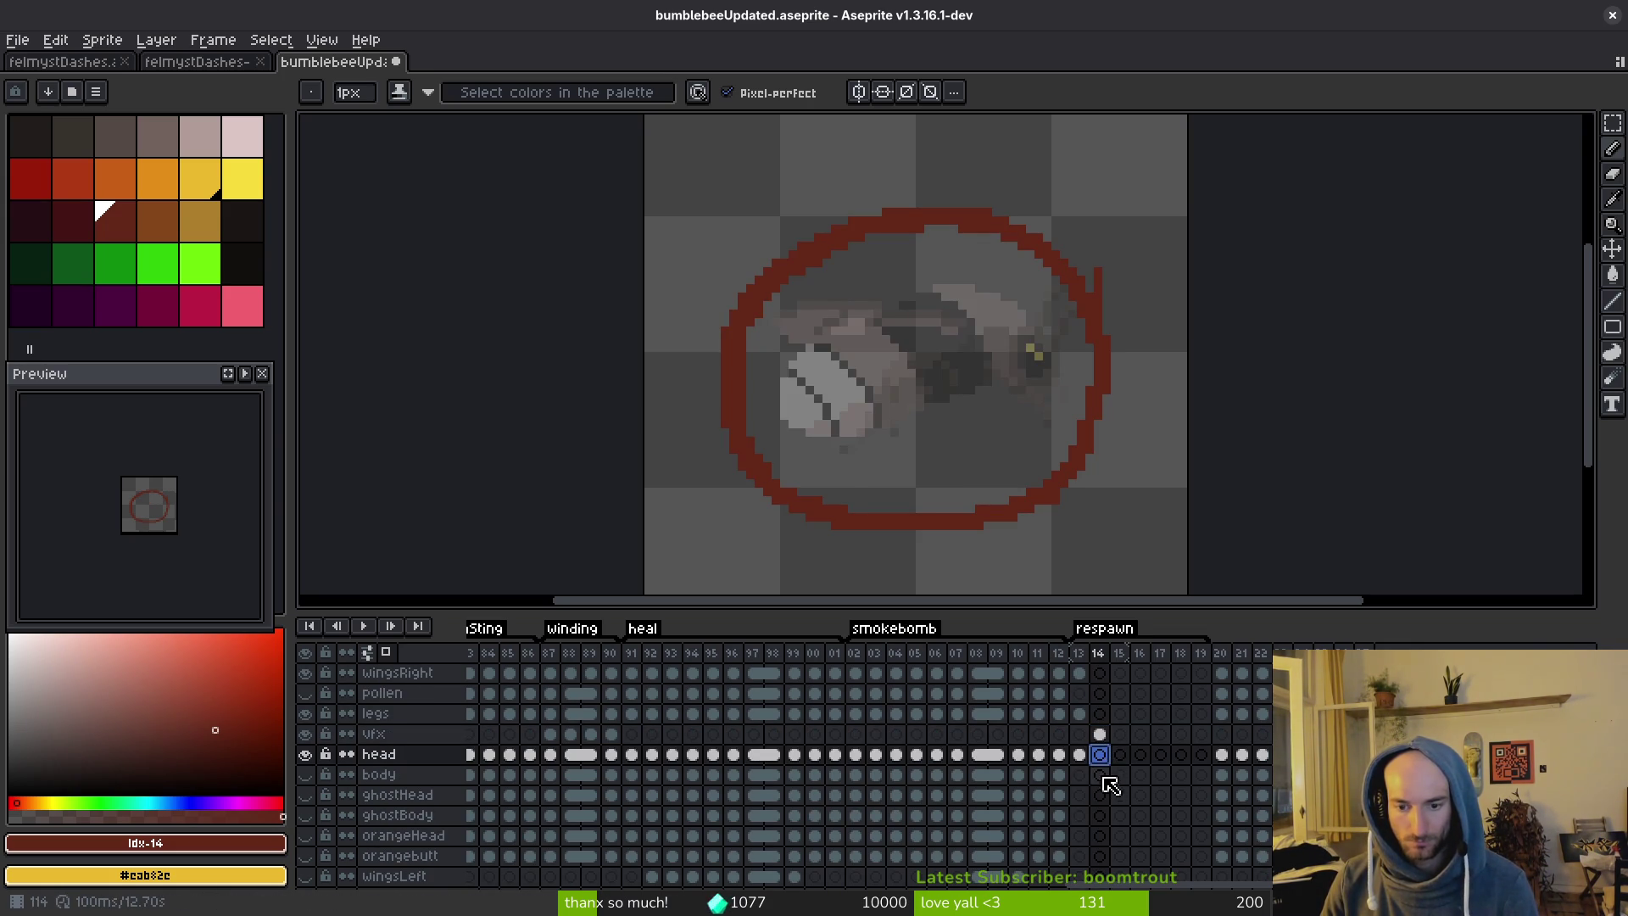
left_click(1102, 775)
left_click(306, 774)
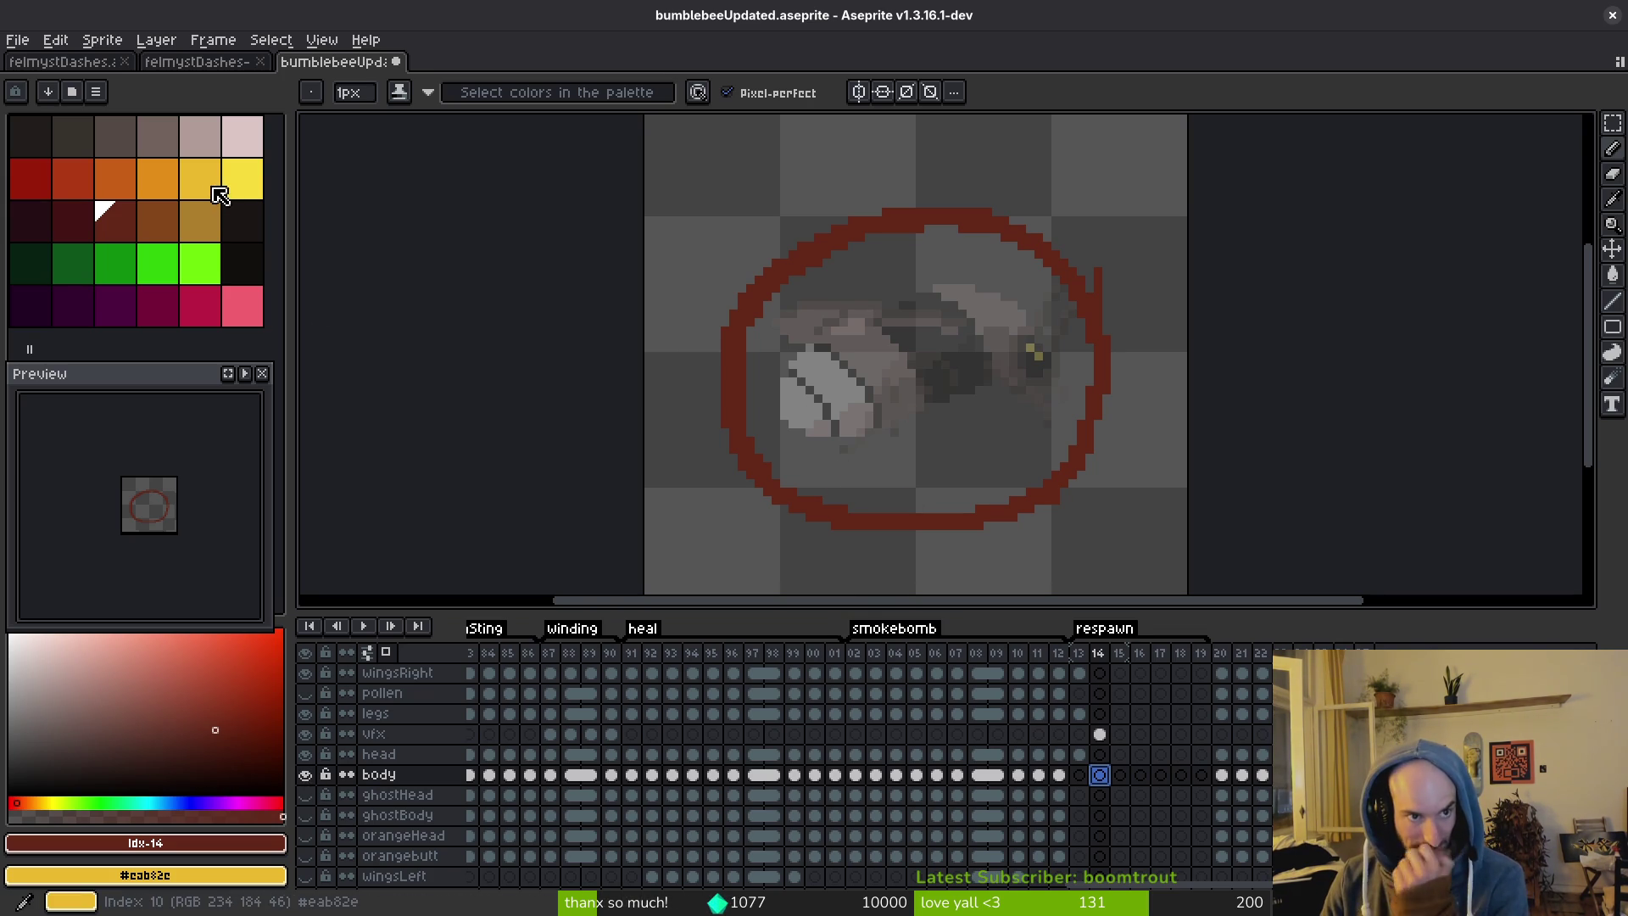
Choose light pink as the painting colour and switch to the bee reference video.
left_click(195, 144)
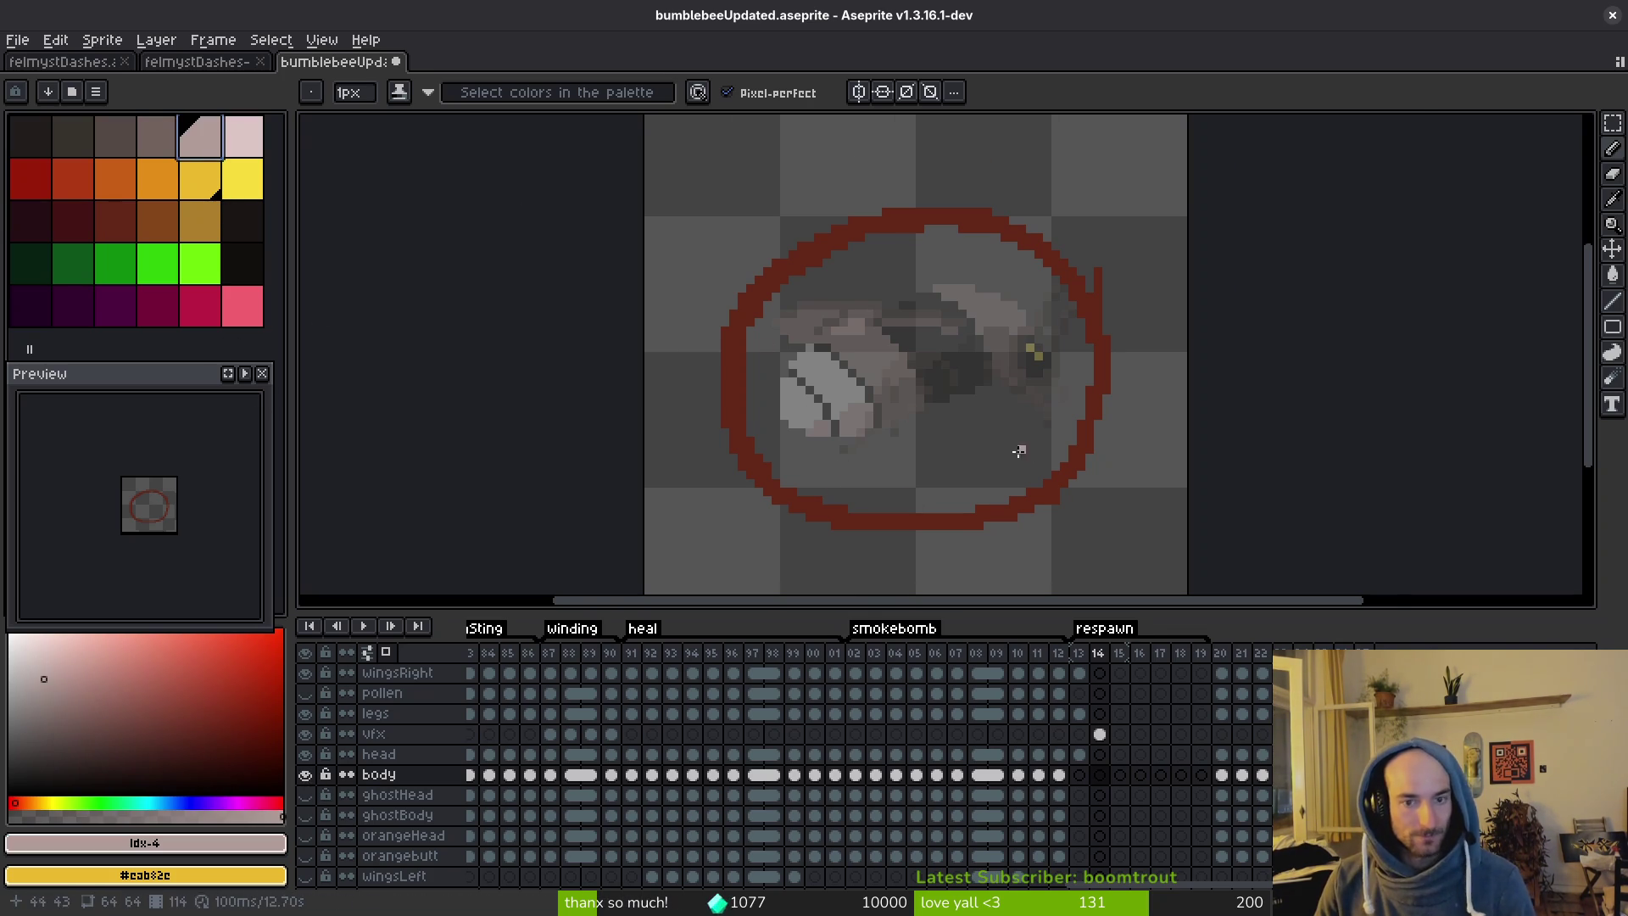
scroll(933, 406, "up", 3)
scroll(848, 365, "down", 2)
left_click_drag(895, 428, 882, 378)
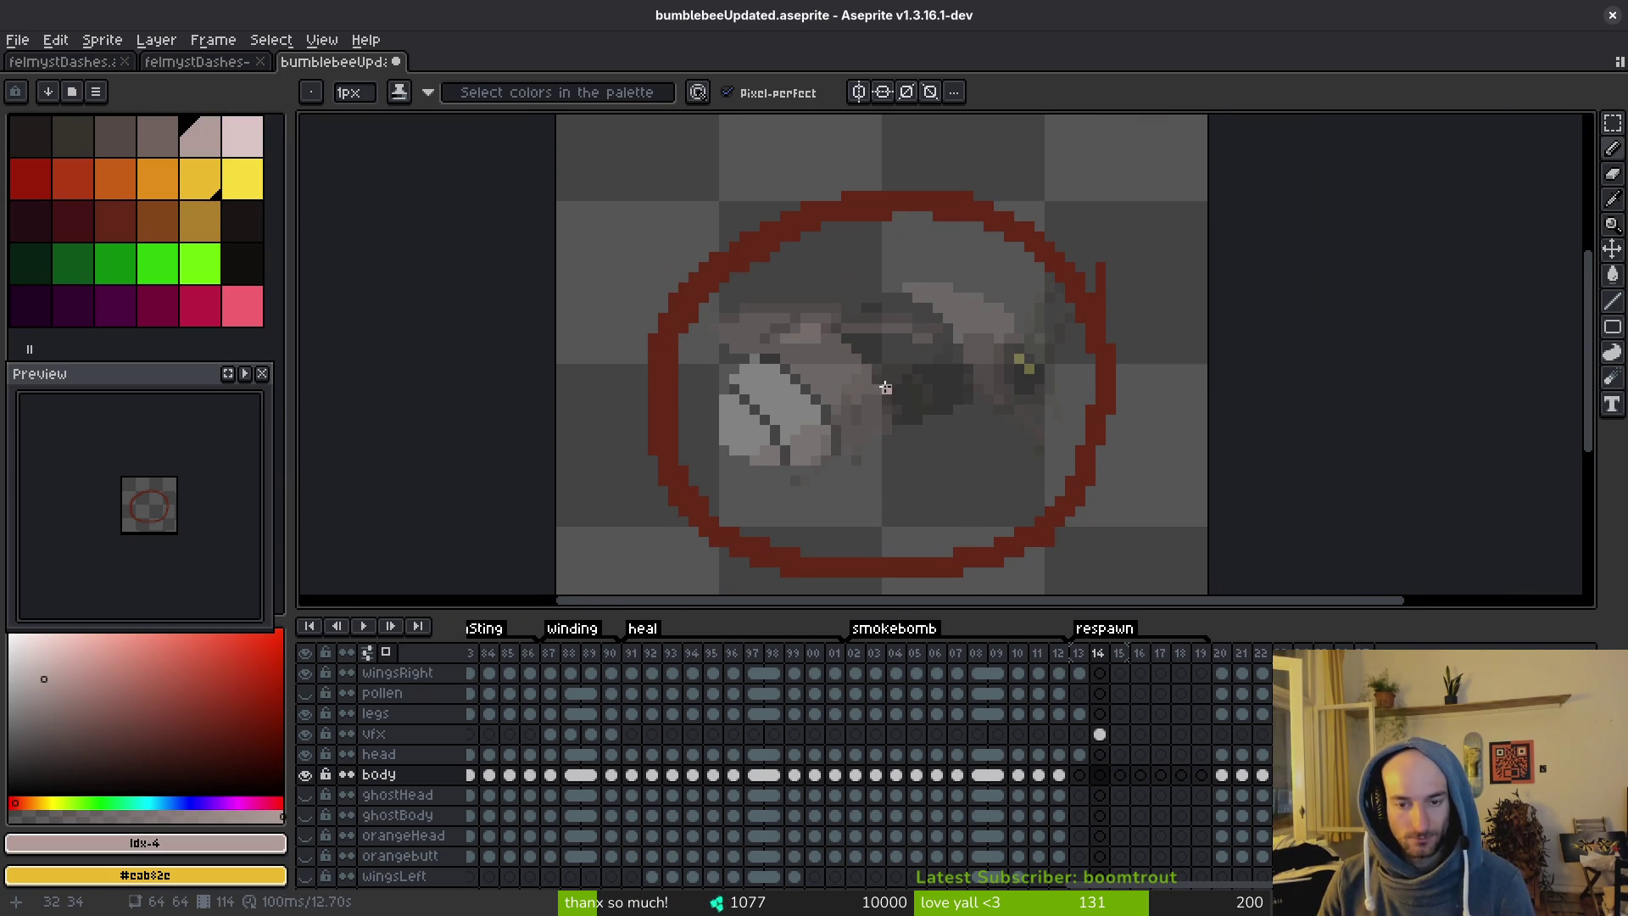
key("alt+Tab")
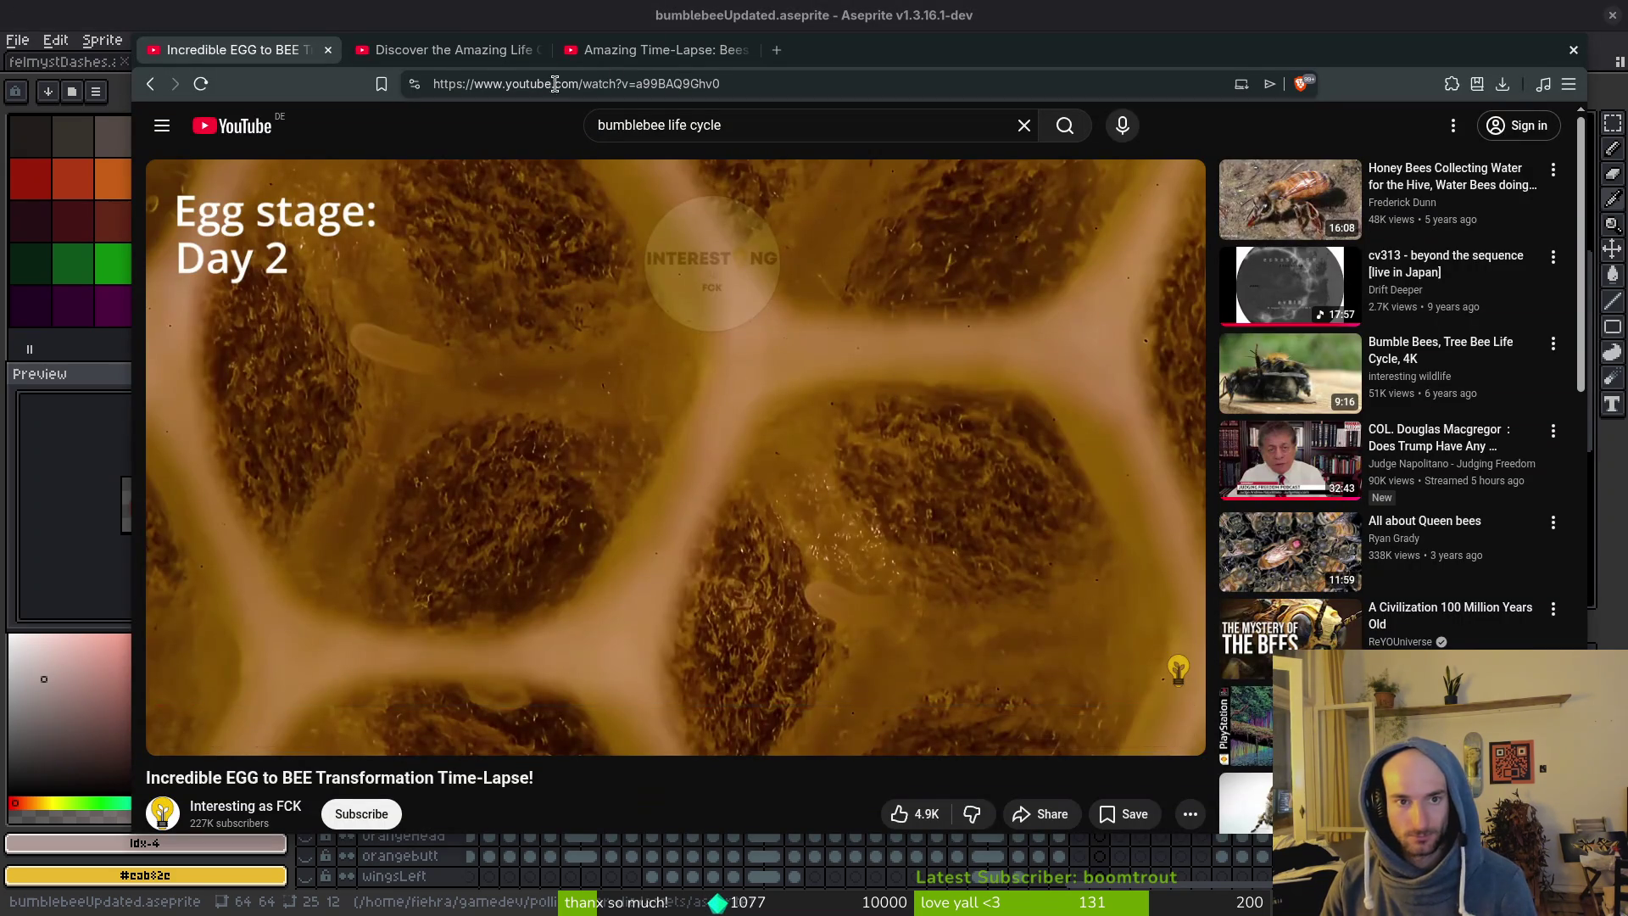
Close the bumblebee Short's tab and play the bee-hatching time-lapse muted, skipped ahead.
key("ctrl+Tab")
left_click(938, 387)
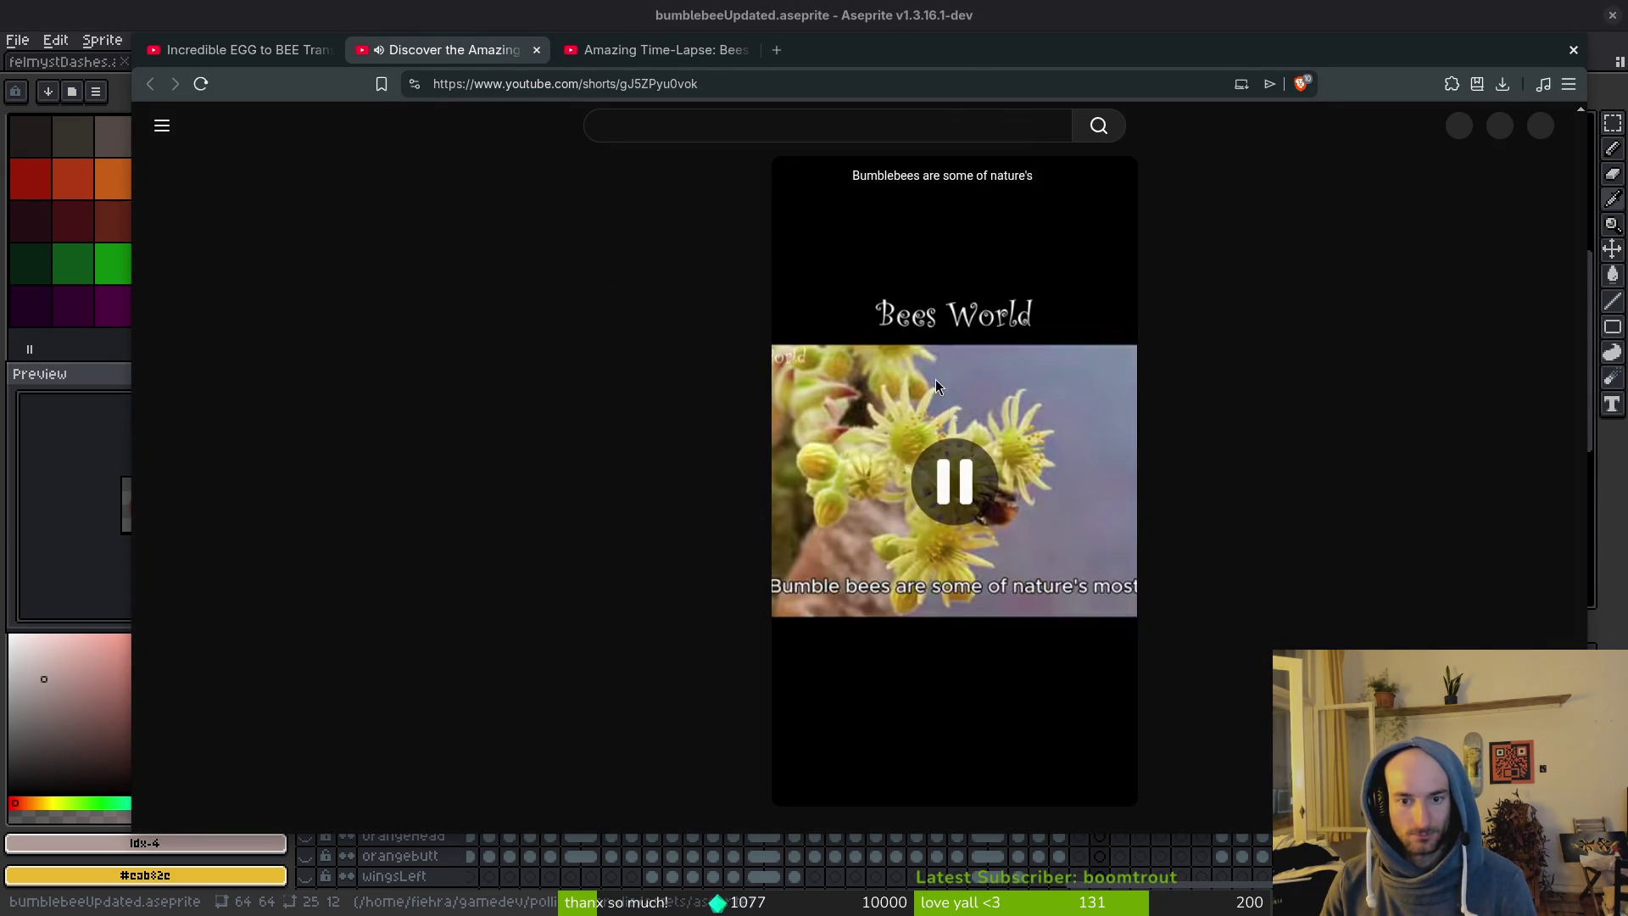
left_click(536, 50)
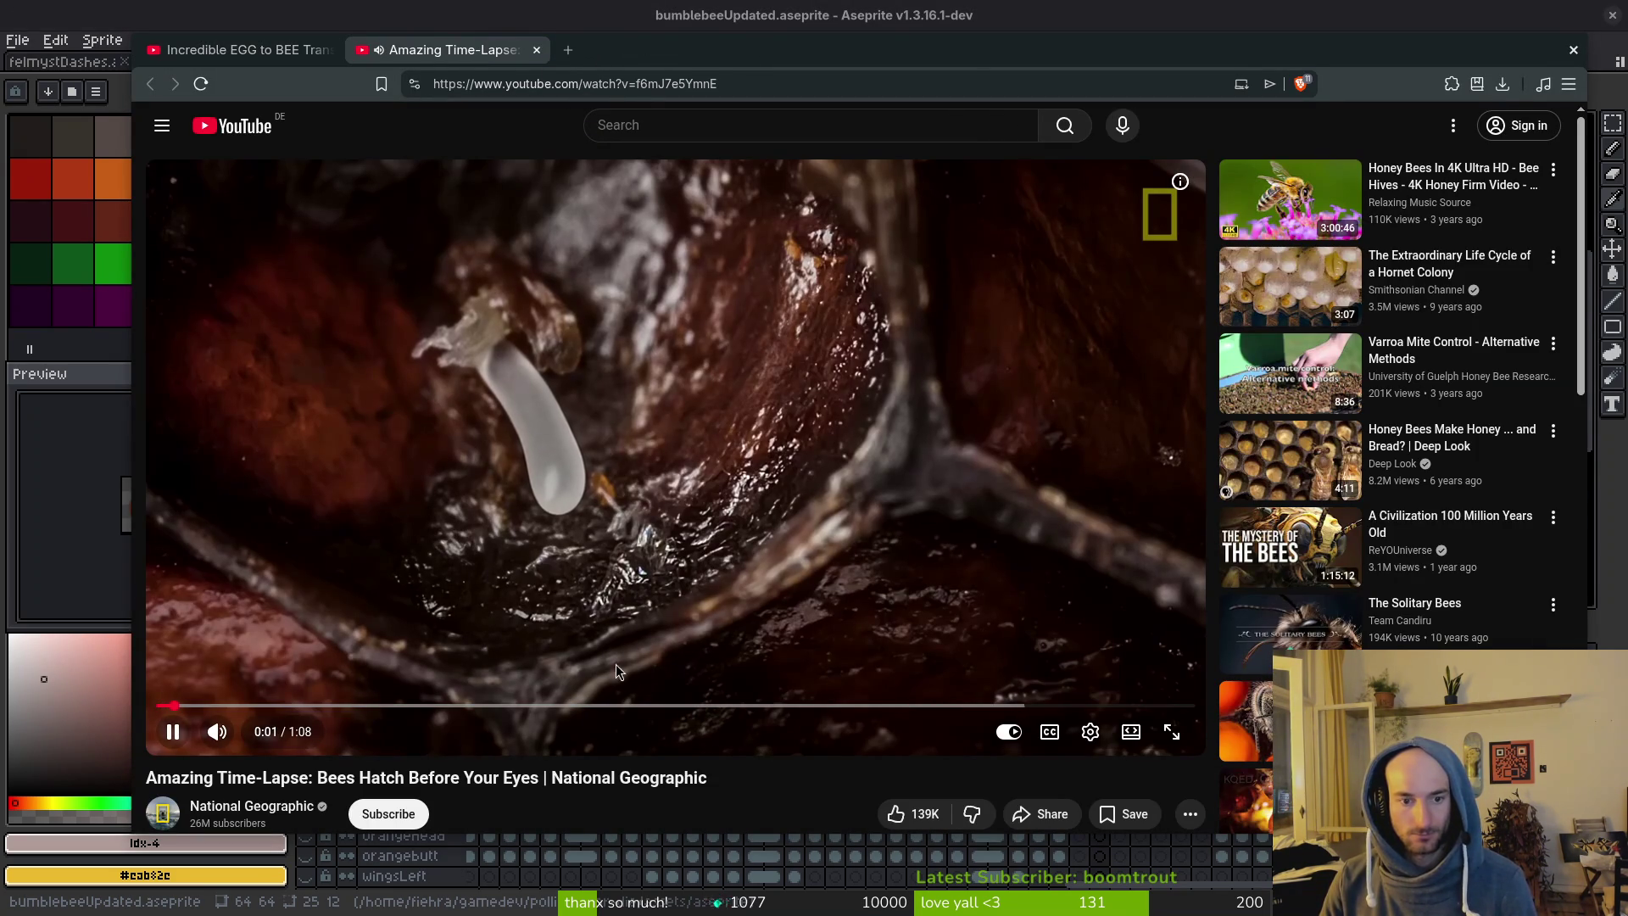
left_click(220, 731)
mouse_move(242, 705)
left_mouse_down()
mouse_move(354, 727)
mouse_move(345, 710)
mouse_move(190, 702)
left_mouse_up()
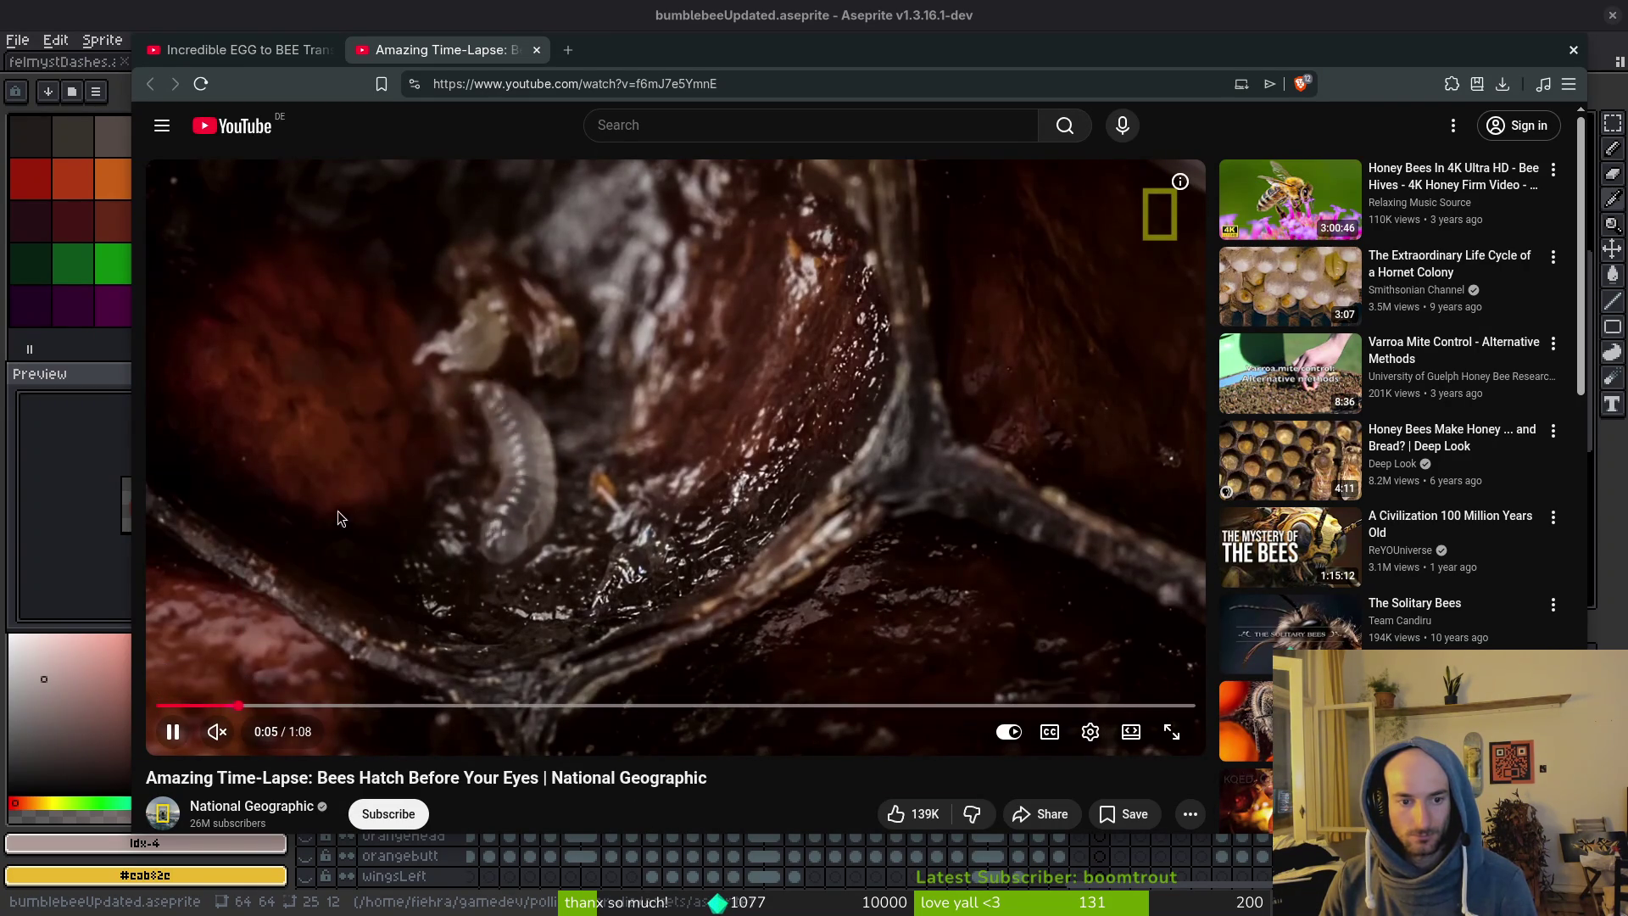
left_click(419, 472)
Back in Aseprite, outline a larva shape in pink over the bee and fill it with the Paint Bucket.
key("alt+Tab")
scroll(958, 437, "up", 2)
scroll(939, 446, "down", 1)
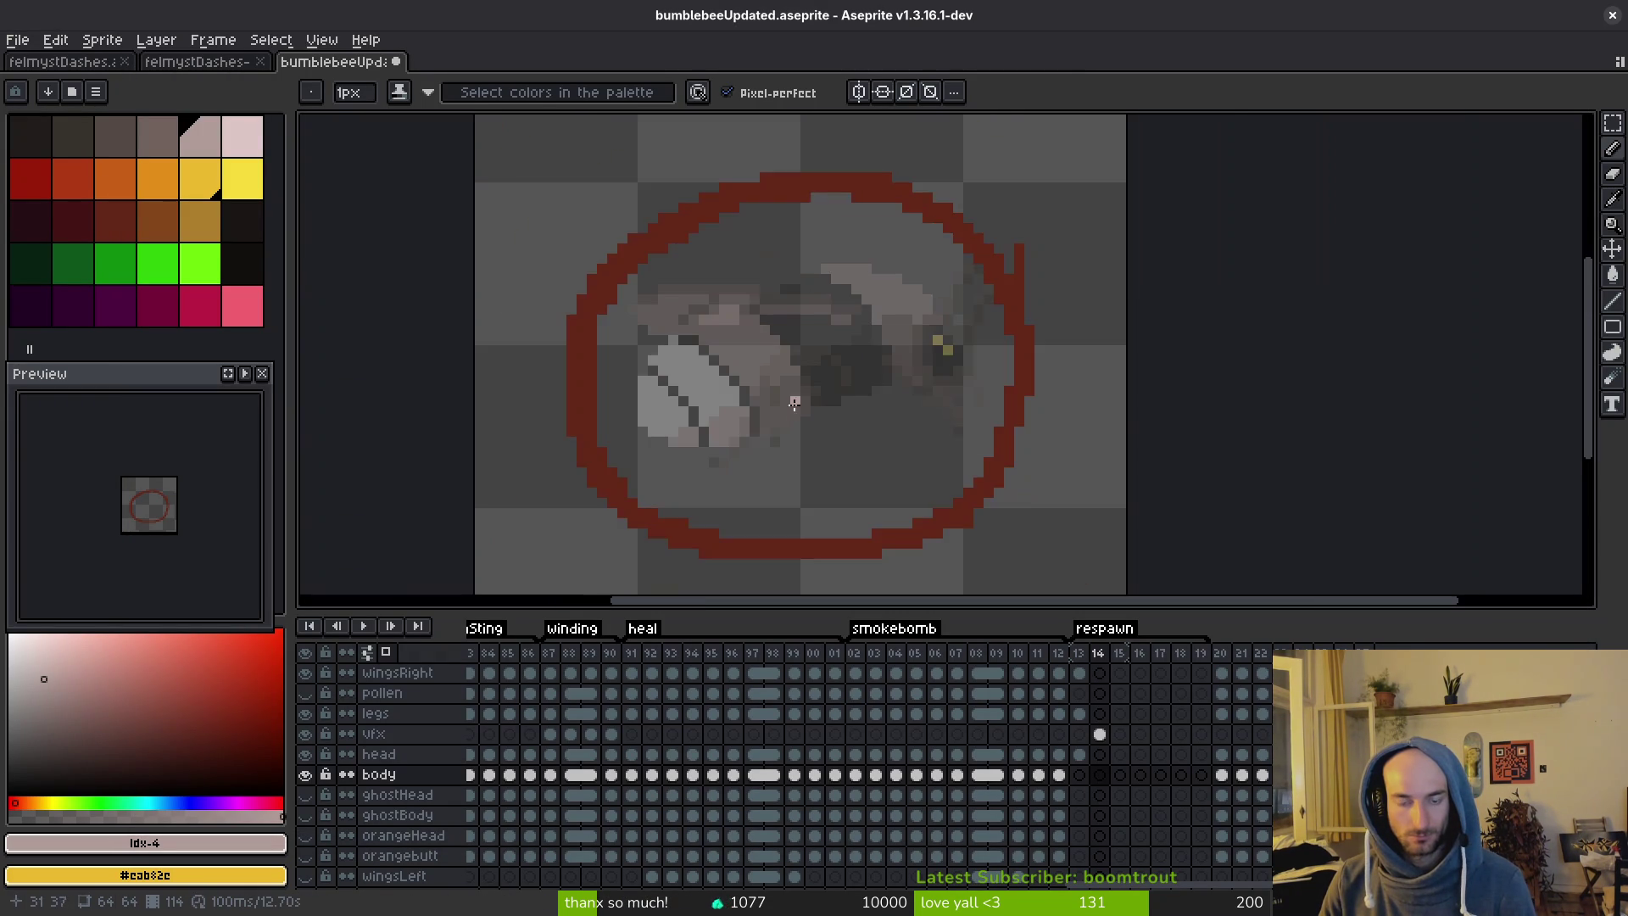
scroll(790, 407, "up", 1)
mouse_move(673, 430)
left_mouse_down()
mouse_move(684, 480)
mouse_move(670, 499)
mouse_move(763, 499)
left_mouse_up()
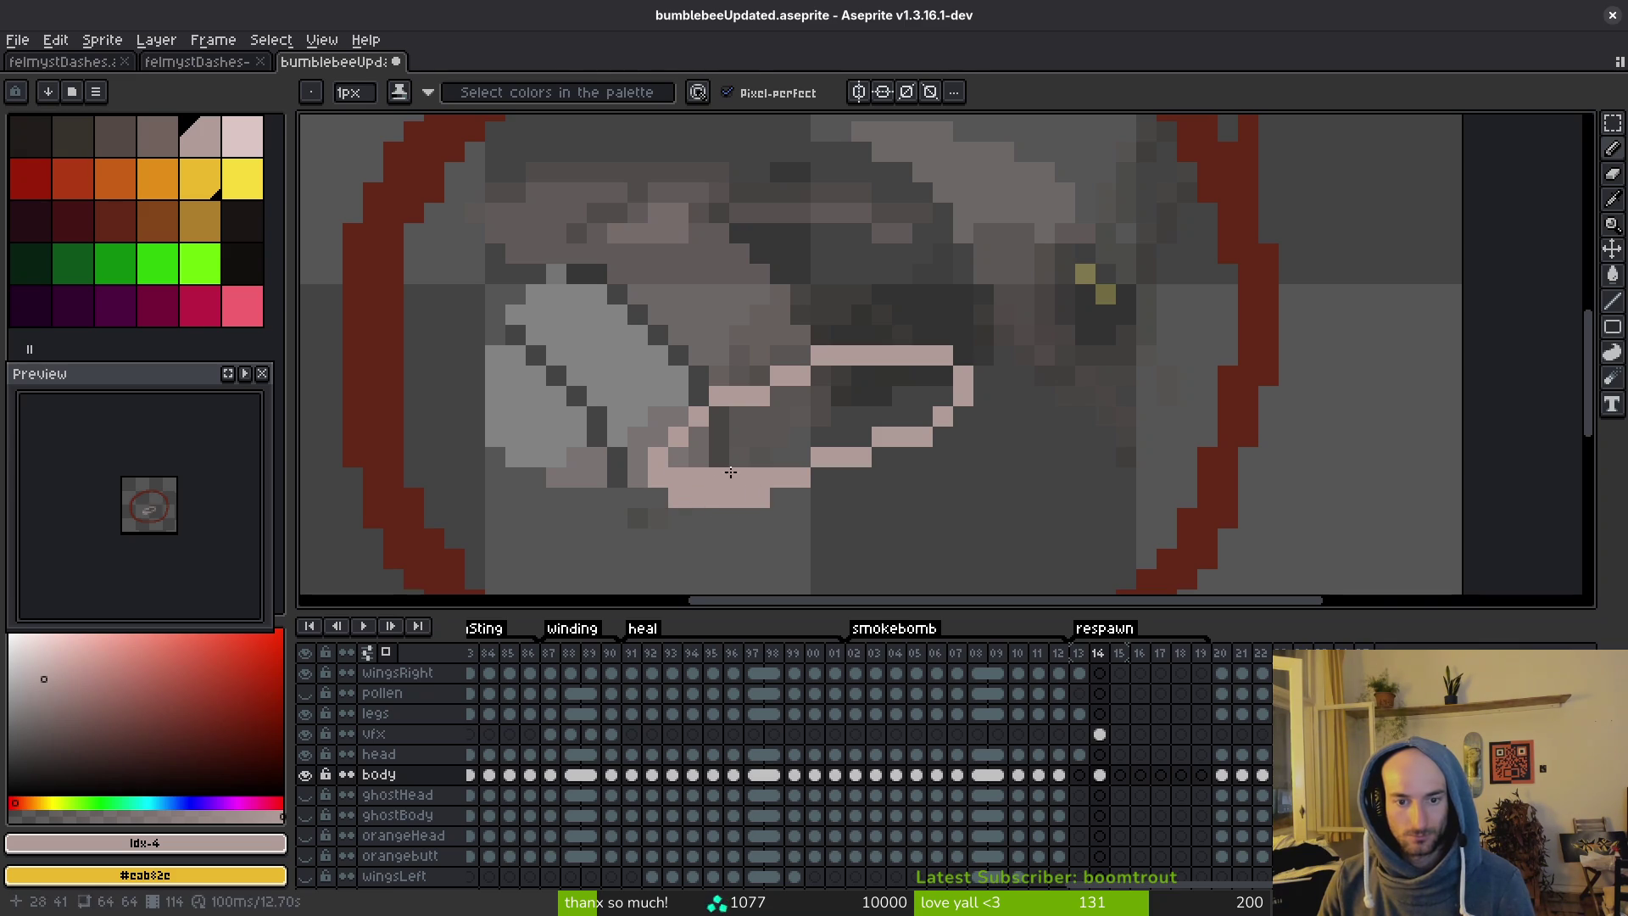
key("g")
left_click(850, 434)
Thicken the larva's lower-left edge and add pink pixels along its top and bottom edges.
scroll(851, 433, "down", 1)
scroll(852, 433, "up", 1)
key("b")
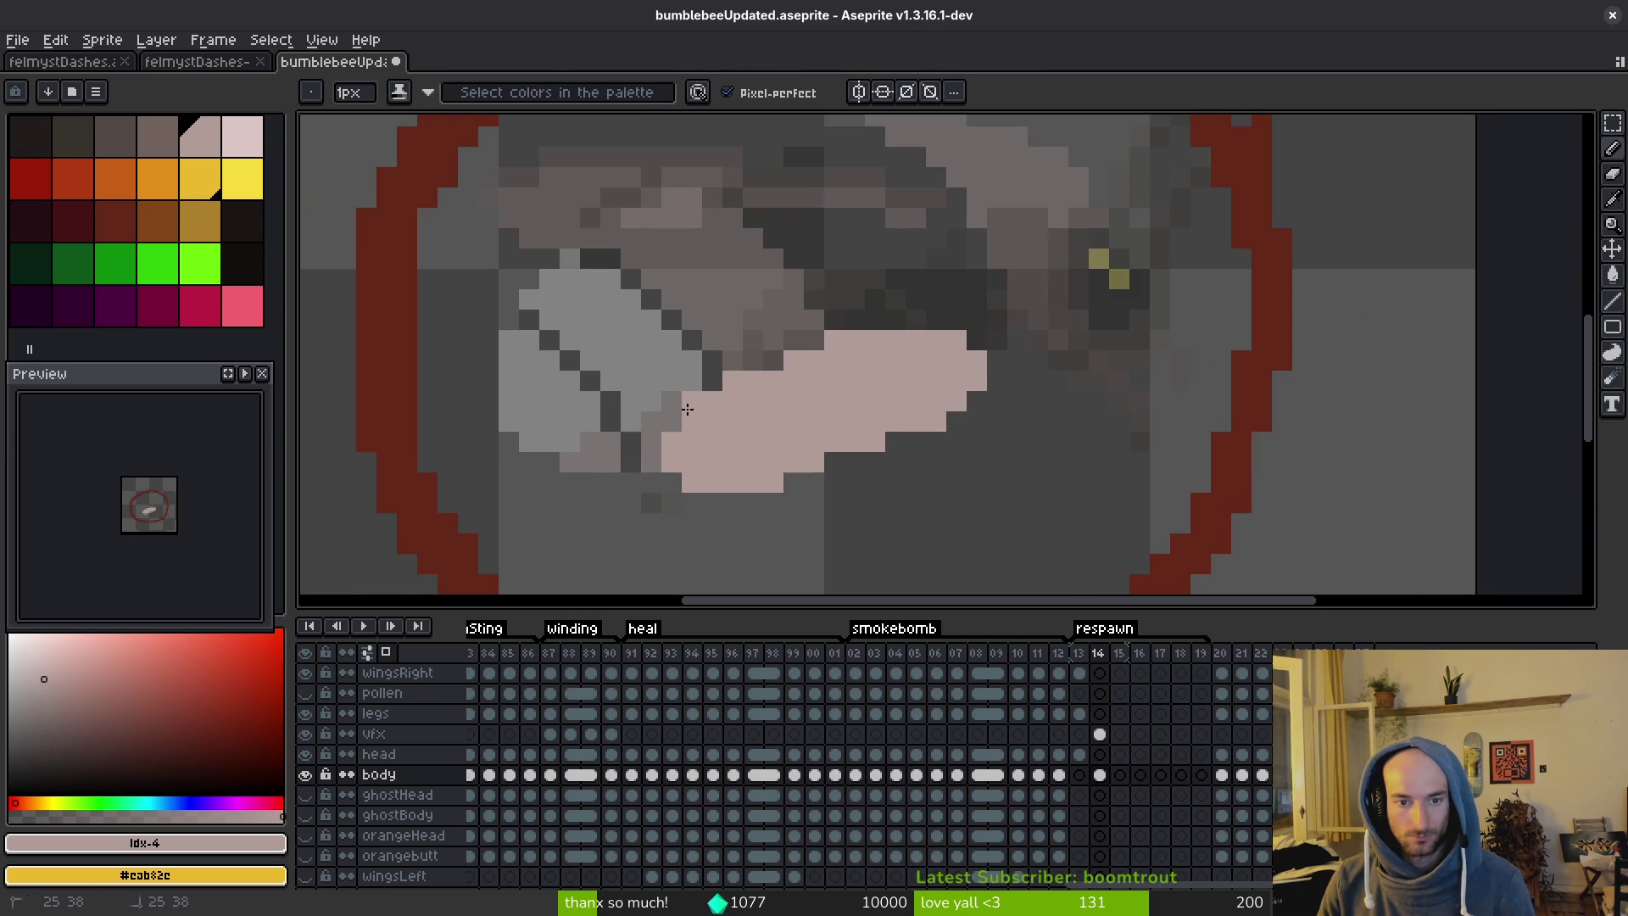
mouse_move(661, 444)
left_mouse_down()
mouse_move(651, 465)
mouse_move(675, 484)
left_mouse_up()
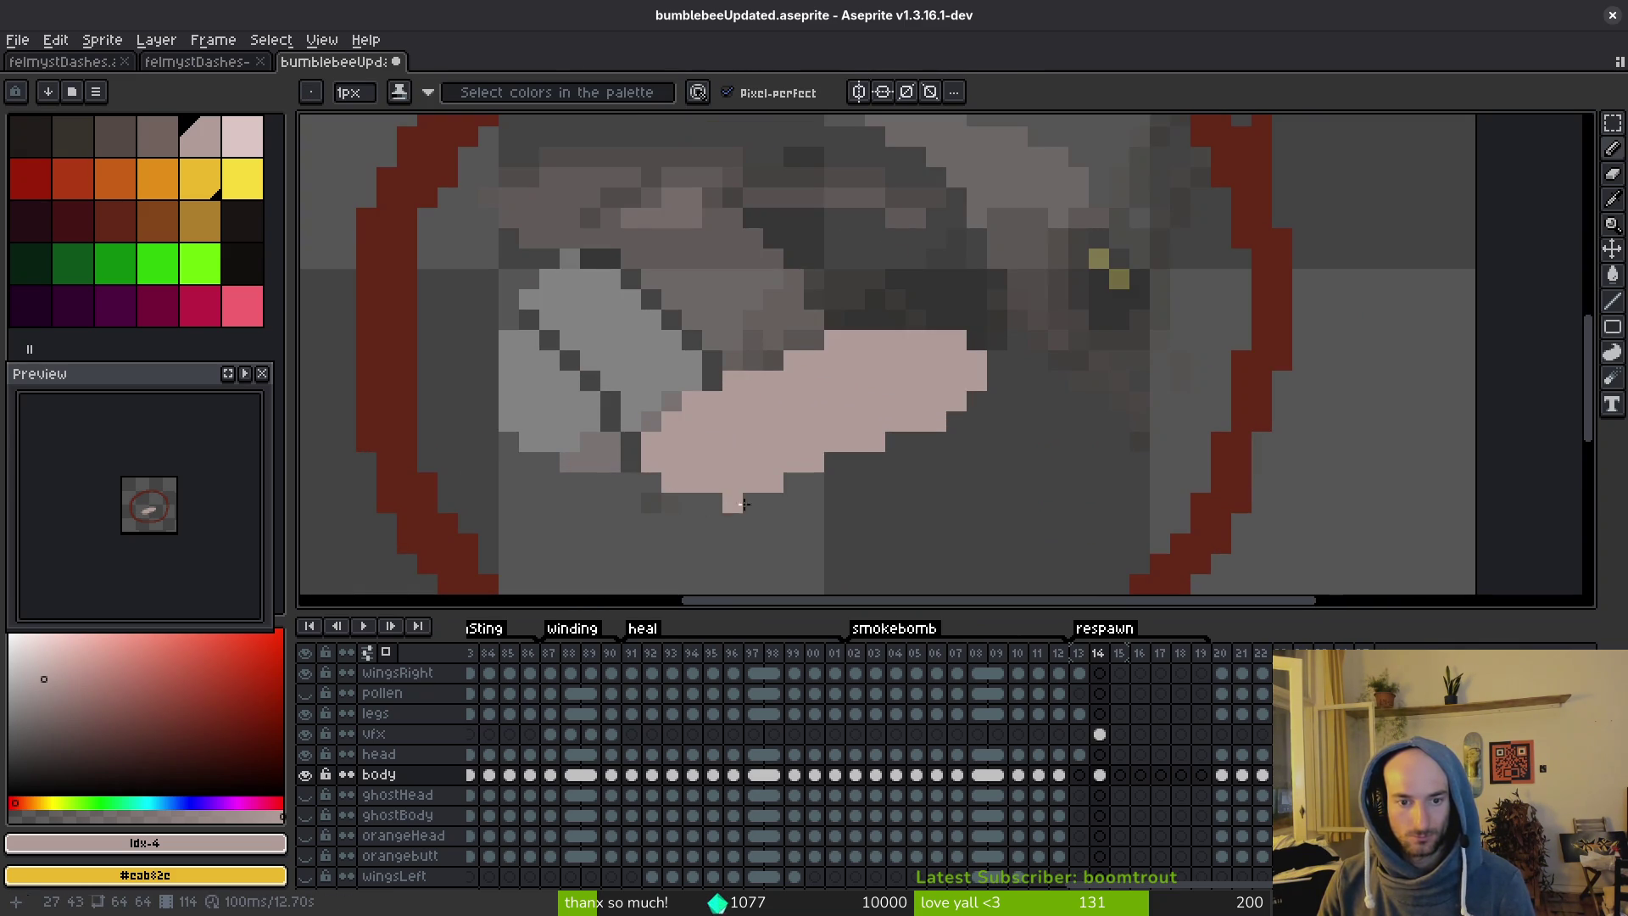
left_click(712, 380)
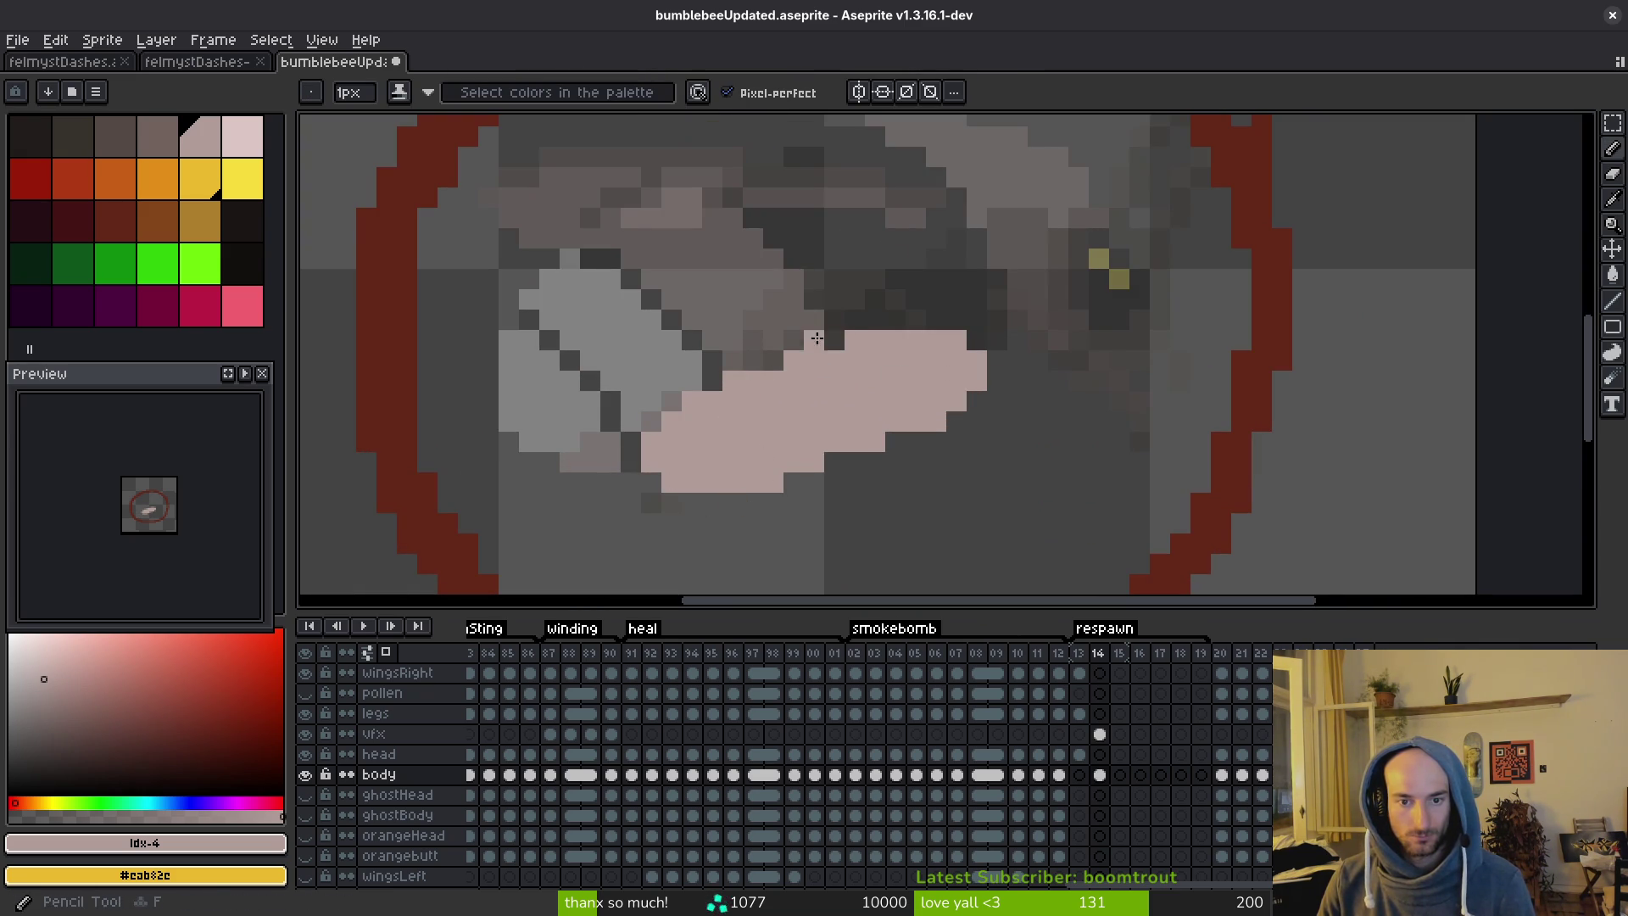
left_click(773, 359)
left_click(832, 339)
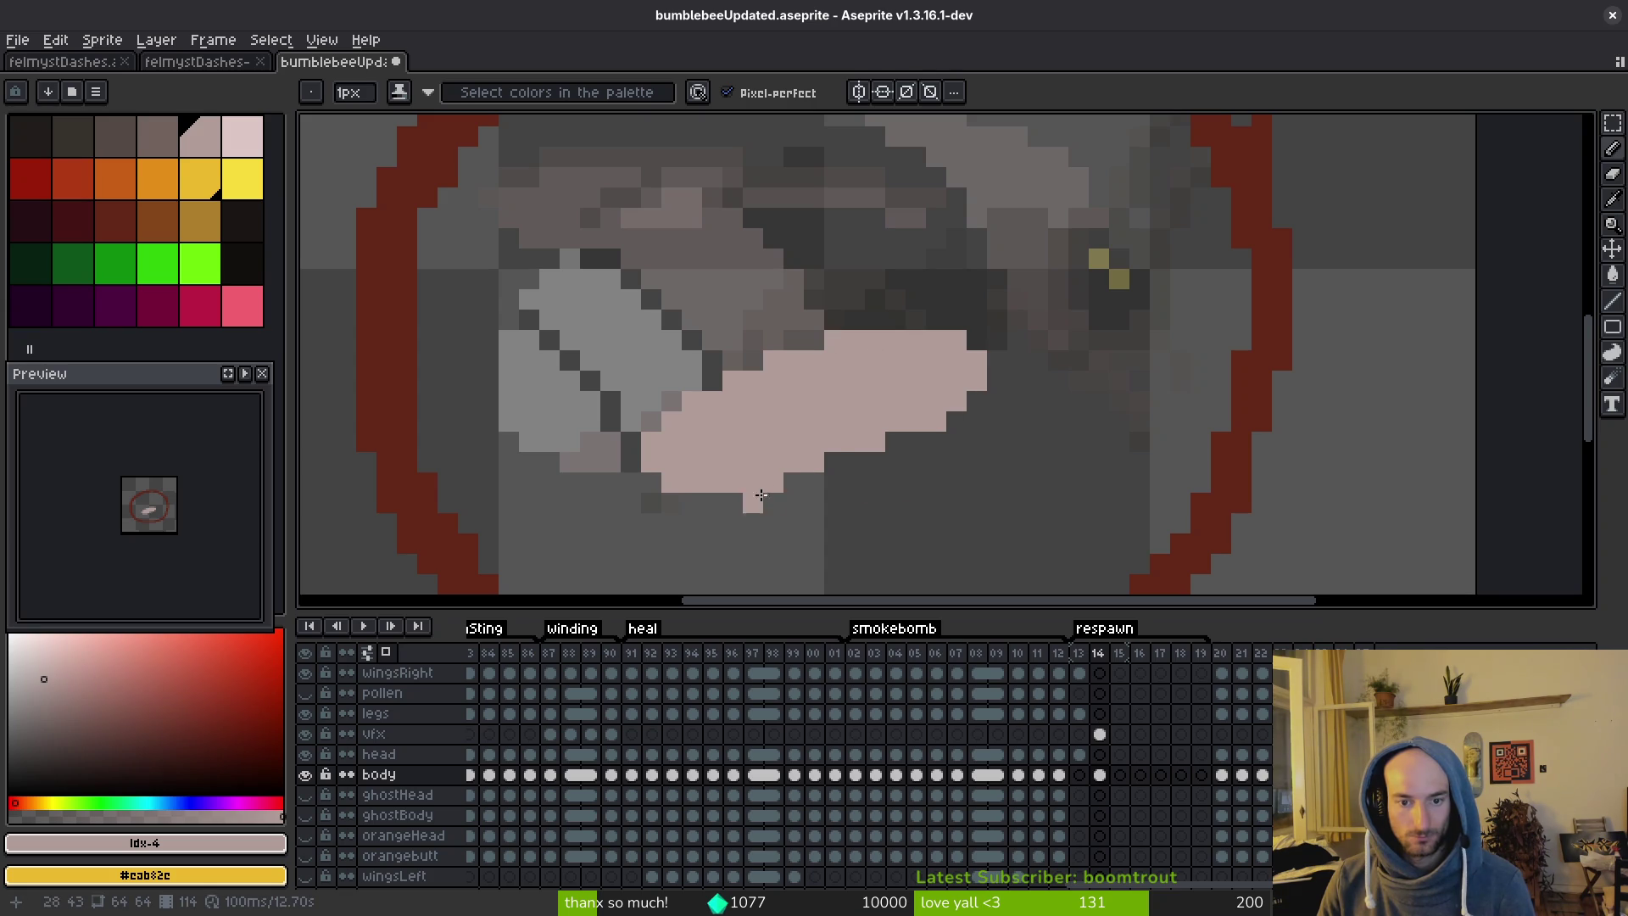
left_click(837, 462)
Extend the larva's lower-right edge in pink and fill the dark gaps on its top-right.
left_click(896, 441)
left_click(957, 421)
left_click(976, 400)
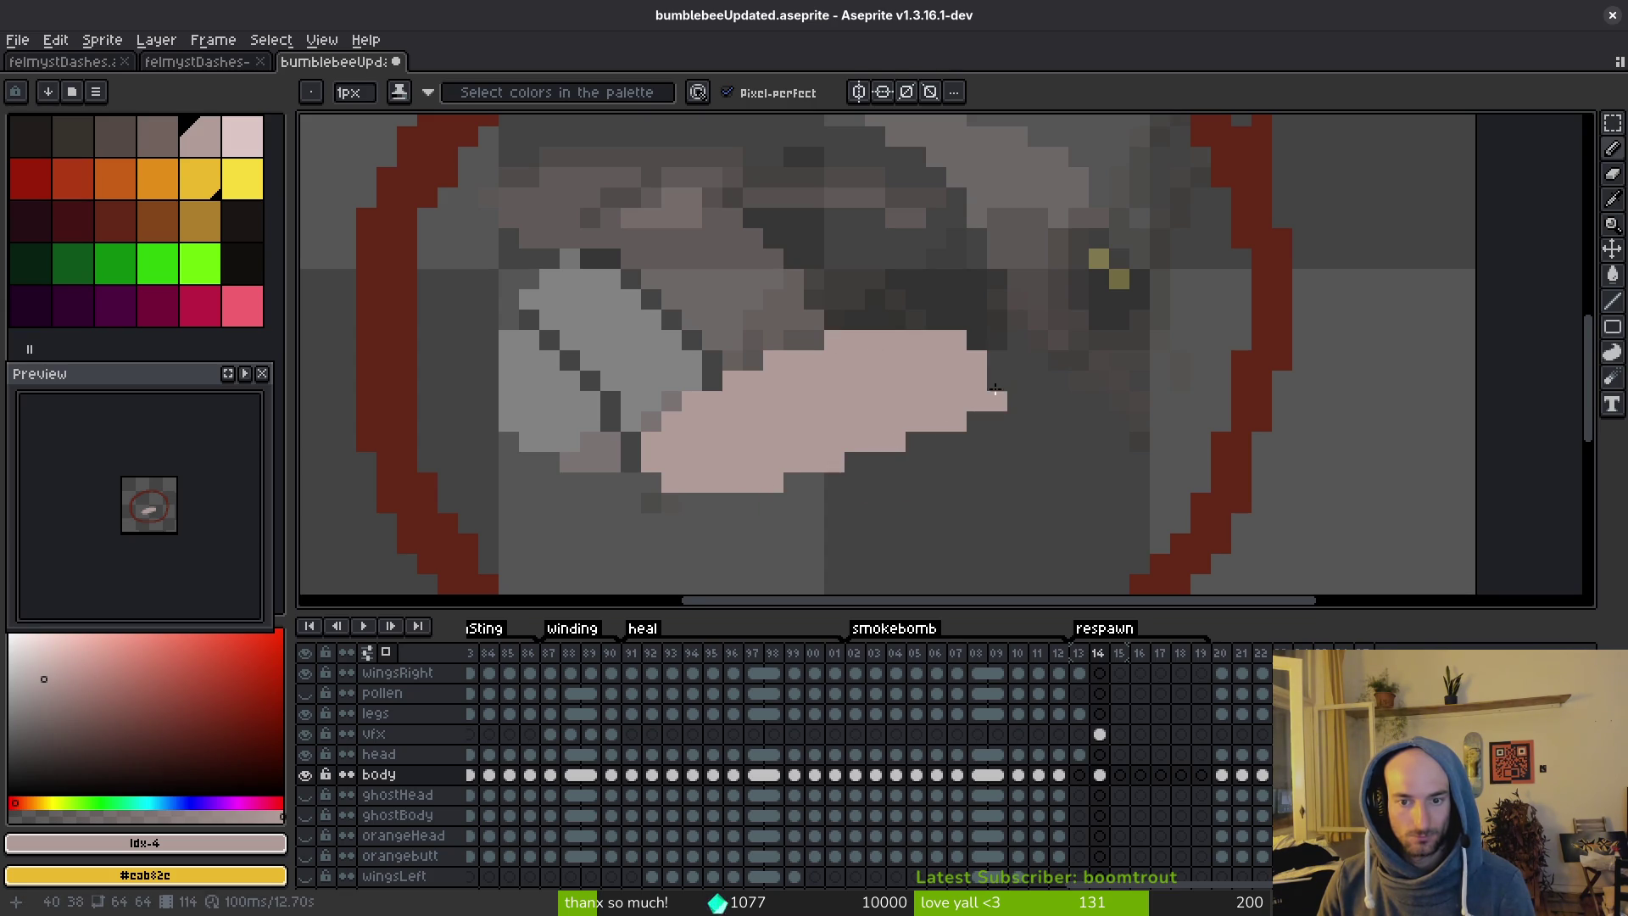
left_click(997, 379)
left_click(999, 362)
left_click(976, 343)
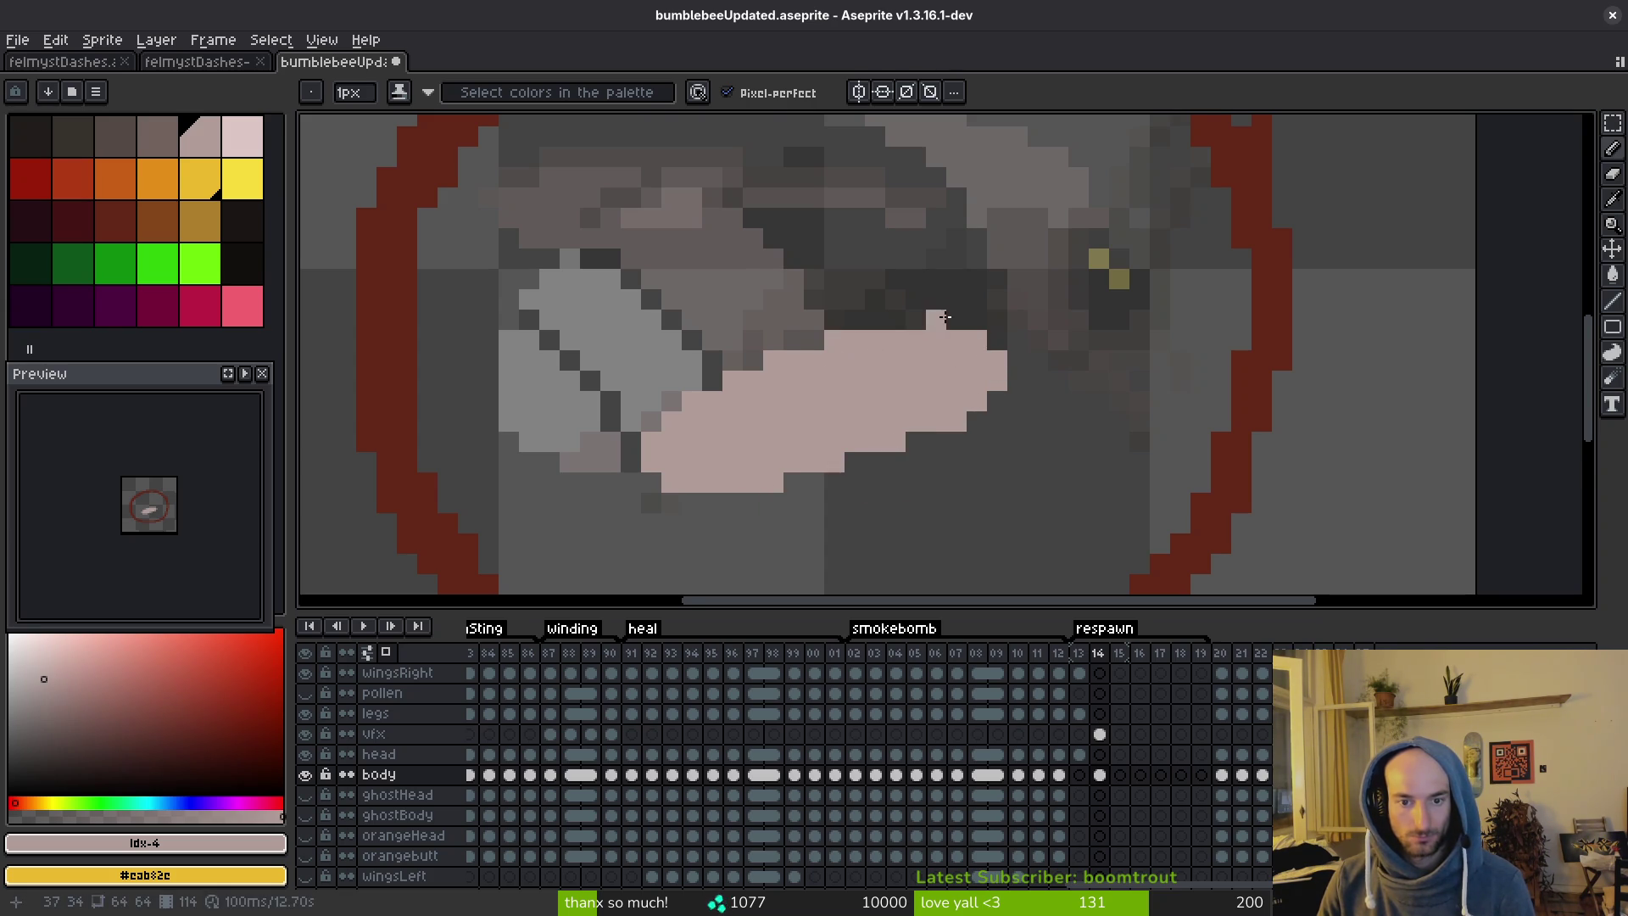
scroll(945, 316, "down", 4)
scroll(1125, 284, "up", 3)
left_click_drag(968, 335, 959, 340)
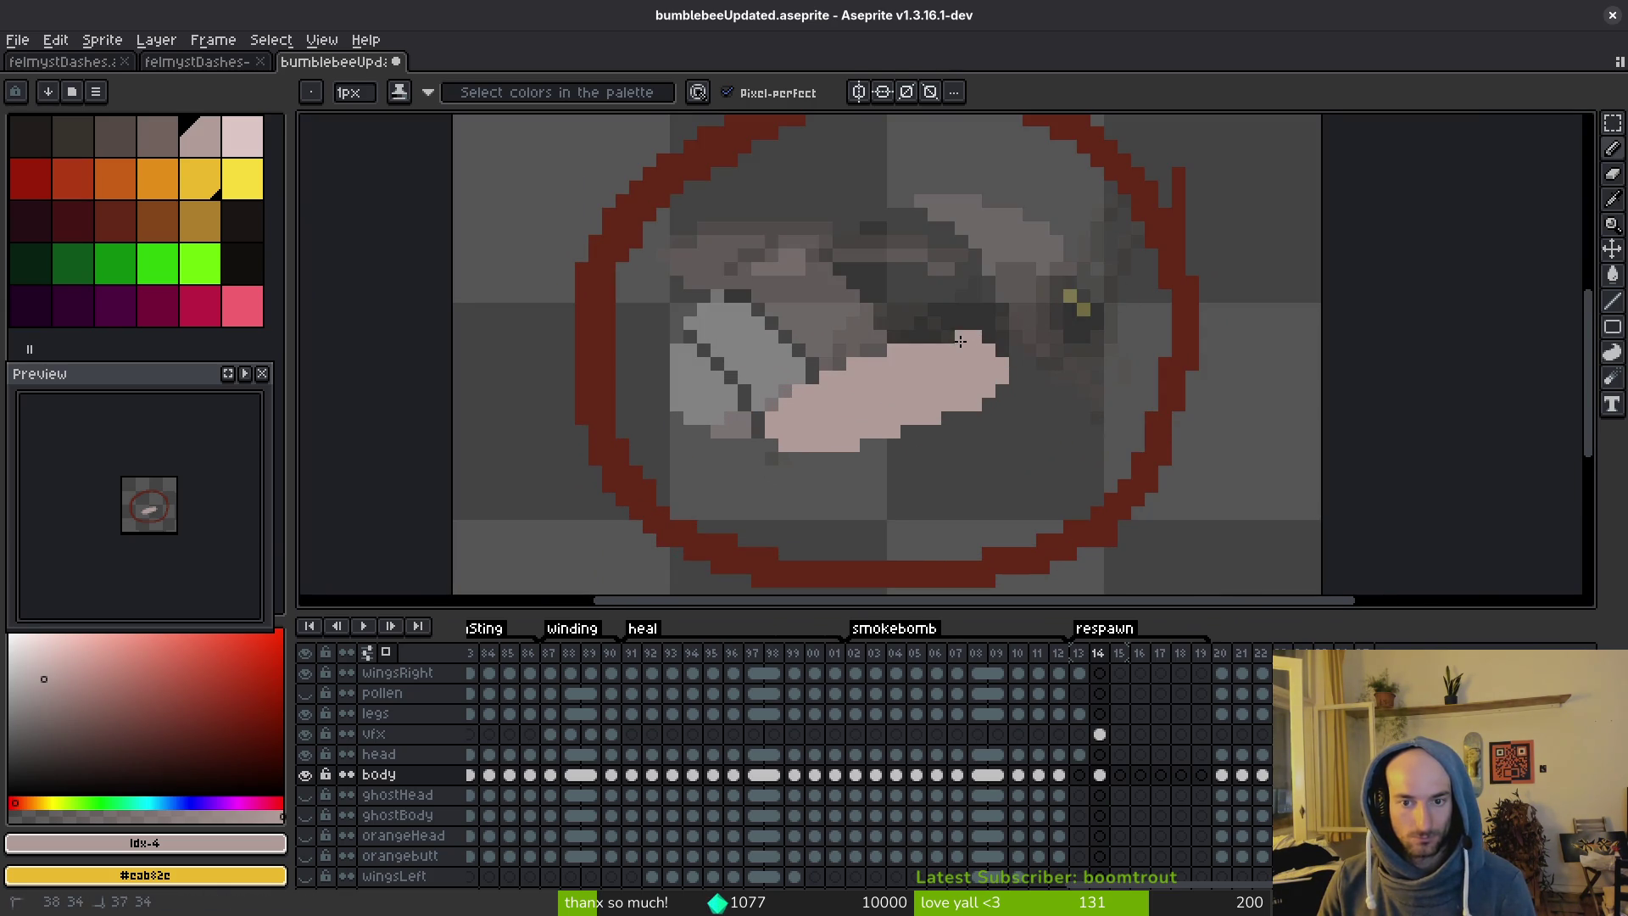
scroll(971, 399, "down", 2)
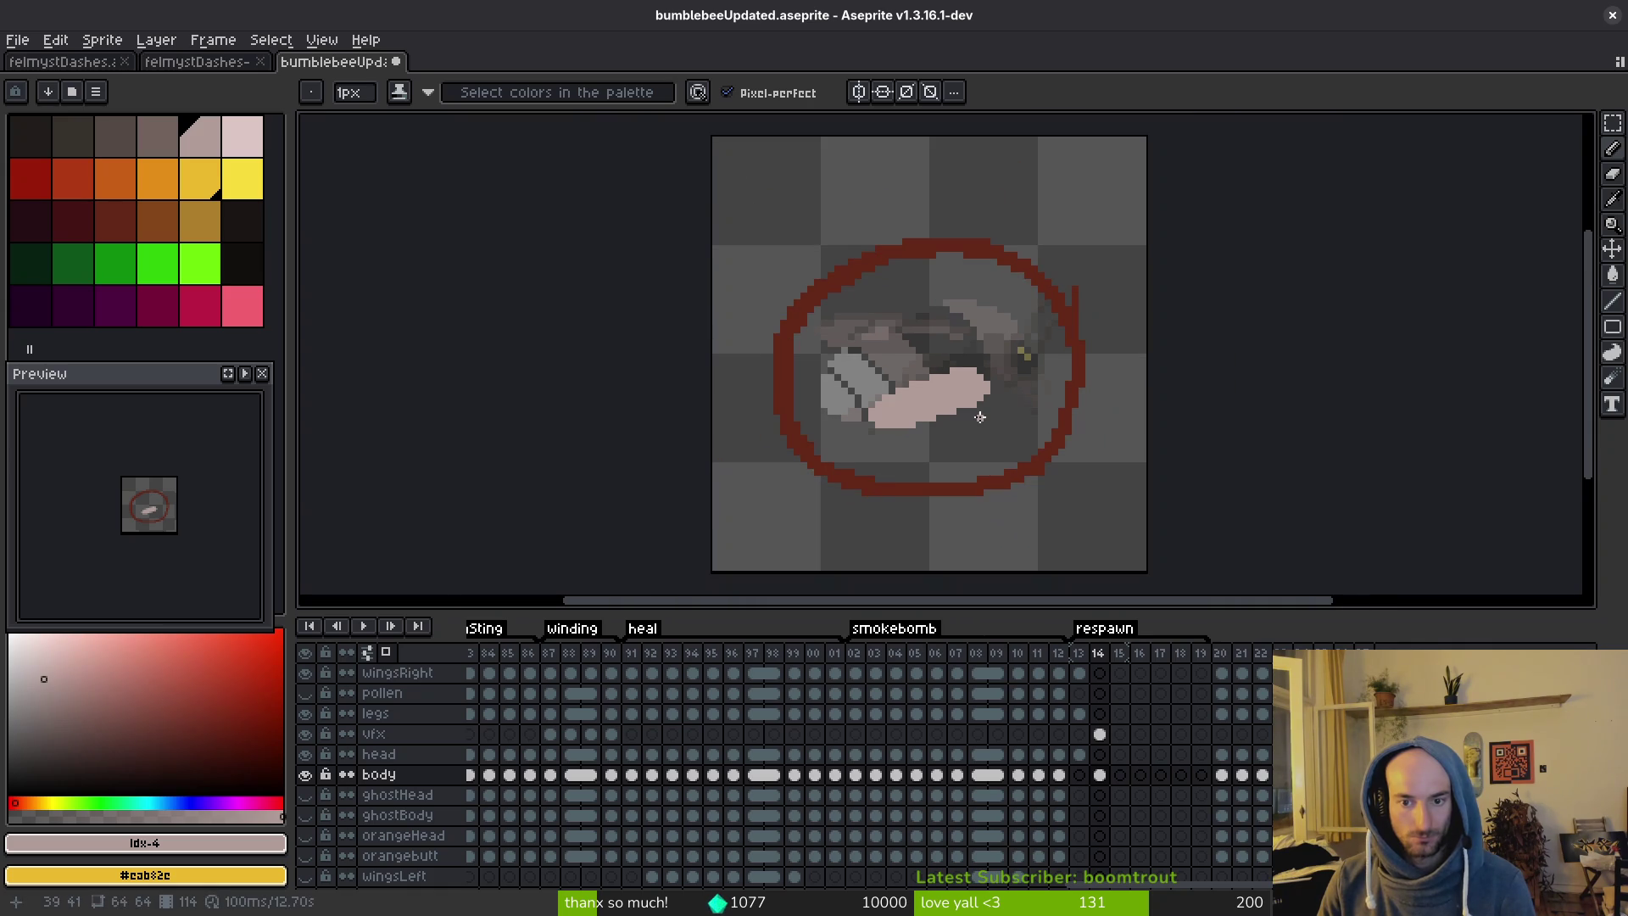
scroll(936, 418, "up", 2)
Marquee-select the larva, move it up inside the ring and save bumblebeeUpdated.aseprite.
key("m")
mouse_move(653, 272)
left_mouse_down()
mouse_move(1053, 466)
mouse_move(1055, 483)
left_mouse_up()
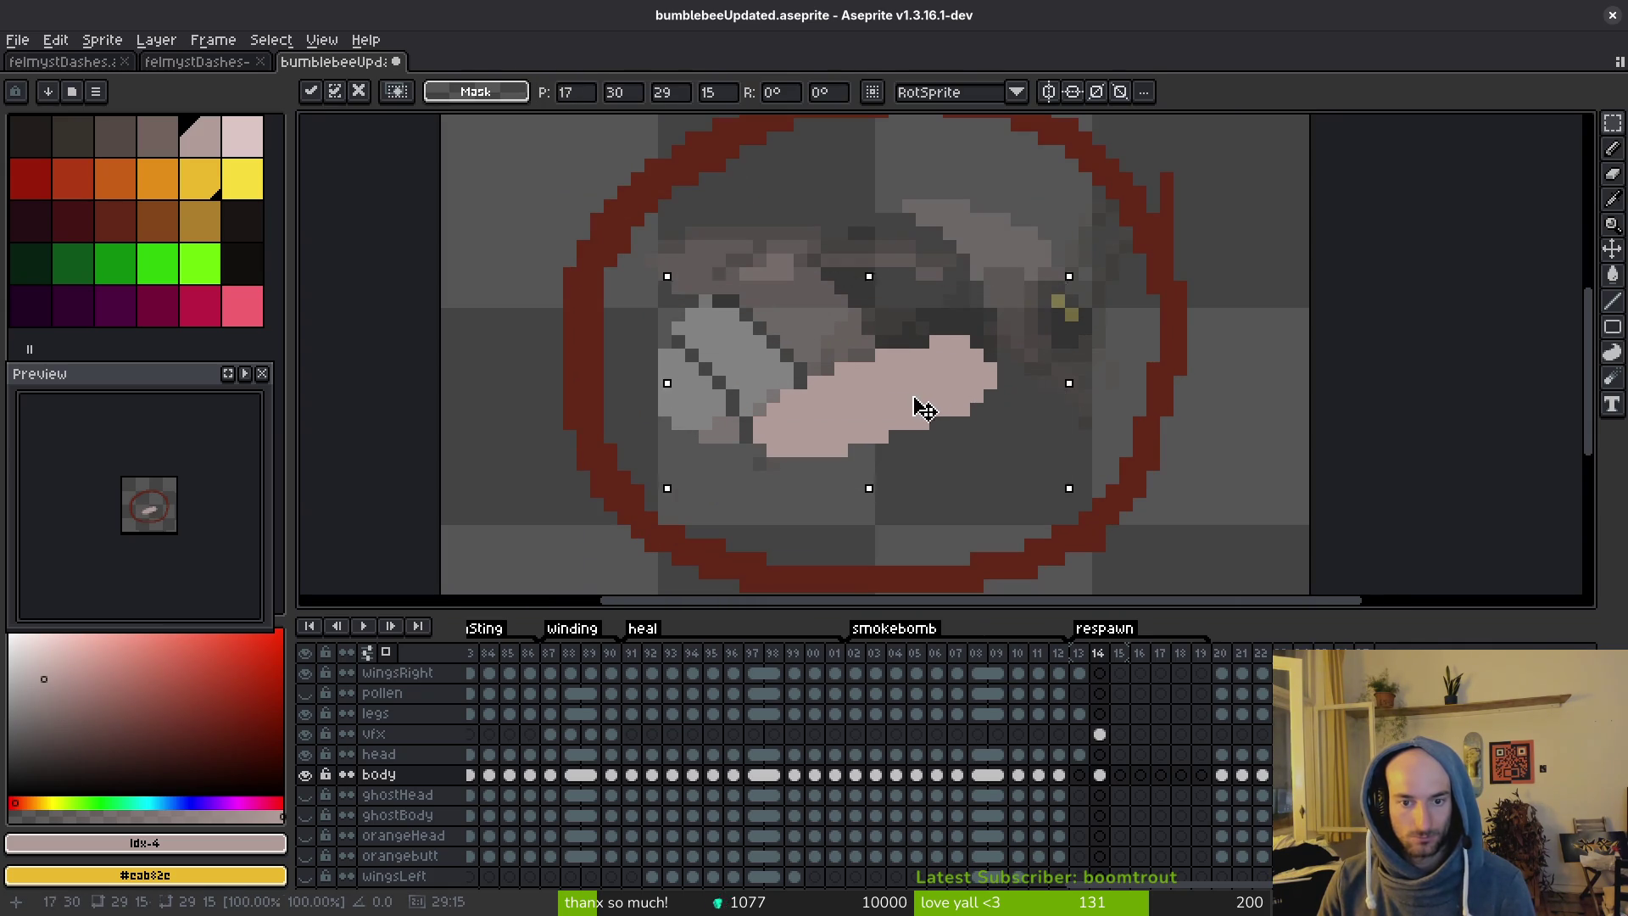
left_click_drag(919, 410, 914, 338)
key("ctrl+s")
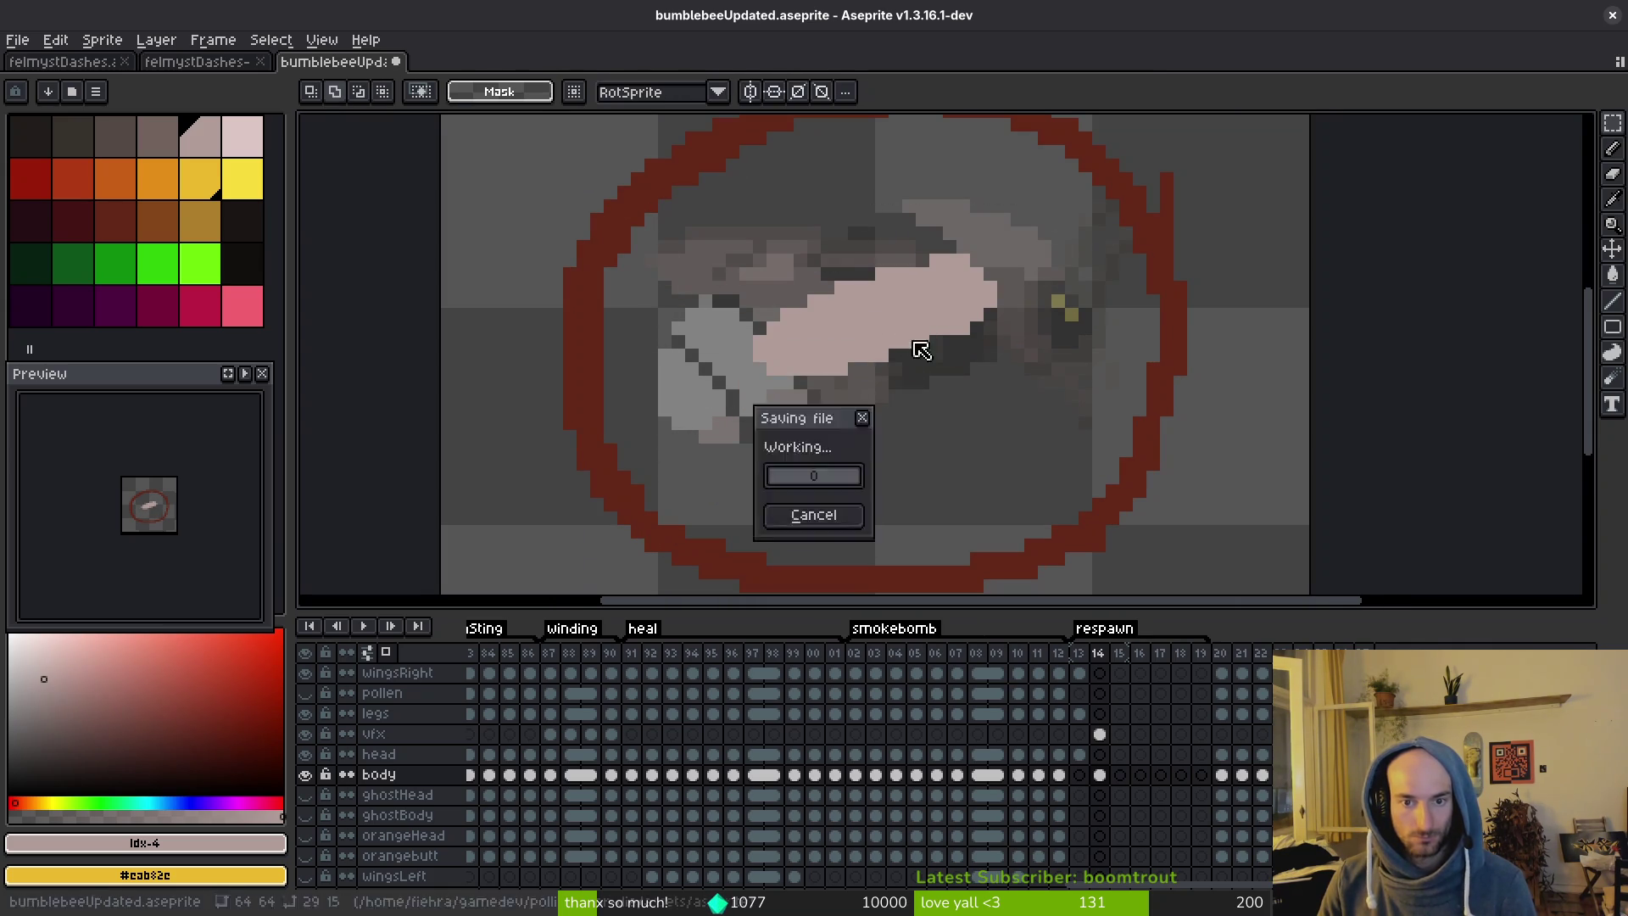
scroll(924, 347, "down", 2)
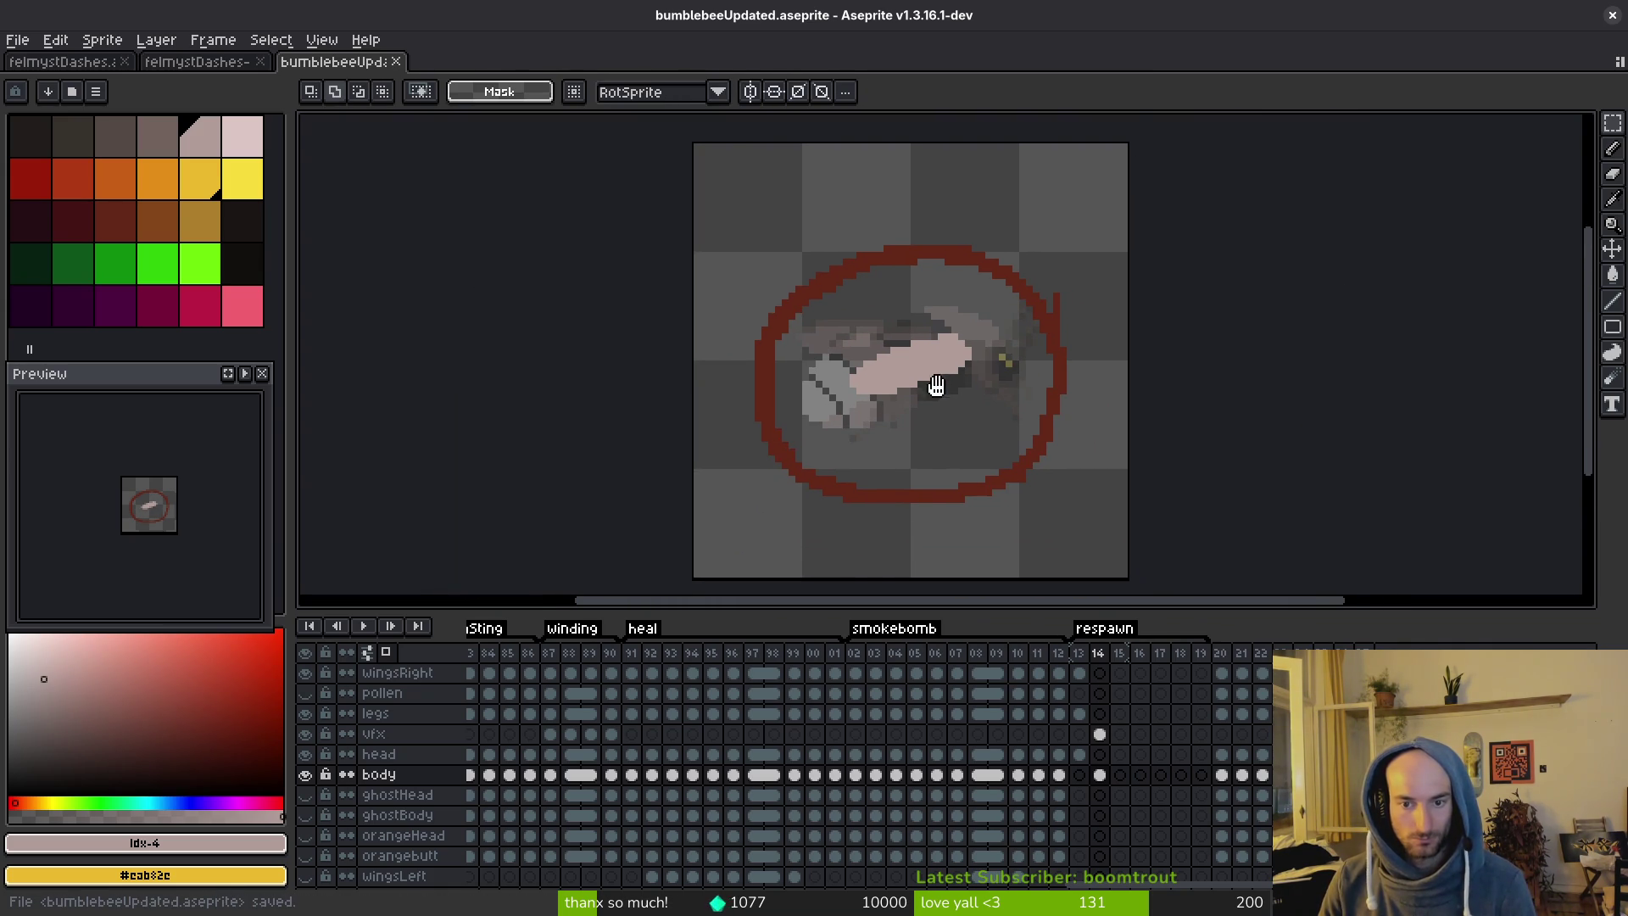
left_click(1100, 734)
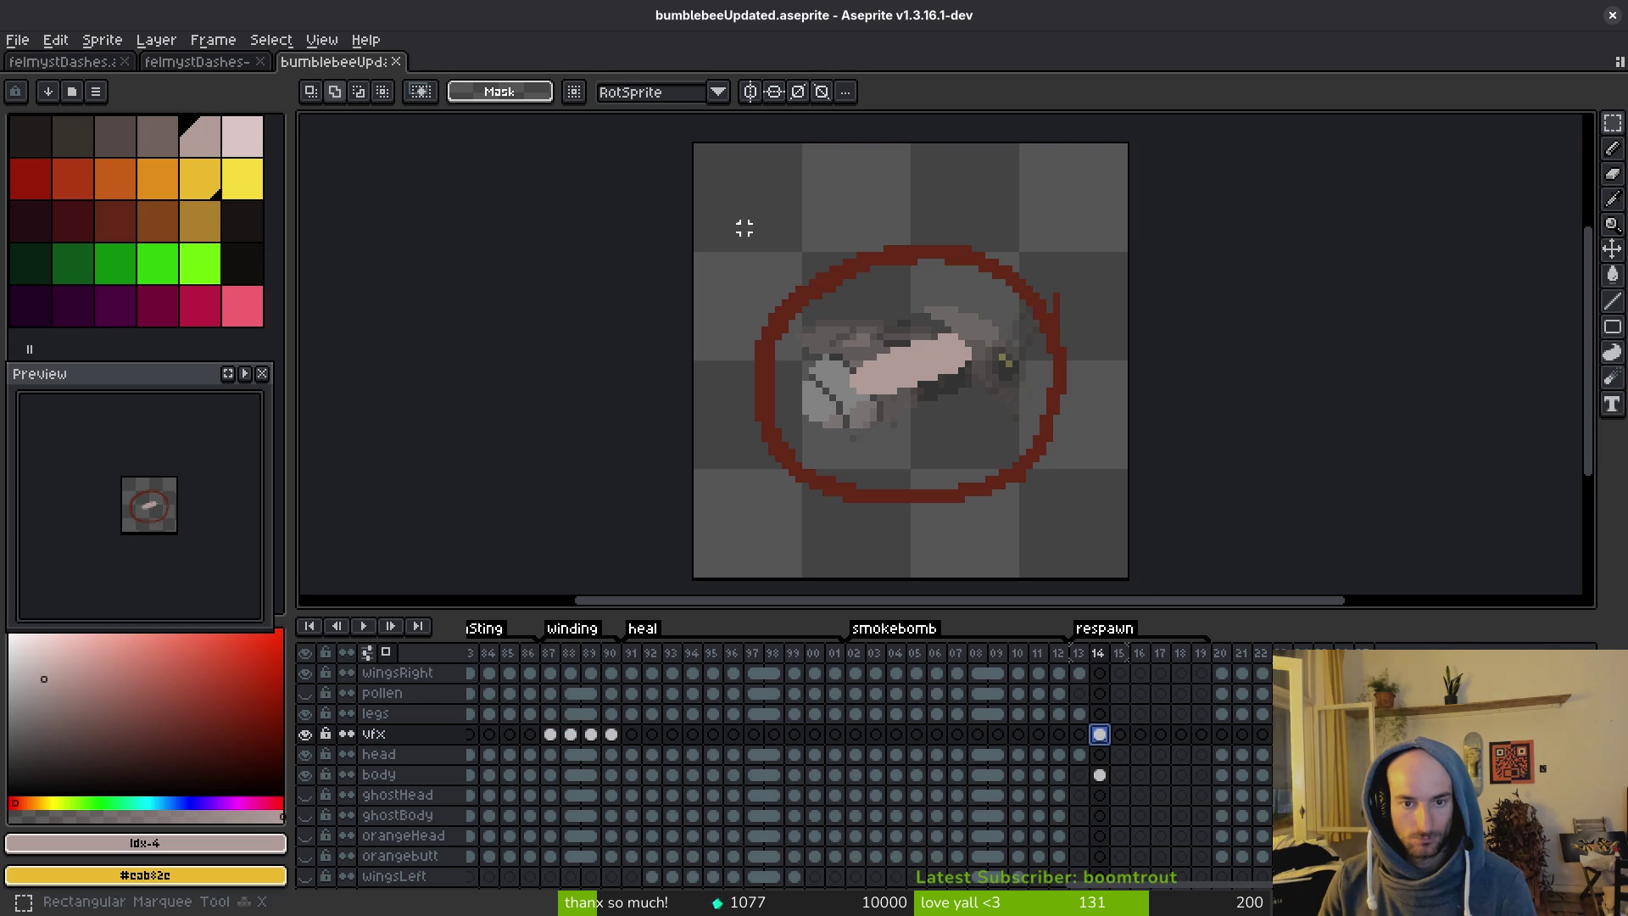
Select the red ring and squash it slightly vertically, then deselect and save.
mouse_move(719, 211)
left_mouse_down()
mouse_move(1141, 516)
mouse_move(1097, 512)
mouse_move(1082, 486)
mouse_move(1096, 491)
left_mouse_up()
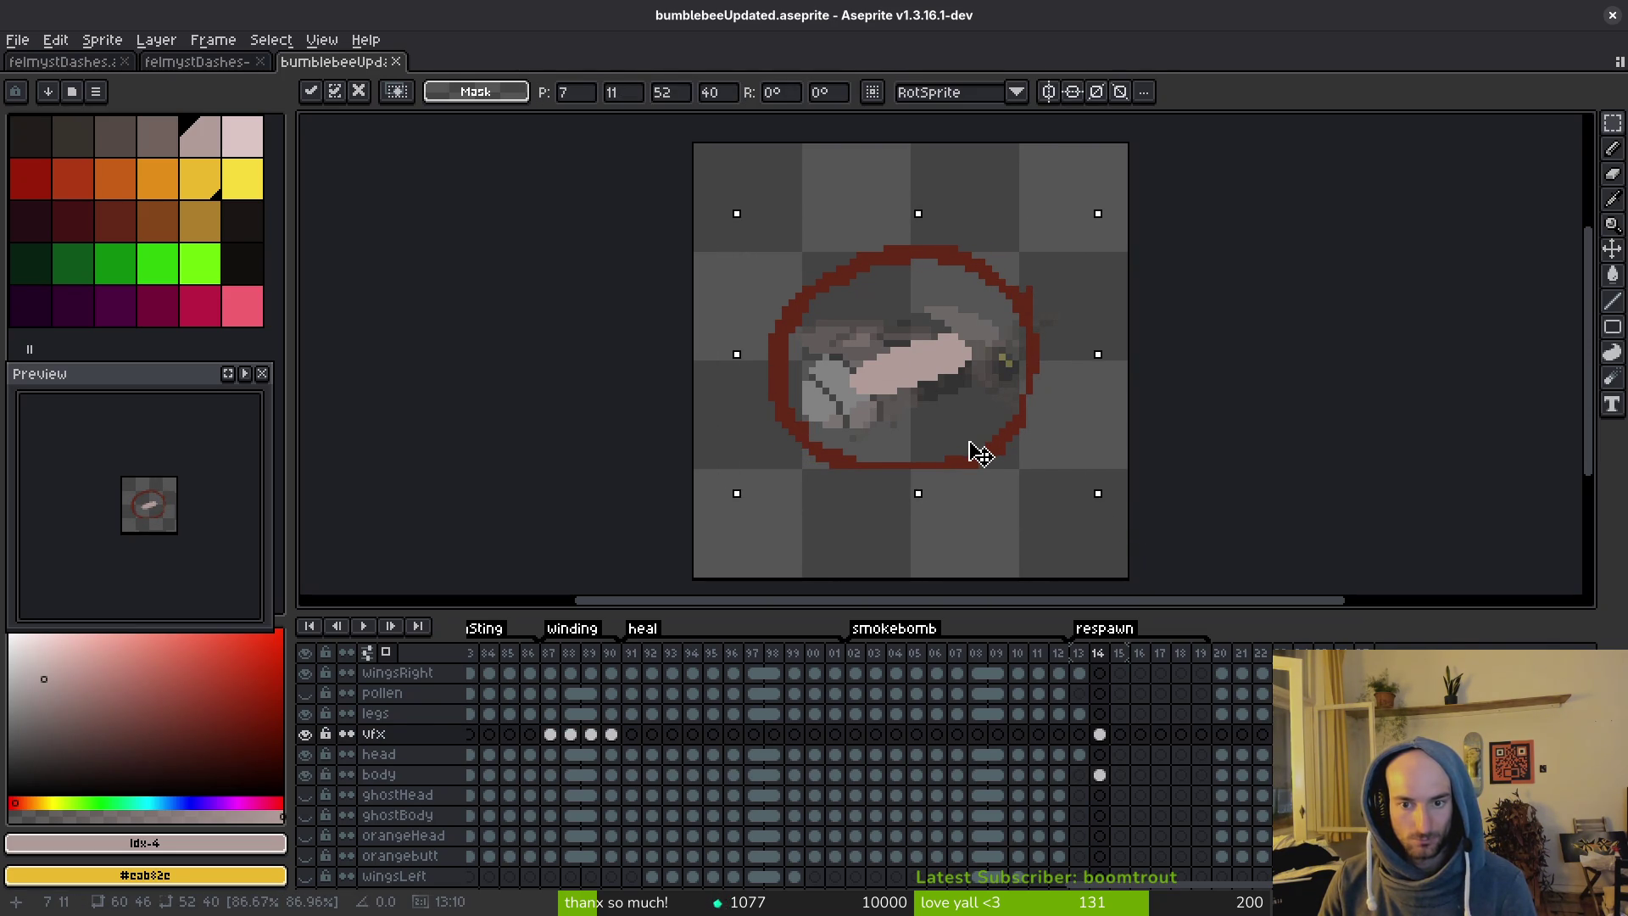
left_click_drag(918, 214, 919, 227)
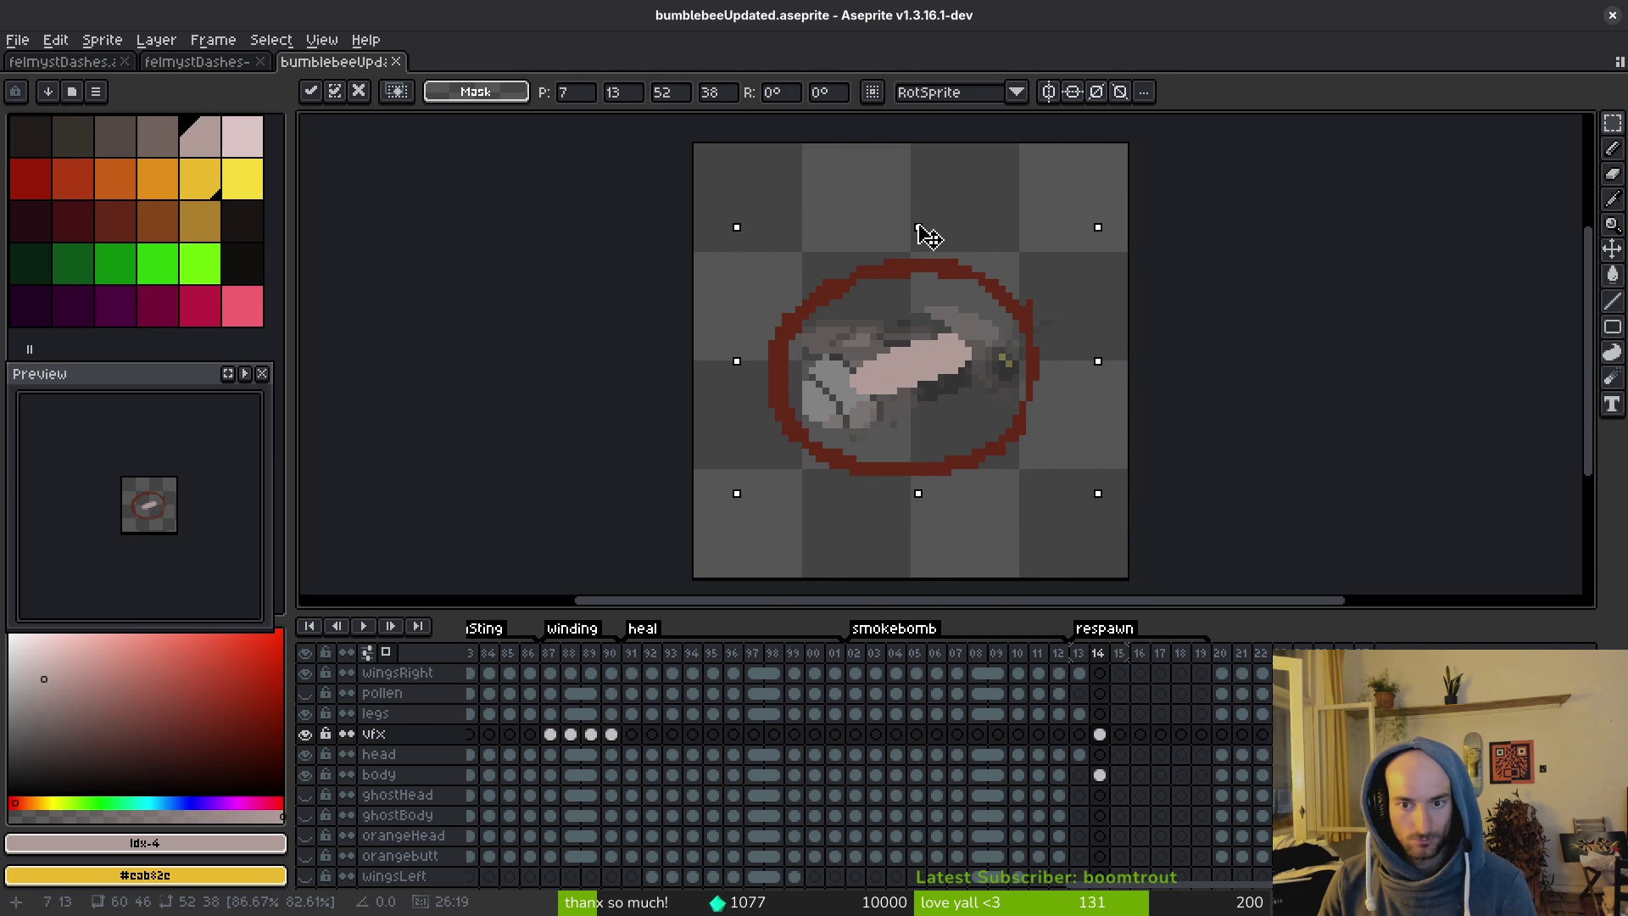
key("Return")
key("ctrl+d")
key("ctrl+s")
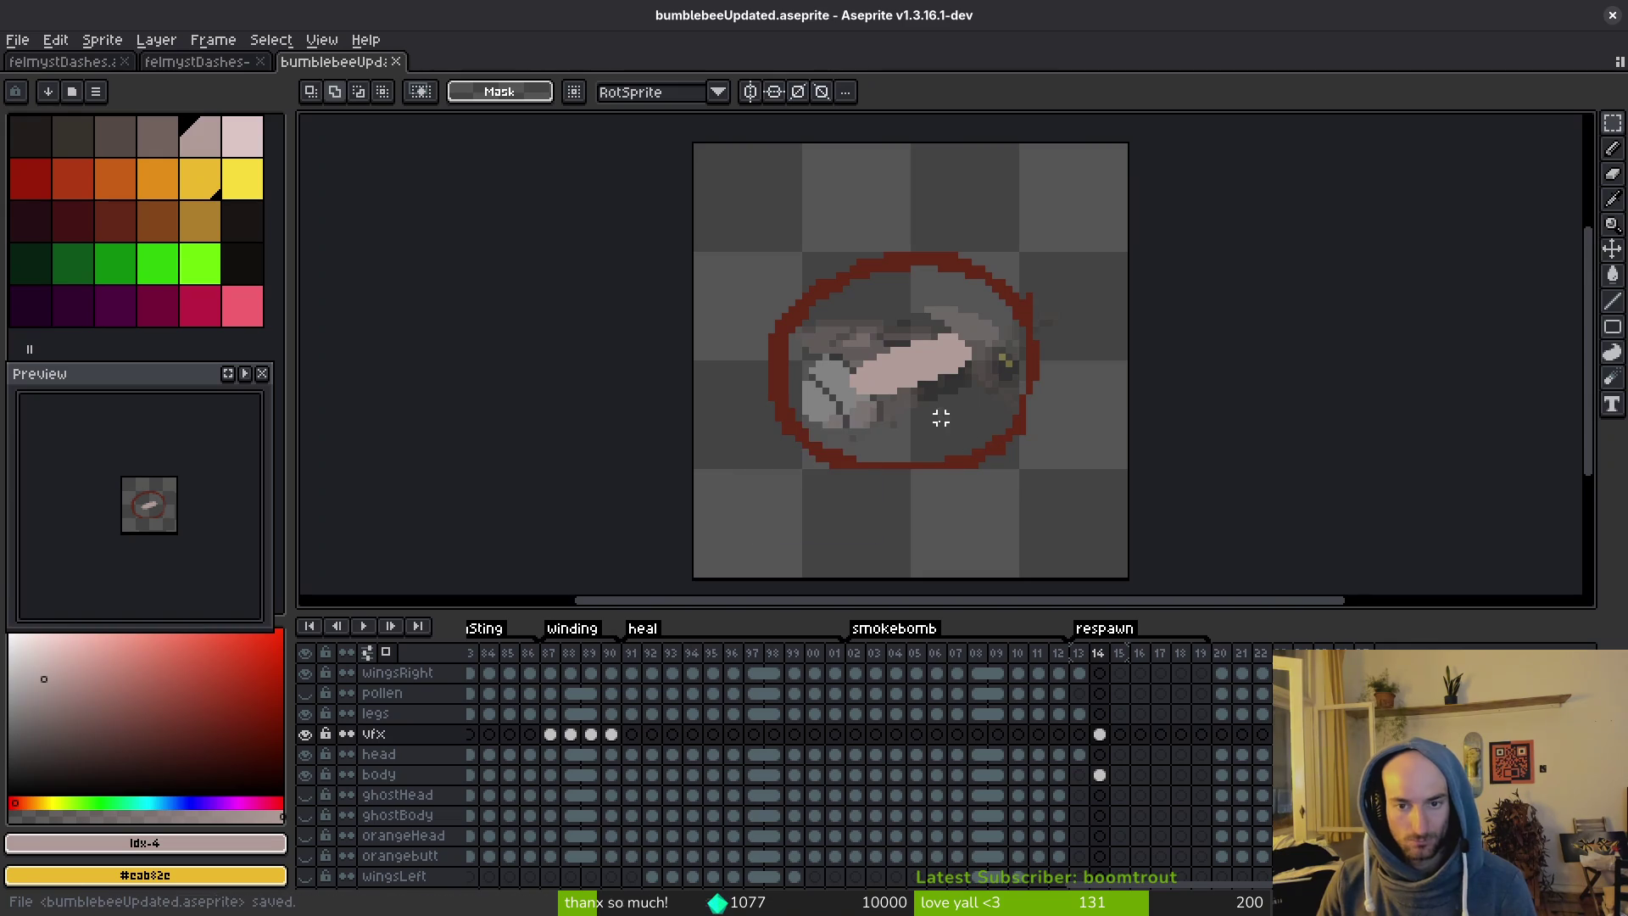
Pick the ring's dark red, thicken its right, bottom and left edges, and erase stray lower-right pixels.
scroll(937, 418, "up", 1)
left_click(967, 391, "alt")
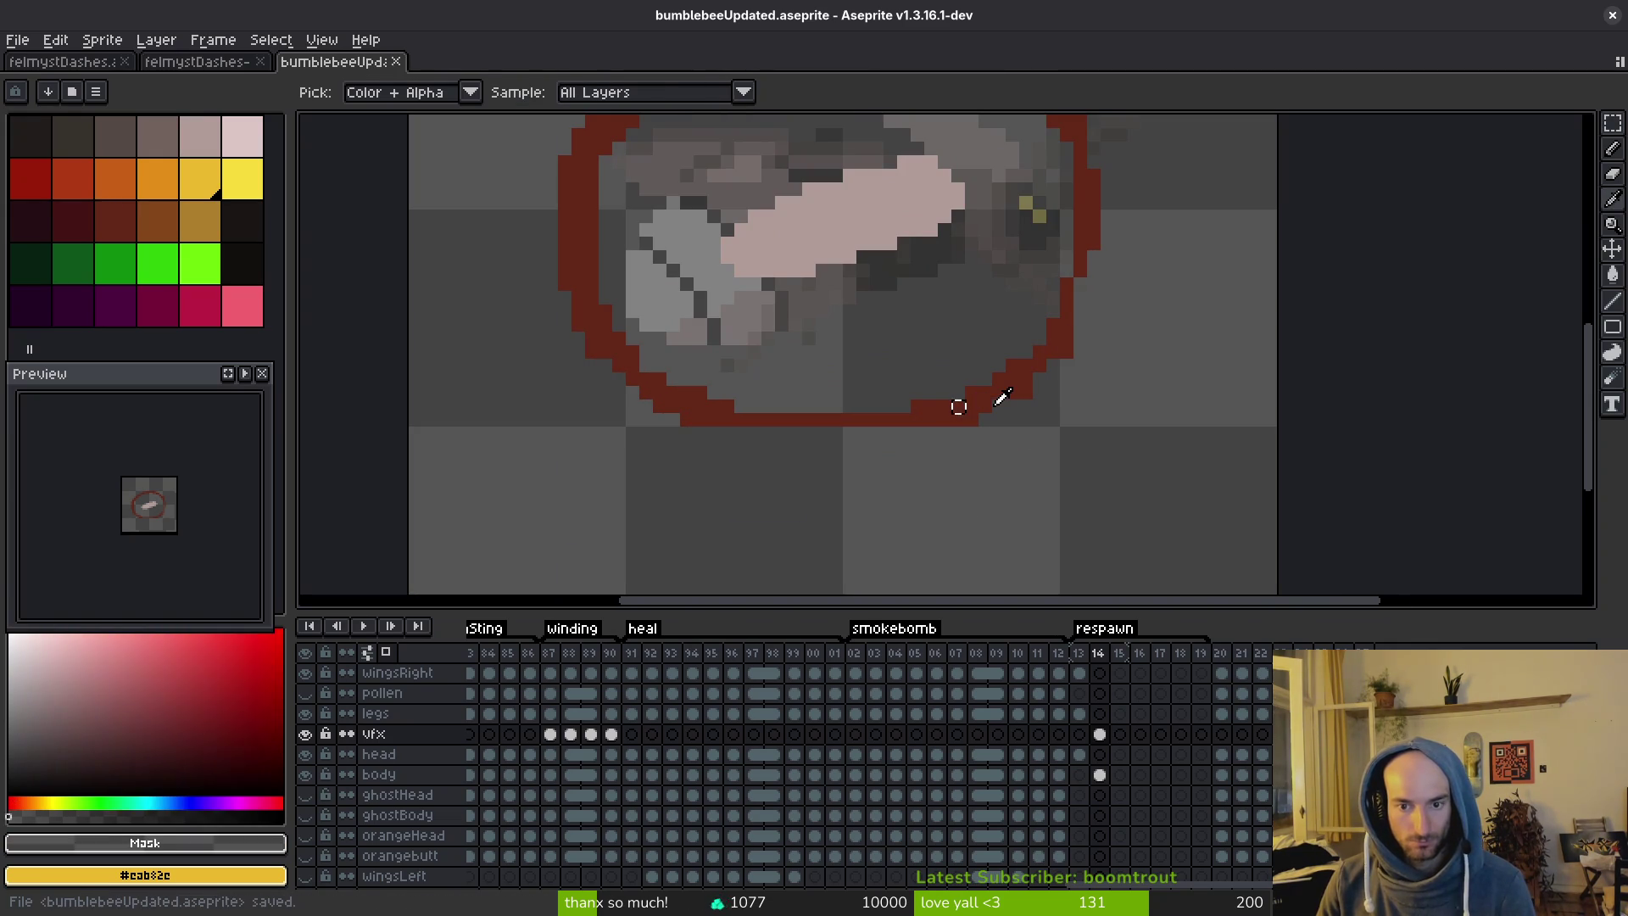
key("b")
left_click_drag(1093, 253, 1088, 294)
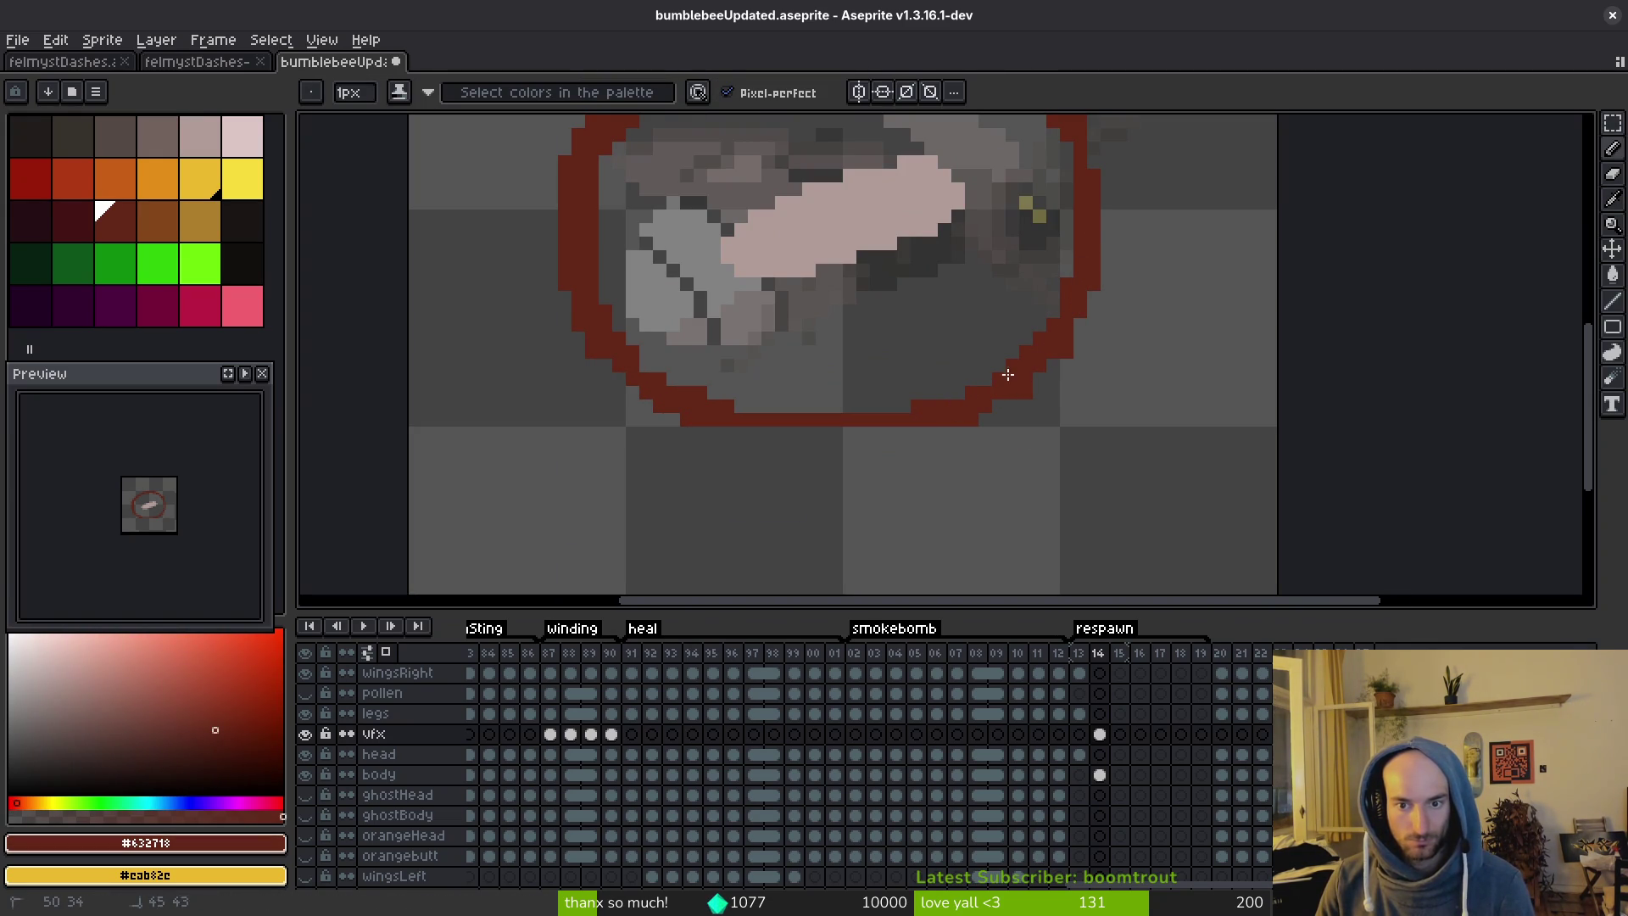
left_click_drag(734, 407, 865, 407)
left_click(608, 361)
left_click_drag(595, 325, 623, 375)
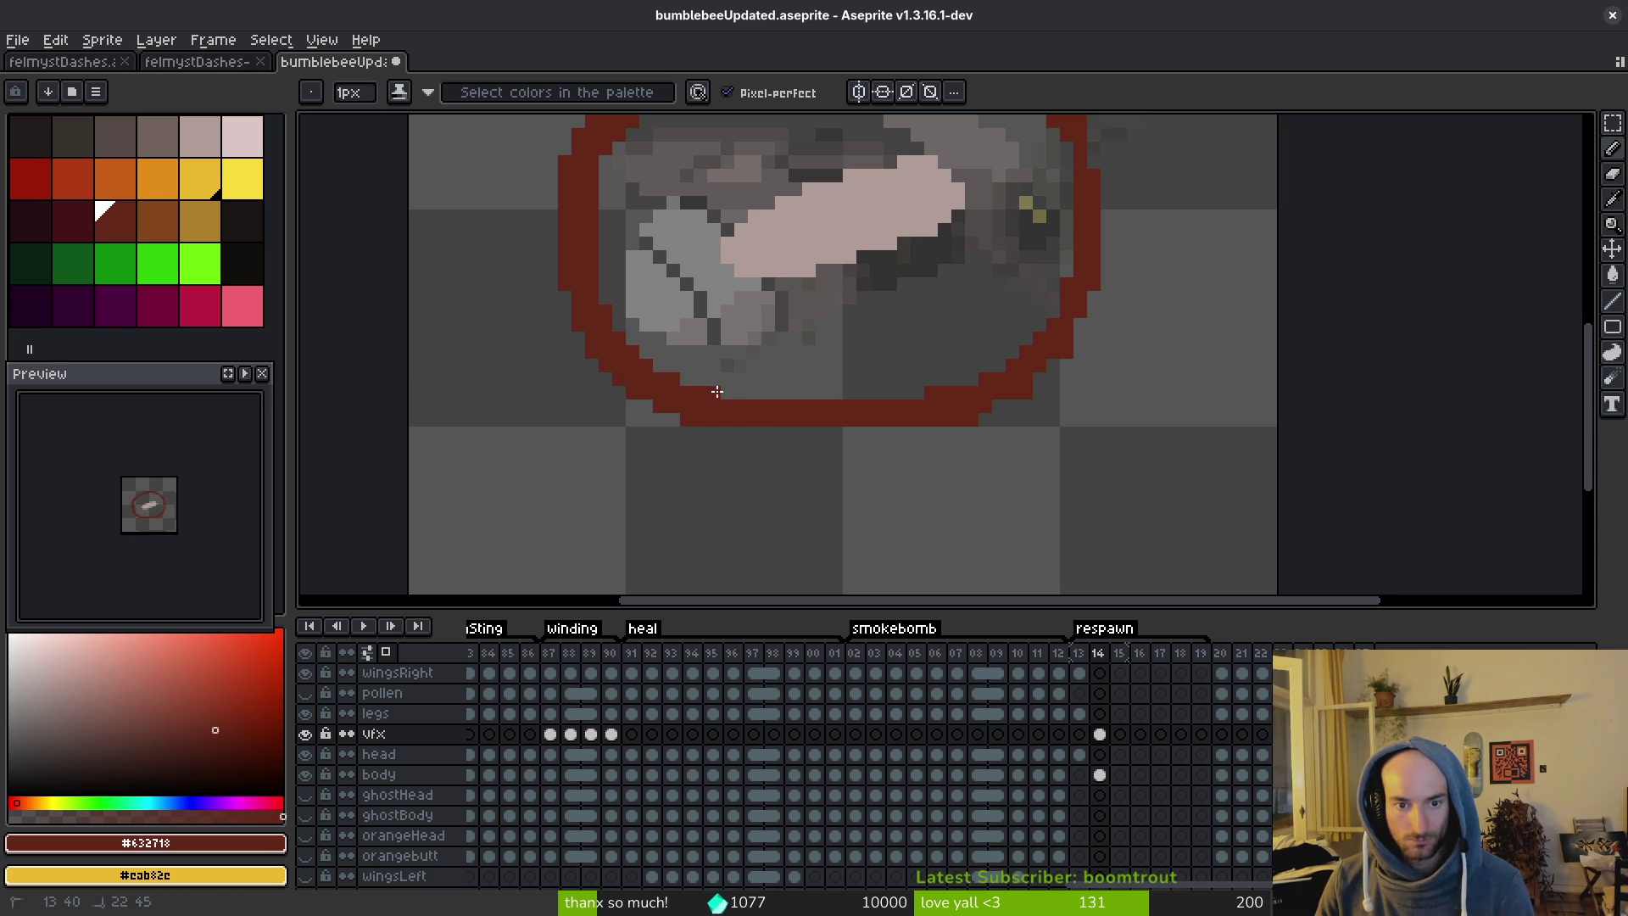
key("e")
left_click_drag(987, 409, 931, 434)
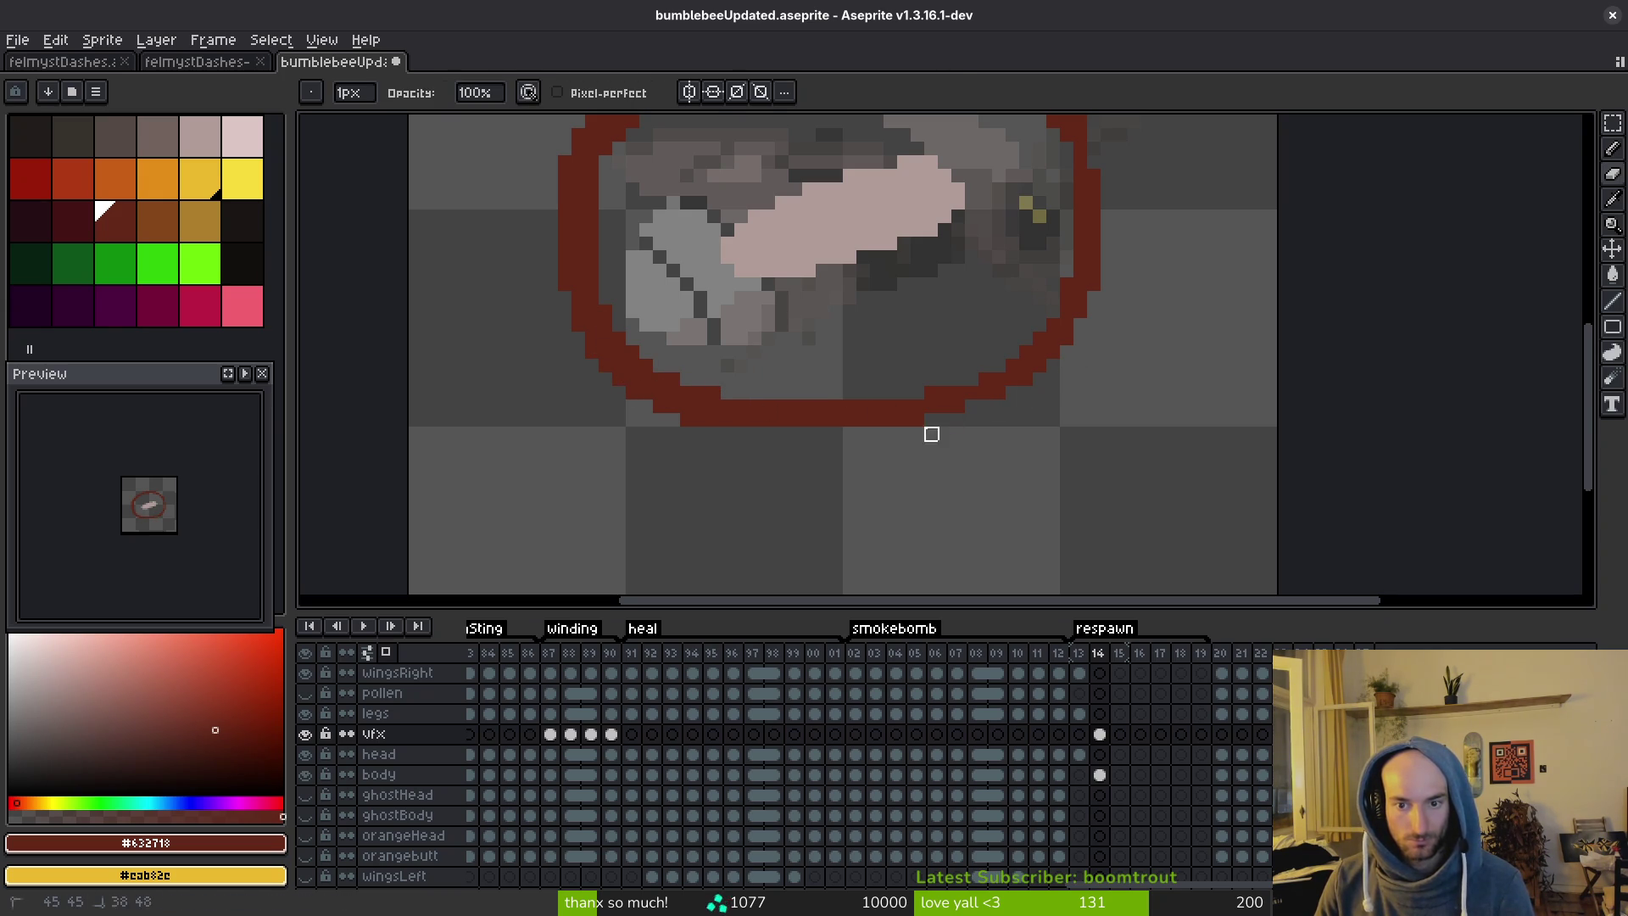
key("b")
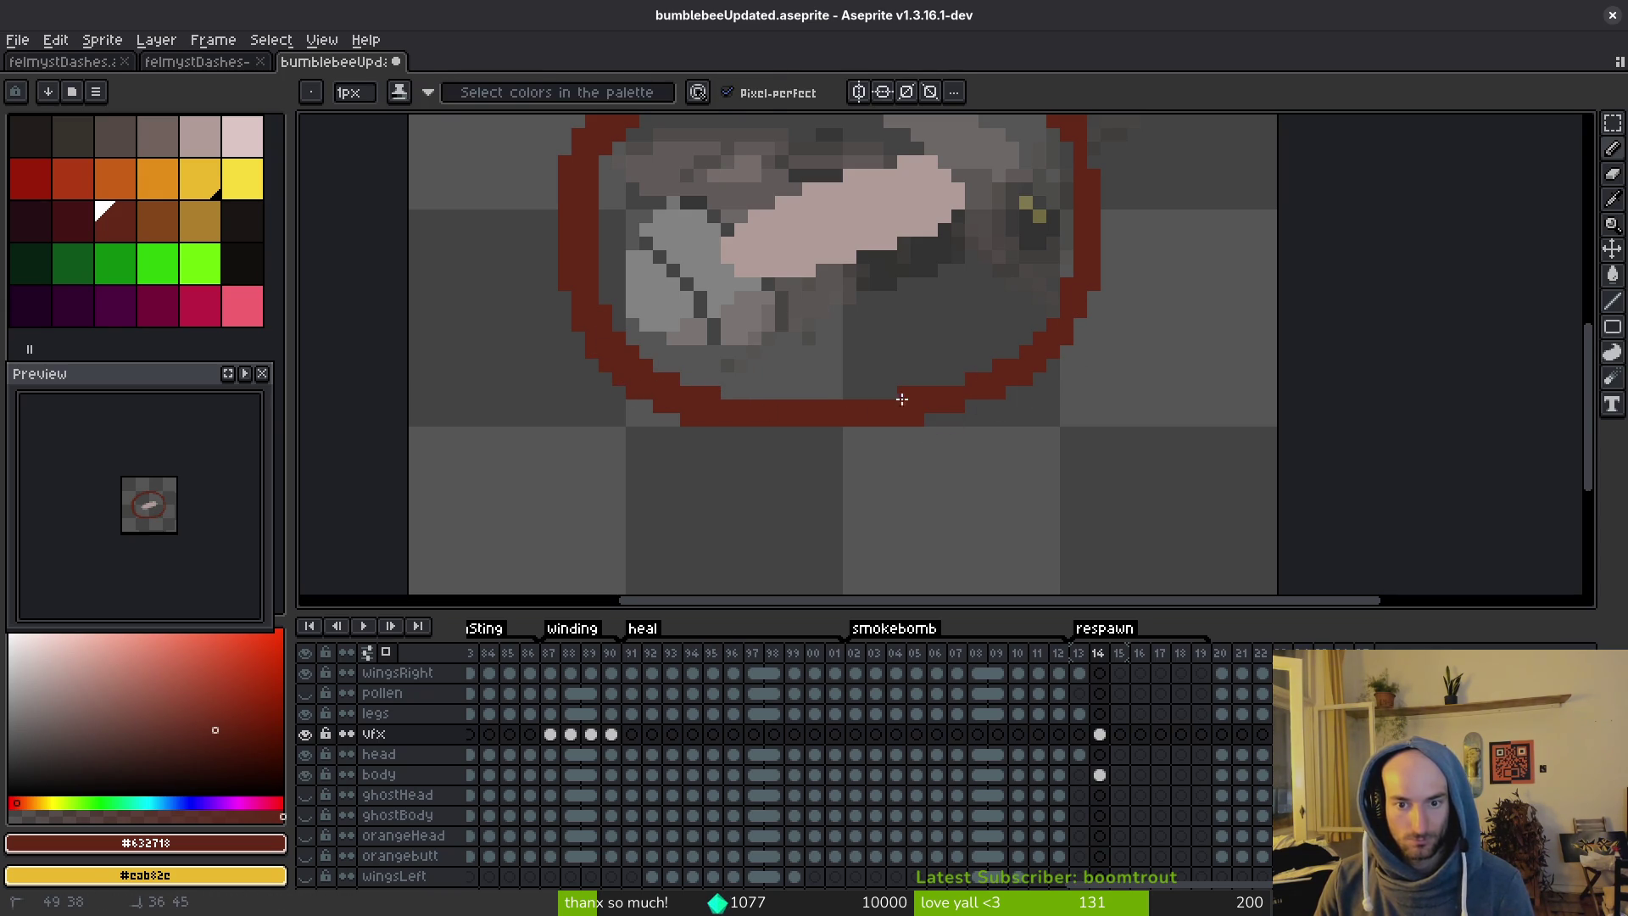
Smooth the ring's top-right and top-left edges in dark red and save the sprite.
scroll(964, 378, "up", 3)
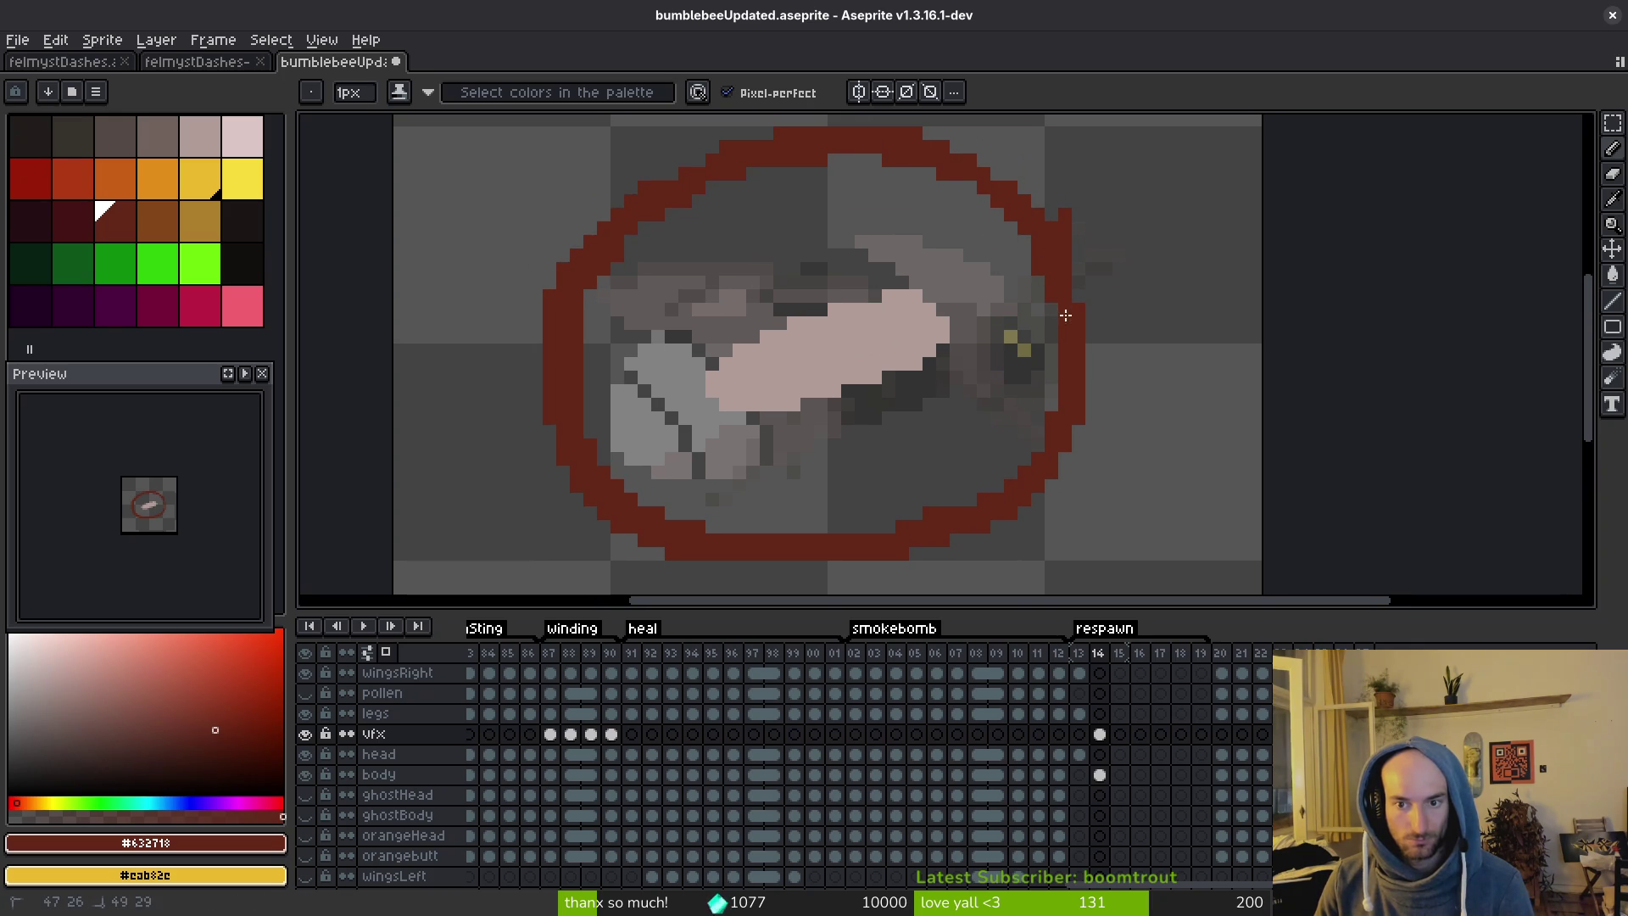
mouse_move(1027, 244)
left_mouse_down()
mouse_move(1066, 240)
mouse_move(1066, 204)
left_mouse_up()
key("e")
key("b")
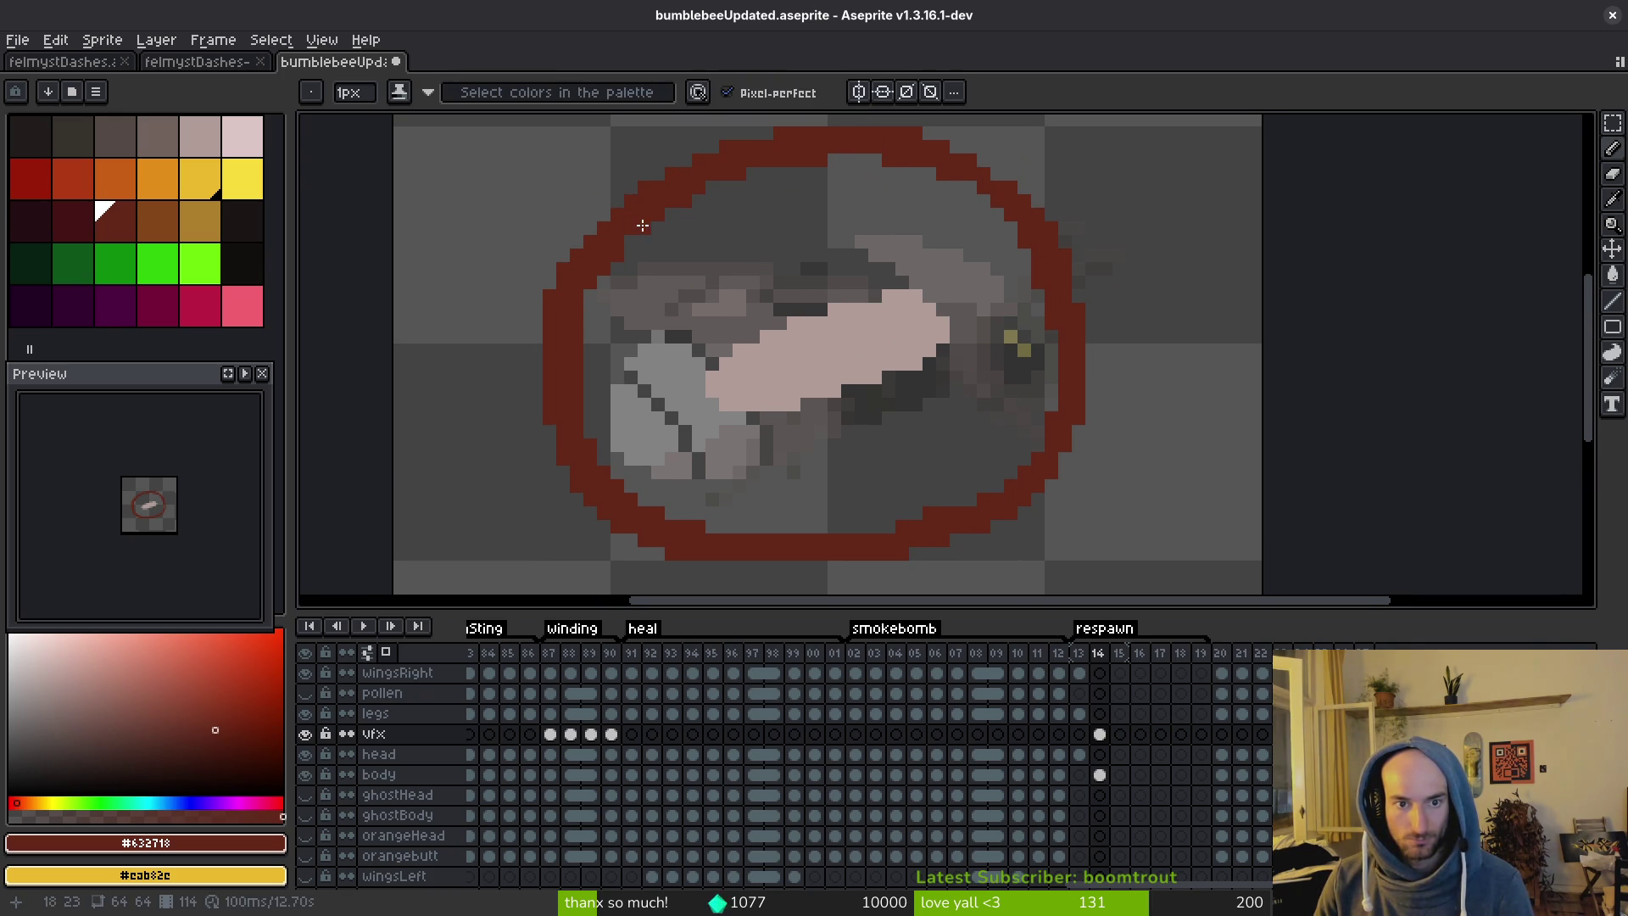
mouse_move(613, 231)
left_mouse_down()
mouse_move(785, 160)
mouse_move(866, 155)
left_mouse_up()
mouse_move(993, 187)
left_mouse_down()
mouse_move(1029, 231)
mouse_move(1021, 480)
left_mouse_up()
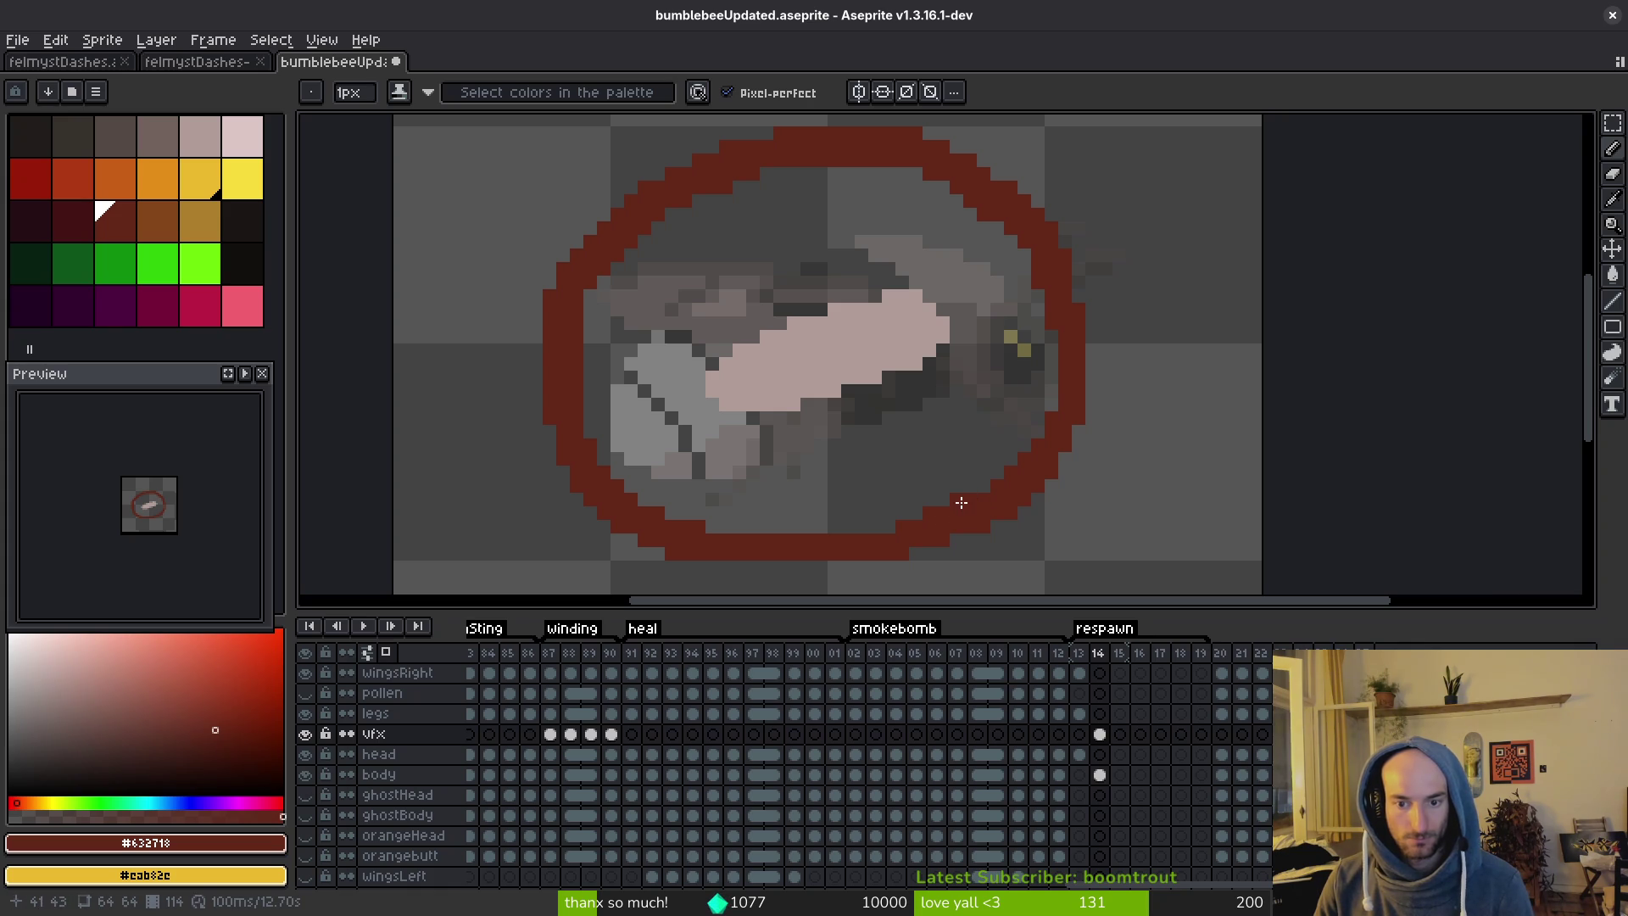
key("ctrl+s")
scroll(975, 466, "left", 2)
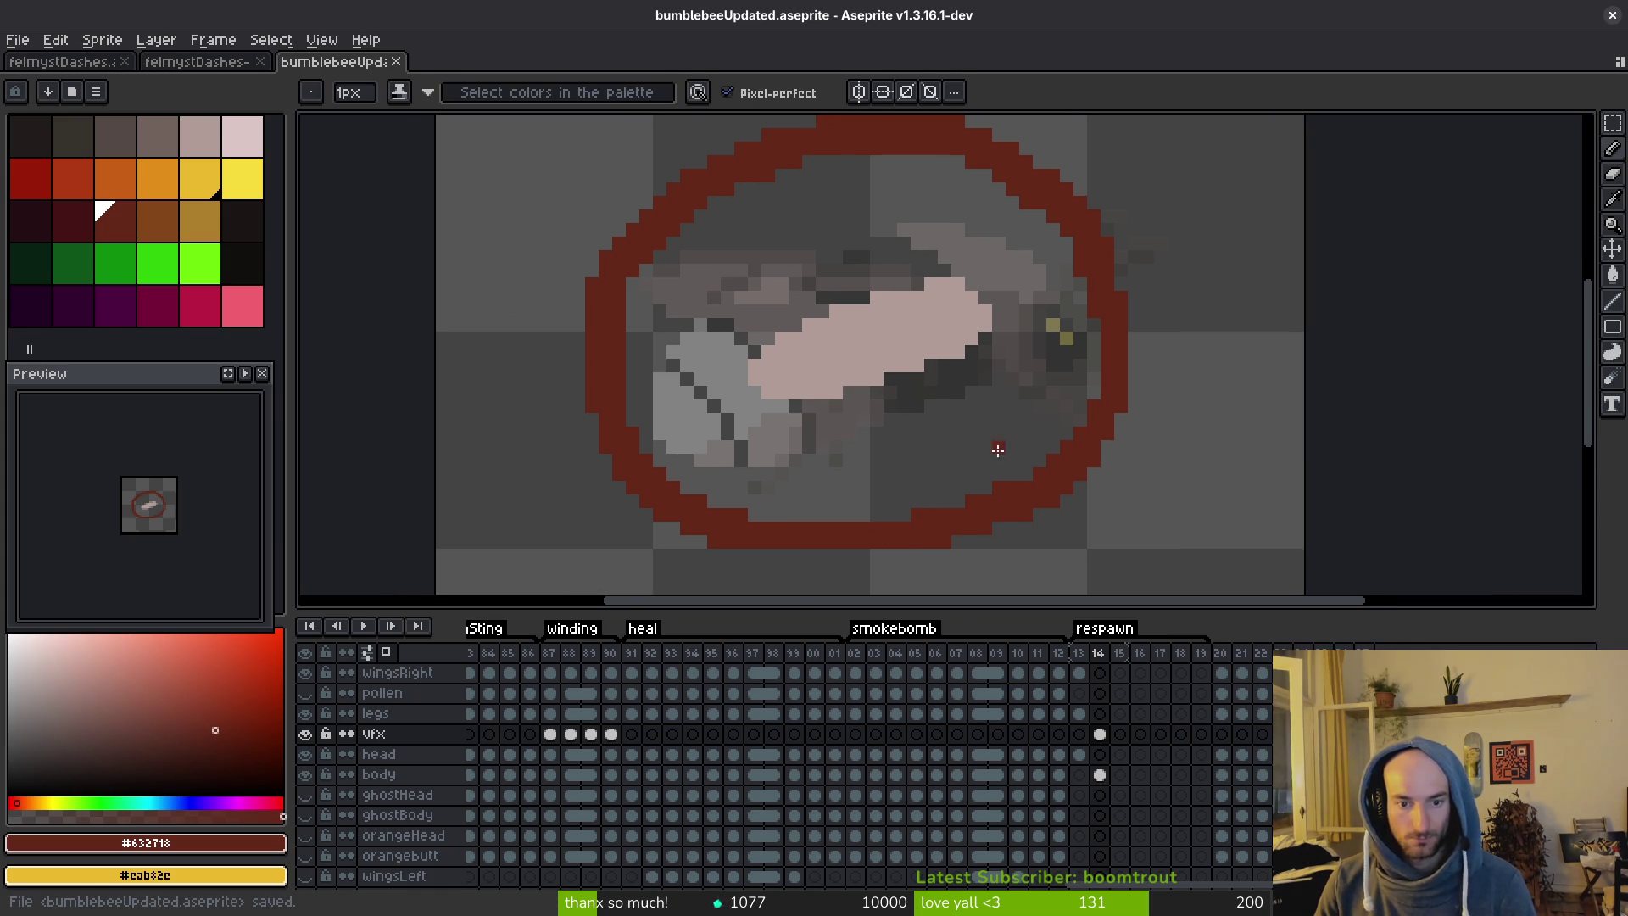
scroll(858, 424, "down", 1)
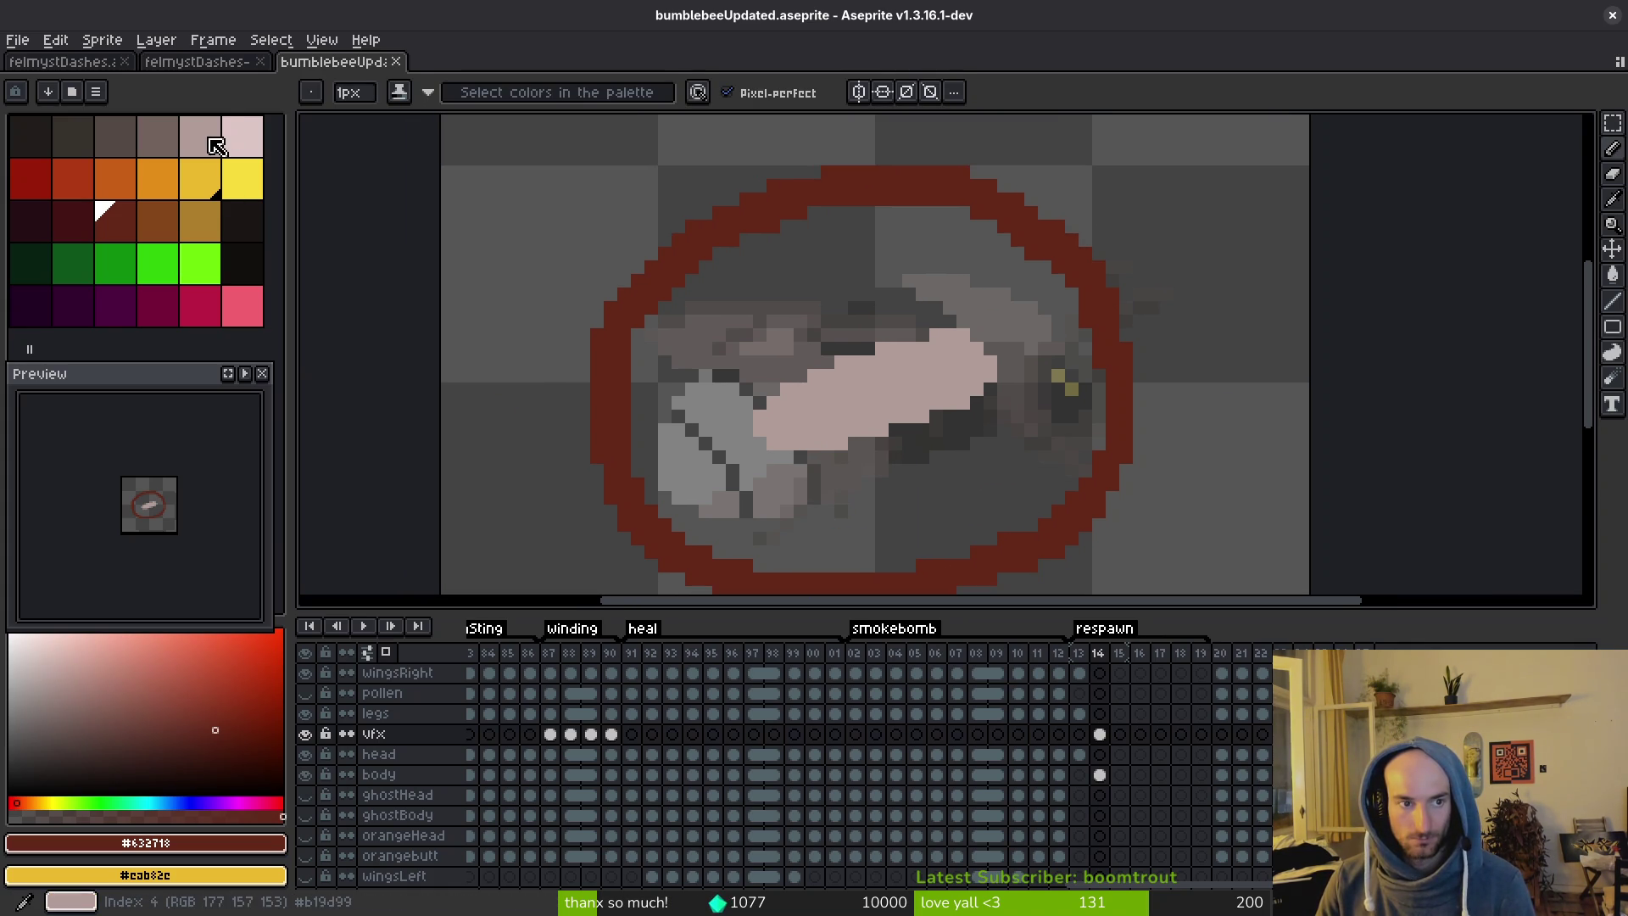
Add four empty frames to the respawn tag after ring frame 14.
left_click(1143, 741)
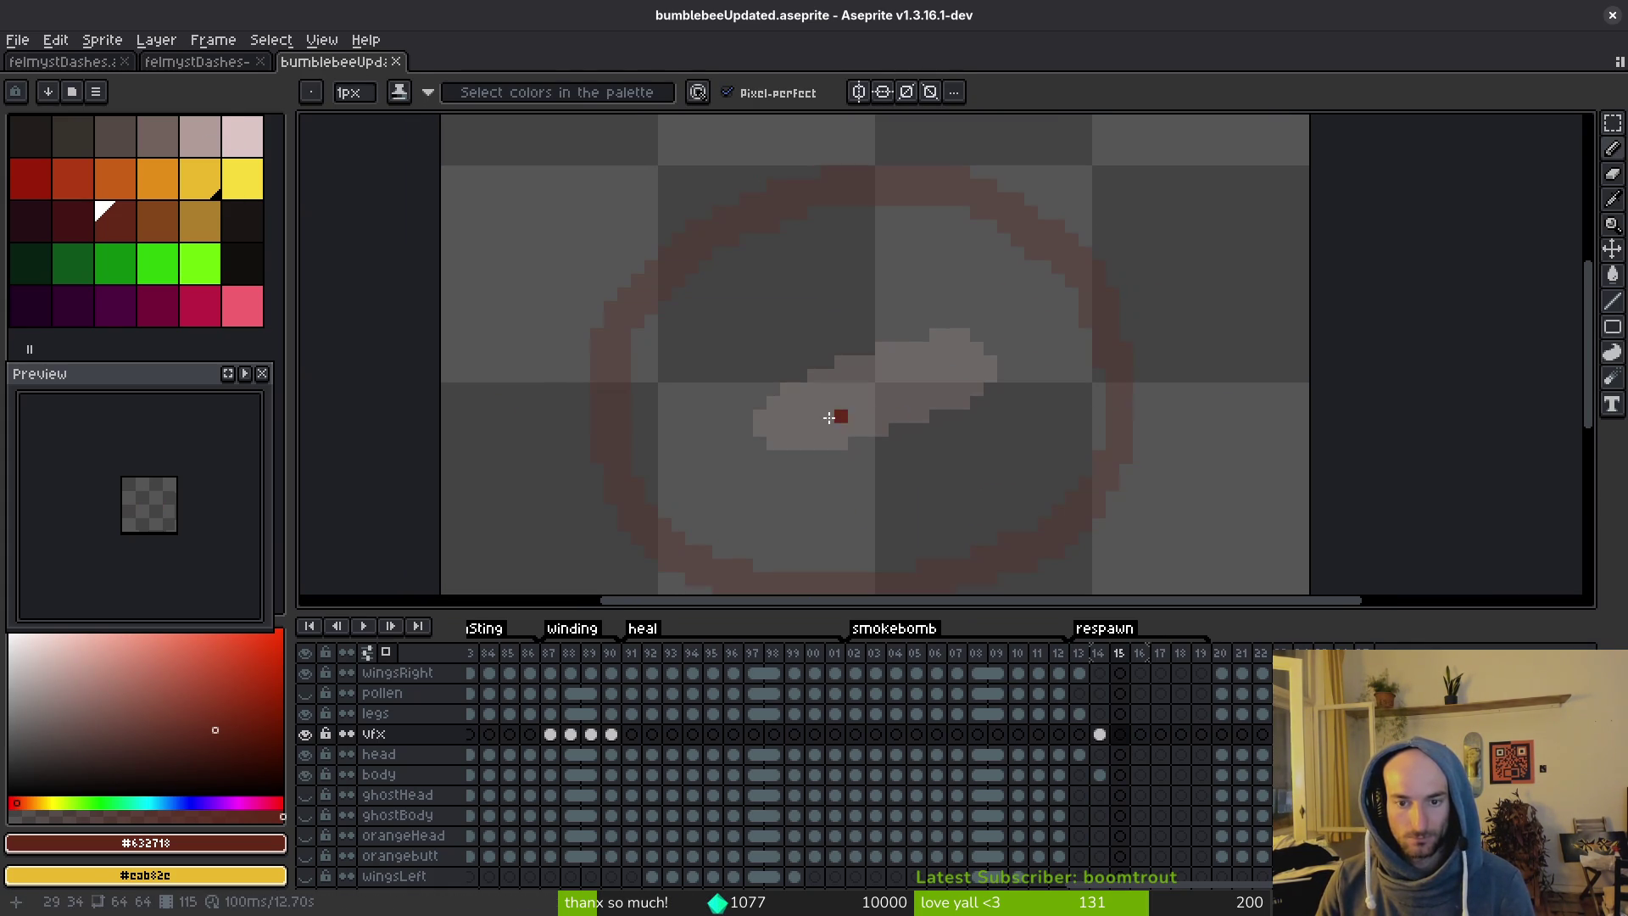
key("Left")
key("Left")
key("i")
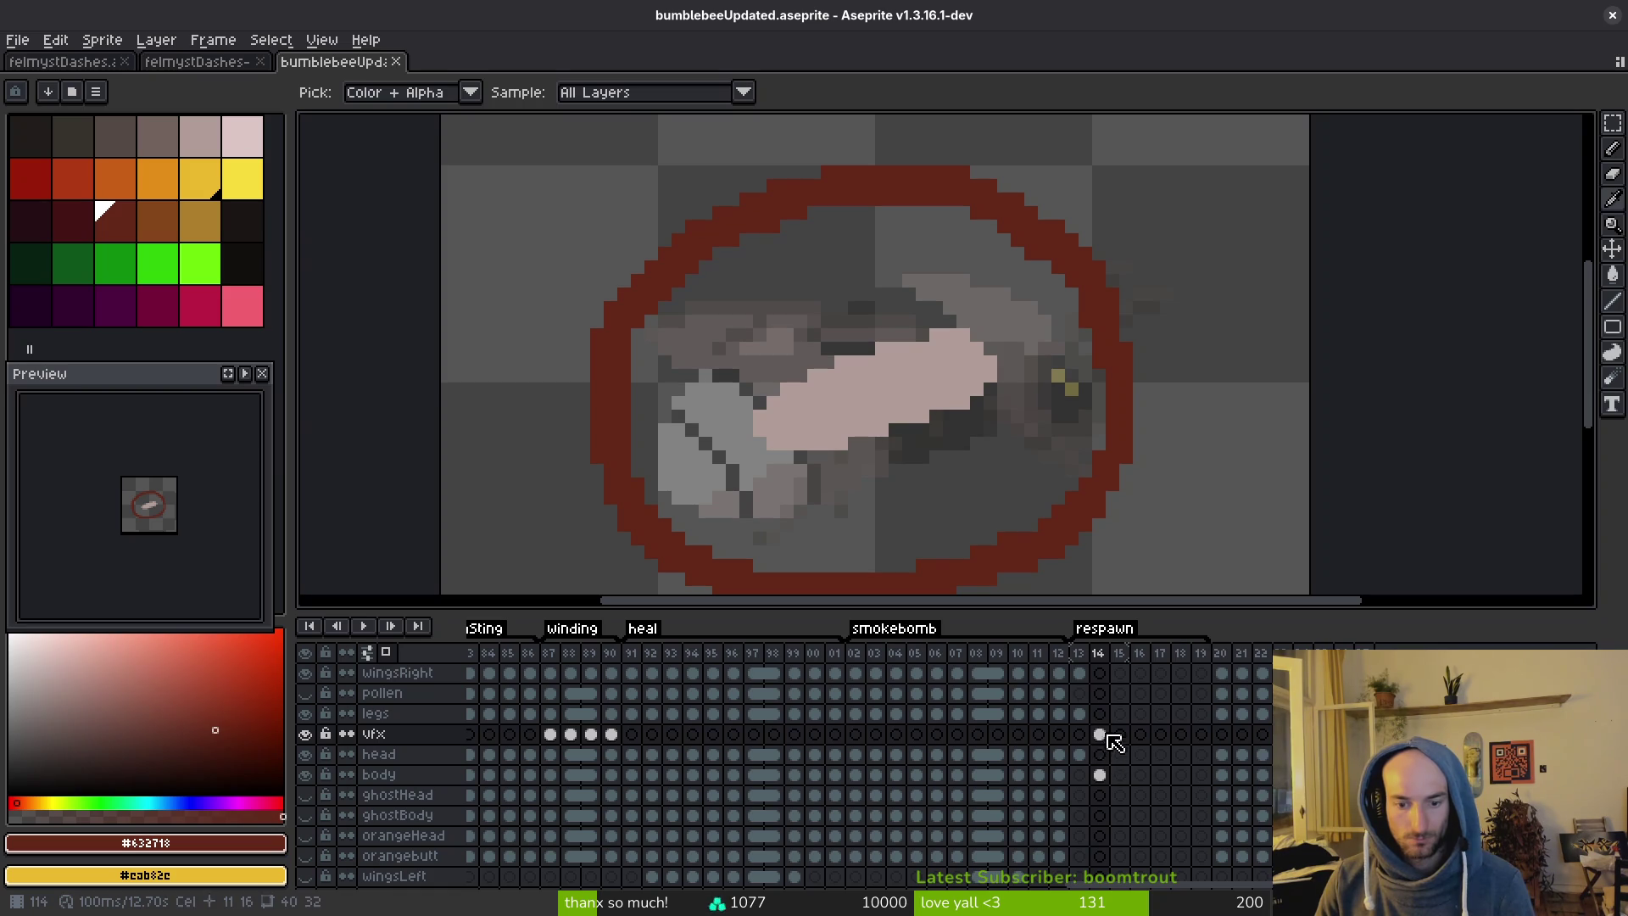
left_click_drag(1097, 743, 1202, 736)
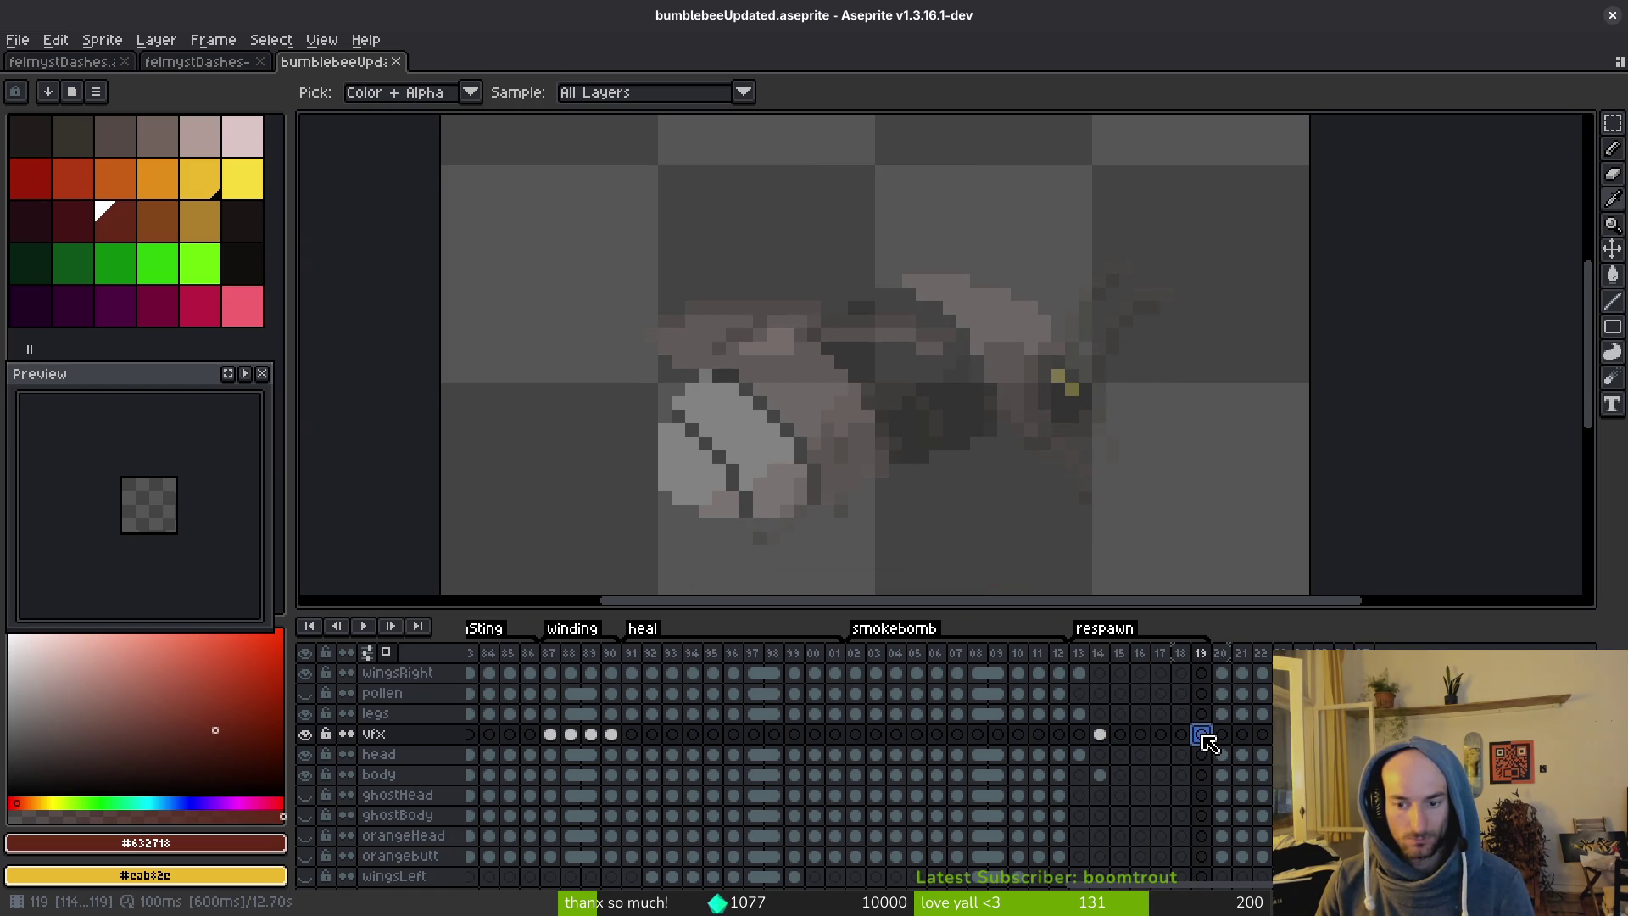
key("alt+n")
key("alt+n")
key("alt+n")
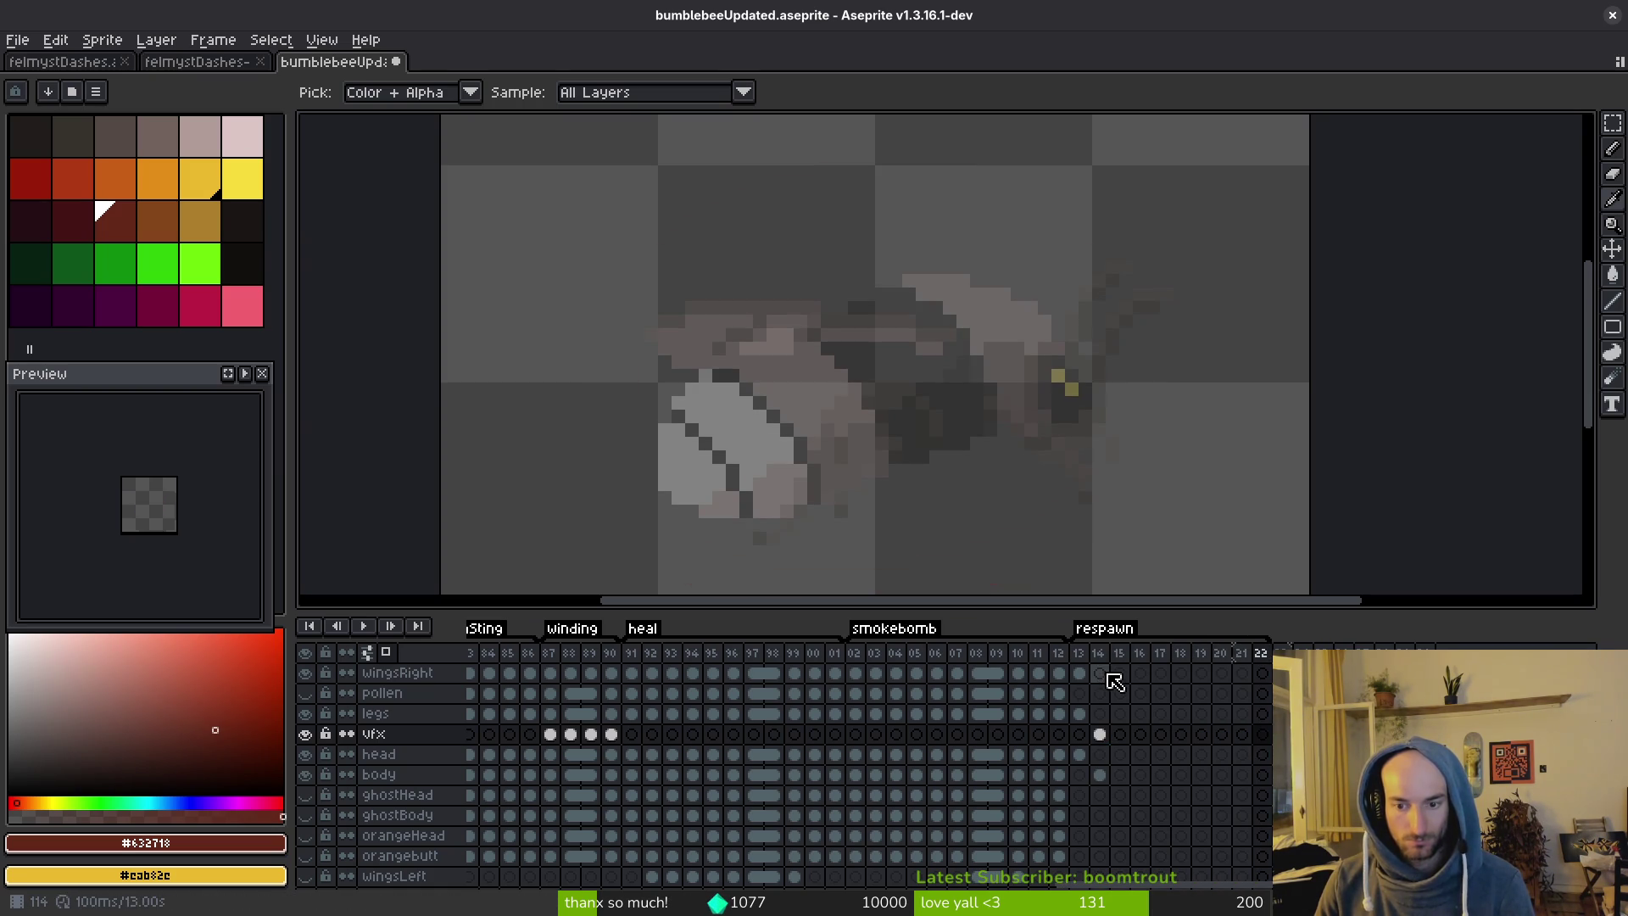
Select the vfx cels from frame 14 through 24, link them, and save the sprite.
left_click(1102, 655)
mouse_move(1102, 657)
left_mouse_down()
mouse_move(1151, 716)
mouse_move(1182, 721)
left_mouse_up()
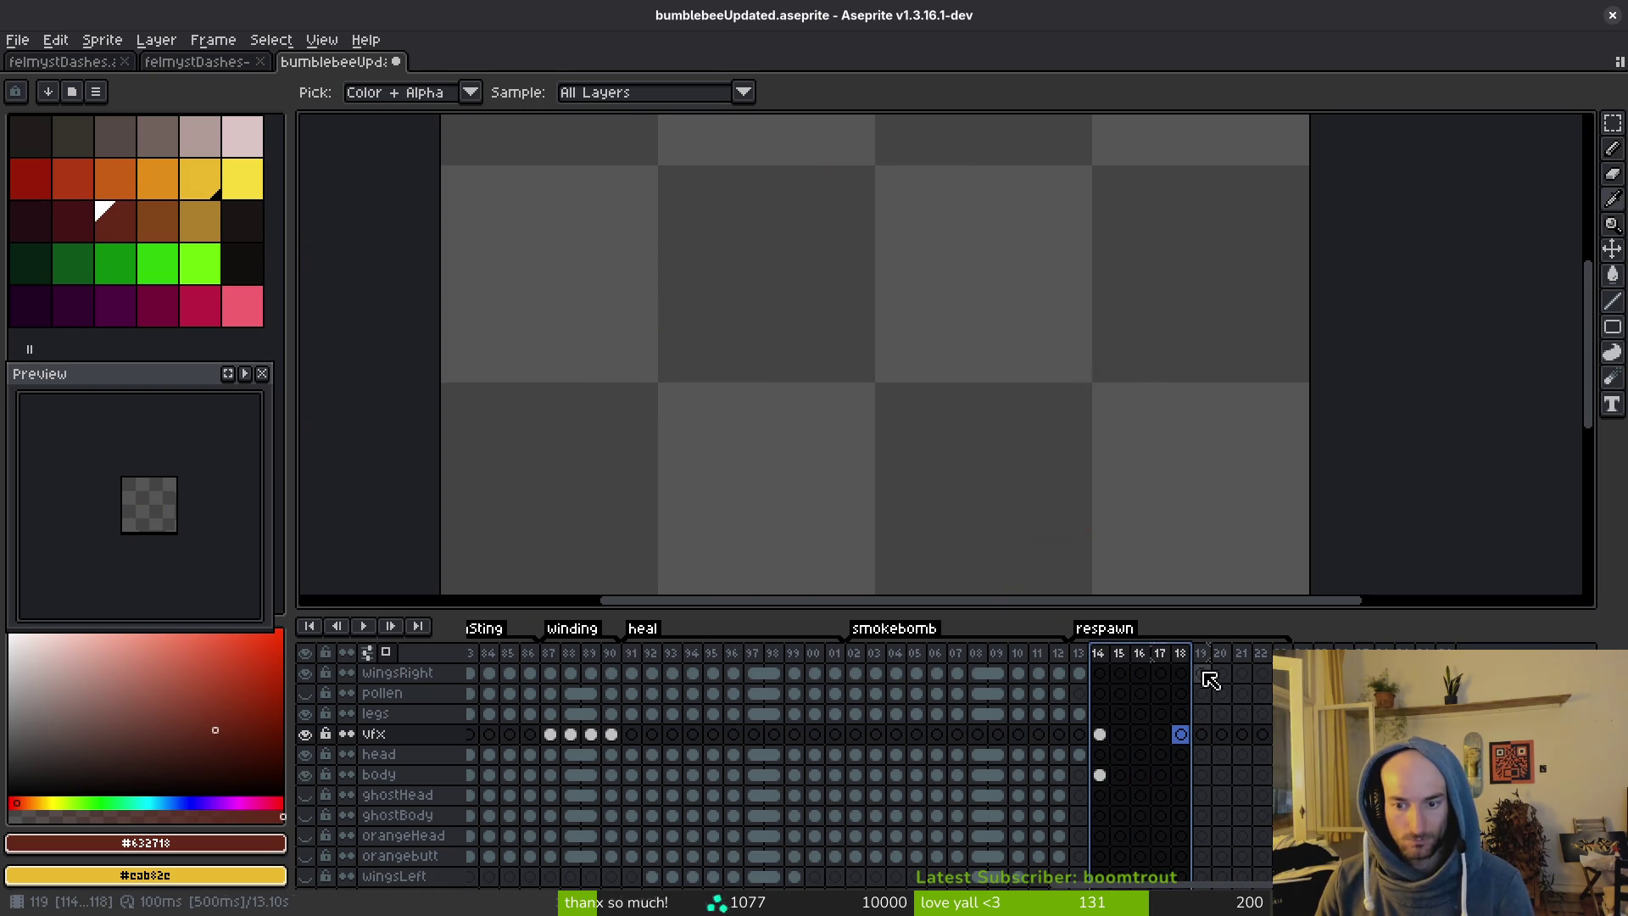
left_click_drag(1208, 659, 1280, 661)
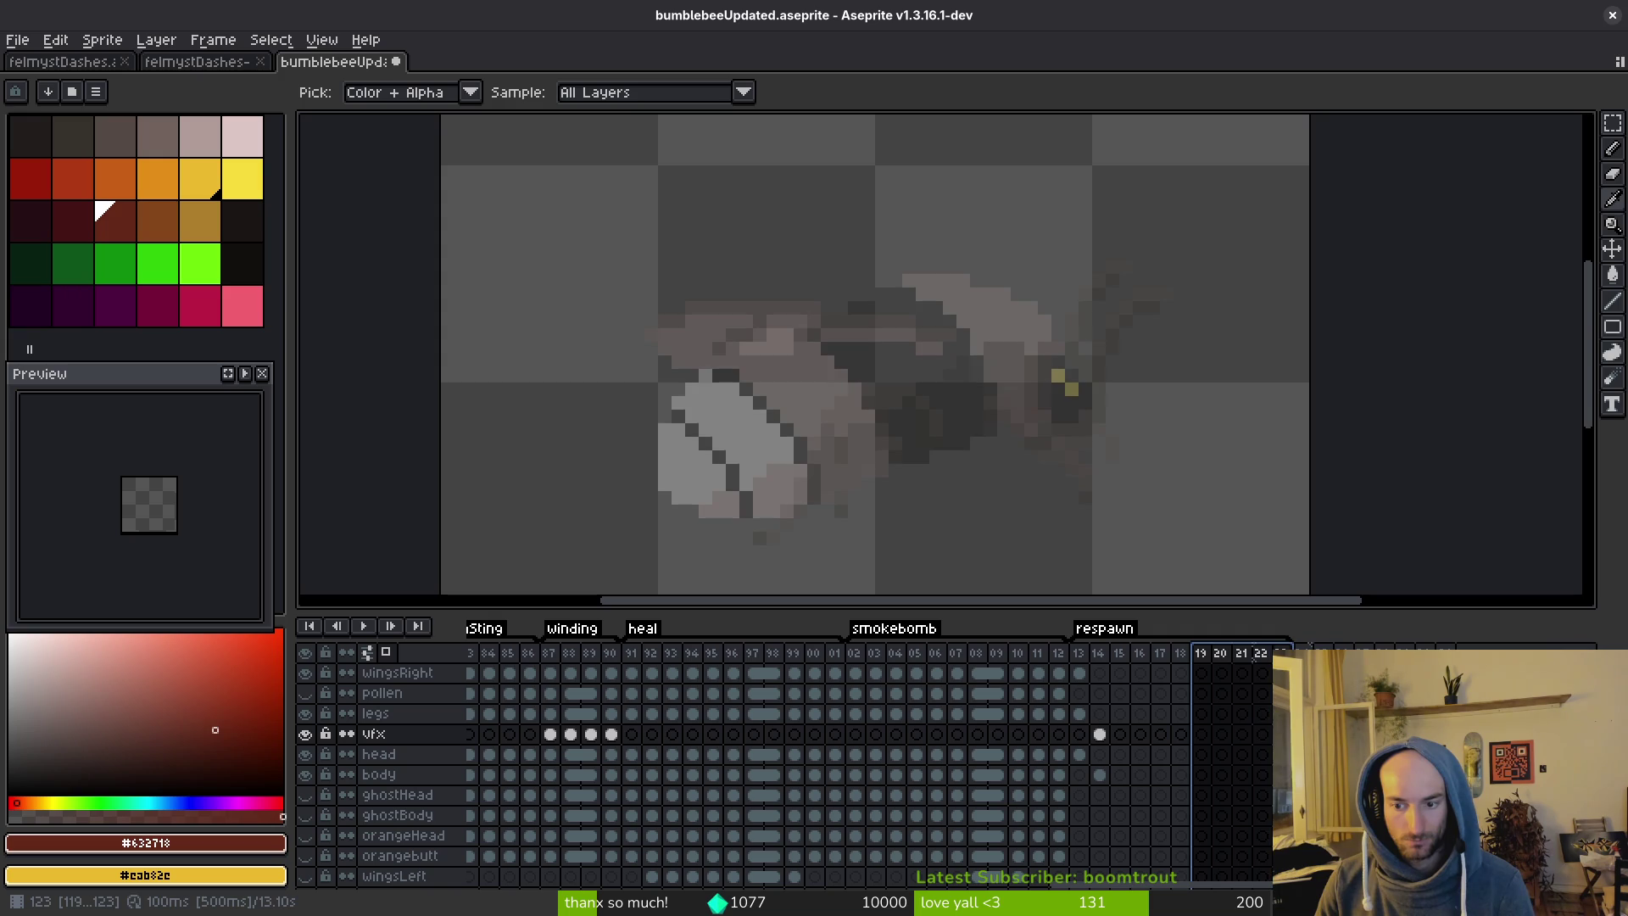
left_click(1185, 753)
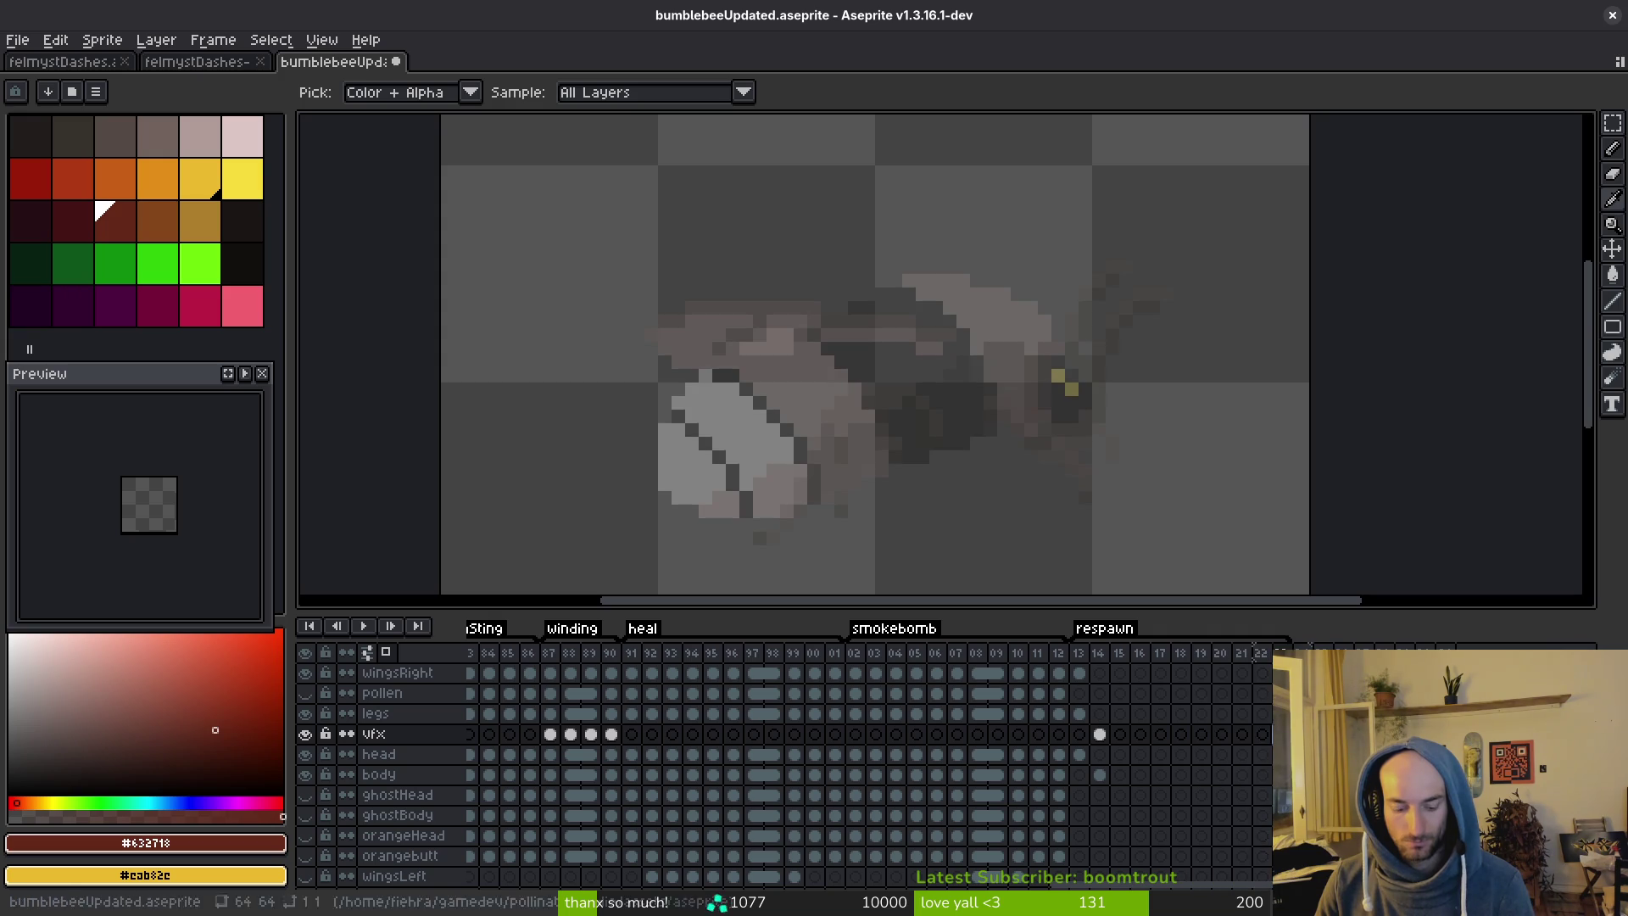
left_click_drag(1097, 734, 1301, 736)
right_click(1117, 741)
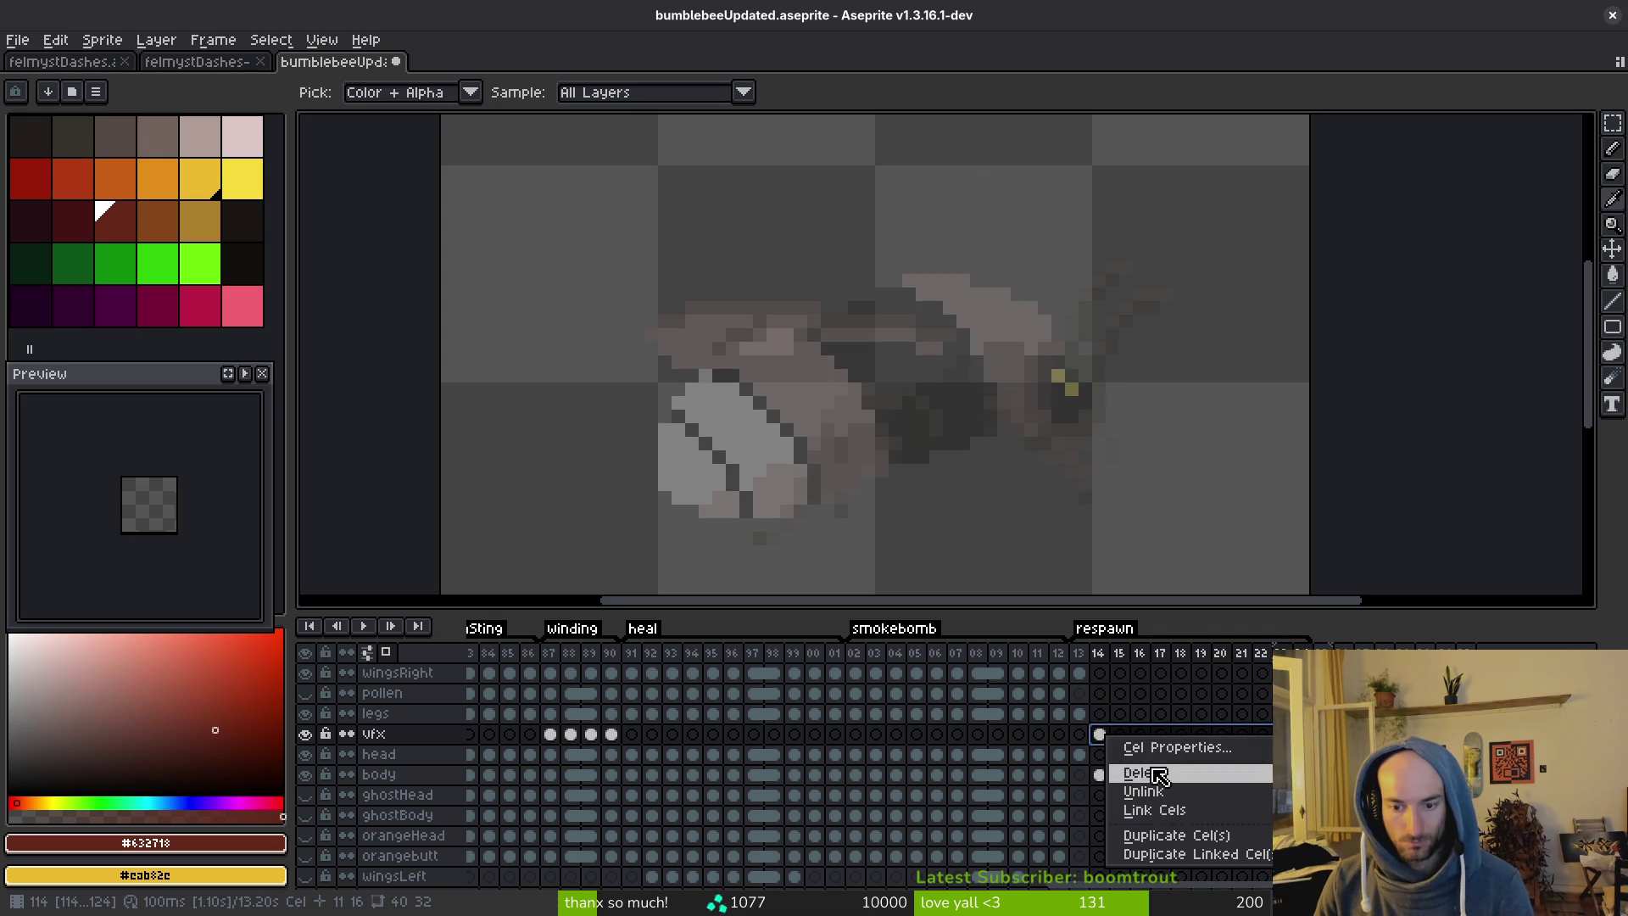
left_click(1132, 806)
key("ctrl+s")
left_click(1101, 774)
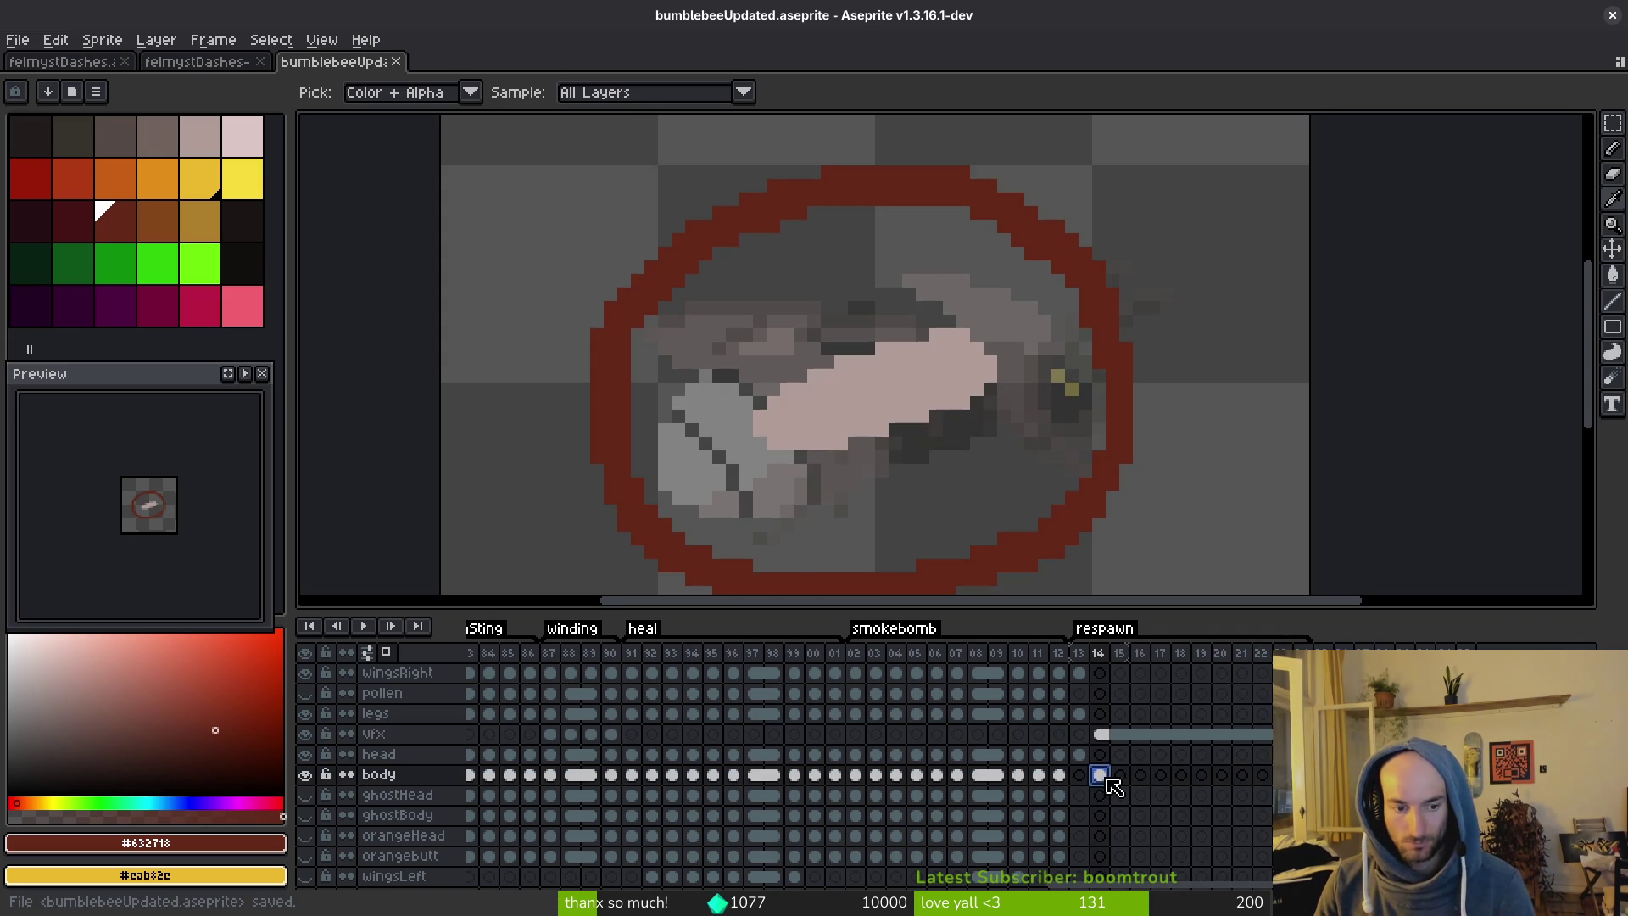
Pick the pale pink larva colour, add frame 15 with Alt+N and save.
key("b")
left_click(870, 443)
scroll(975, 492, "down", 2)
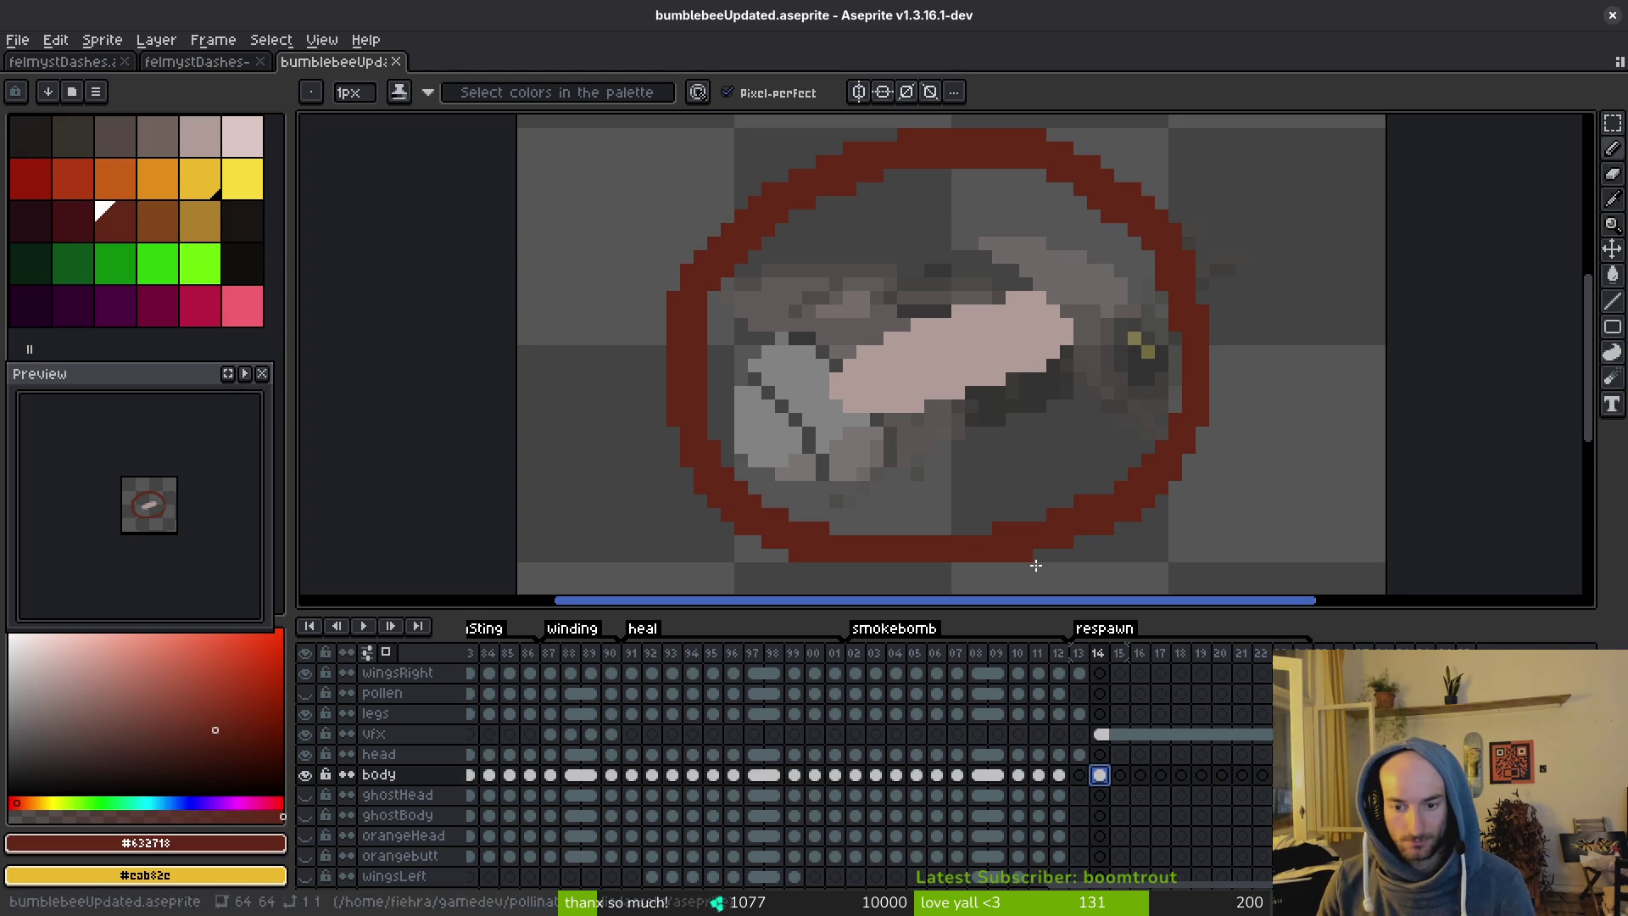
scroll(924, 359, "right", 1)
left_click(182, 129)
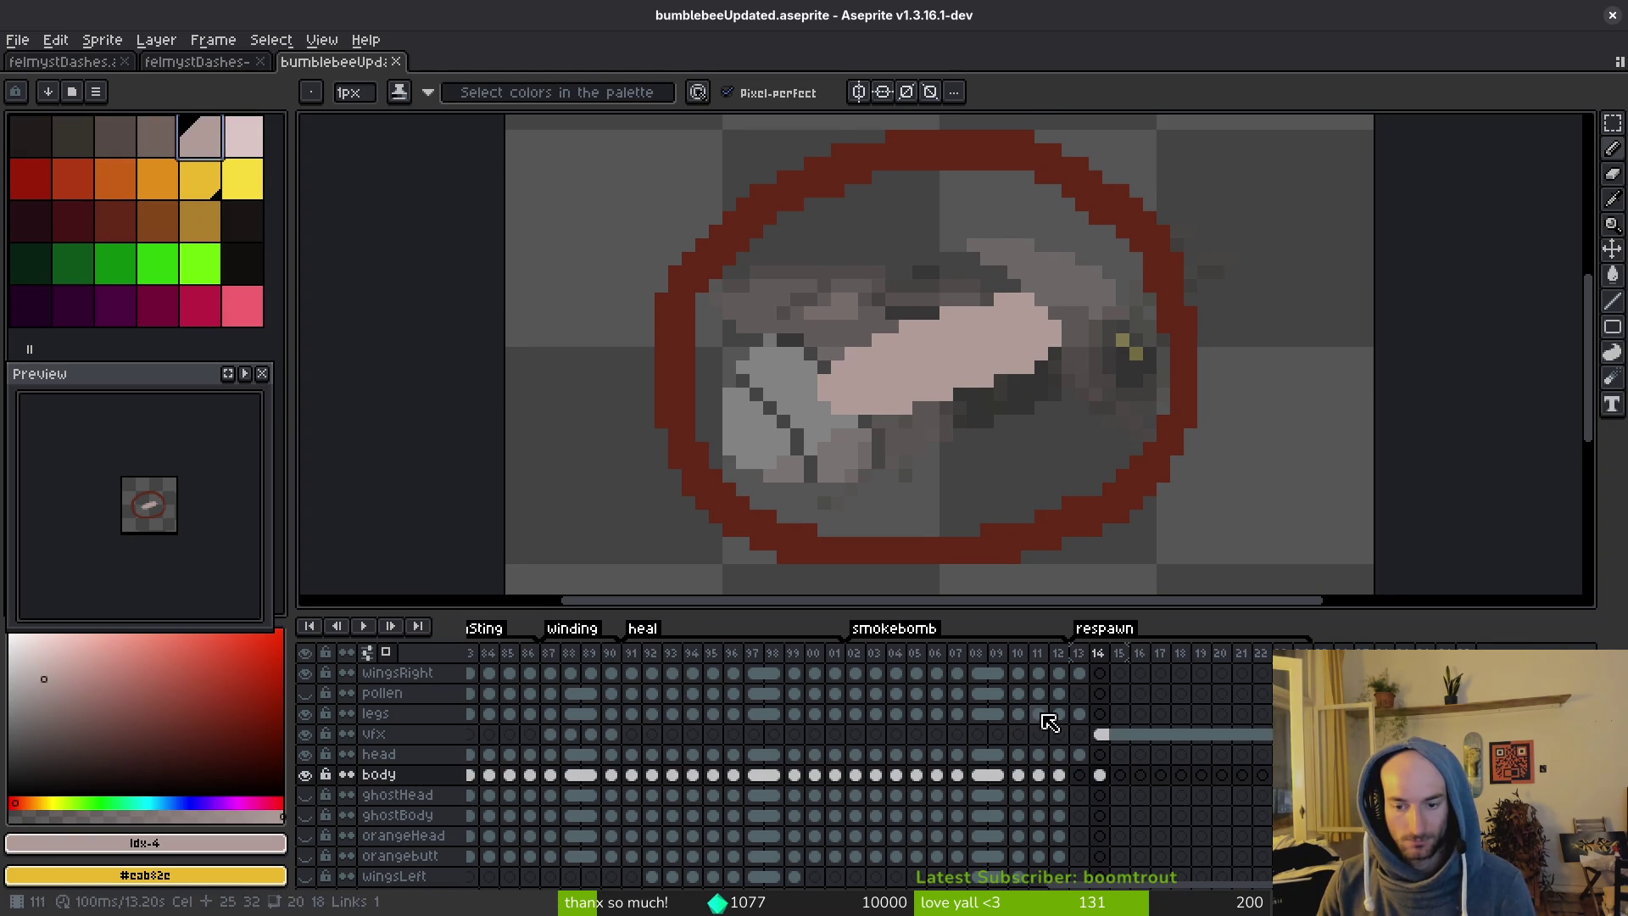
key("alt+n")
key("ctrl+s")
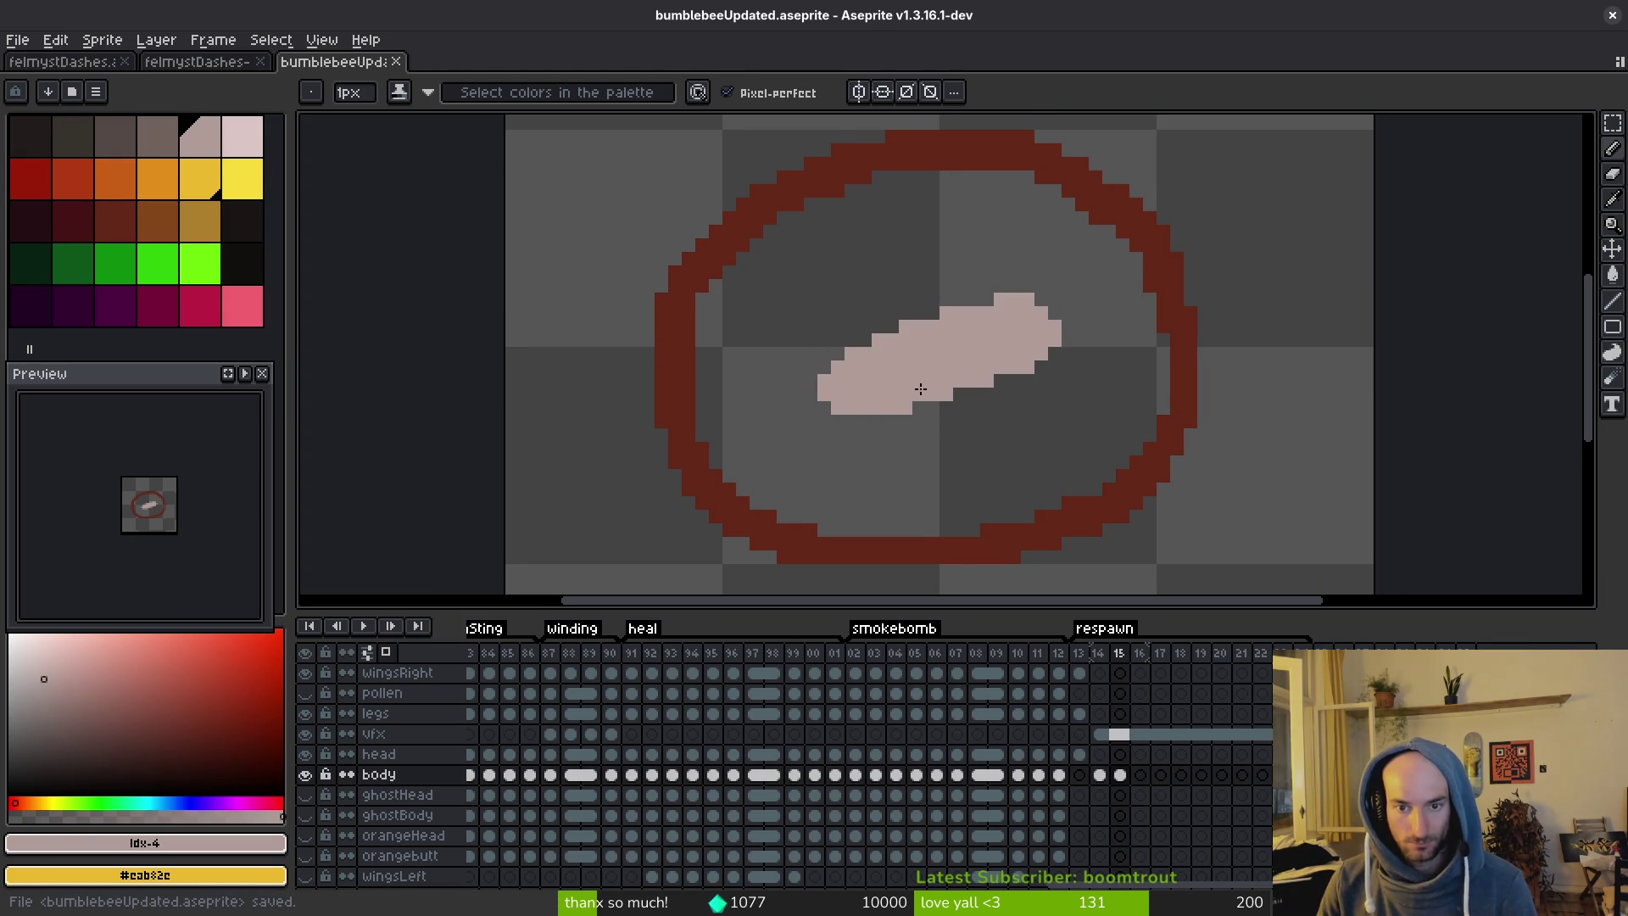
Place lighter pink pixels marking a segment line on the larva, glancing at the reference video.
scroll(848, 414, "up", 1)
left_click(852, 420)
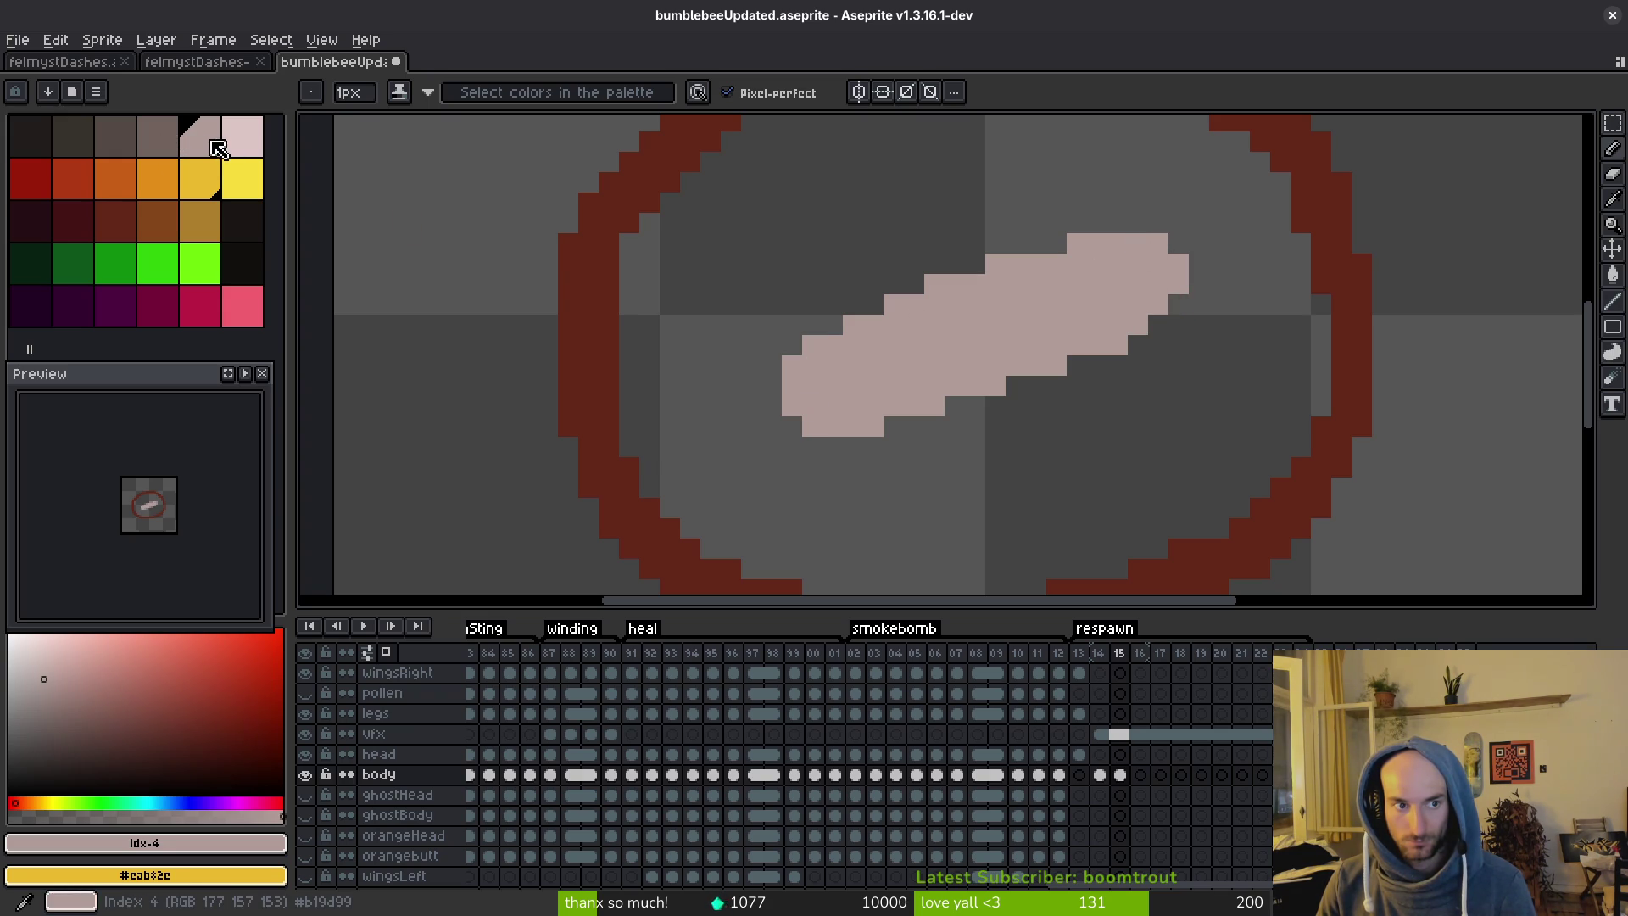
left_click(170, 143)
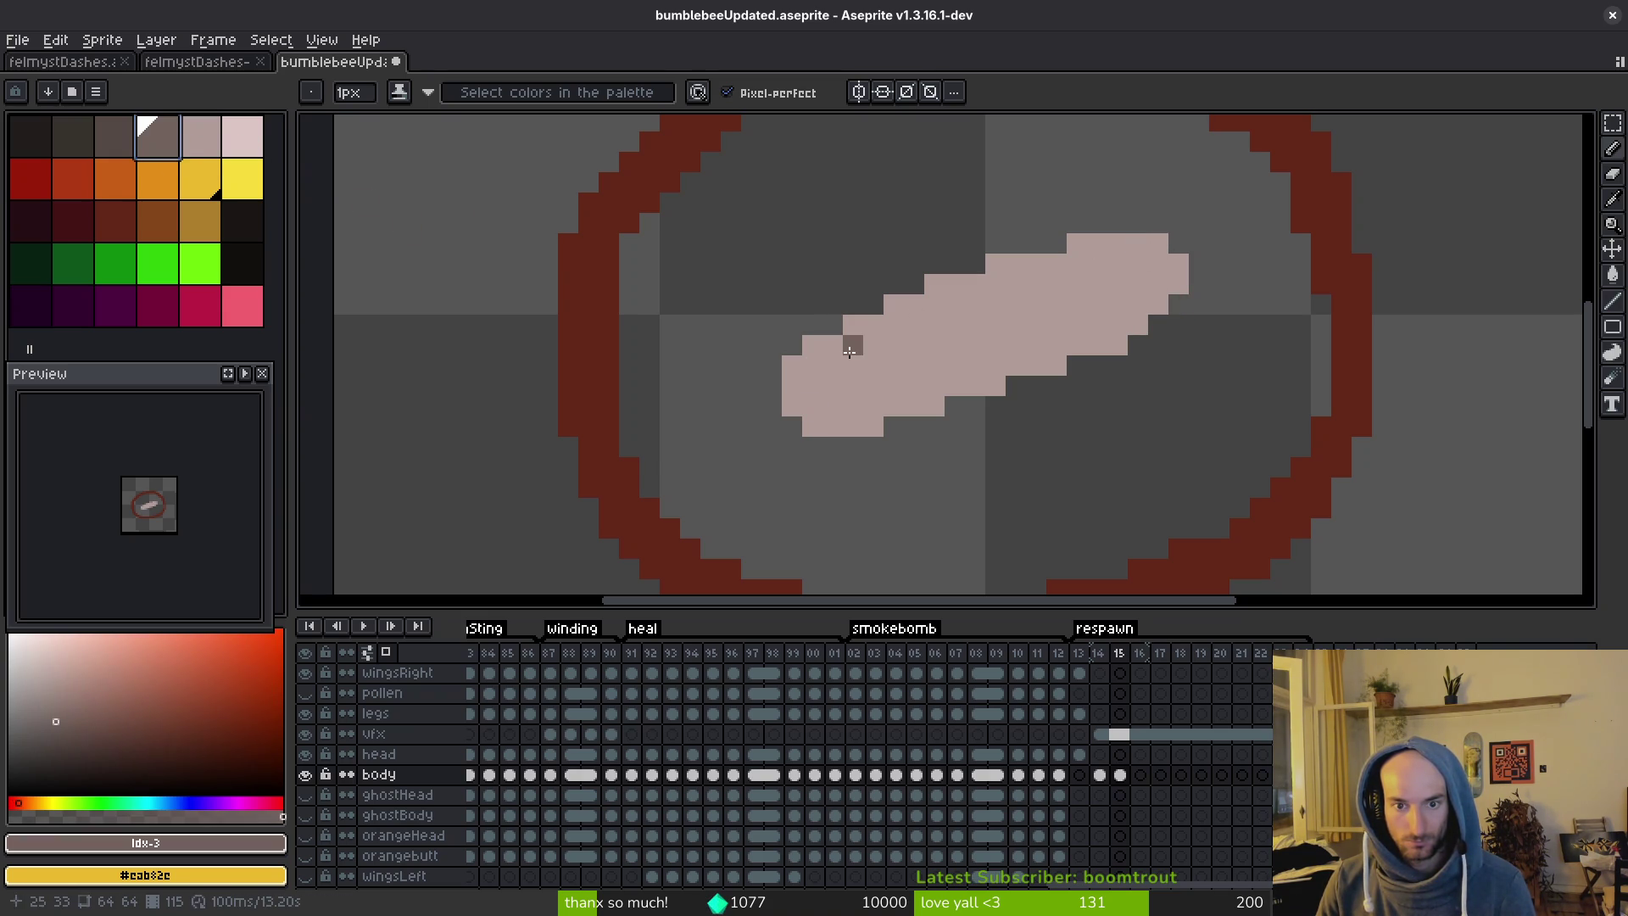
left_click(212, 142)
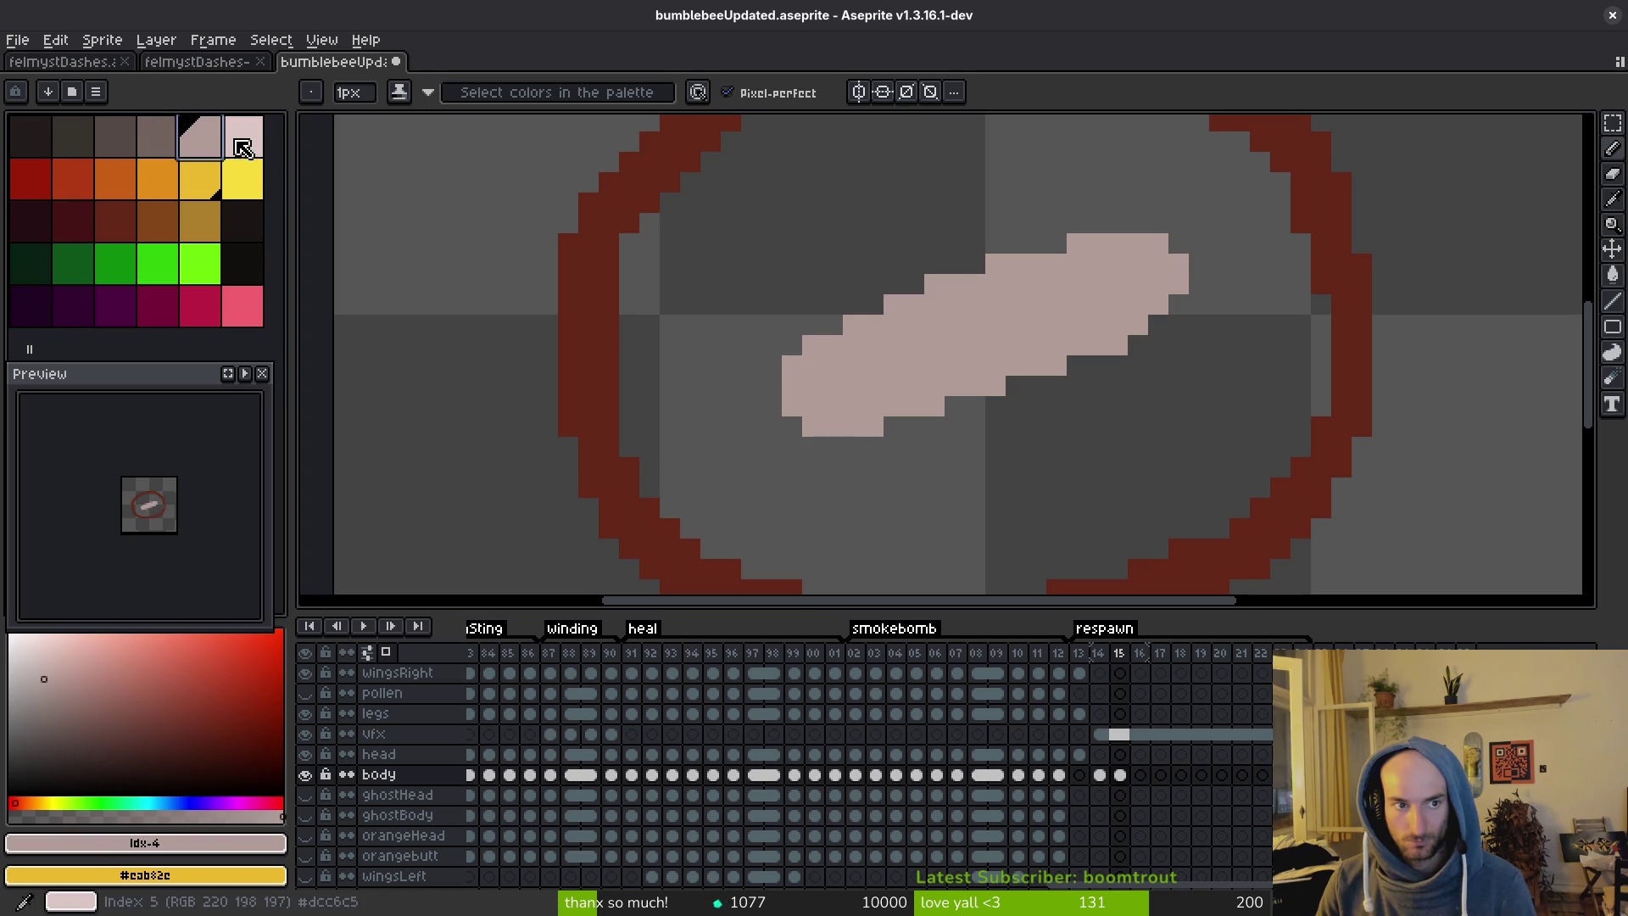
left_click(237, 142)
left_click(849, 342)
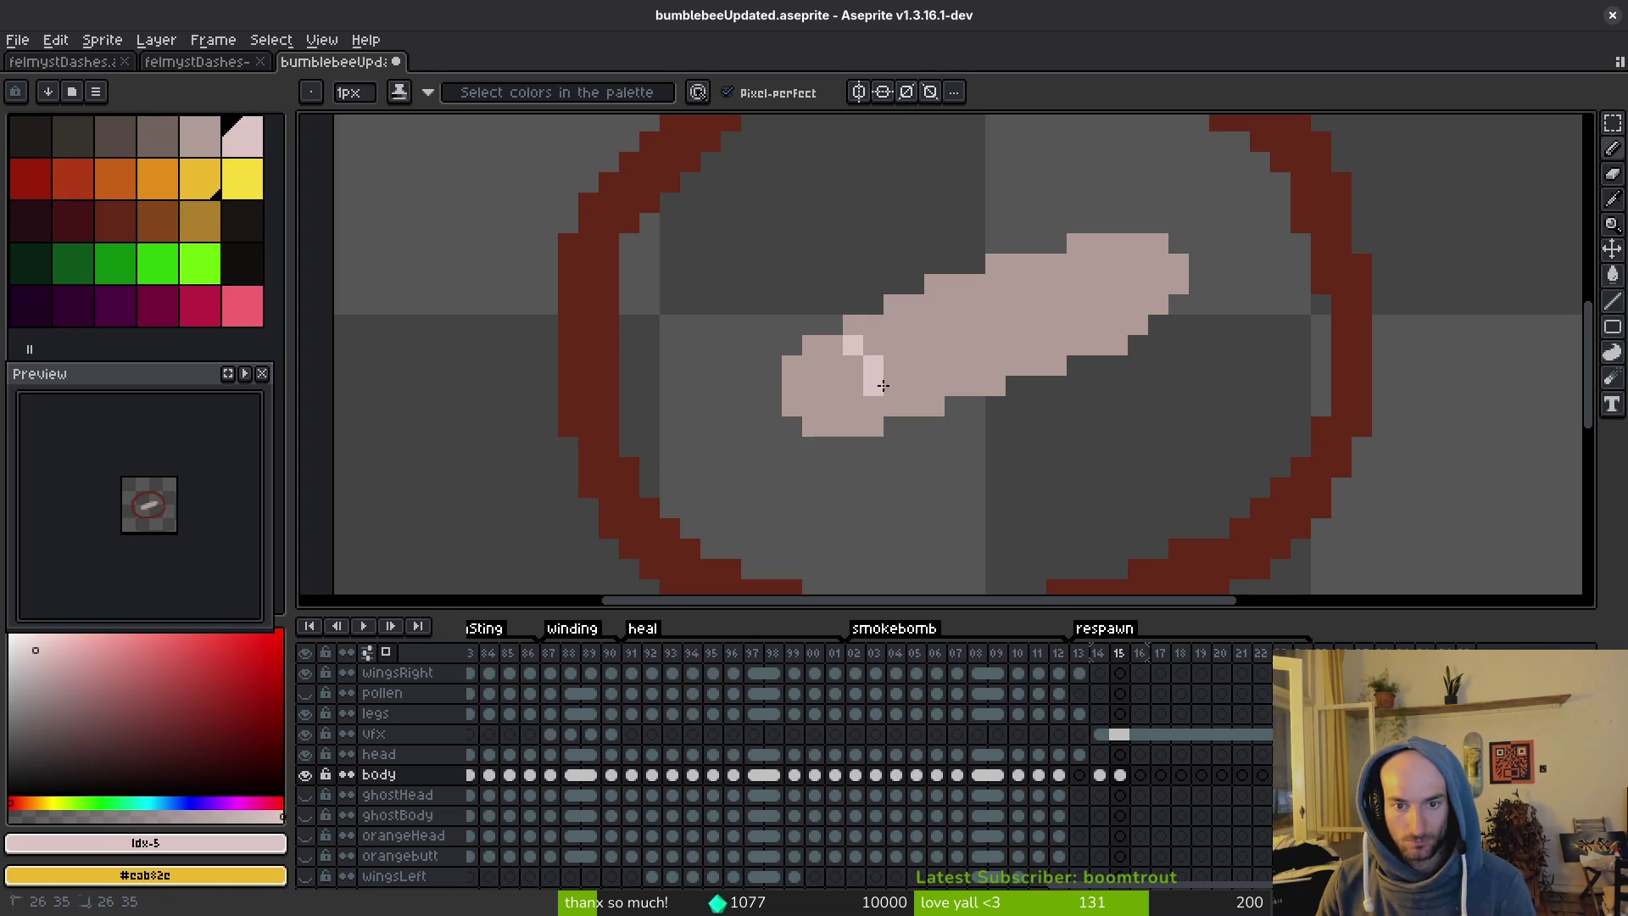
scroll(964, 430, "down", 3)
scroll(939, 359, "up", 3)
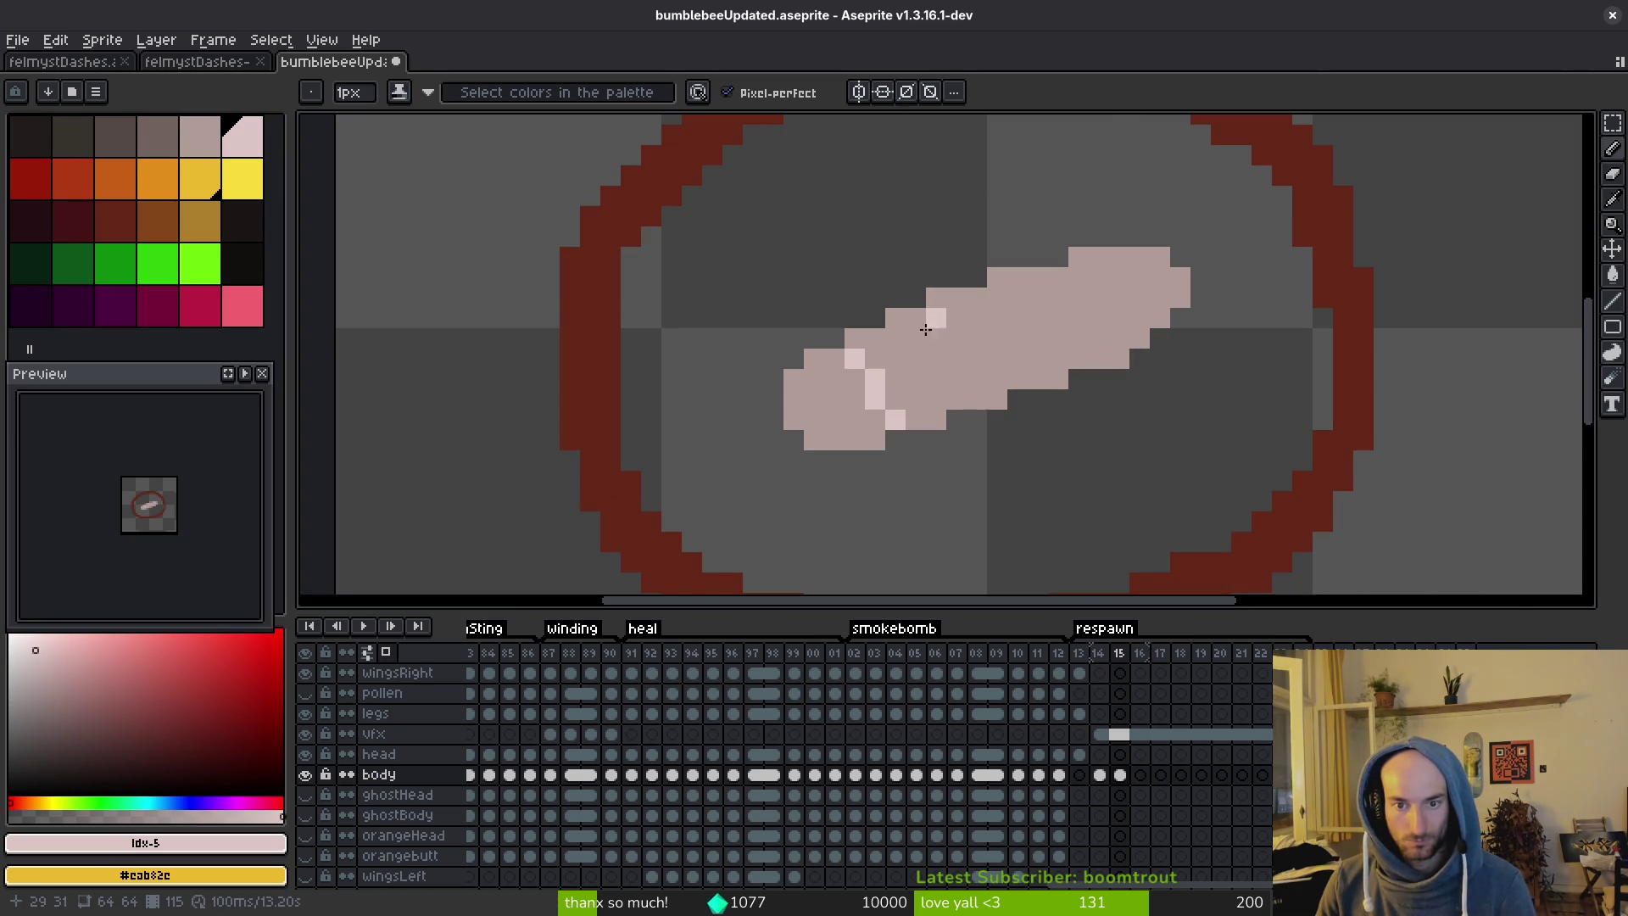
key("alt+Tab")
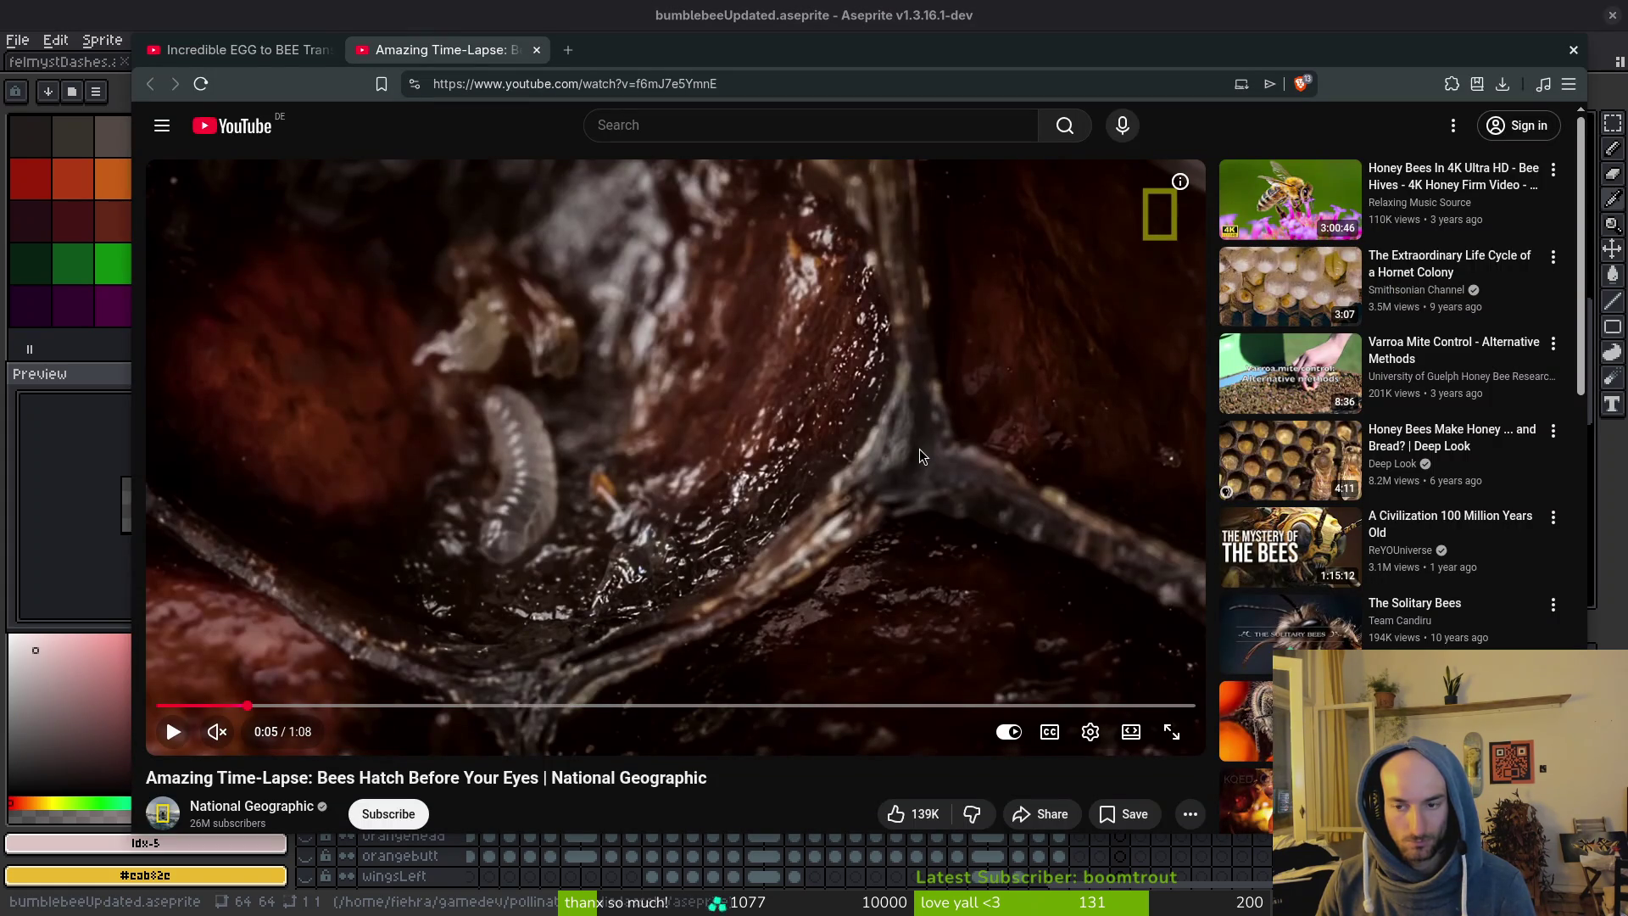
key("alt+Tab")
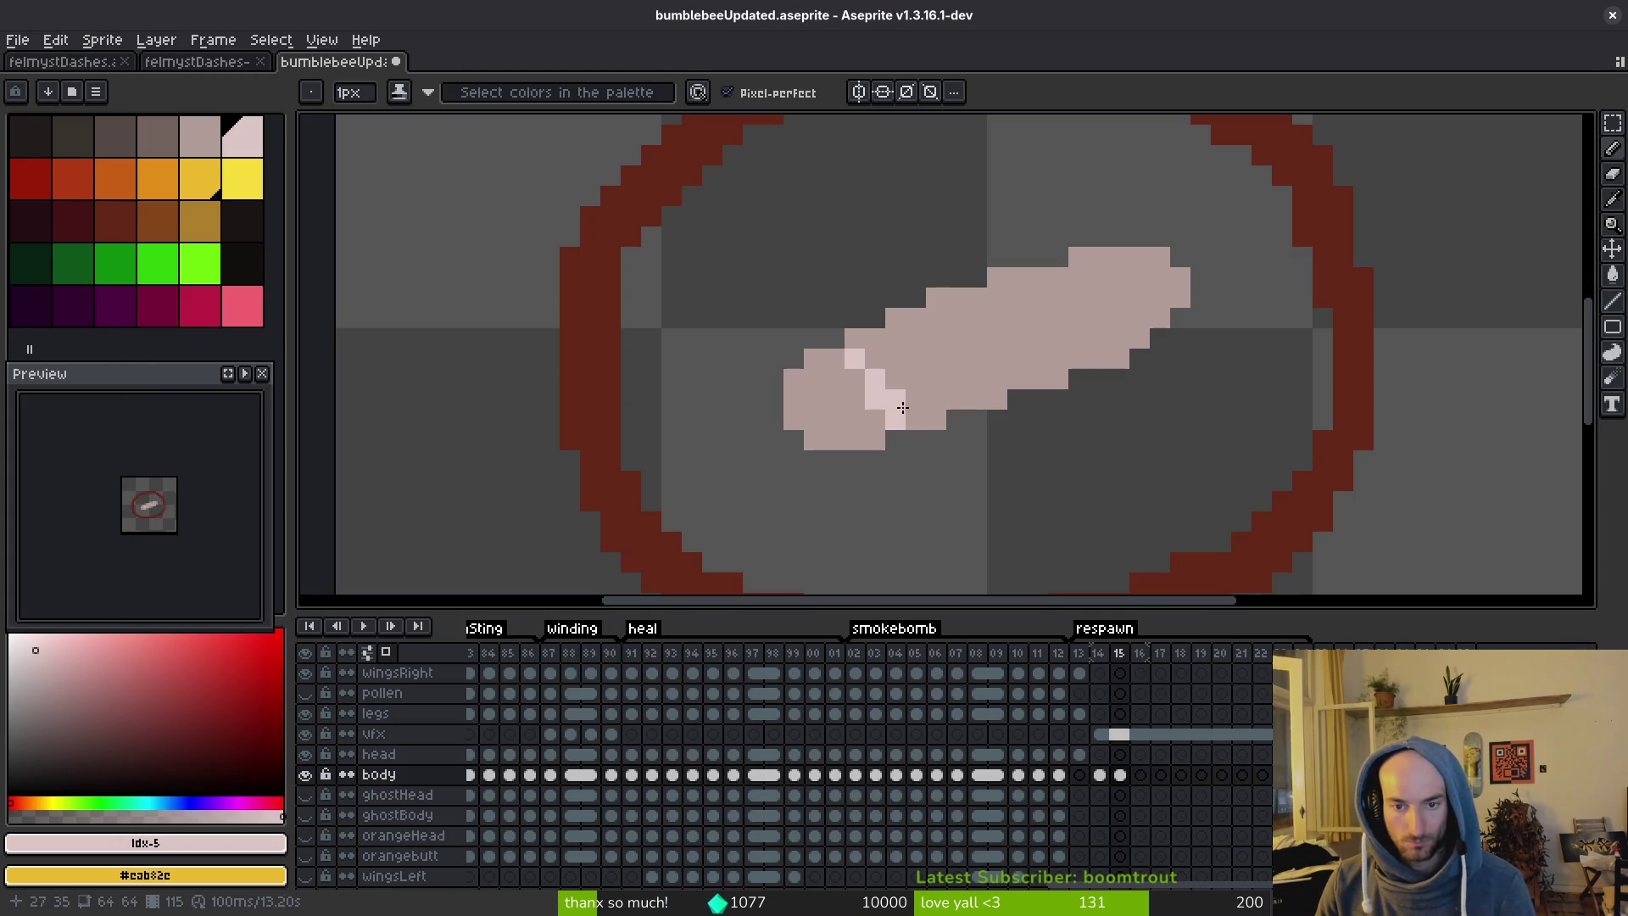
Fill the larva body with light pink on frames 15 and 14.
key("g")
left_click(966, 359)
left_click(835, 383)
key("comma")
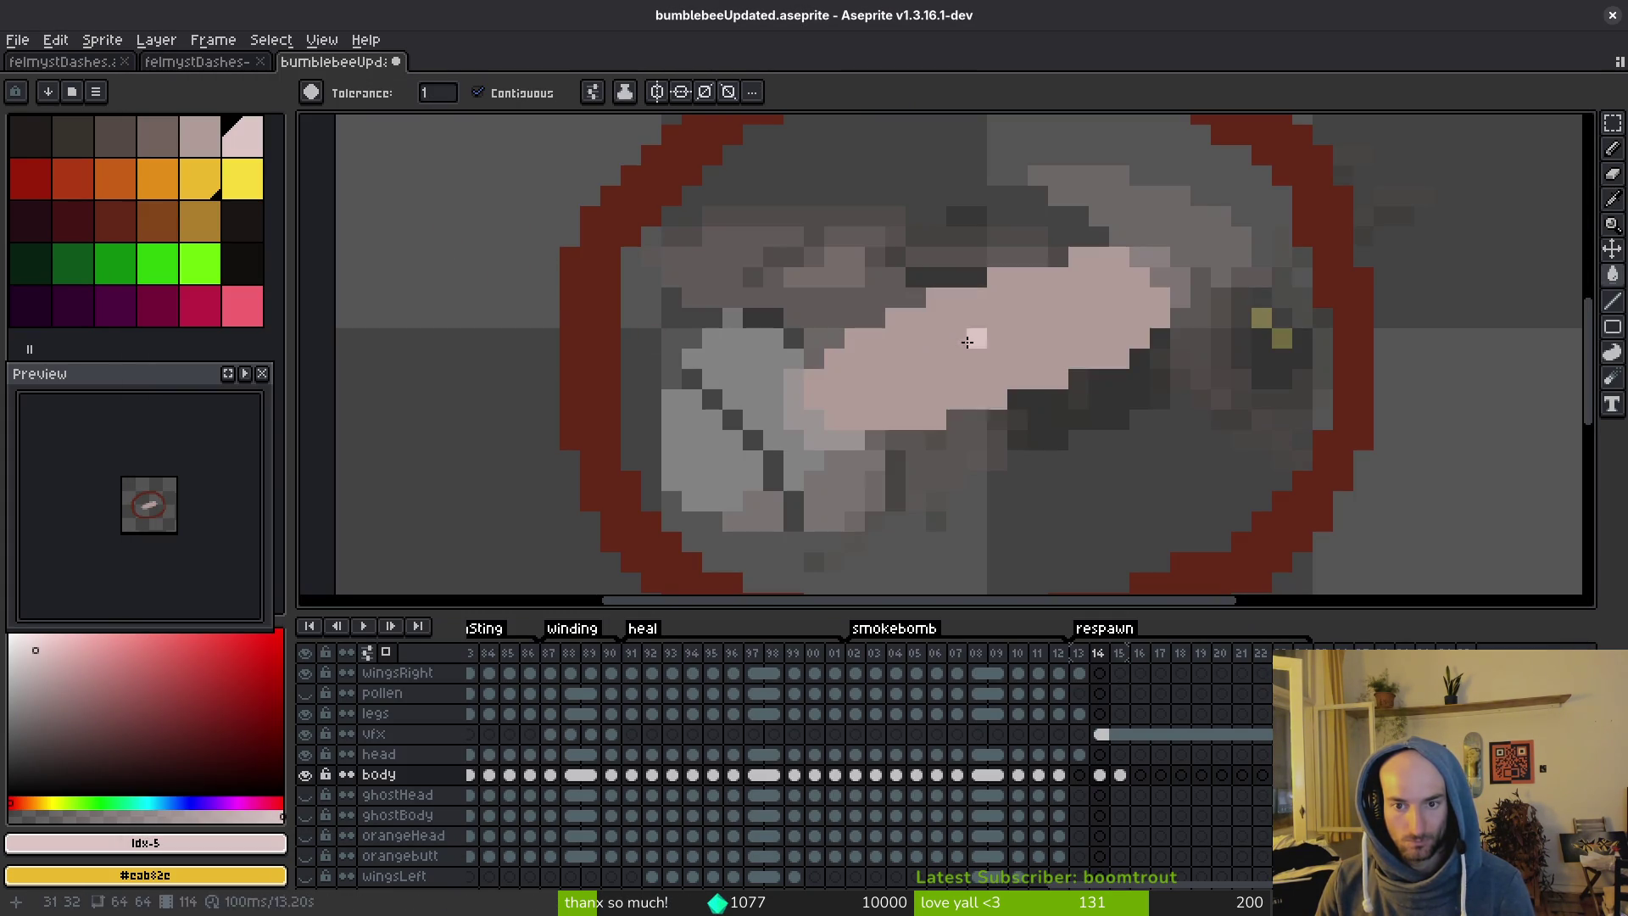
left_click(973, 334)
scroll(1054, 404, "down", 2)
key("period")
Paint darker pink segment shading pixels along frame 15's larva, with pale pink as secondary colour.
left_click(200, 135)
scroll(951, 432, "up", 3)
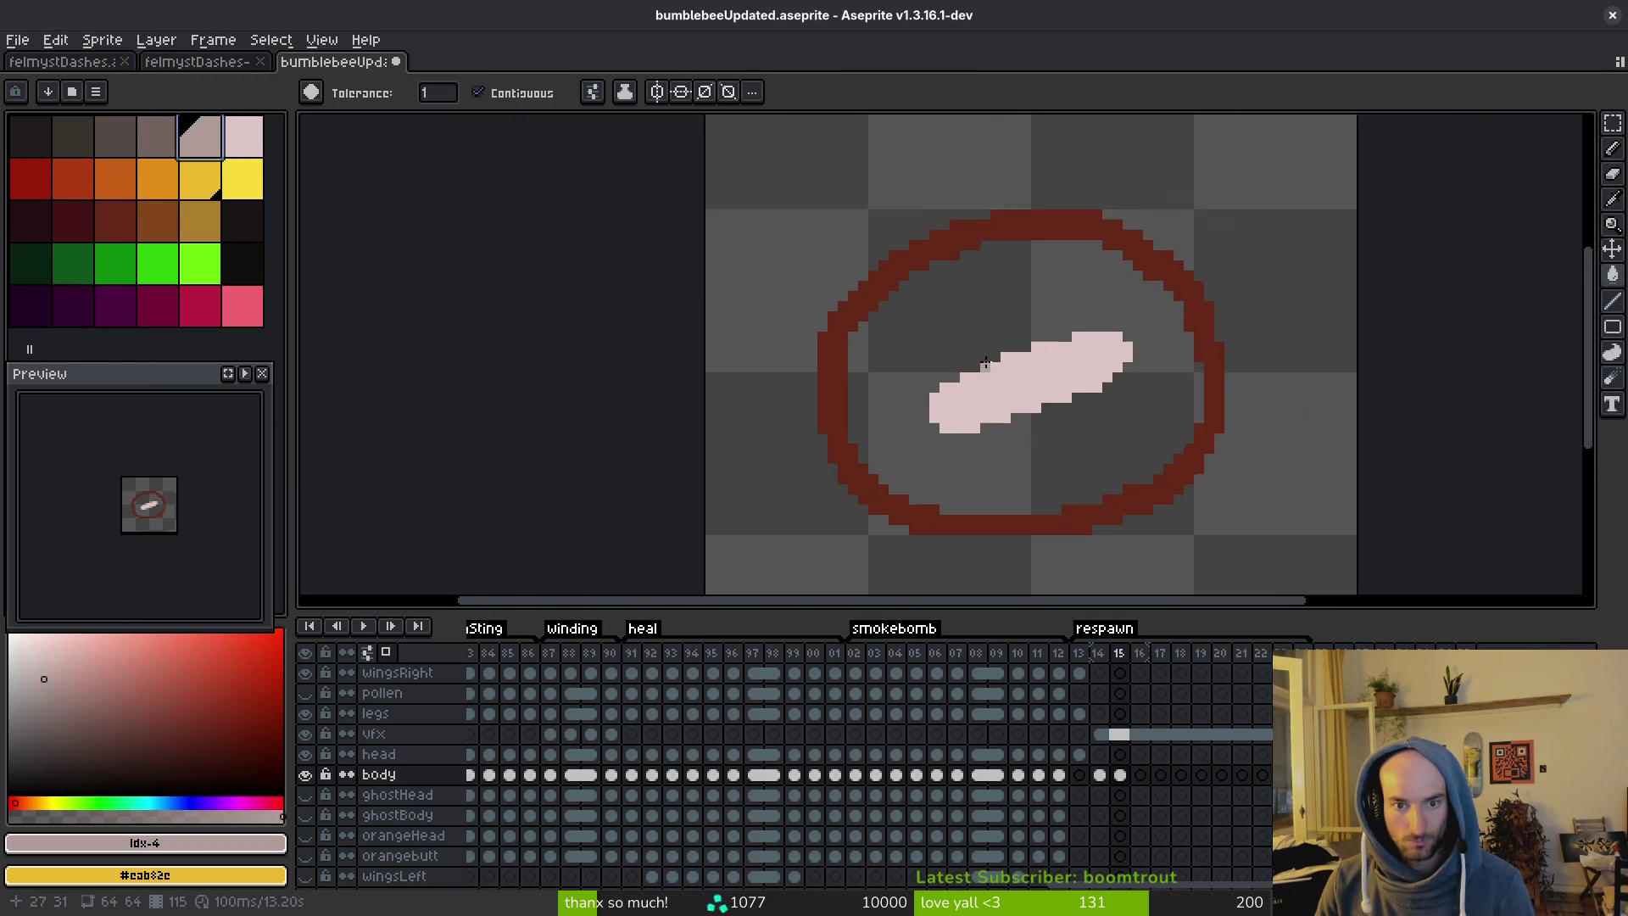
key("b")
left_click(936, 391)
left_click(977, 431)
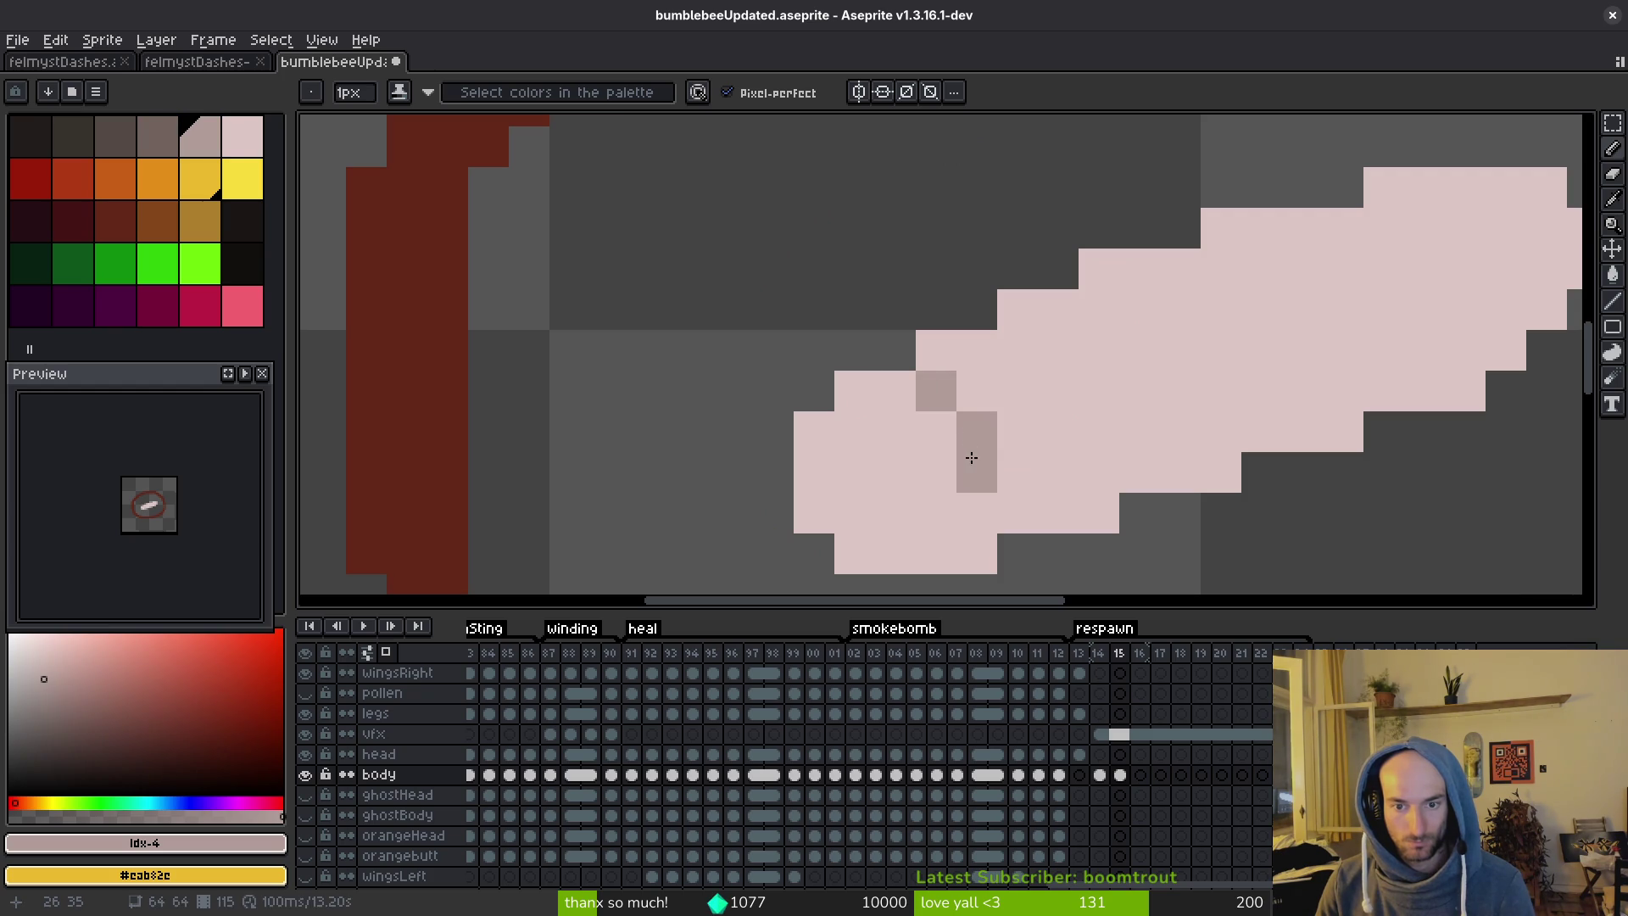
left_click(1022, 347)
left_click(1097, 471)
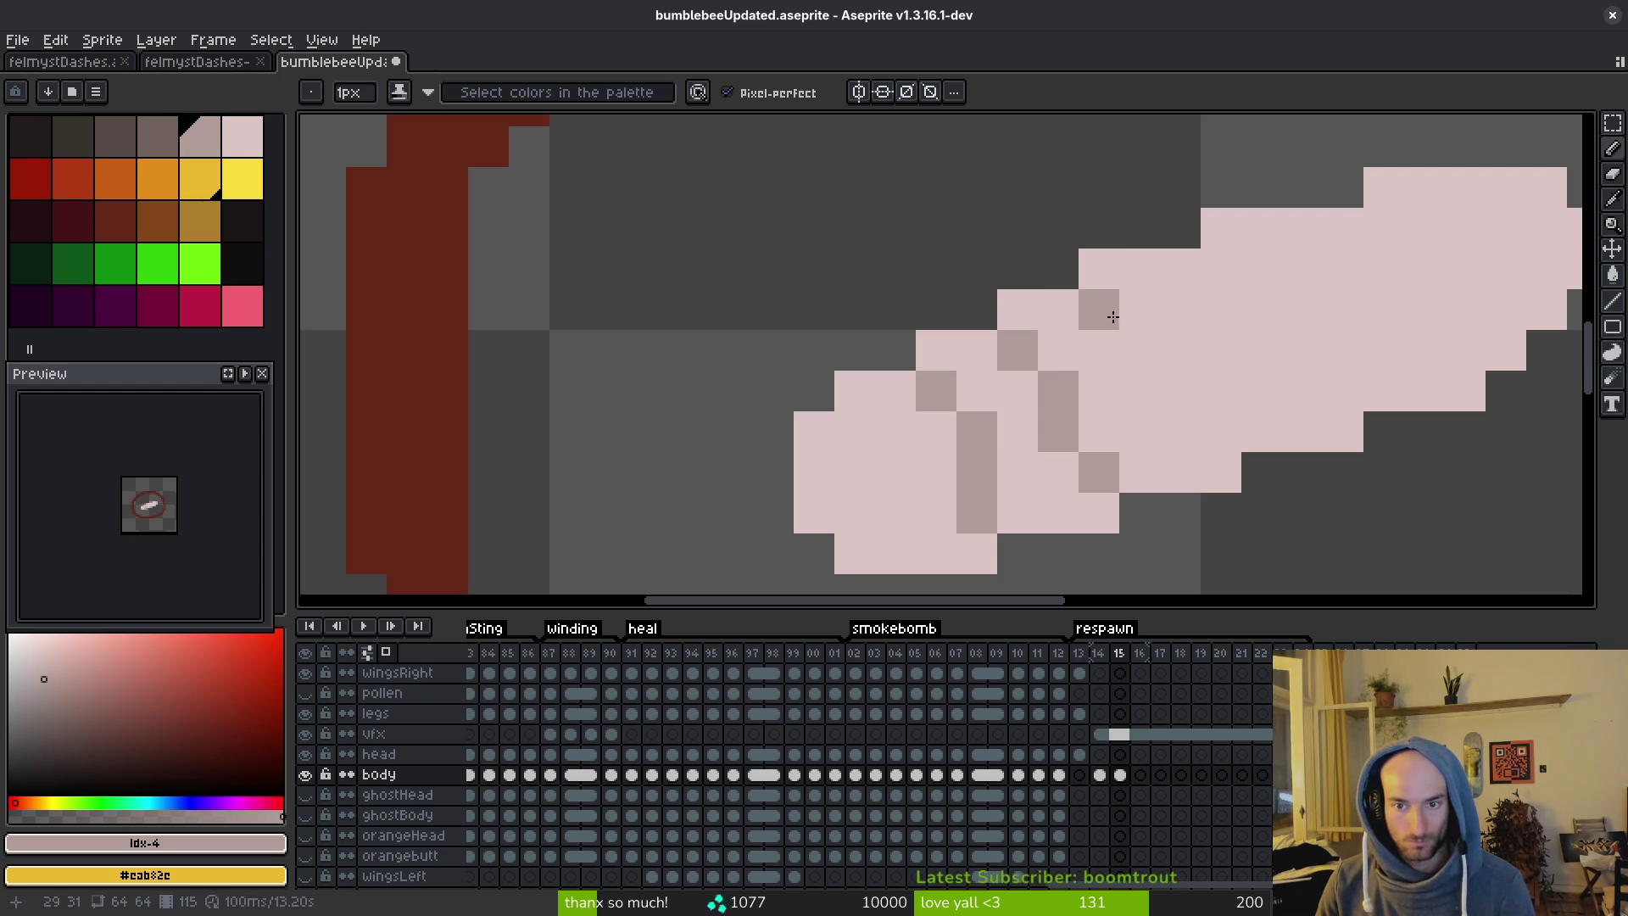
right_click(1009, 406, "alt")
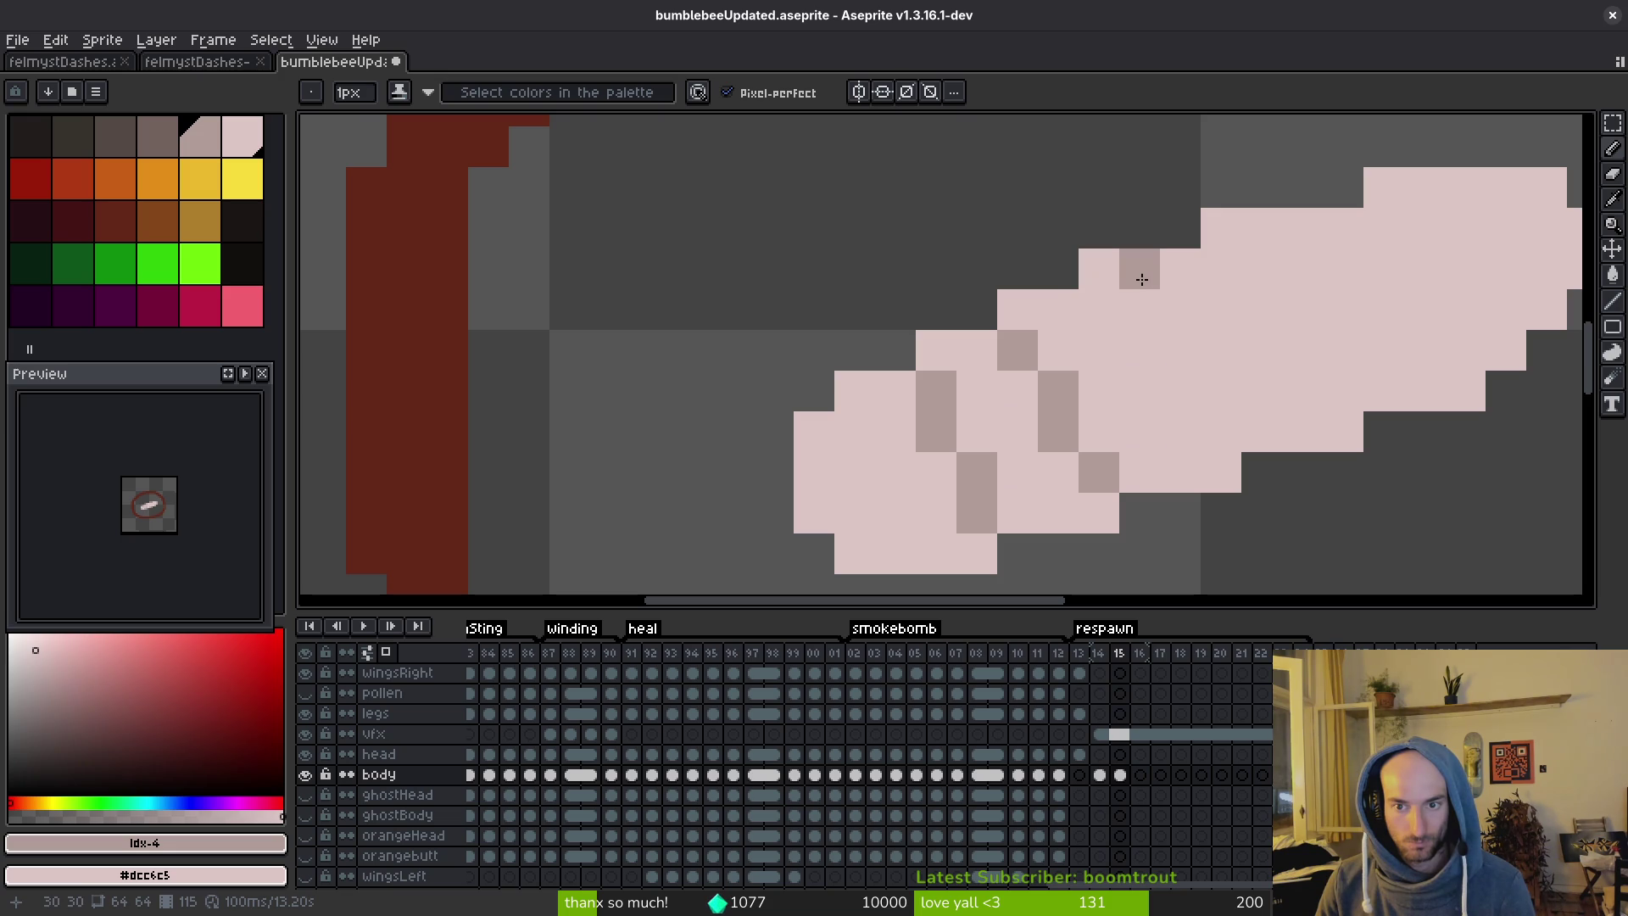
left_click(1149, 346)
scroll(1128, 330, "right", 2)
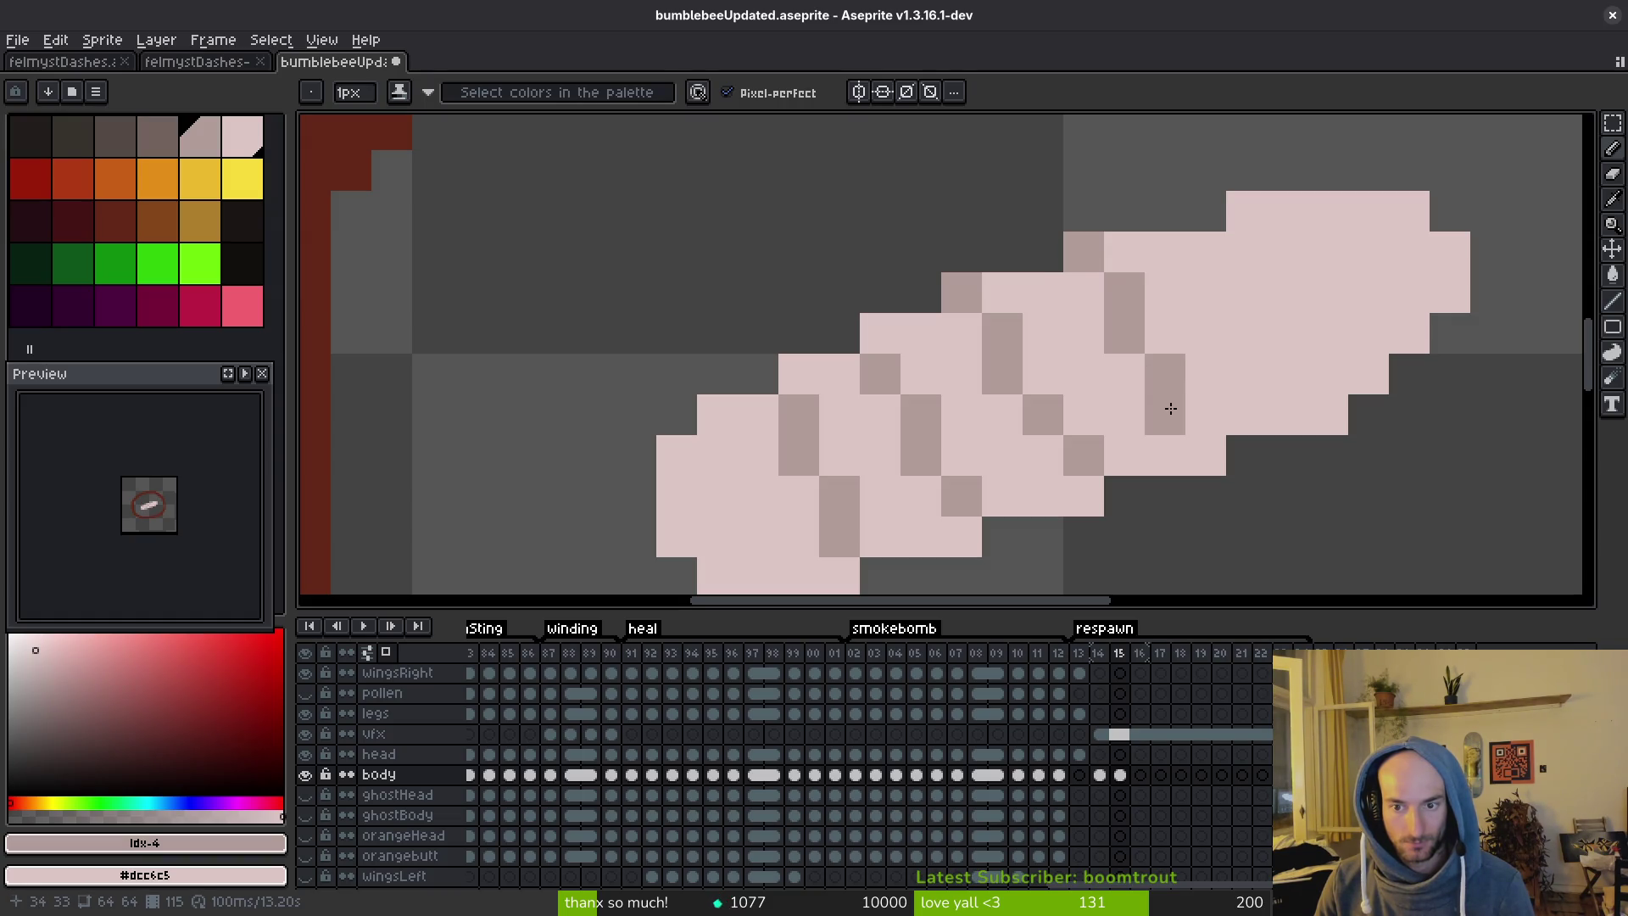
left_click(1240, 263)
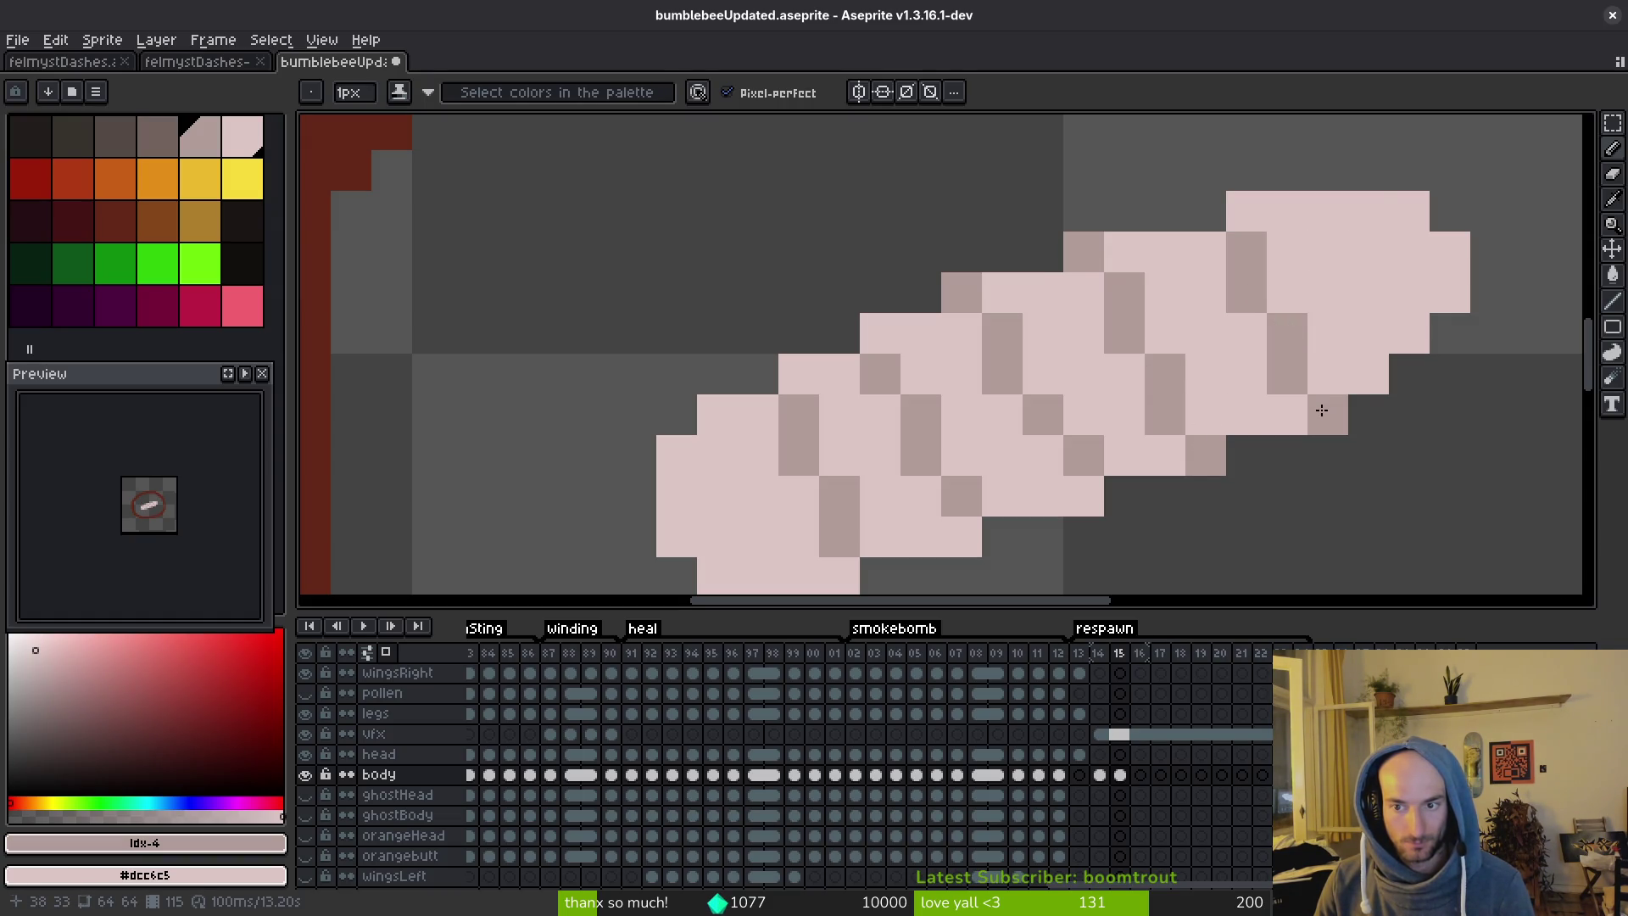
Add a light pink bump above the larva's top-right end, retouch a shade pixel, and save.
scroll(1346, 224, "down", 4)
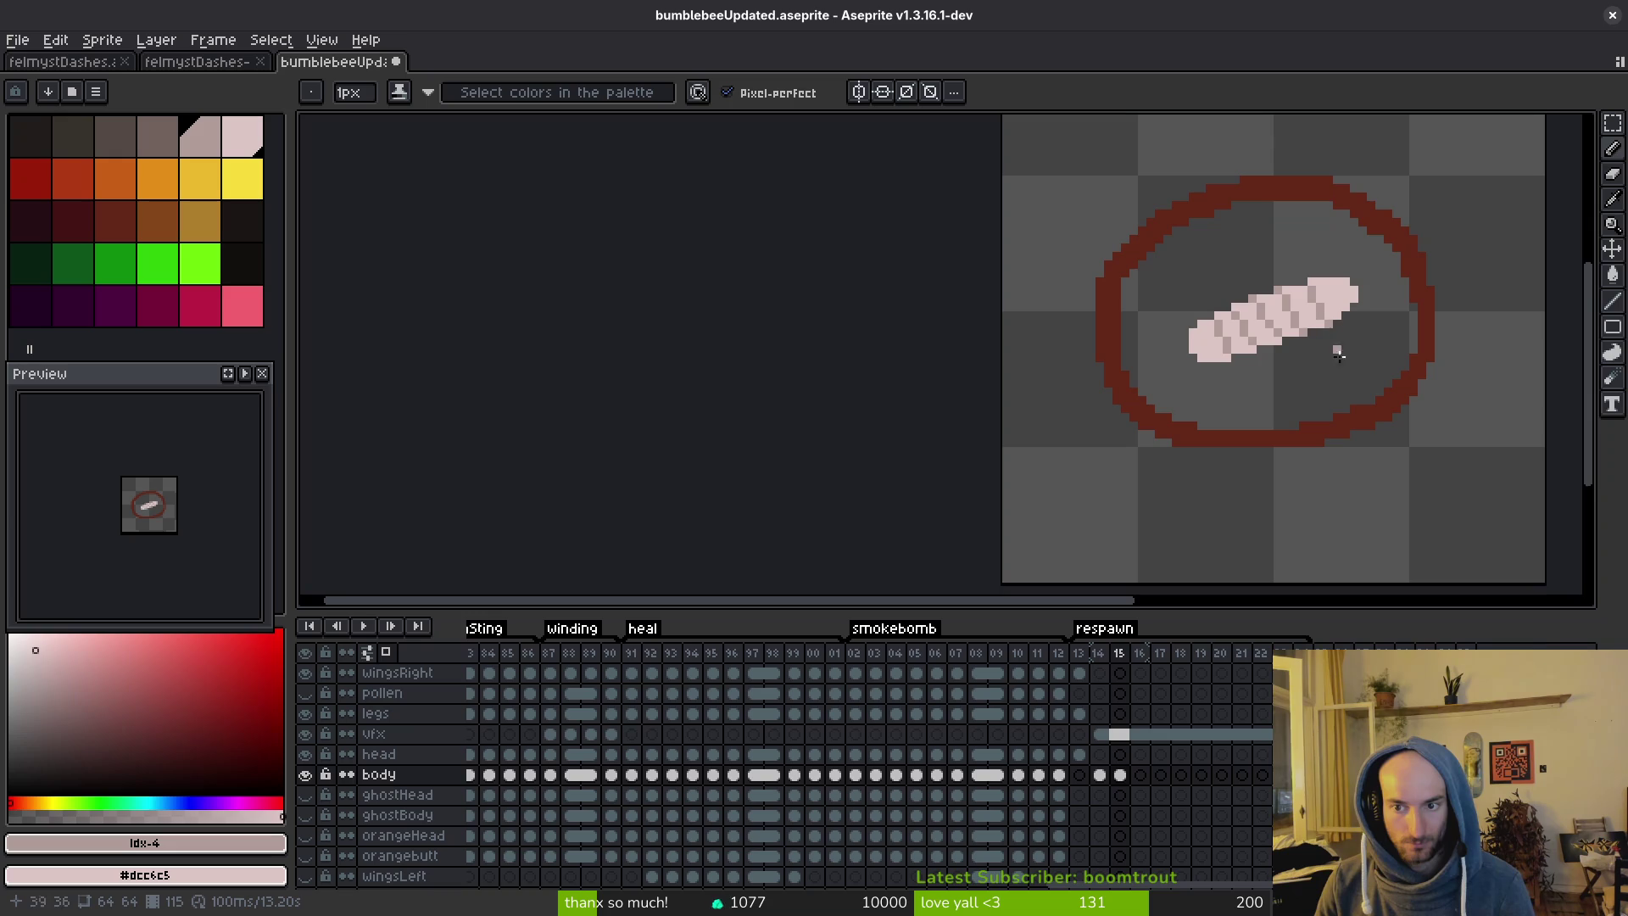
scroll(1344, 364, "down", 2)
scroll(1246, 375, "up", 3)
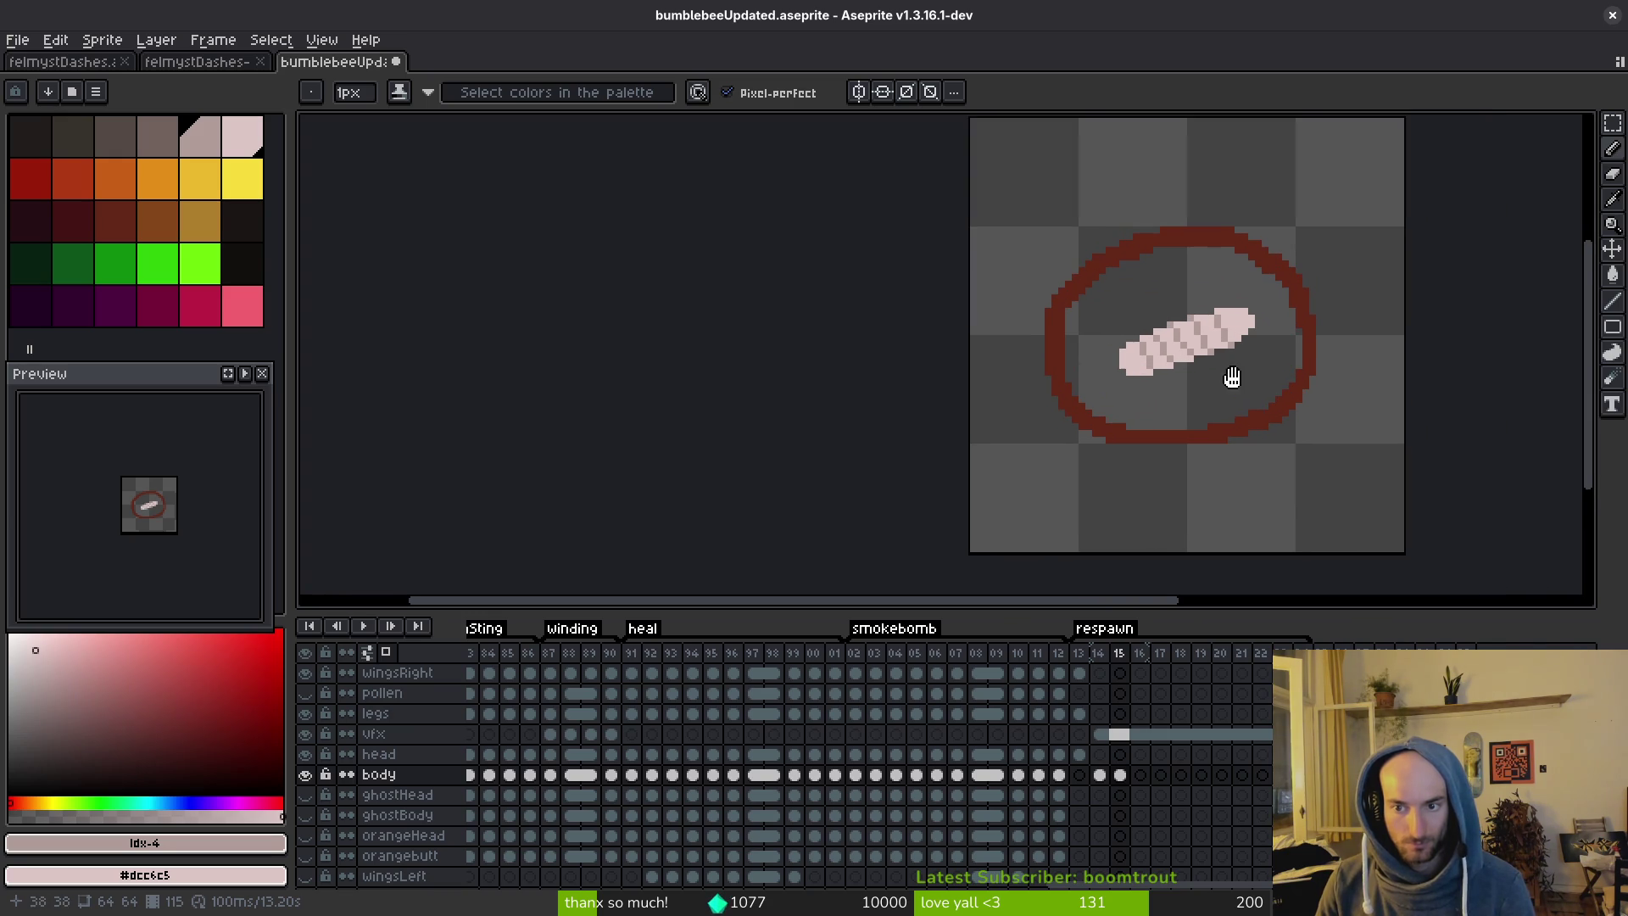
key("e")
scroll(1263, 306, "up", 2)
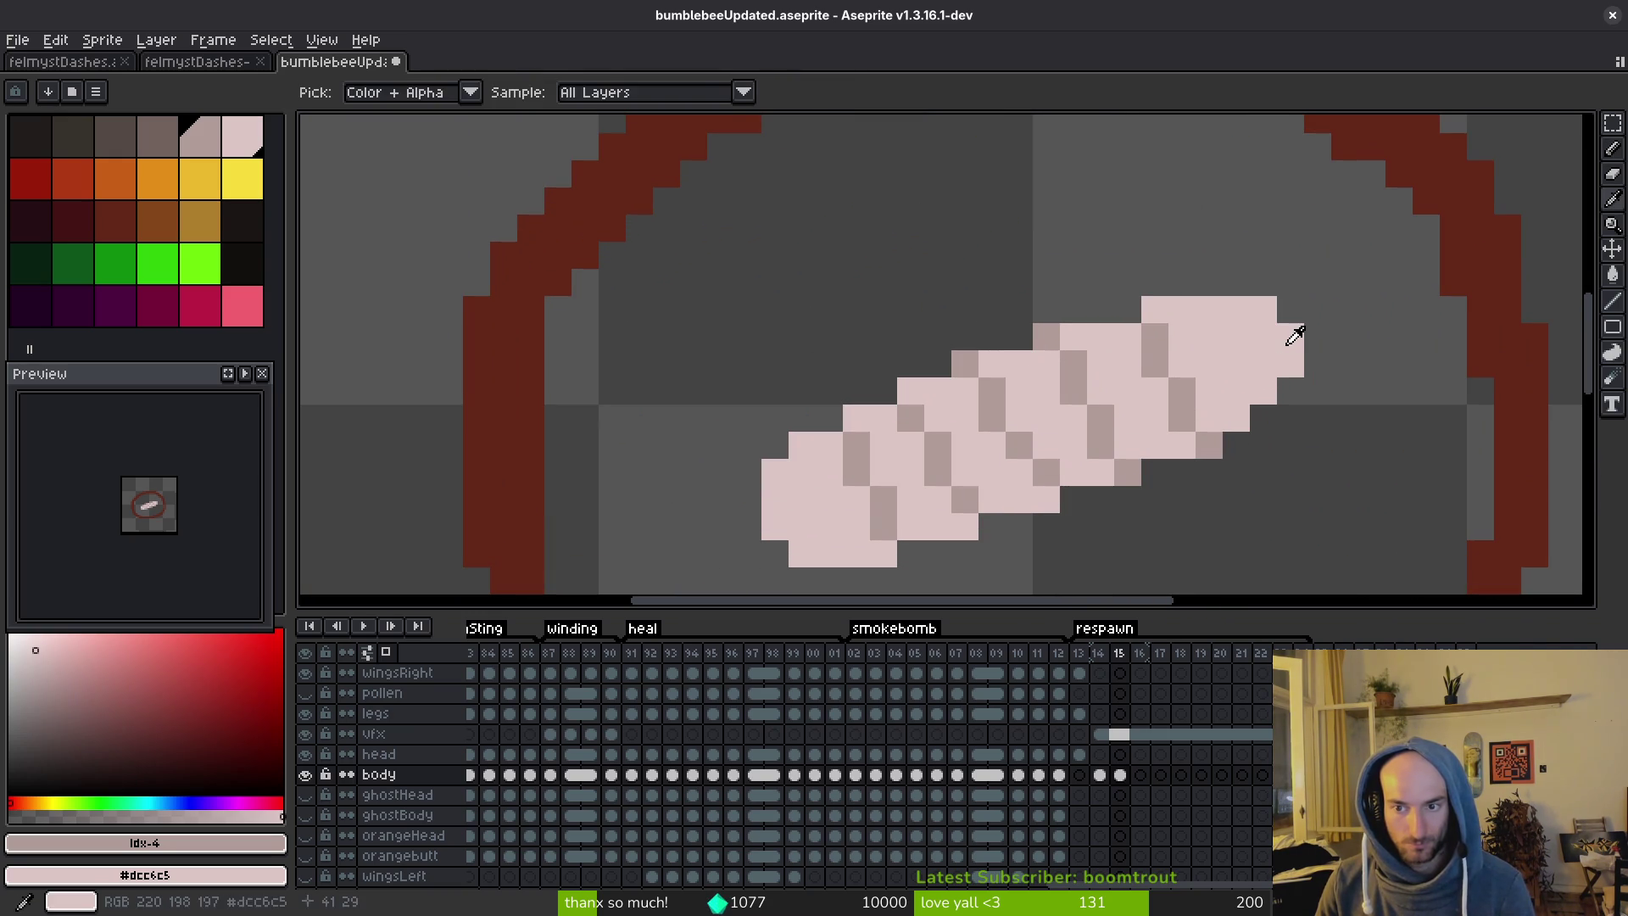
left_click(1289, 336, "alt")
left_click_drag(1263, 282, 1201, 285)
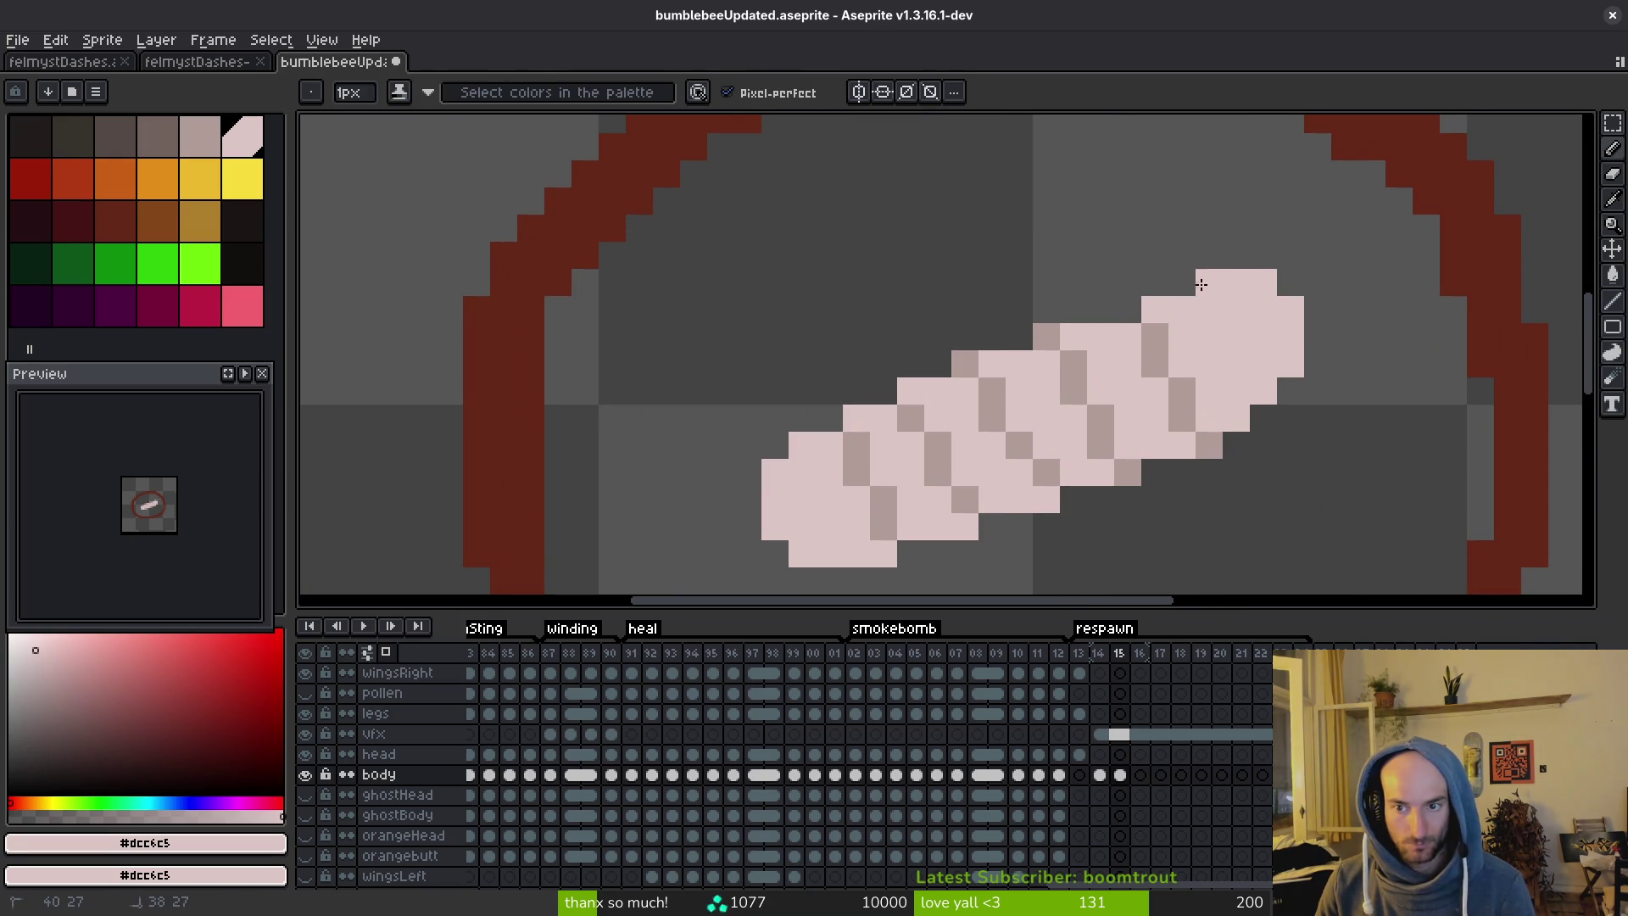
left_click(1157, 335, "alt")
left_click(1131, 314)
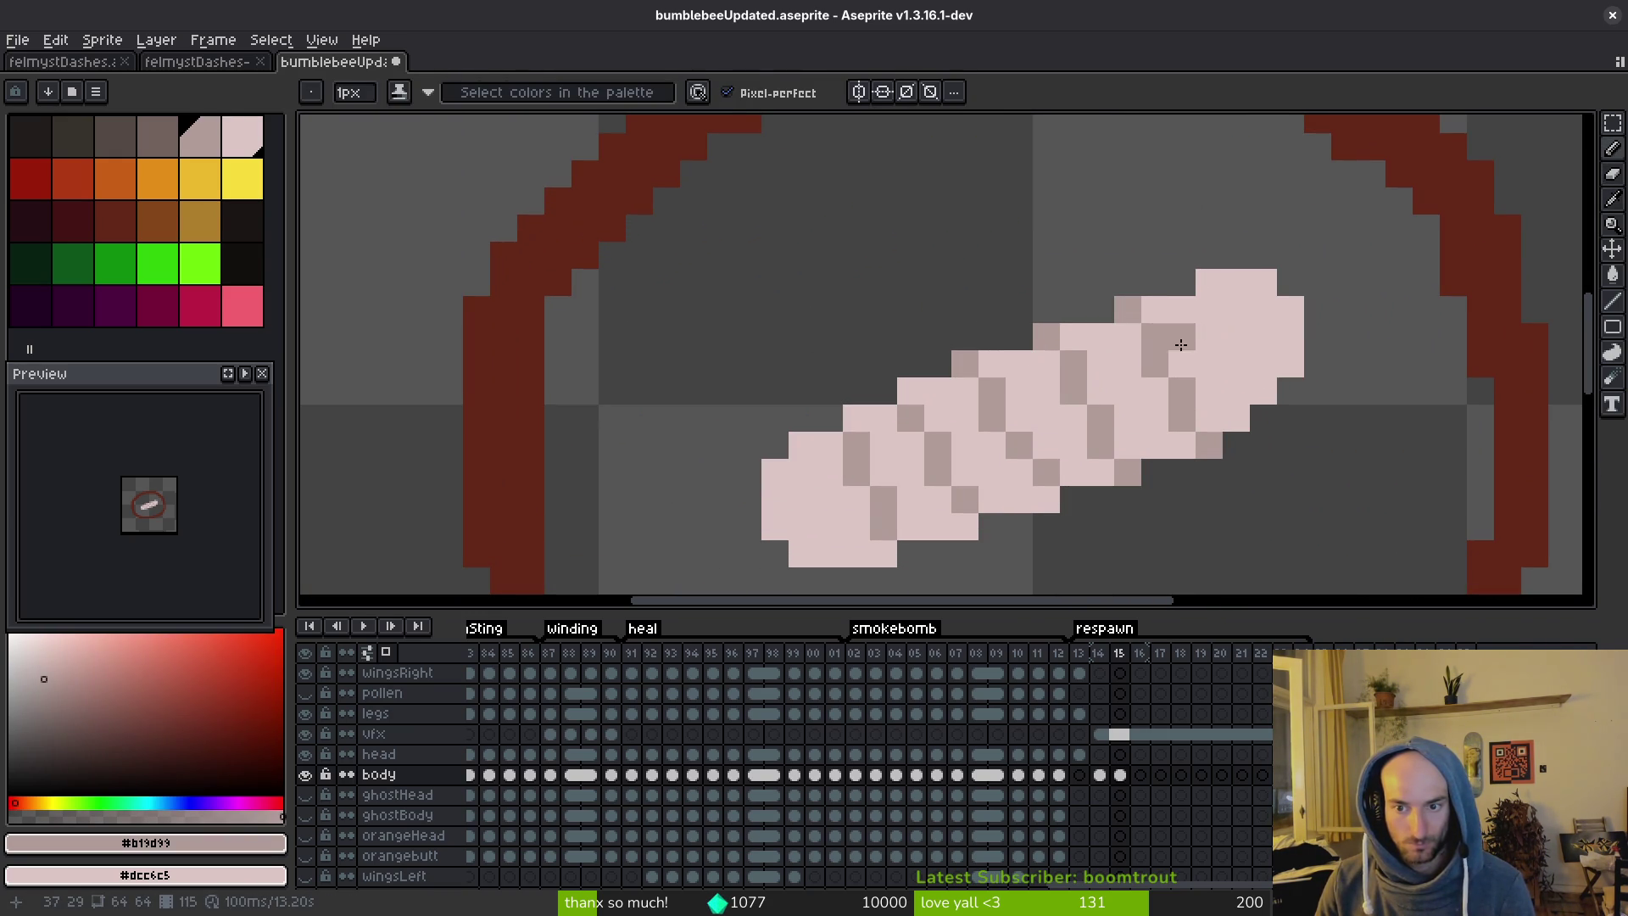
right_click(1134, 318)
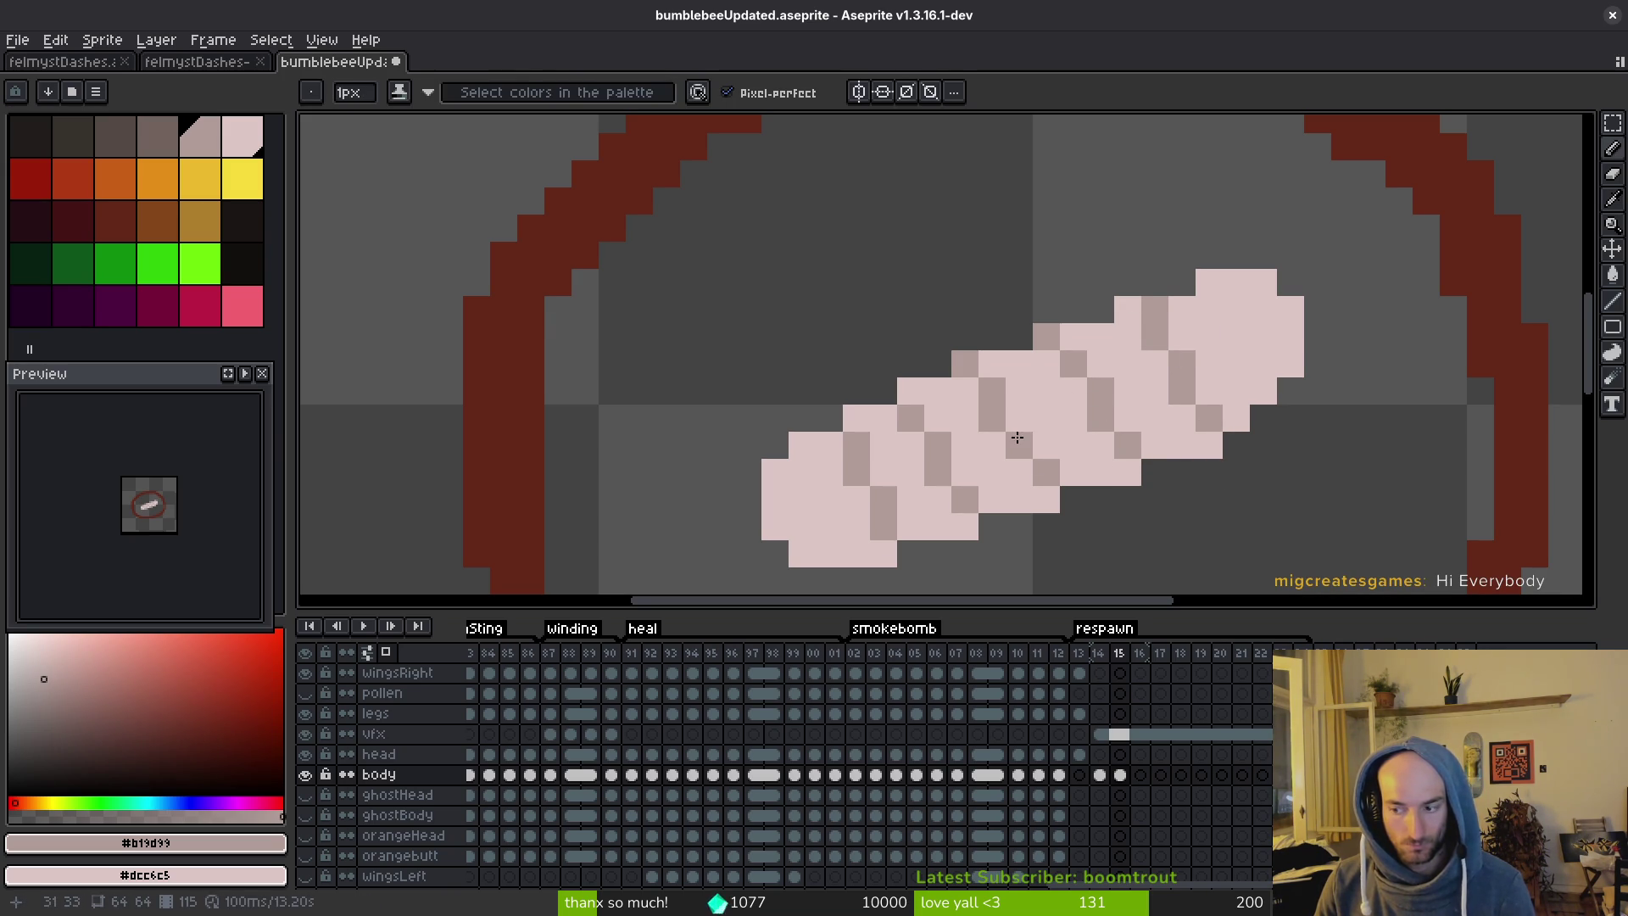
key("ctrl+s")
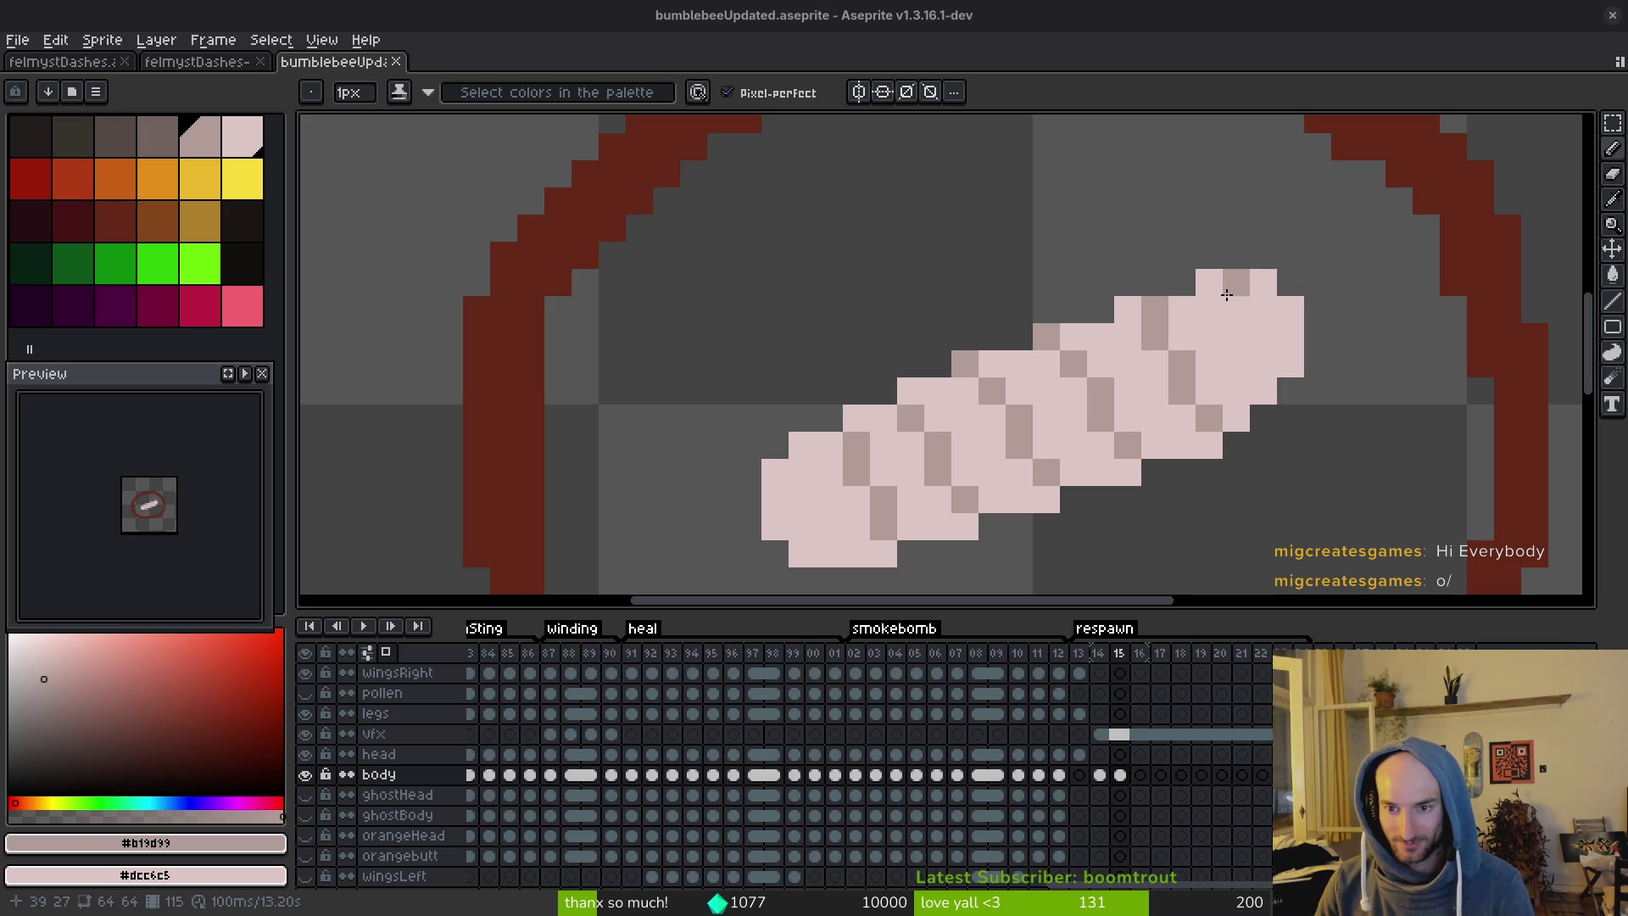
Add a darker shade pixel near the larva's top, cover two shade pixels in light pink, and save.
left_click(835, 447)
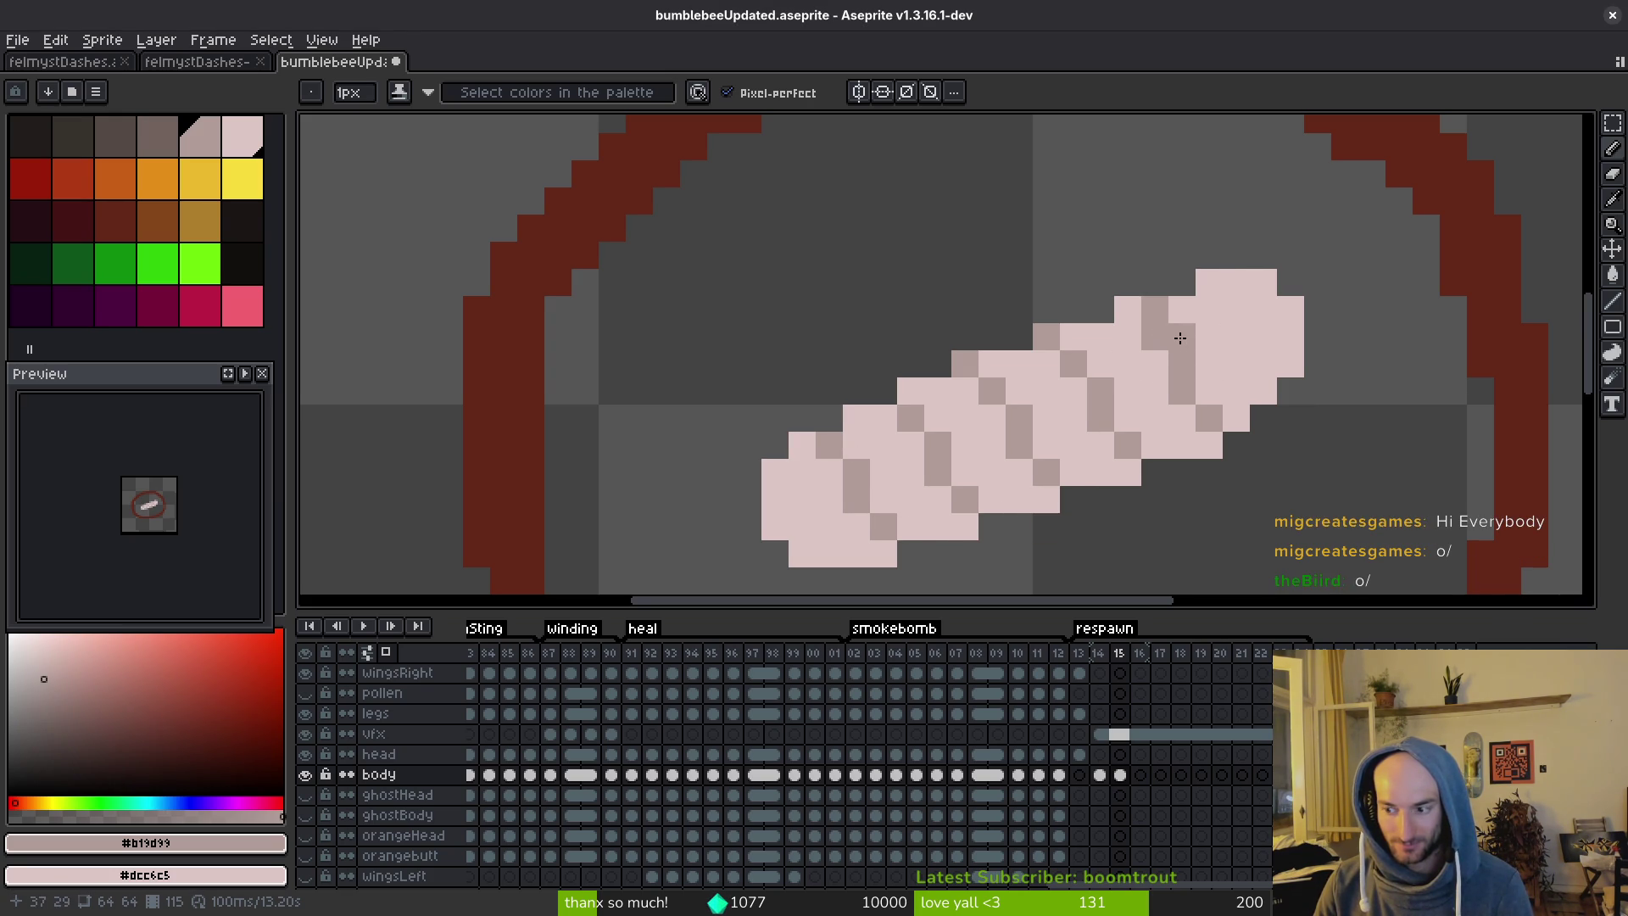
left_click_drag(1211, 417, 1170, 357)
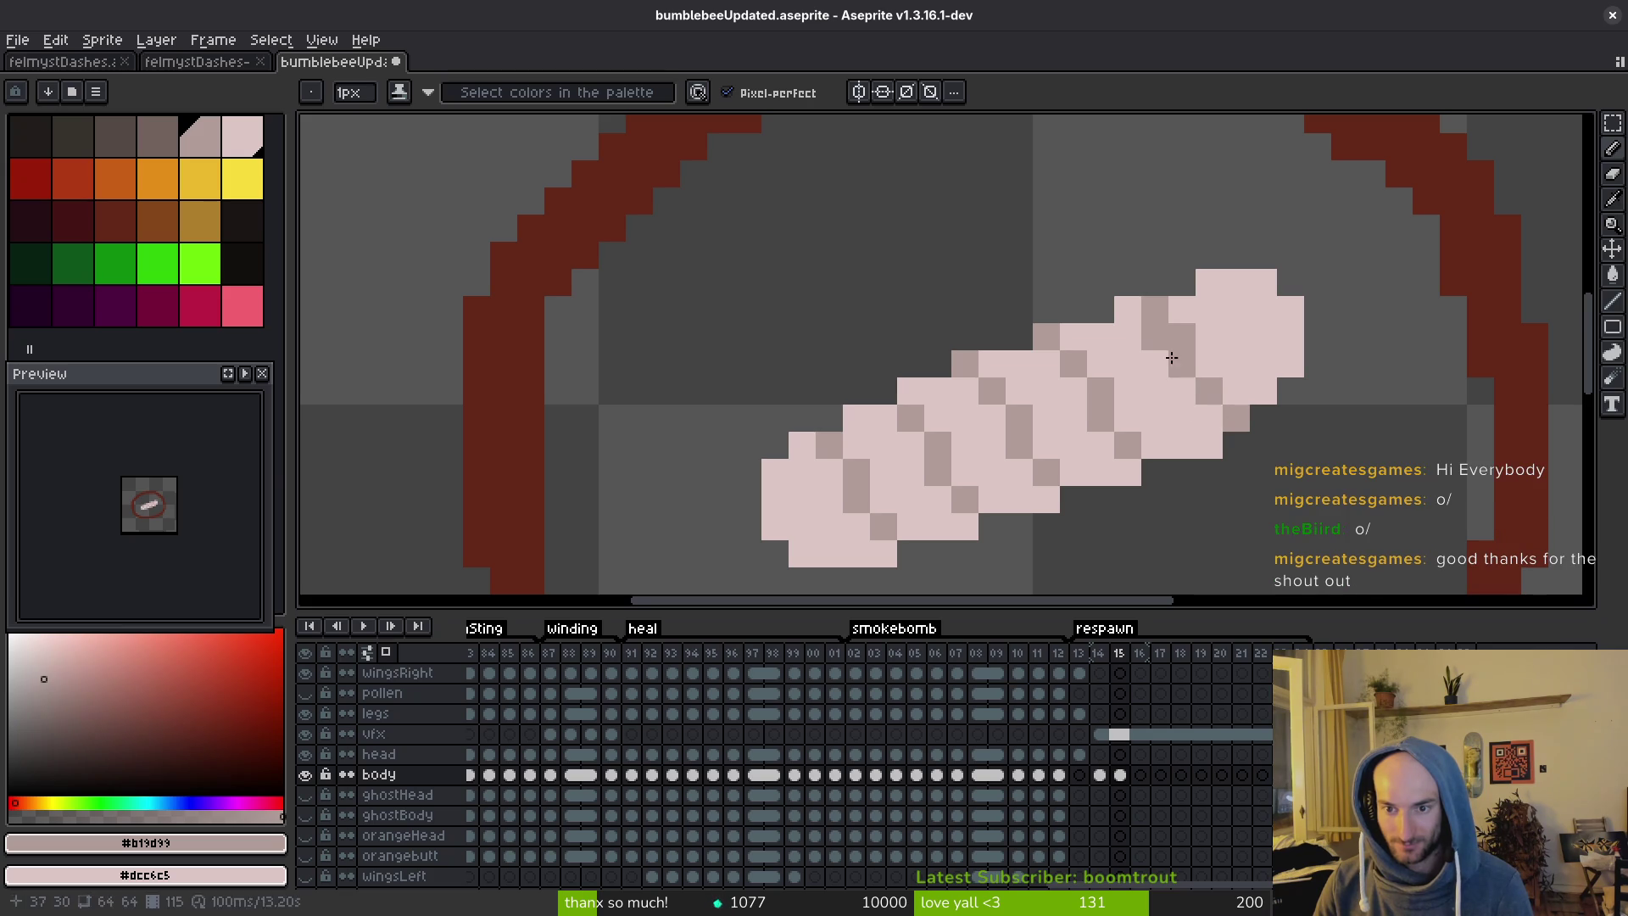
scroll(1269, 450, "down", 5)
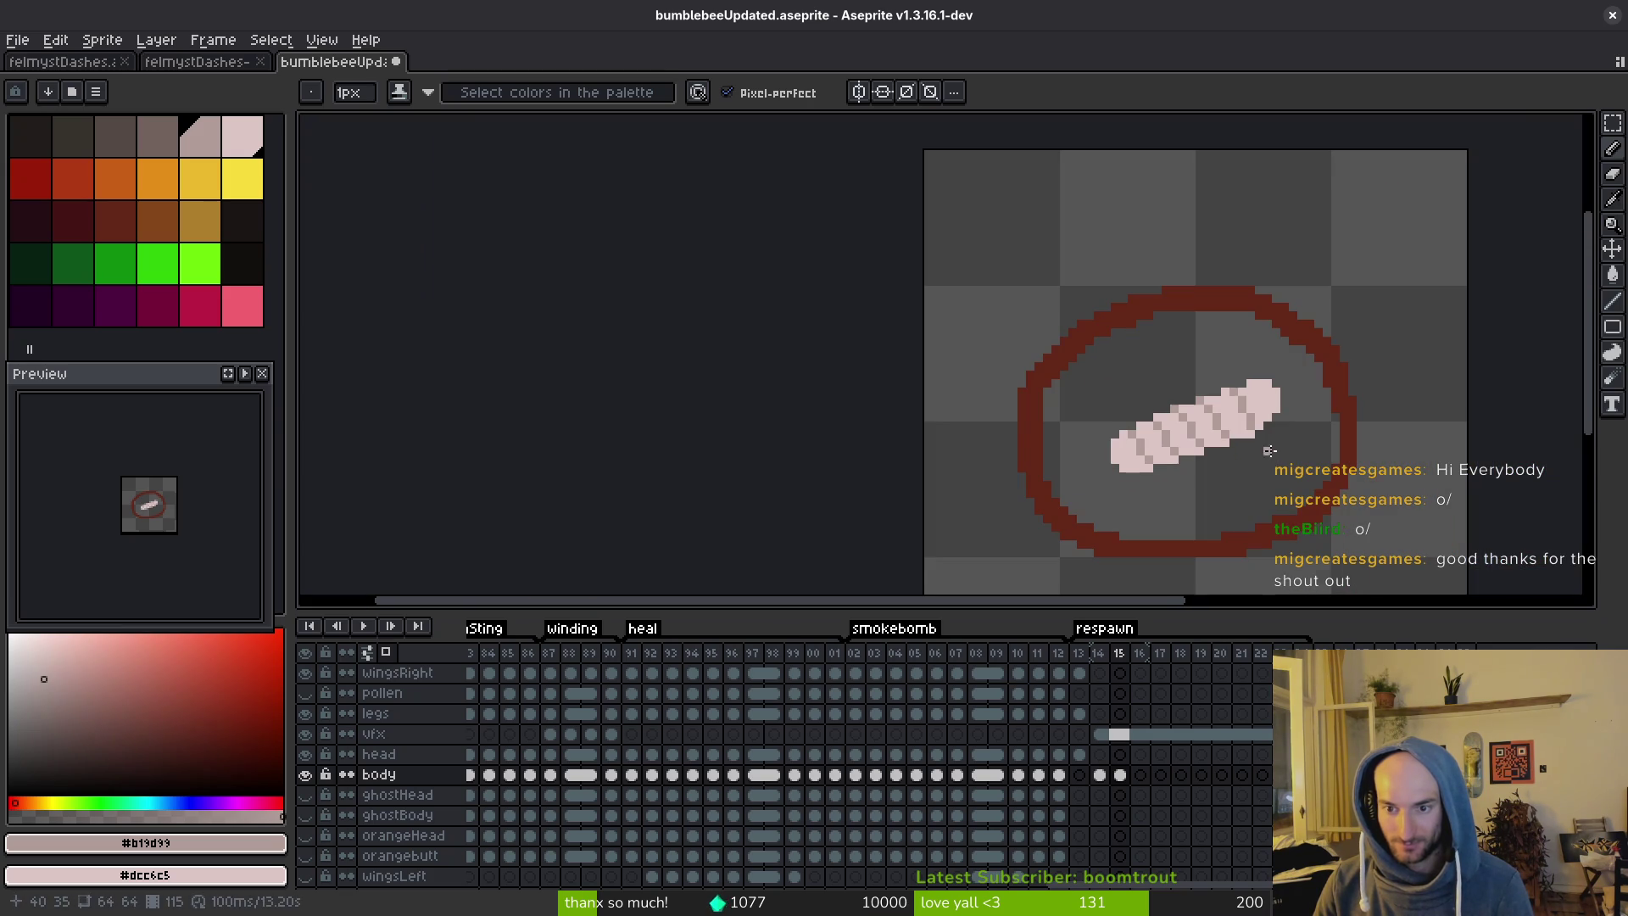
scroll(1269, 459, "up", 2)
key("e")
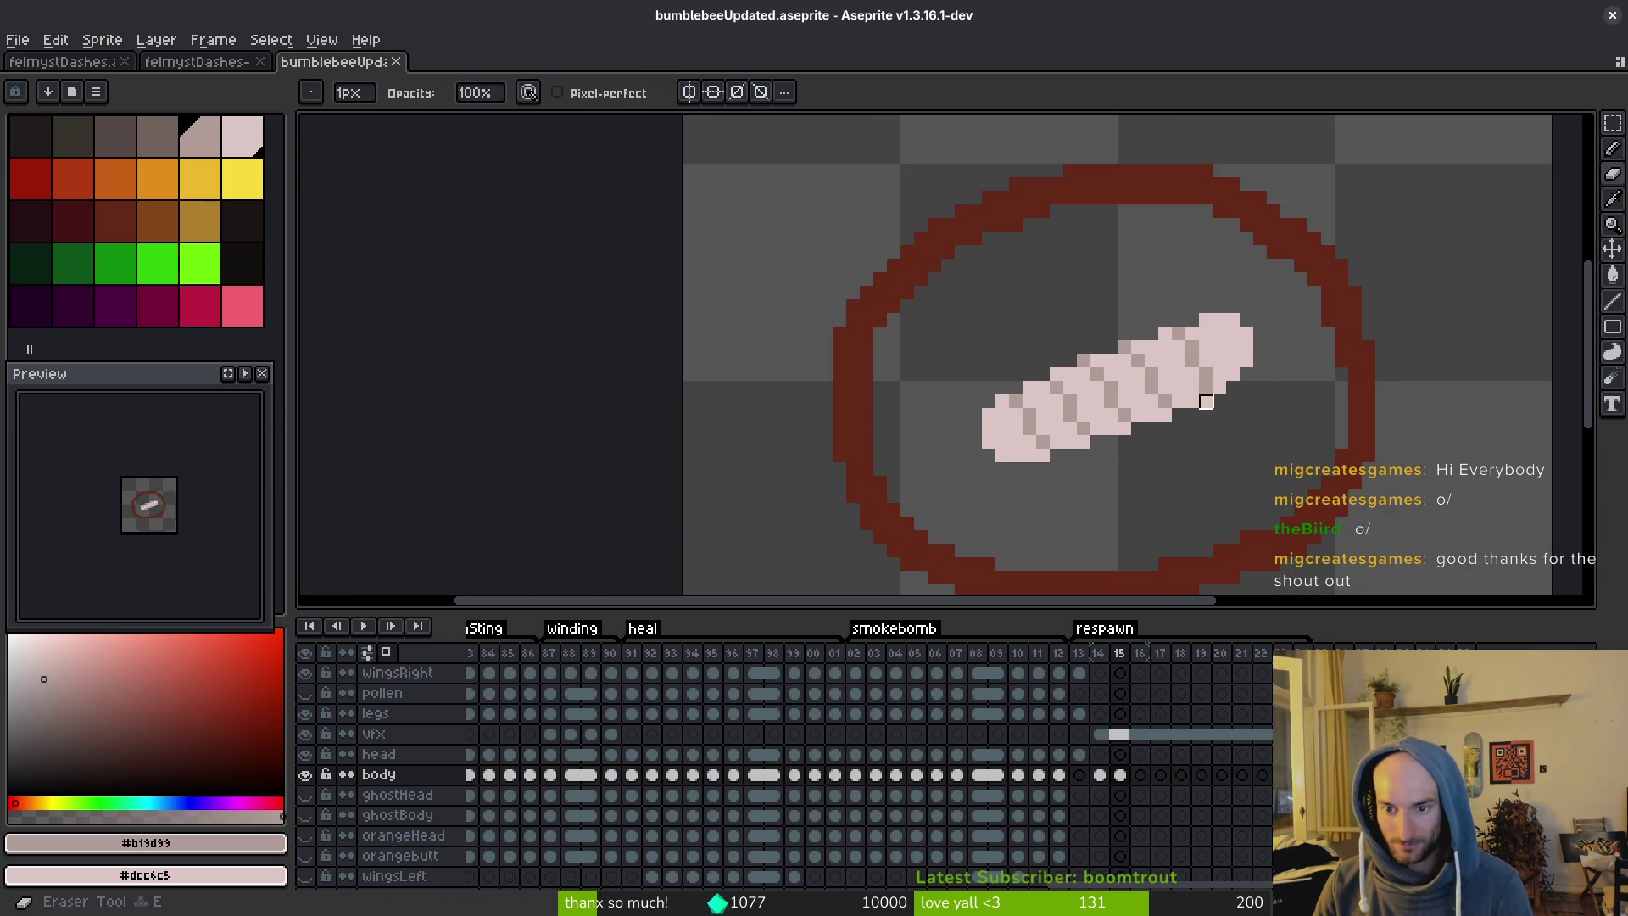
key("ctrl+s")
Flip between frames 14 and 15 to compare the larva.
scroll(1217, 424, "up", 3)
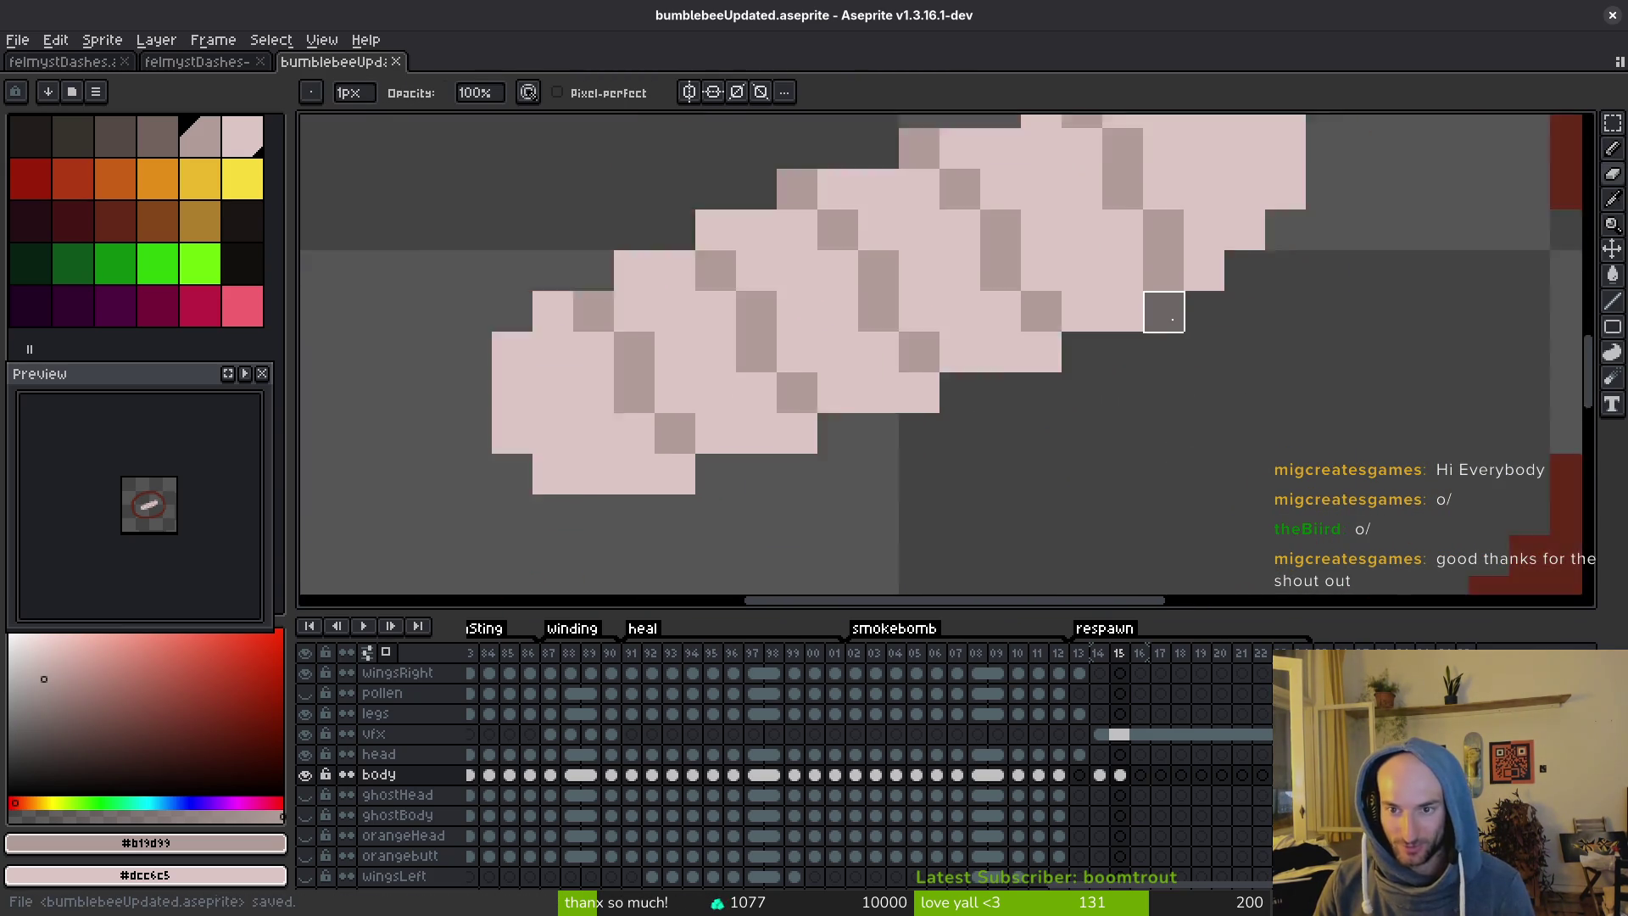
scroll(1206, 374, "down", 2)
scroll(1141, 330, "down", 3)
key("Left")
key("i")
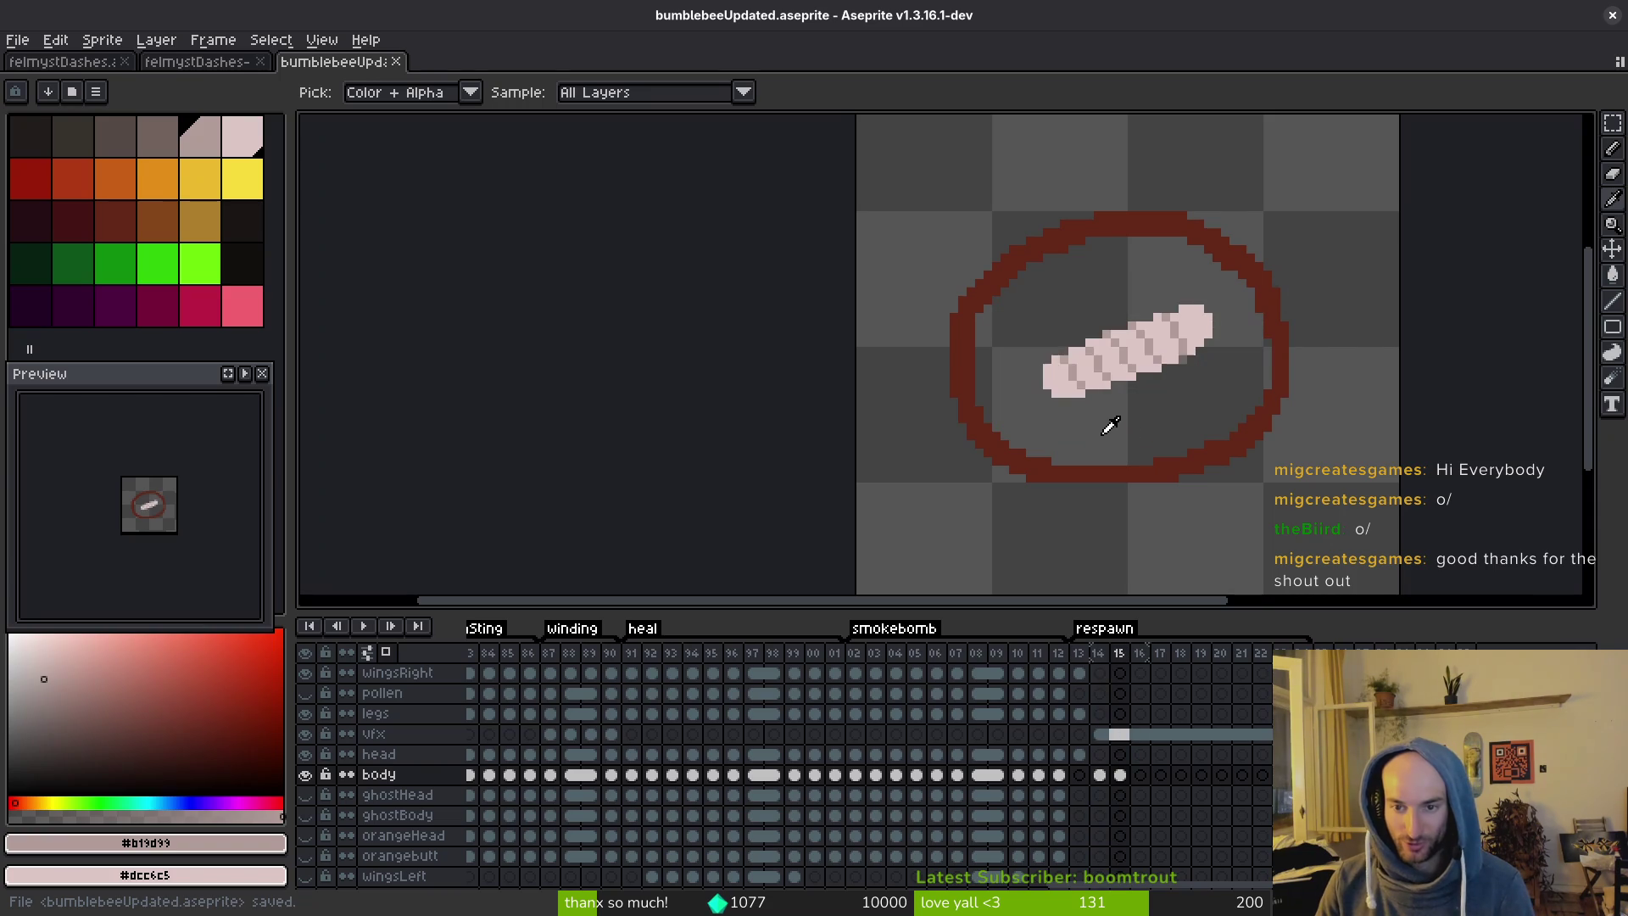
key("Right")
key("Left")
key("Right")
Add a light pink pixel above the larva's upper end on frame 15.
key("b")
scroll(1200, 326, "up", 4)
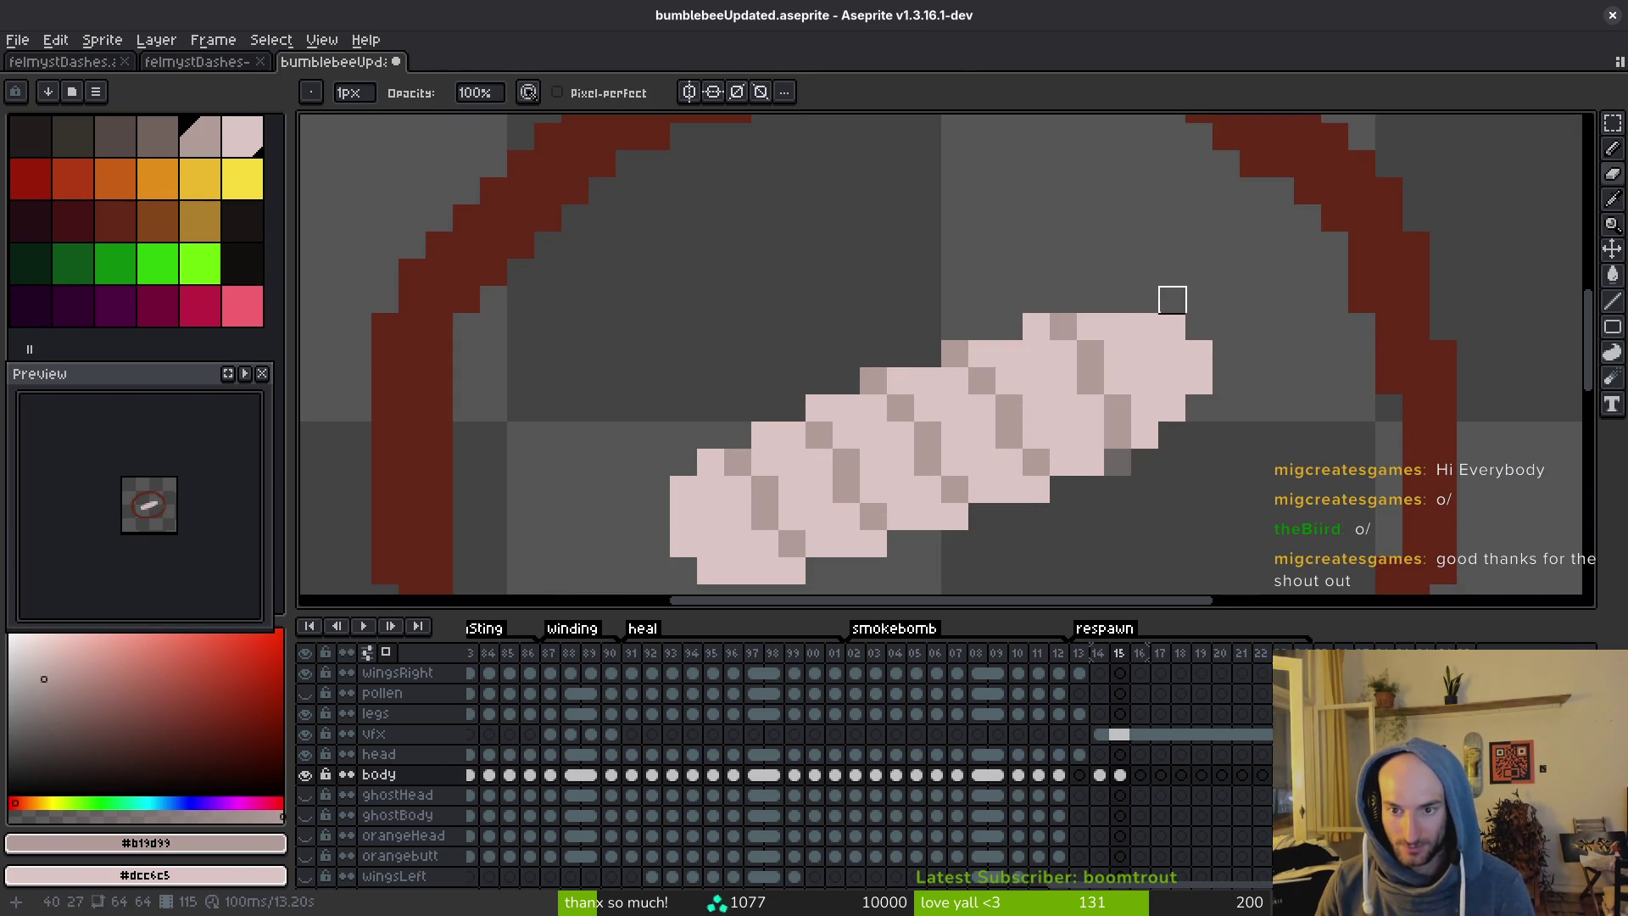
left_click(1153, 305)
scroll(1221, 373, "down", 4)
key("i")
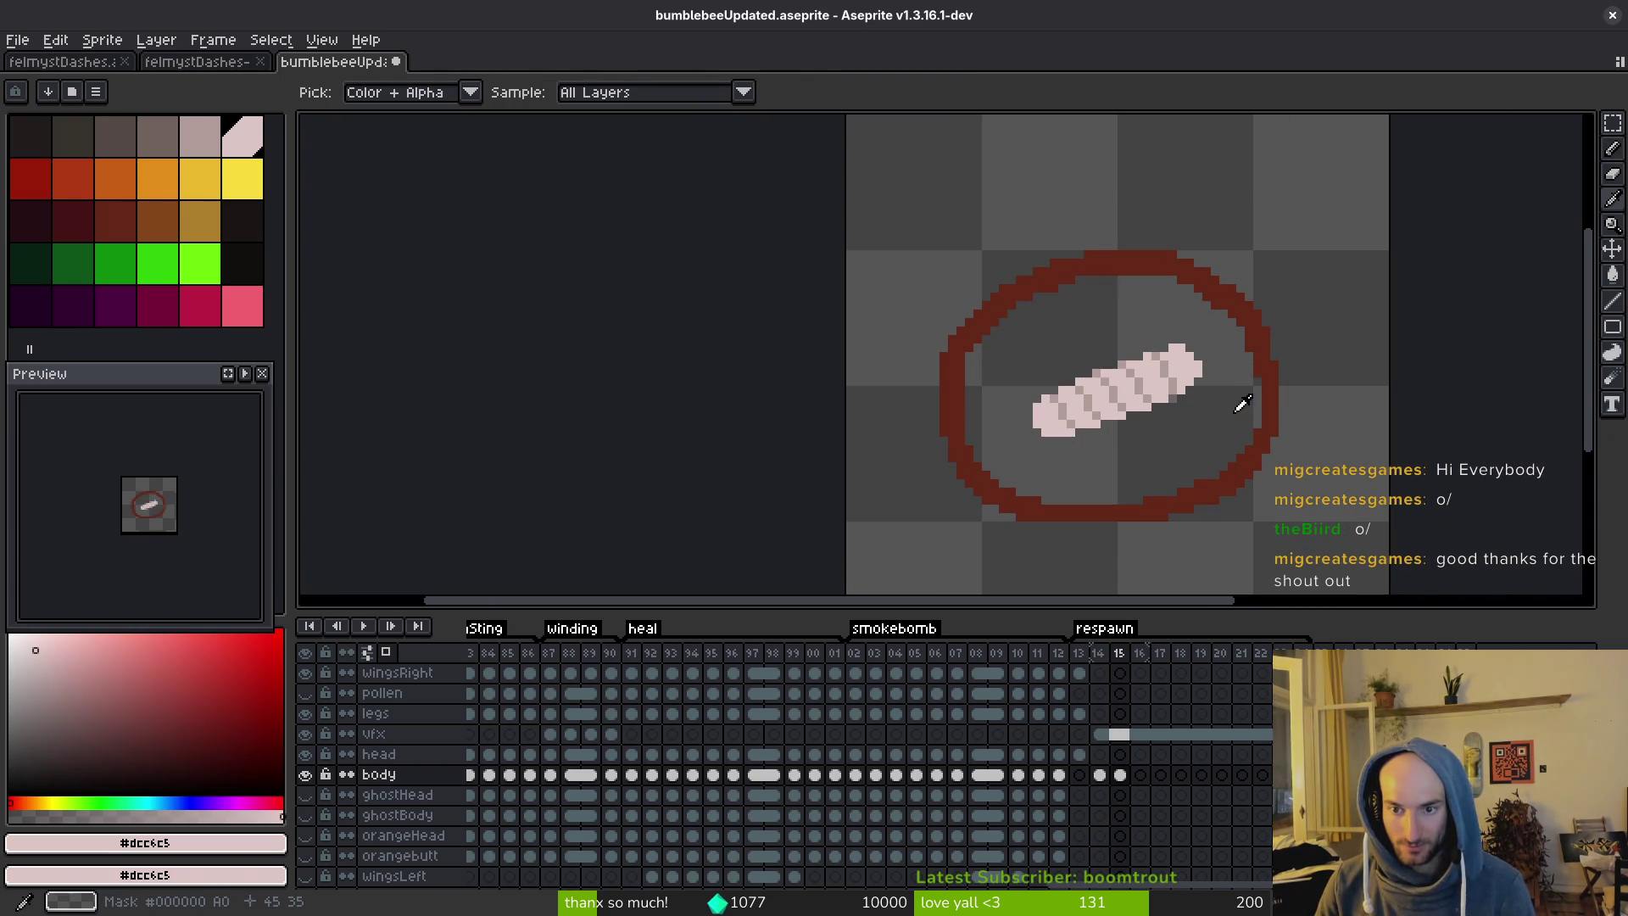
key("b")
scroll(1196, 366, "up", 2)
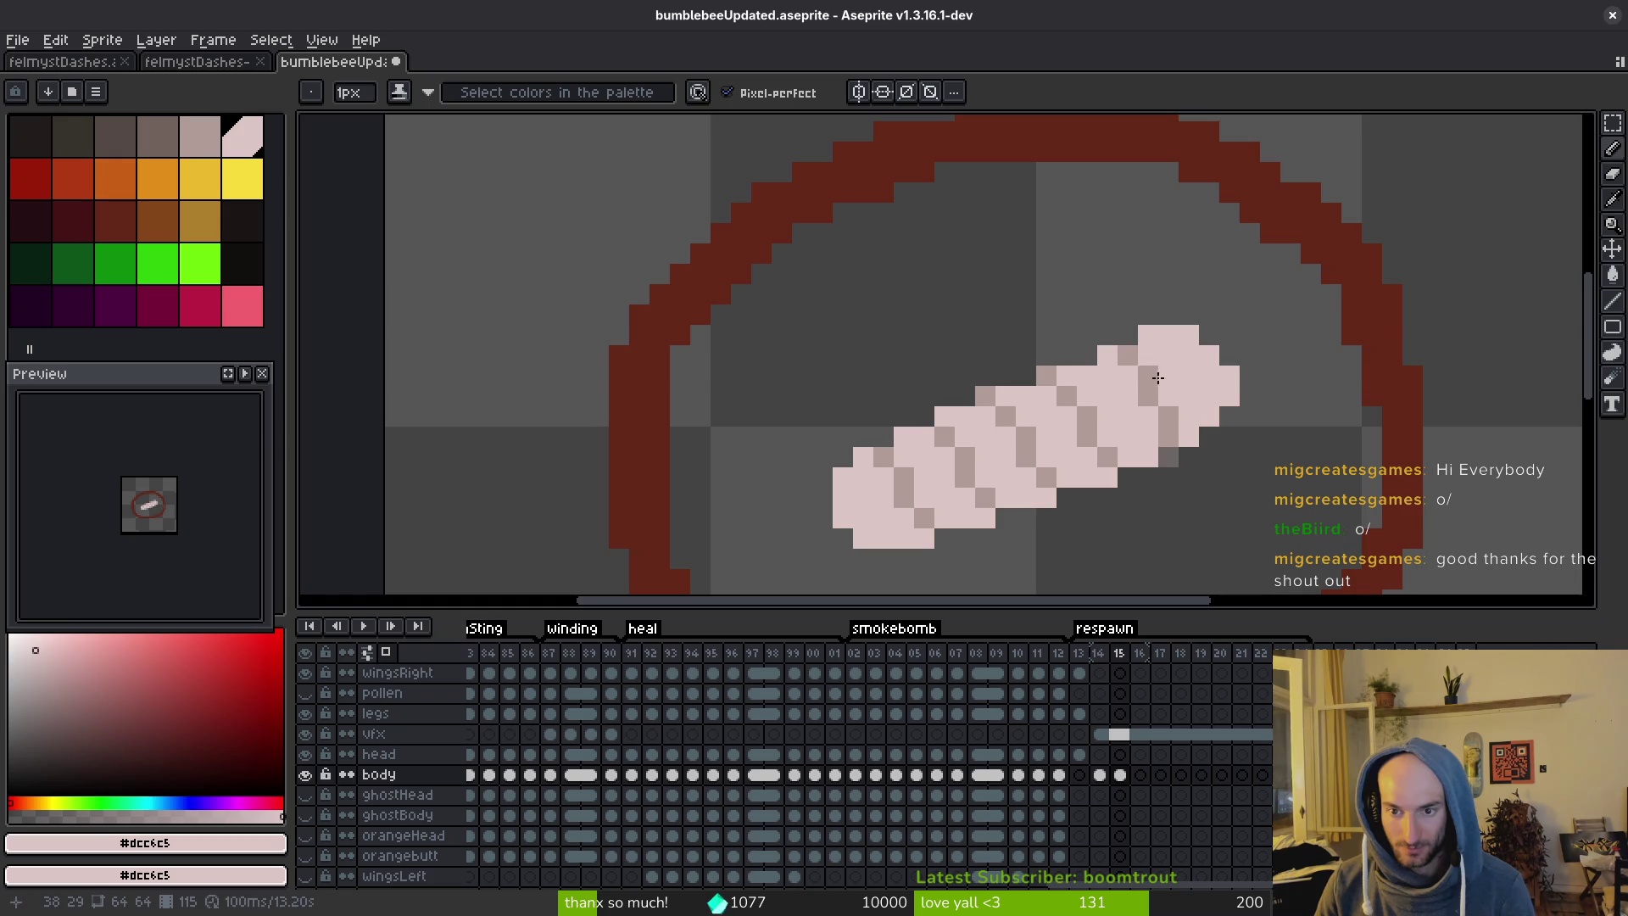
scroll(1085, 357, "down", 2)
Bring up the bee hatching time-lapse in the browser and play it.
key("i")
key("b")
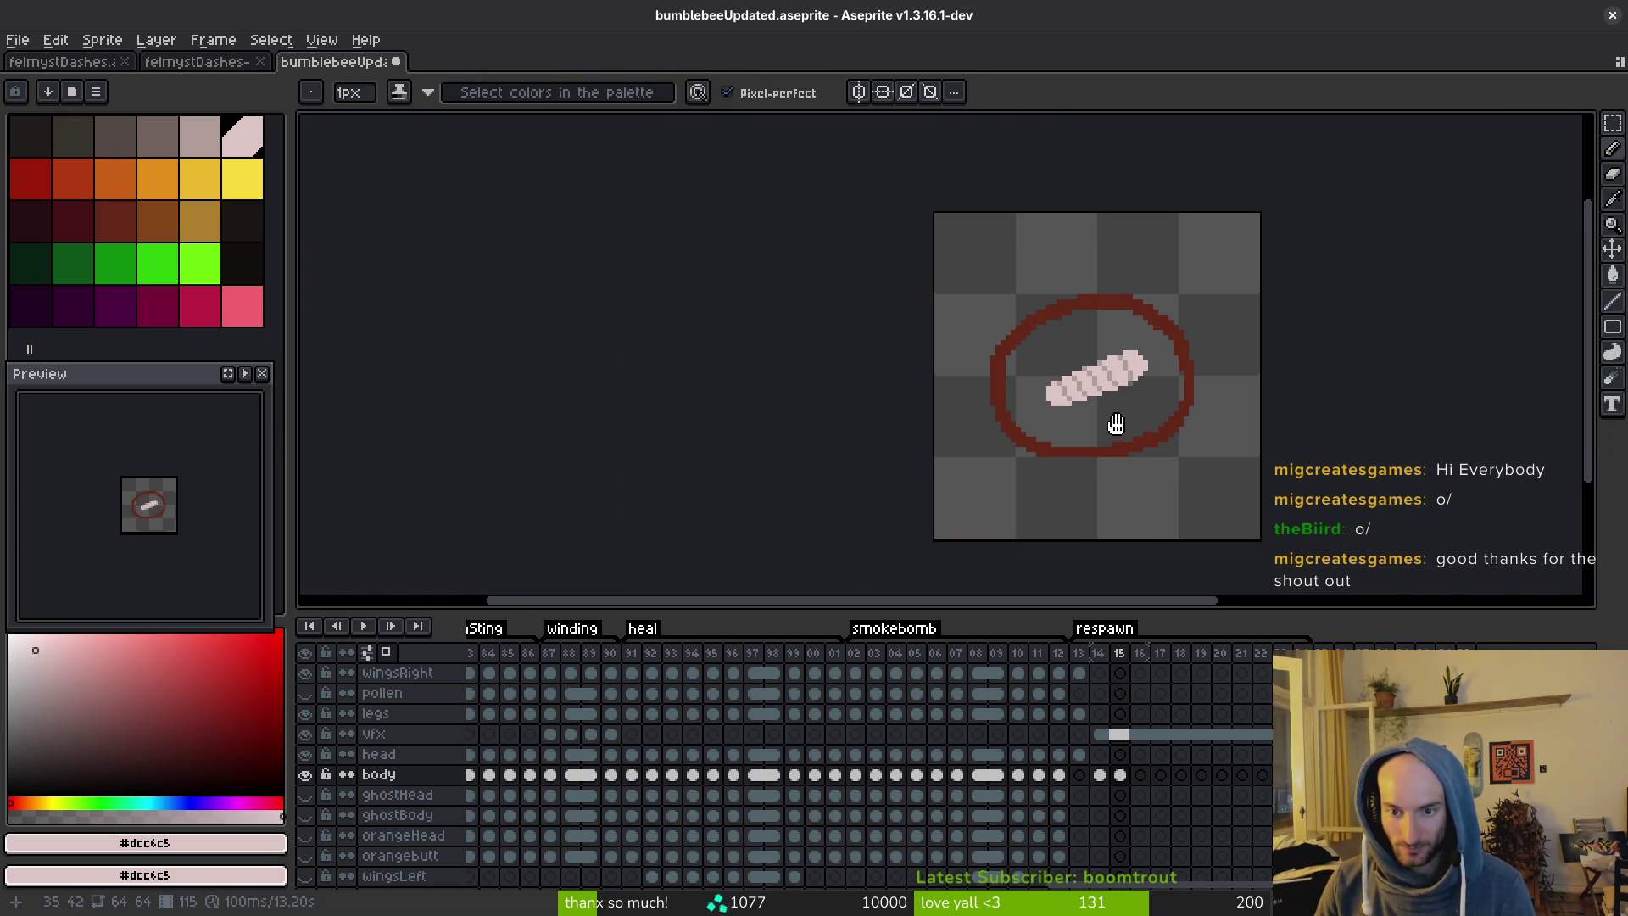
key("i")
key("b")
key("i")
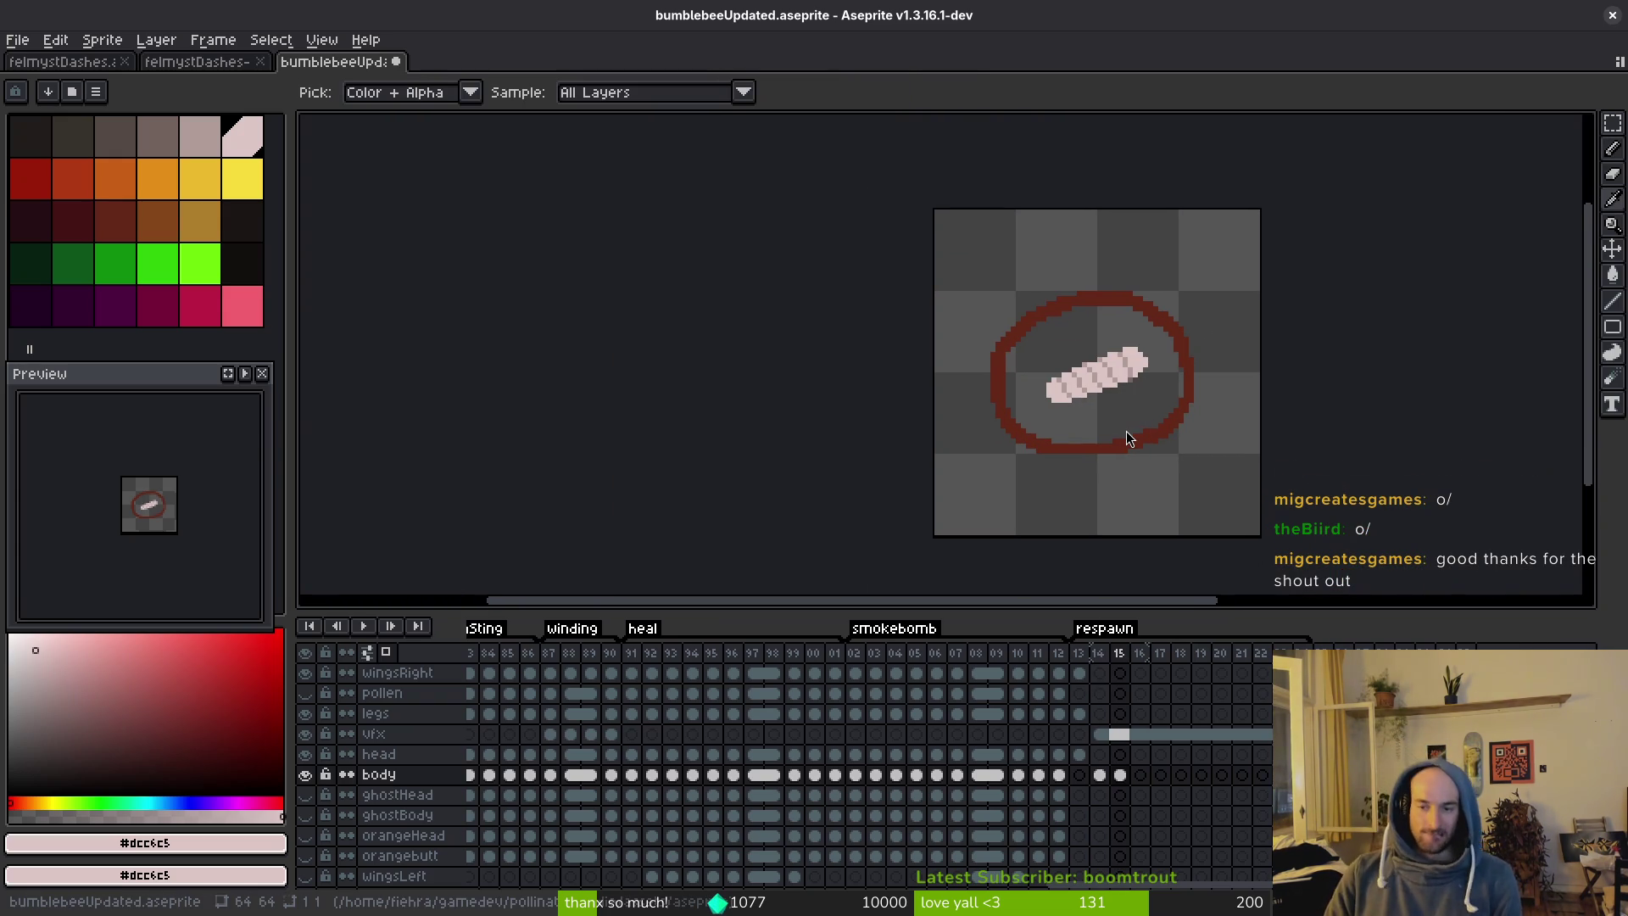
key("alt+Tab")
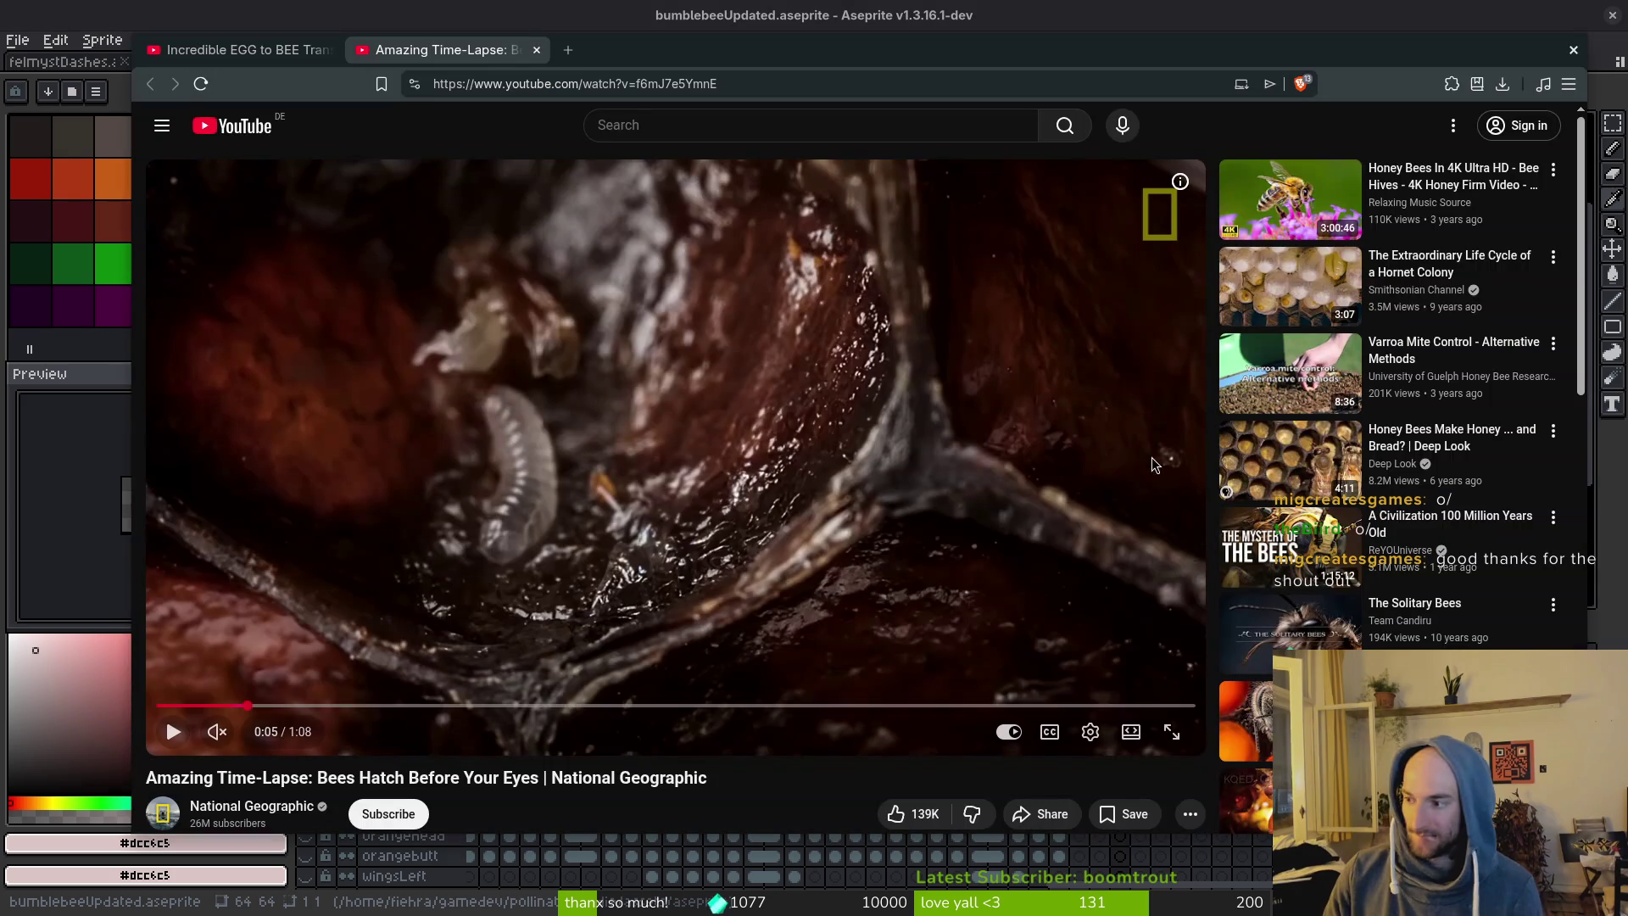
left_click(629, 453)
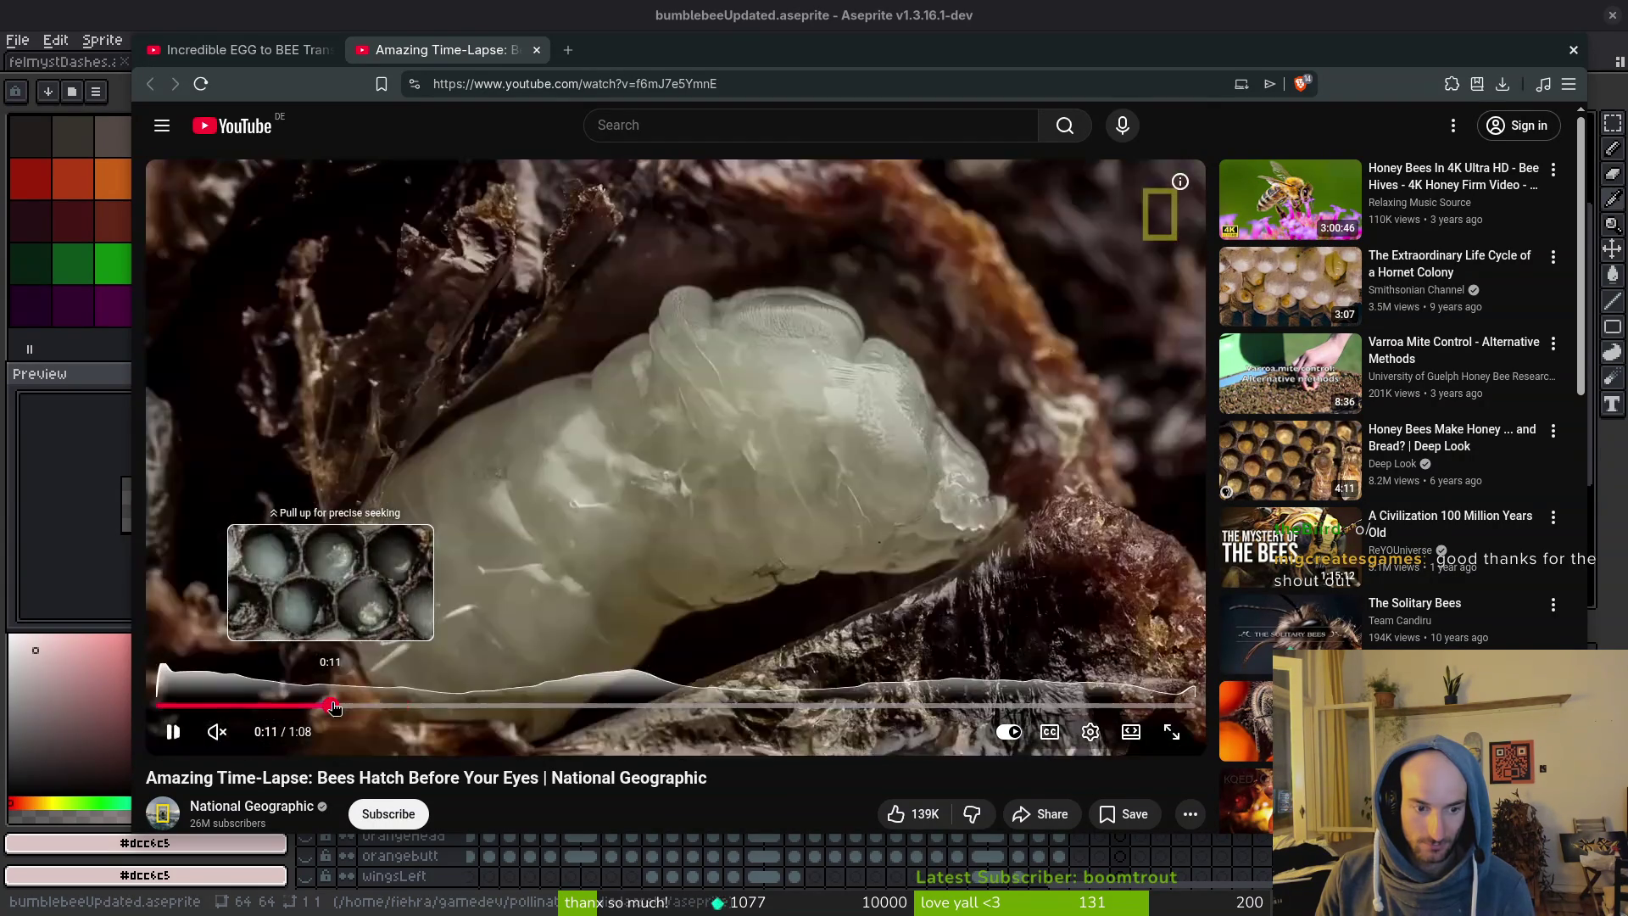
Scrub back to the larva scene around 0:08, pause there, then resume.
left_click(289, 704)
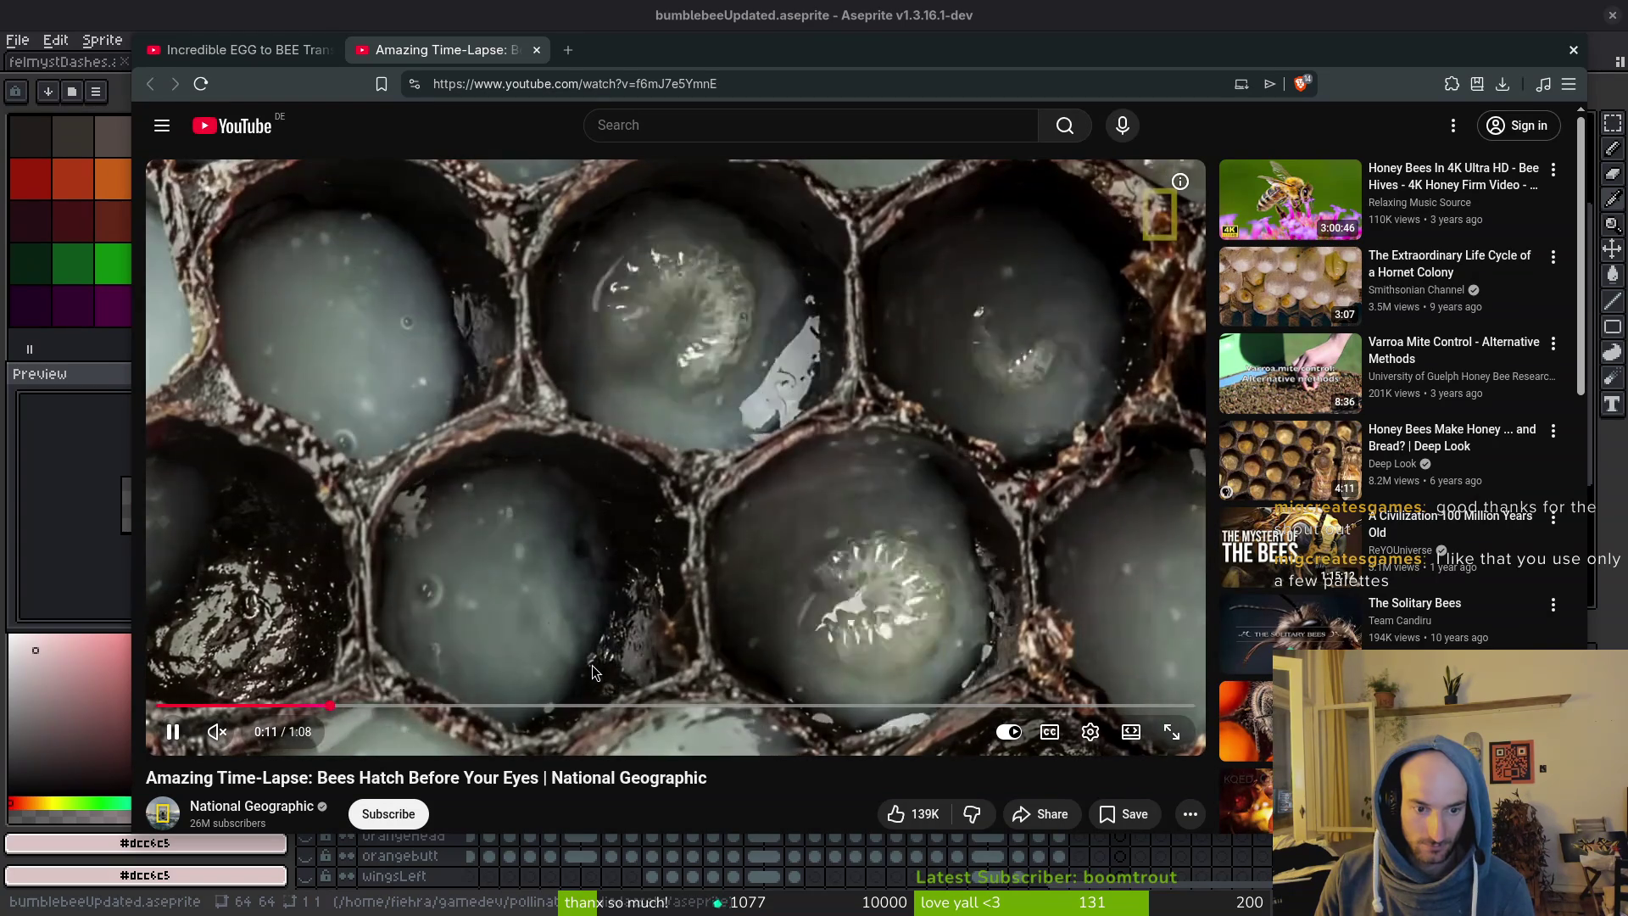
mouse_move(323, 705)
left_mouse_down()
mouse_move(280, 703)
mouse_move(322, 688)
left_mouse_up()
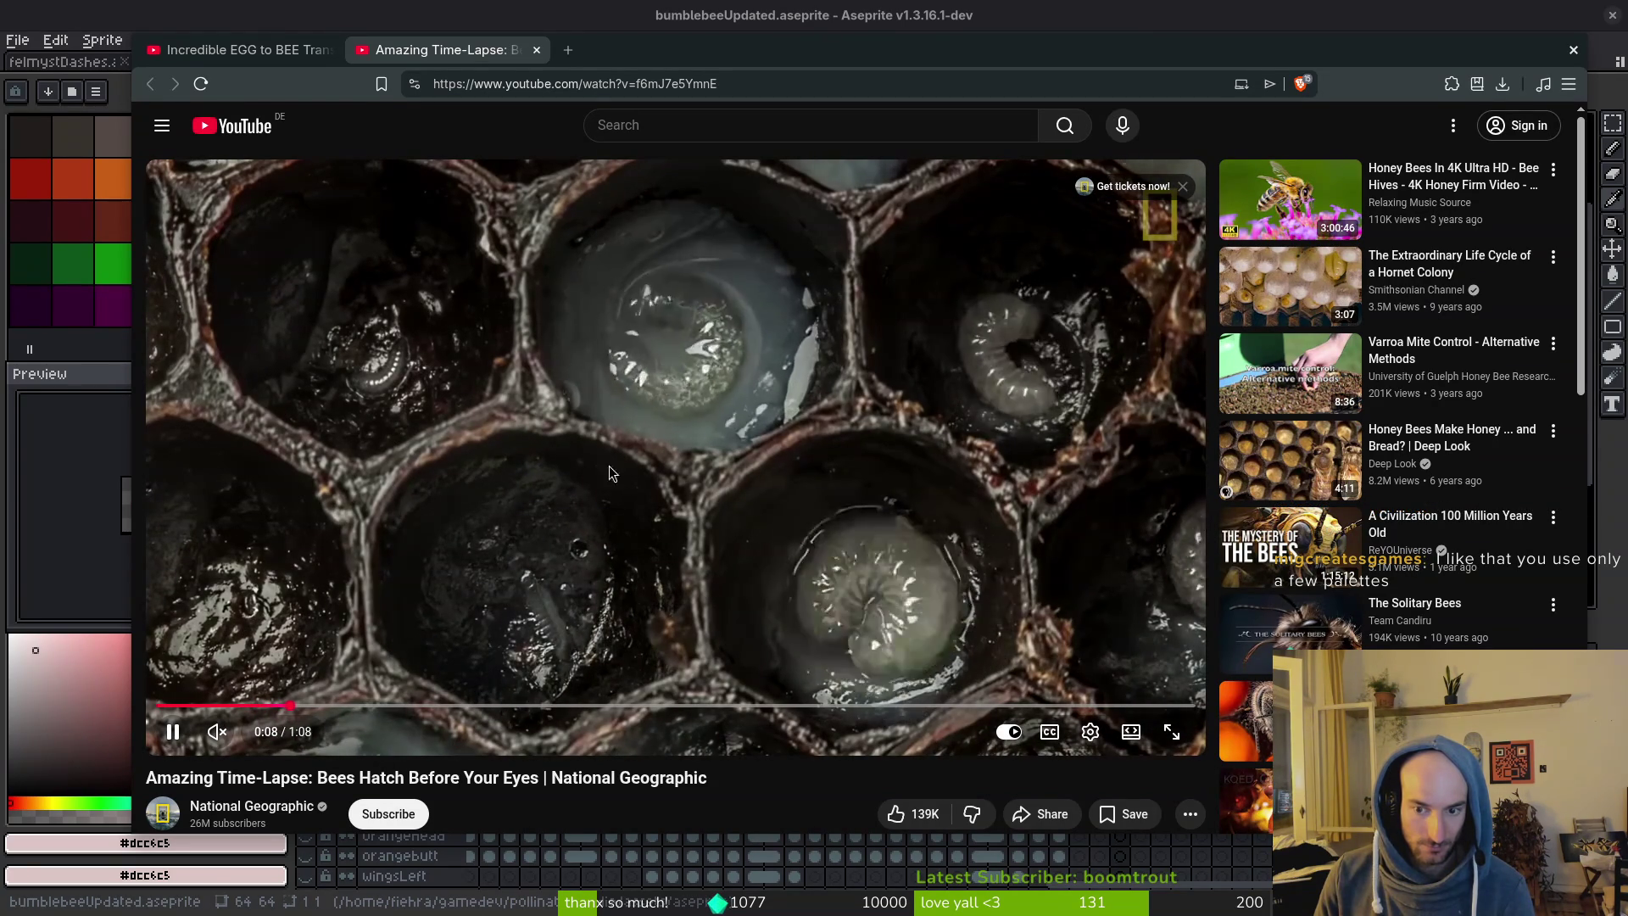
left_click(739, 445)
left_click(279, 704)
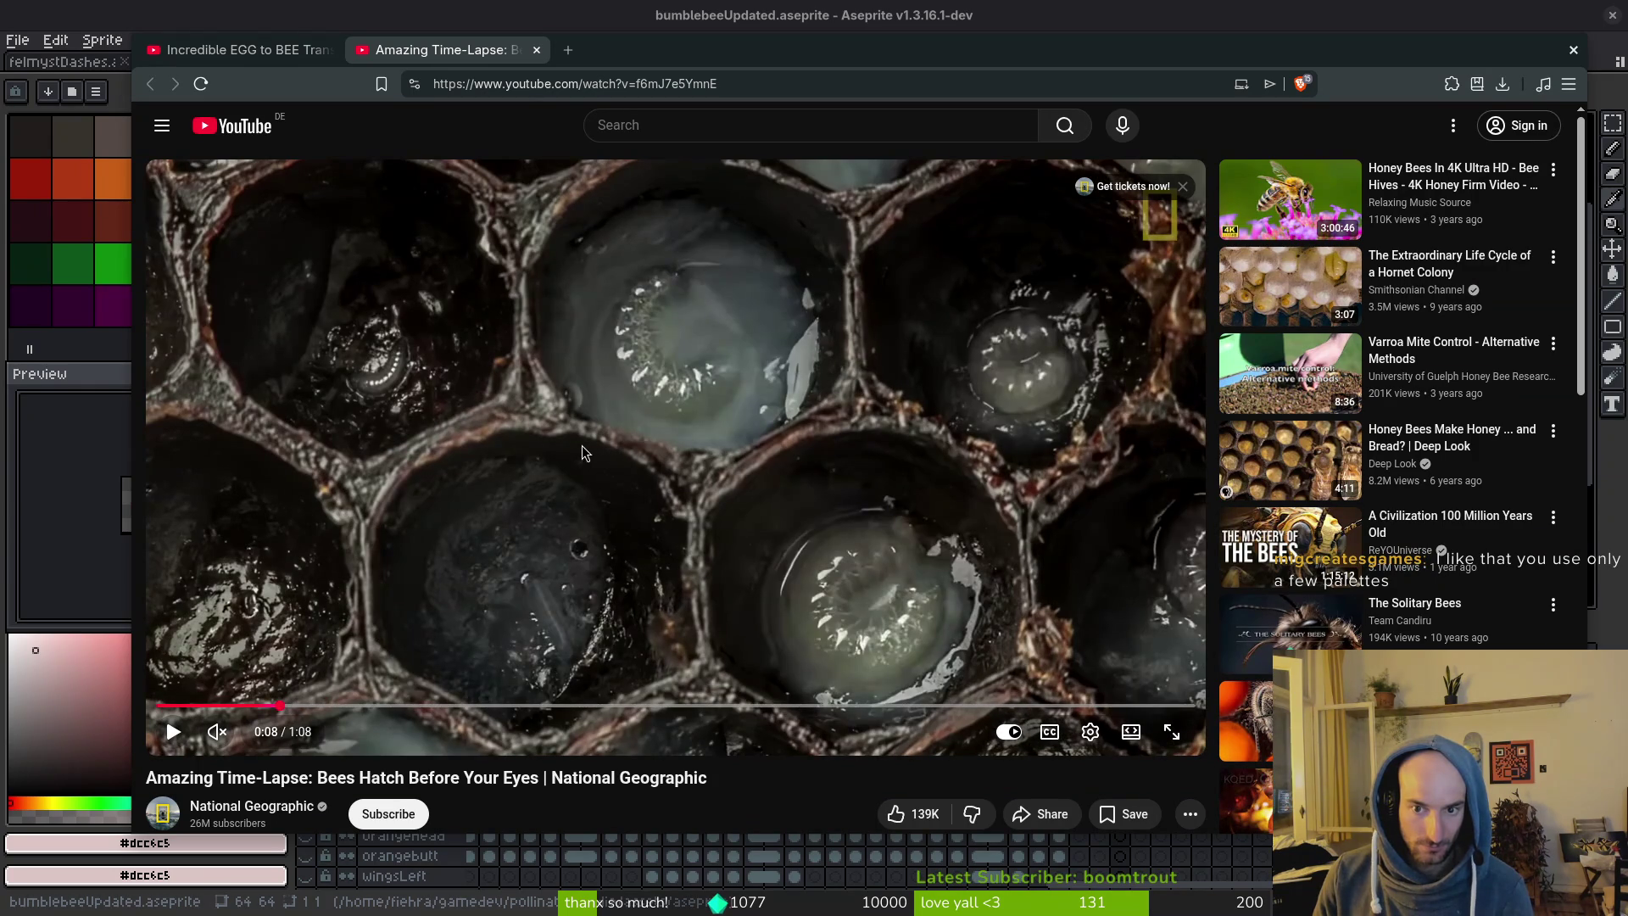
left_click(582, 449)
Rewind to about 0:05, pause on the 0:09 honeycomb scene, and return to Aseprite.
left_click_drag(234, 704, 247, 705)
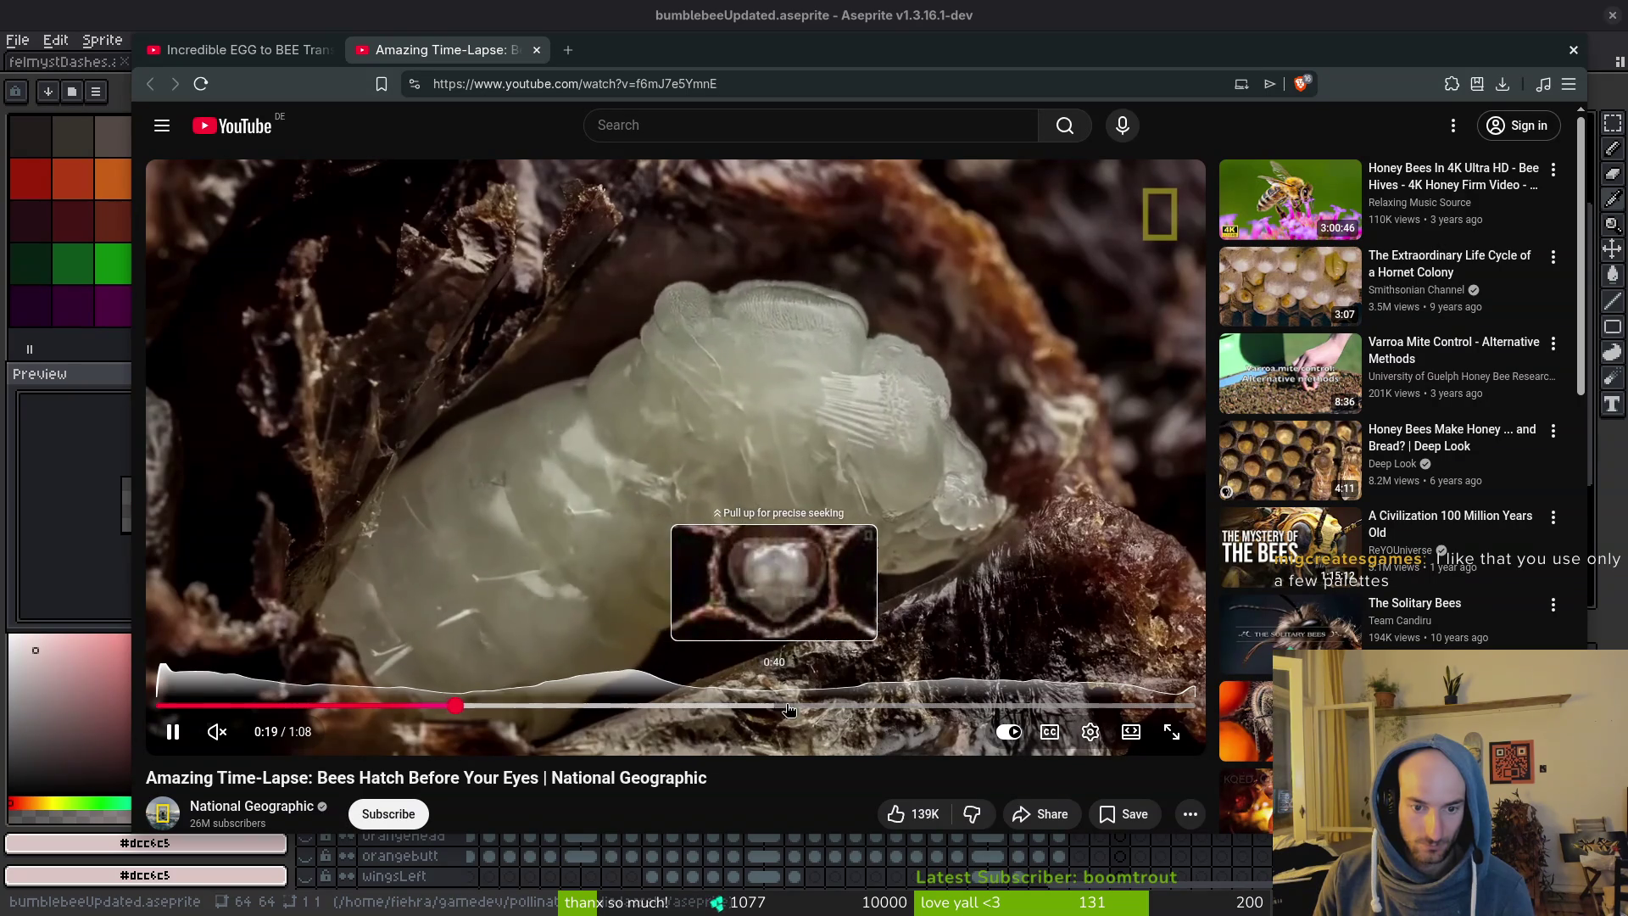
left_click(289, 706)
left_click(552, 563)
key("alt+Tab")
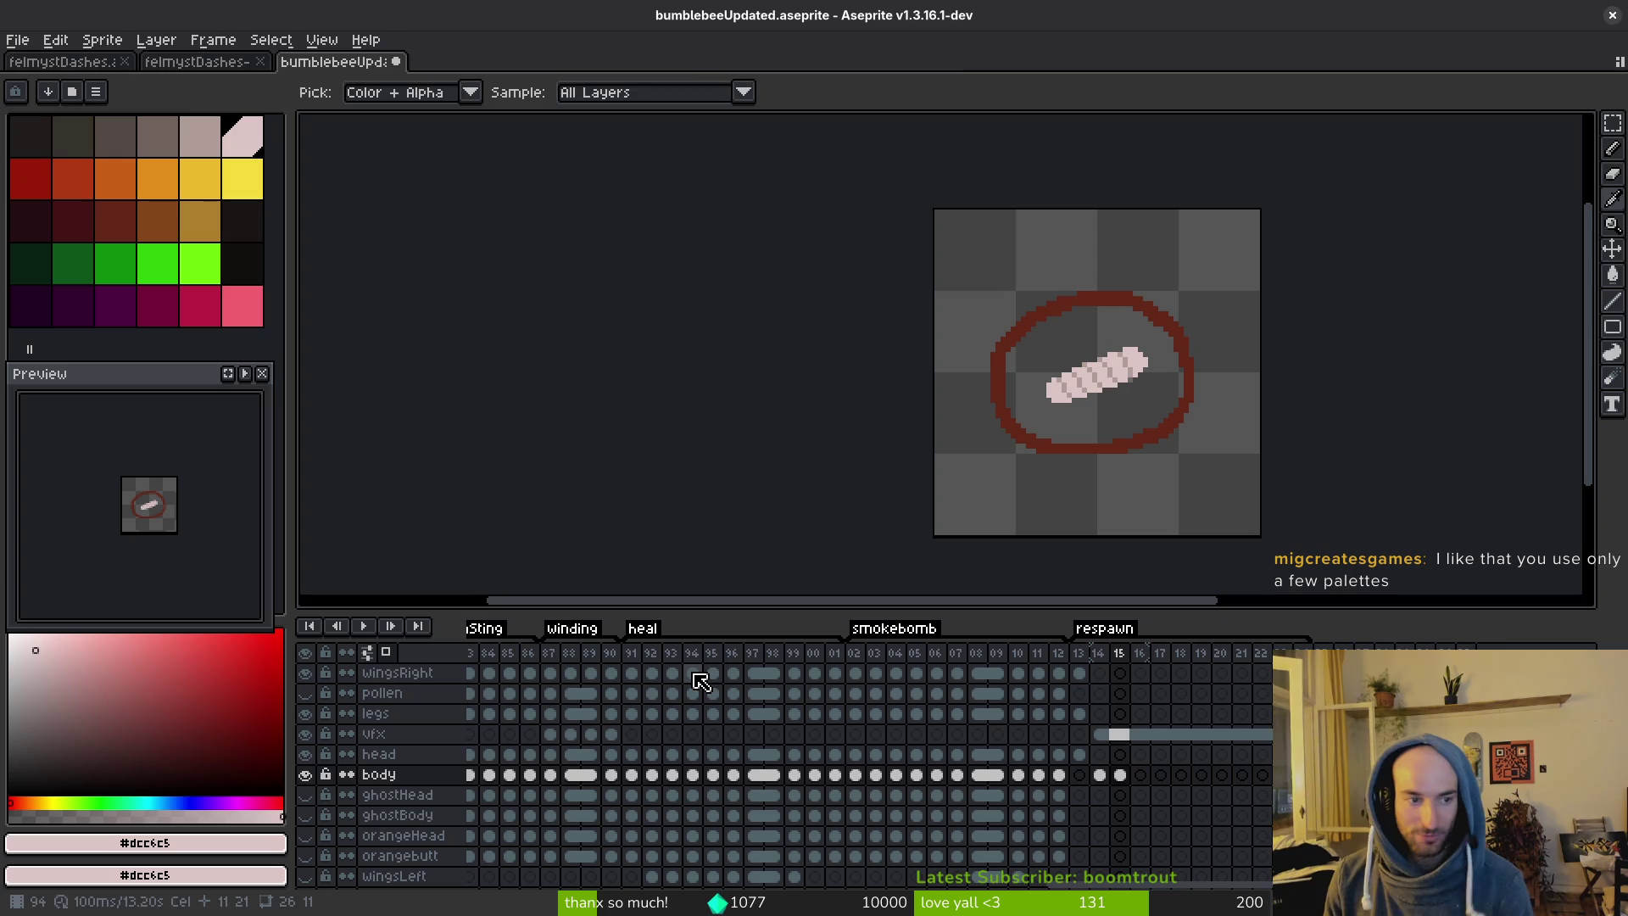
Float and reposition the preview panel, load the default palette, and save.
key("b")
left_click_drag(165, 386, 161, 305)
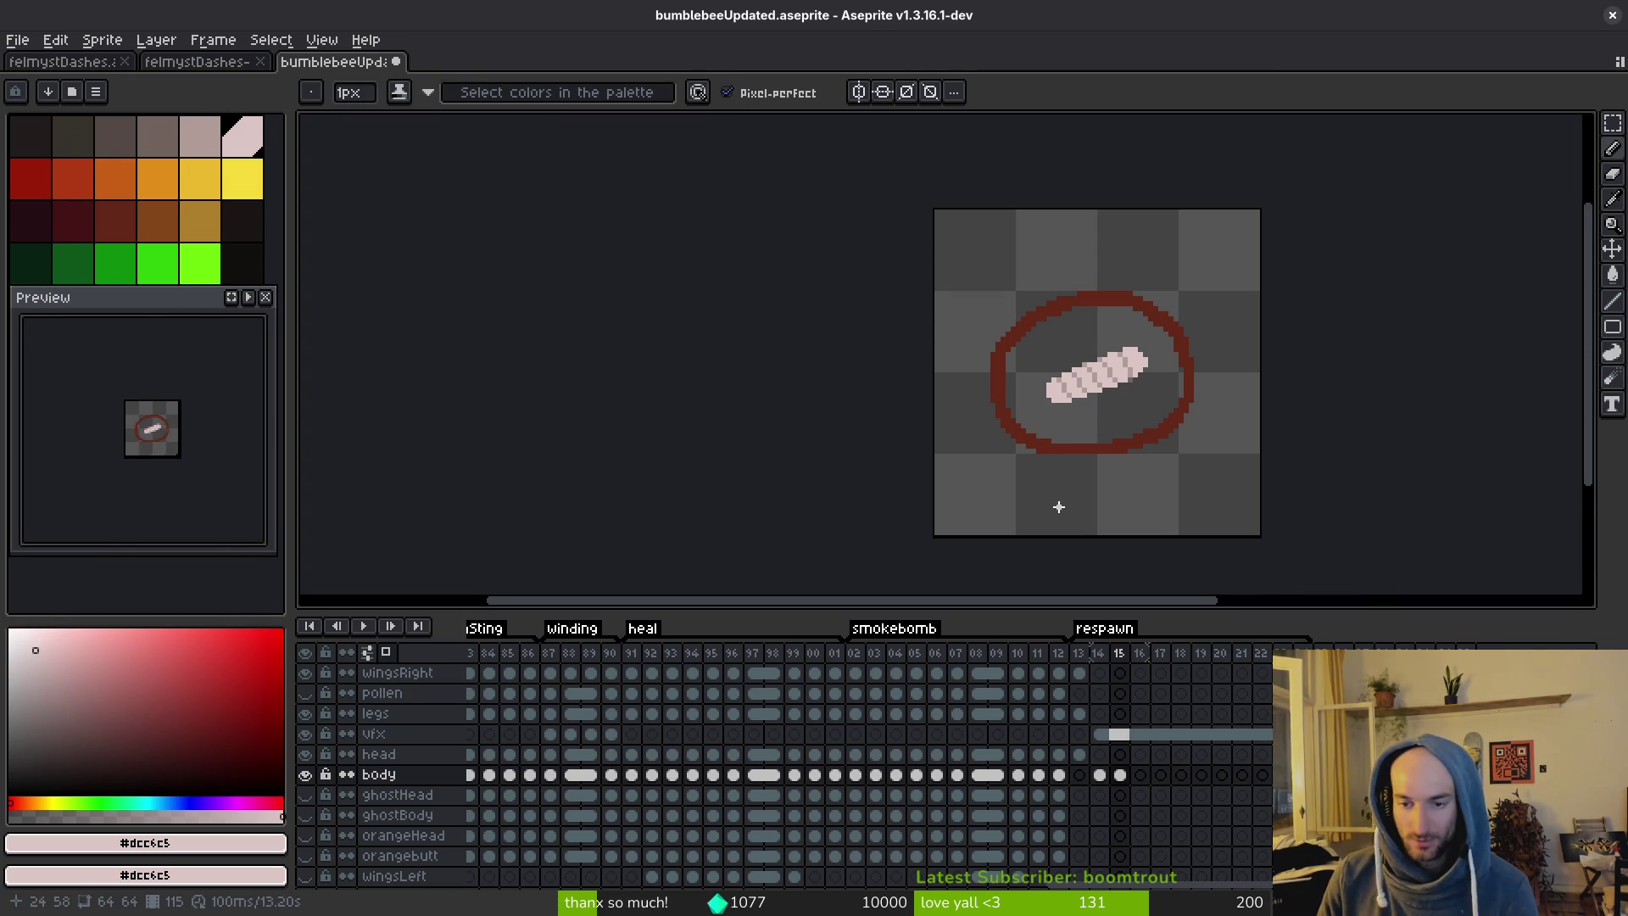
mouse_move(161, 296)
left_mouse_down()
mouse_move(164, 442)
mouse_move(197, 350)
mouse_move(188, 298)
mouse_move(170, 407)
left_mouse_up()
left_click(100, 92)
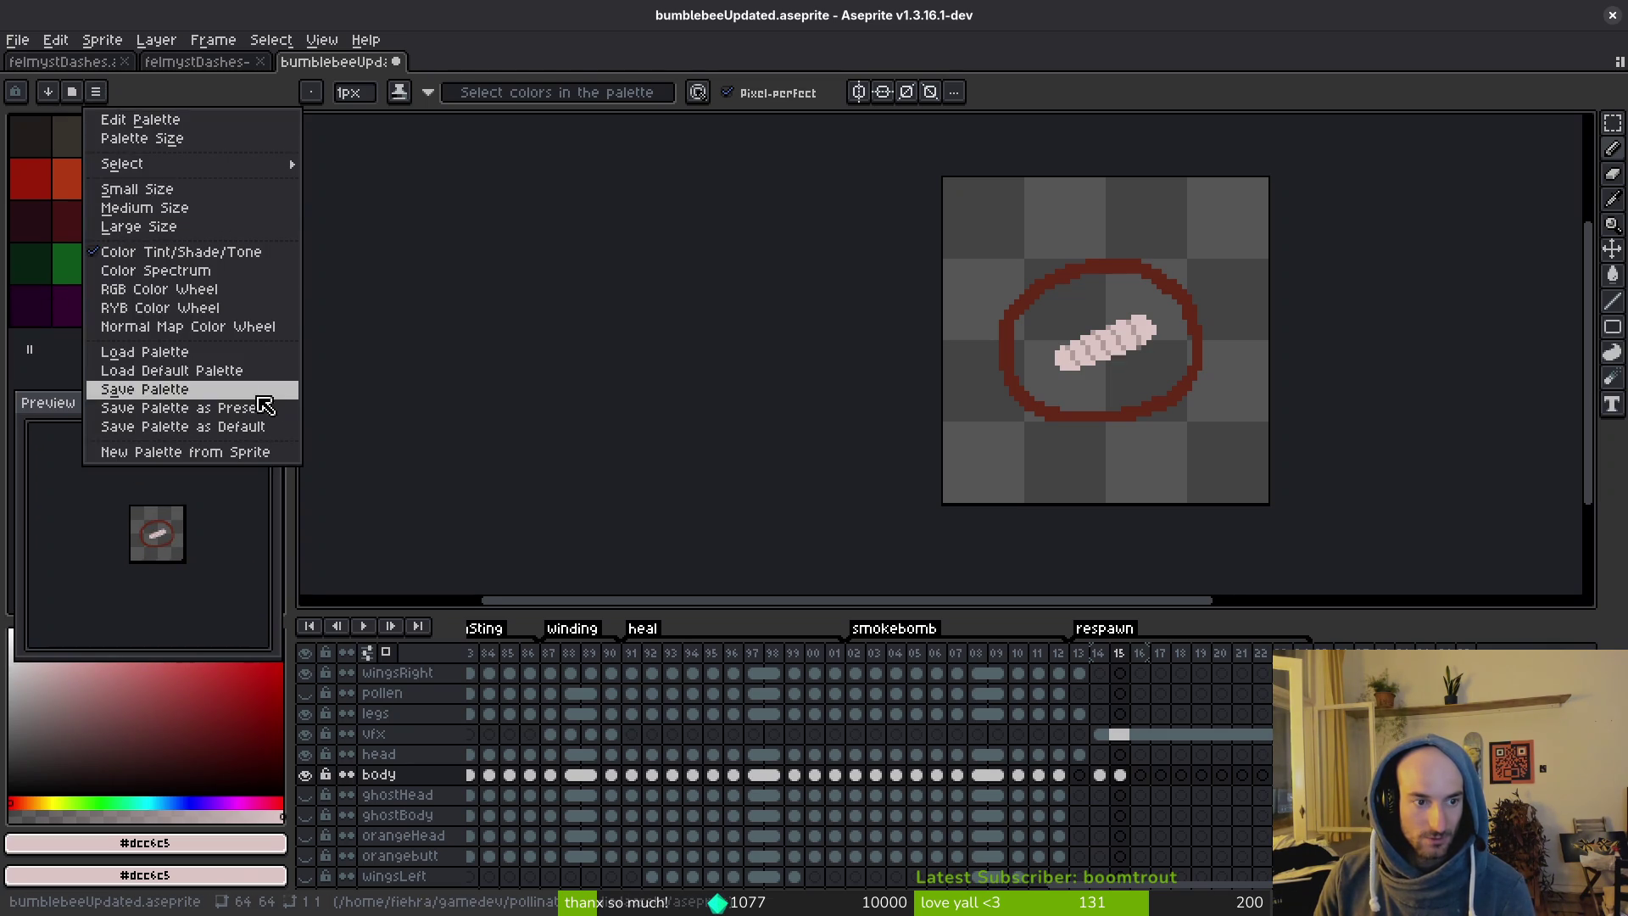
left_click(158, 370)
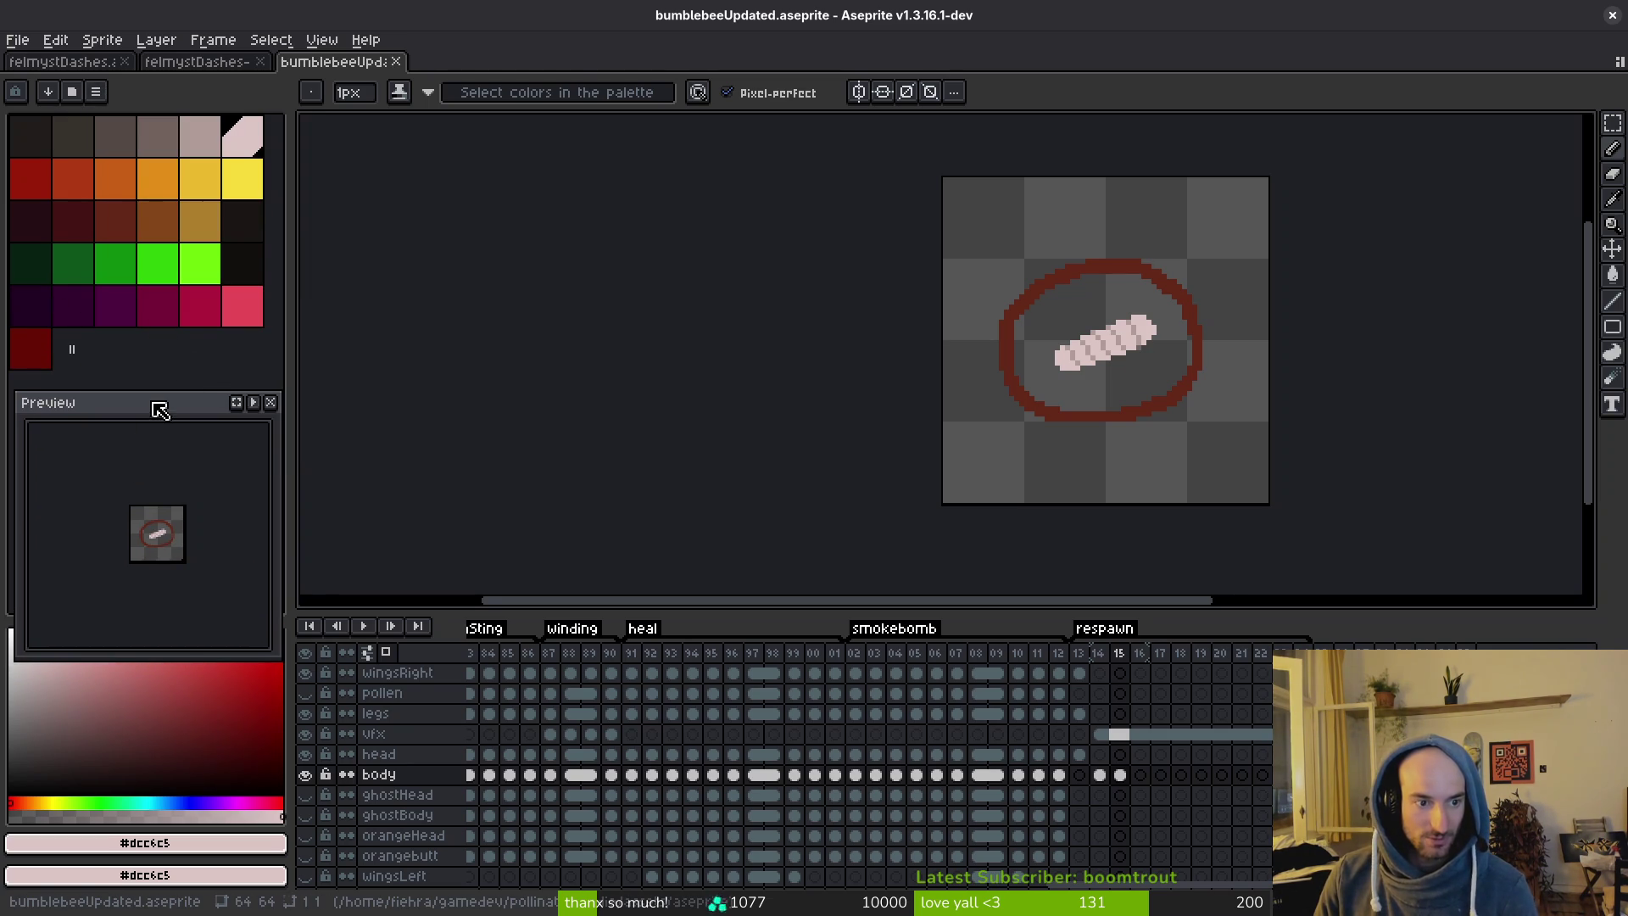
left_click_drag(160, 411, 156, 376)
key("ctrl+s")
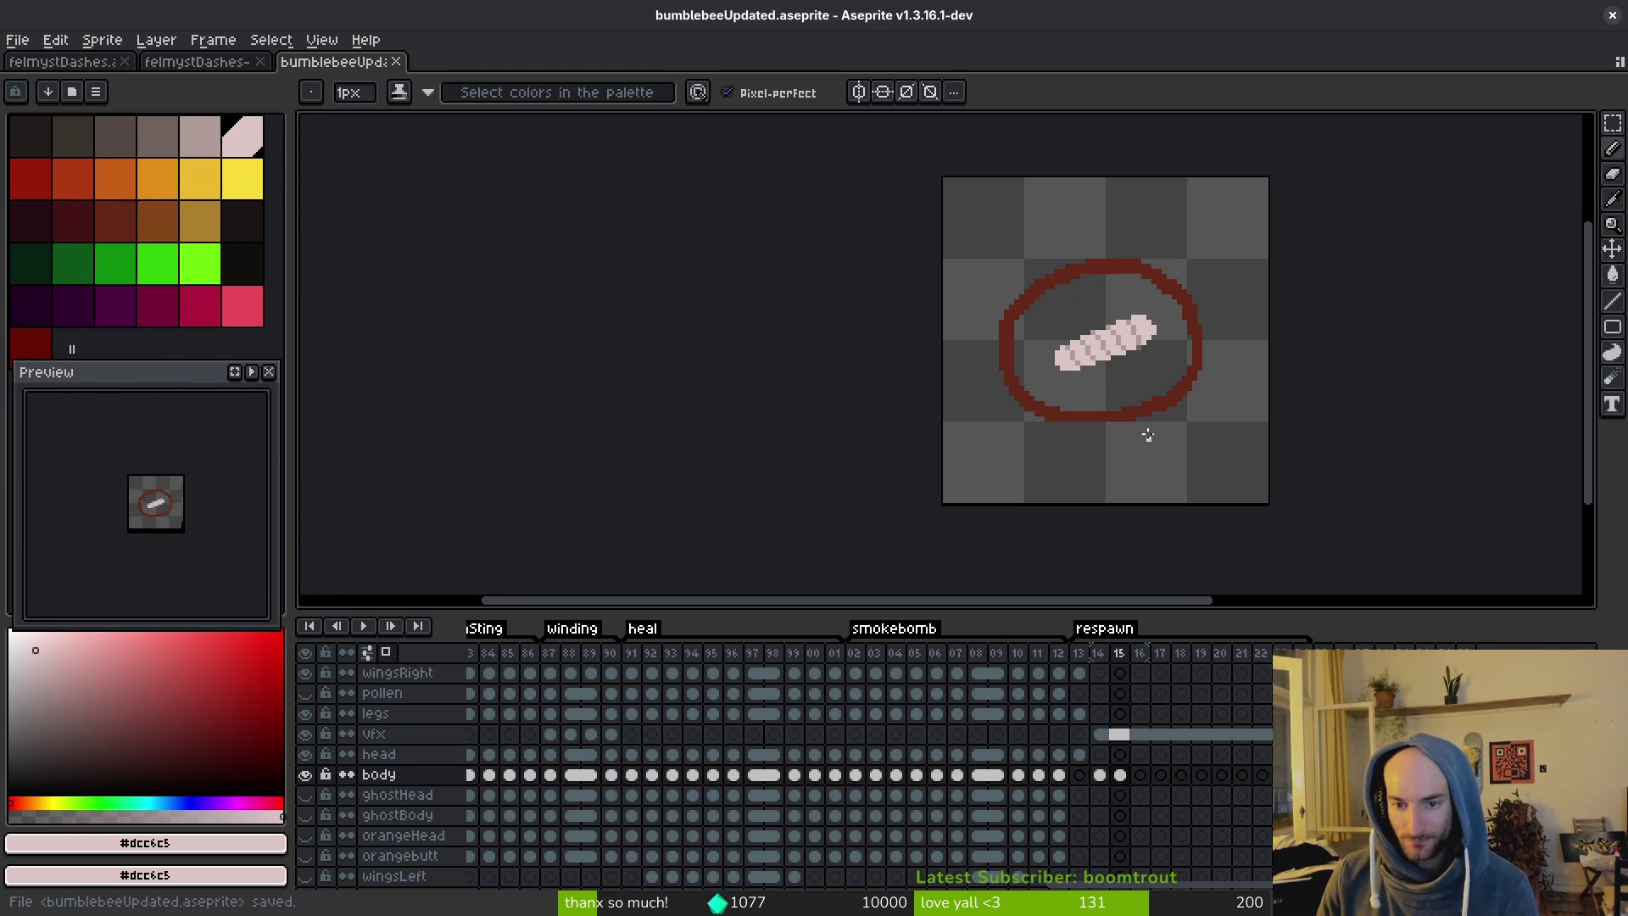
Compare the neighbouring respawn frames with onion skin and settle back on frame 15.
mouse_move(1148, 435)
left_mouse_down()
mouse_move(1108, 403)
mouse_move(1112, 417)
left_mouse_up()
key("comma")
key("period")
scroll(1102, 377, "up", 5)
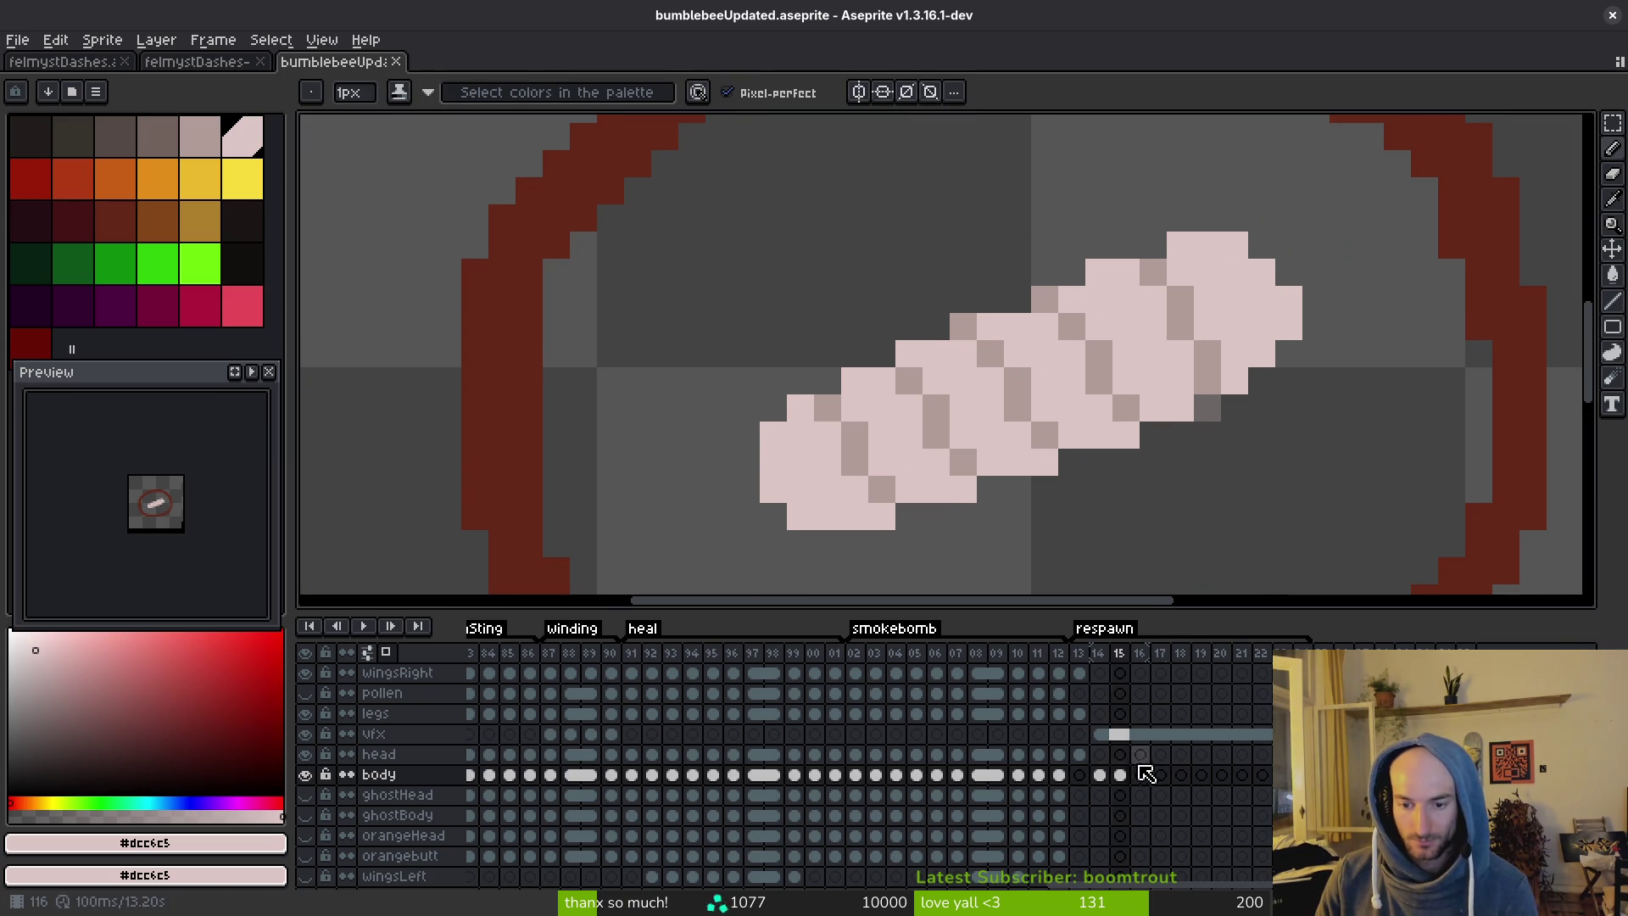
left_click(1138, 772)
scroll(1153, 396, "down", 3)
scroll(1153, 397, "down", 1)
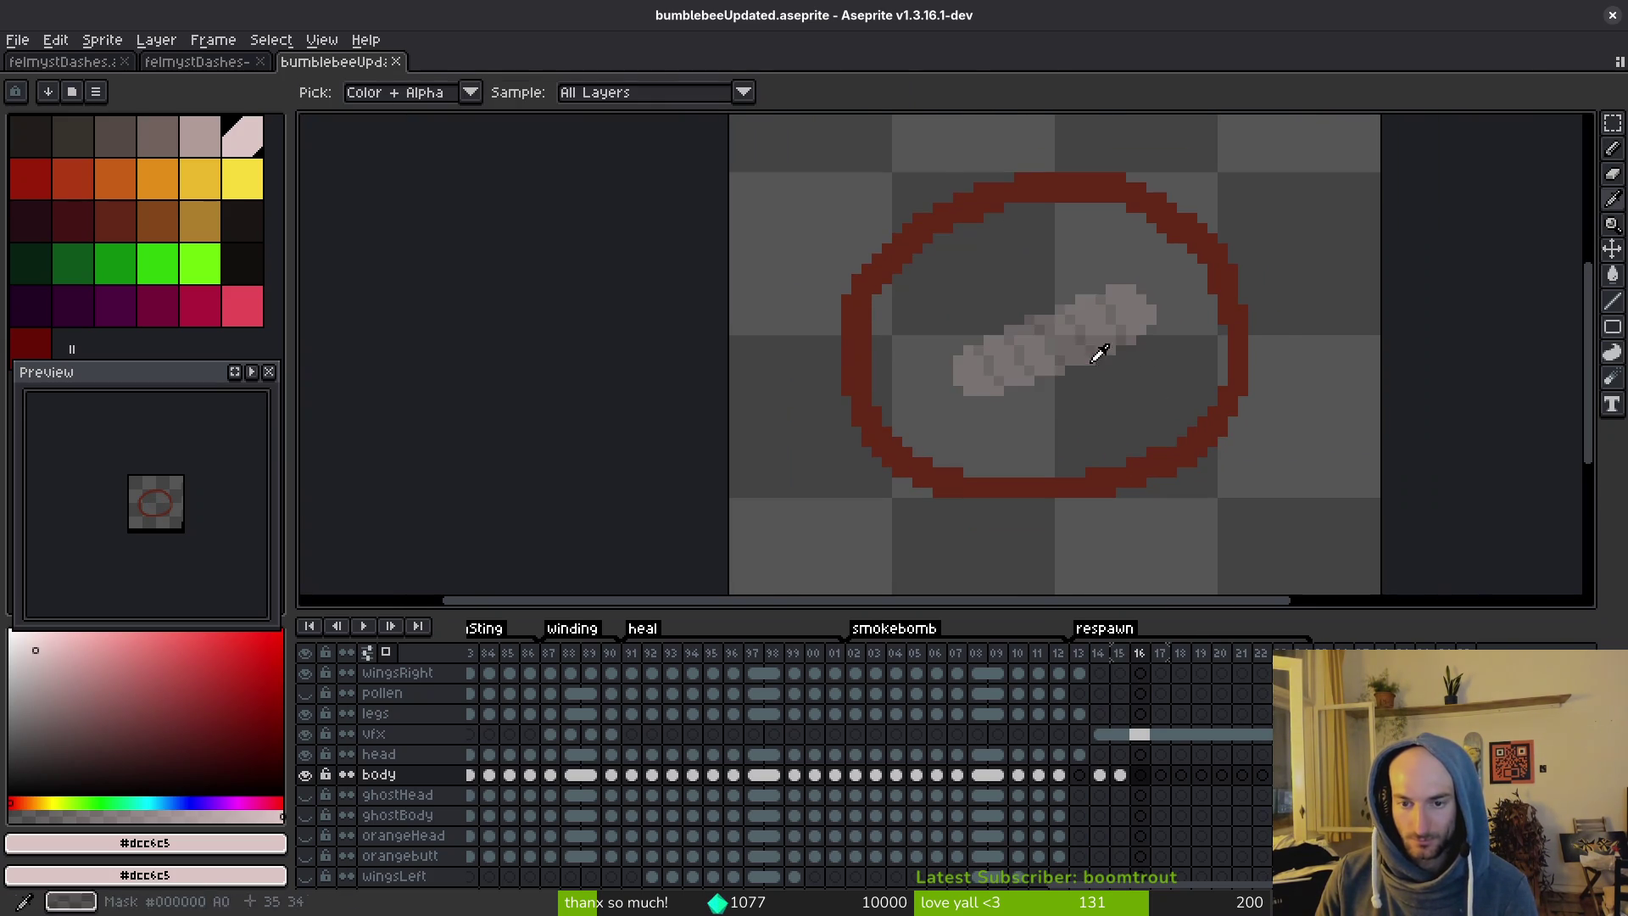
key("comma")
scroll(995, 312, "up", 3)
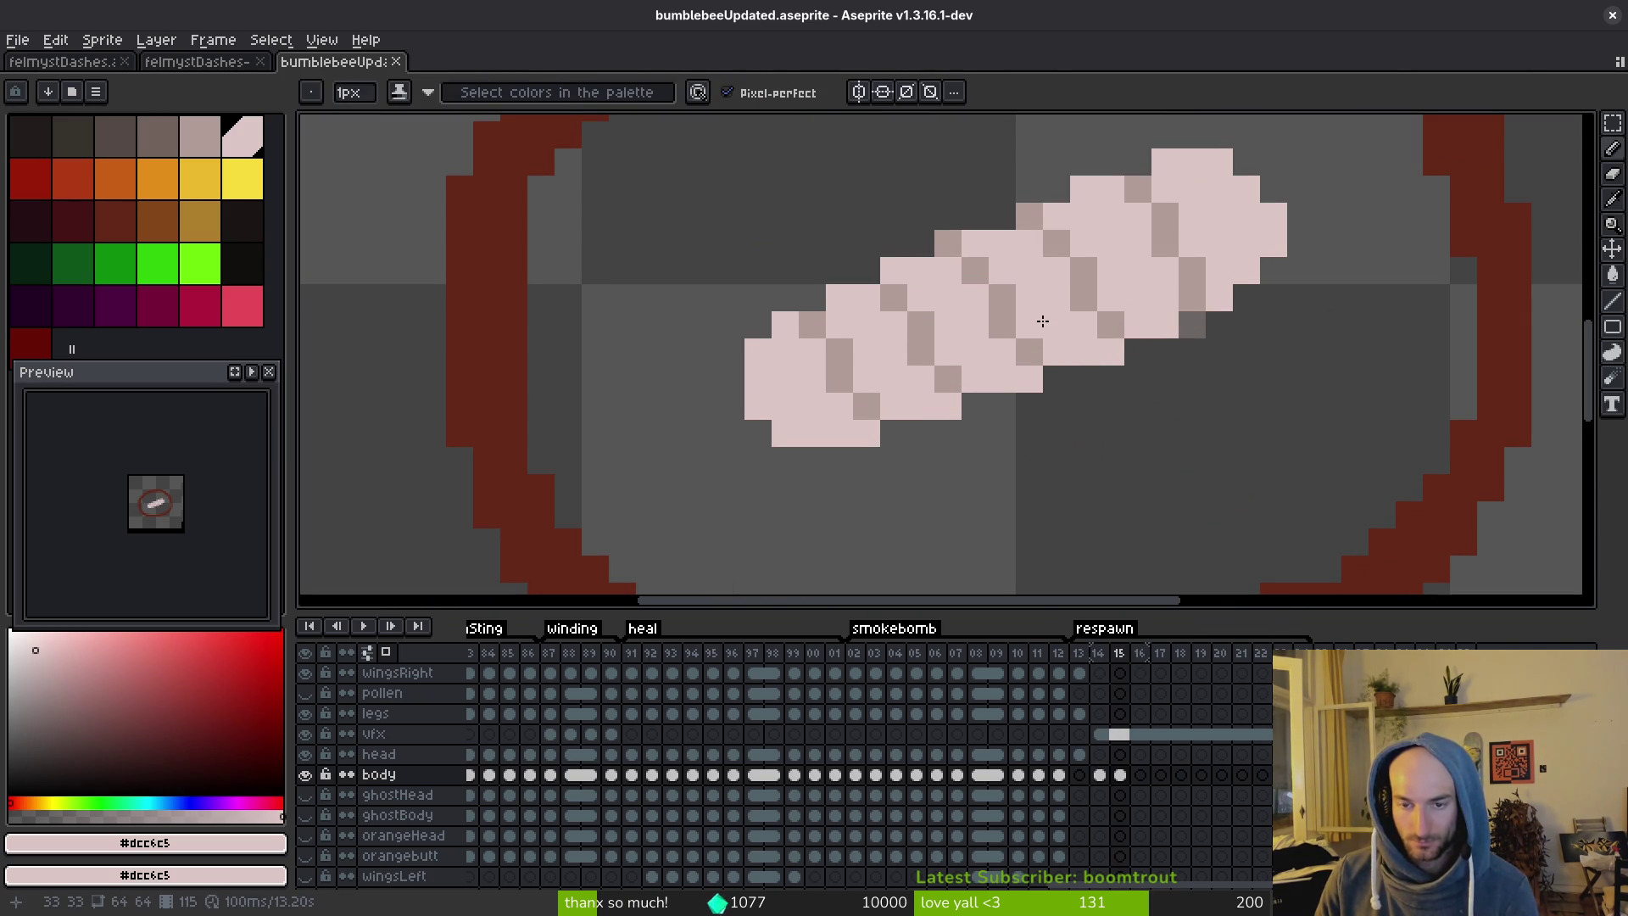
Move the larva's selected right end up one pixel, fill the gap pixel, and save.
key("m")
mouse_move(716, 262)
left_mouse_down()
mouse_move(872, 466)
mouse_move(882, 453)
left_mouse_up()
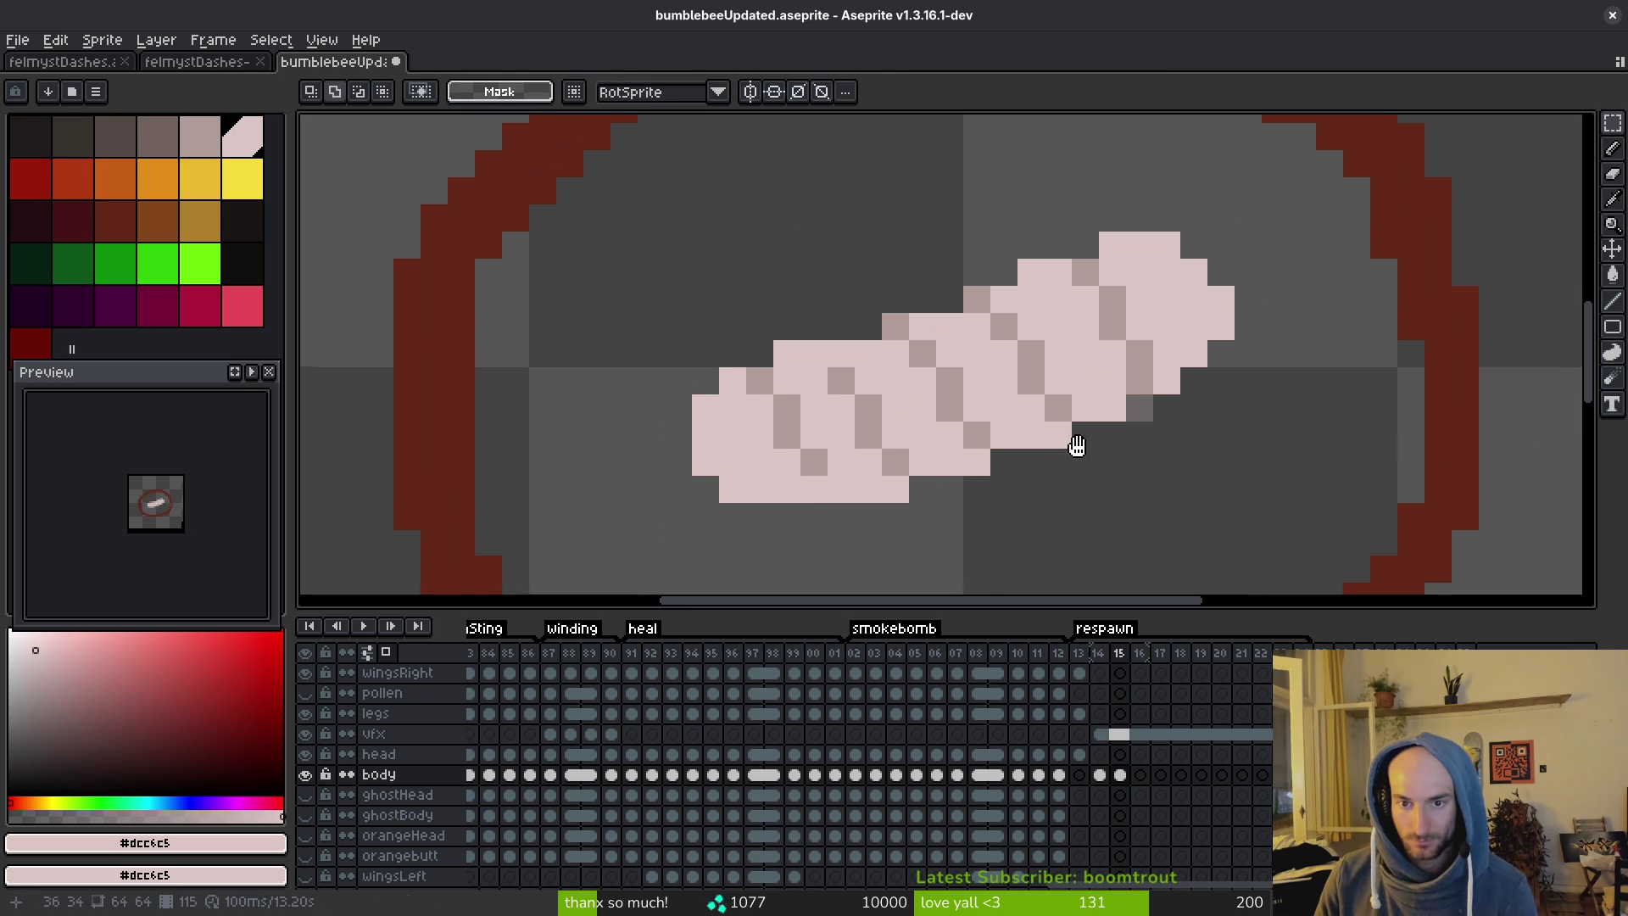
left_click_drag(1076, 446, 1068, 459)
left_click_drag(1065, 218, 1229, 429)
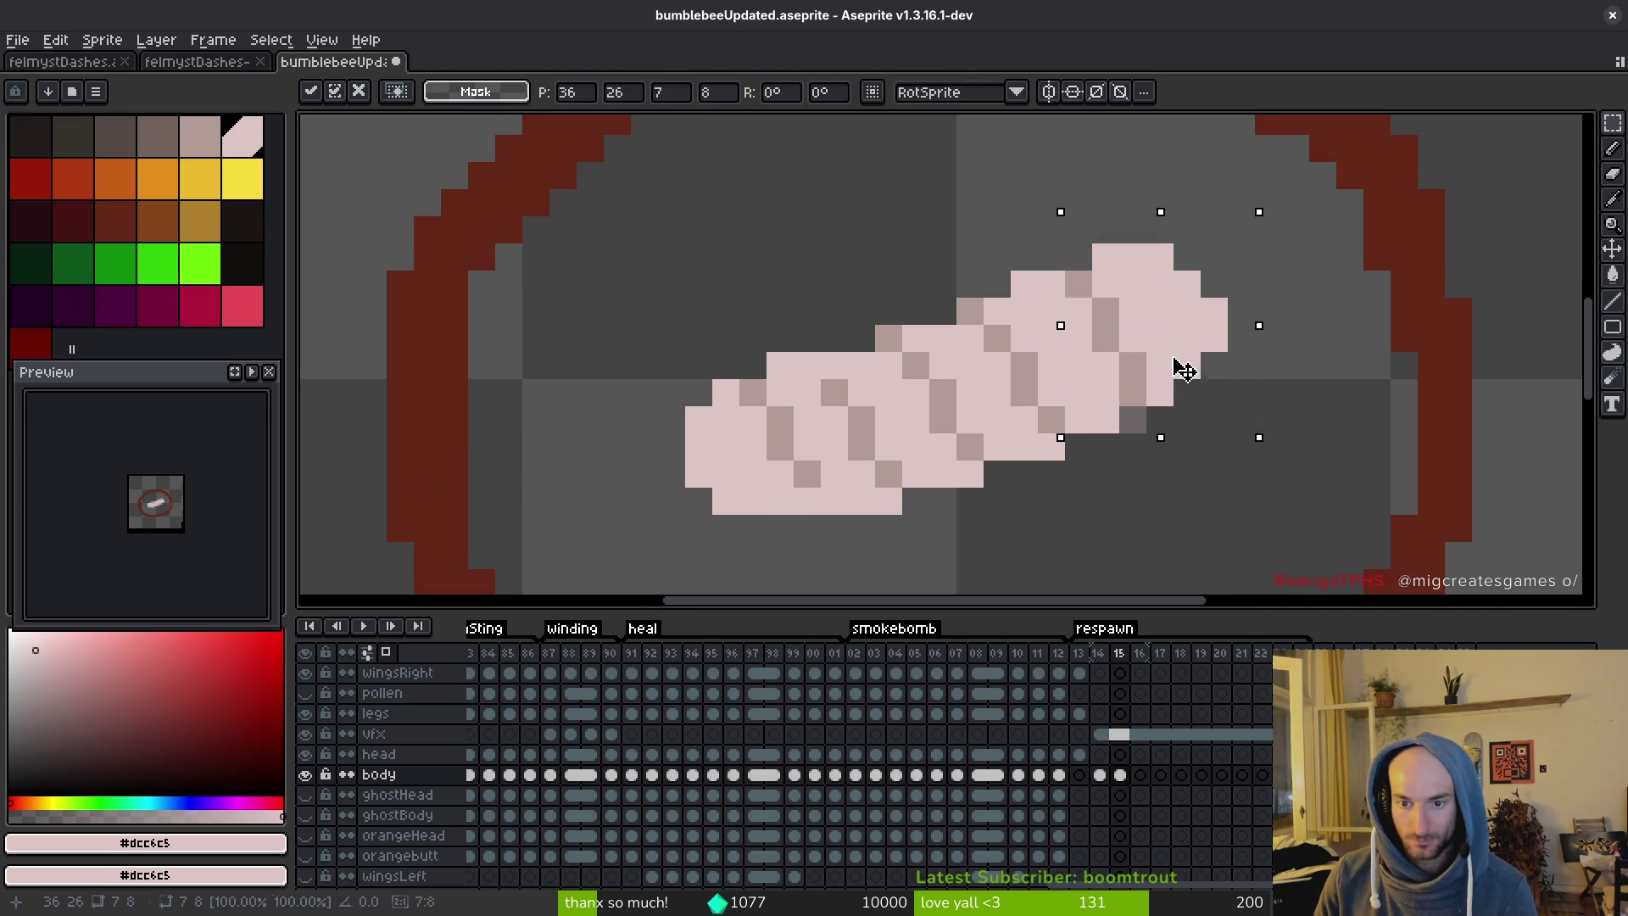
left_click_drag(1185, 371, 1181, 355)
key("ctrl+d")
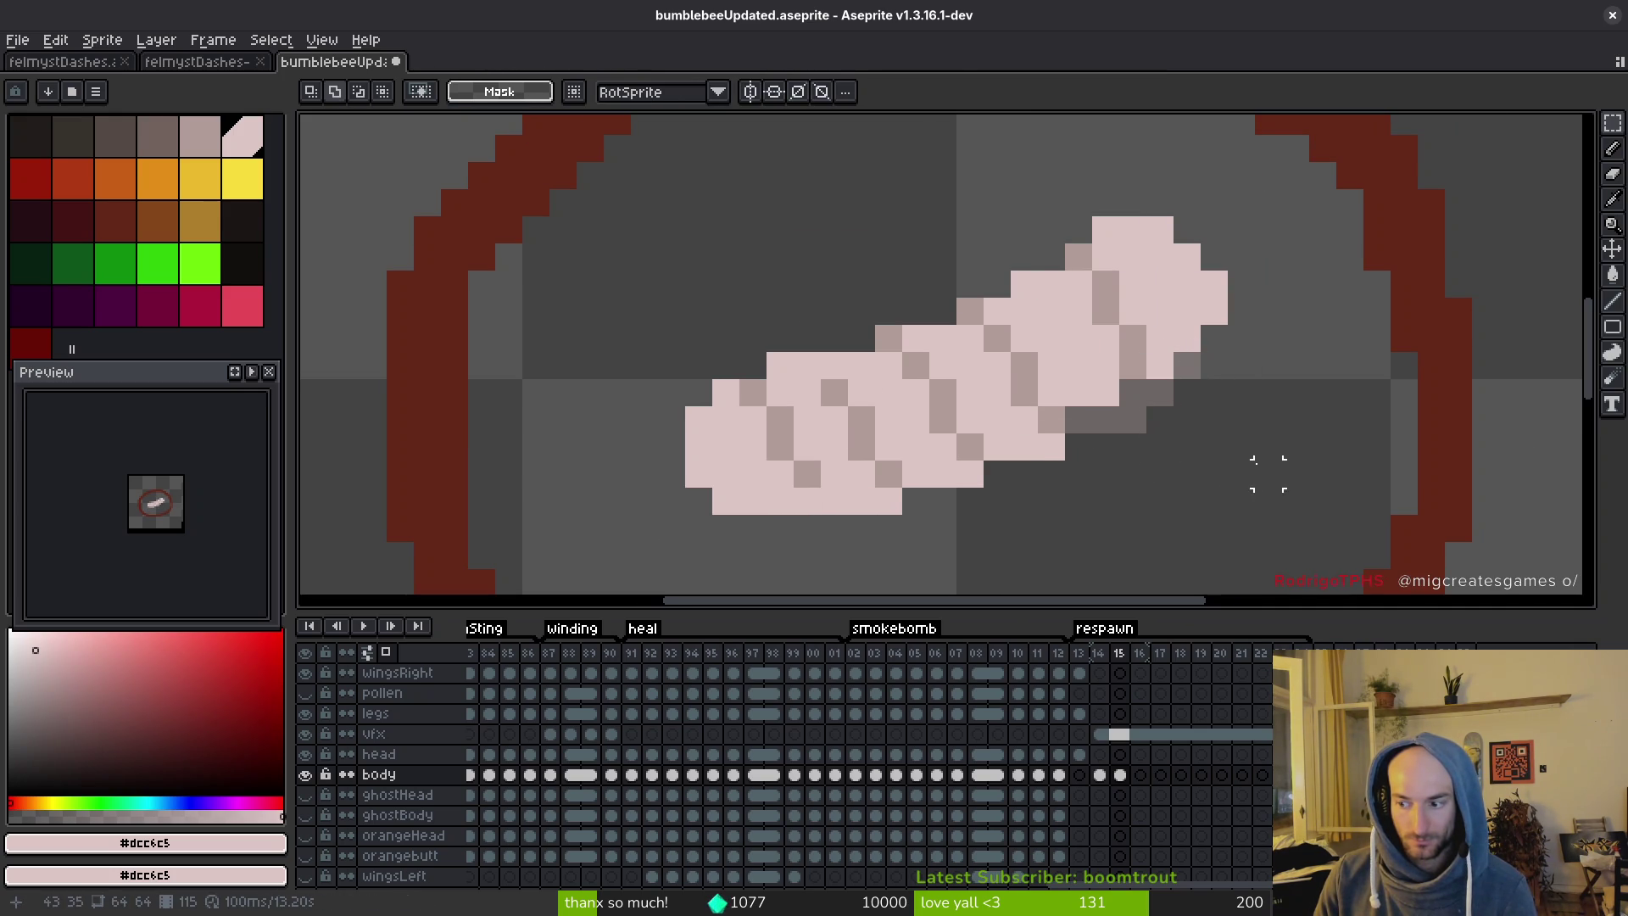
key("b")
left_click(1078, 419)
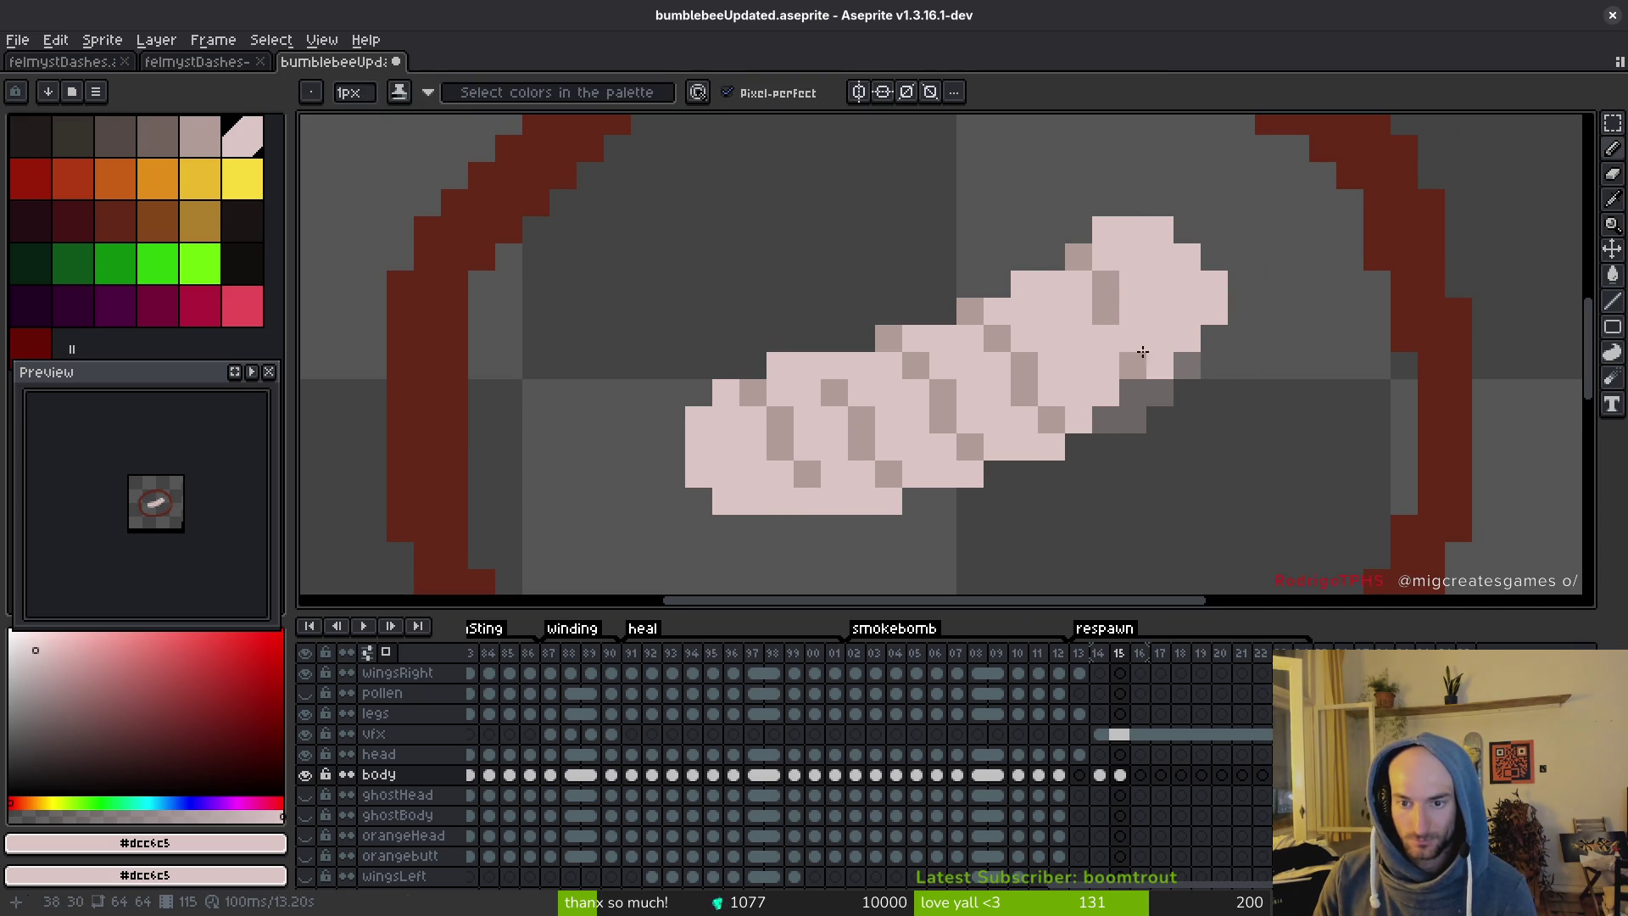
scroll(1142, 393, "down", 3)
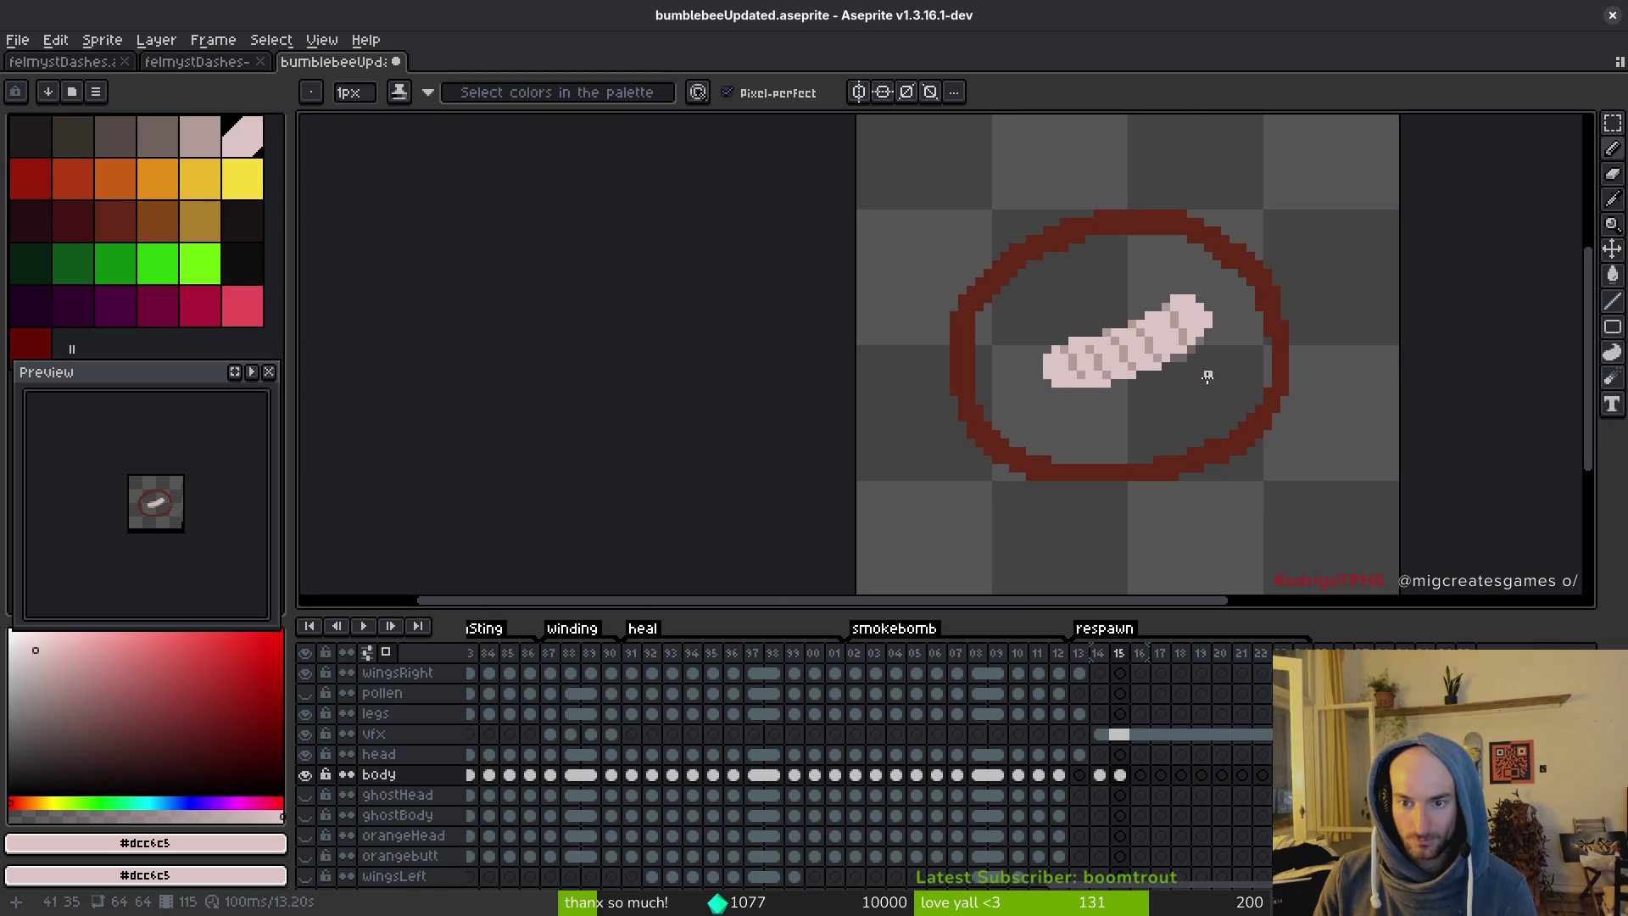
key("ctrl+s")
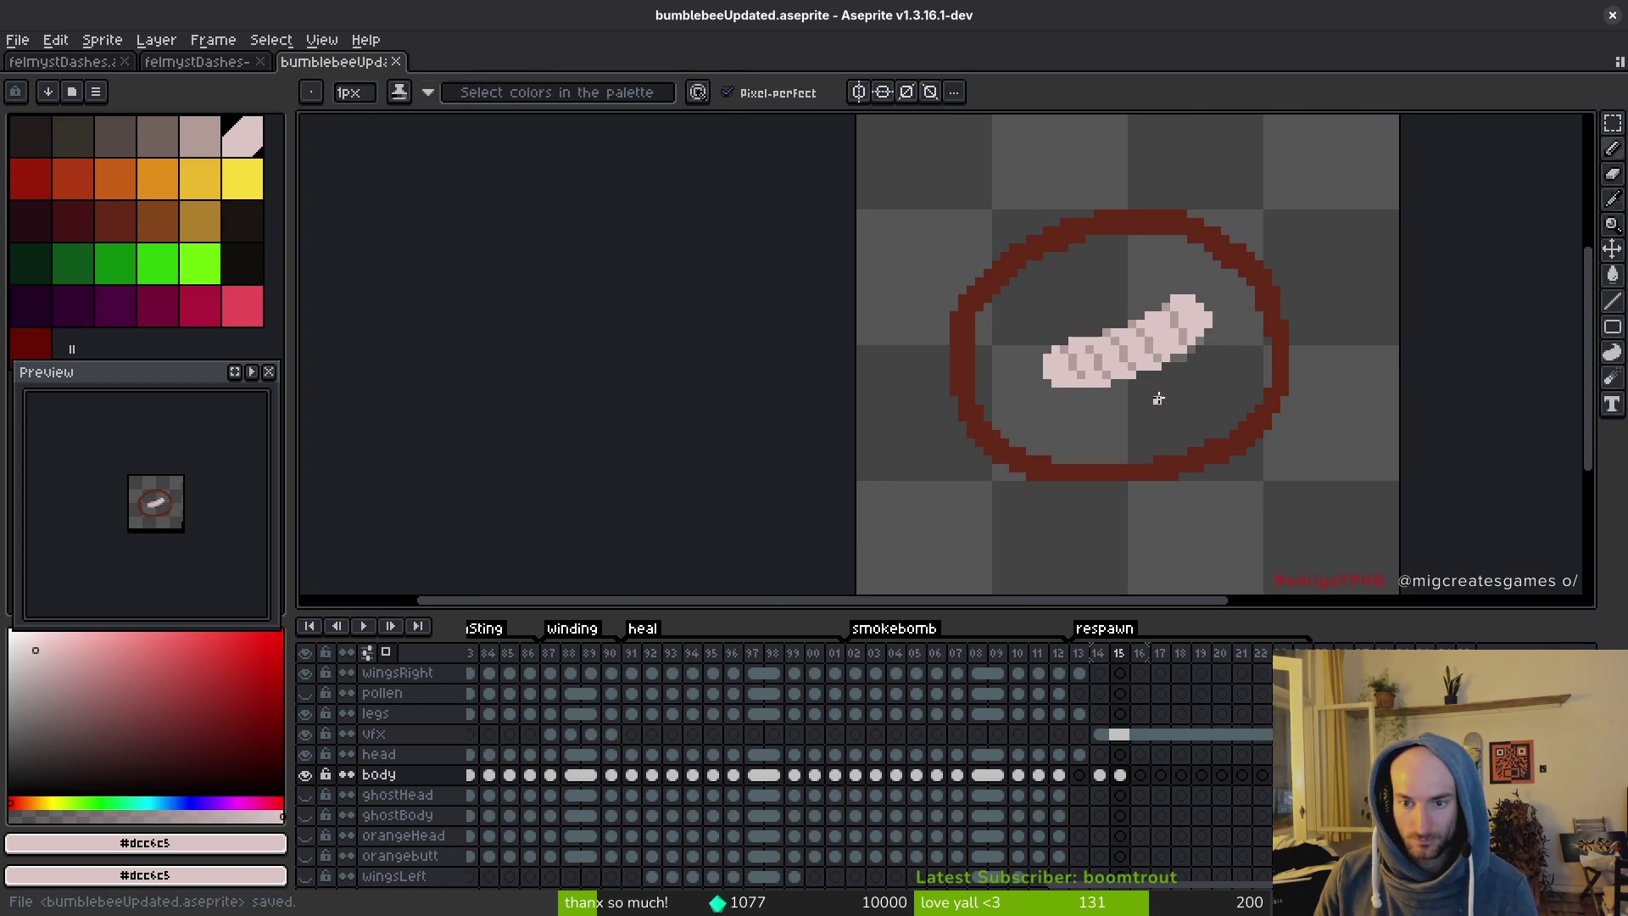
Add darker shading pixels at the larva's bottom and upper side, then save.
key("alt")
scroll(1102, 396, "up", 2)
key("m")
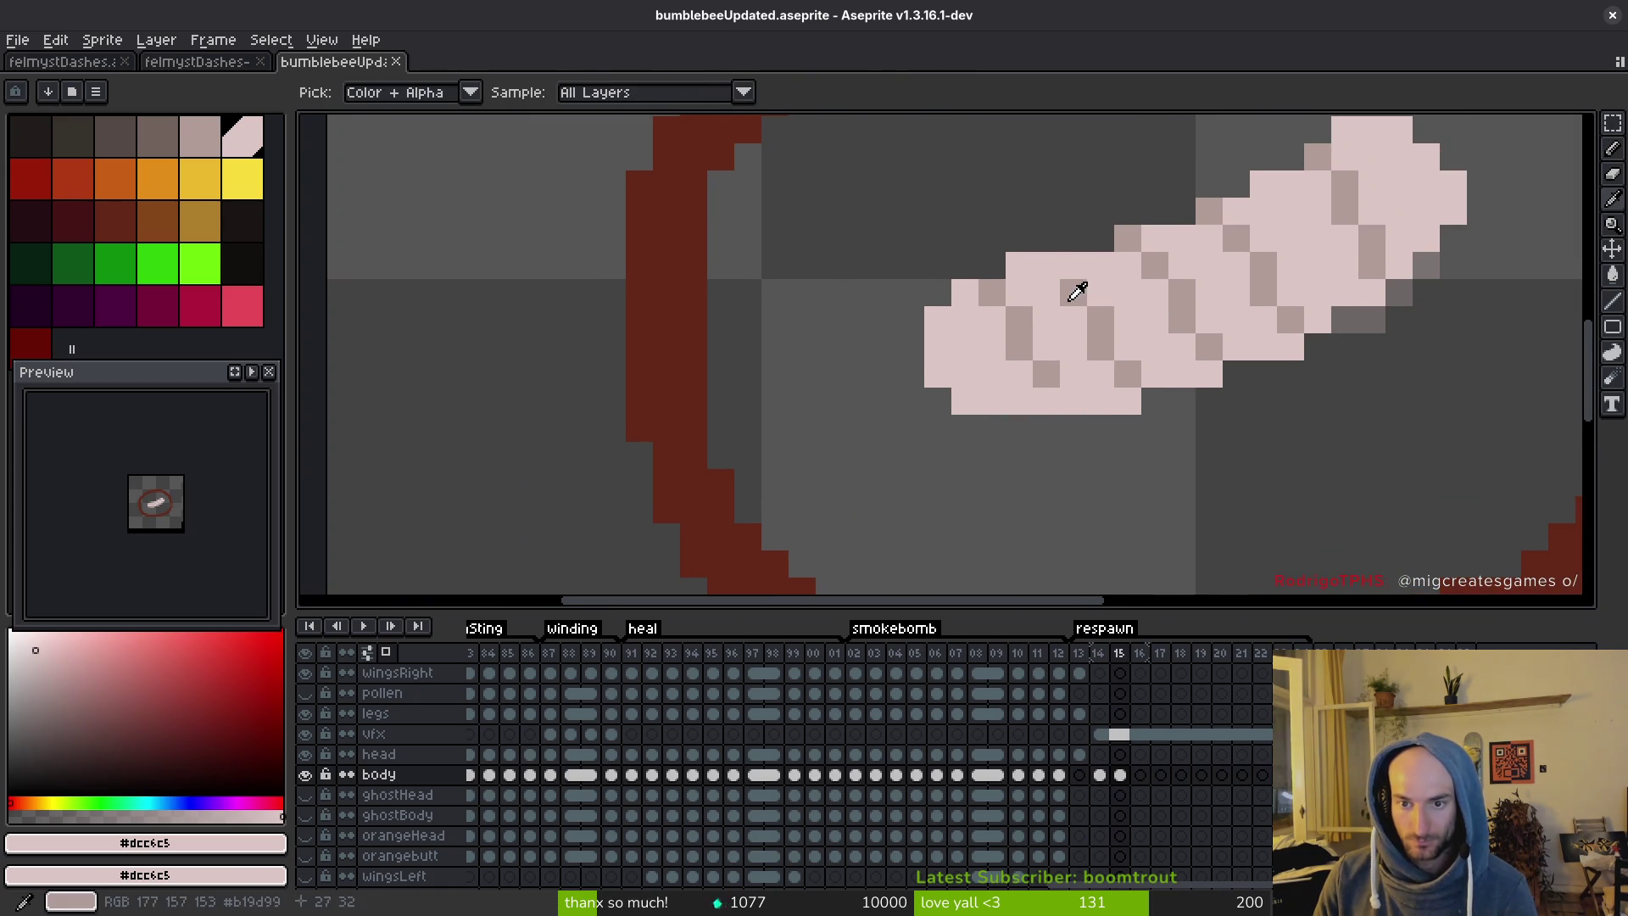
key("alt+f")
key("alt")
key("b")
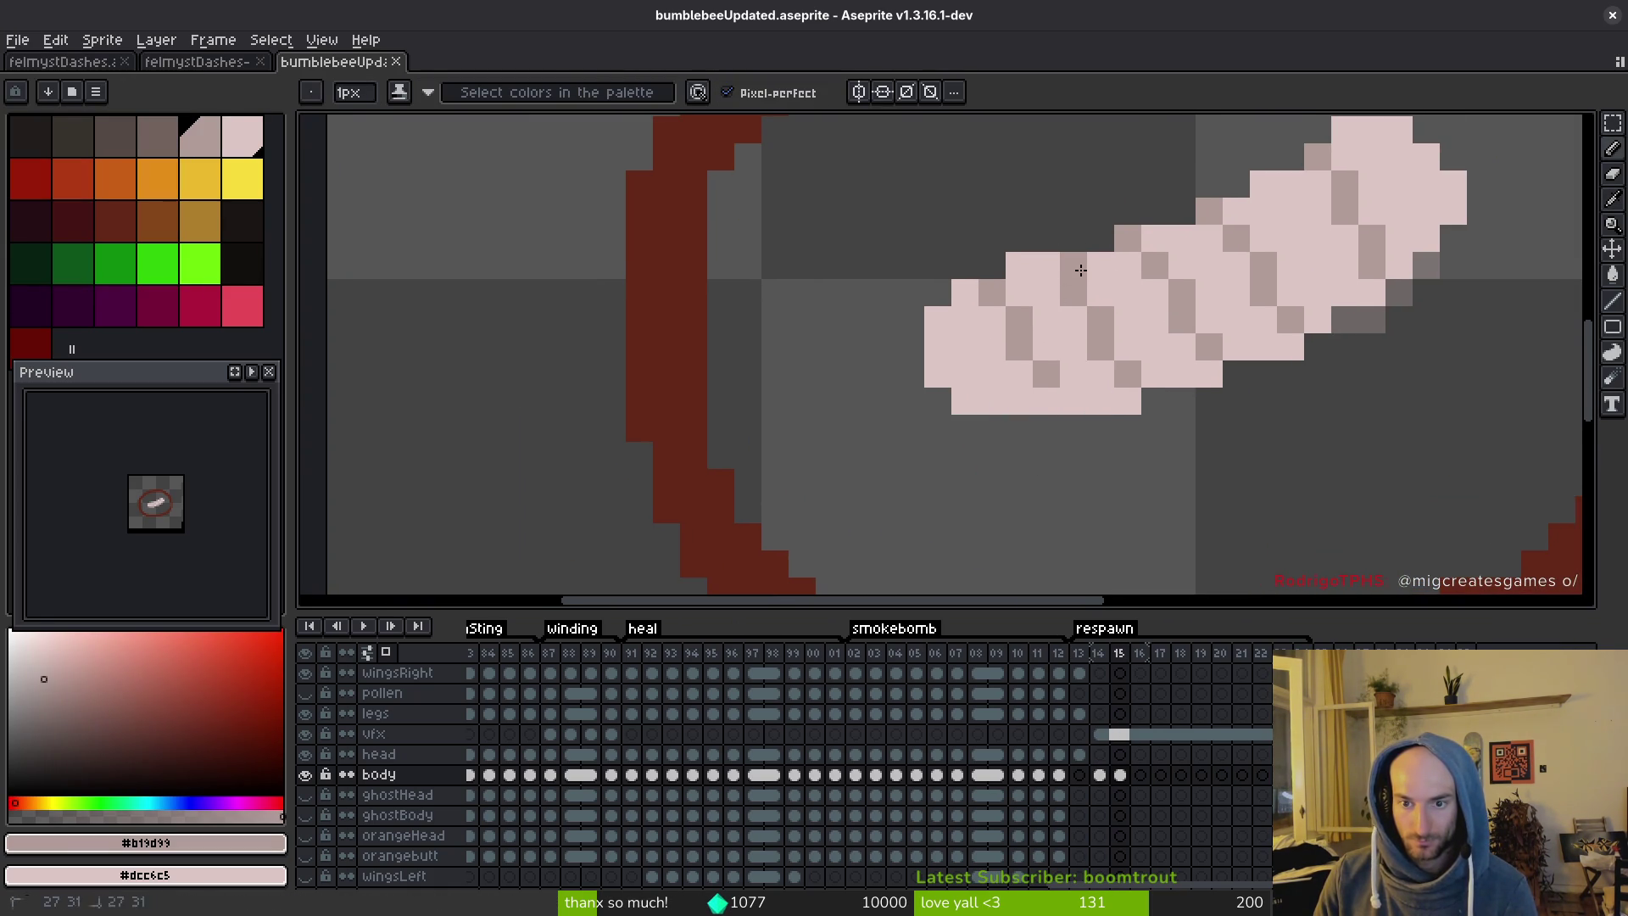
left_click(1051, 396)
left_click(1121, 350)
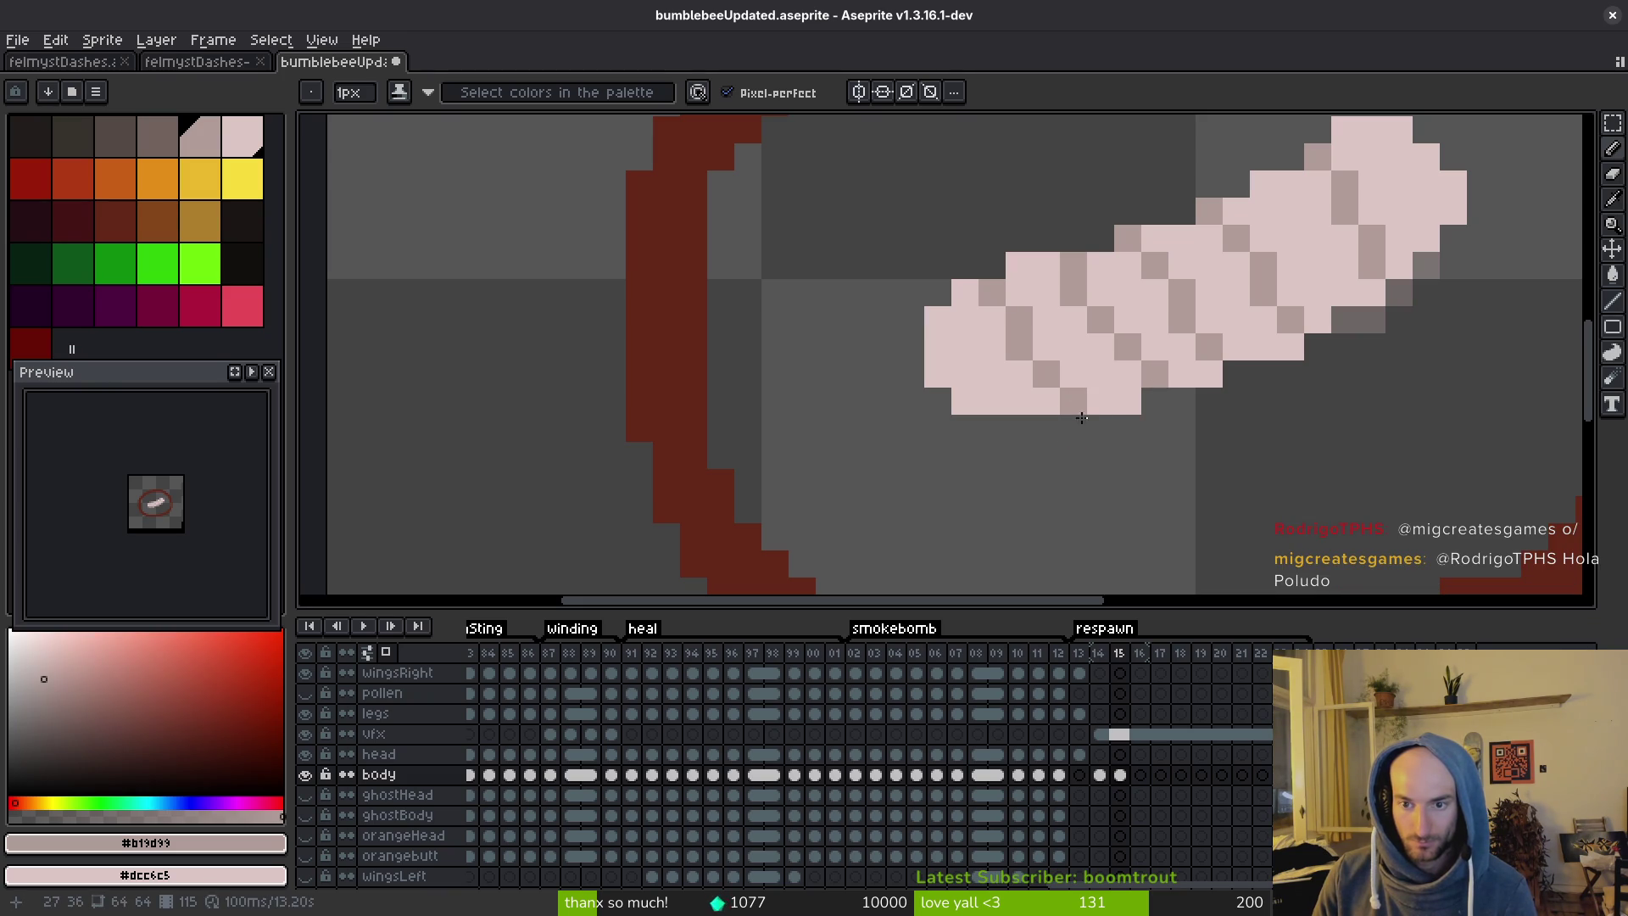
scroll(1168, 460, "down", 3)
scroll(1149, 462, "up", 3)
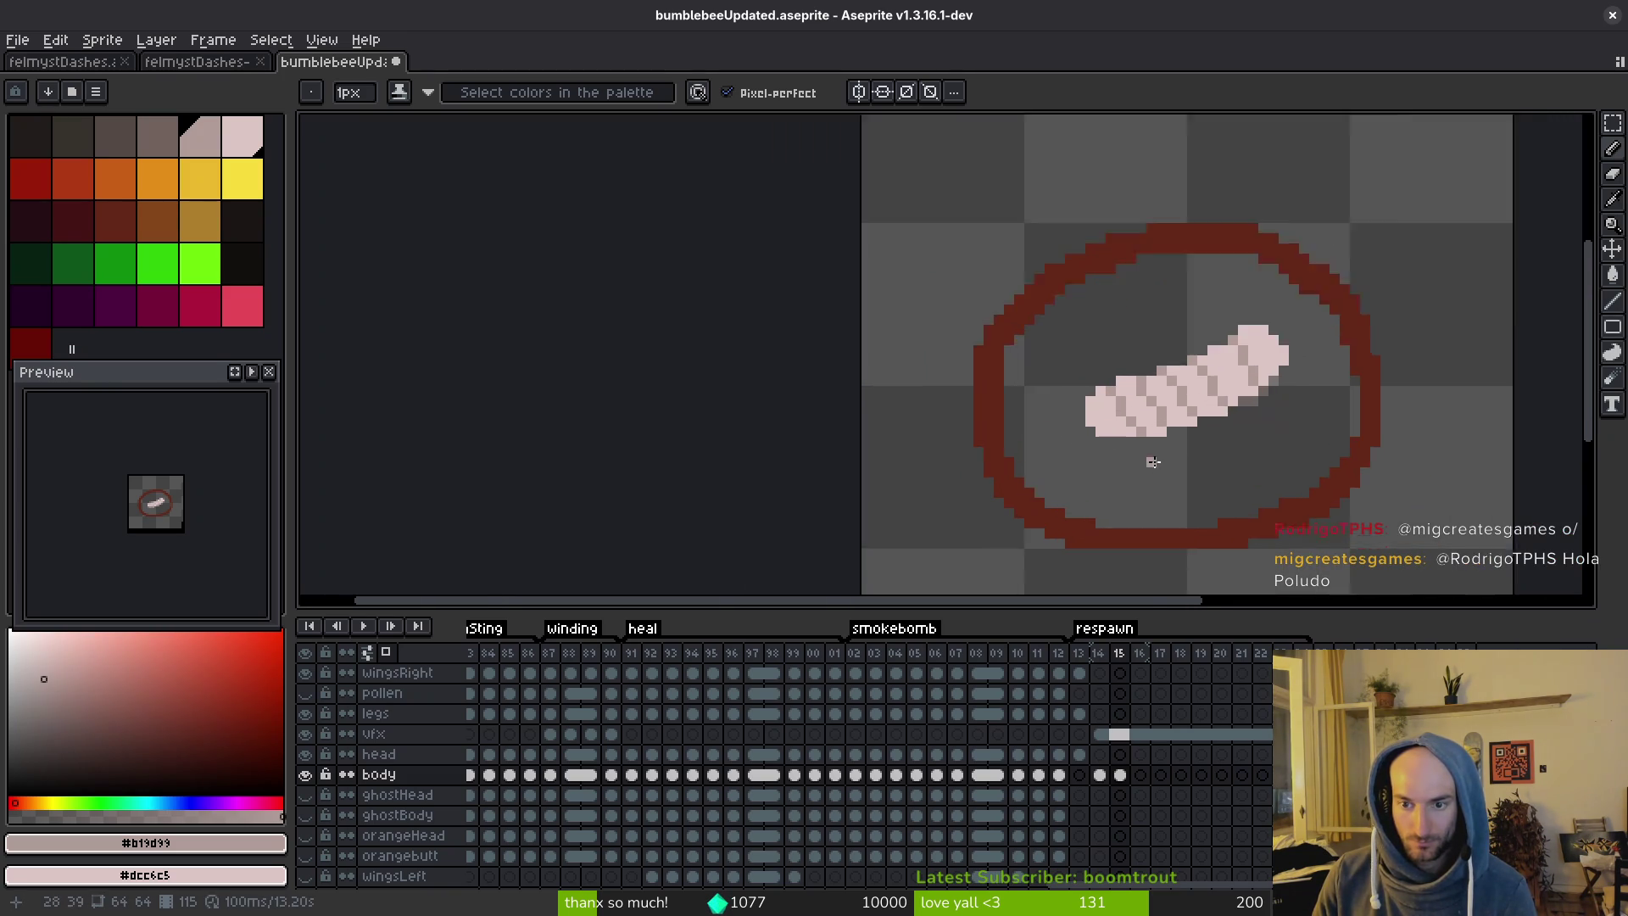
scroll(1163, 464, "down", 3)
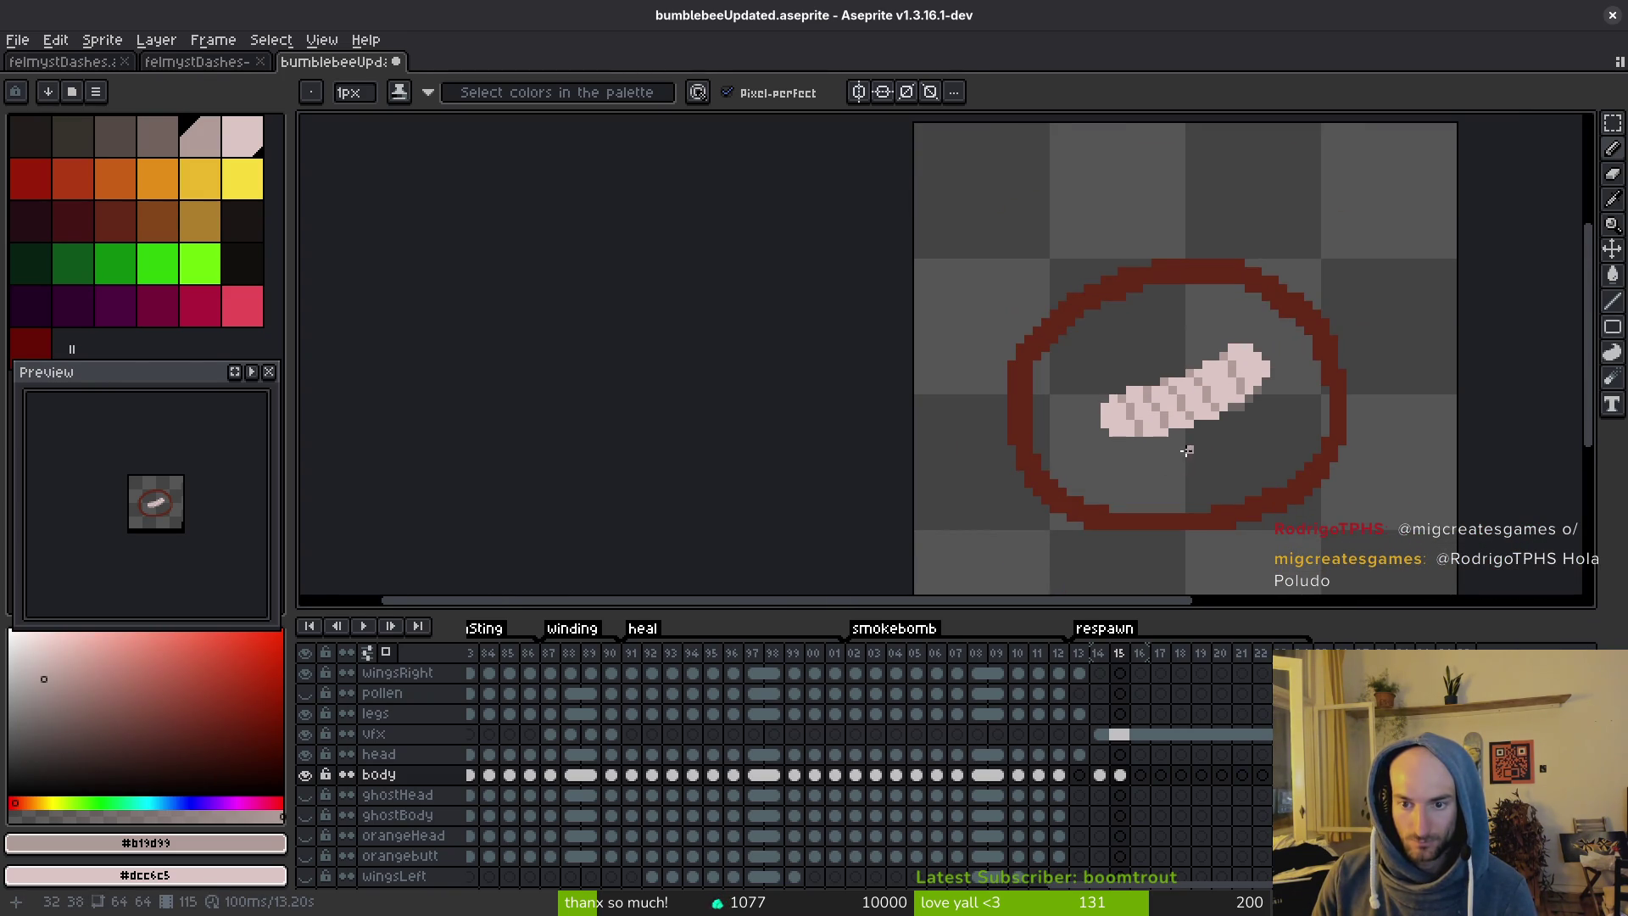
key("ctrl+s")
scroll(1186, 450, "up", 3)
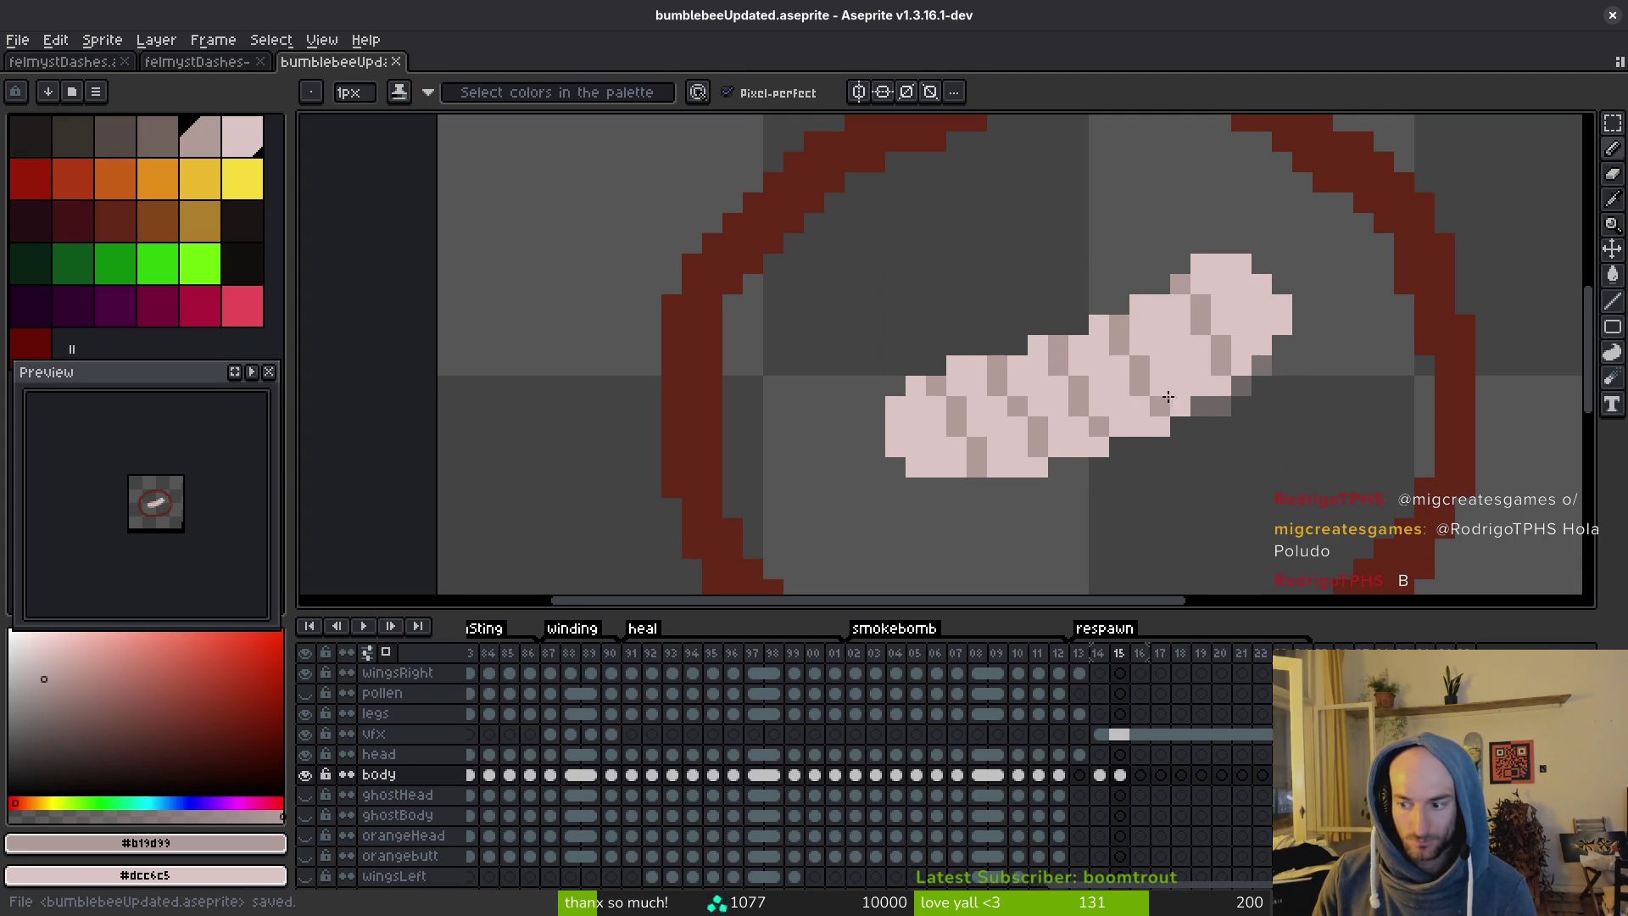
key("ctrl+s")
Lighten two shade pixels to the body colour, add one higher up, and save.
right_click(1127, 418)
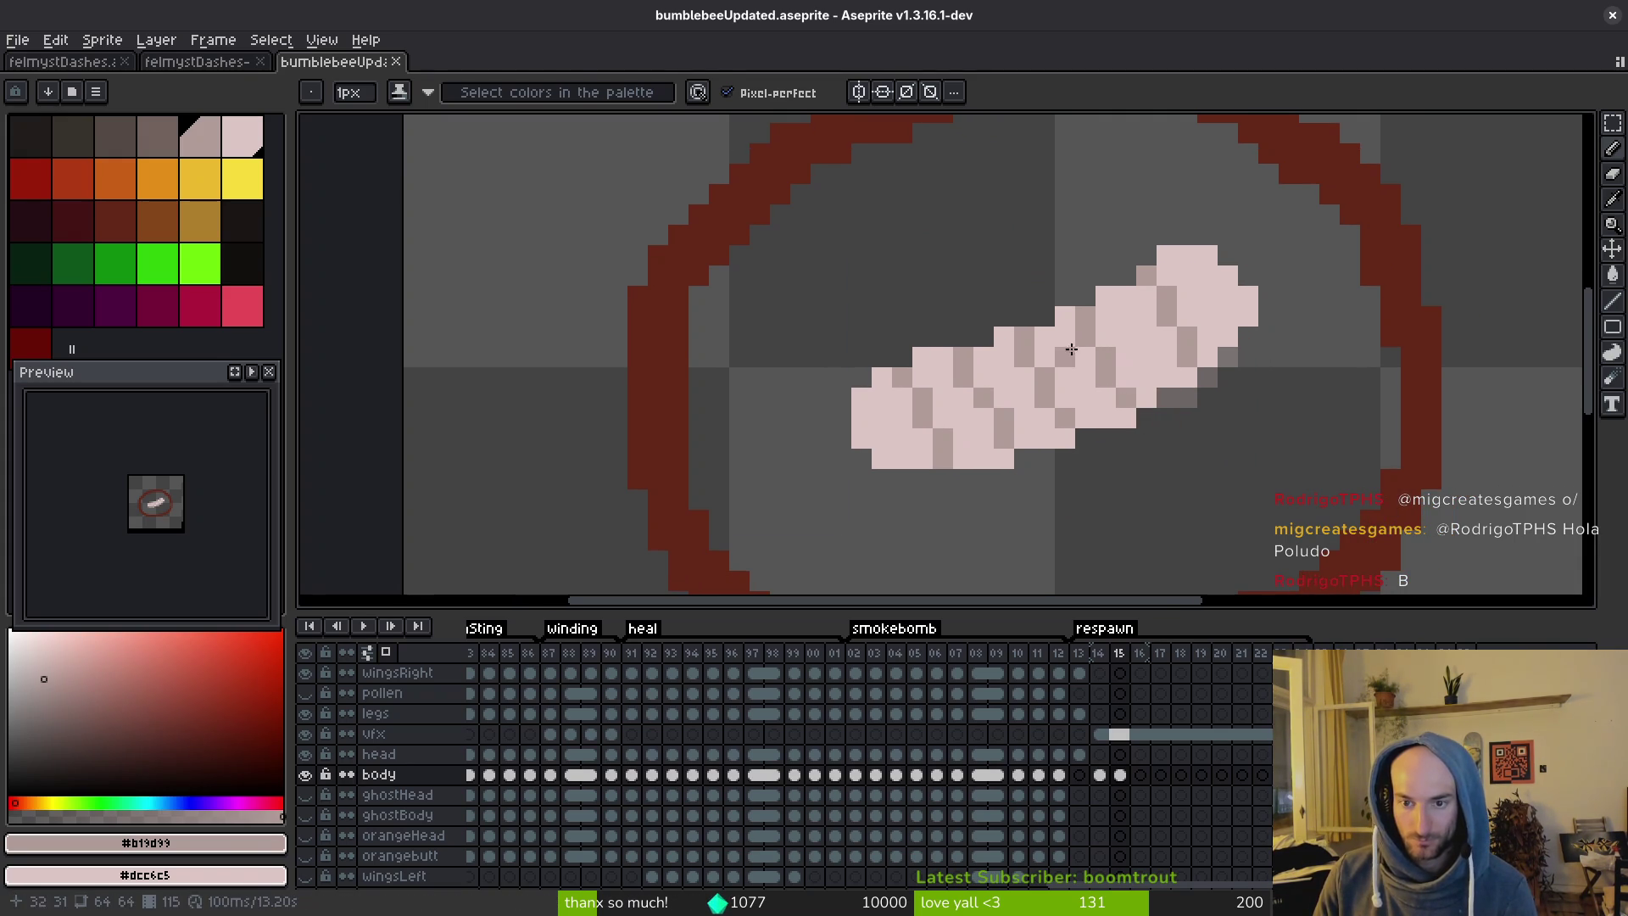
left_click(1105, 336)
right_click(1107, 378)
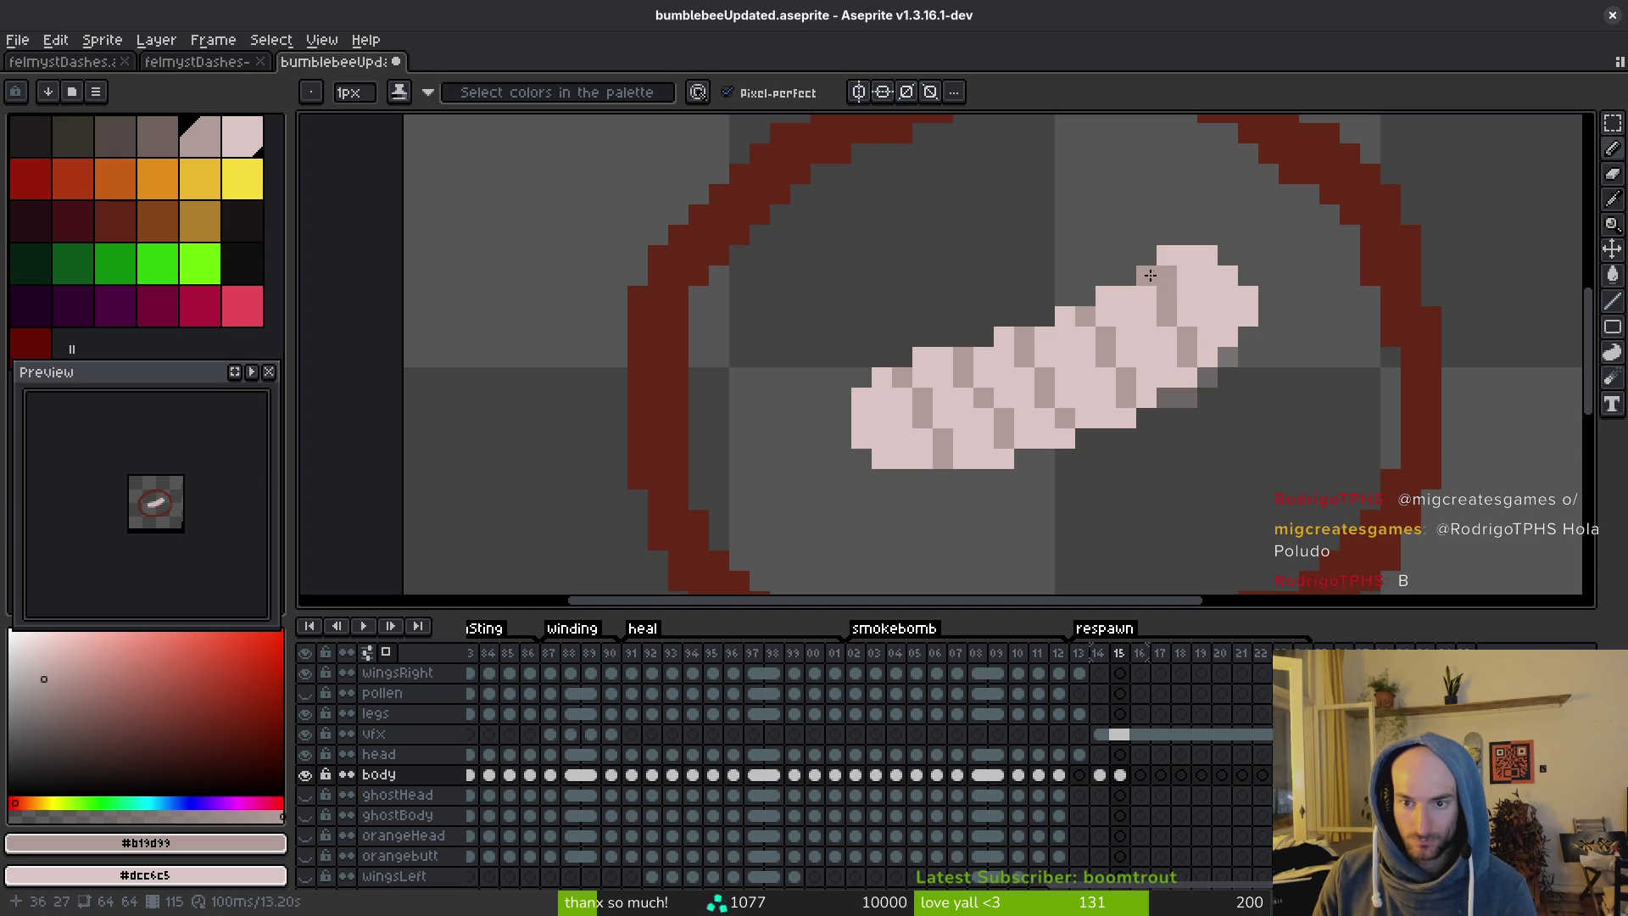
scroll(1287, 383, "down", 2)
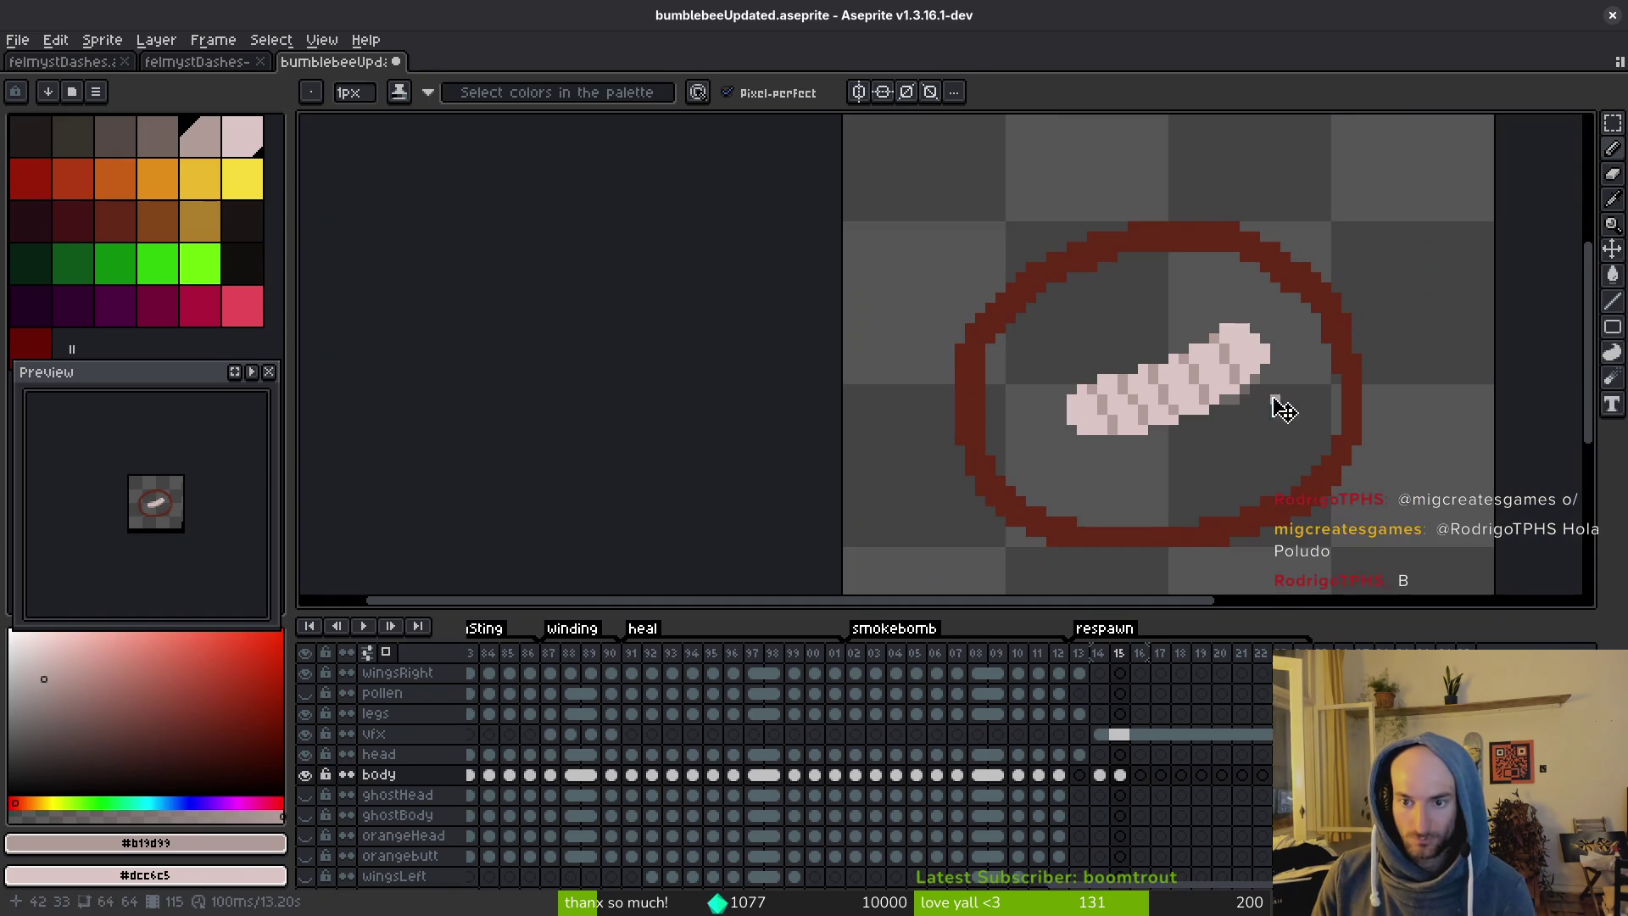
key("ctrl+s")
scroll(1187, 386, "up", 1)
Select and deselect the larva's left end, pan the view, and save the sprite.
key("m")
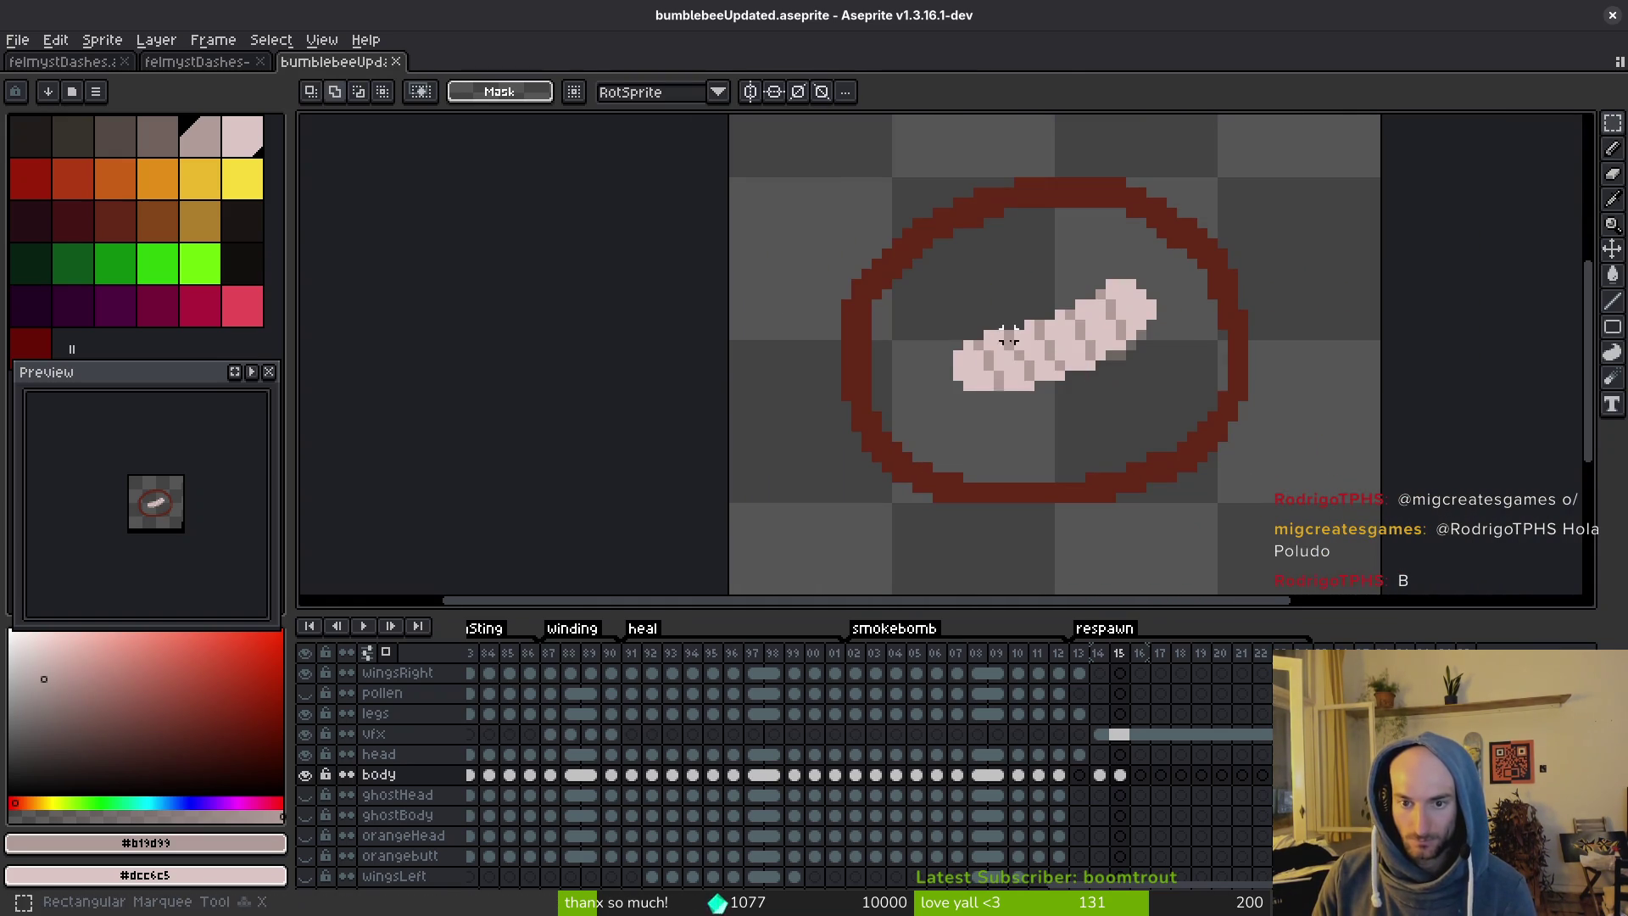
scroll(922, 329, "up", 1)
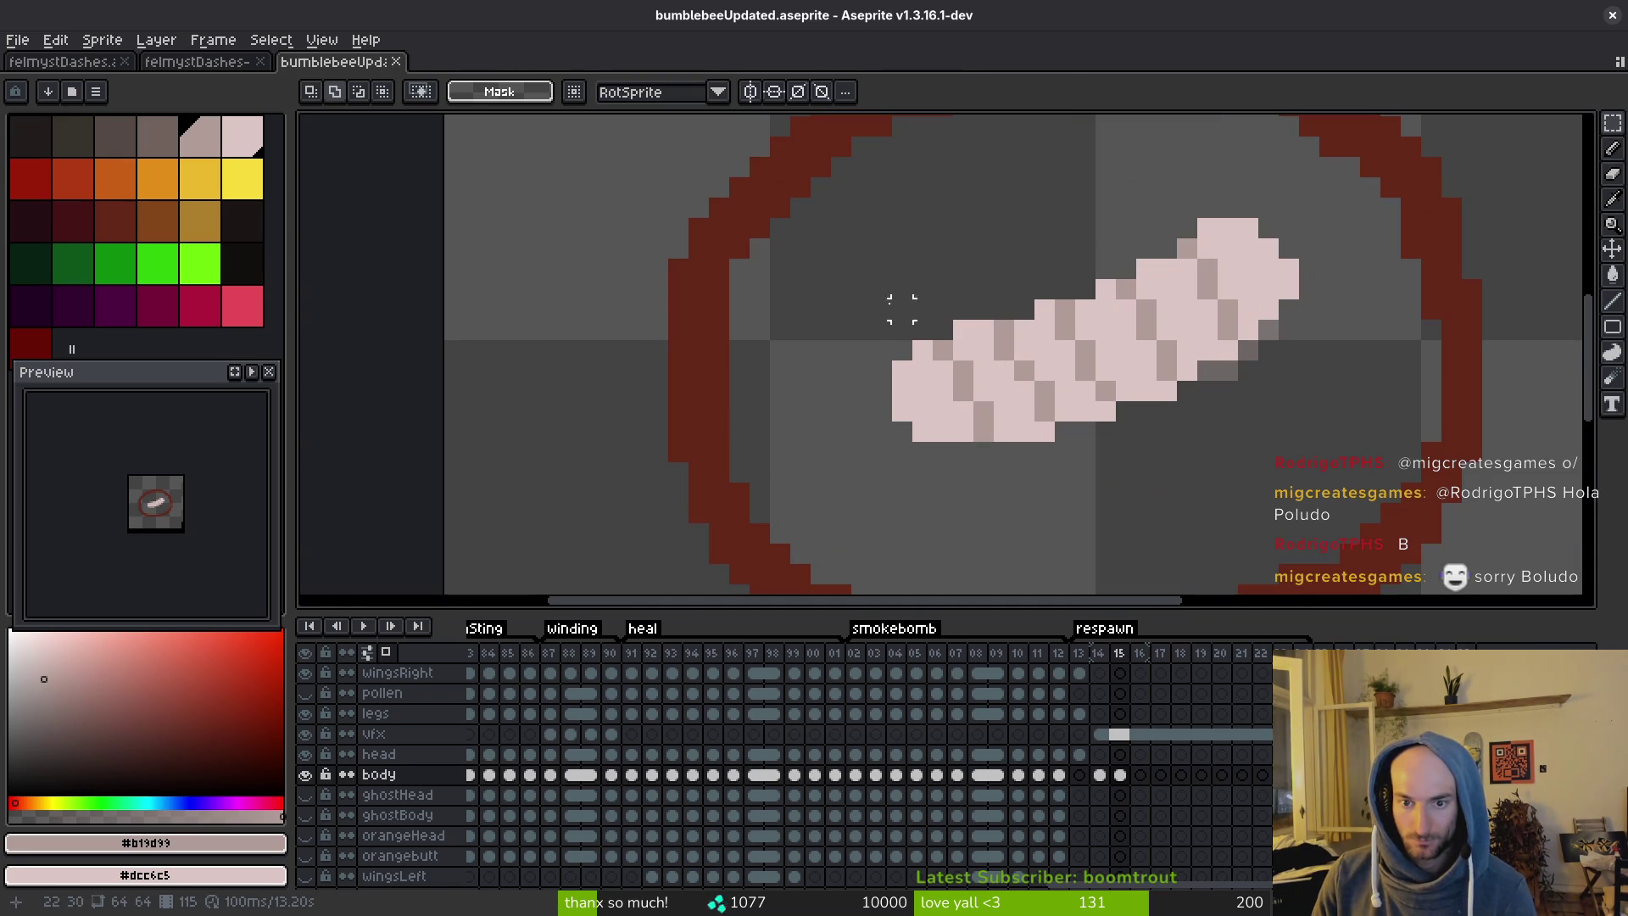
left_click_drag(901, 309, 981, 465)
key("ctrl+d")
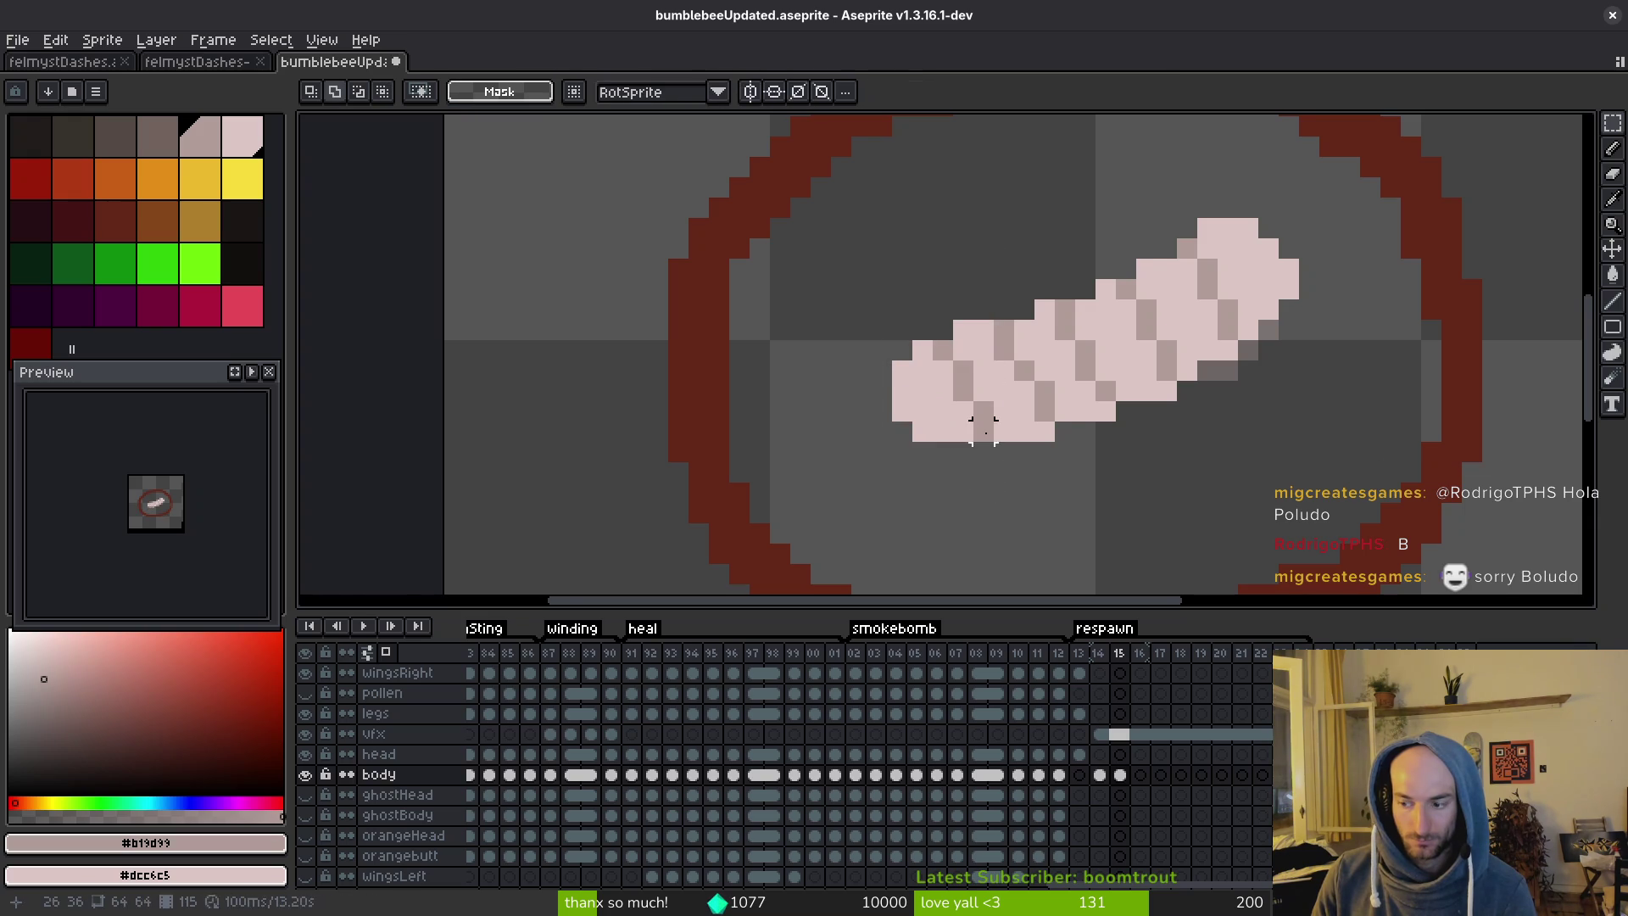
key("ctrl+s")
left_click_drag(1110, 422, 1061, 414)
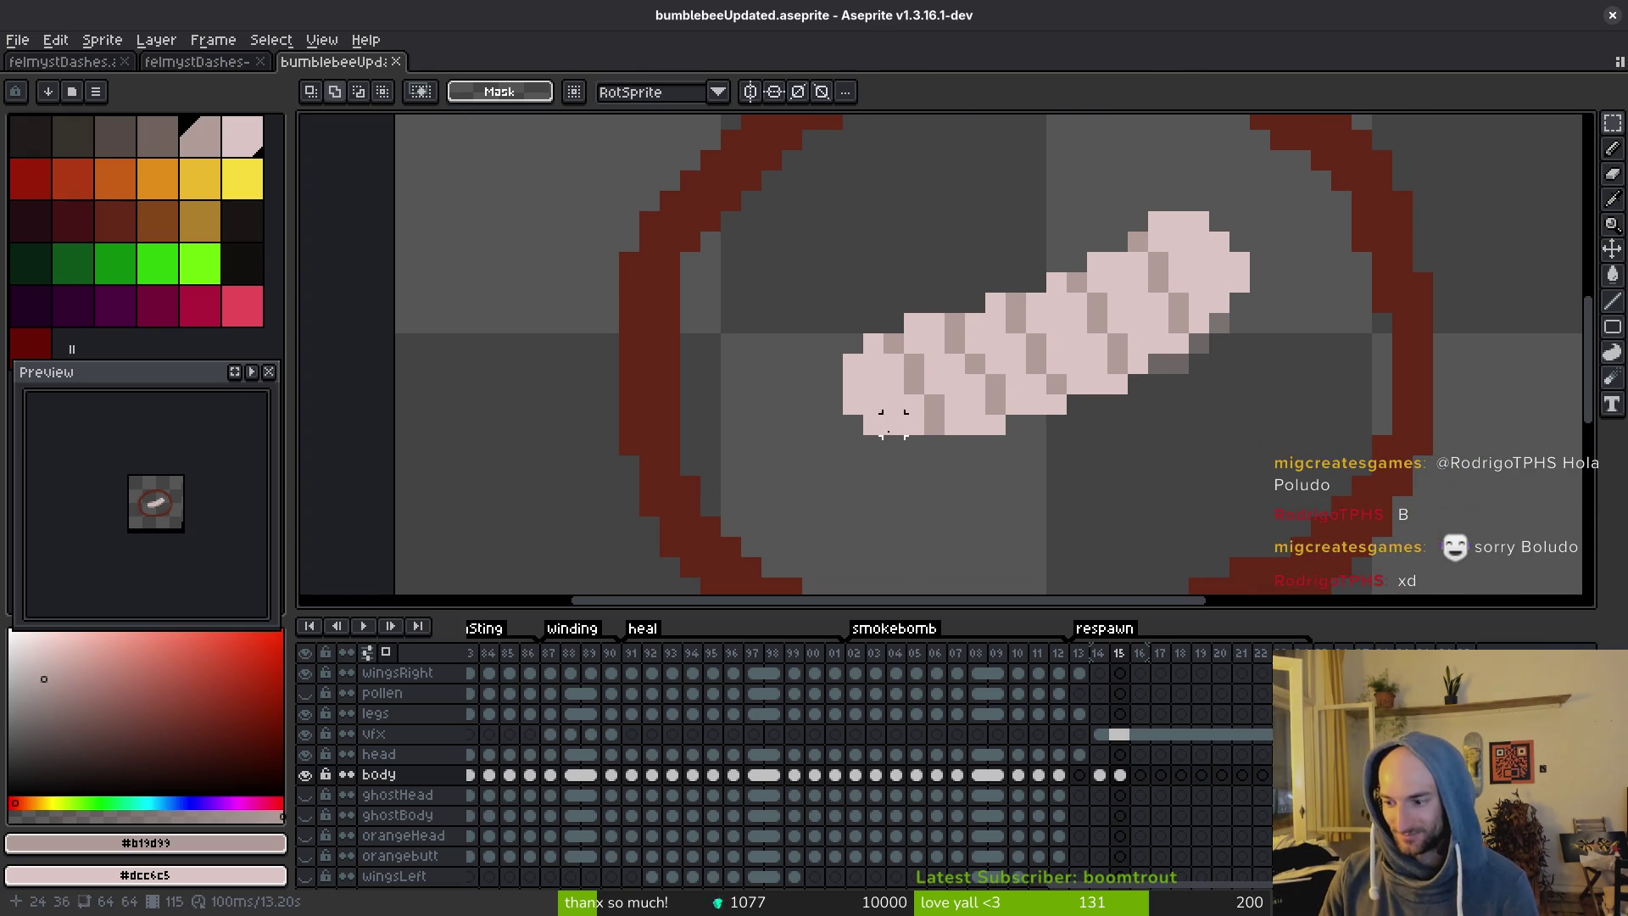
key("b")
scroll(1102, 348, "up", 2)
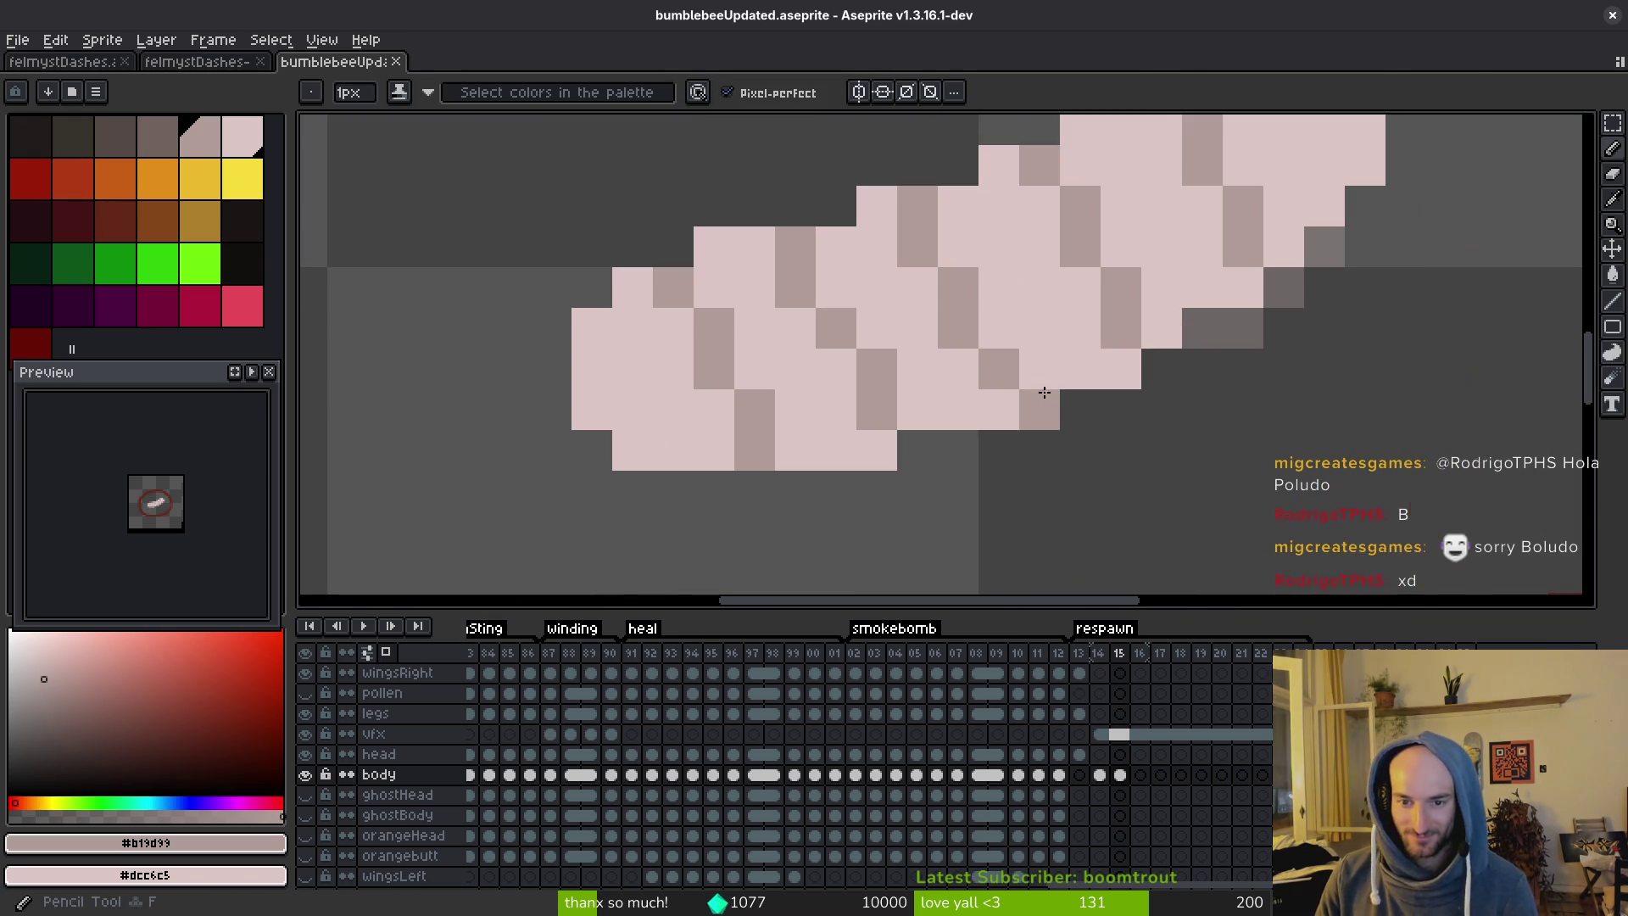
scroll(1100, 466, "down", 4)
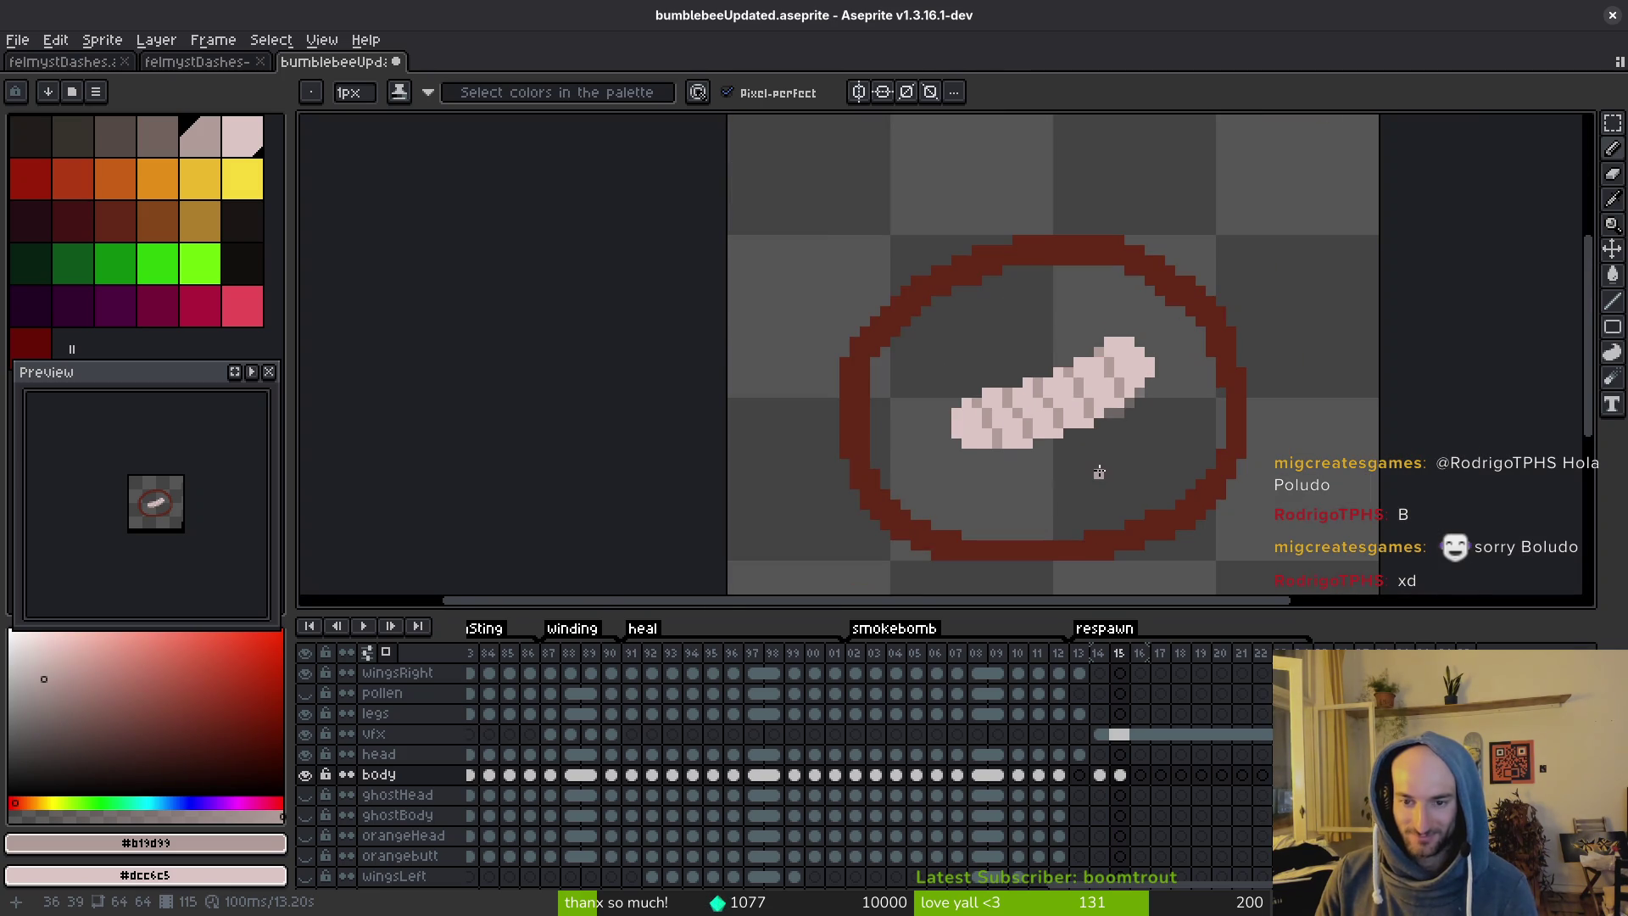
key("ctrl+s")
On frame 16, sketch a trial curled larva outline, then undo it.
key("period")
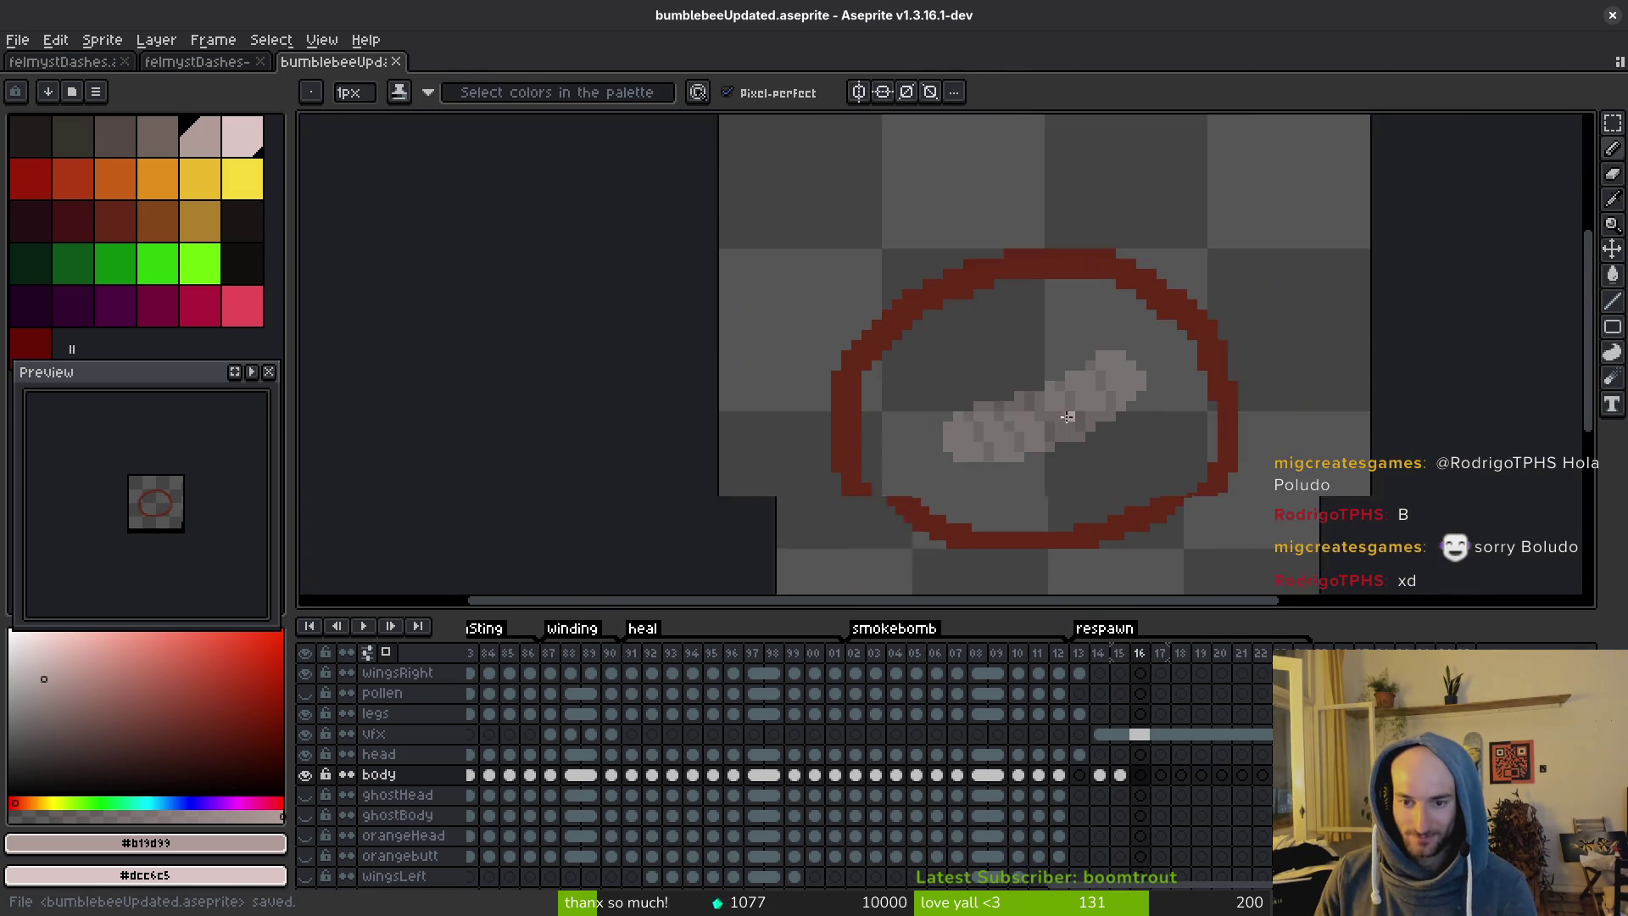
scroll(1093, 403, "up", 1)
scroll(1113, 386, "up", 1)
left_click(1013, 285)
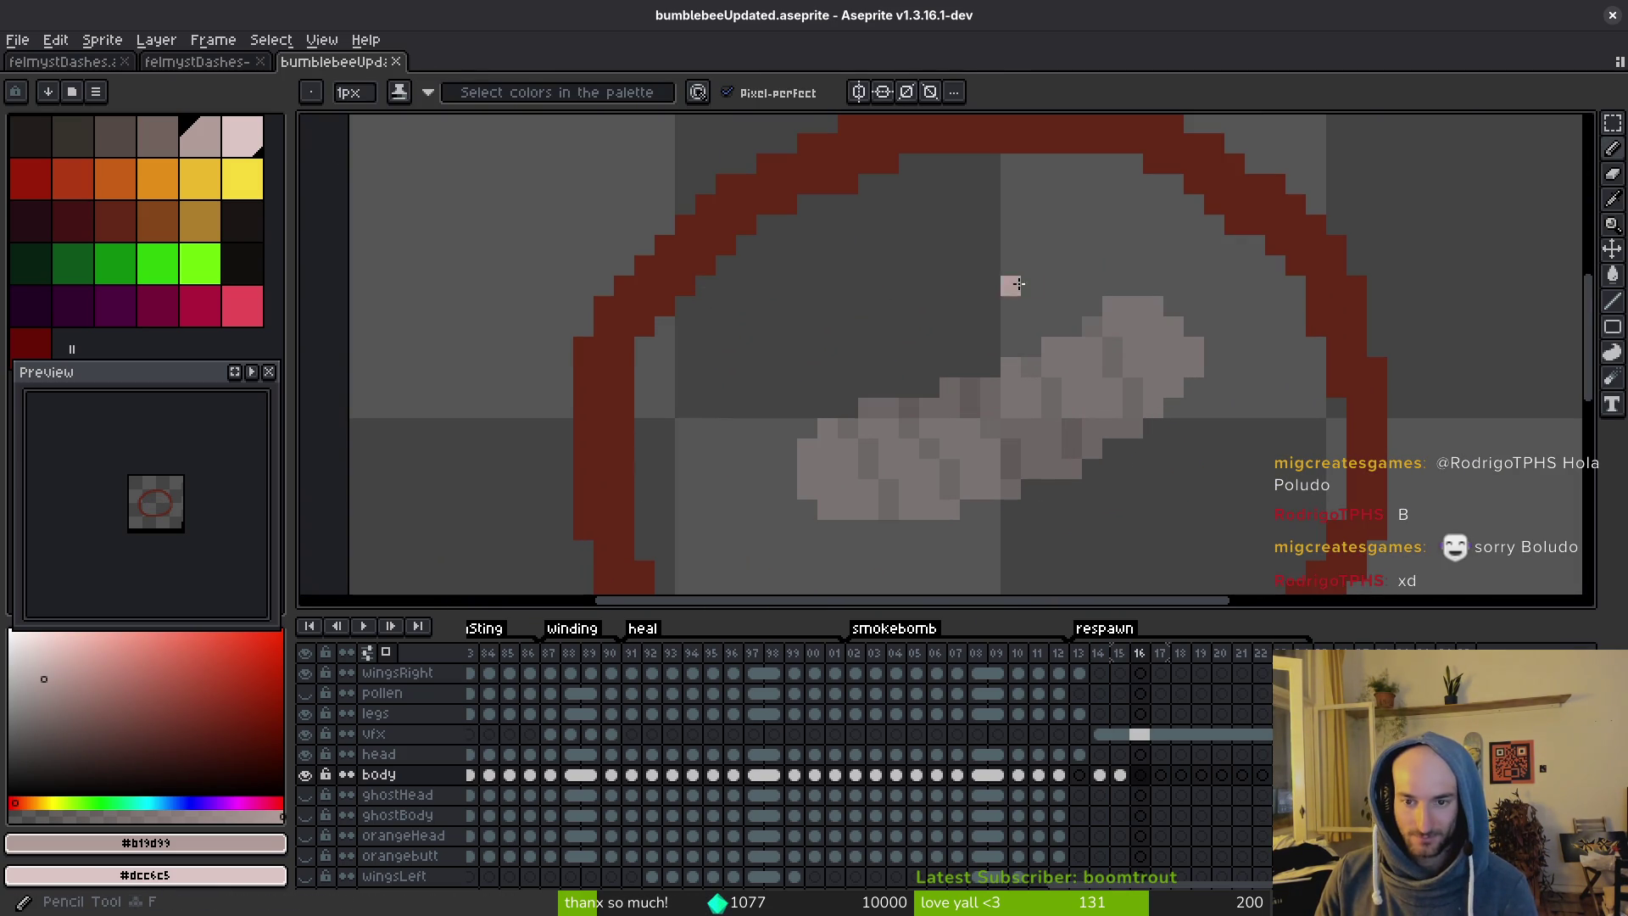
key("ctrl+z")
left_click_drag(1051, 265, 1101, 311)
mouse_move(1126, 421)
left_mouse_down()
mouse_move(1038, 519)
mouse_move(827, 524)
mouse_move(774, 379)
left_mouse_up()
mouse_move(902, 389)
left_mouse_down()
mouse_move(1017, 394)
mouse_move(1013, 296)
mouse_move(1088, 271)
left_mouse_up()
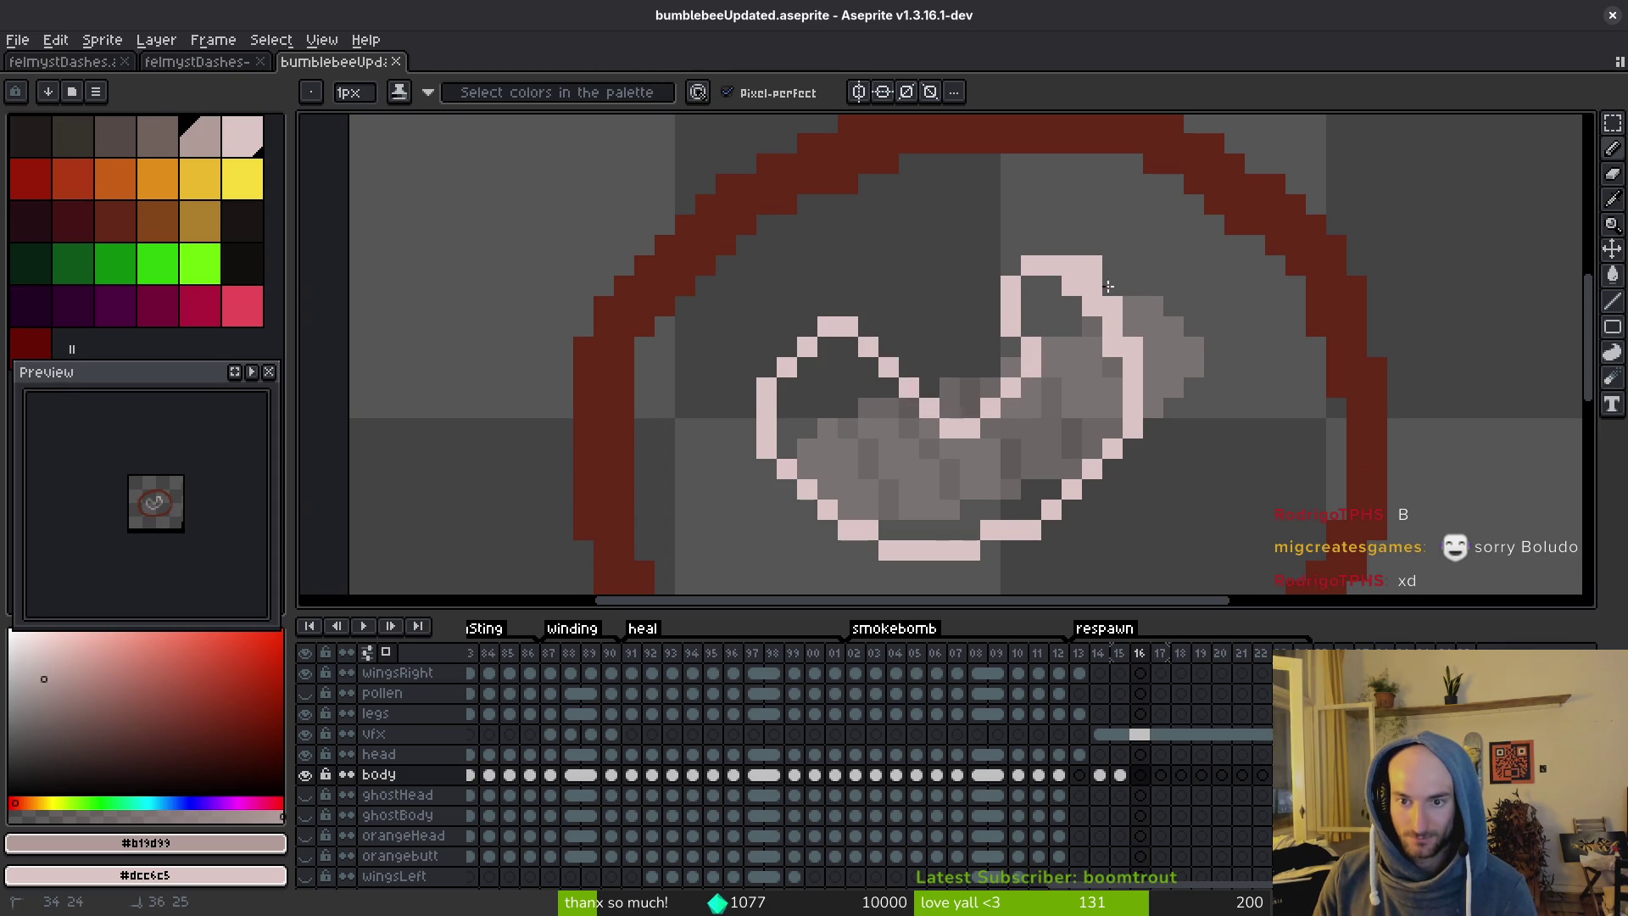
left_click_drag(1127, 339, 1126, 339)
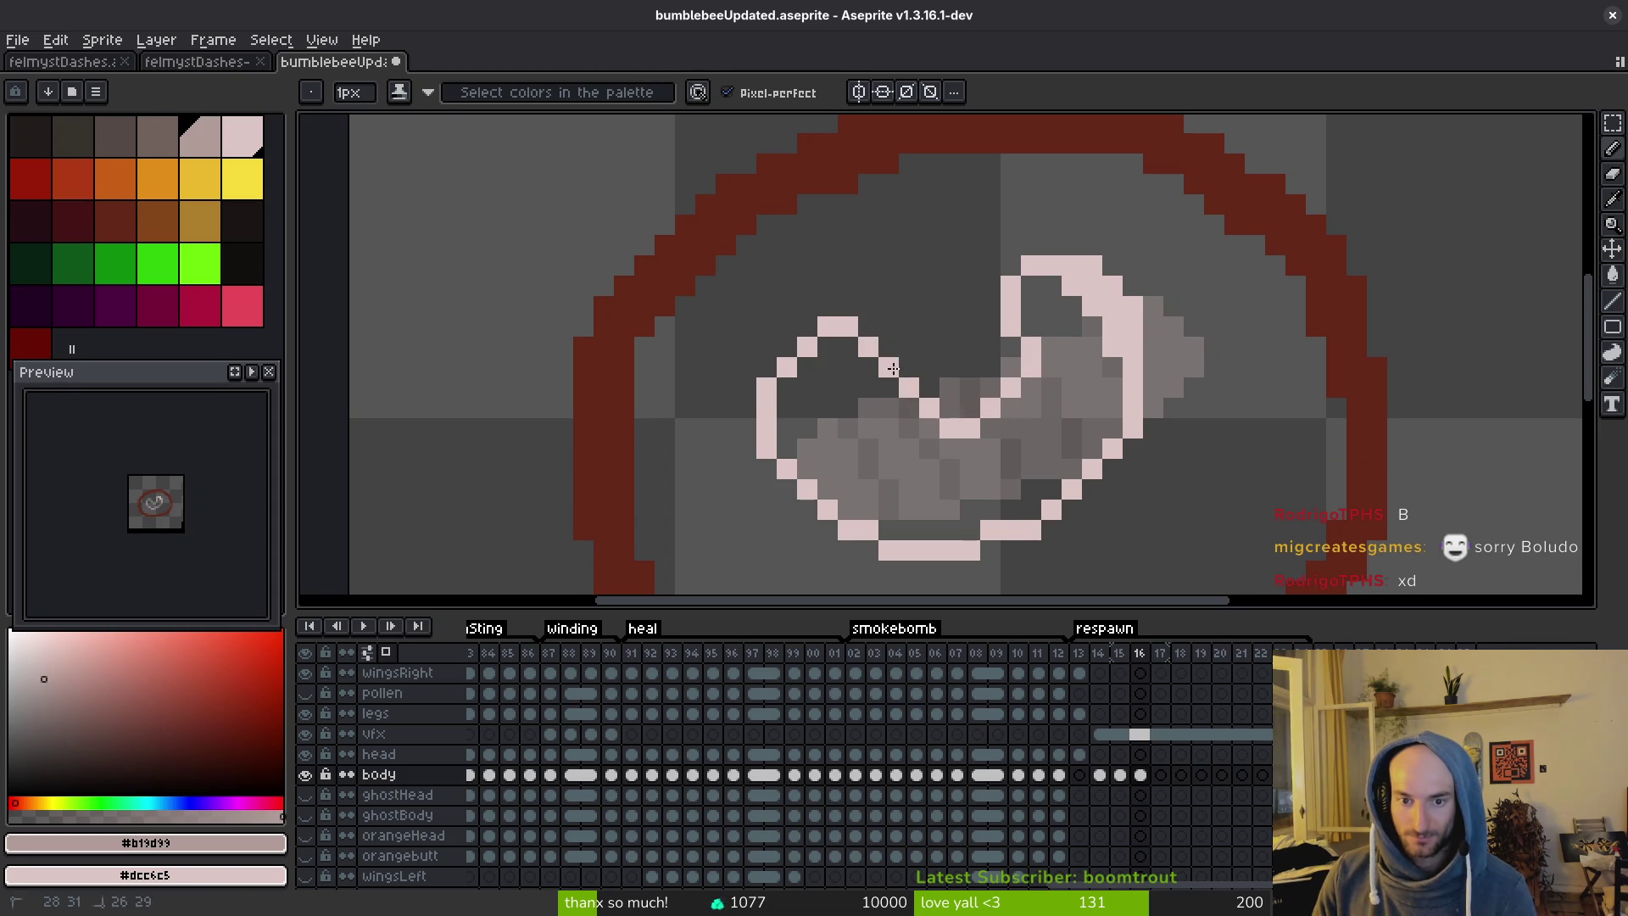
key("ctrl+z")
key("ctrl+z")
key("ctrl+z")
scroll(989, 429, "down", 2)
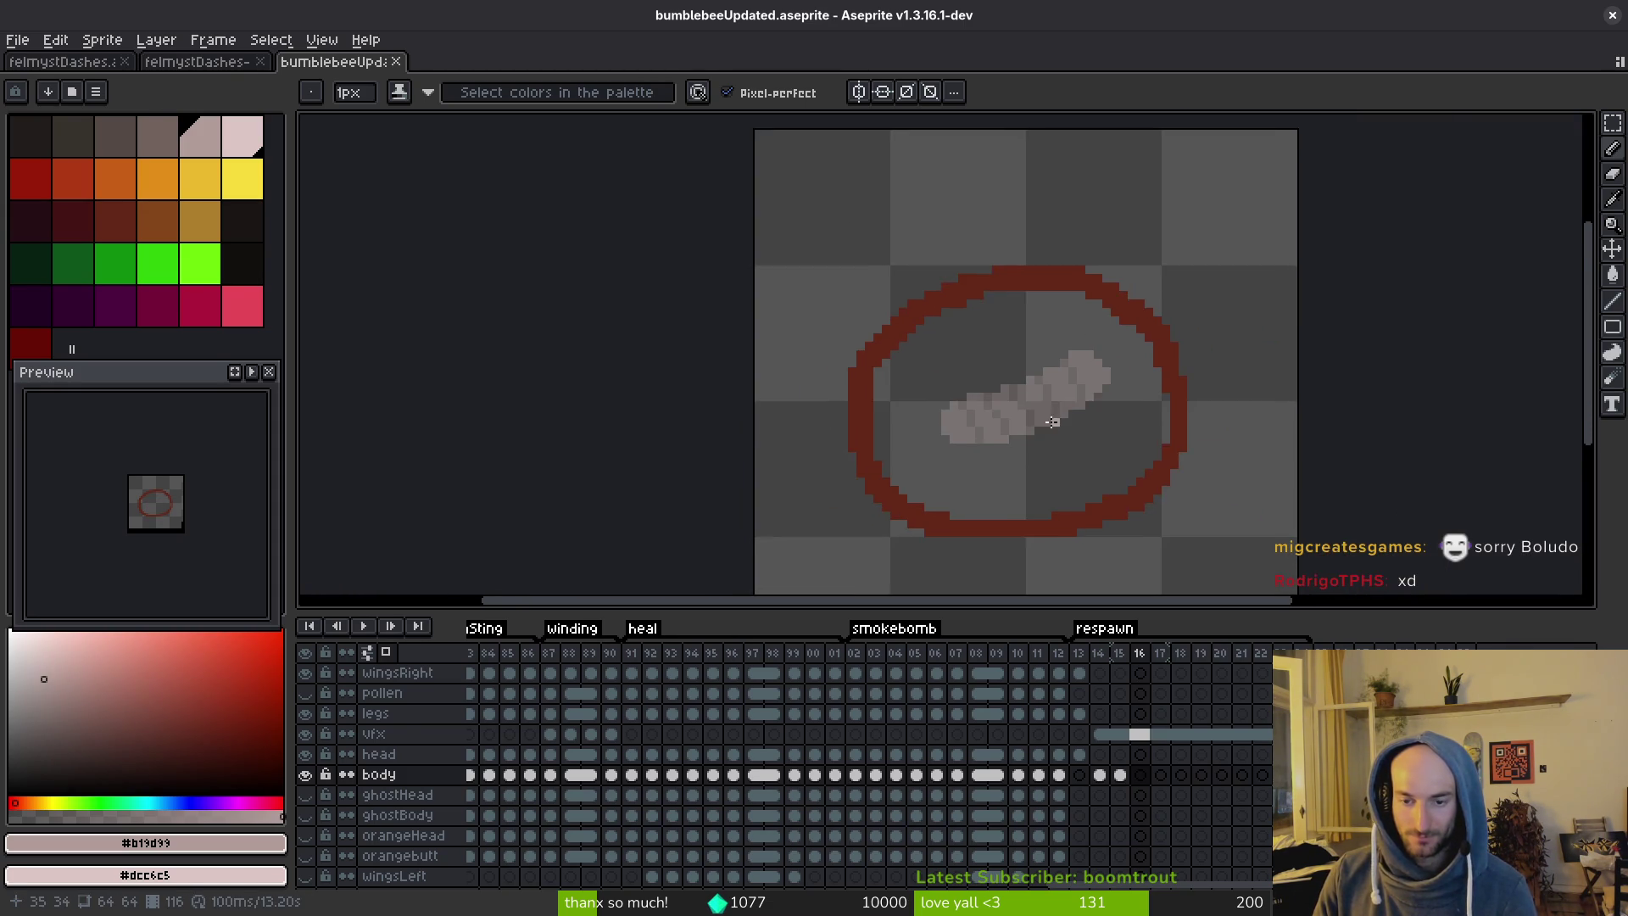
scroll(1048, 421, "up", 1)
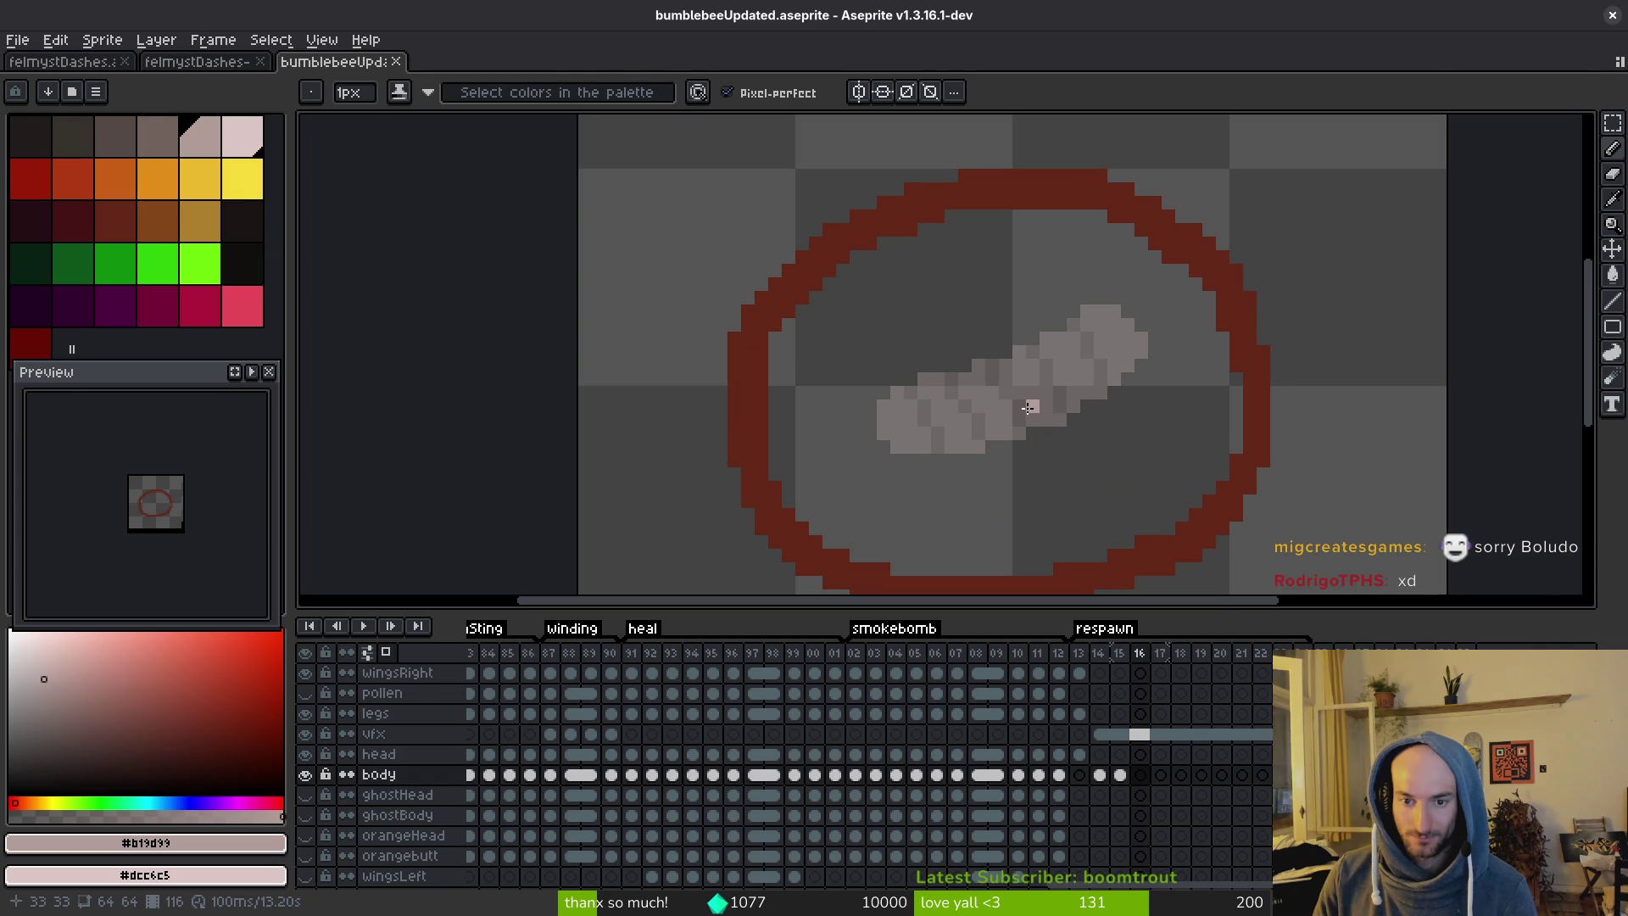
Play the bee hatching reference video briefly, then pause it and return to the sprite.
key("alt+Tab")
left_click(609, 508)
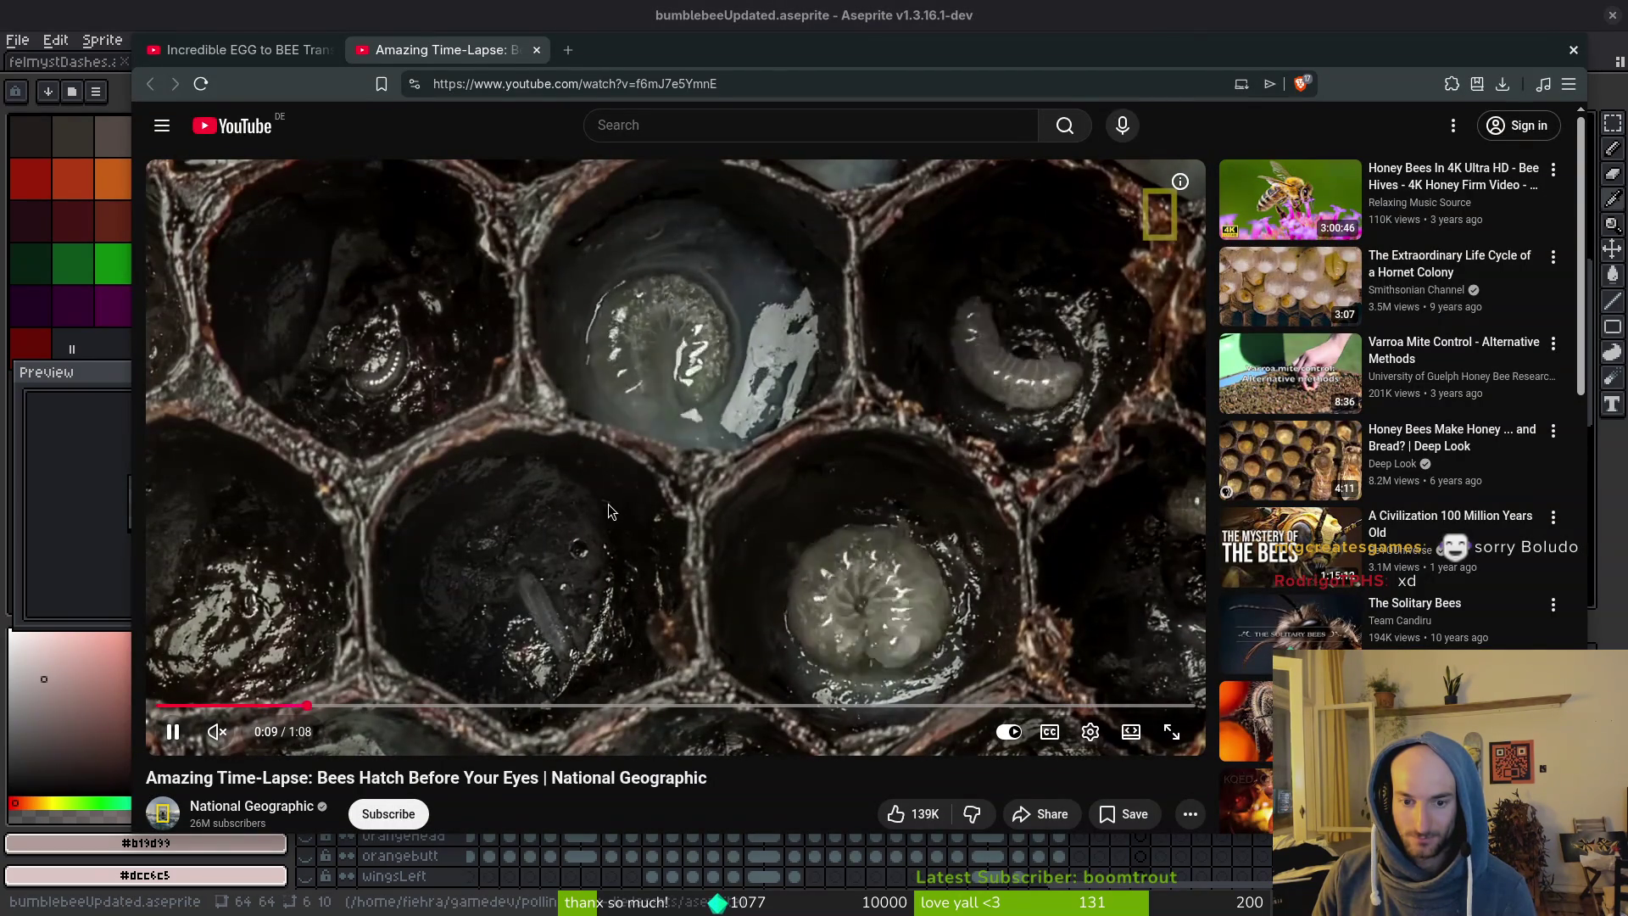
left_click(609, 511)
key("alt+Tab")
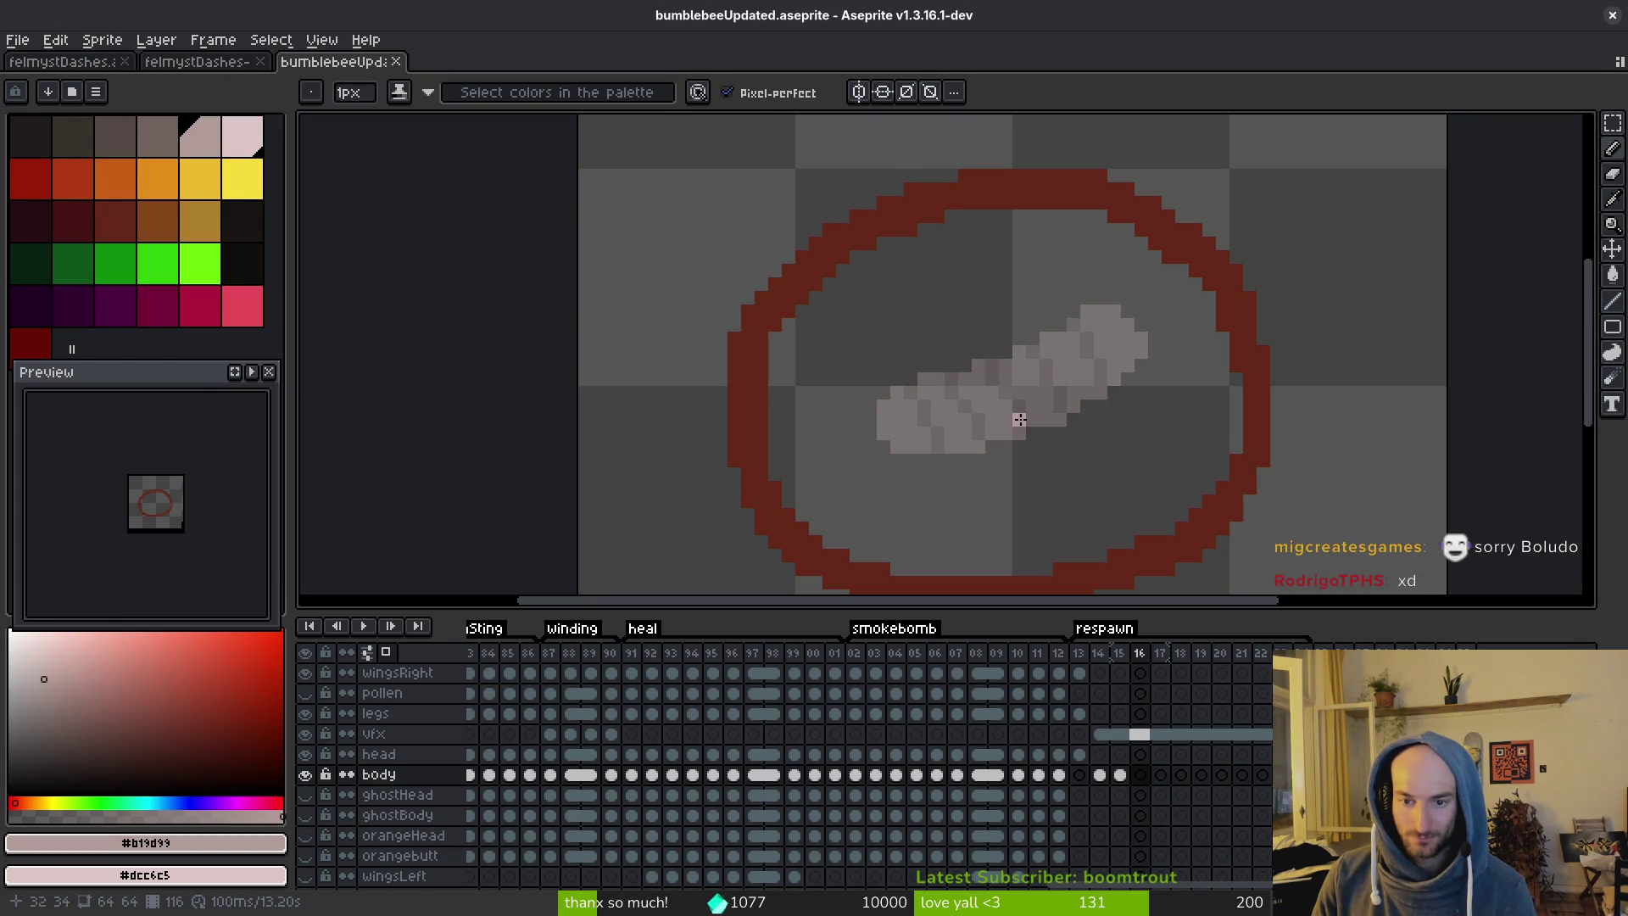
scroll(1020, 418, "up", 1)
scroll(1072, 334, "down", 2)
On respawn frame 14, paint grey pixels along the larva's upper edge and a darker pixel below.
key("Left")
key("alt")
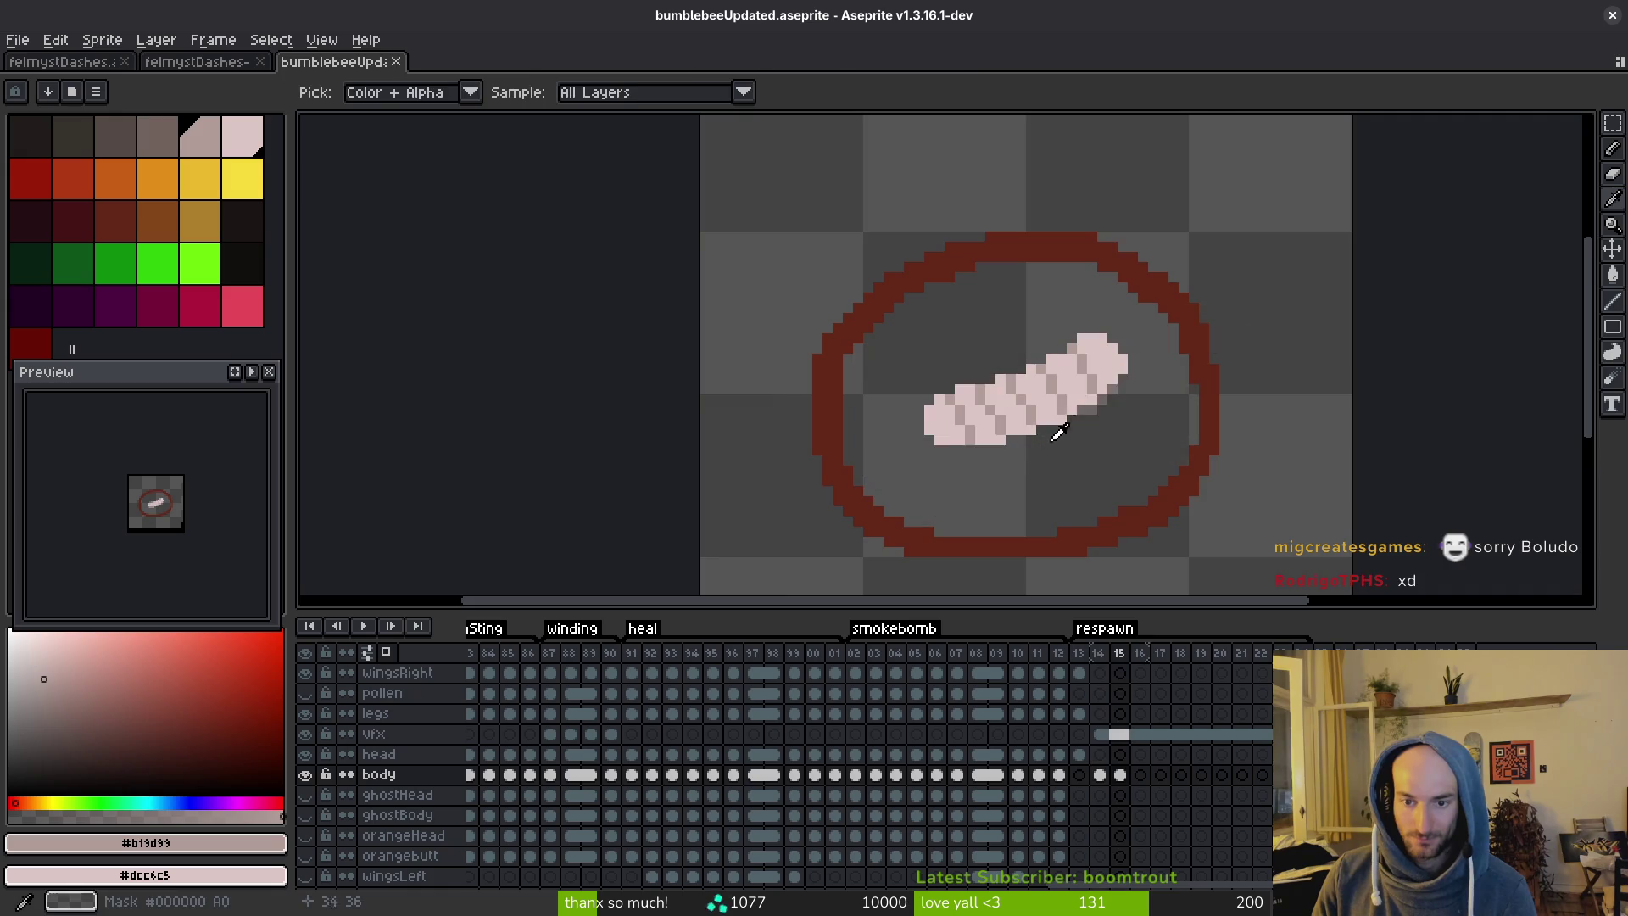
scroll(1065, 423, "up", 3)
key("alt")
key("Left")
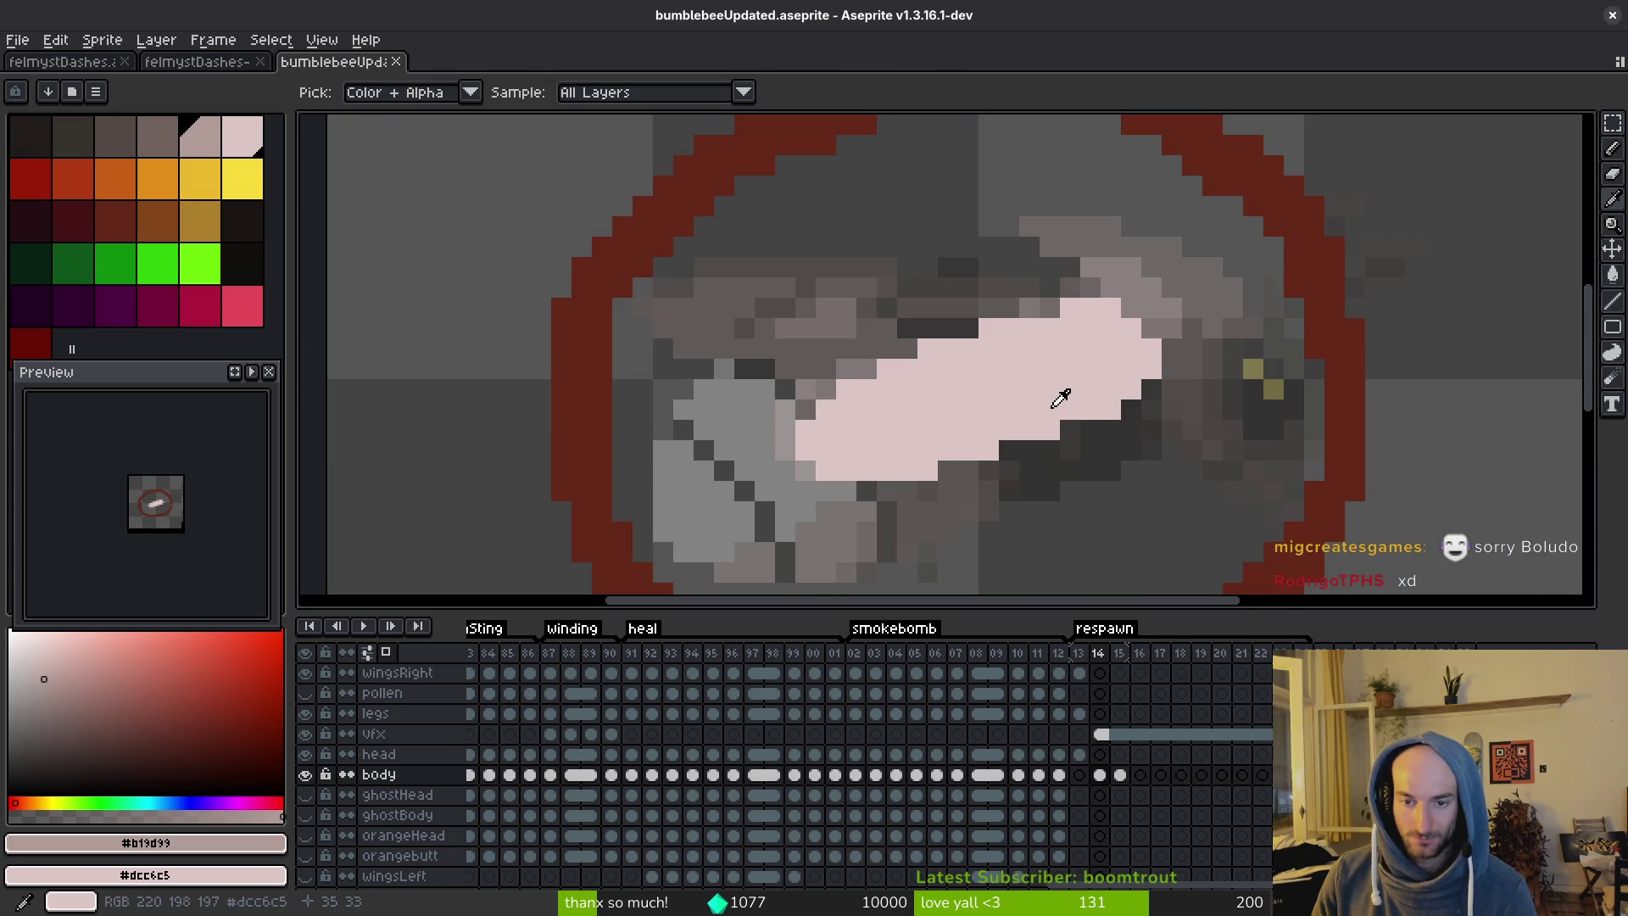
scroll(1060, 356, "down", 1)
scroll(1059, 378, "up", 1)
left_click(1135, 359)
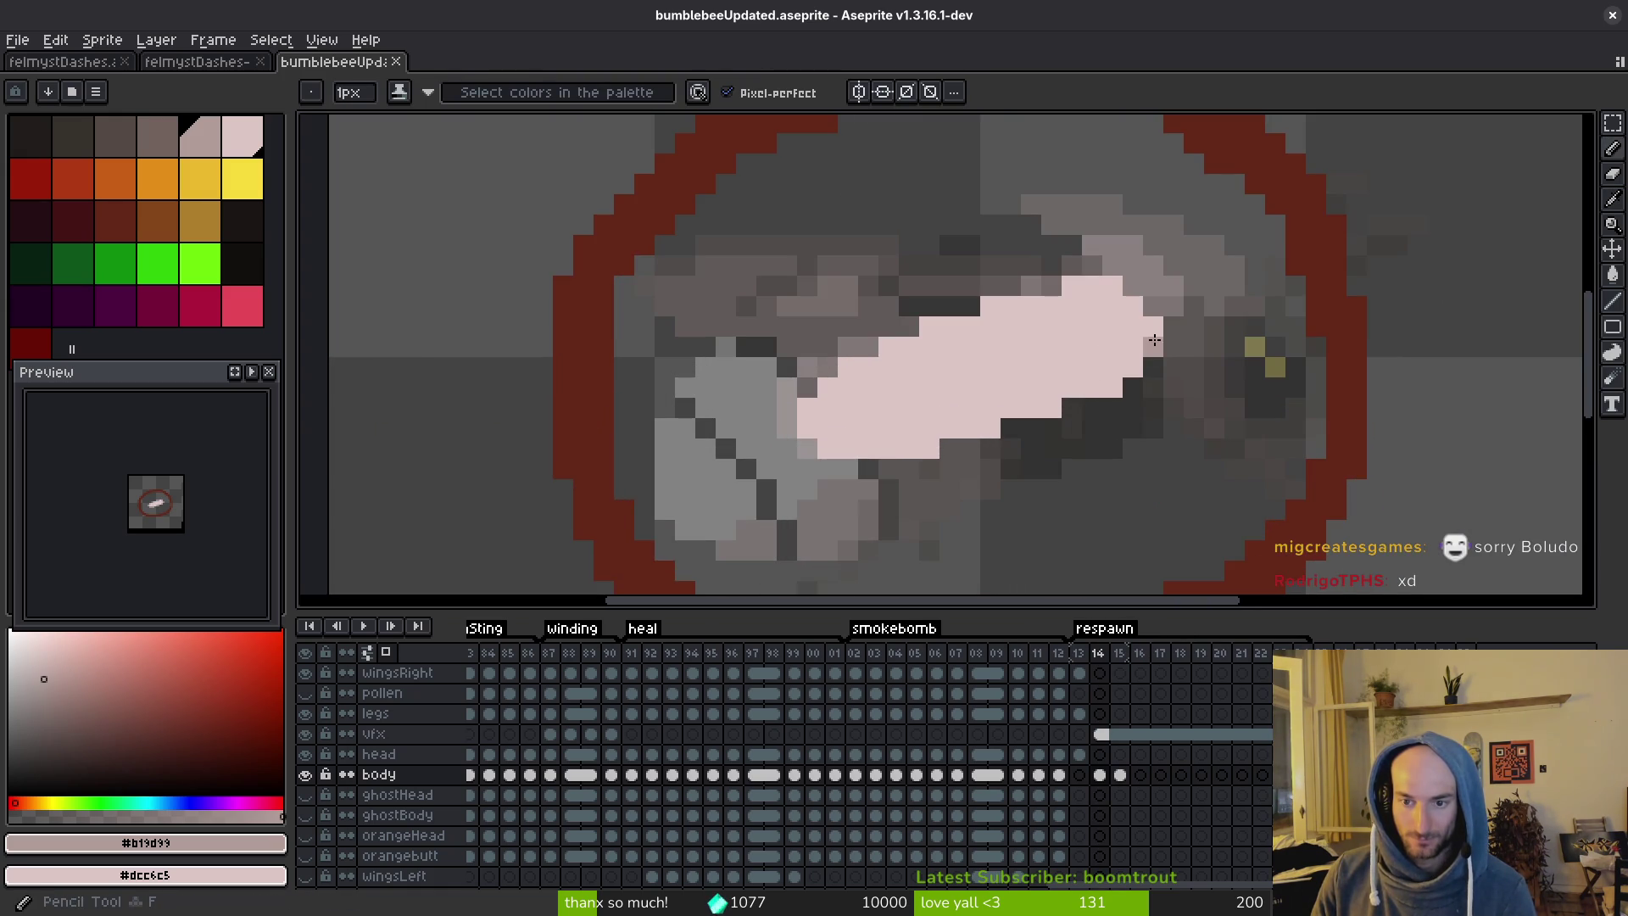
mouse_move(1135, 358)
left_mouse_down()
mouse_move(1102, 388)
mouse_move(890, 449)
left_mouse_up()
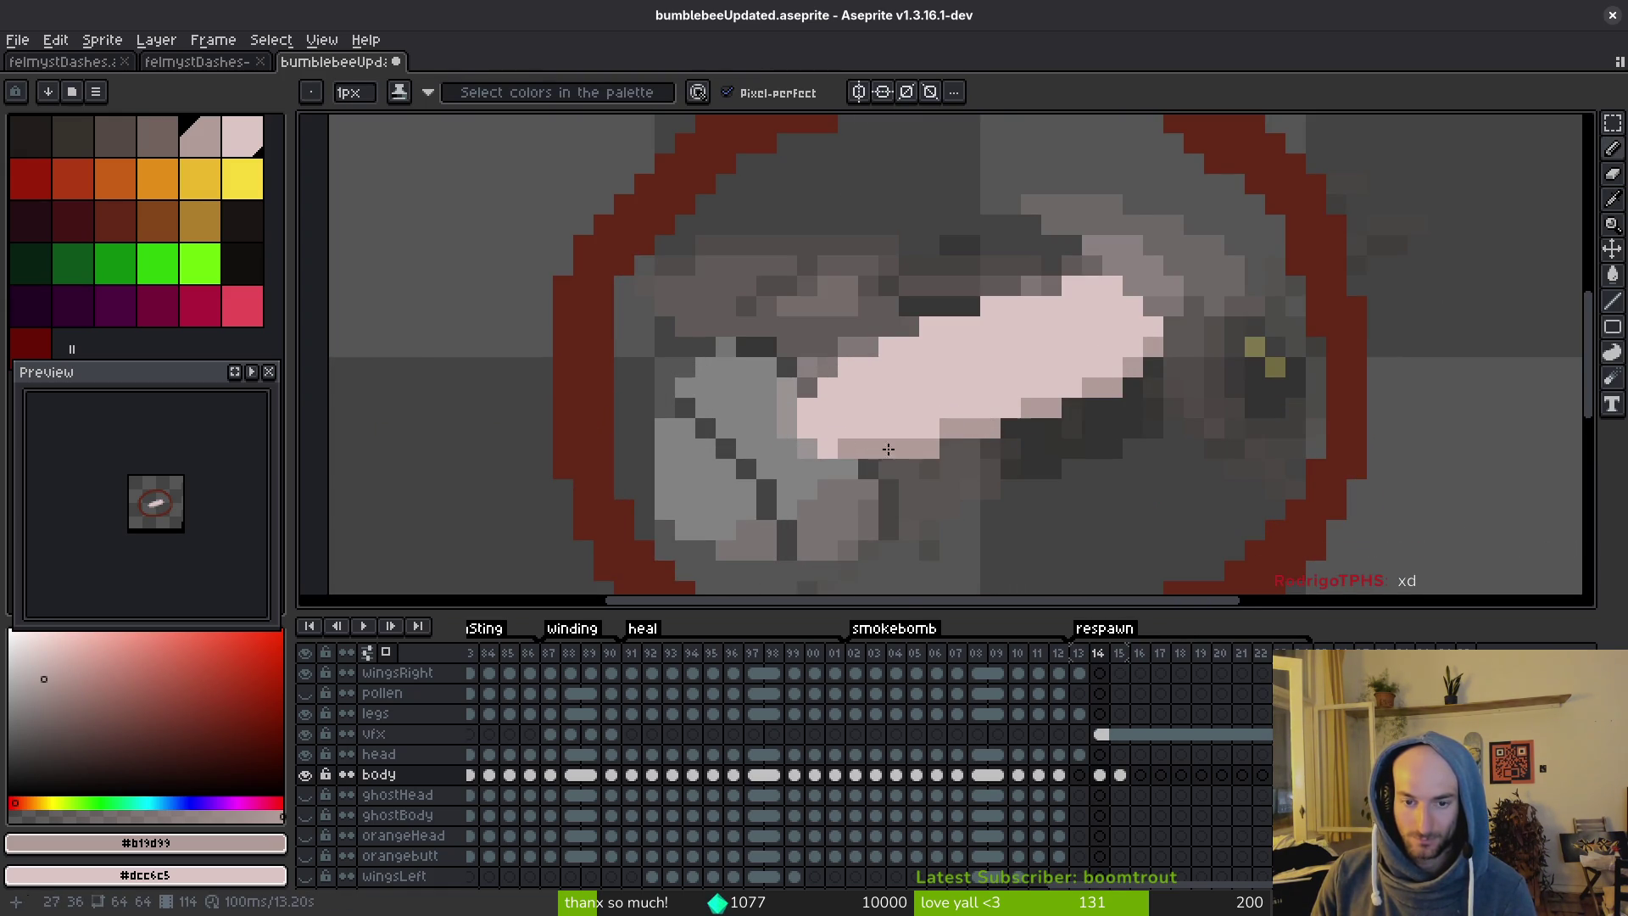
scroll(888, 448, "down", 5)
key("Right")
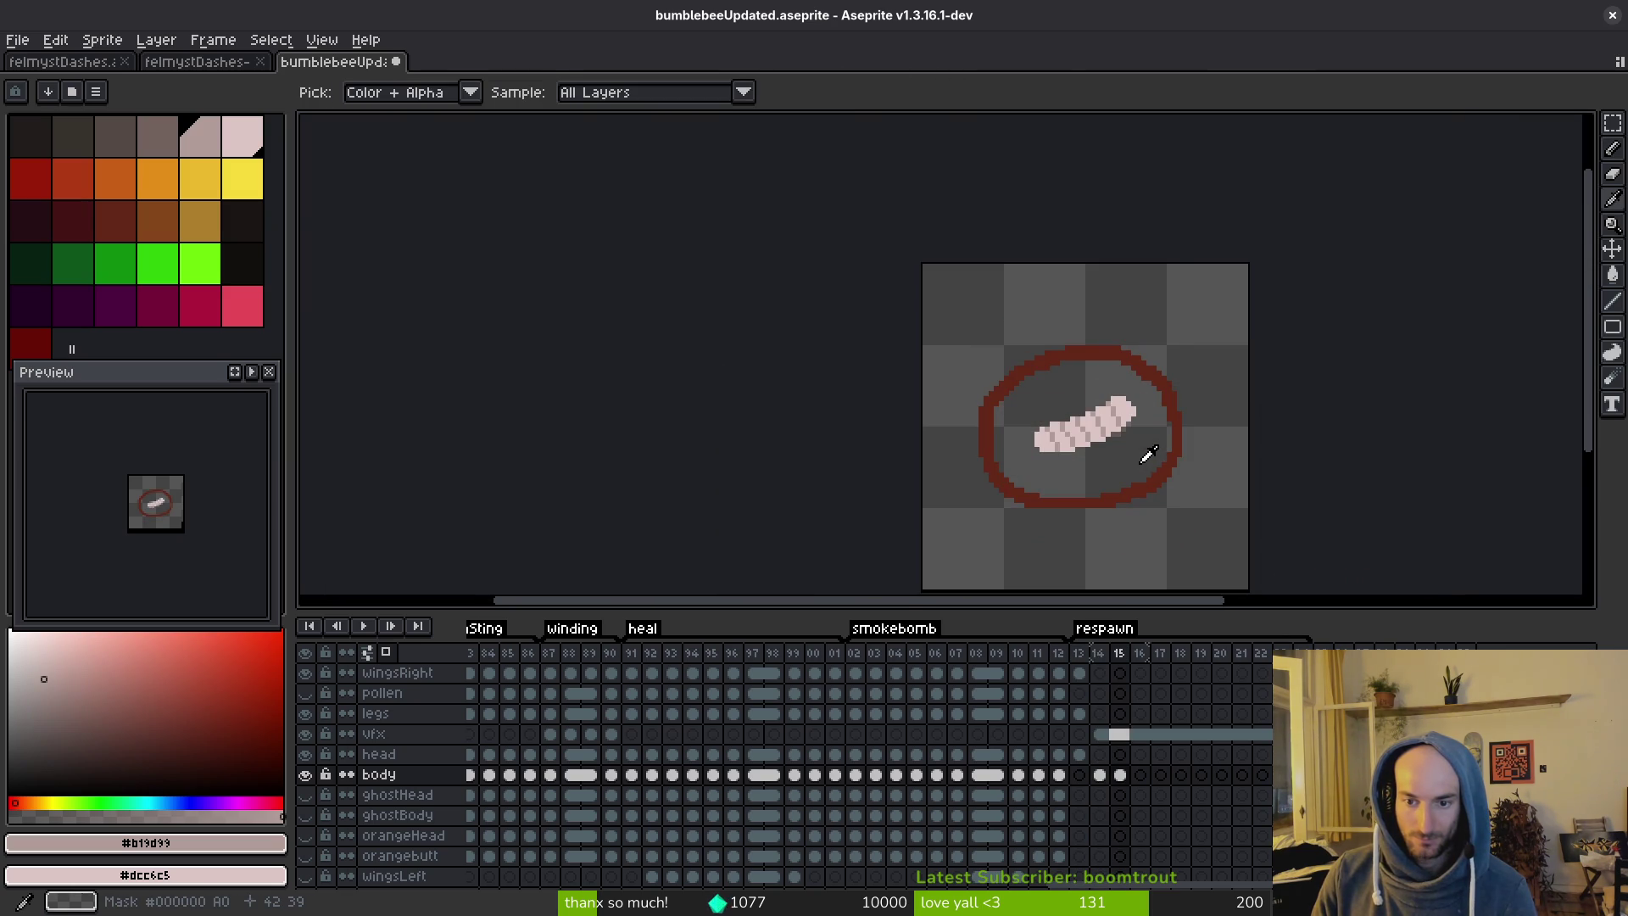
key("Left")
scroll(1142, 457, "up", 4)
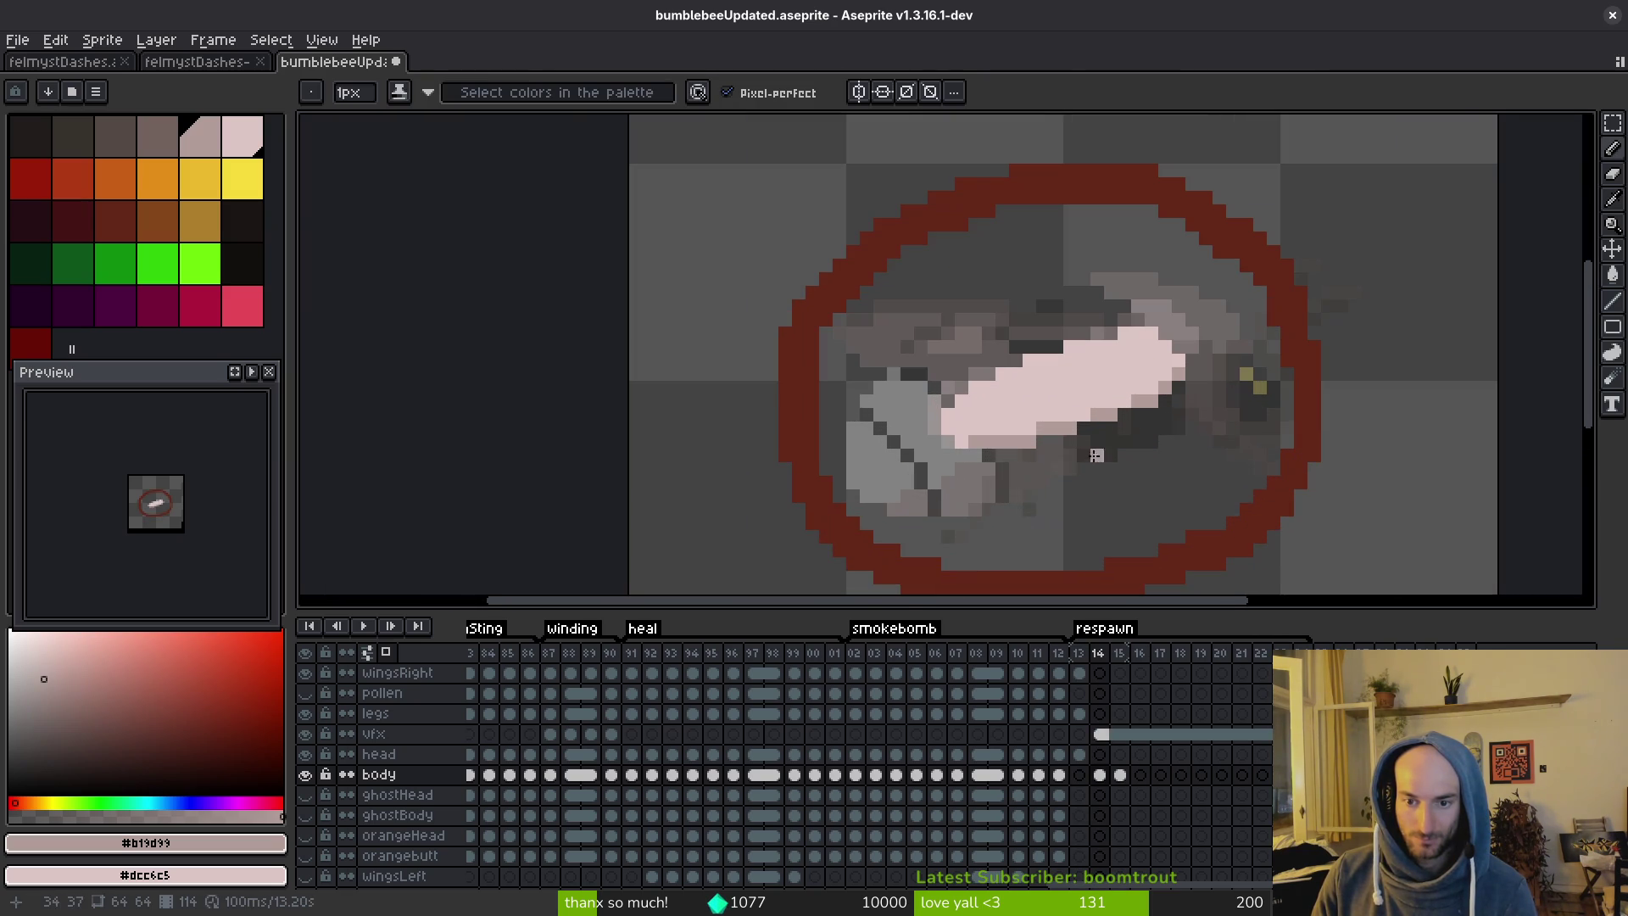
left_click(958, 438)
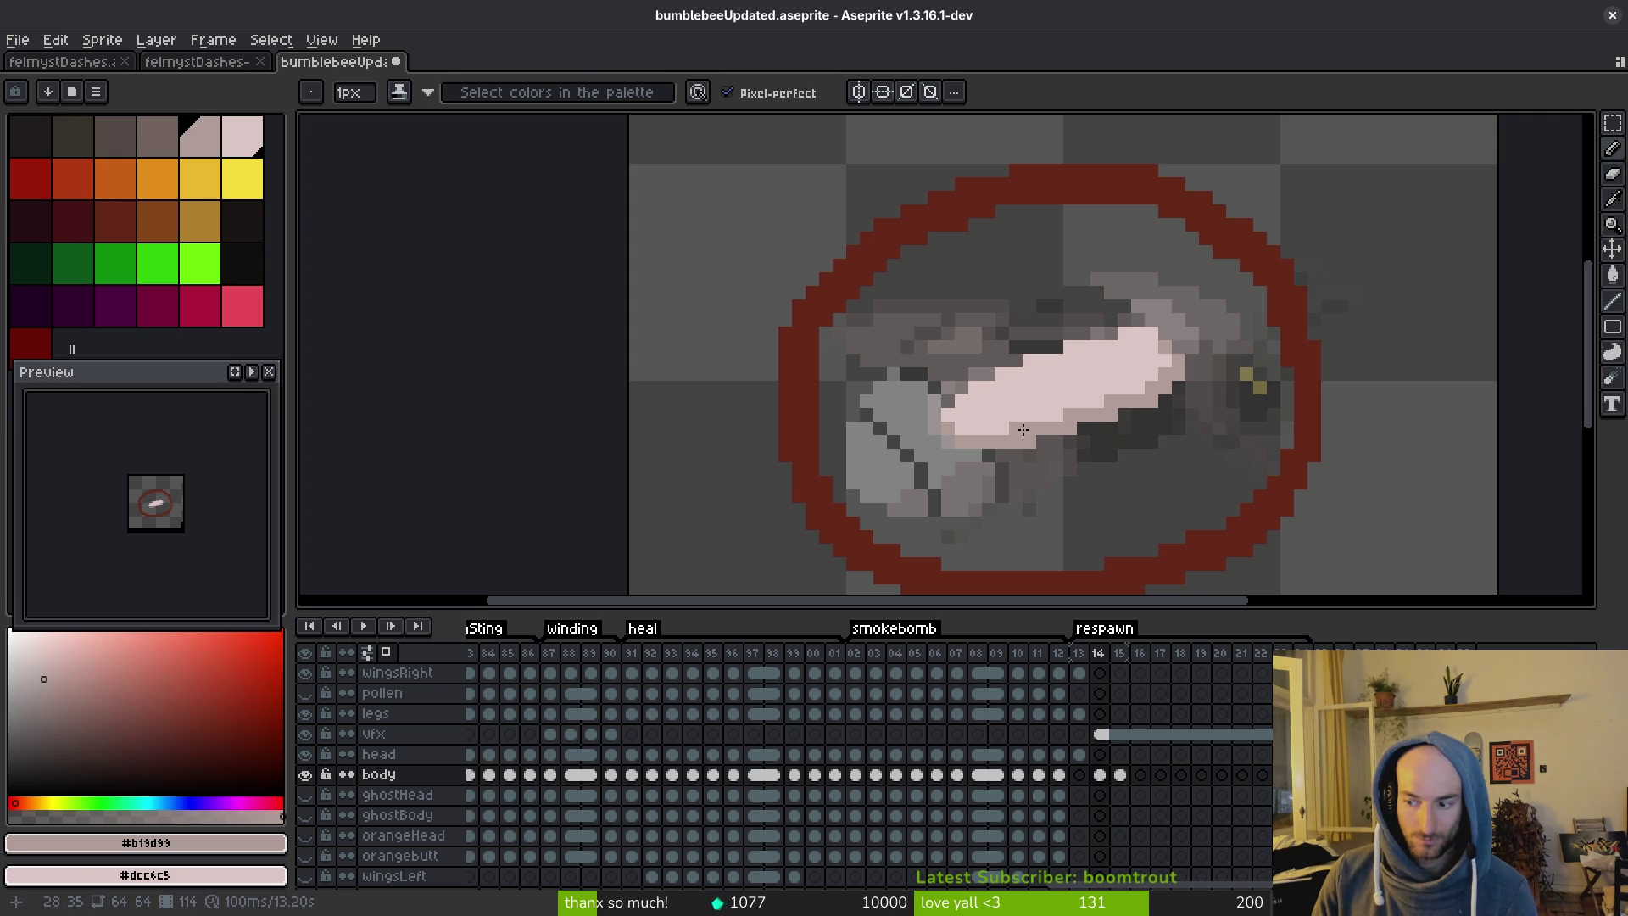
Save the sprite, compare frame 14 with frame 15, and end on frame 15.
key("ctrl+s")
scroll(1110, 413, "down", 1)
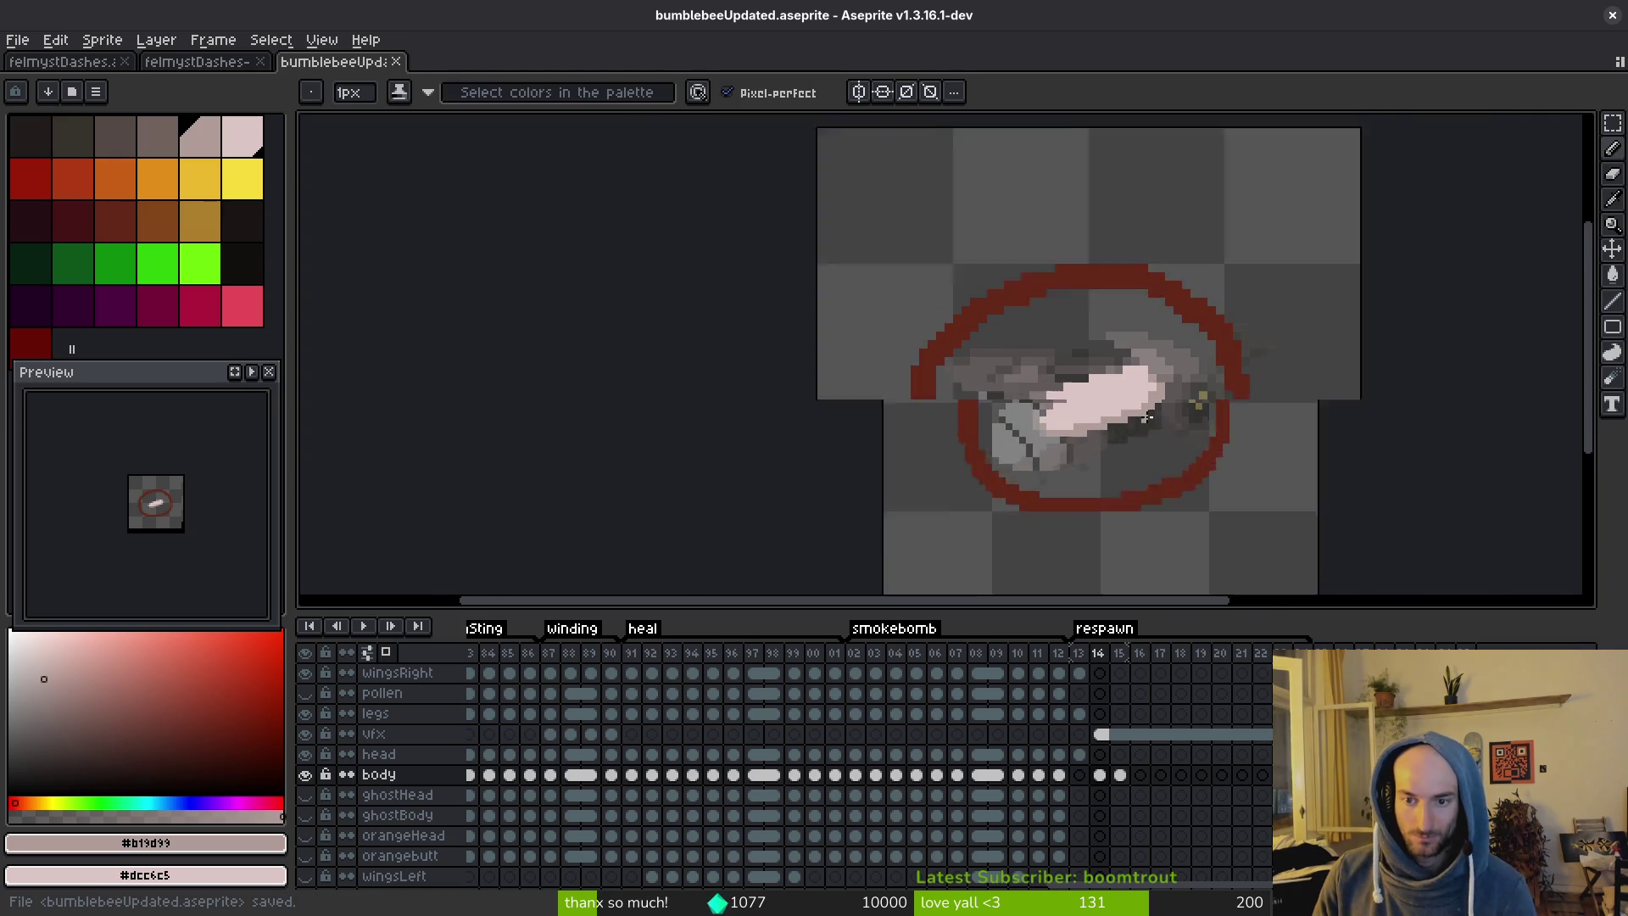
scroll(1151, 360, "up", 1)
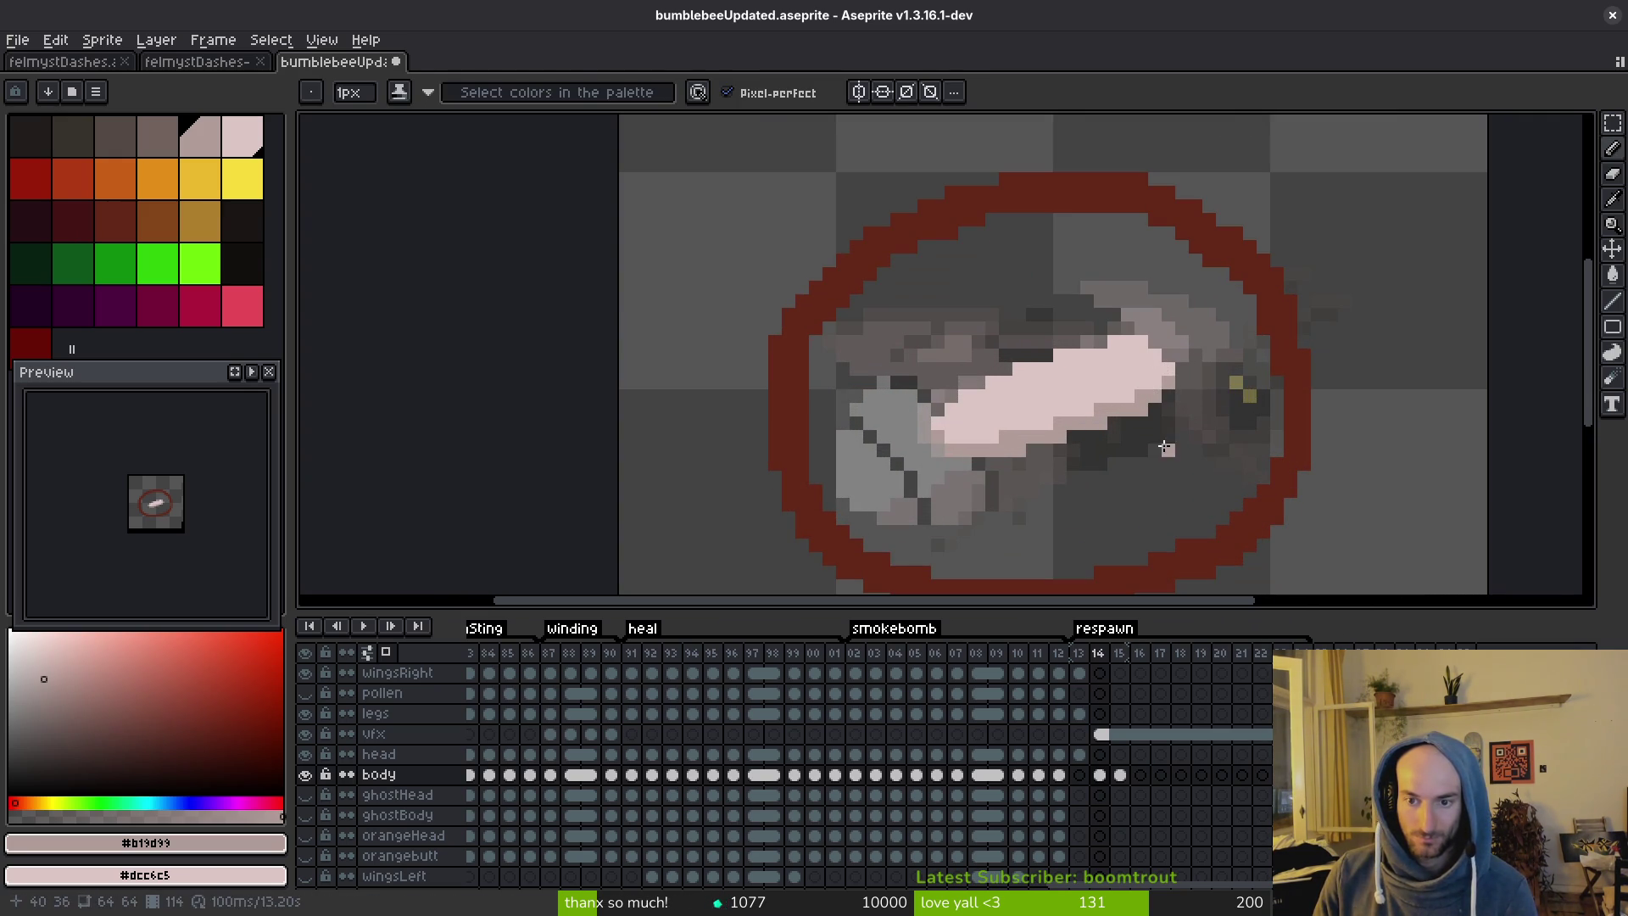
key("ctrl+s")
scroll(1102, 424, "down", 6)
scroll(1102, 441, "up", 5)
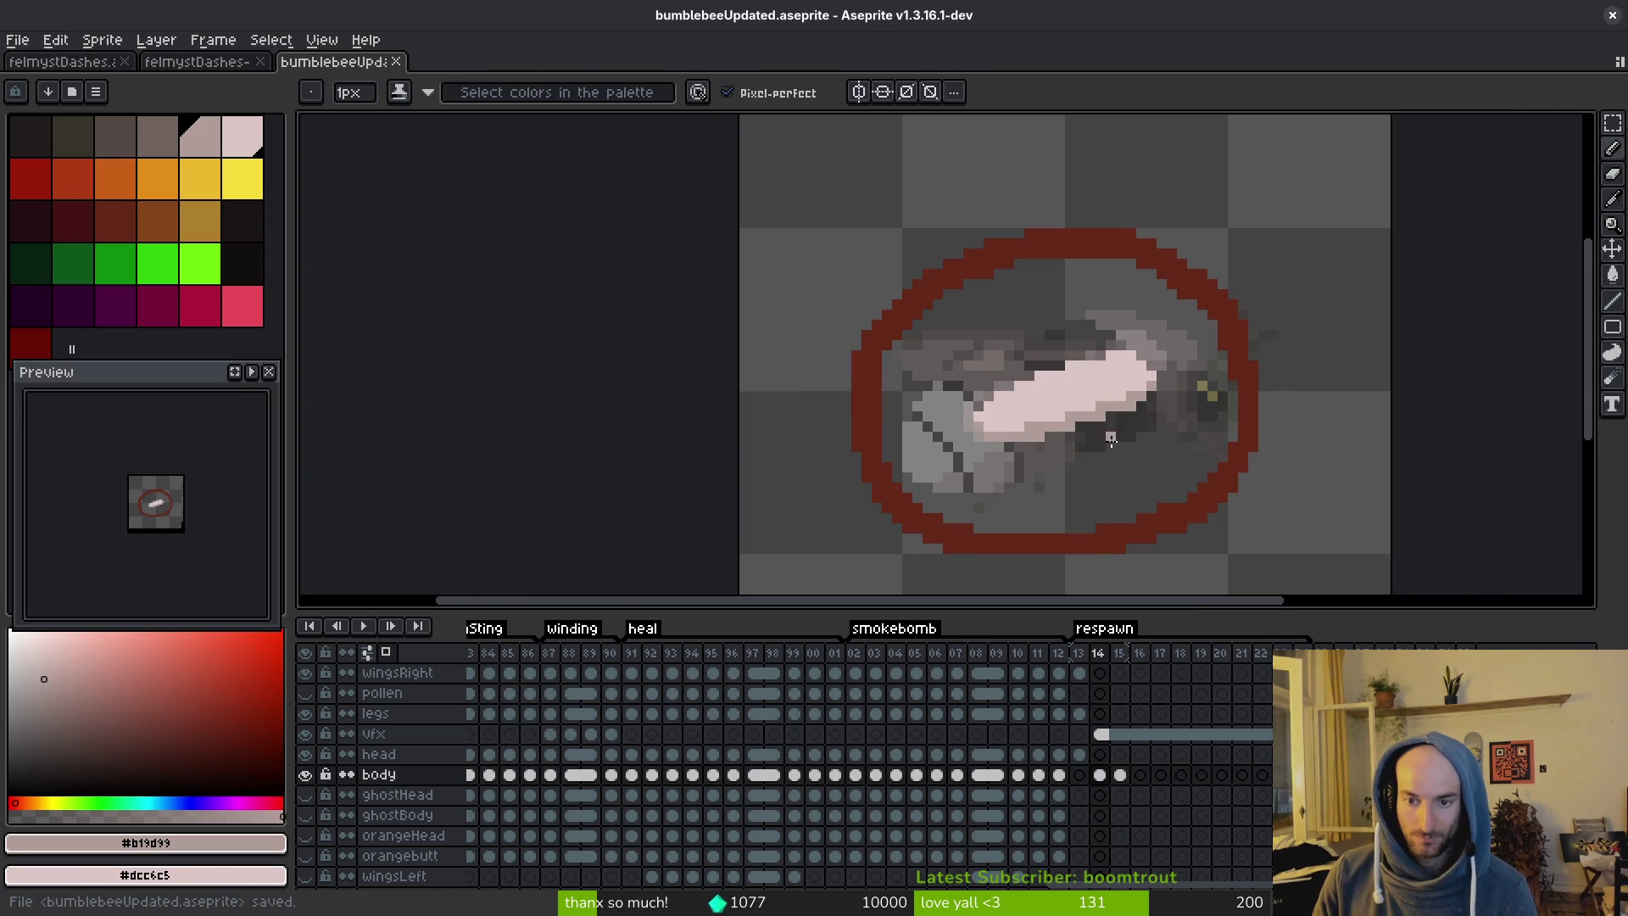
scroll(1091, 455, "down", 1)
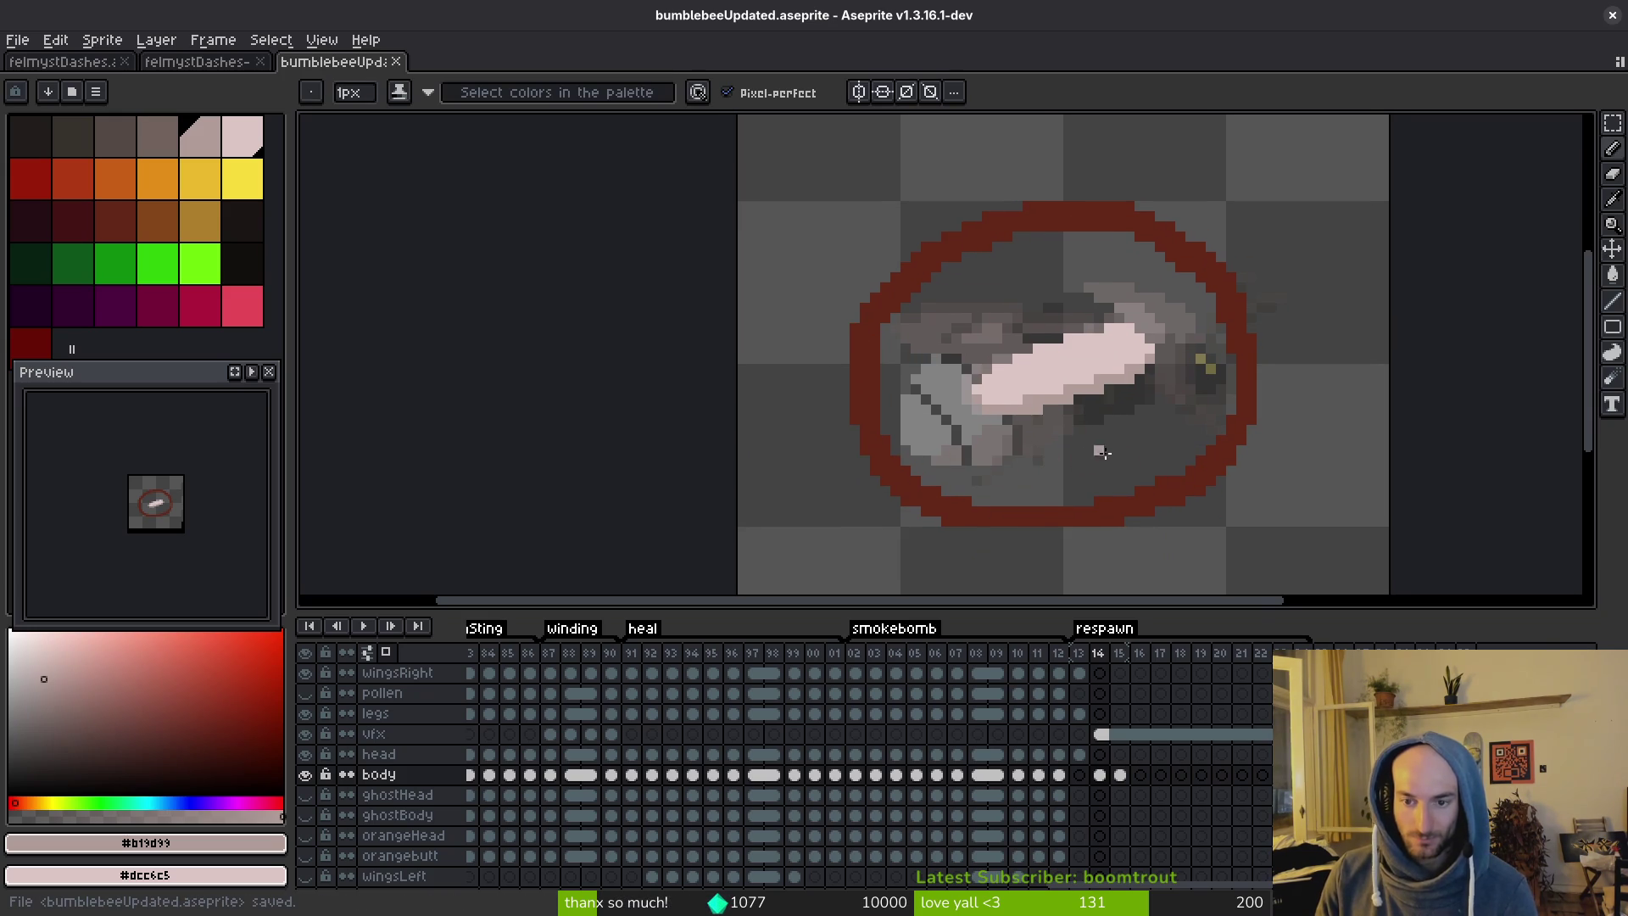
key("Right")
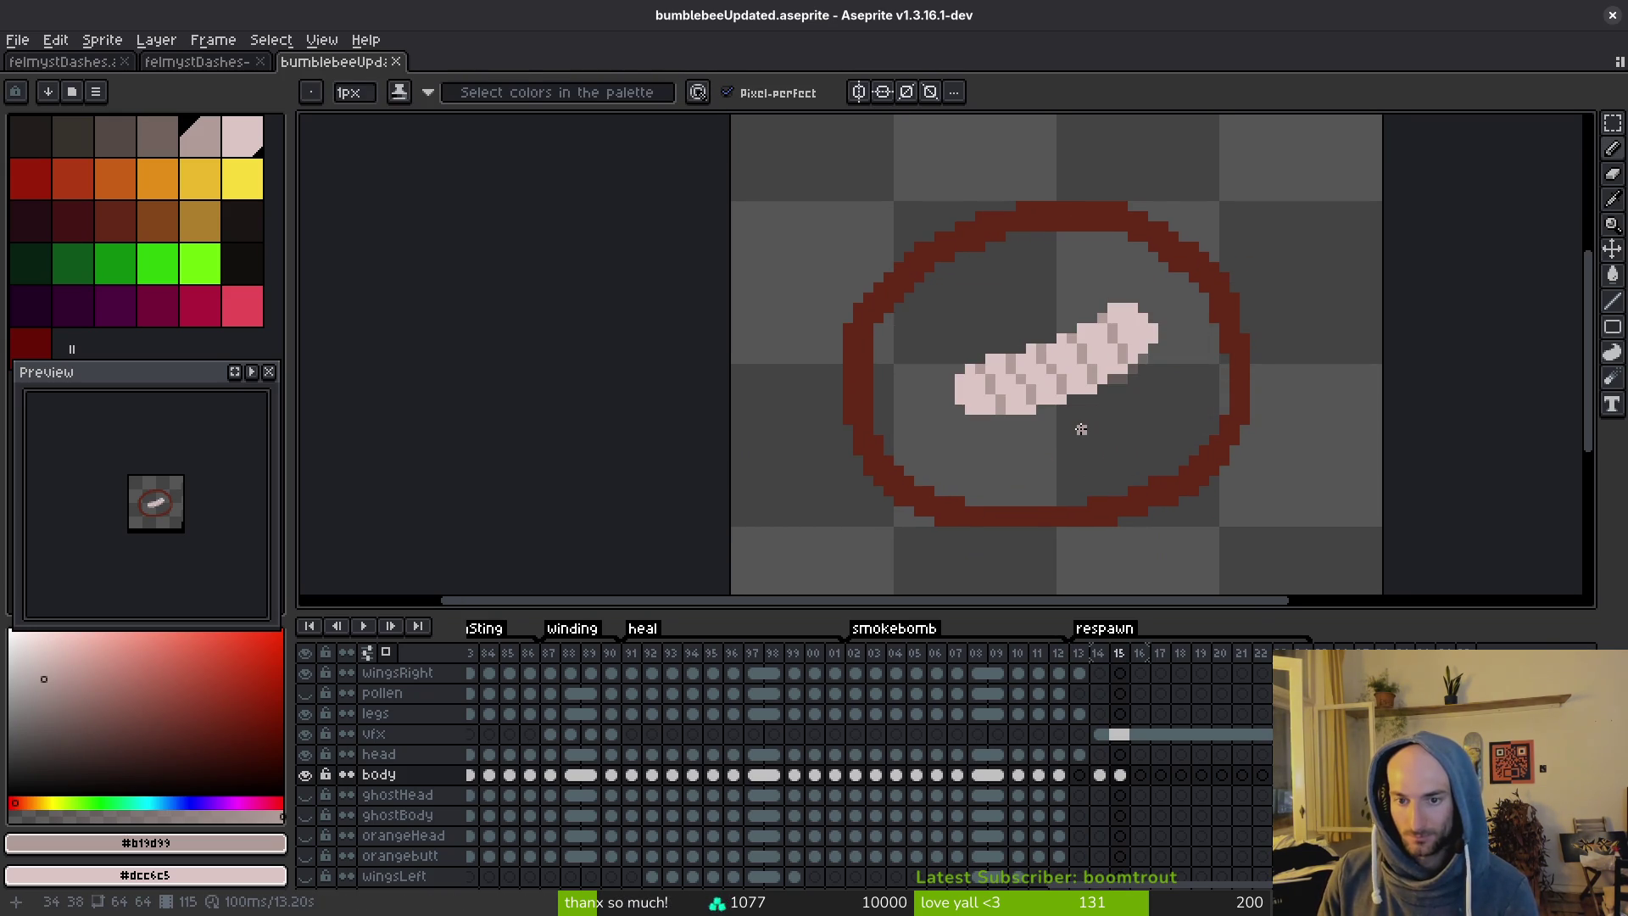
key("Left")
scroll(1093, 415, "up", 3)
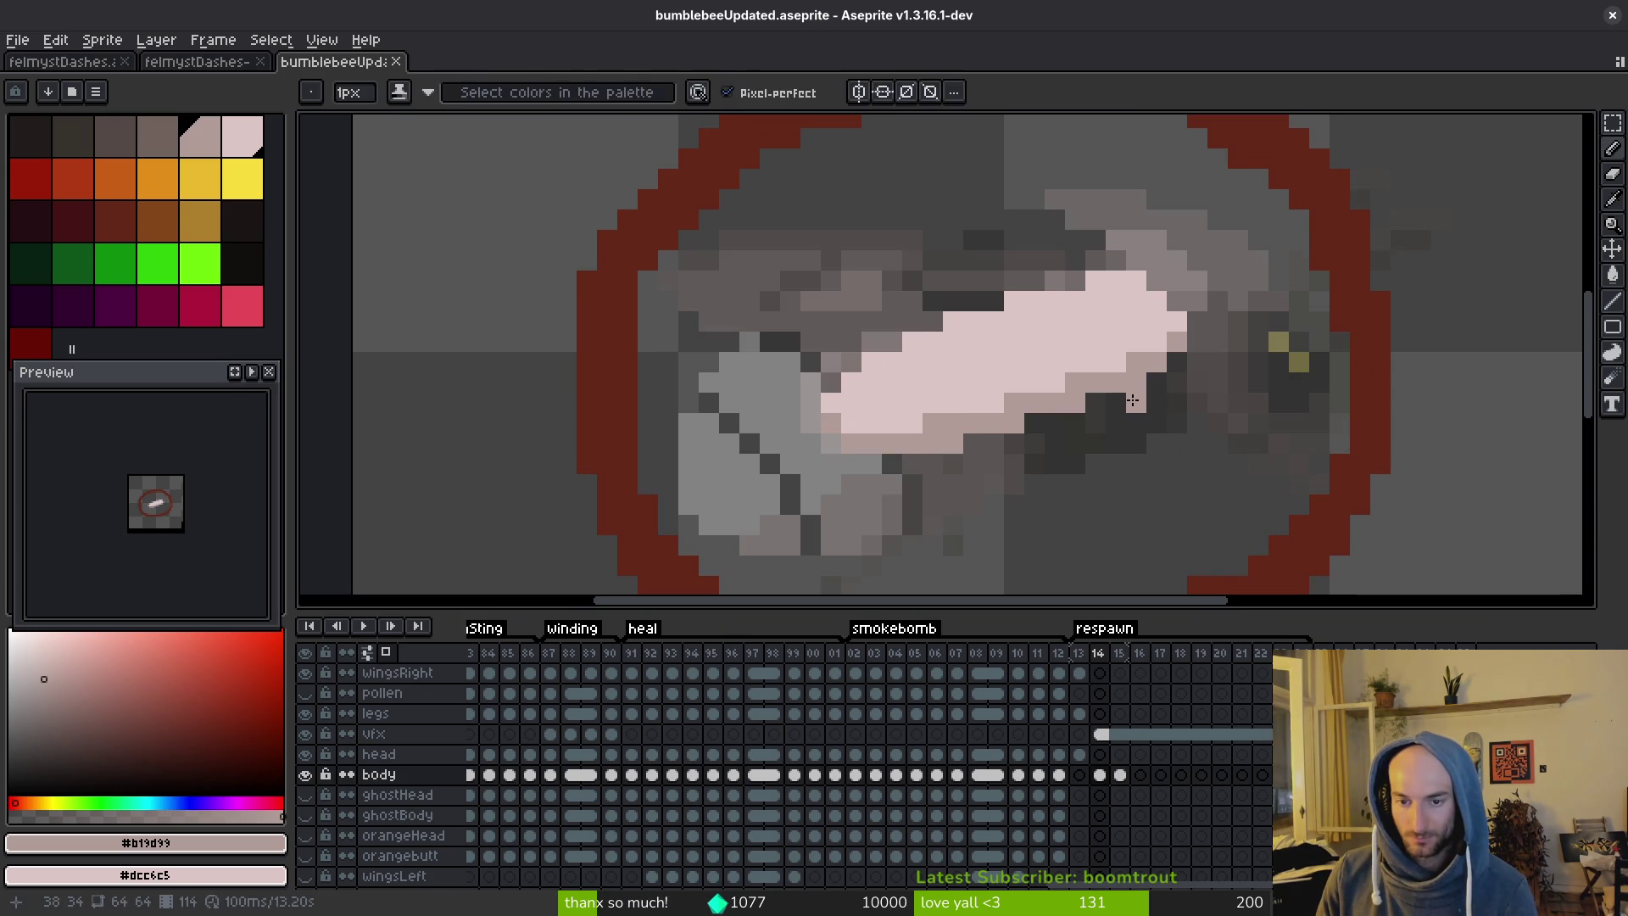
key("Right")
Select the larva body with a rectangular selection and nudge it down one pixel.
left_click_drag(913, 388, 938, 424)
key("m")
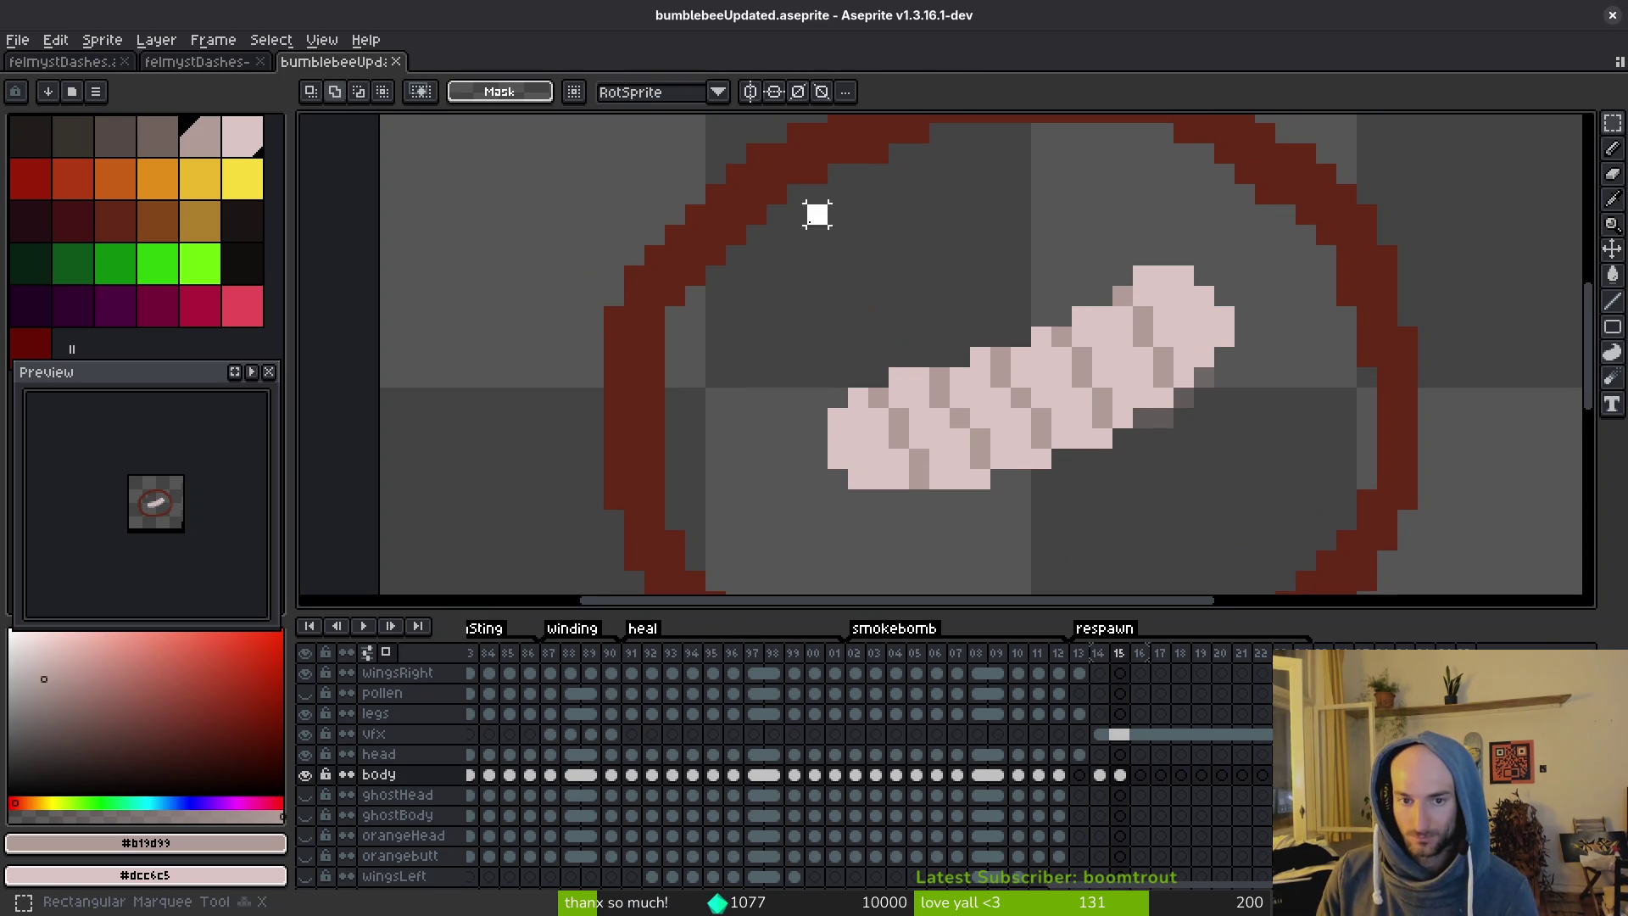
left_click_drag(802, 204, 1220, 546)
left_click_drag(1276, 246, 1116, 425, "shift")
key("ctrl+d")
key("b")
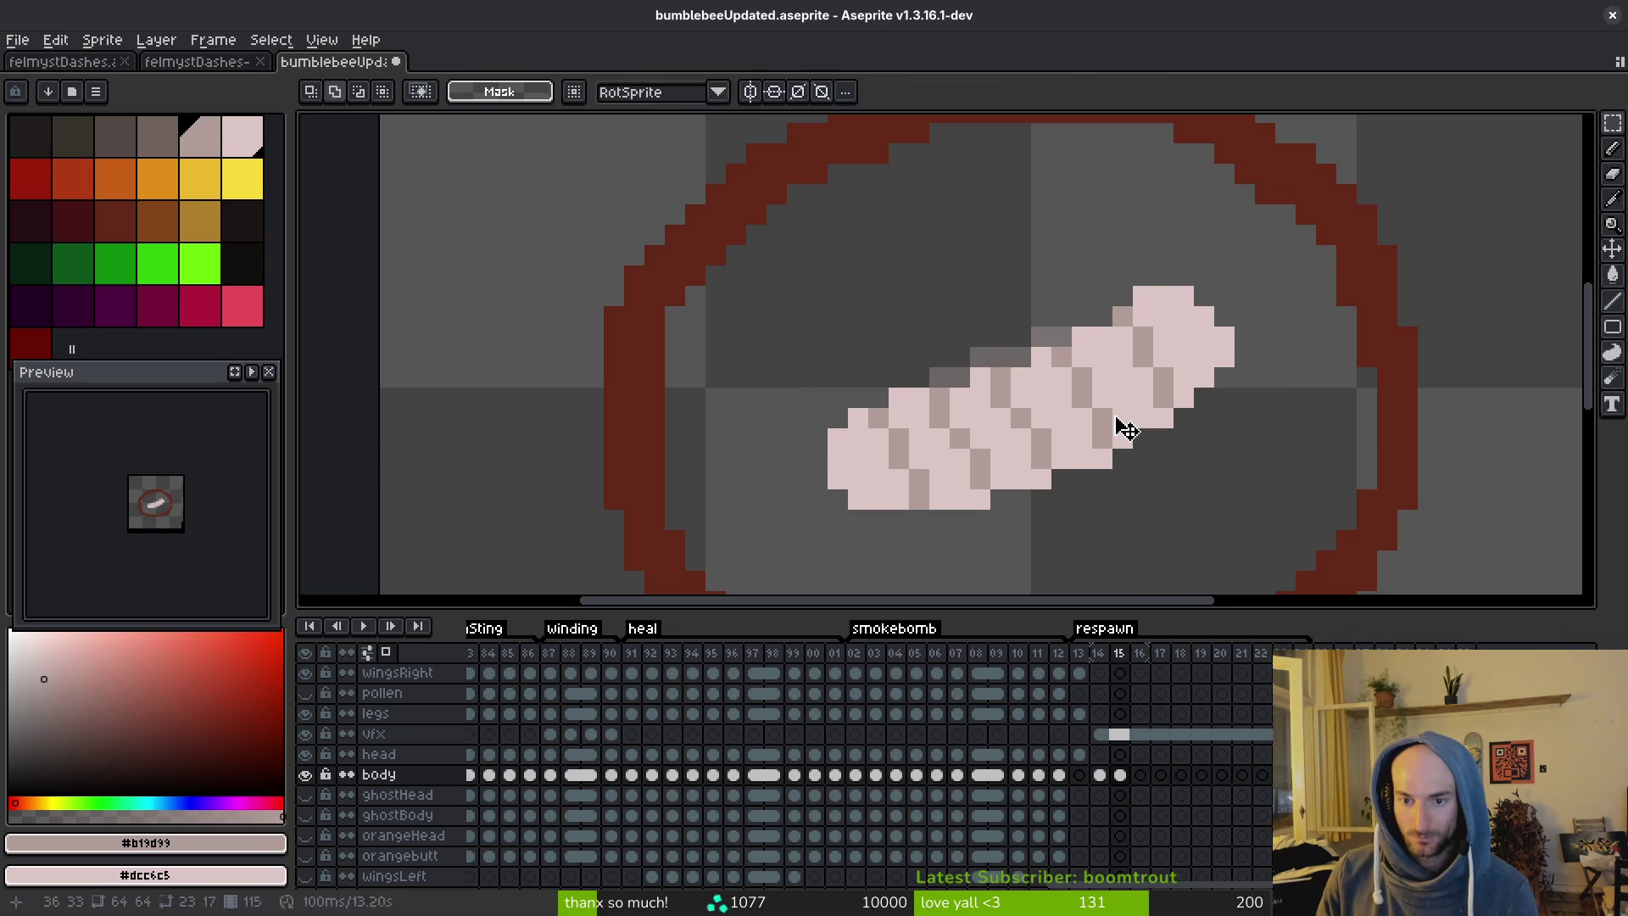
Replace the larva's shading colour #b19d99 with pale pink #dcc6c5.
left_click(1126, 353, "alt")
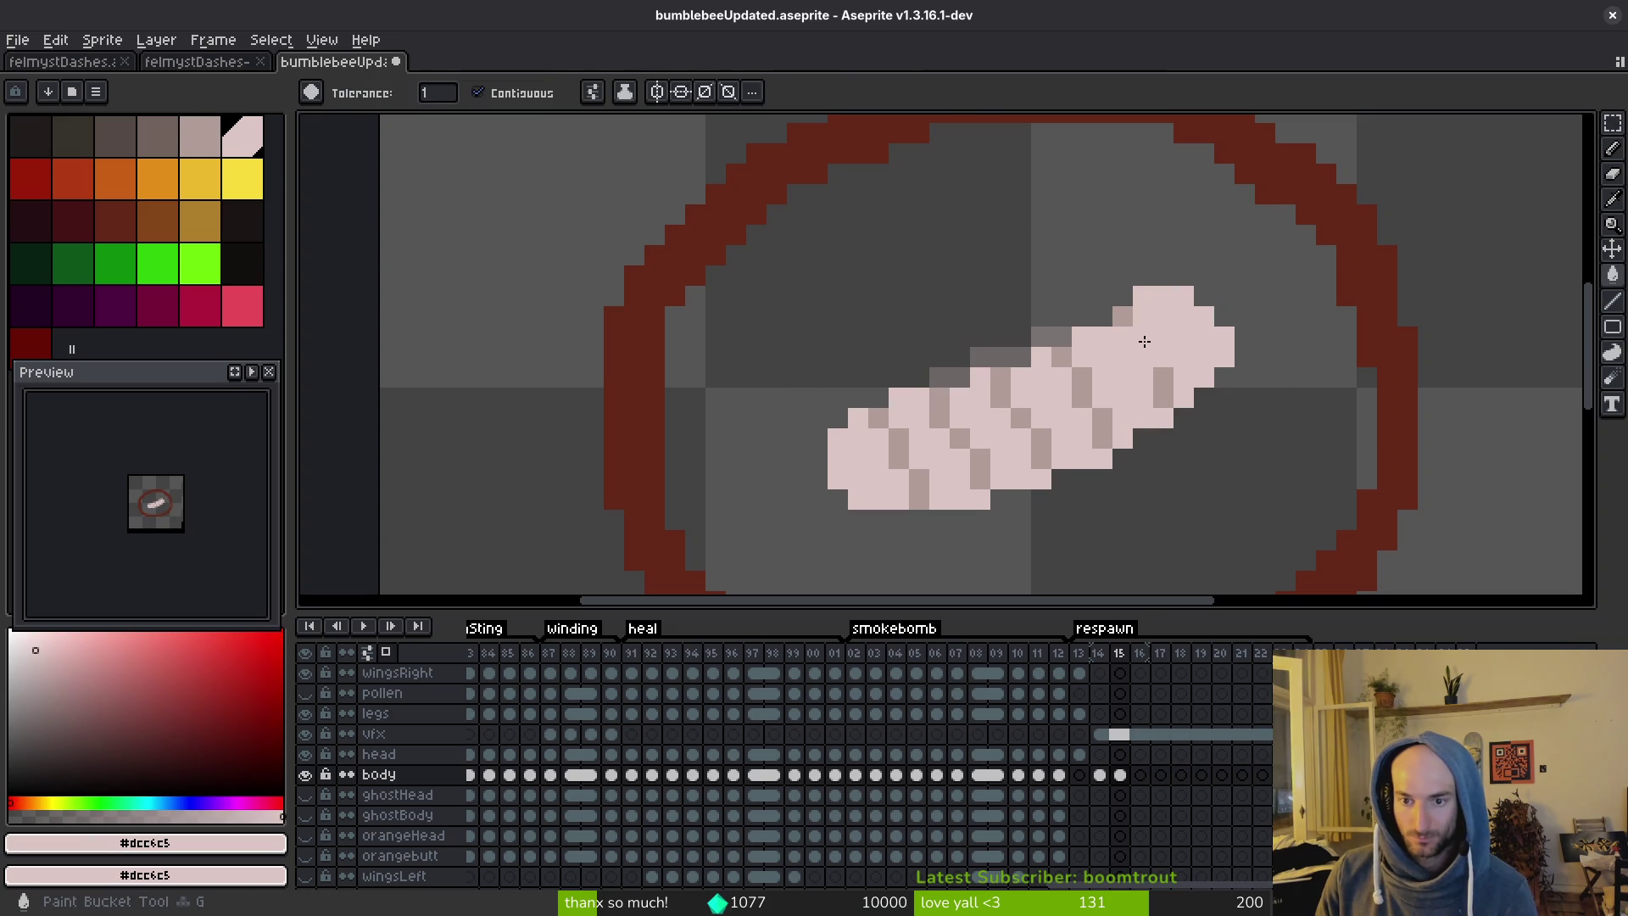
left_click(1082, 371, "alt")
key("shift+r")
left_click(1230, 238)
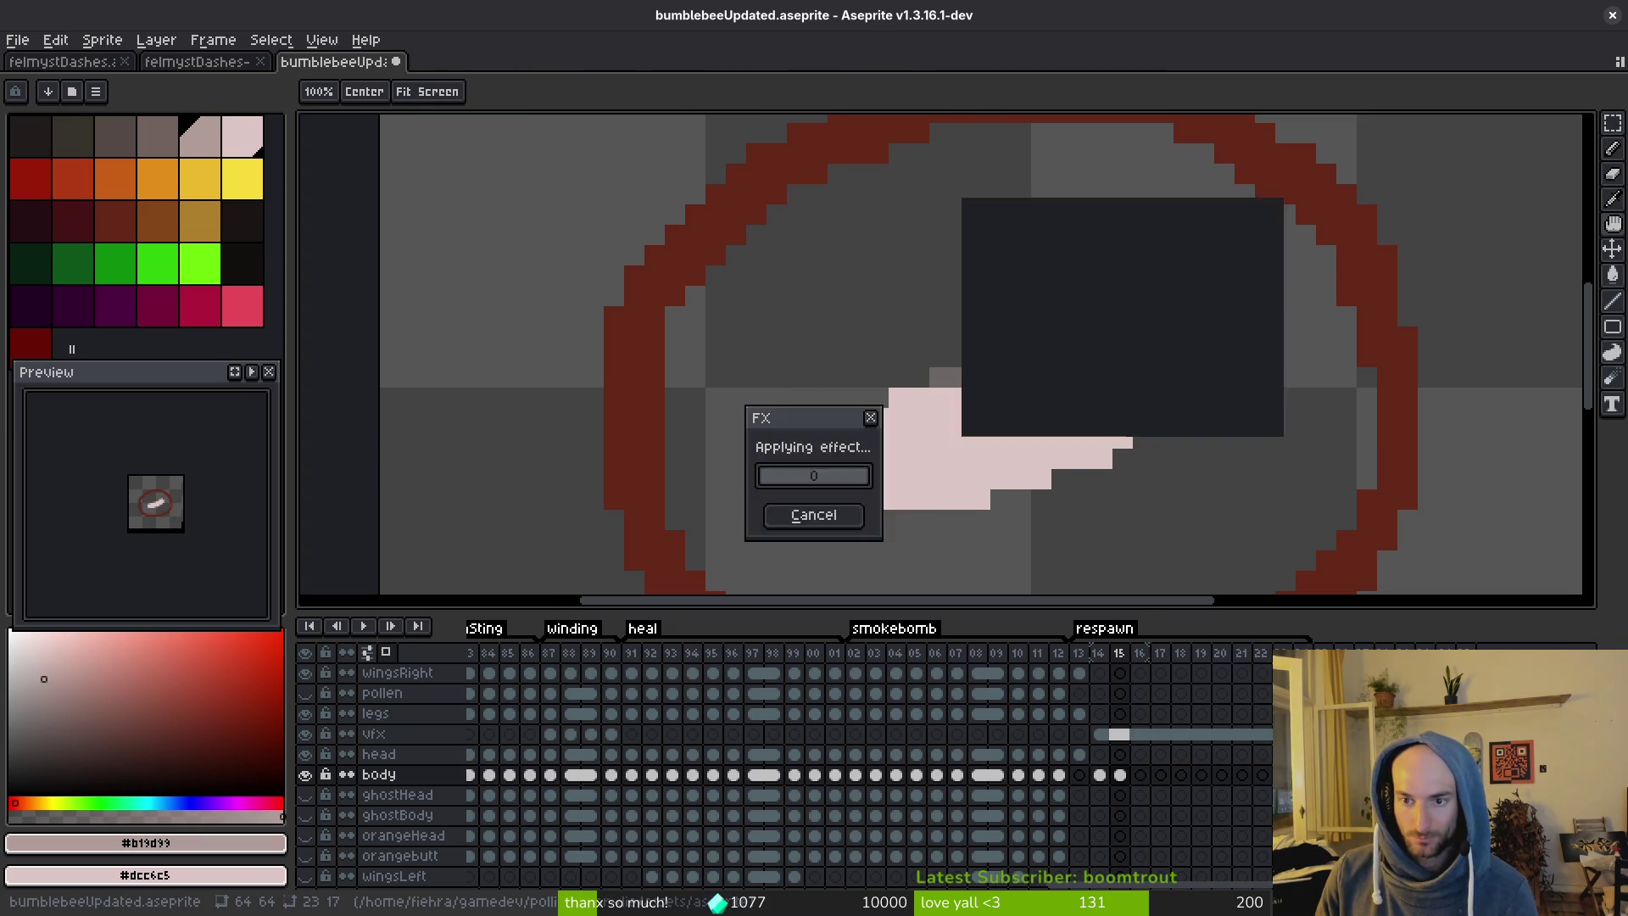
key("g")
key("ctrl+s")
scroll(1205, 455, "left", 1)
Magic Wand select the whole larva body on frame 15, delete it, and save.
key("e")
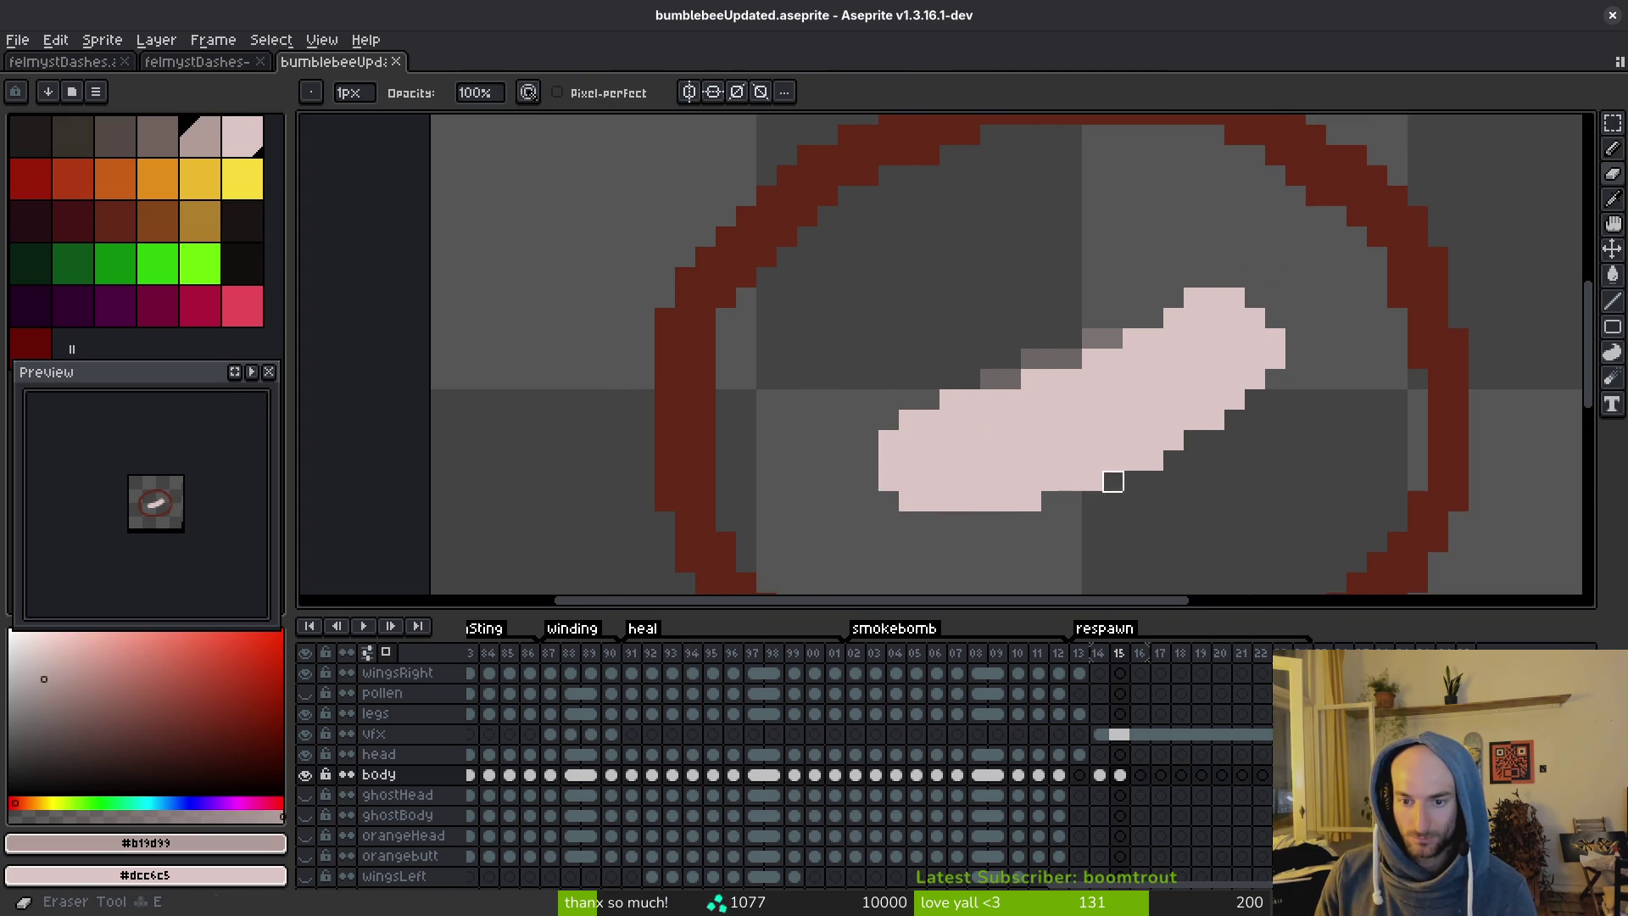
key("w")
left_click(1071, 418)
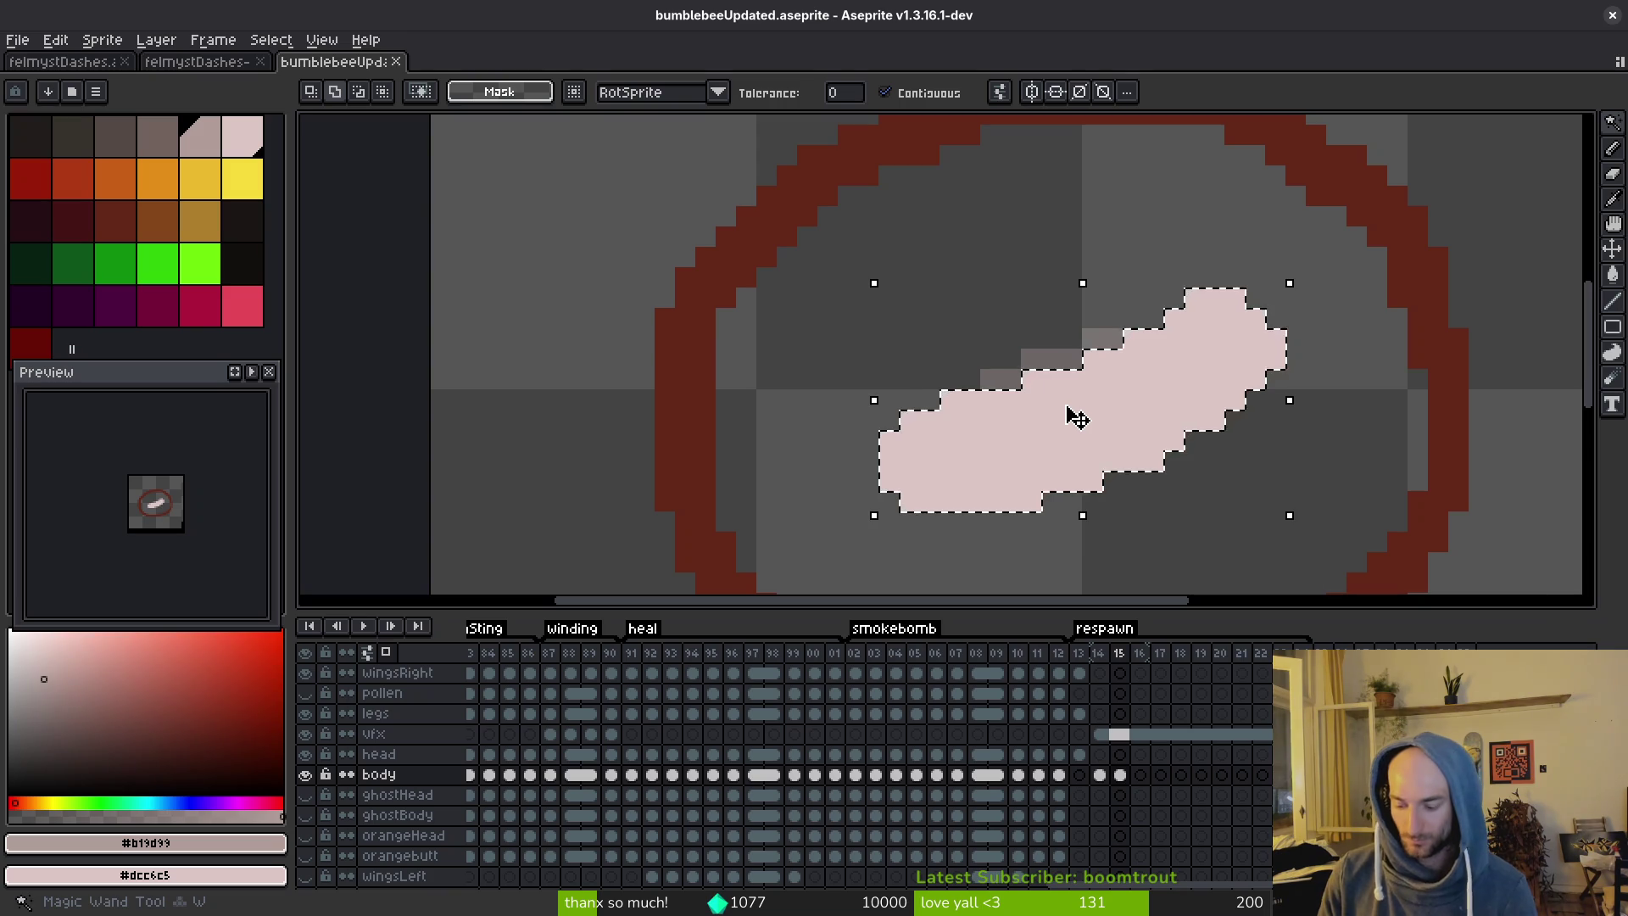
key("Delete")
key("ctrl+s")
Pencil a new curled larva outline on frame 15: top, top-left and lower middle edges.
key("b")
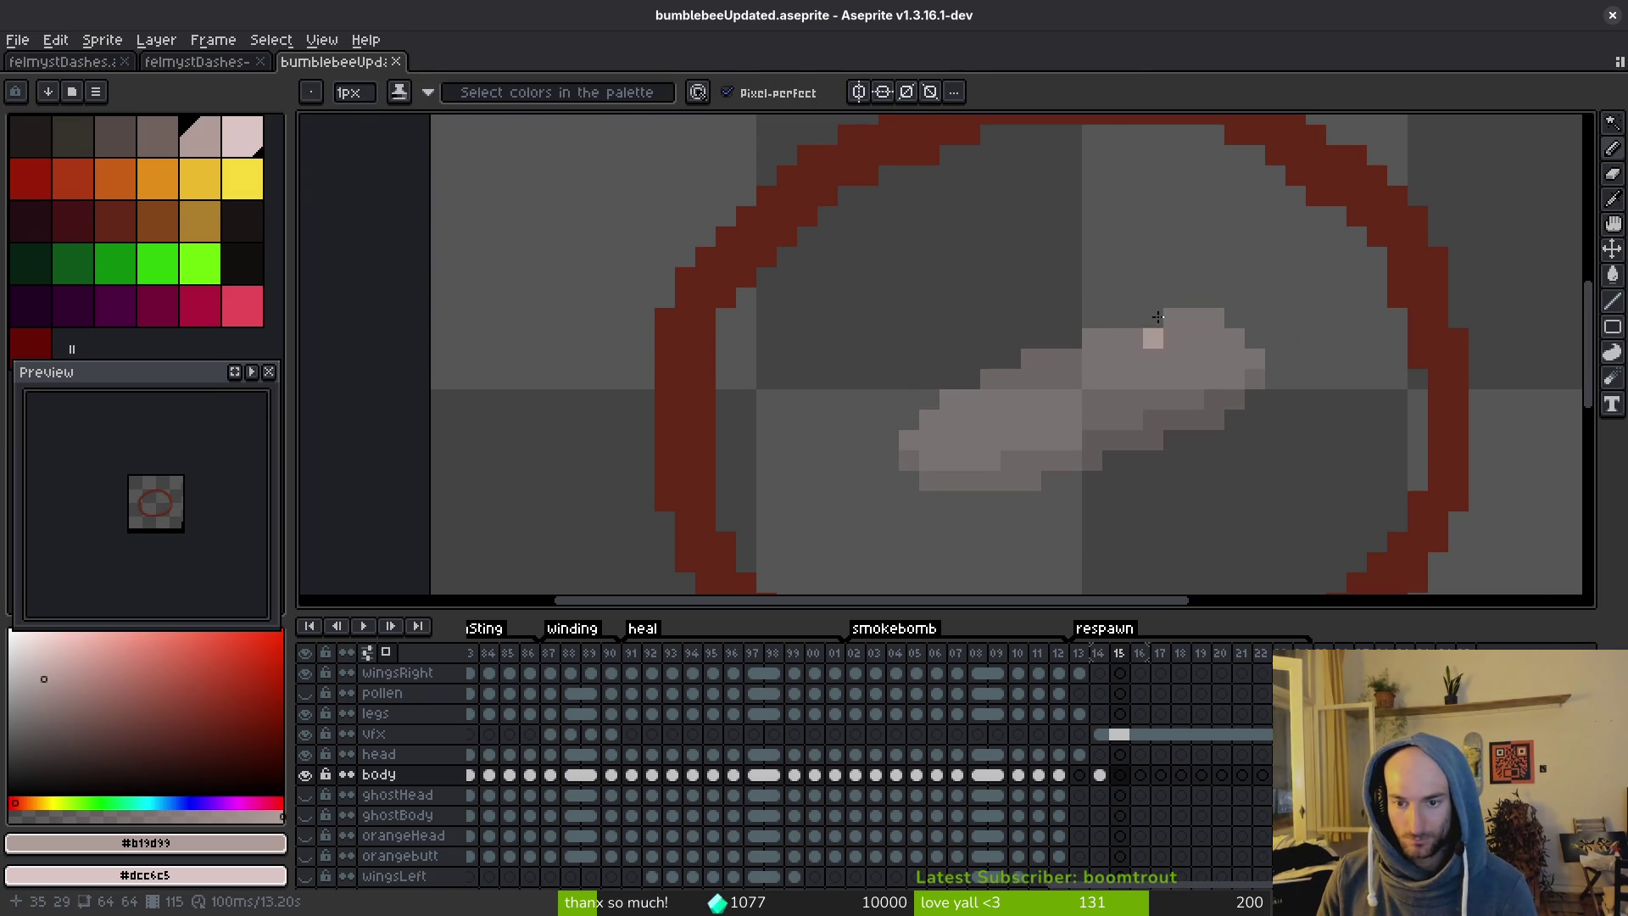
left_click(1213, 277)
left_click_drag(1234, 298, 1191, 399)
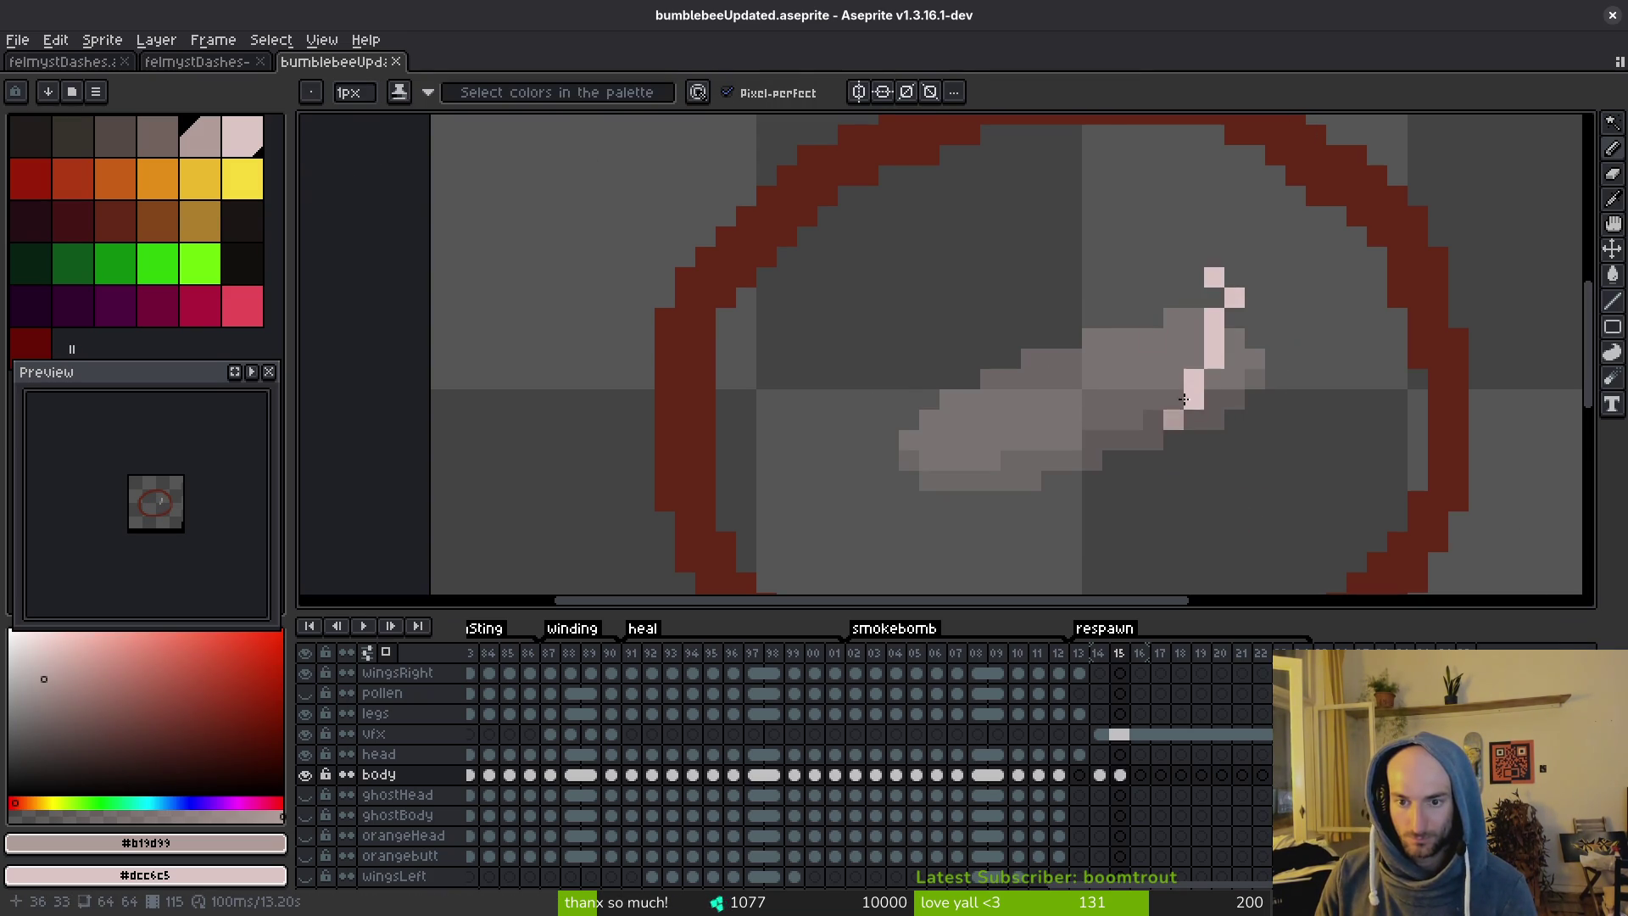
key("ctrl+z")
key("ctrl+z")
left_click_drag(1074, 322, 1226, 340)
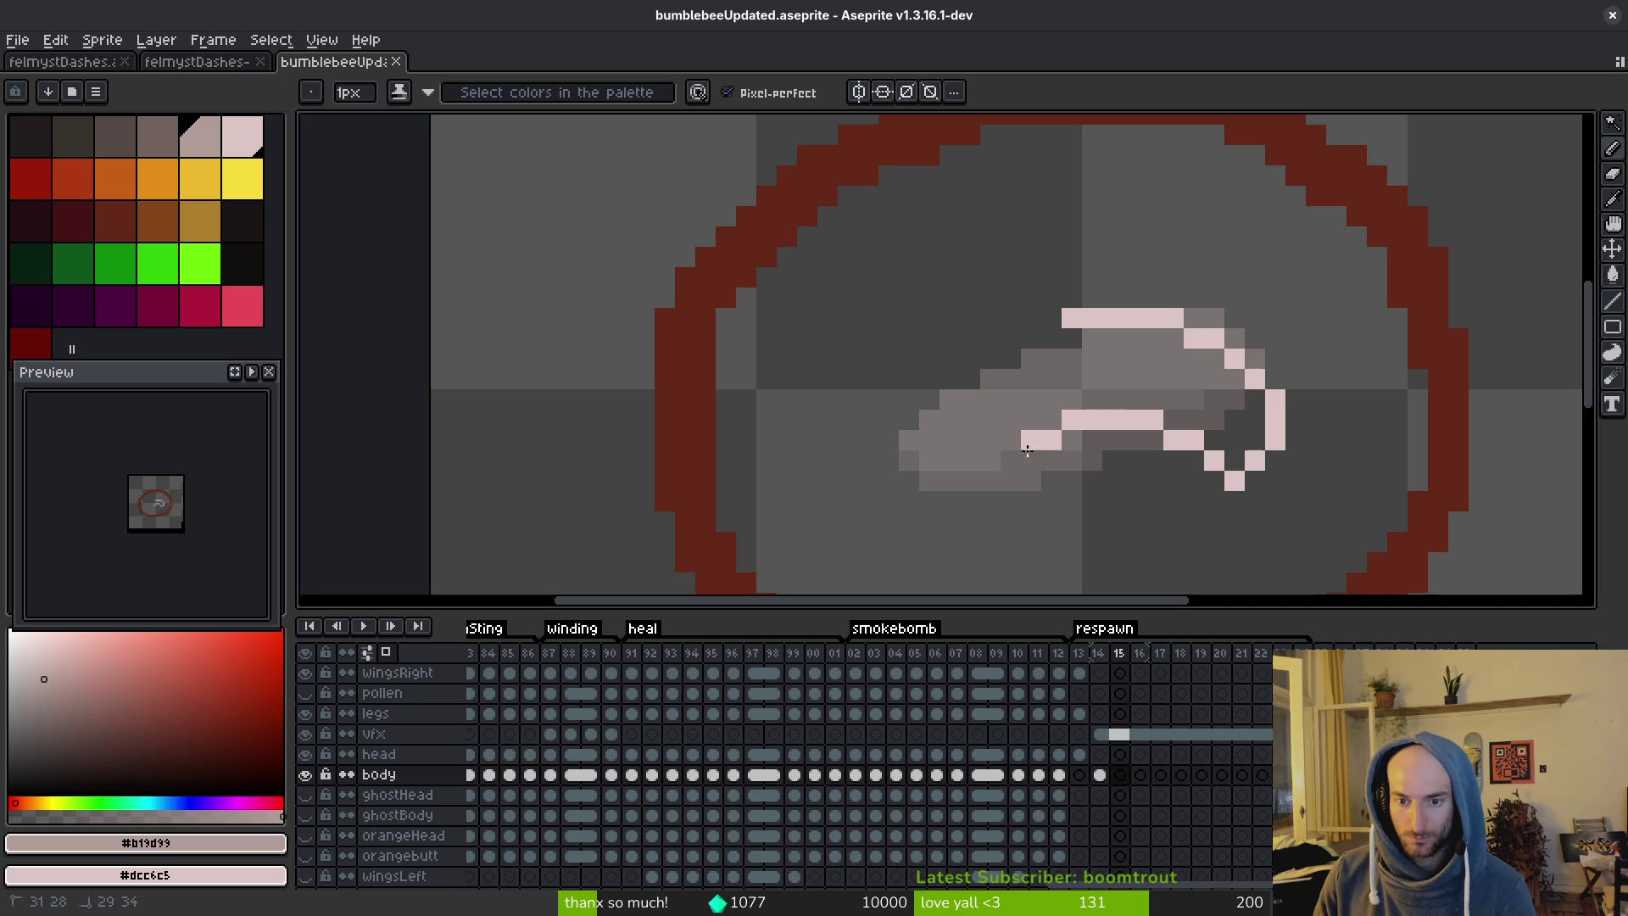
mouse_move(921, 494)
left_mouse_down()
mouse_move(943, 392)
mouse_move(1061, 321)
left_mouse_up()
mouse_move(963, 382)
left_mouse_down()
mouse_move(973, 364)
mouse_move(930, 400)
left_mouse_up()
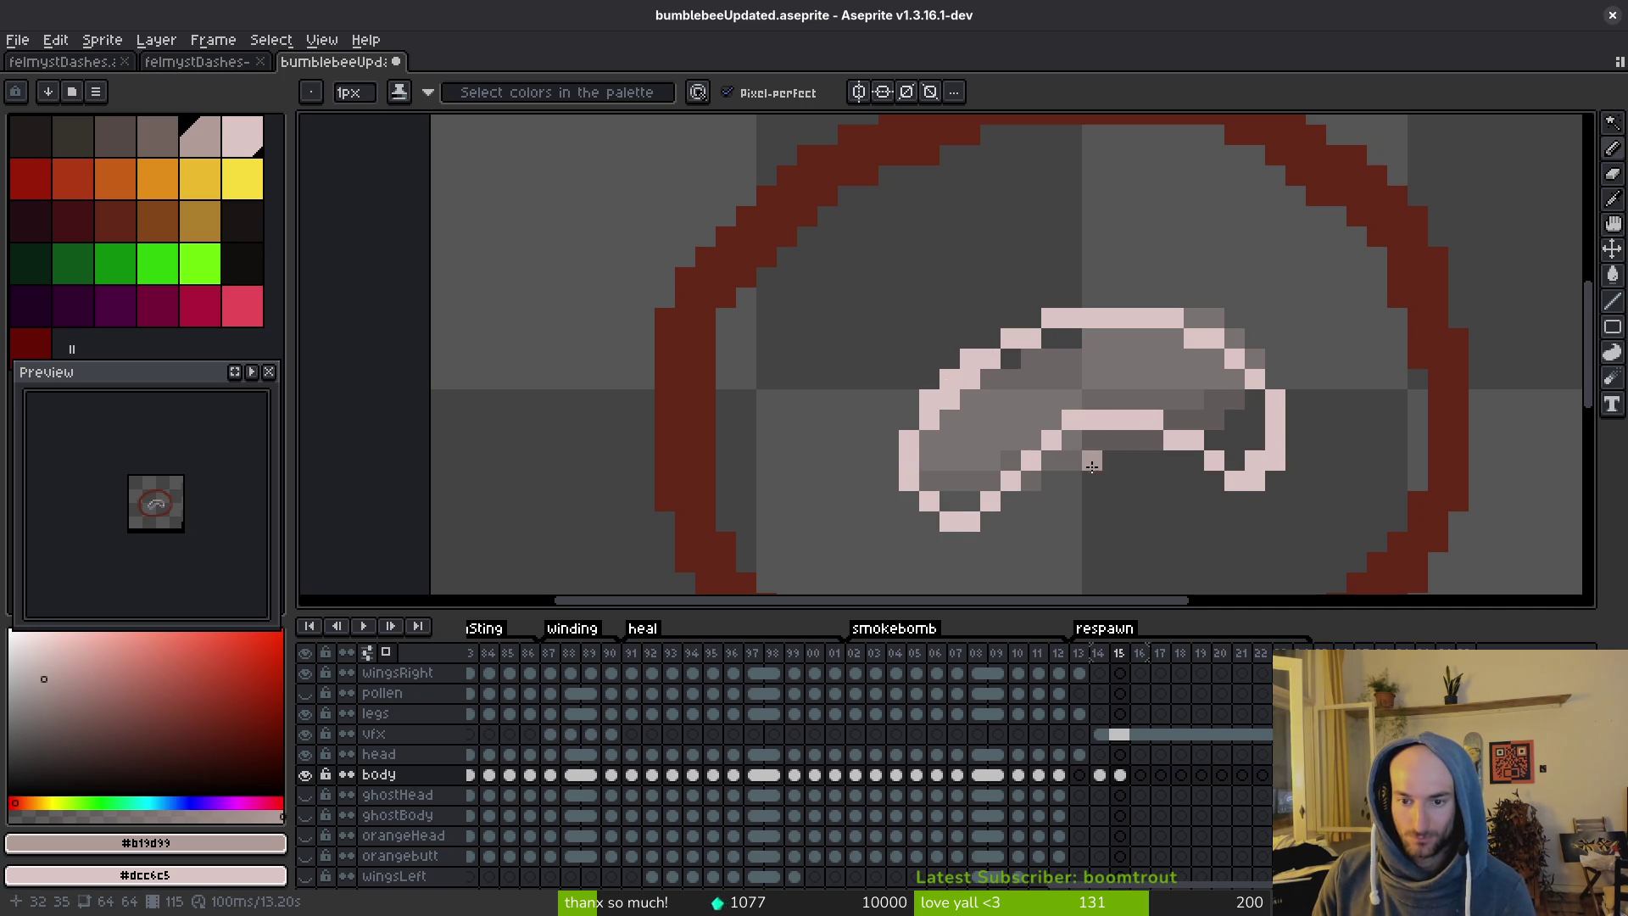
left_click_drag(1094, 440, 1052, 455)
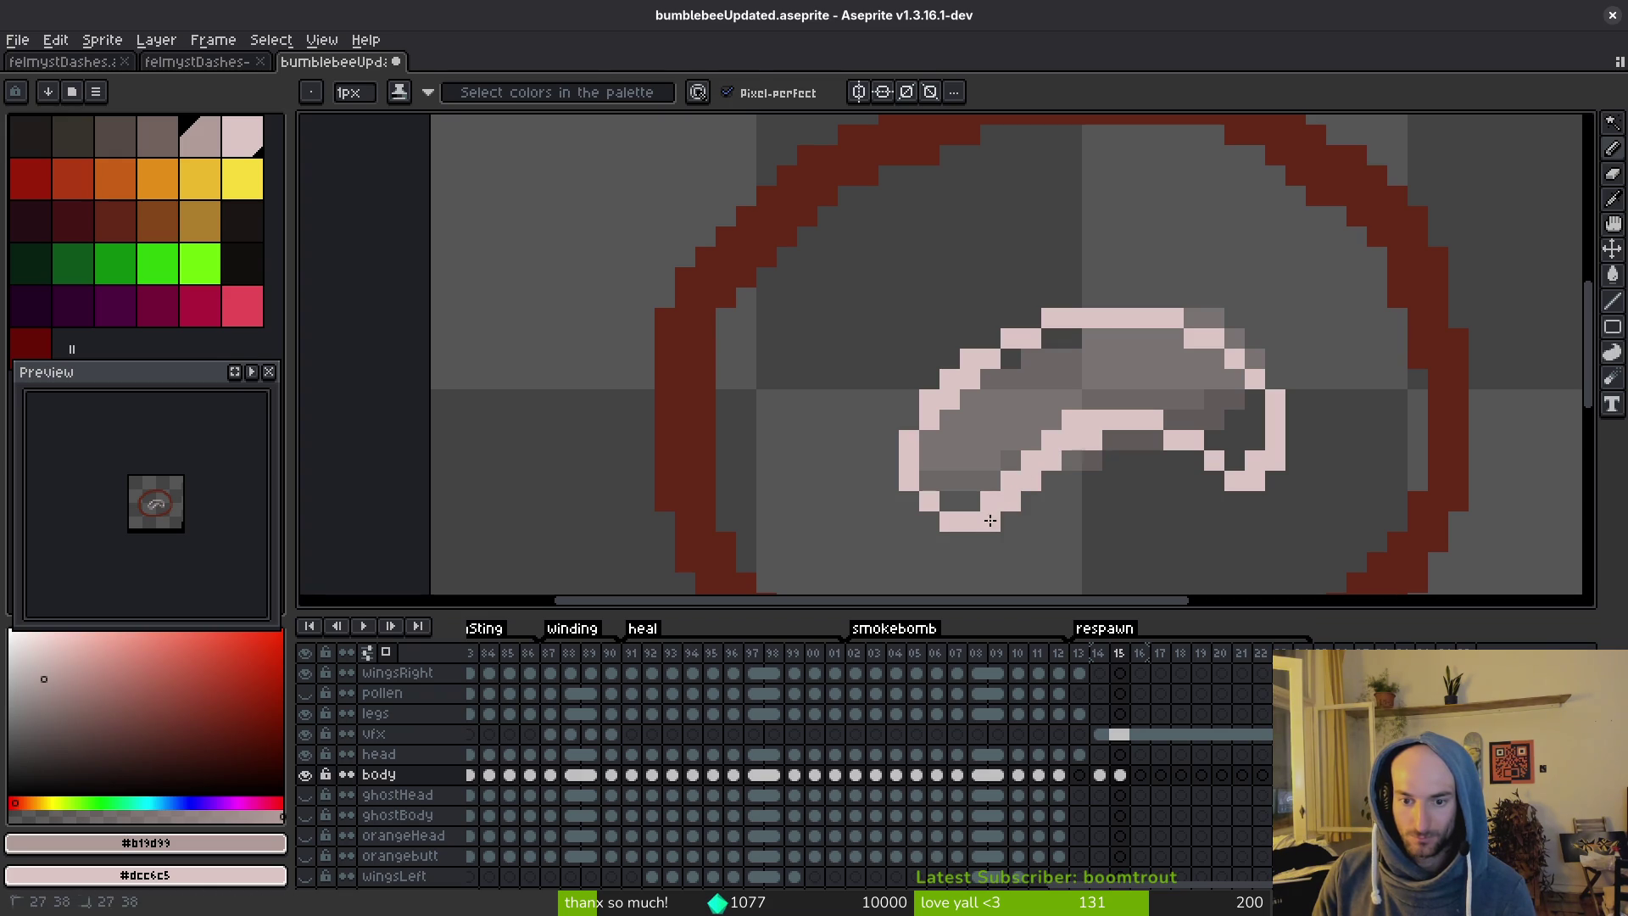
Fill the curled outline with pale pink and add a shading pixel on the lower edge.
key("g")
left_click(1075, 367)
key("b")
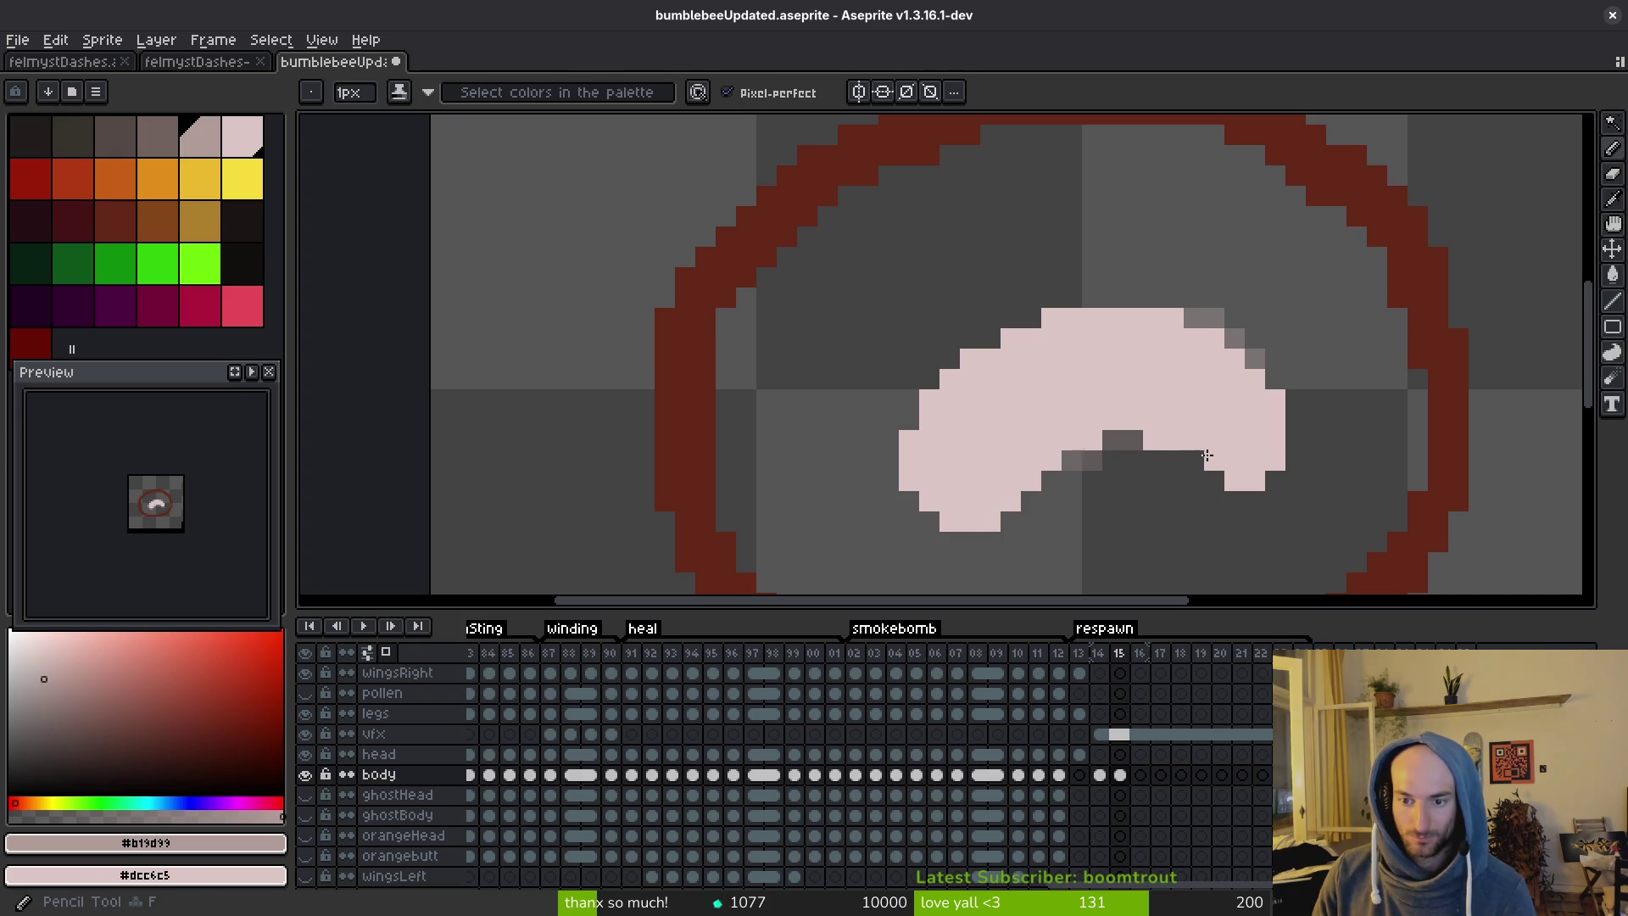
left_click(1209, 465)
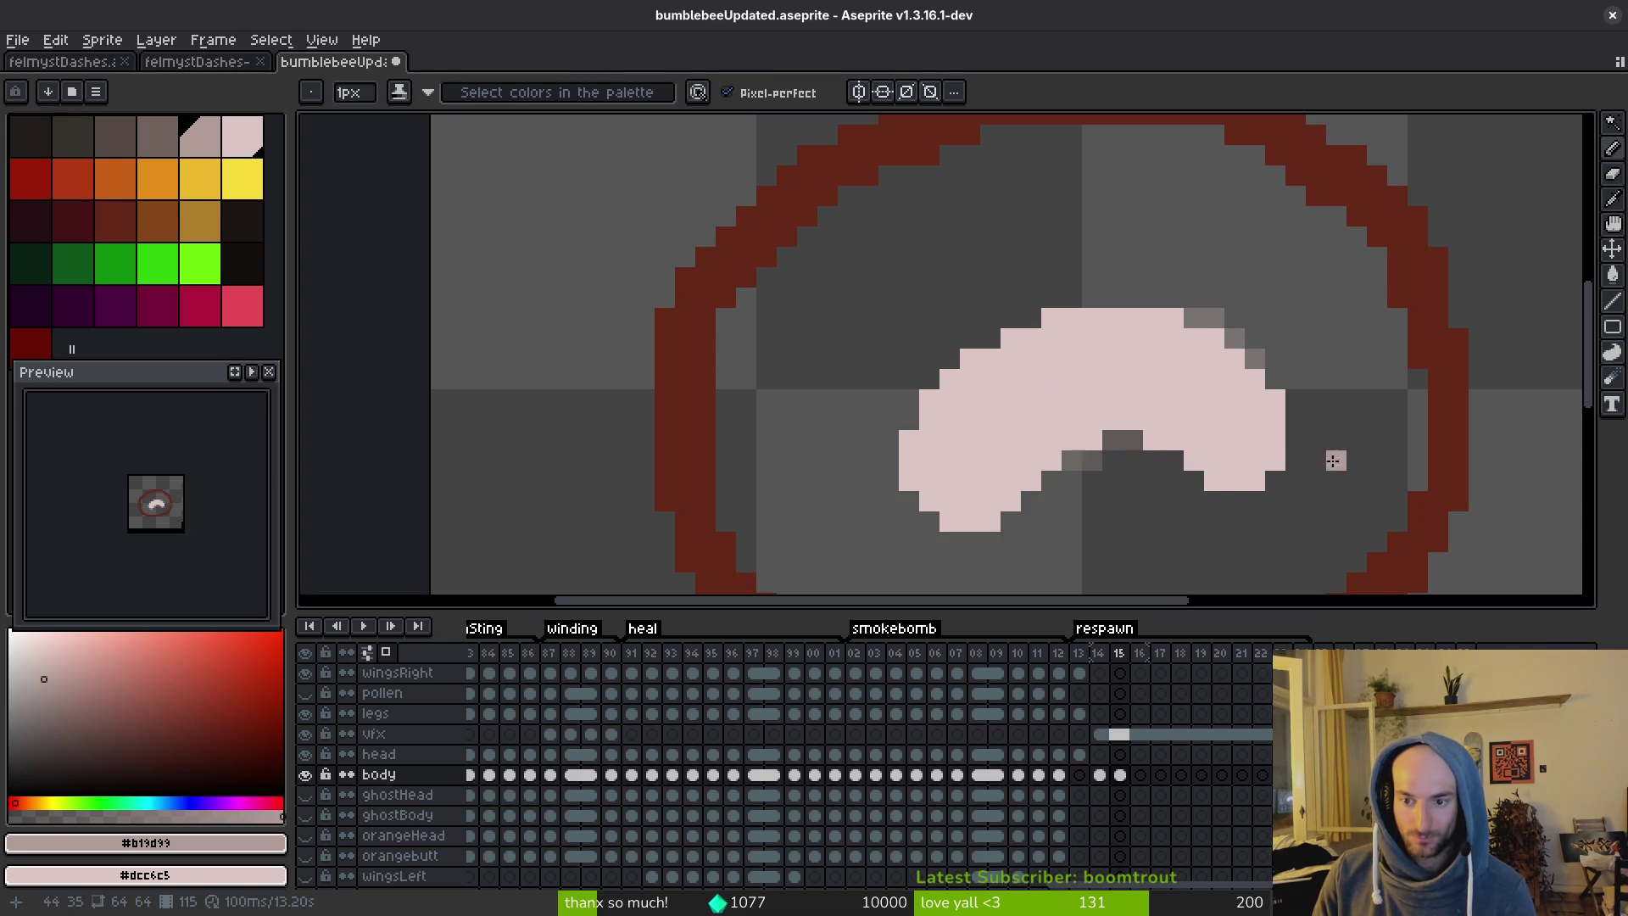
scroll(1315, 465, "down", 4)
scroll(1283, 467, "up", 3)
Trim the larva's lower-left edge diagonally, add light pixels along the bottom, and save.
key("m")
scroll(1240, 462, "up", 4)
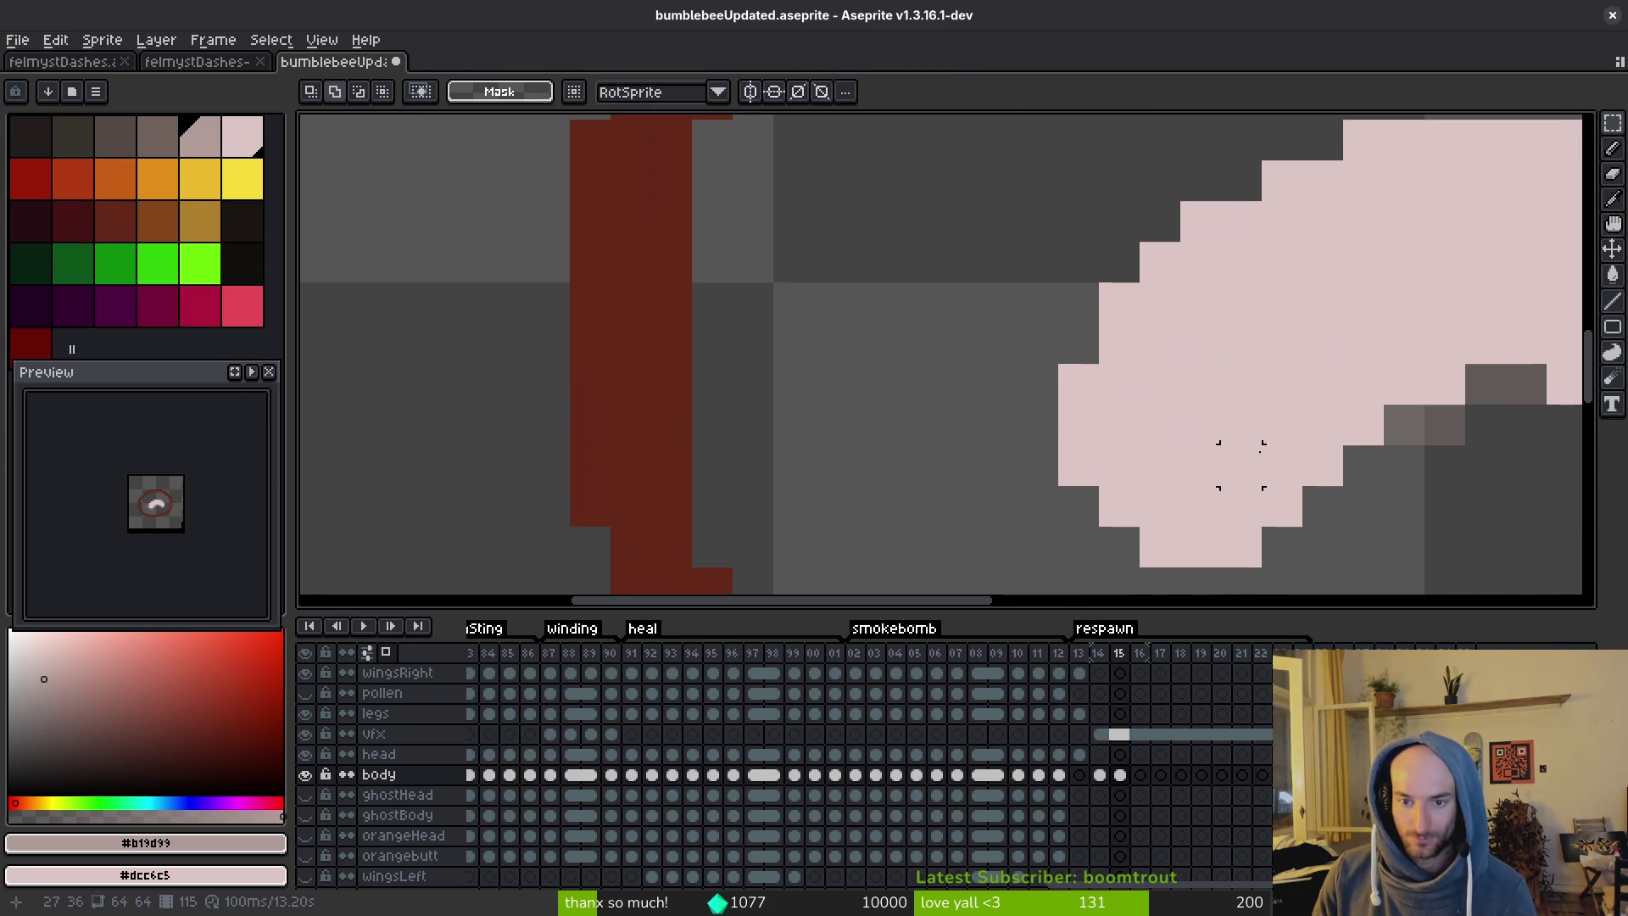
scroll(1140, 384, "down", 2)
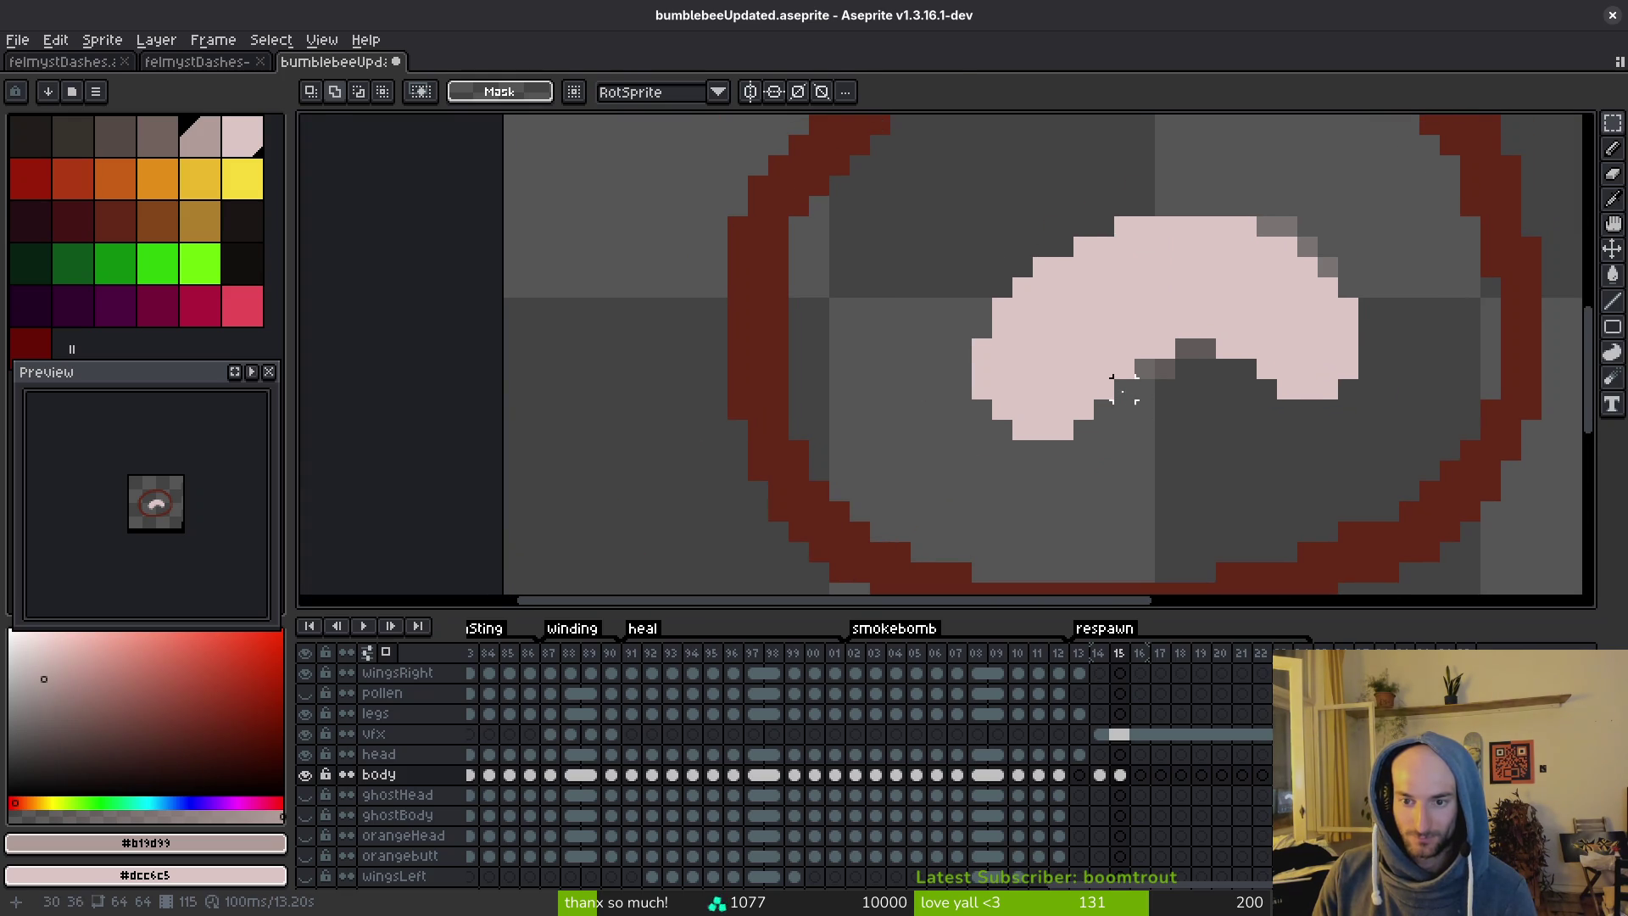
key("b")
right_click(1085, 429)
key("e")
left_click_drag(1022, 429, 981, 389)
key("b")
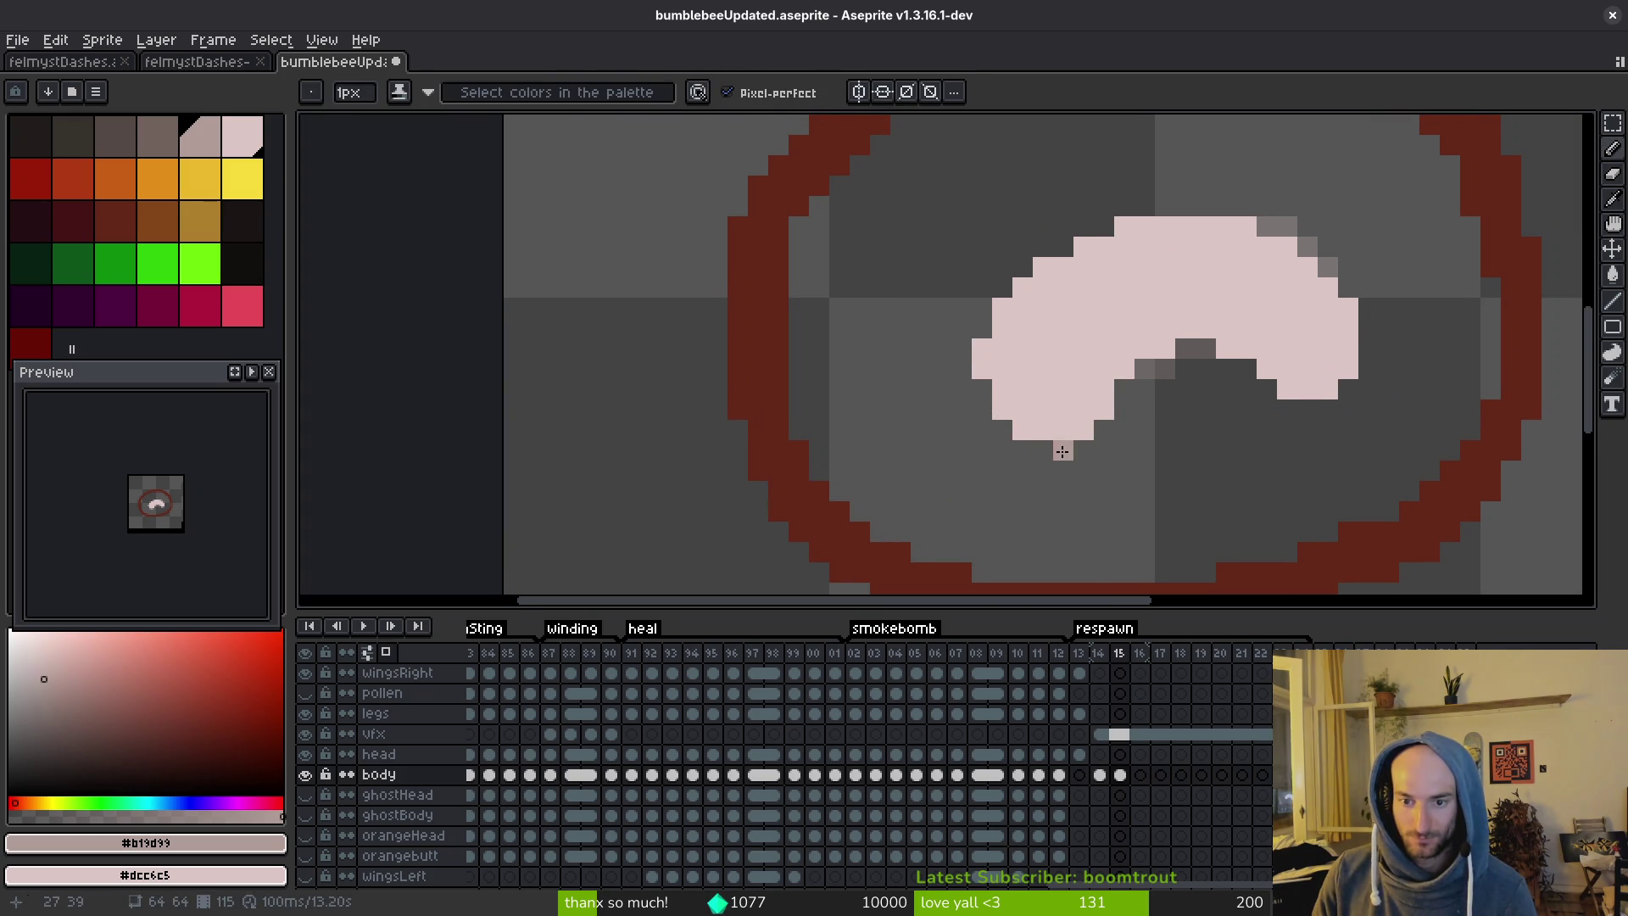
left_click_drag(1063, 451, 1043, 450)
key("e")
key("b")
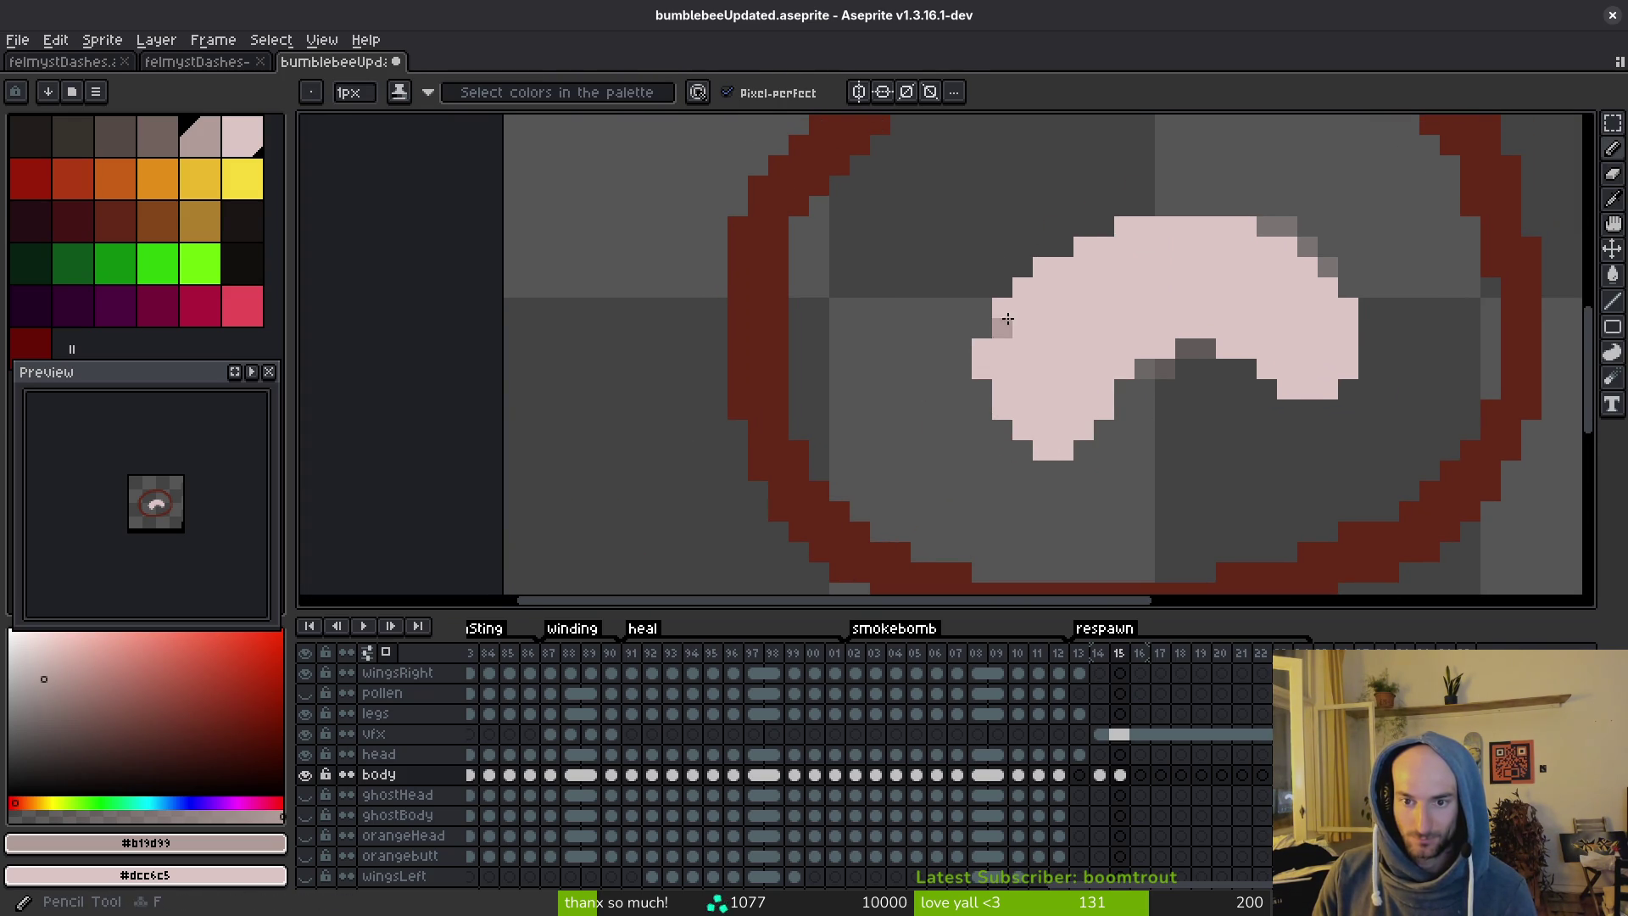
left_click(1022, 450)
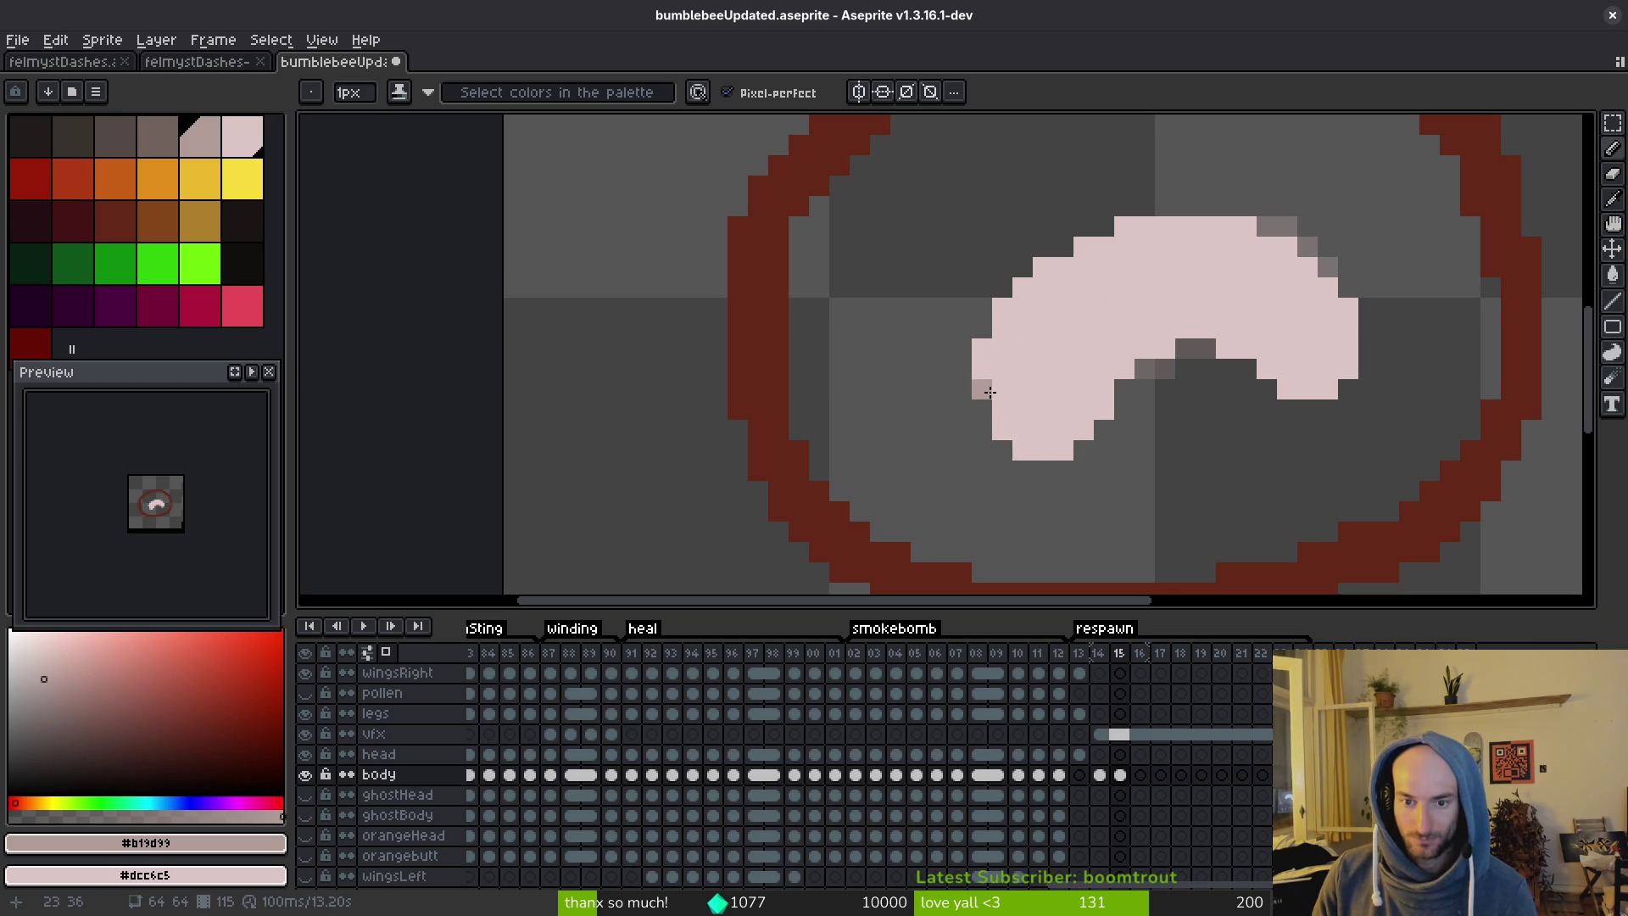
key("ctrl+s")
Nudge the larva's left part one pixel right, add a pale pink pixel at its left edge, and save.
scroll(1207, 465, "down", 4)
scroll(1220, 458, "up", 4)
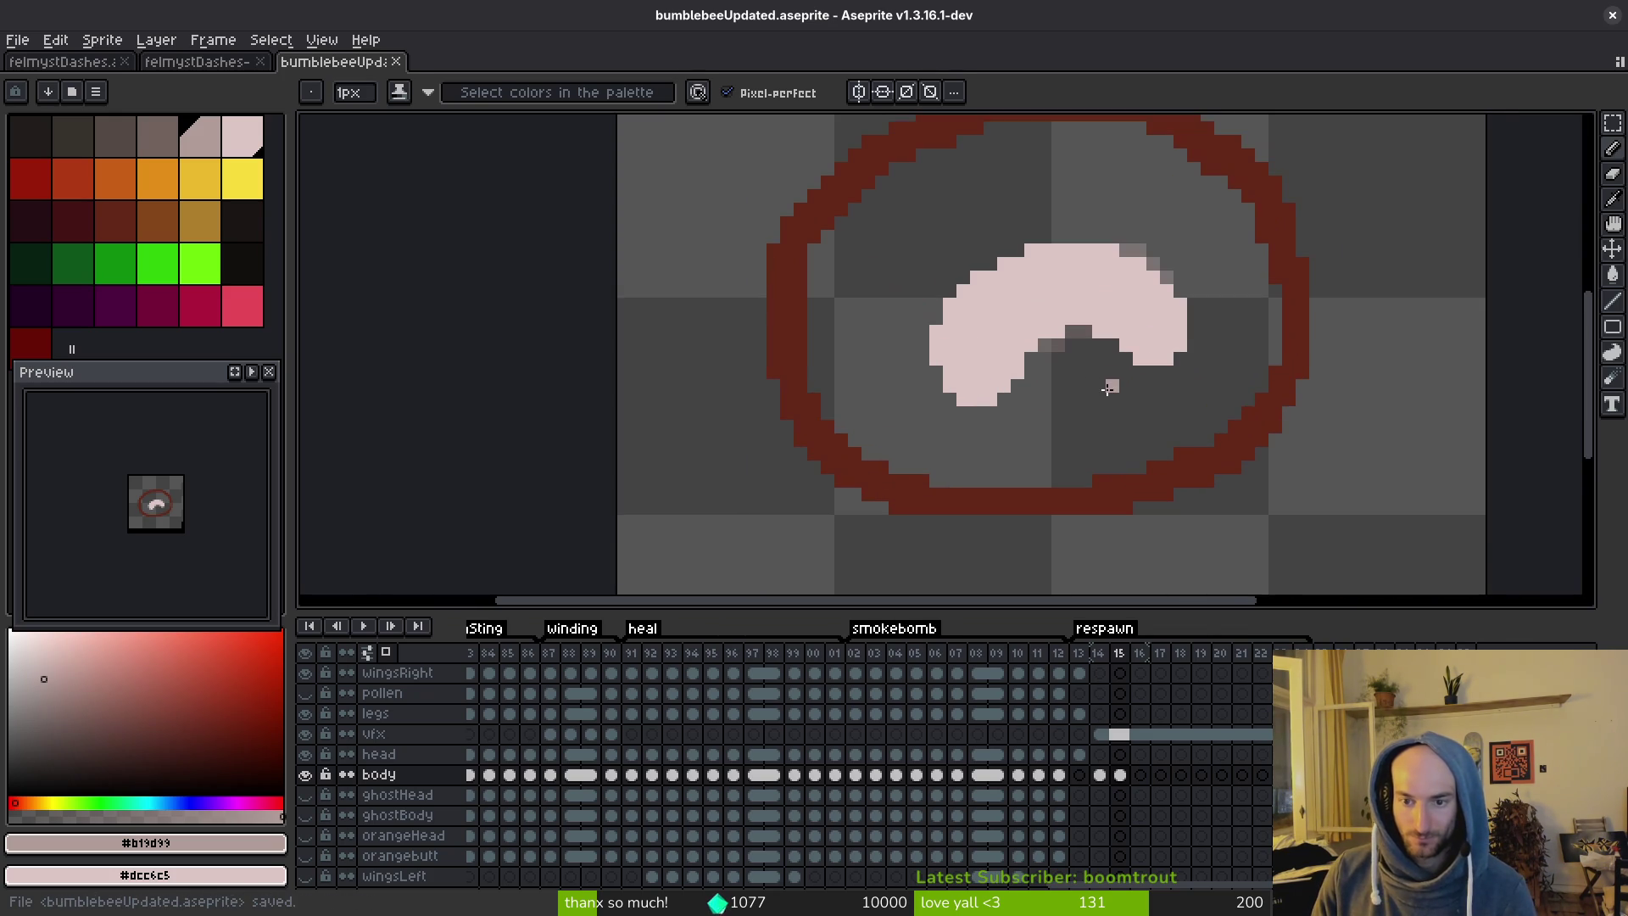
scroll(1119, 407, "down", 2)
key("m")
mouse_move(889, 248)
left_mouse_down()
mouse_move(983, 458)
mouse_move(1048, 531)
left_mouse_up()
key("Right")
left_click(1134, 402)
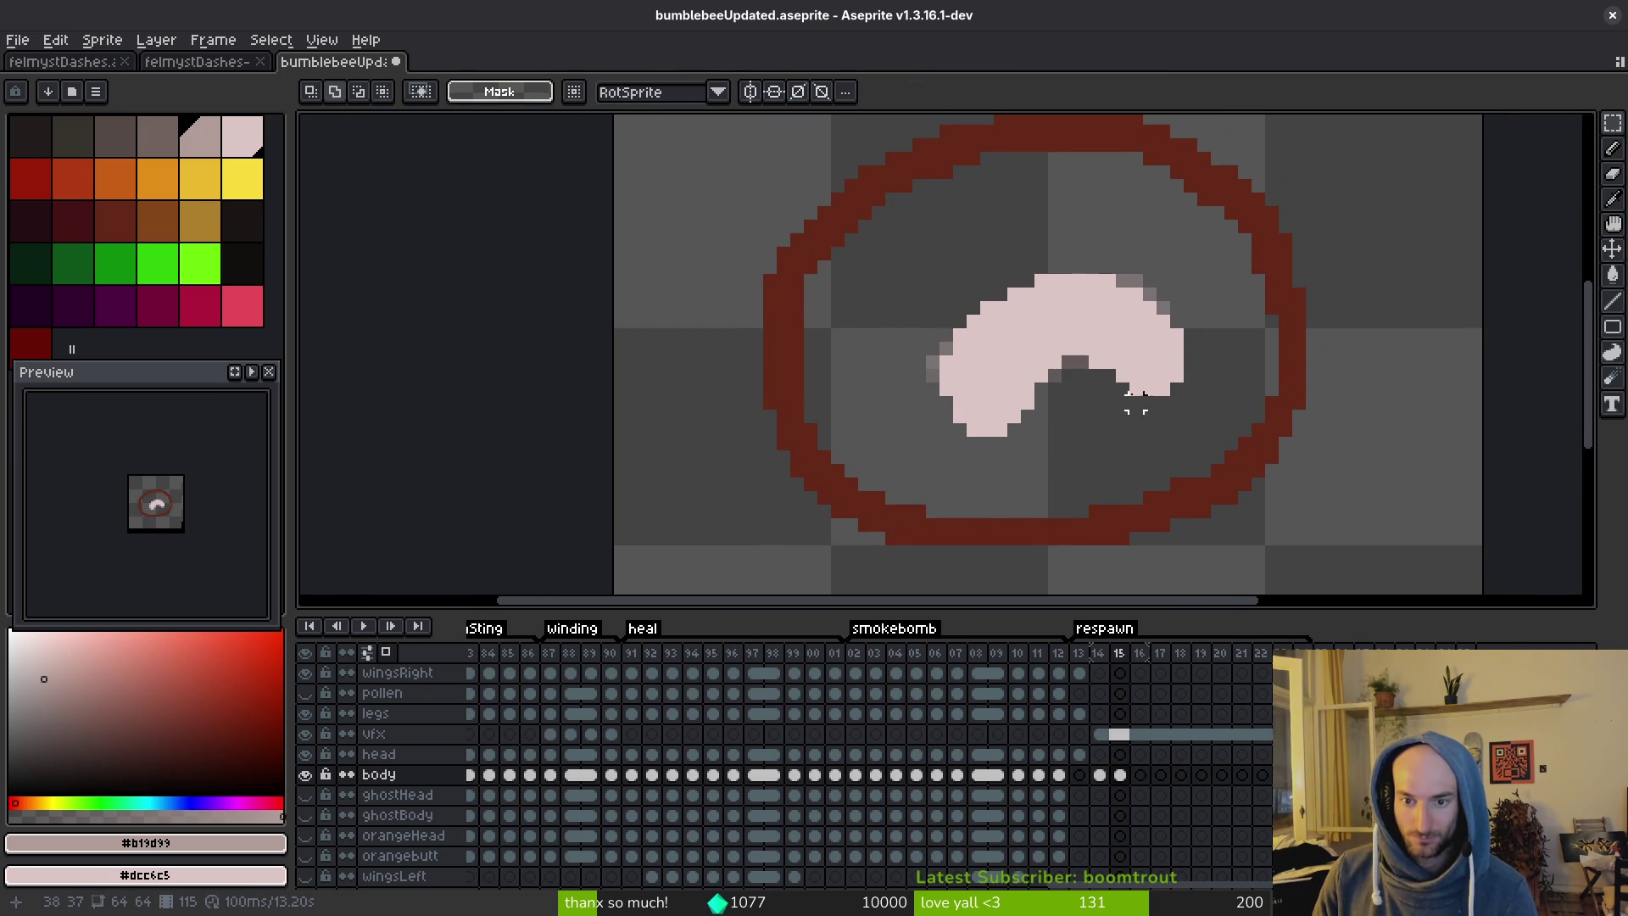
mouse_move(908, 297)
left_mouse_down()
mouse_move(967, 449)
mouse_move(997, 468)
left_mouse_up()
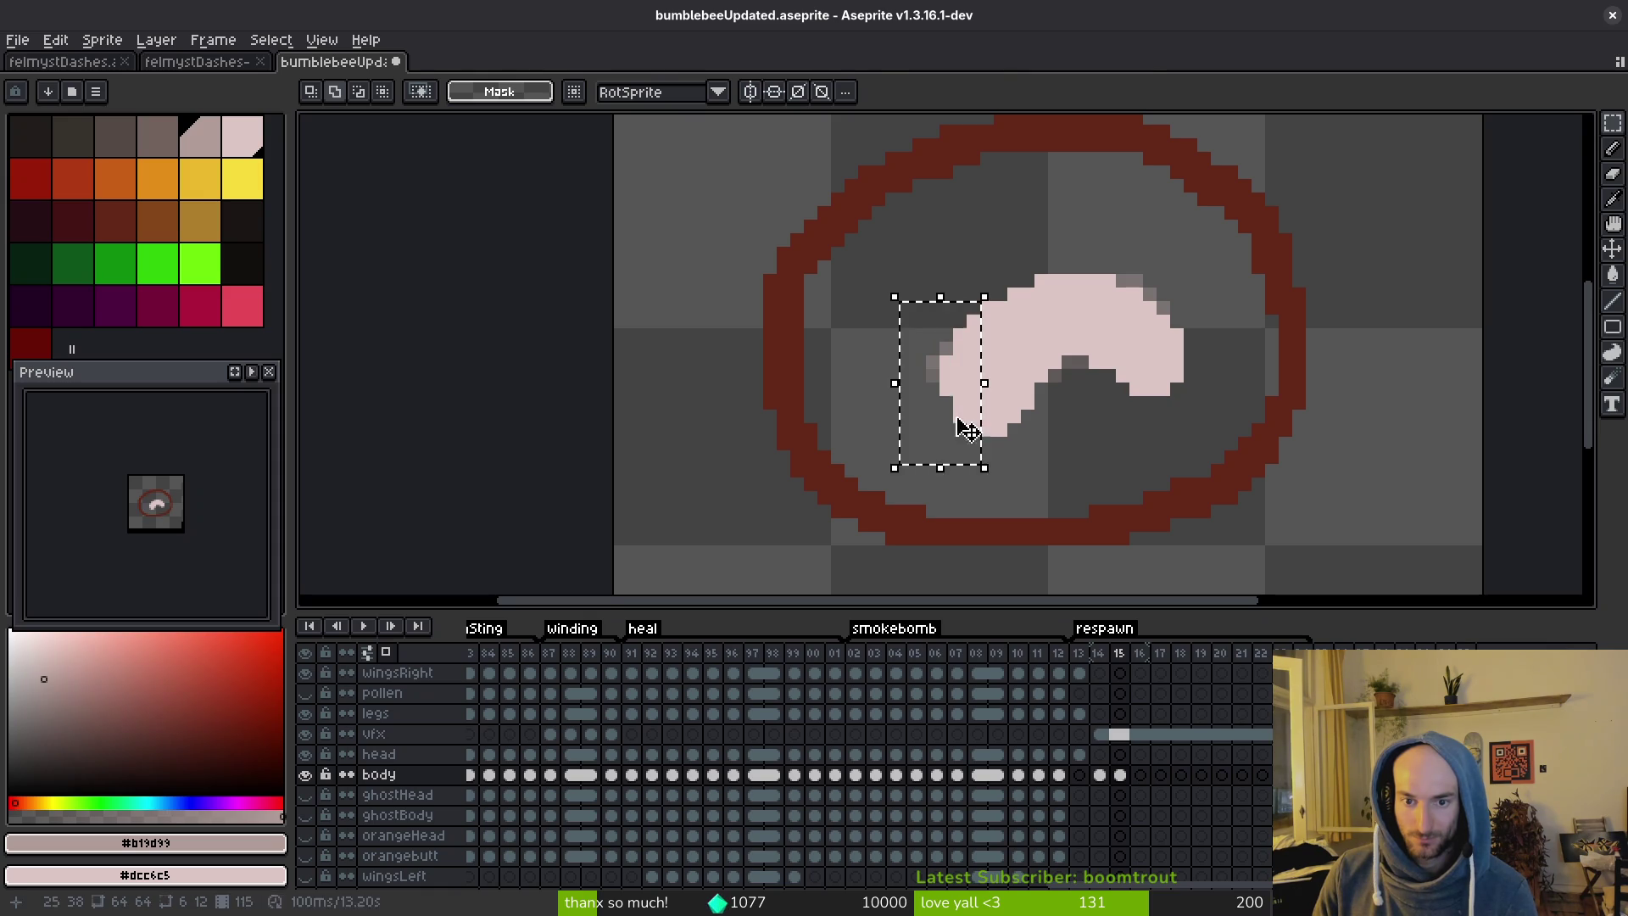
key("Right")
key("b")
left_click(1017, 320, "alt")
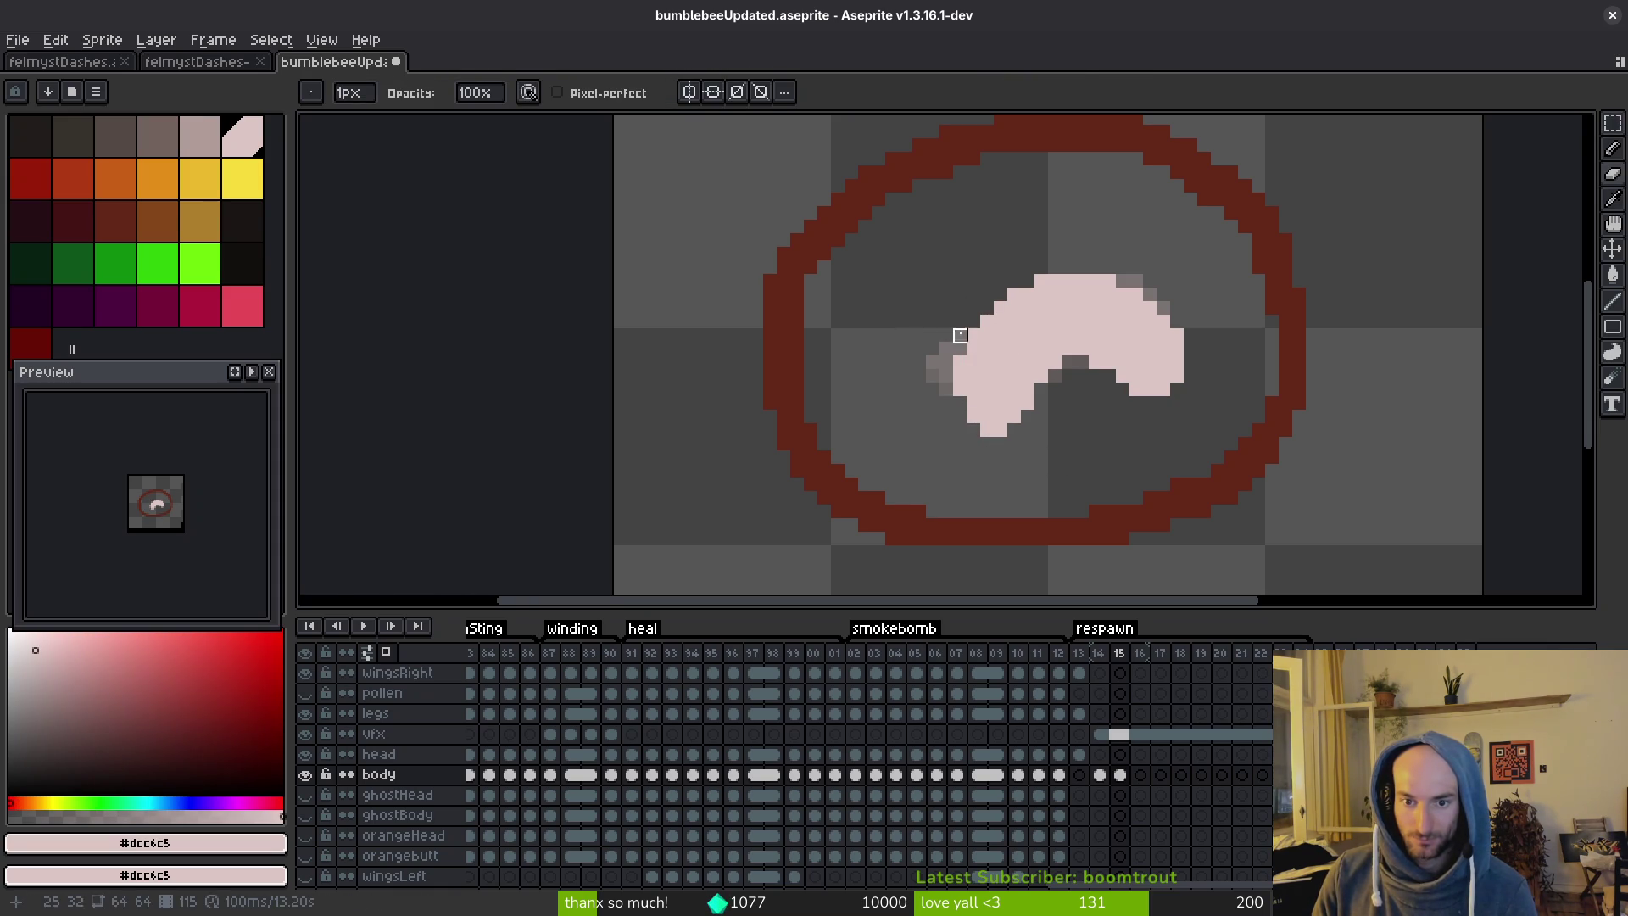
left_click(959, 362)
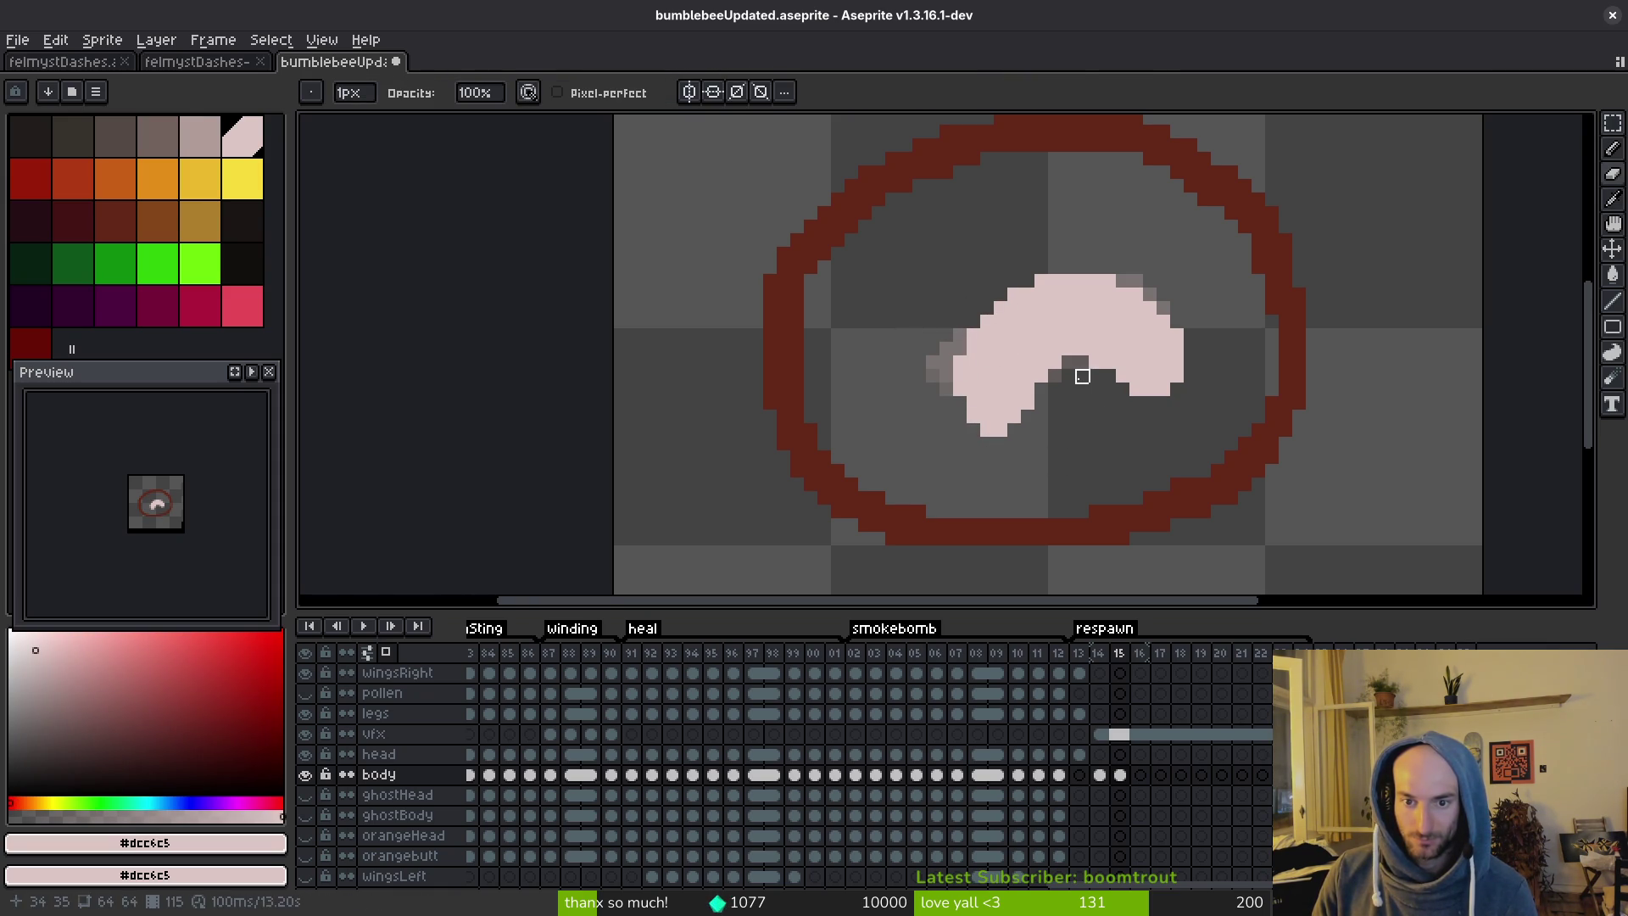
key("ctrl+s")
Move to frame 16, try pink edge strokes, and keep a single pink pixel on the larva.
scroll(1102, 390, "down", 3)
key("Left")
key("Right")
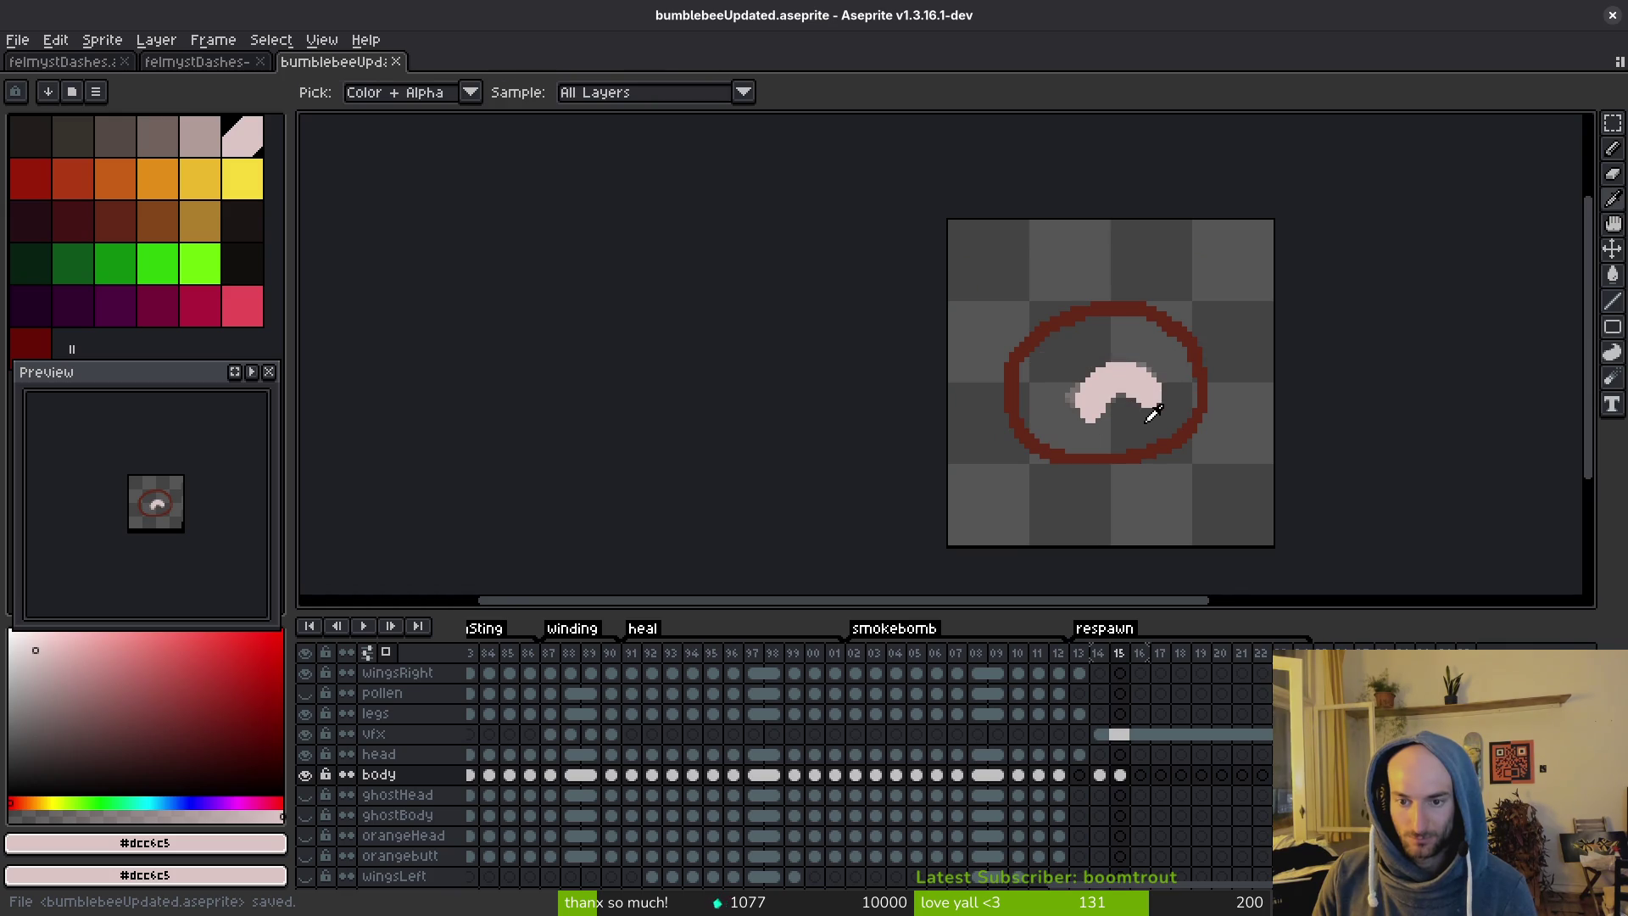
scroll(1140, 411, "up", 3)
key("Right")
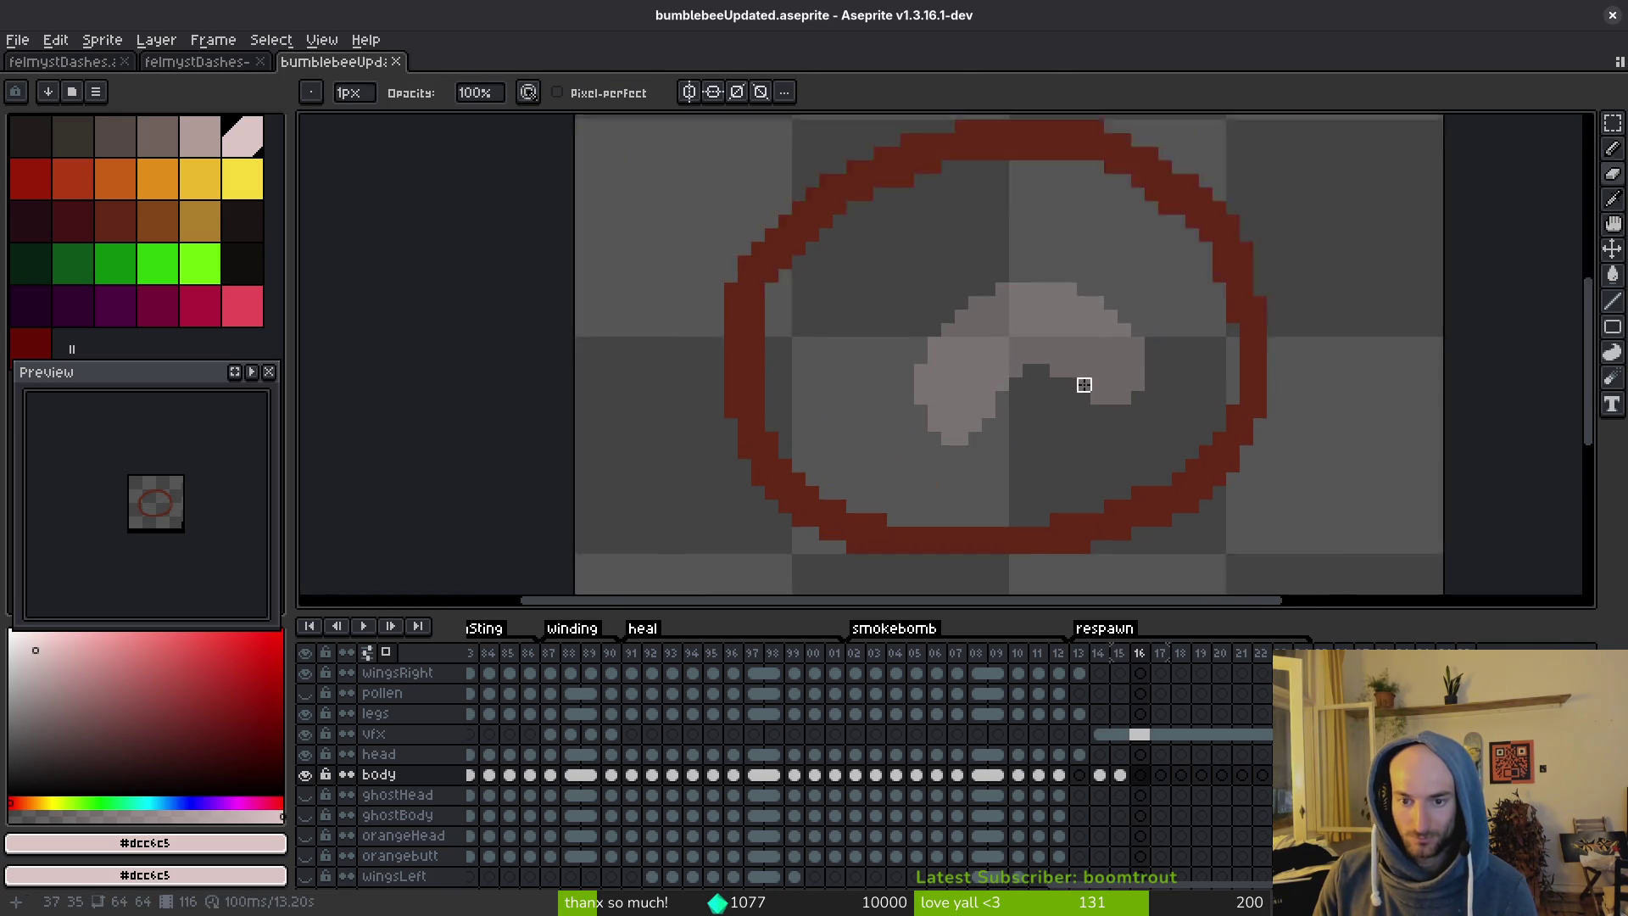
scroll(1093, 390, "up", 2)
mouse_move(1114, 224)
left_mouse_down()
mouse_move(1155, 412)
mouse_move(1072, 507)
left_mouse_up()
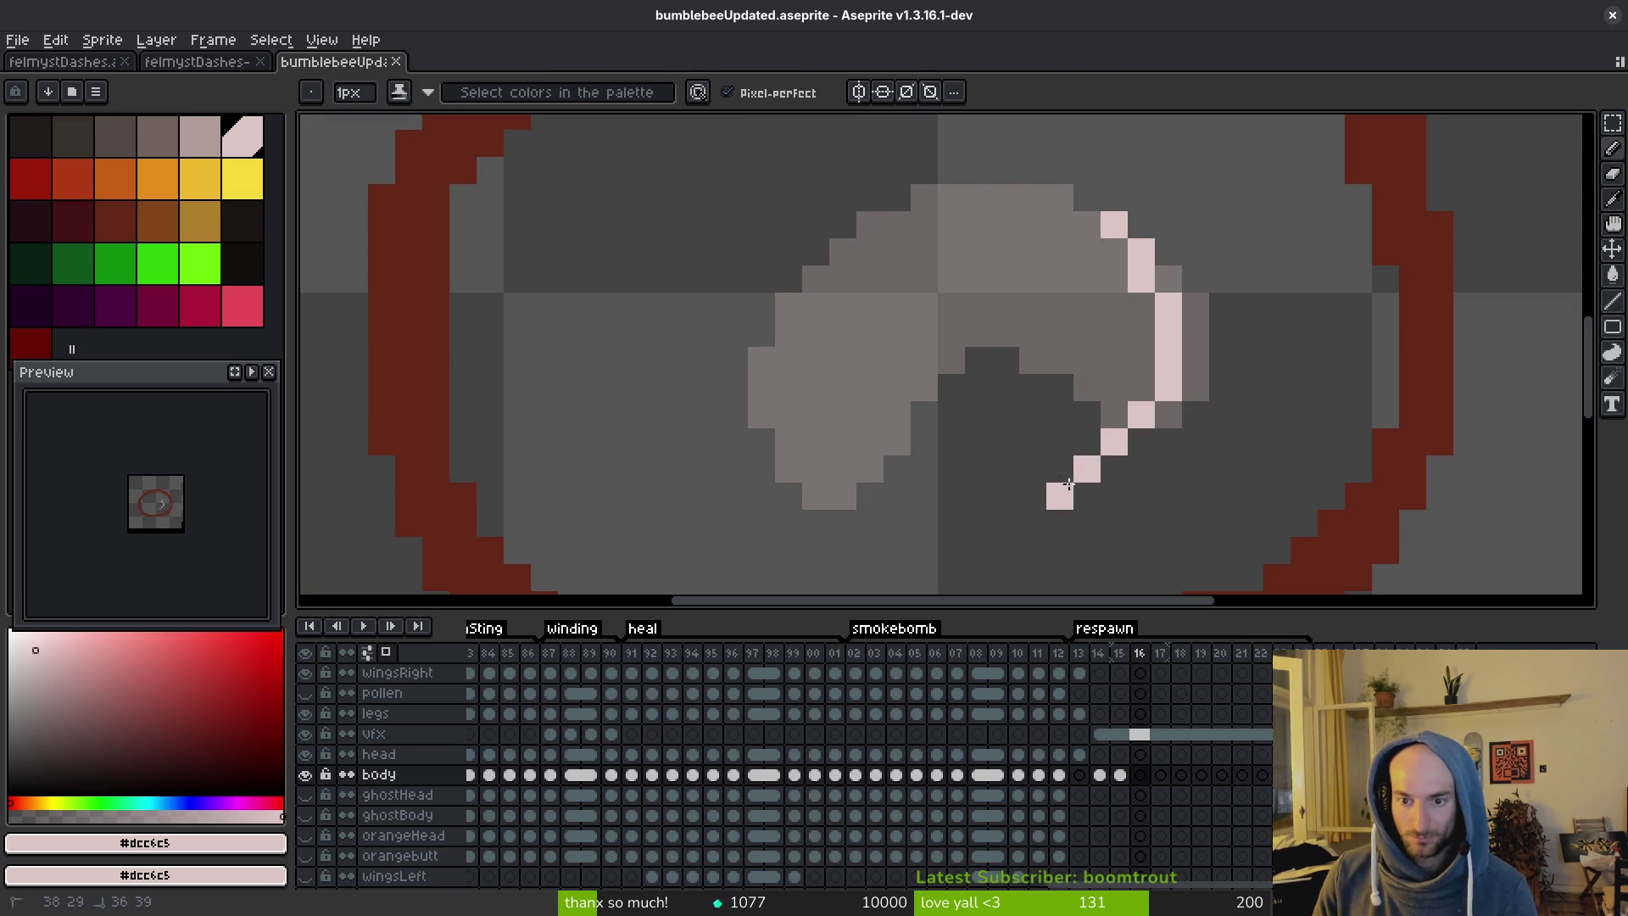
key("ctrl+z")
mouse_move(1060, 225)
left_mouse_down()
mouse_move(1127, 340)
mouse_move(1070, 506)
mouse_move(955, 520)
mouse_move(1061, 224)
mouse_move(1181, 280)
left_mouse_up()
key("ctrl+z")
key("ctrl+z")
left_click(1185, 361)
Fill the frame 16 larva shape with pale pink and begin a lasso selection around it.
key("g")
left_click(1116, 313)
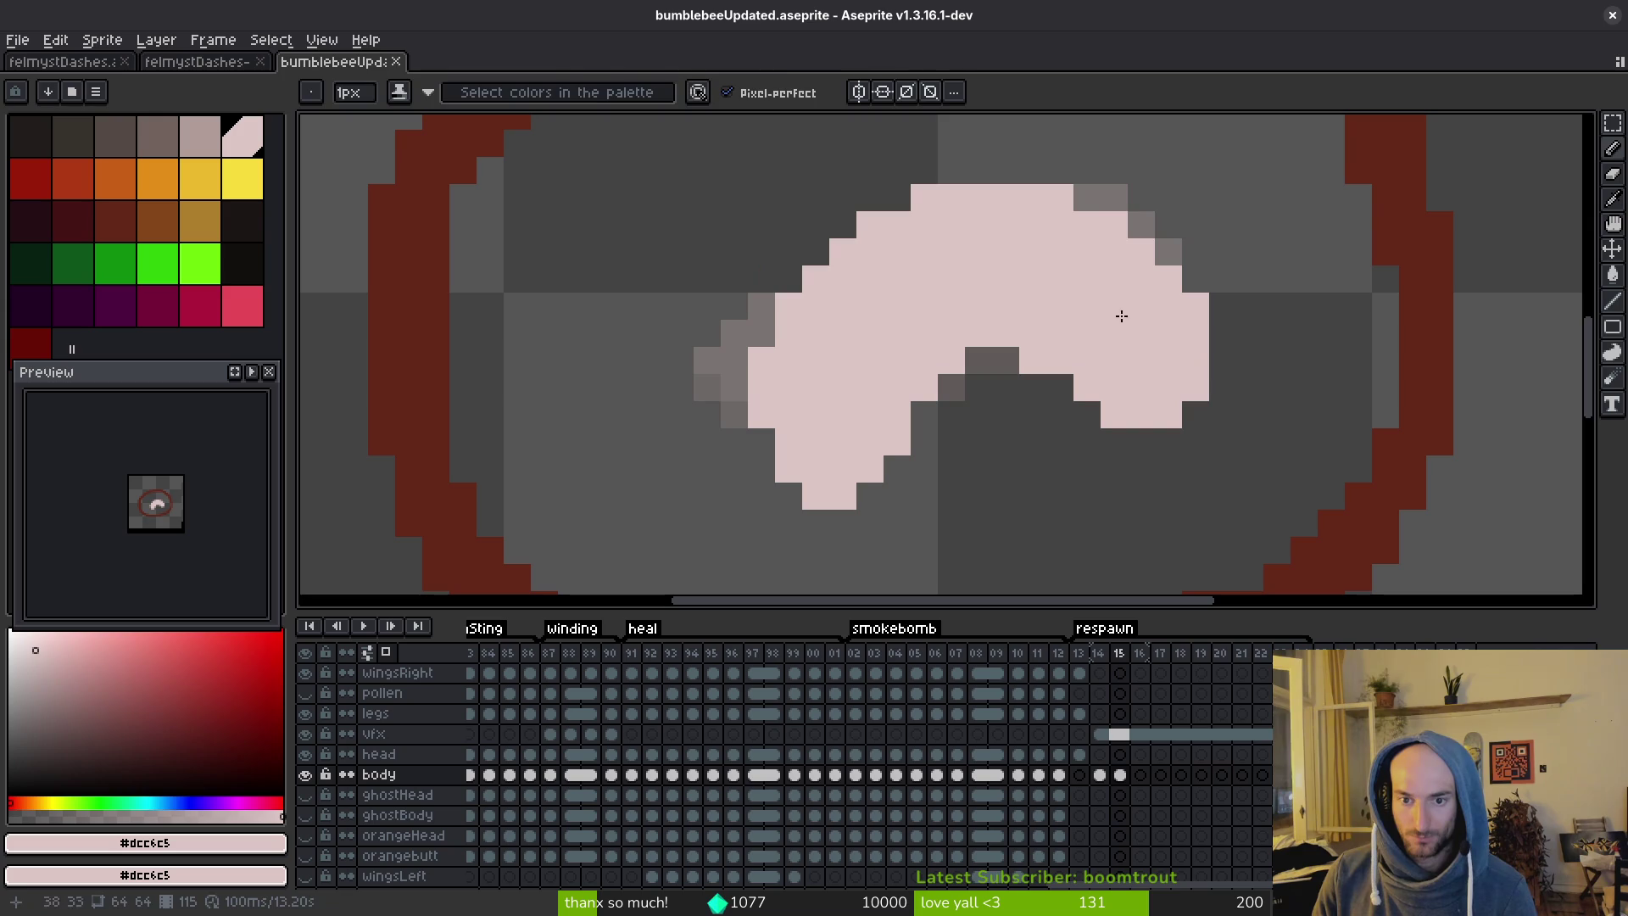
key("q")
mouse_move(1199, 204)
left_mouse_down()
mouse_move(1071, 153)
mouse_move(792, 200)
mouse_move(705, 551)
mouse_move(933, 547)
mouse_move(1284, 373)
mouse_move(1191, 185)
mouse_move(1197, 197)
left_mouse_up()
Try rotating and shifting the larva, then revert it to its arch pose.
left_click(1252, 290)
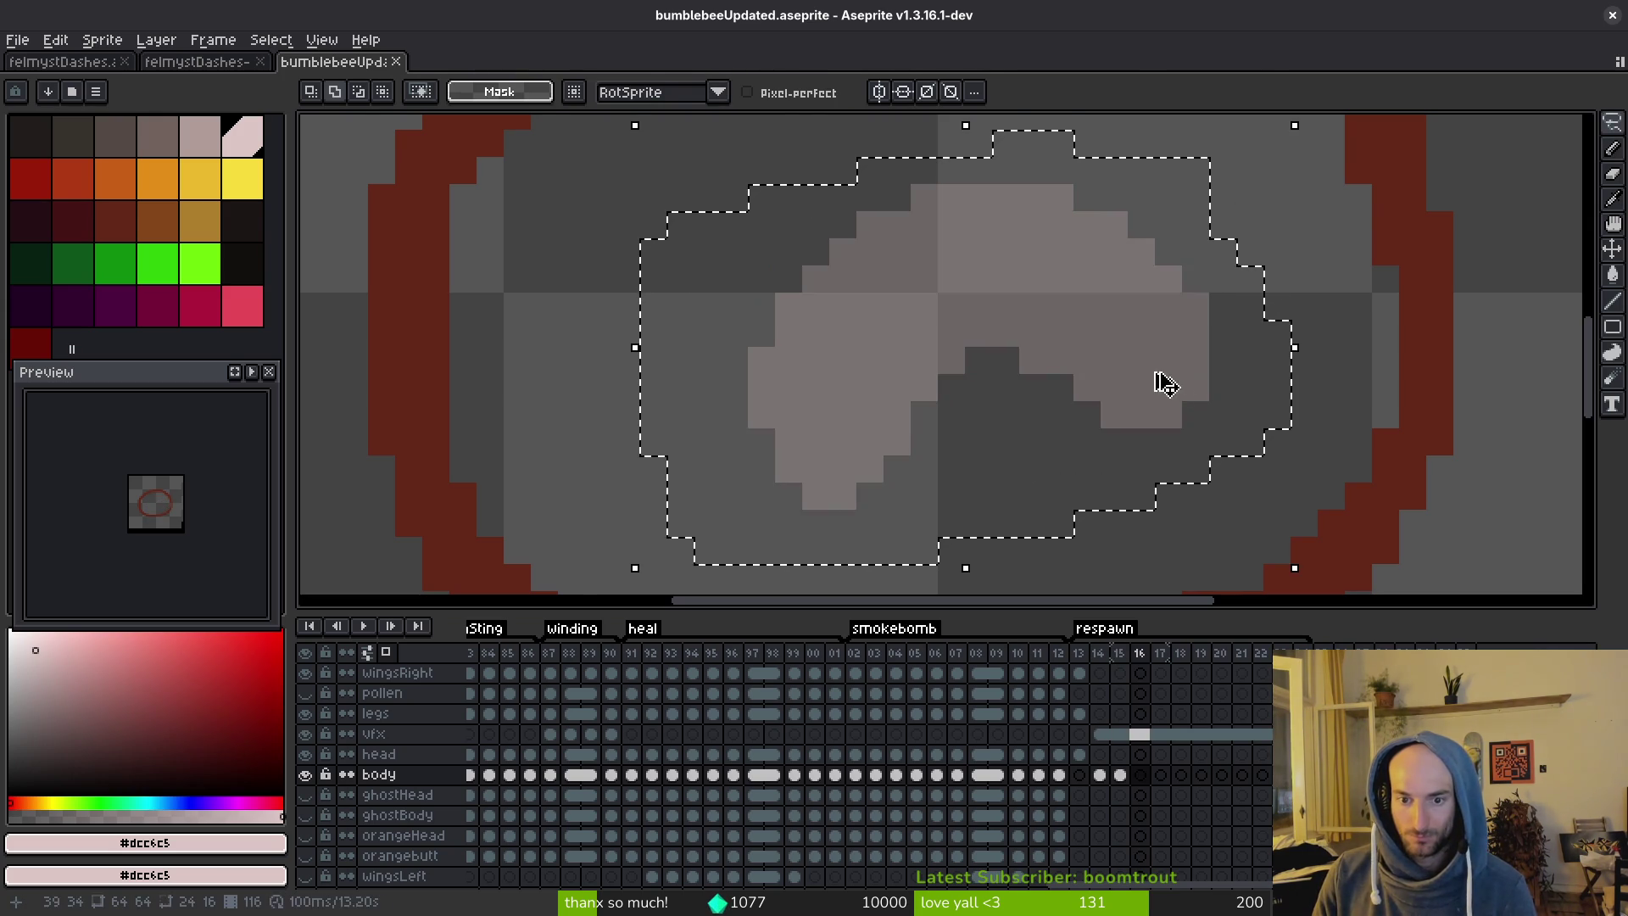
scroll(1281, 365, "down", 2)
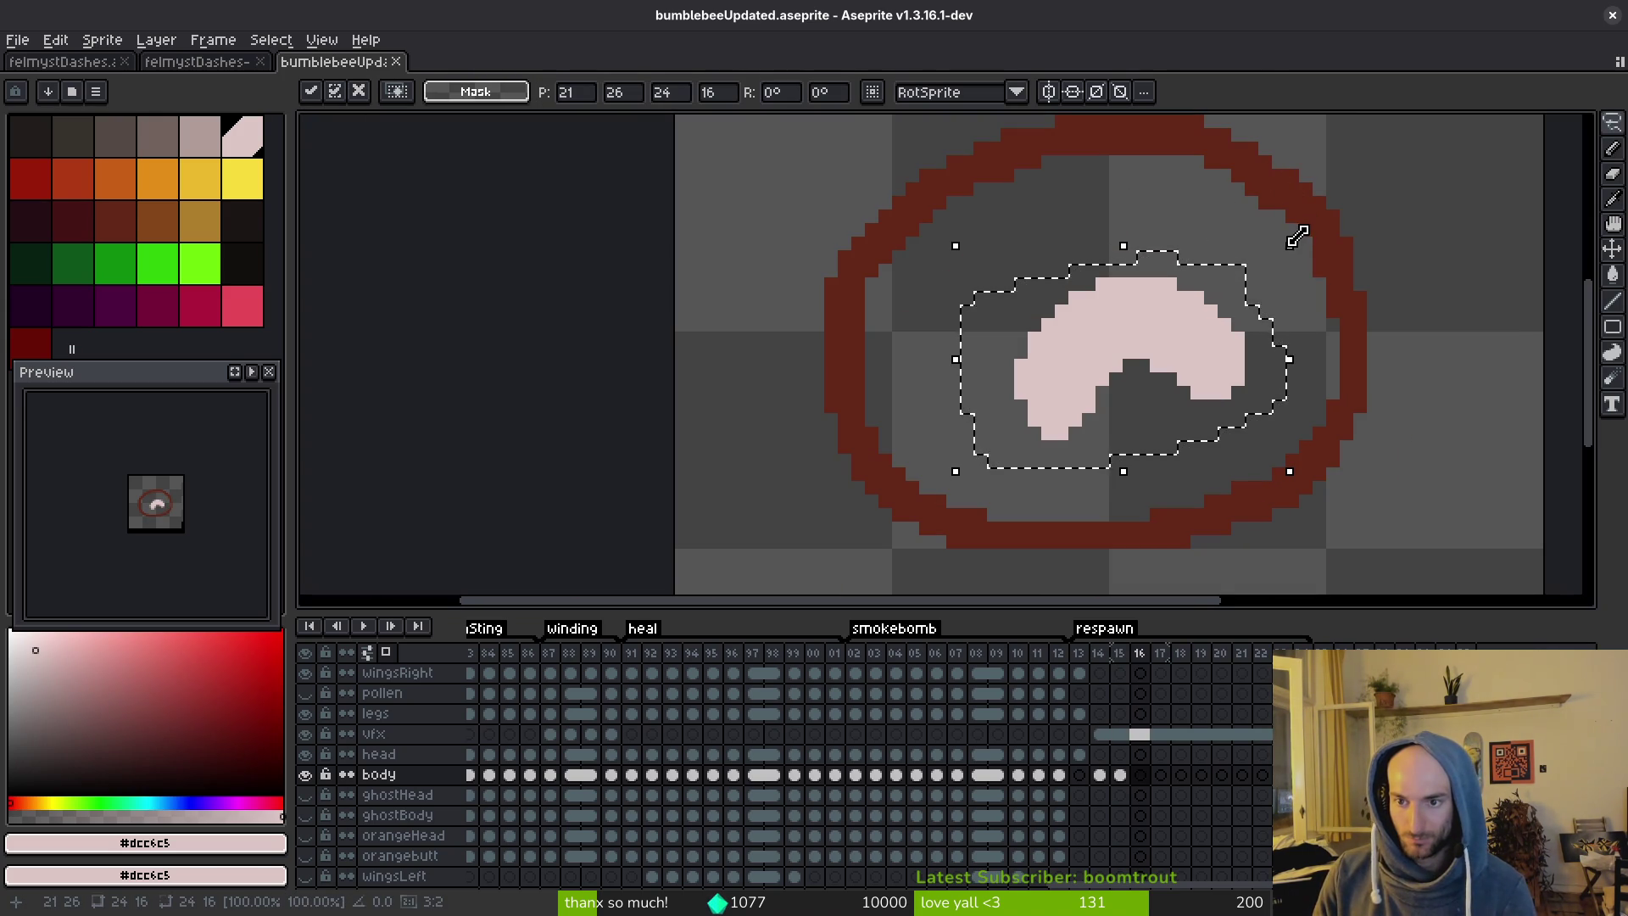
mouse_move(1300, 236)
left_mouse_down()
mouse_move(1337, 291)
mouse_move(1363, 388)
left_mouse_up()
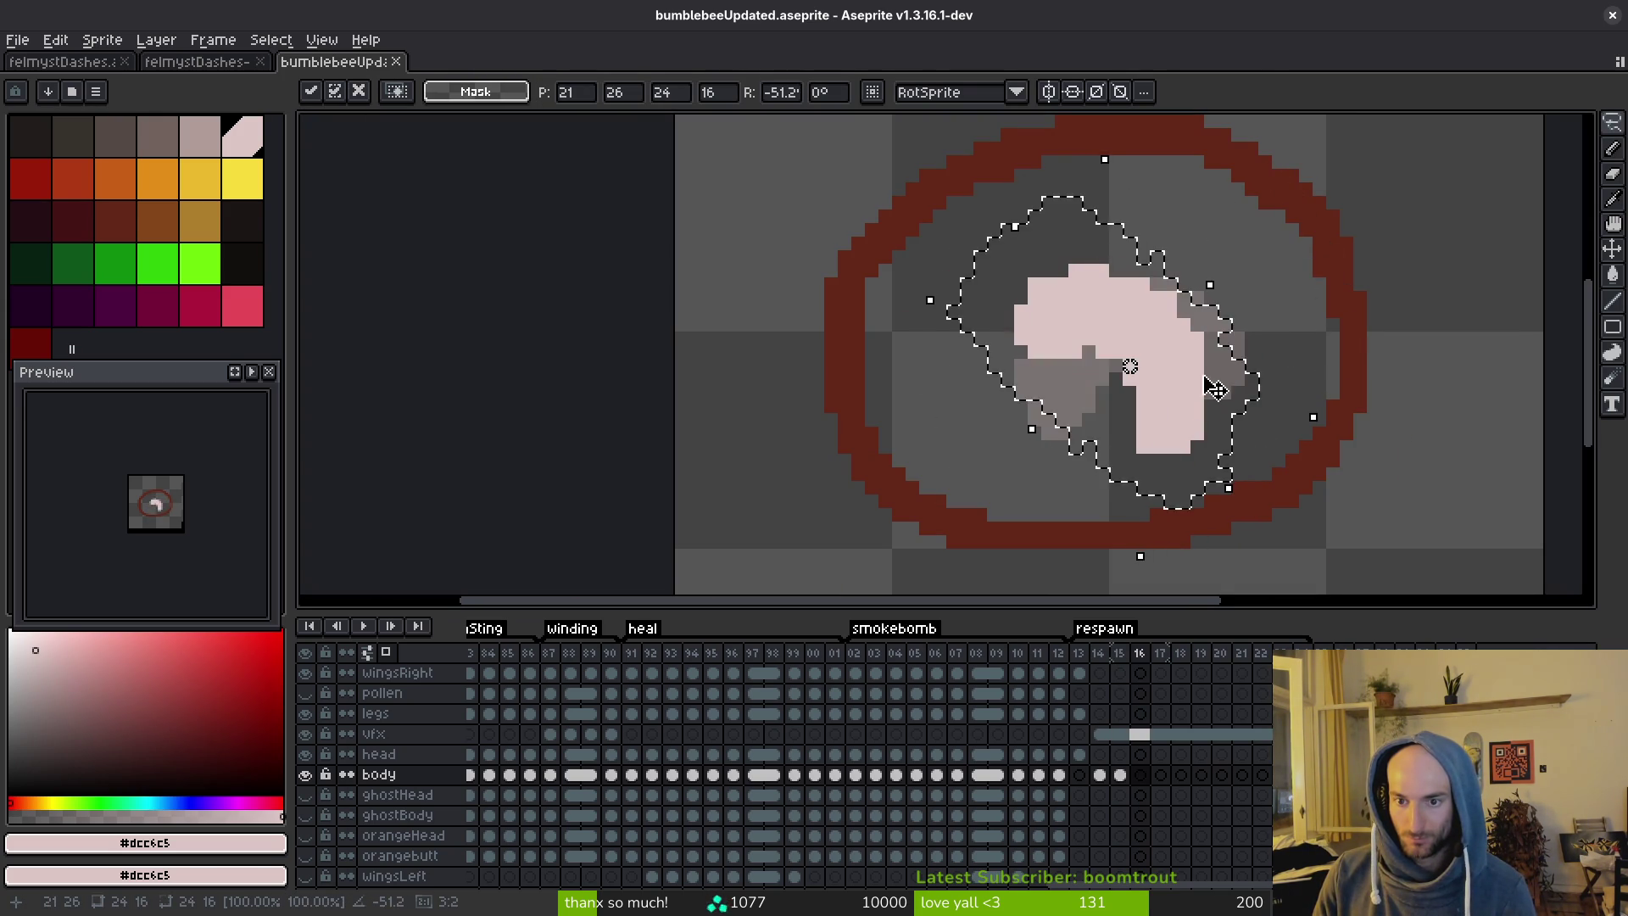
left_click_drag(1102, 339, 1142, 366)
mouse_move(1363, 440)
left_mouse_down()
mouse_move(1386, 447)
mouse_move(1416, 540)
mouse_move(1397, 575)
mouse_move(1300, 600)
left_mouse_up()
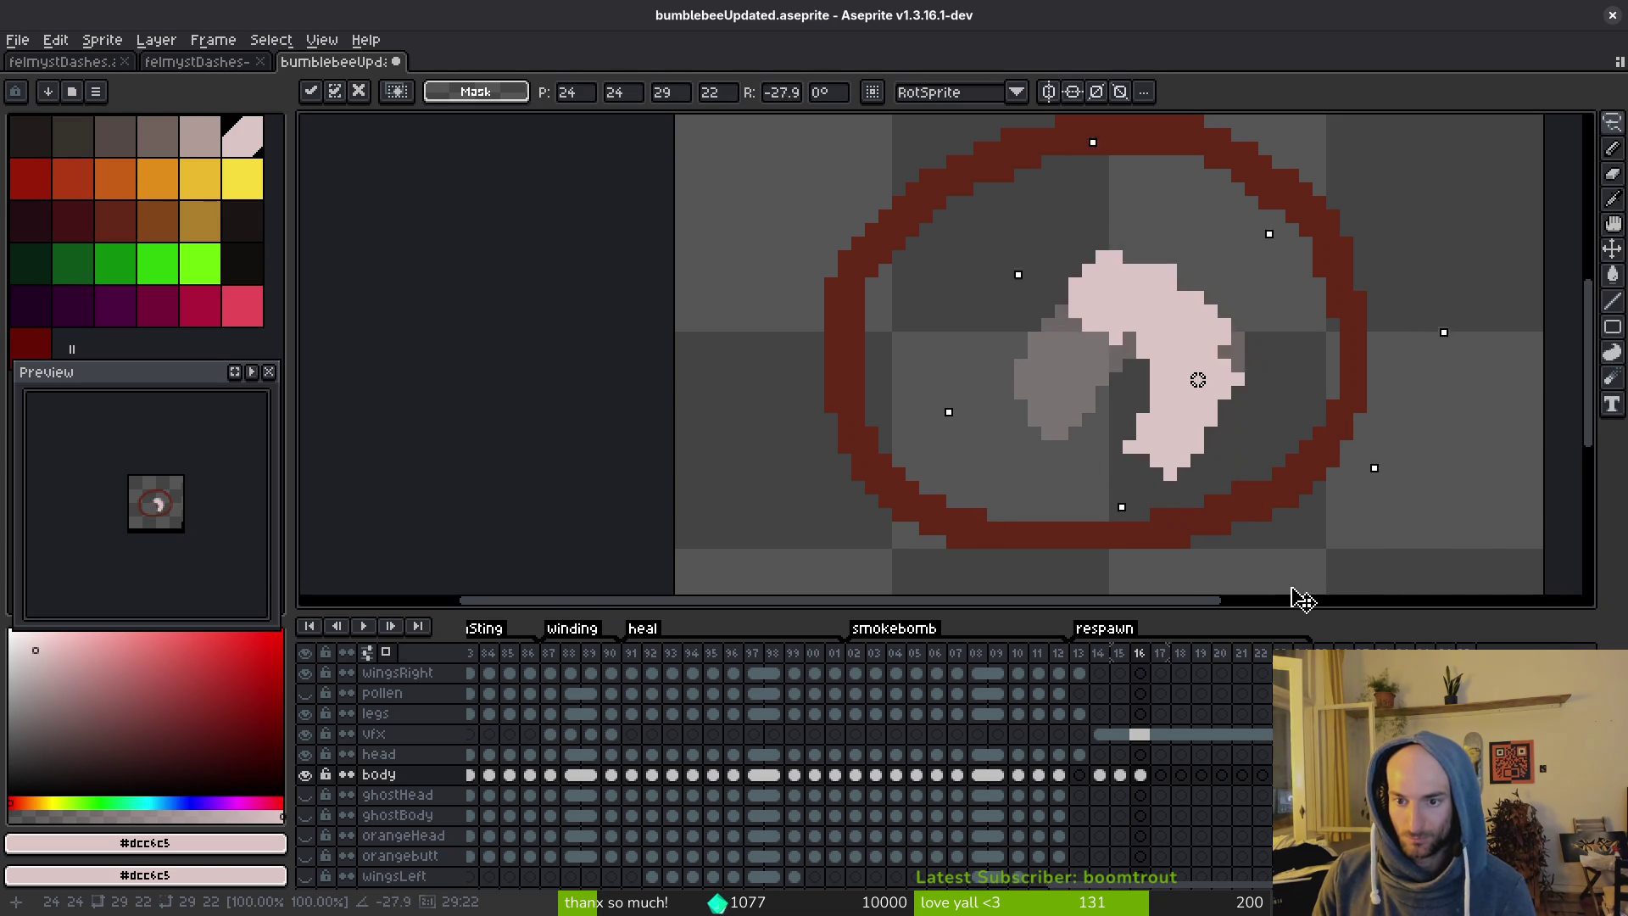
left_click_drag(1102, 373, 1187, 369)
key("Return")
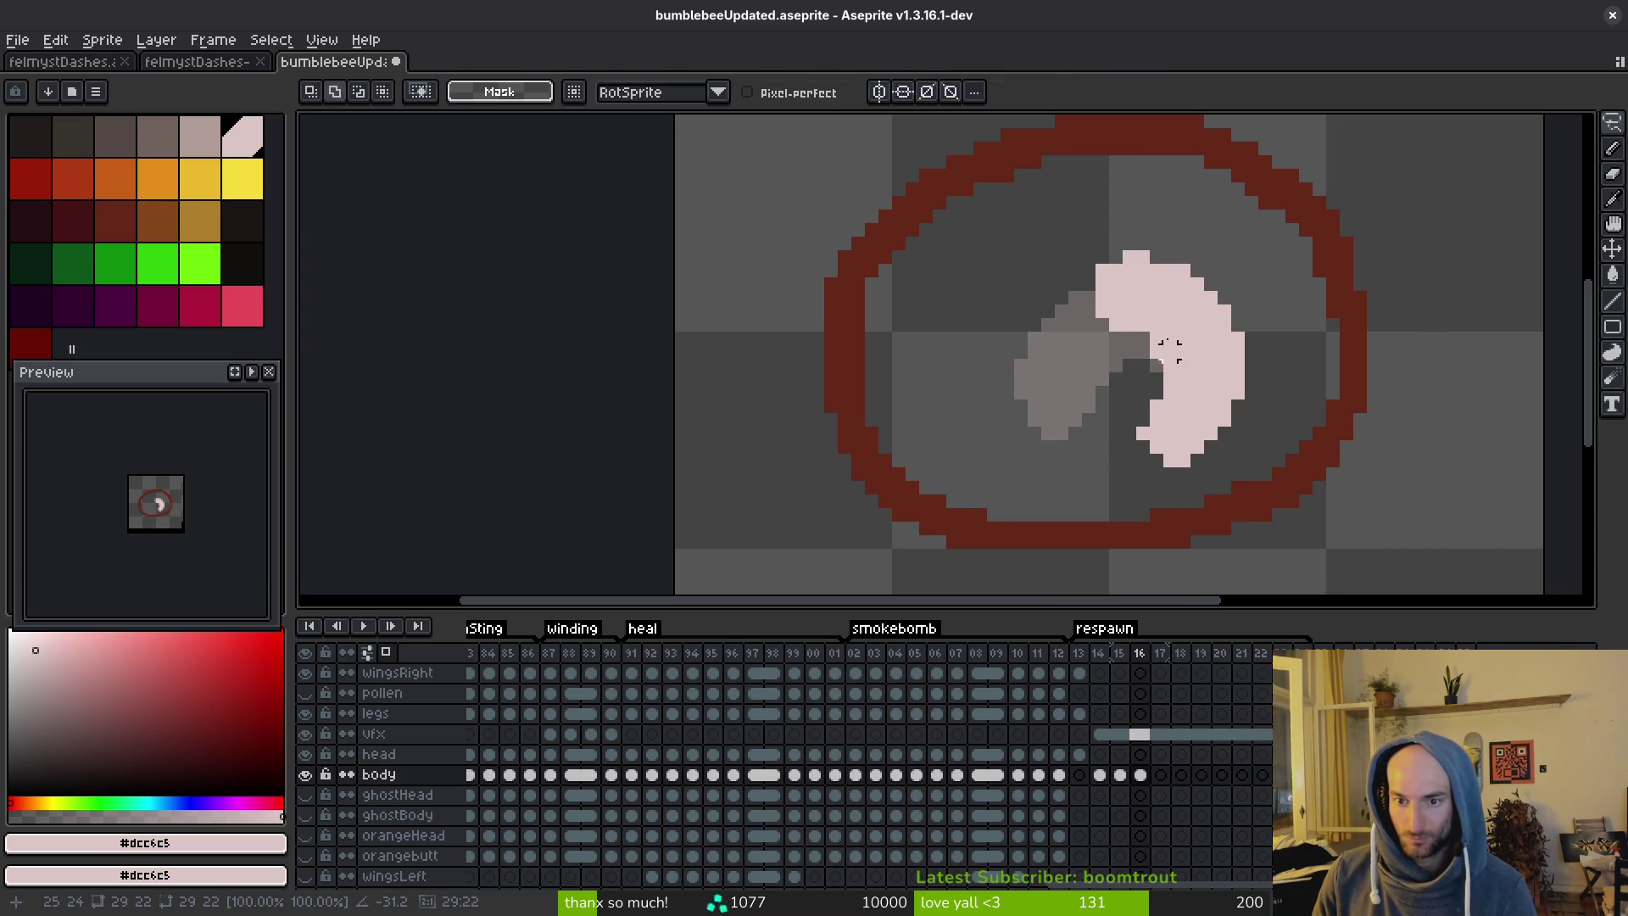
Select the crescent larva and nudge it one pixel left and down.
key("ctrl+z")
mouse_move(963, 246)
left_mouse_down()
mouse_move(1248, 441)
mouse_move(1148, 338)
mouse_move(1163, 338)
left_mouse_up()
key("comma")
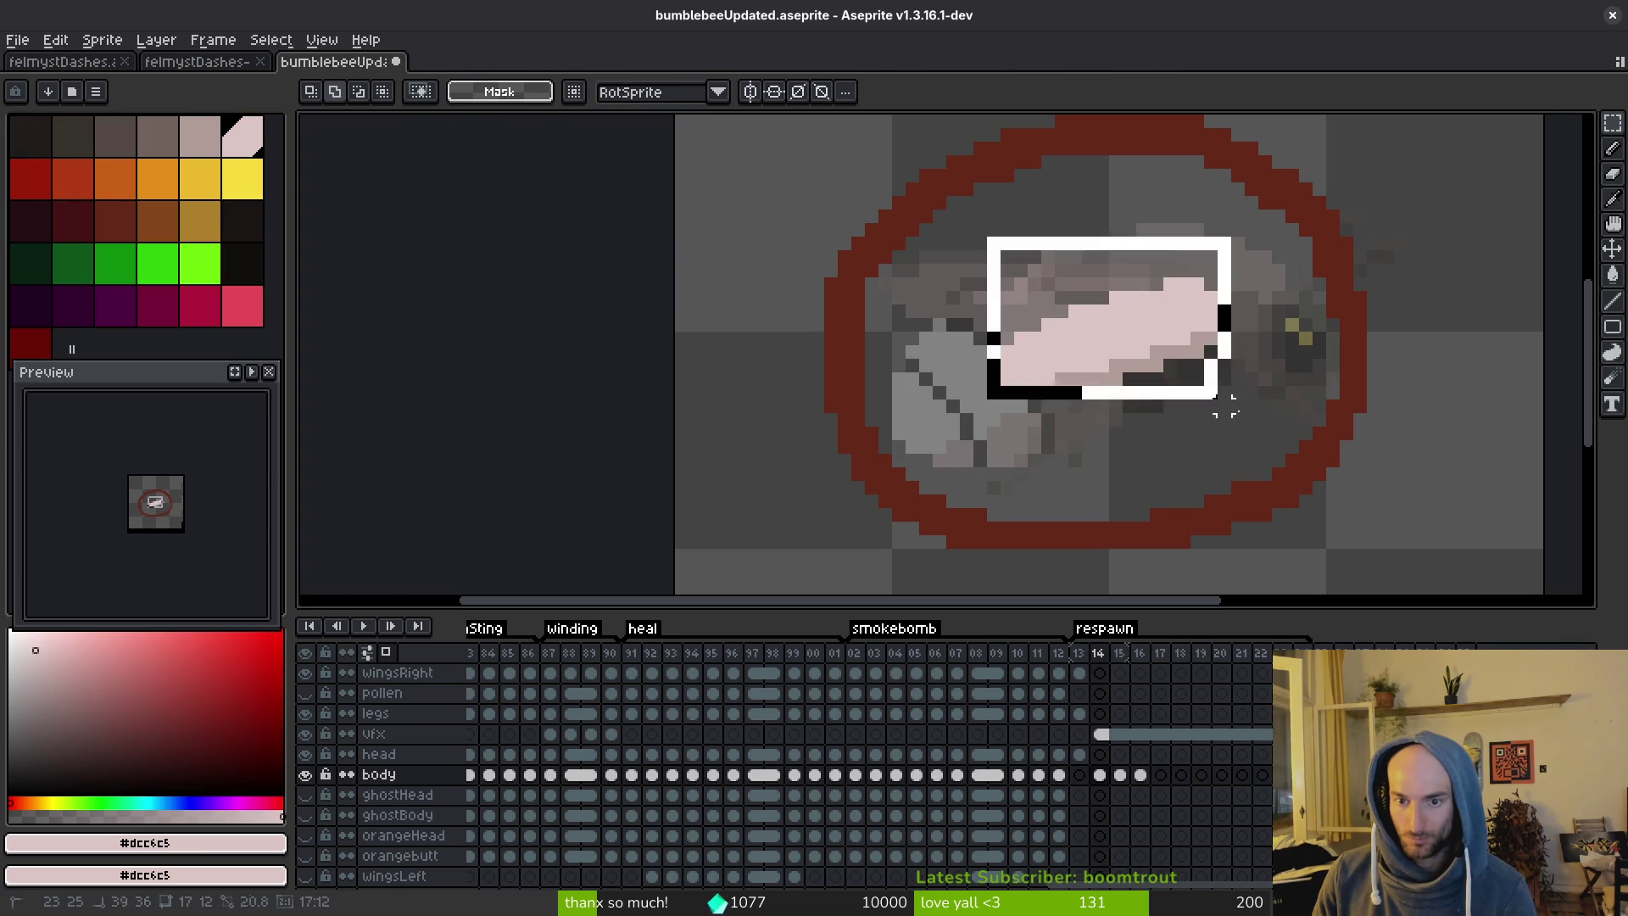
key("i")
key("period")
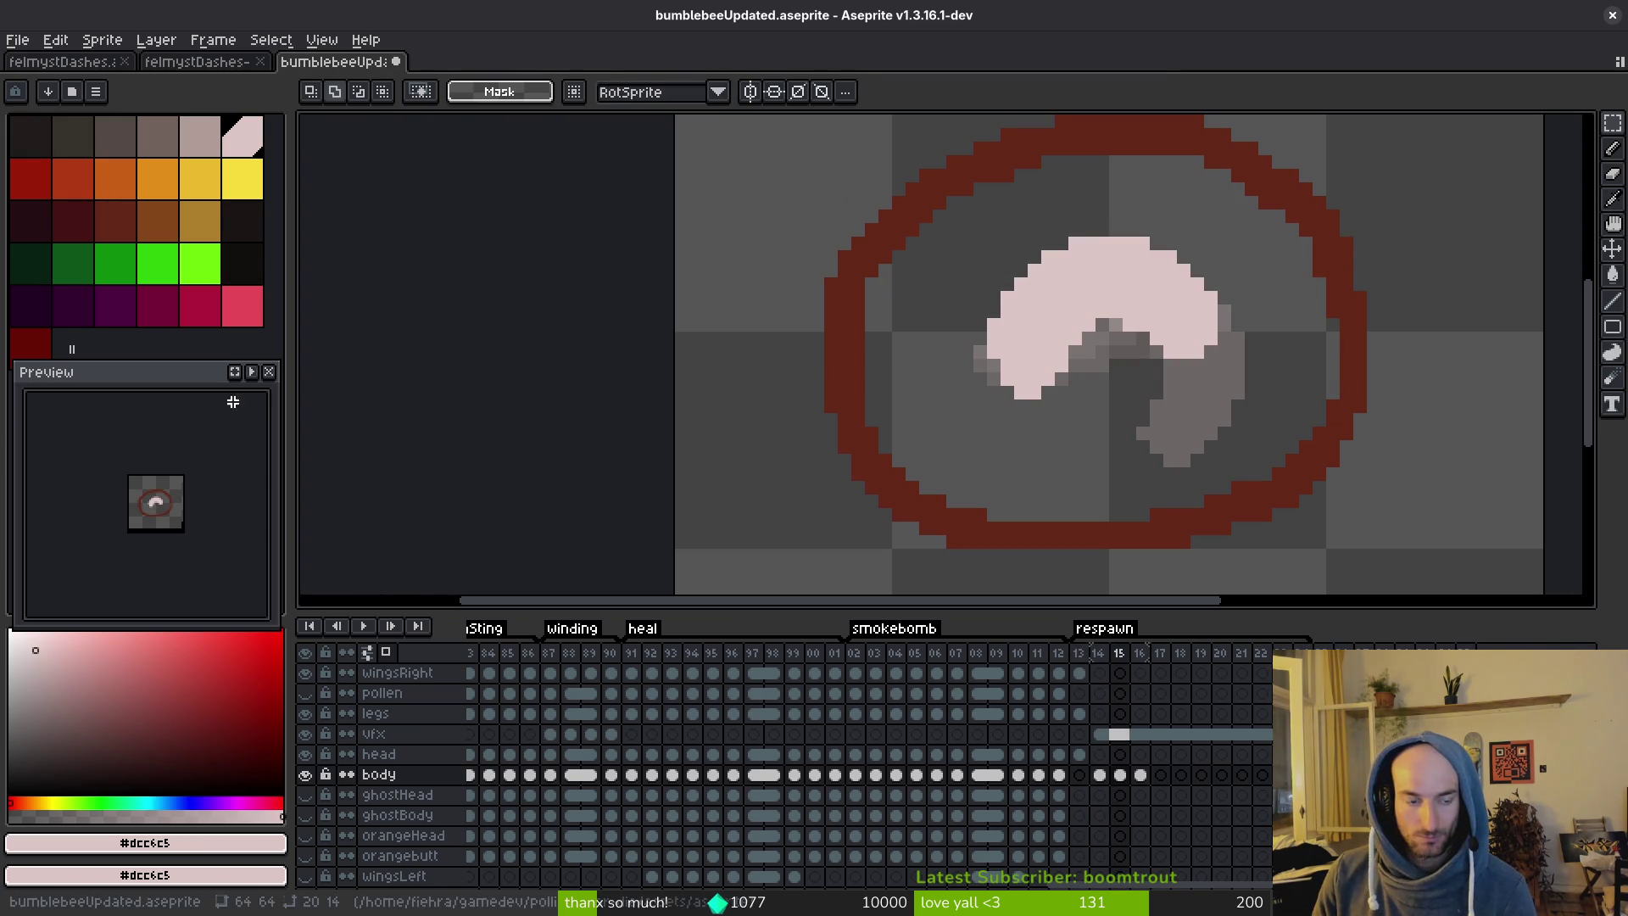
key("ctrl+z")
mouse_move(1041, 238)
left_mouse_down()
mouse_move(1272, 464)
mouse_move(1221, 409)
mouse_move(1208, 423)
left_mouse_up()
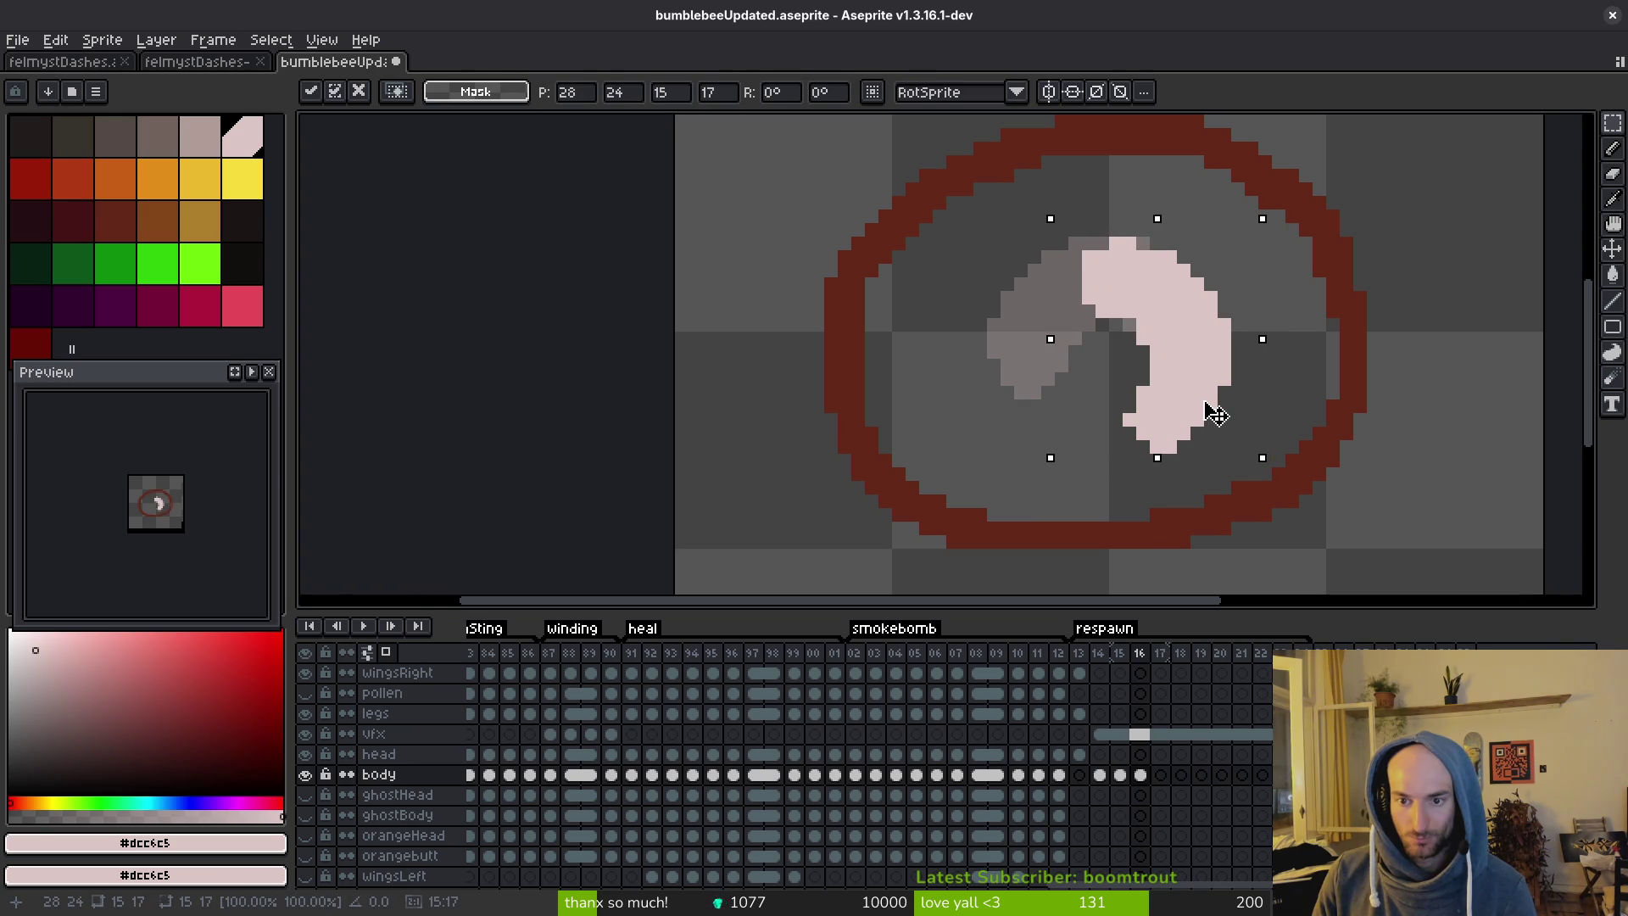
key("Return")
key("b")
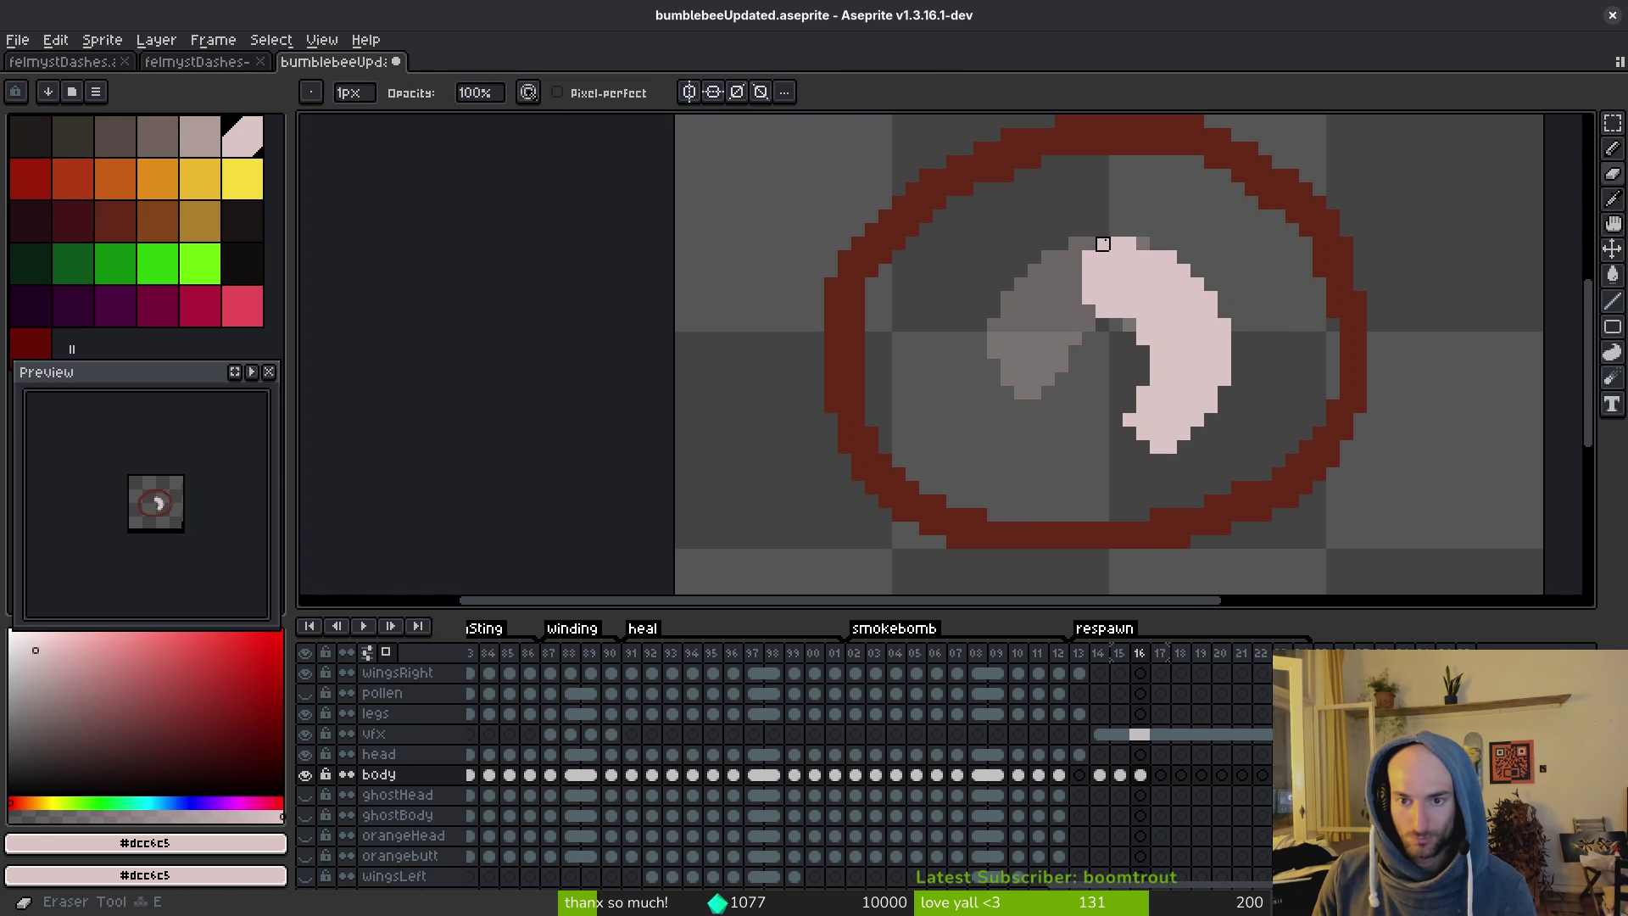
Erase the crescent's top row and add pale pink pixels at its upper-left, lower-left and bottom edges.
mouse_move(1136, 243)
left_mouse_down()
mouse_move(1115, 245)
mouse_move(1135, 243)
left_mouse_up()
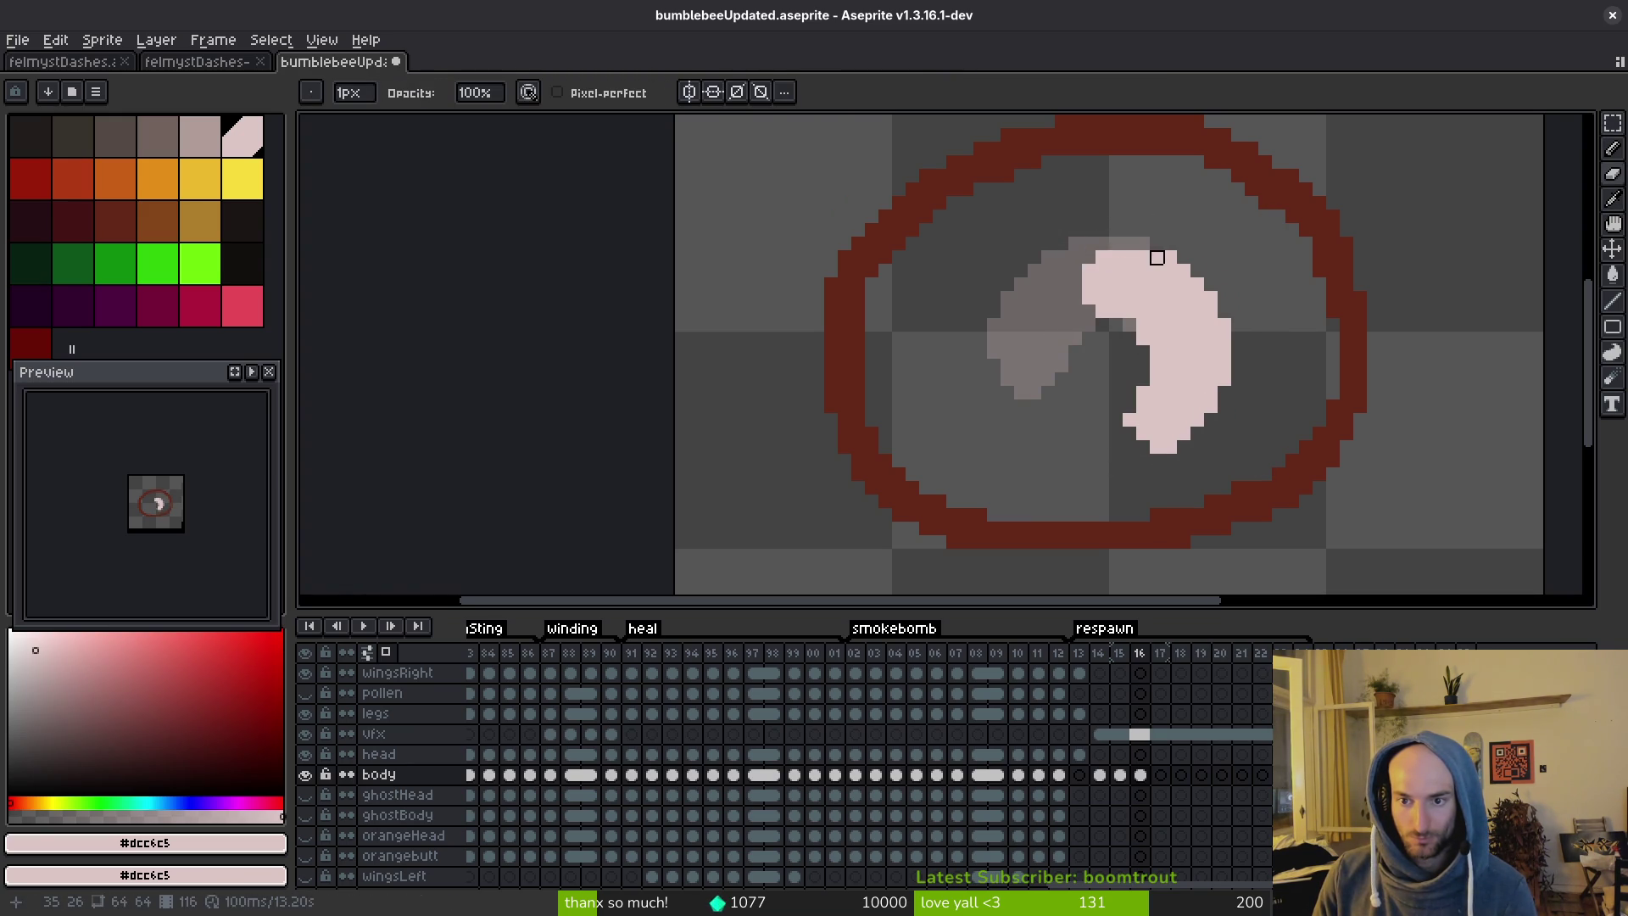
scroll(1141, 322, "up", 2)
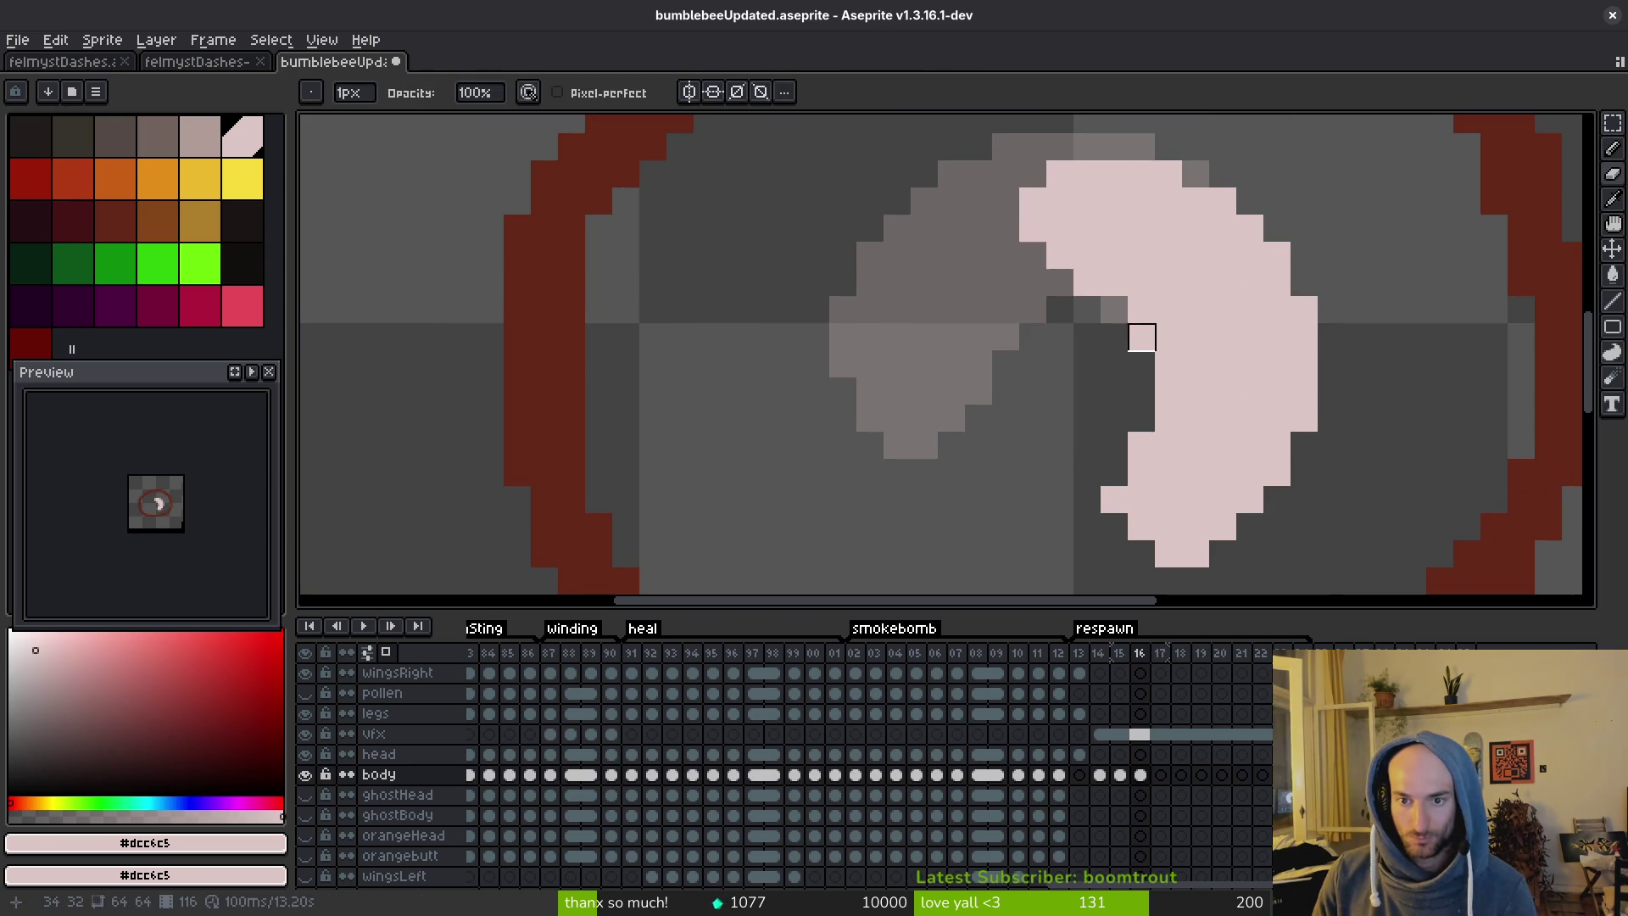
key("f")
left_click_drag(1032, 258, 996, 218)
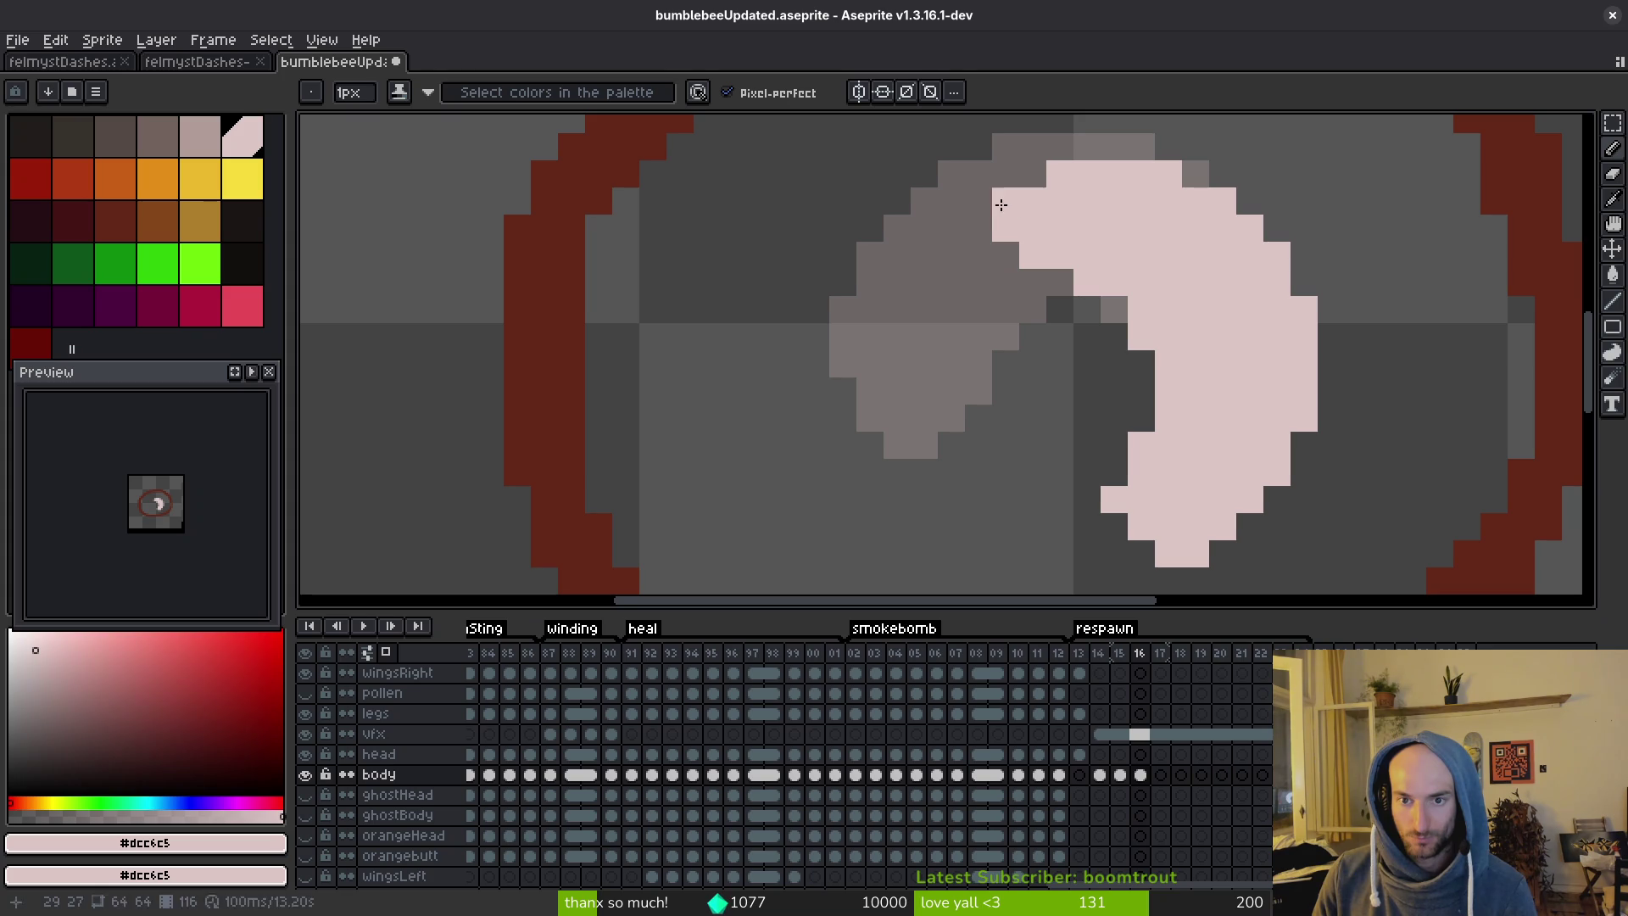
left_click_drag(1087, 500, 1075, 520)
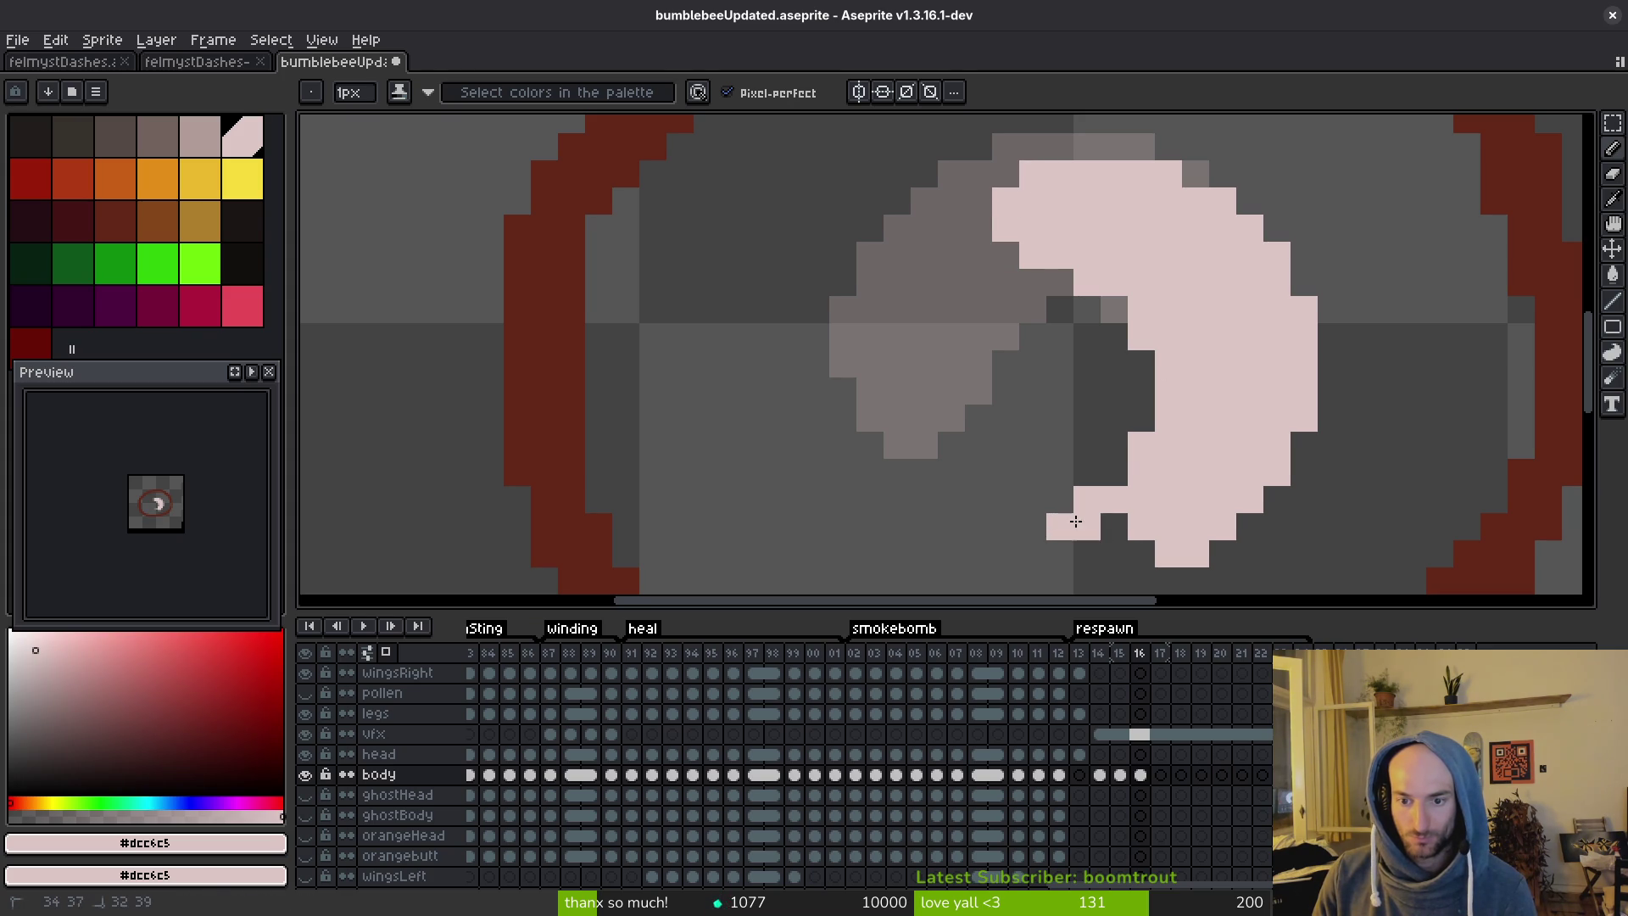
left_click(1141, 551)
left_click_drag(1137, 478, 1024, 371)
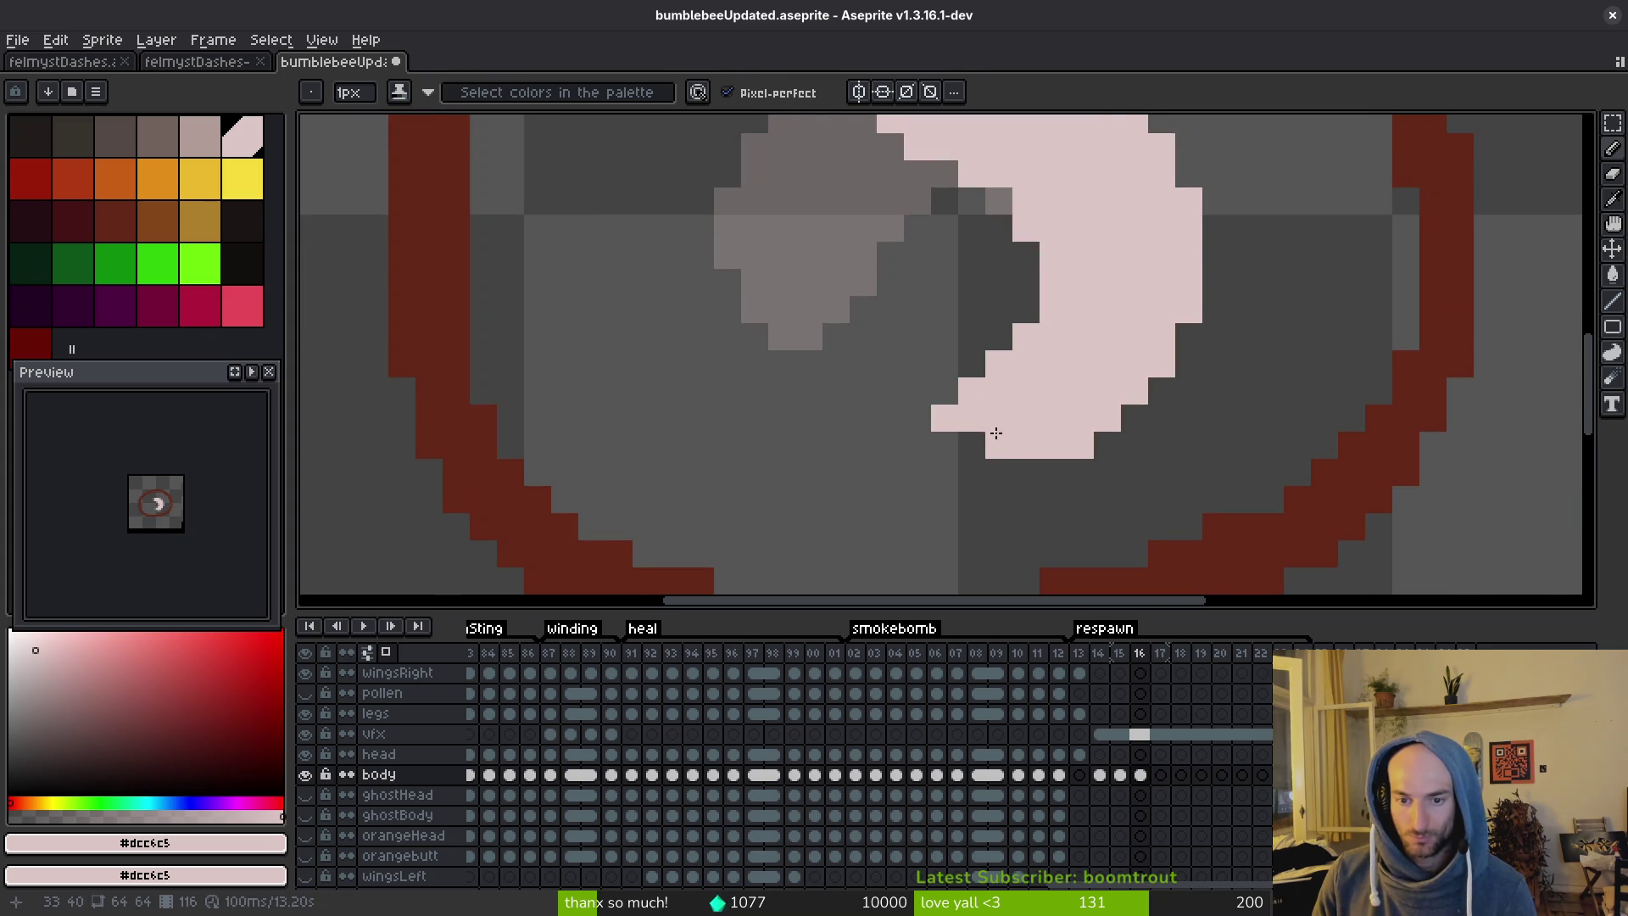
scroll(1079, 385, "down", 2)
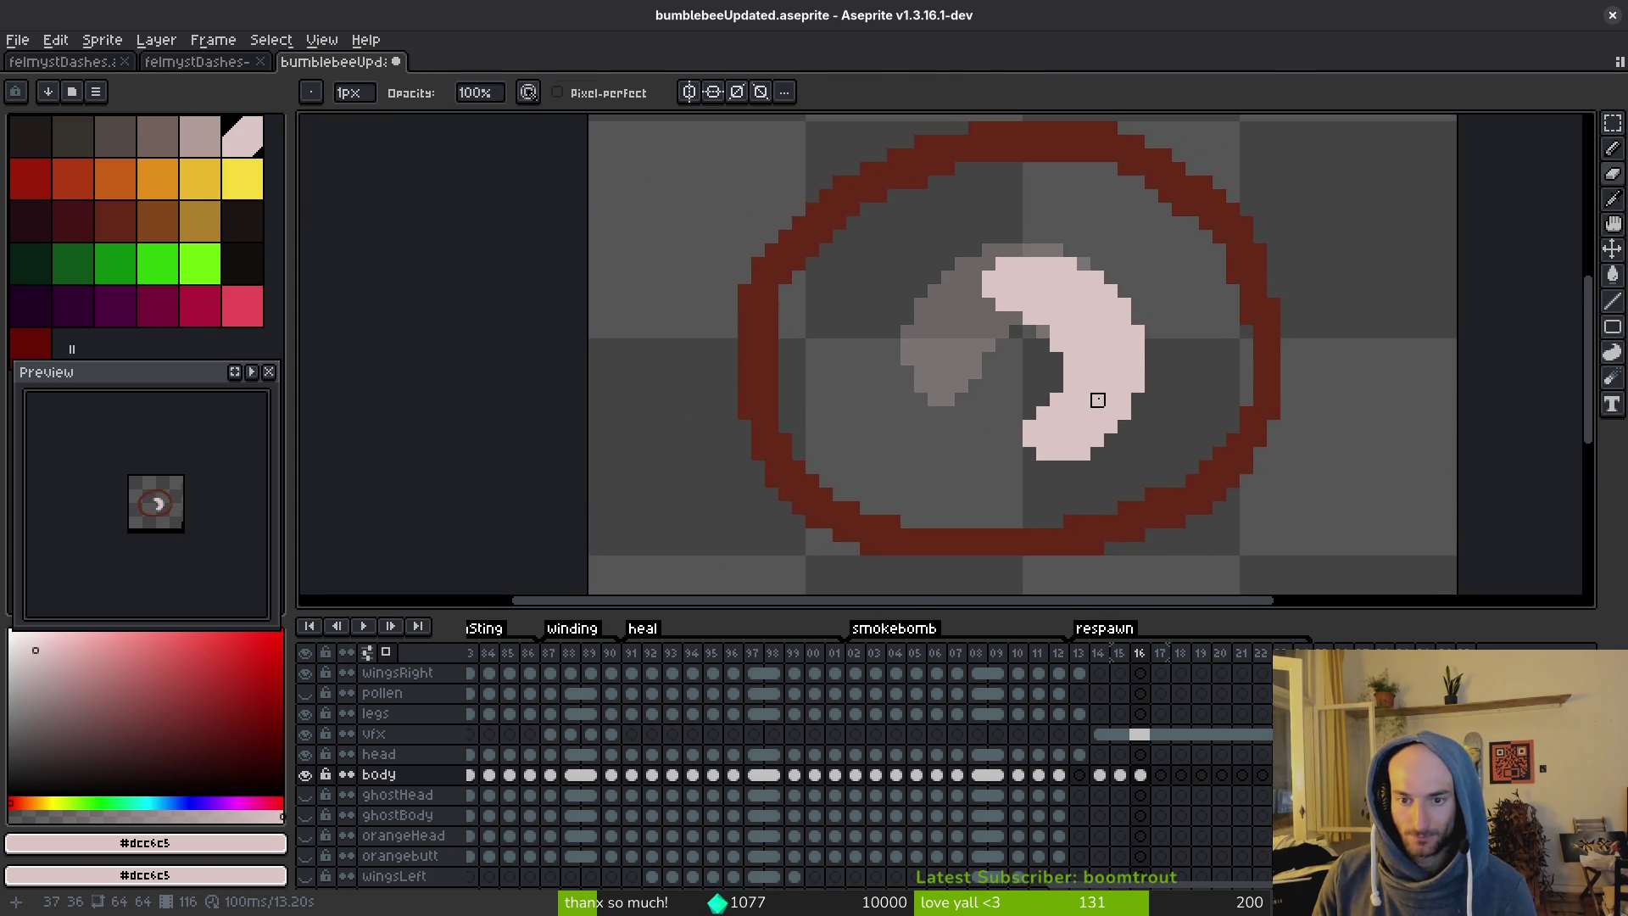
scroll(1102, 373, "up", 2)
Erase two stray crescent pixels and save the sprite.
key("e")
left_click(974, 385)
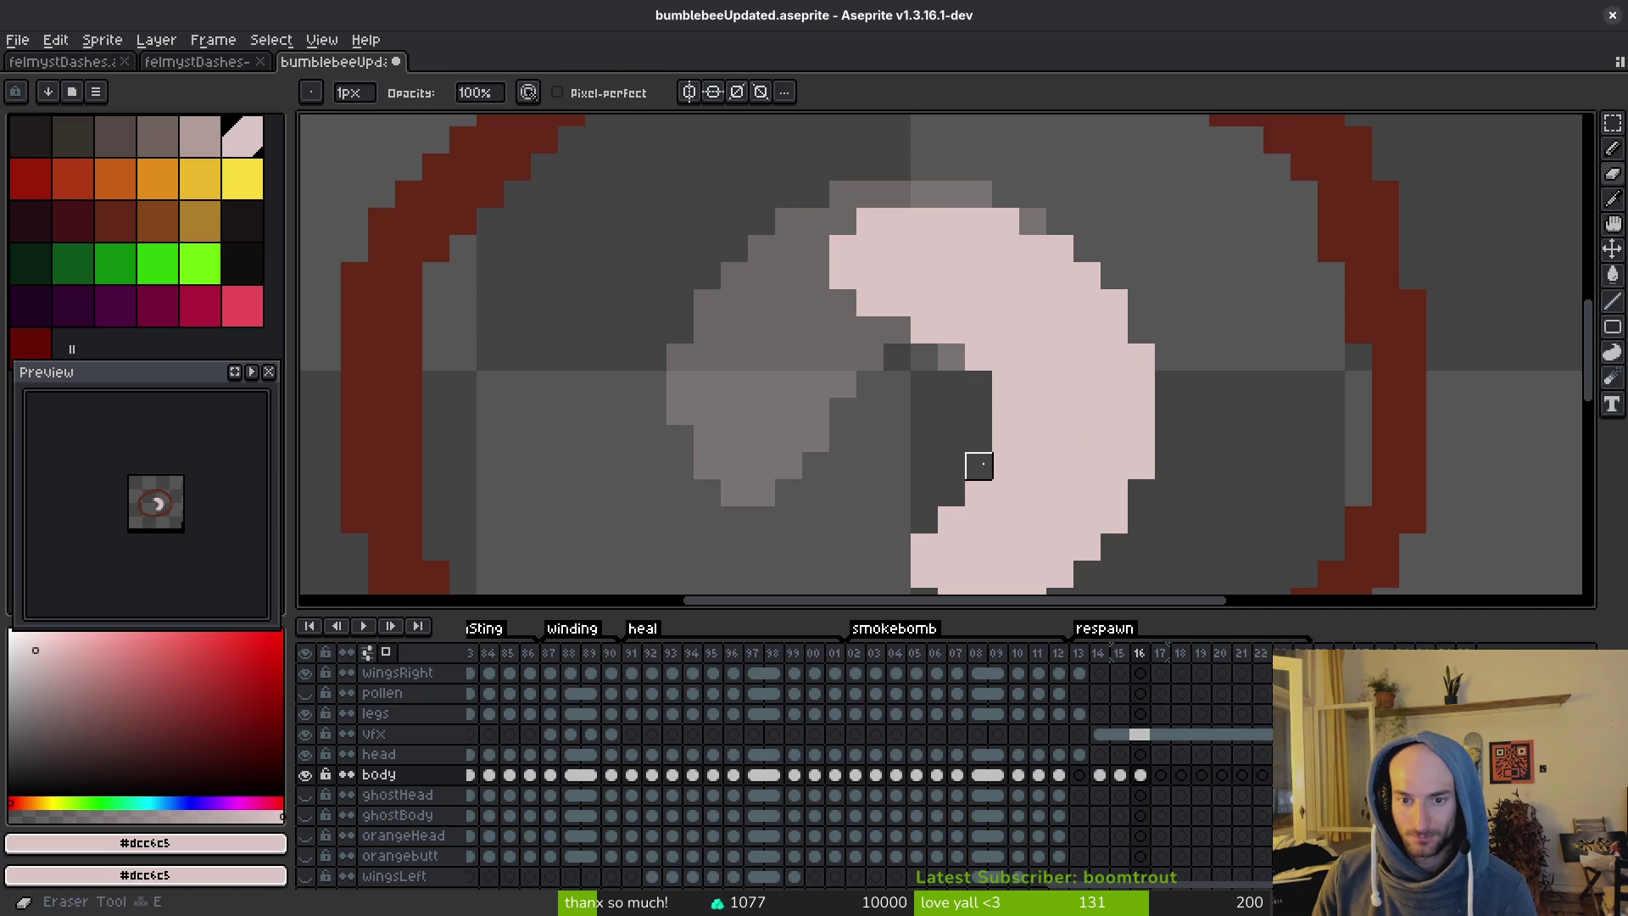
left_click(974, 466)
scroll(1023, 469, "down", 1)
key("ctrl+s")
Nudge the crescent's lower part upward, deselect, and save the sprite.
left_click_drag(1024, 457, 1023, 393)
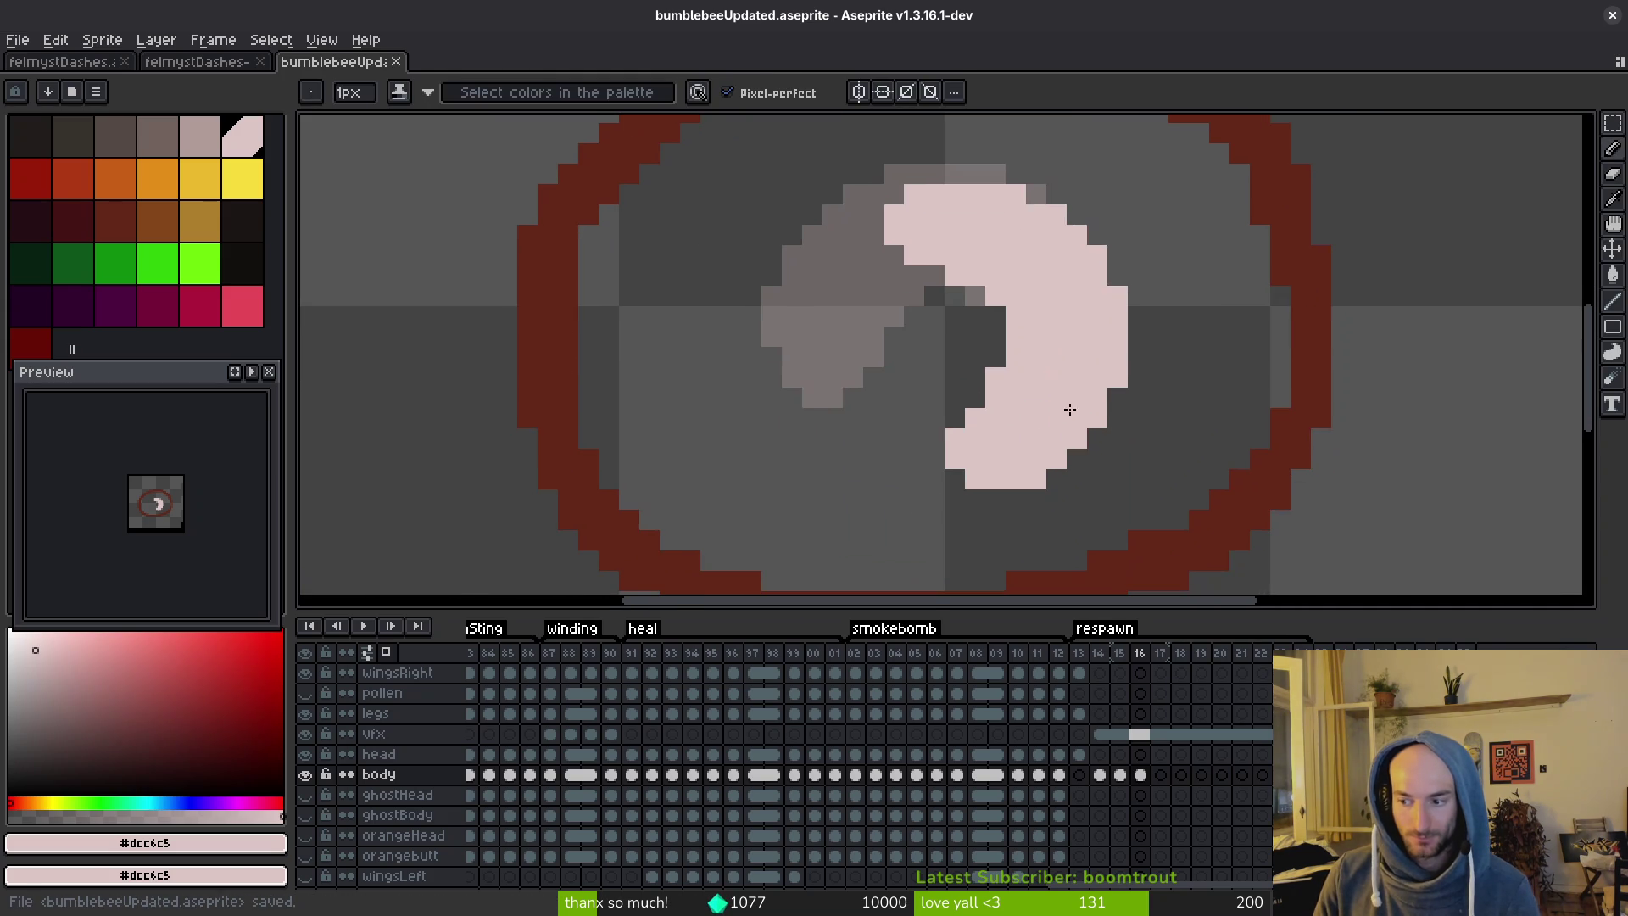
key("m")
left_click_drag(886, 385, 1112, 520)
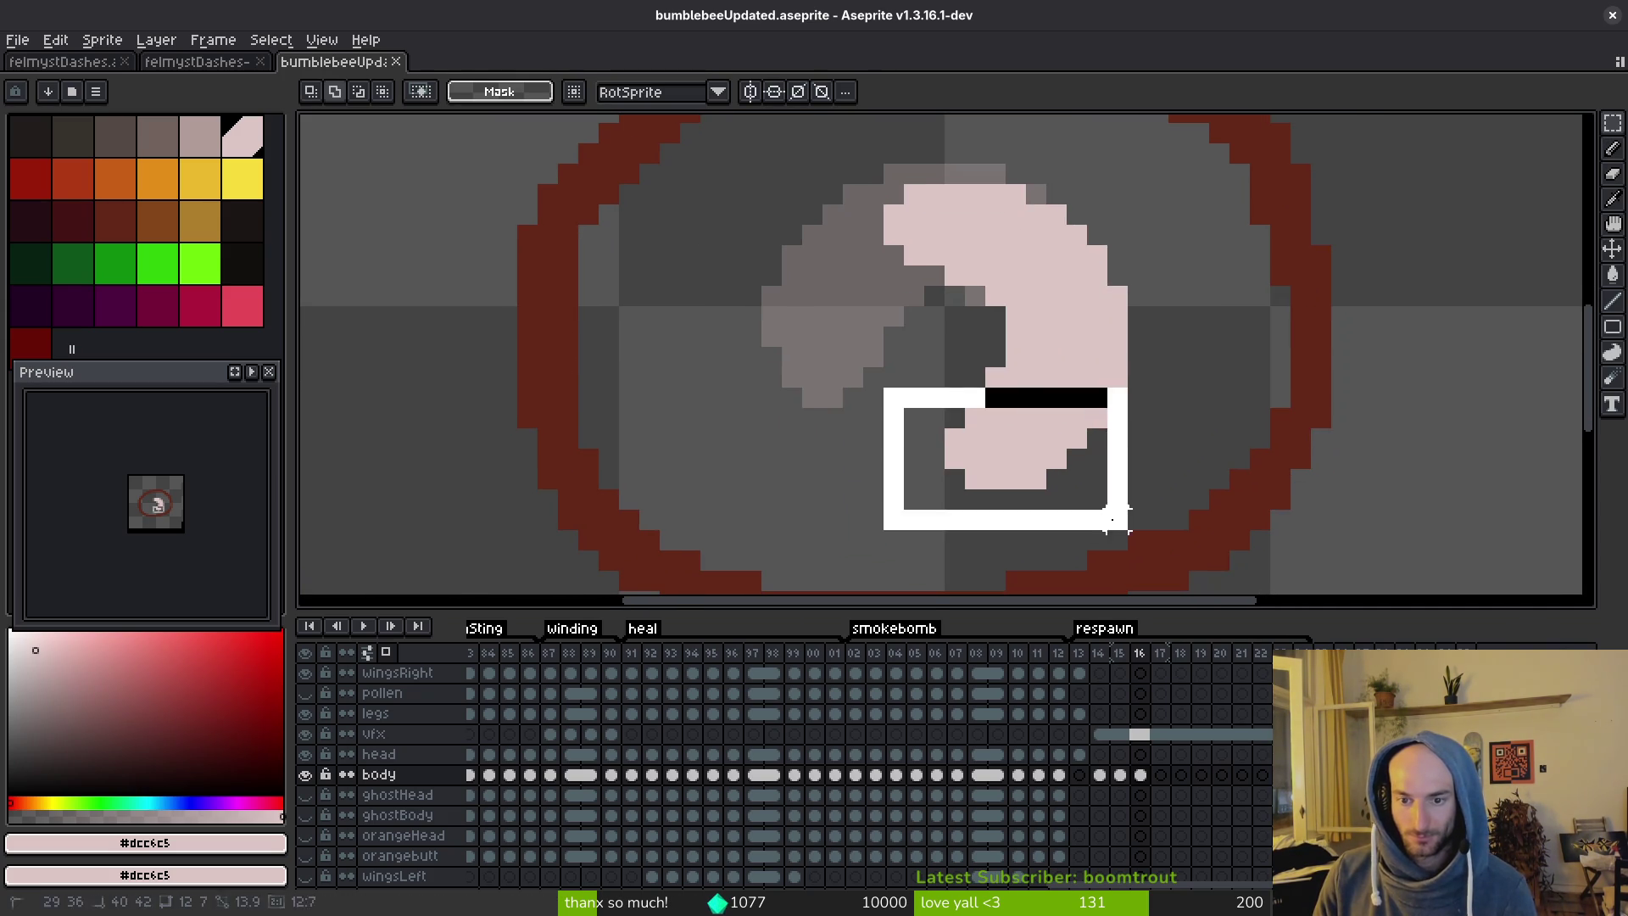
left_click(975, 432)
left_click_drag(1102, 409, 903, 551)
mouse_move(1000, 466)
left_mouse_down()
mouse_move(999, 451)
mouse_move(1127, 483)
left_mouse_up()
left_click(984, 454)
scroll(1117, 461, "down", 1)
left_click(1126, 472)
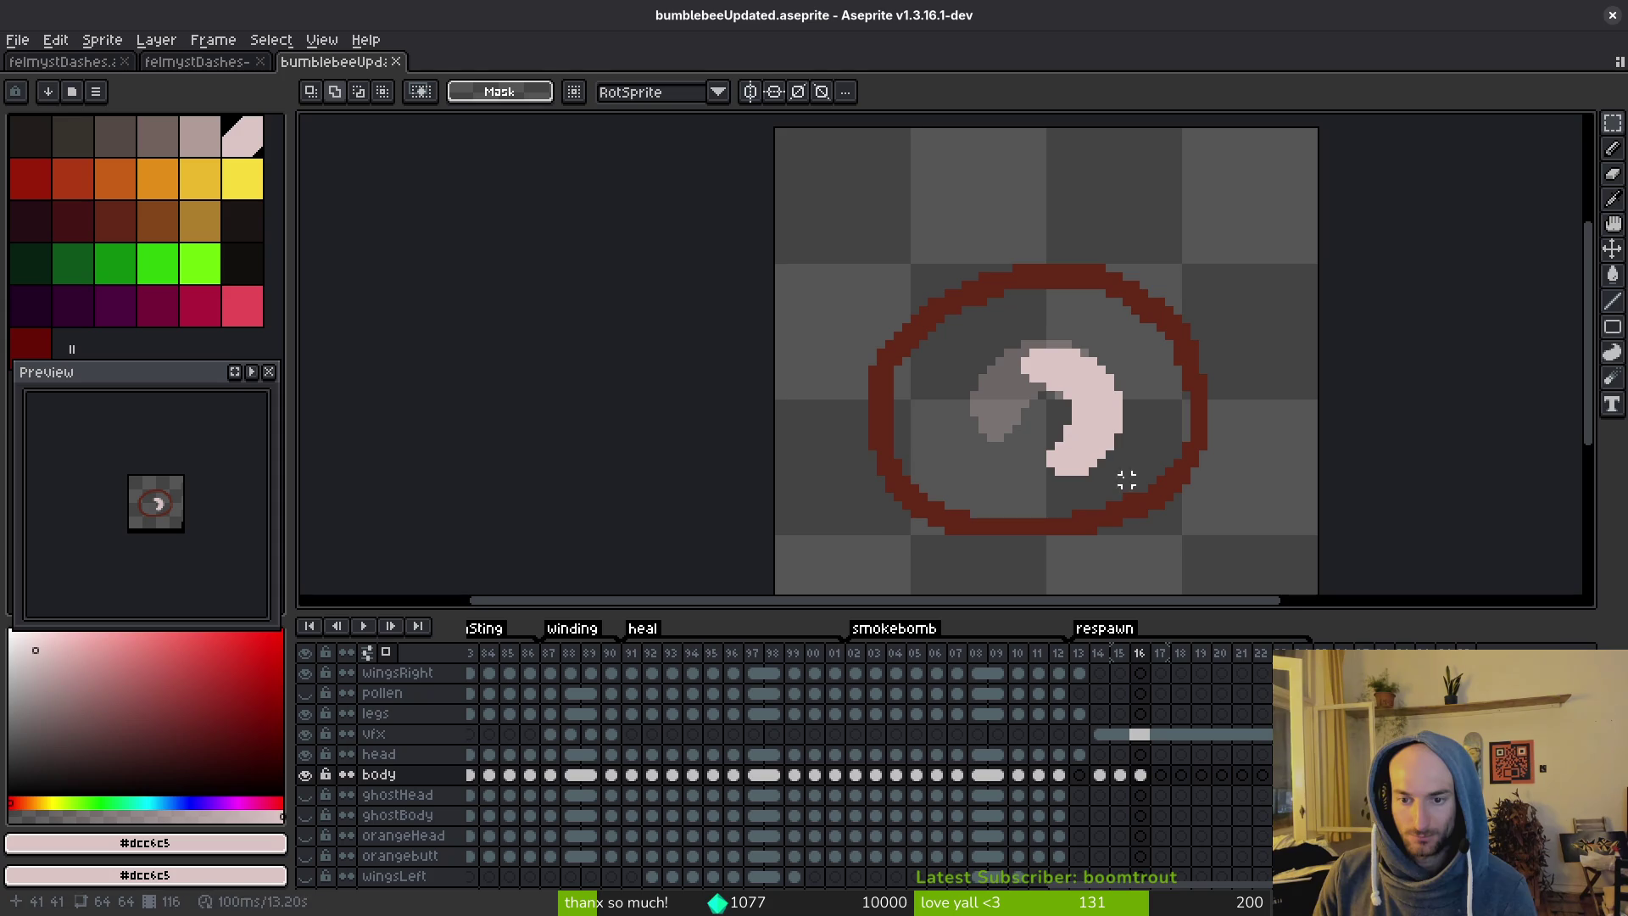
key("ctrl+s")
scroll(905, 394, "up", 3)
Commit the nudged crescent in frame 16, then step through neighbouring frames back to 16.
mouse_move(885, 369)
left_mouse_down()
mouse_move(1144, 547)
mouse_move(1090, 465)
left_mouse_up()
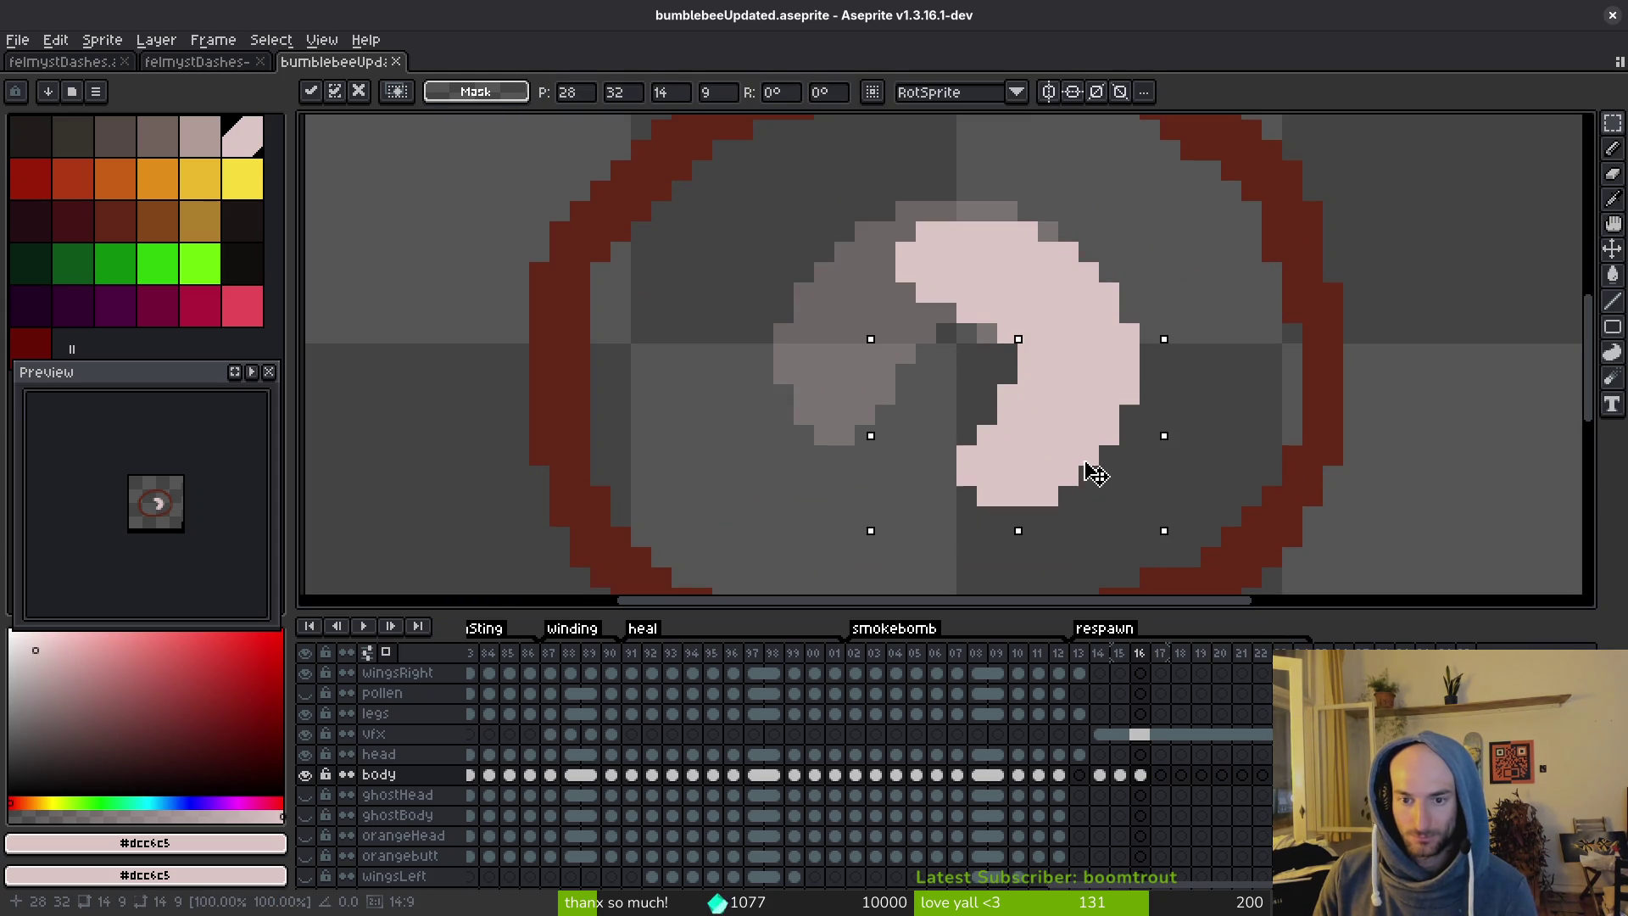
left_click(1108, 472)
scroll(1106, 418, "down", 1)
scroll(1106, 417, "up", 1)
scroll(1106, 417, "down", 2)
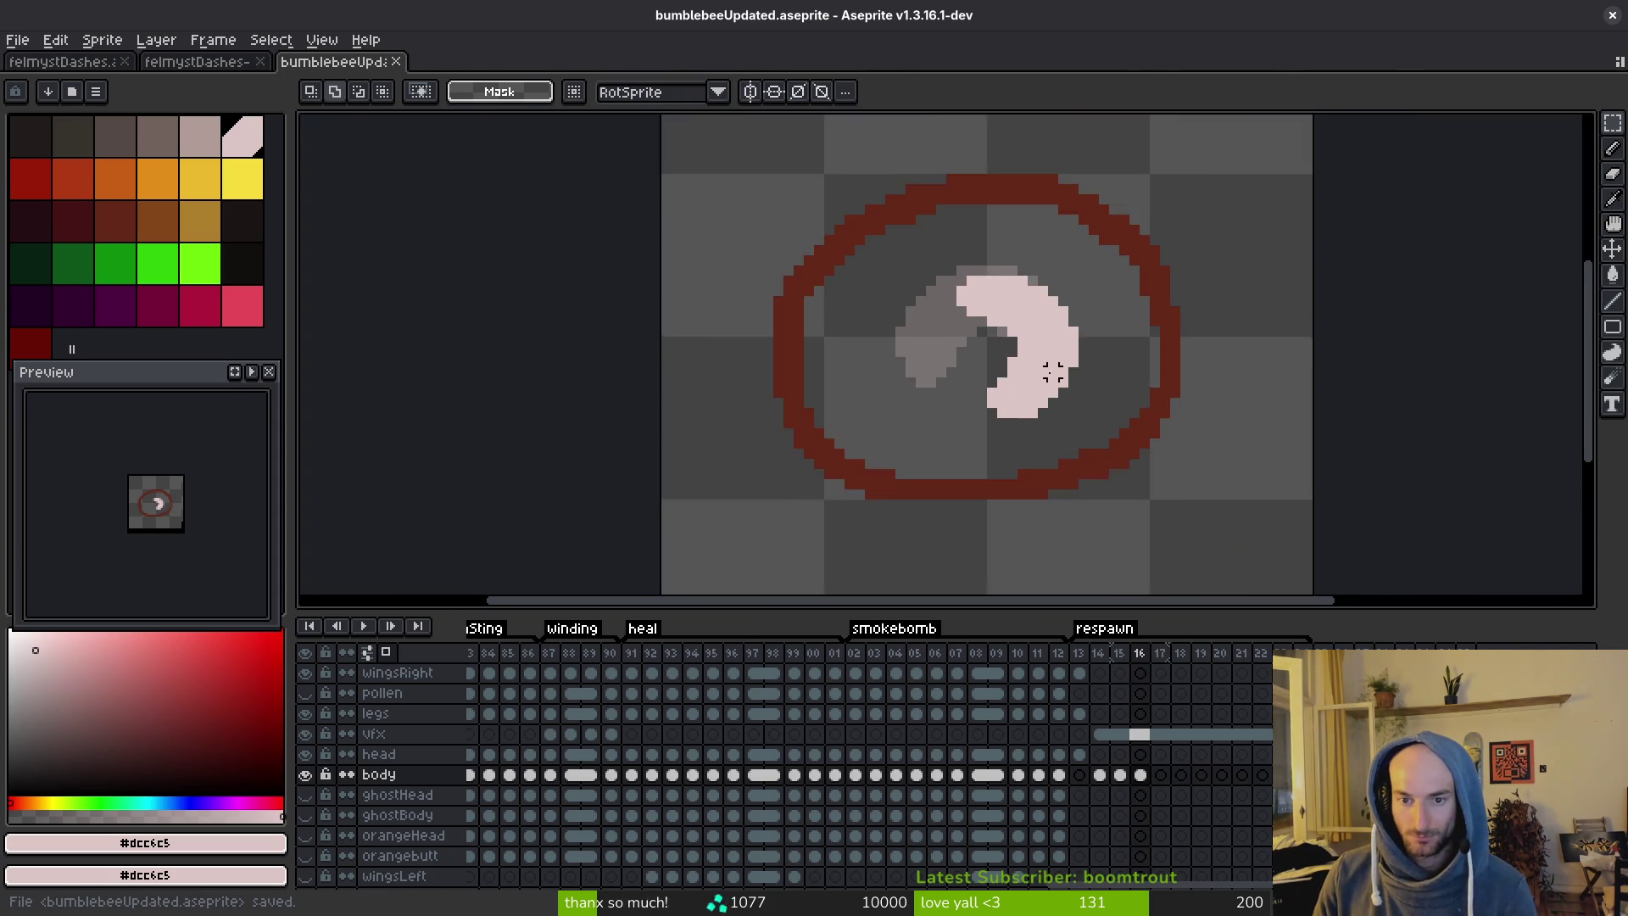
key("i")
key("Right")
key("Left")
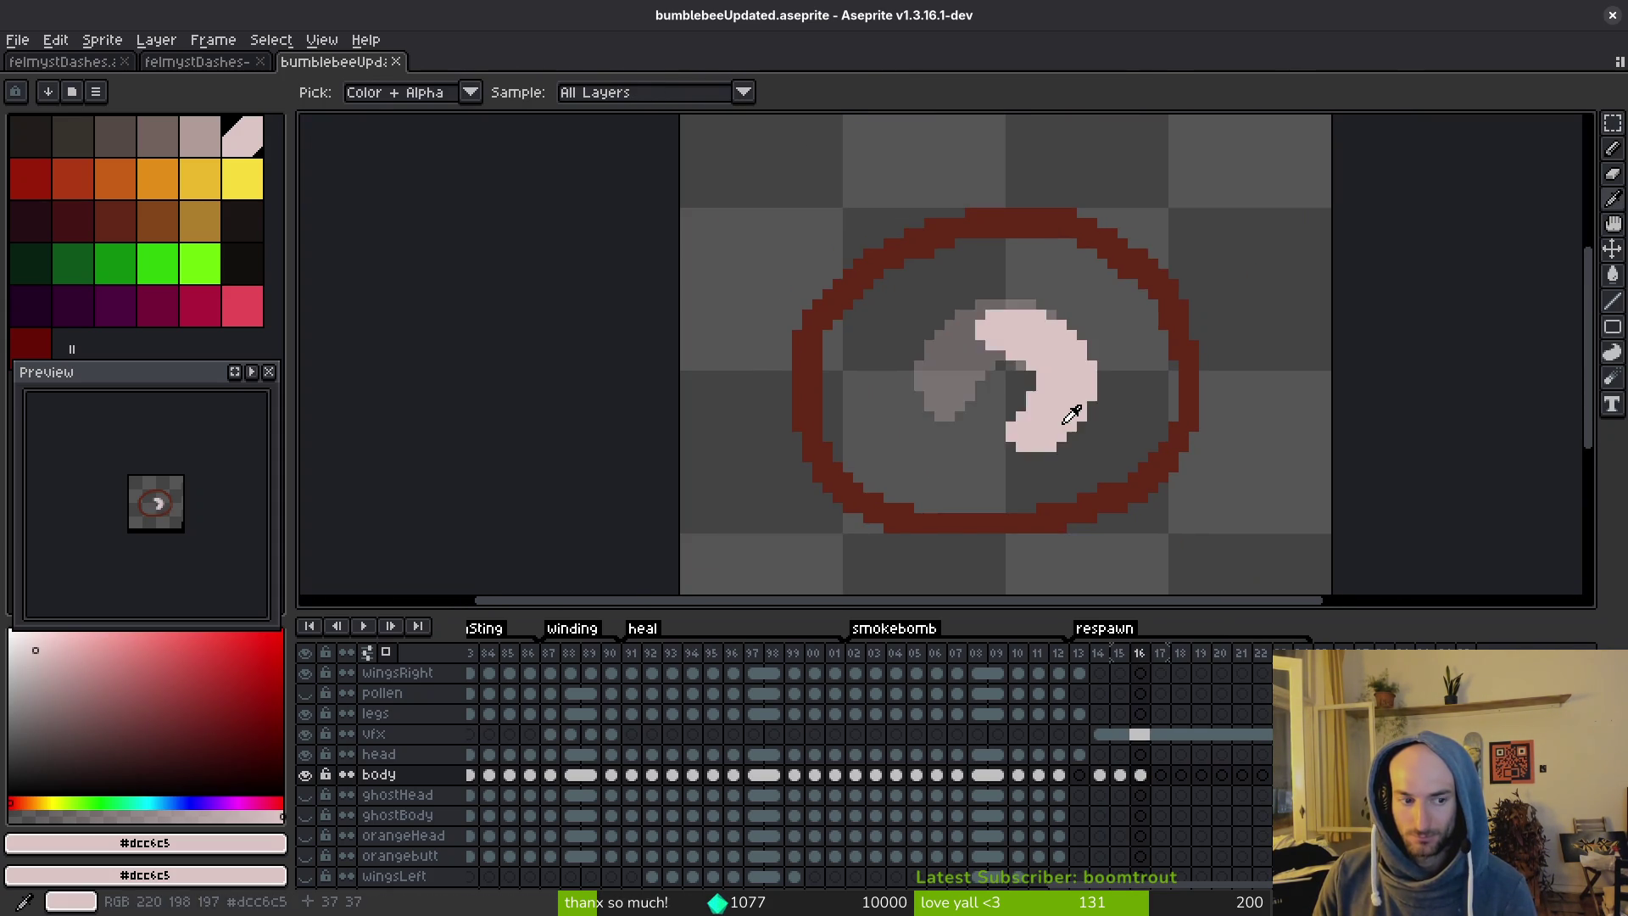
key("Left")
key("Right")
key("Right")
Copy the crescent from frame 16 and paste it into frame 17.
key("m")
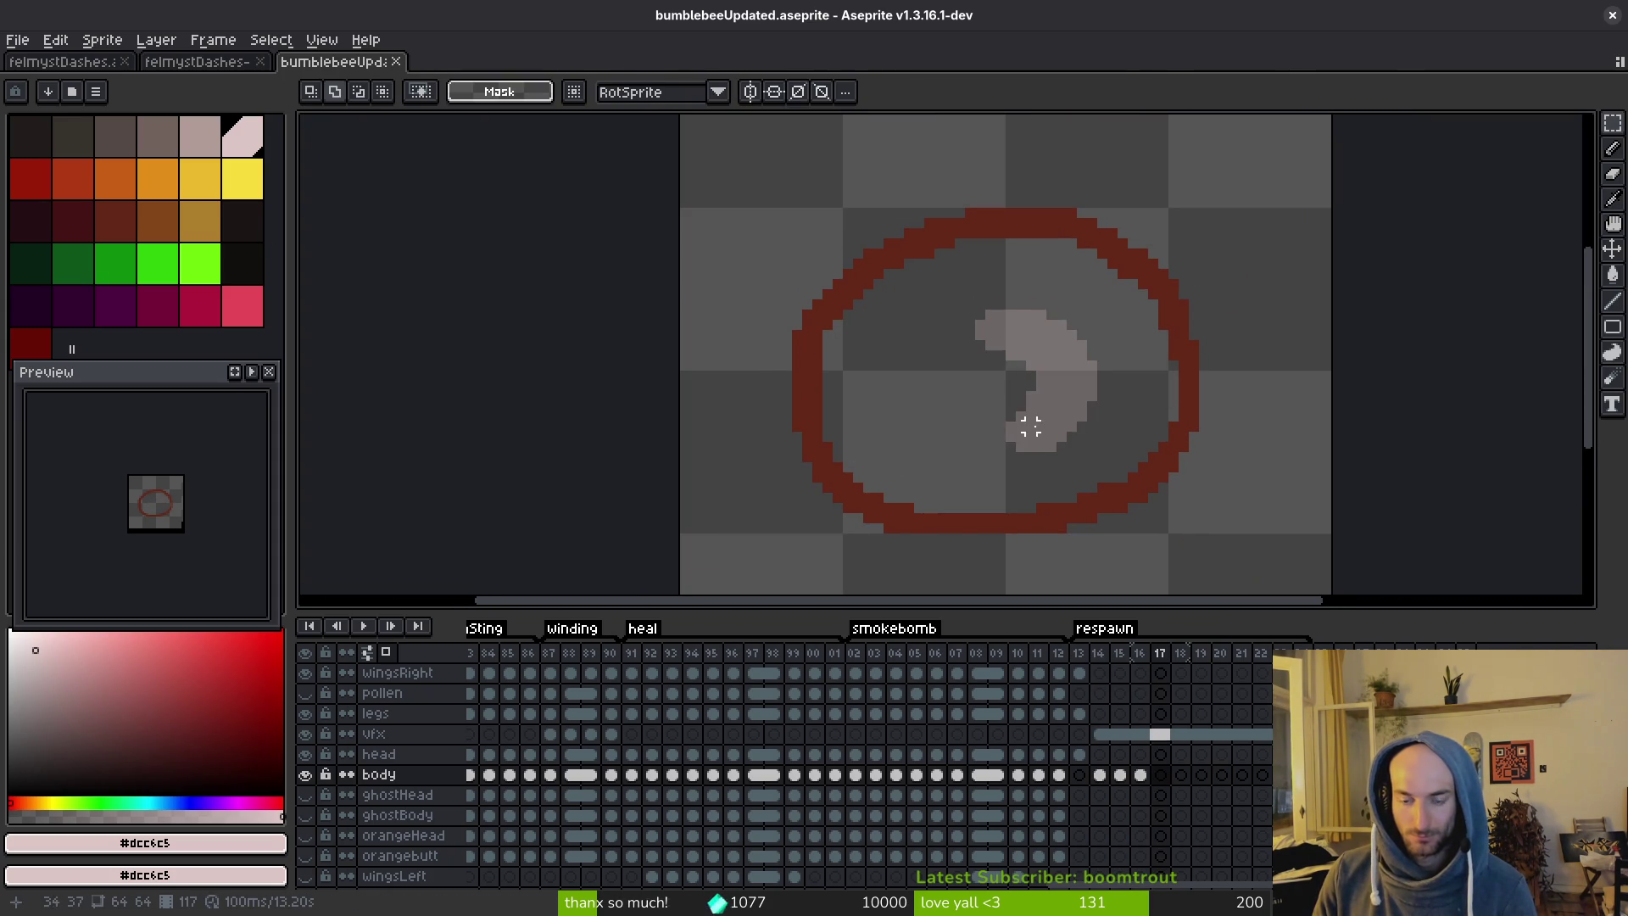
key("Left")
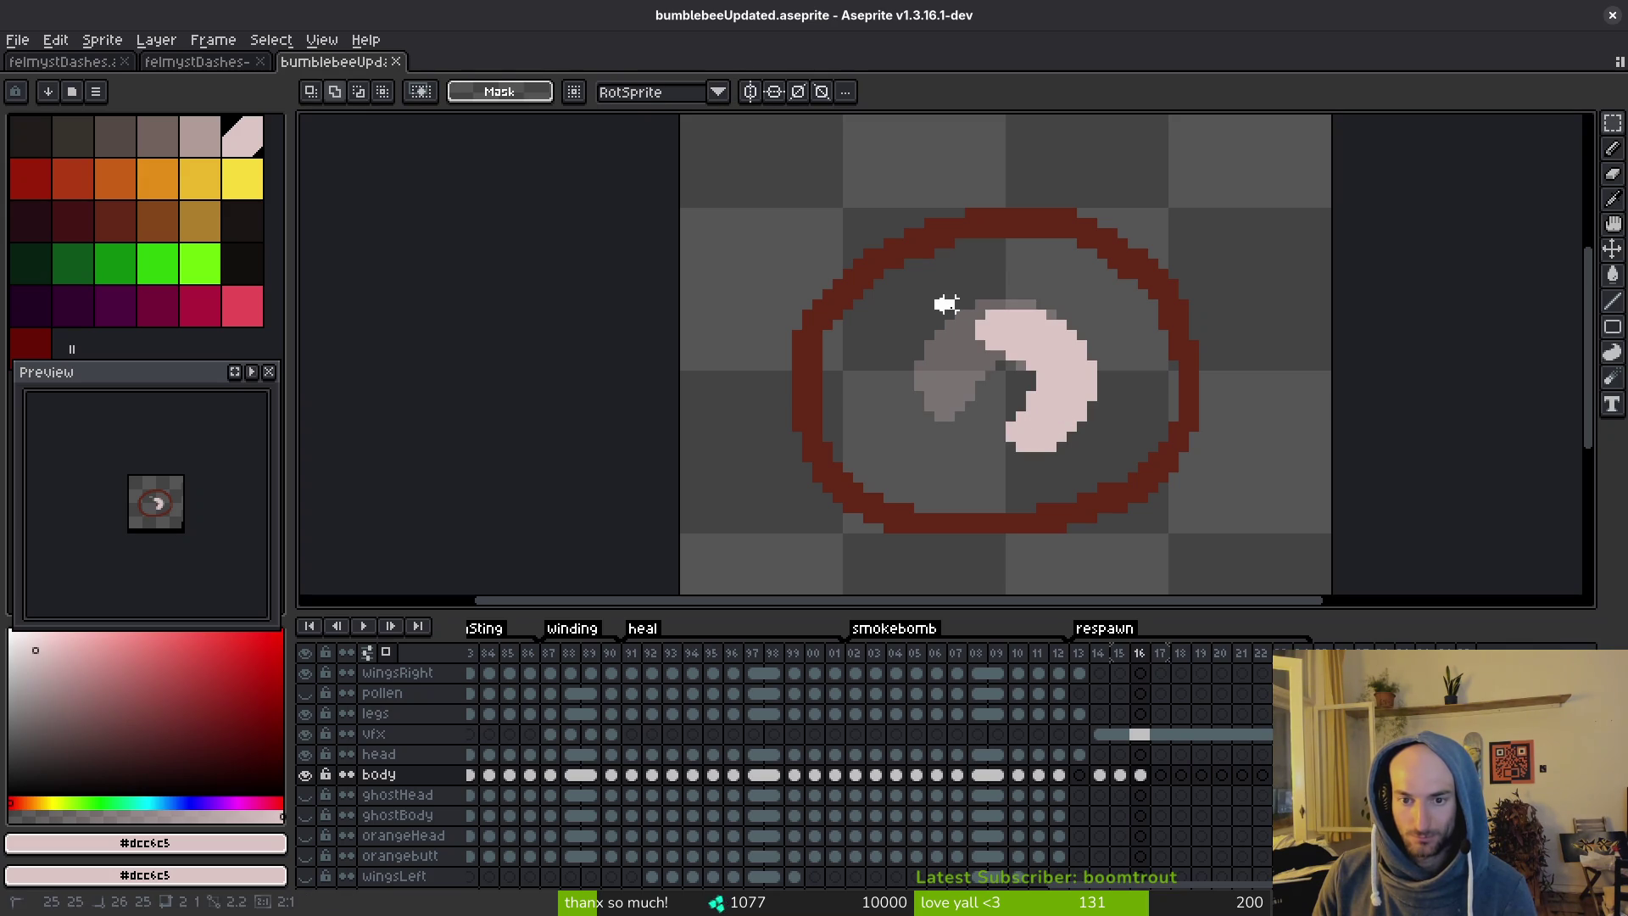
left_click_drag(959, 305, 1120, 464)
key("ctrl+c")
key("Right")
key("ctrl+v")
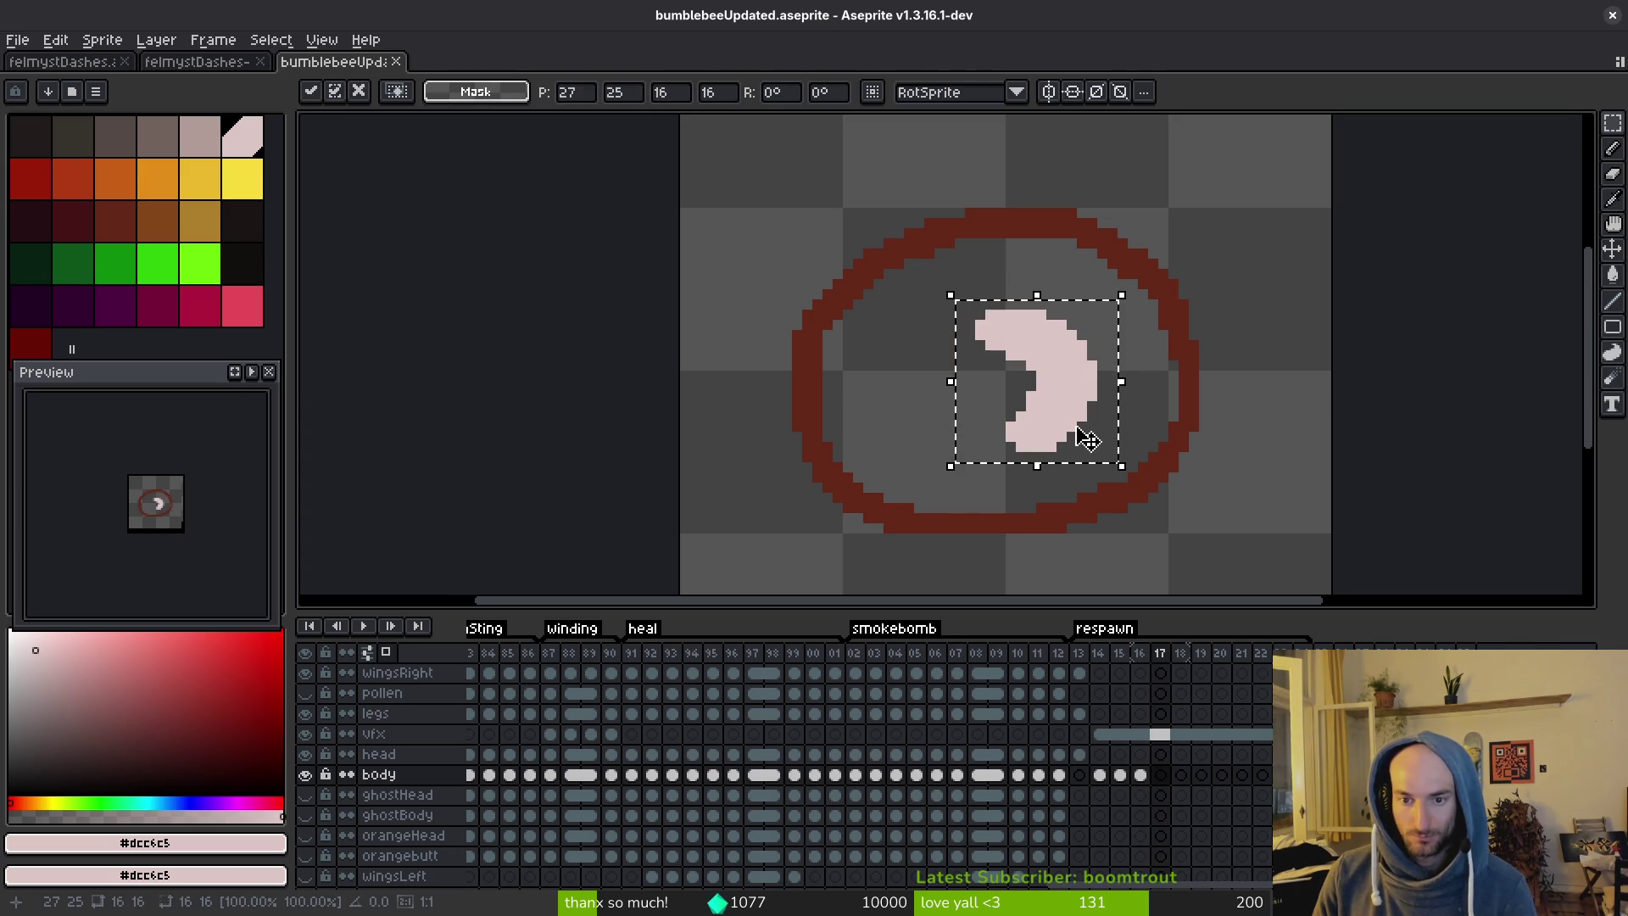
Rotate the pasted crescent to about -112° and shift it one pixel right.
mouse_move(1139, 275)
left_mouse_down()
mouse_move(1189, 408)
mouse_move(1173, 496)
mouse_move(1121, 452)
left_mouse_up()
key("Escape")
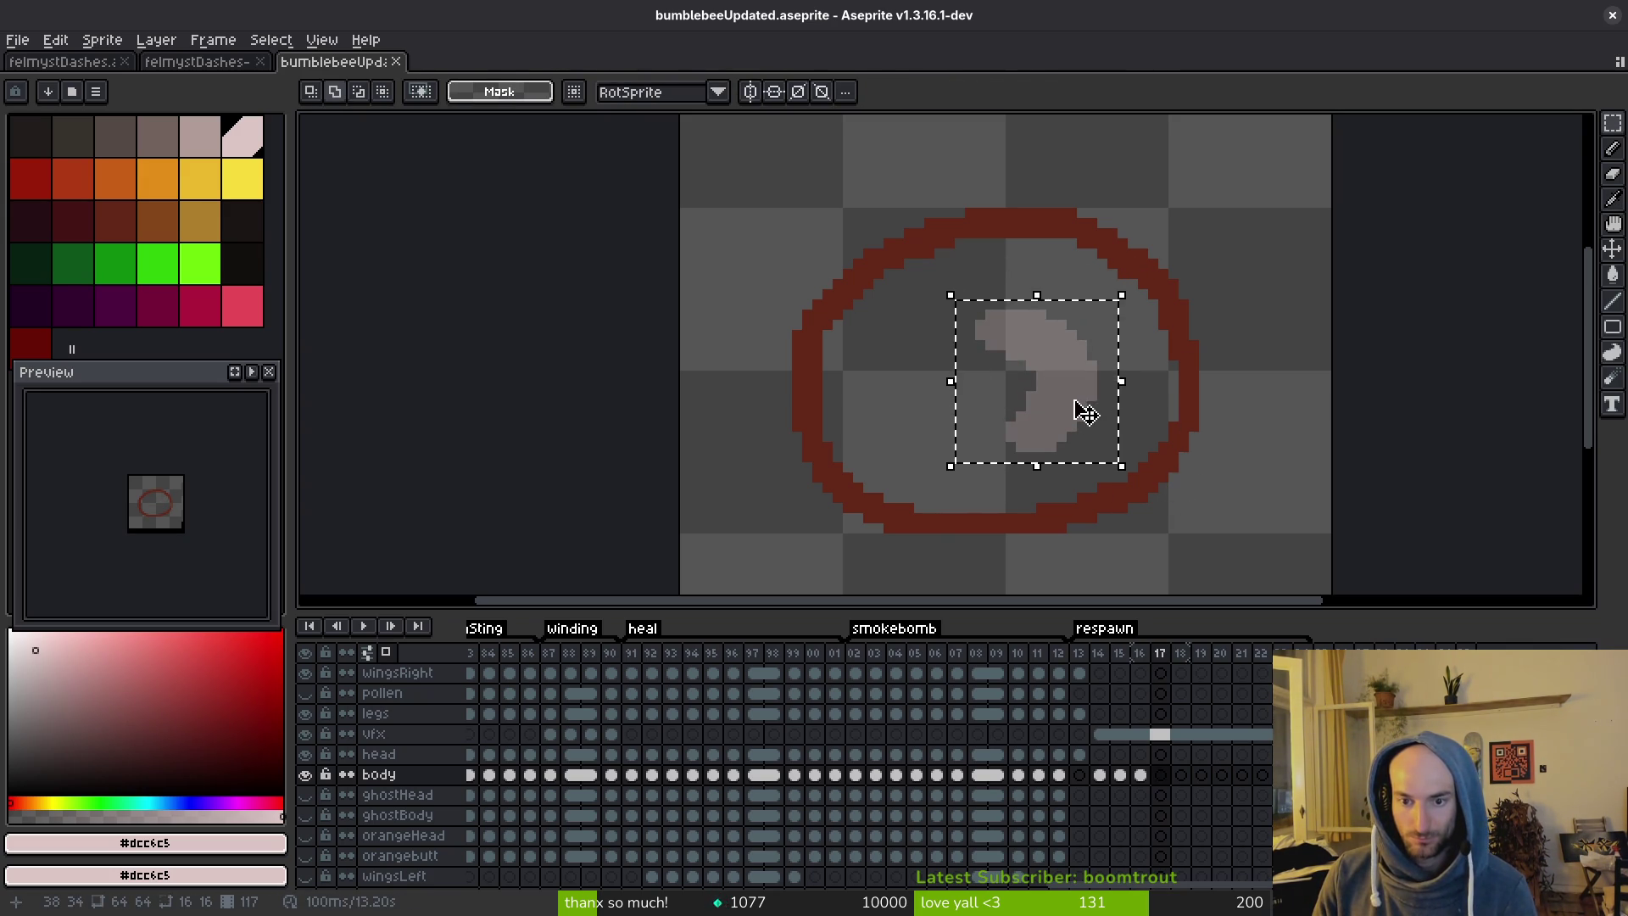
key("ctrl+v")
mouse_move(1121, 381)
left_mouse_down()
mouse_move(988, 429)
mouse_move(1058, 430)
mouse_move(1035, 440)
mouse_move(1060, 415)
left_mouse_up()
left_click_drag(914, 499, 885, 458)
left_click_drag(1021, 407, 1026, 411)
key("b")
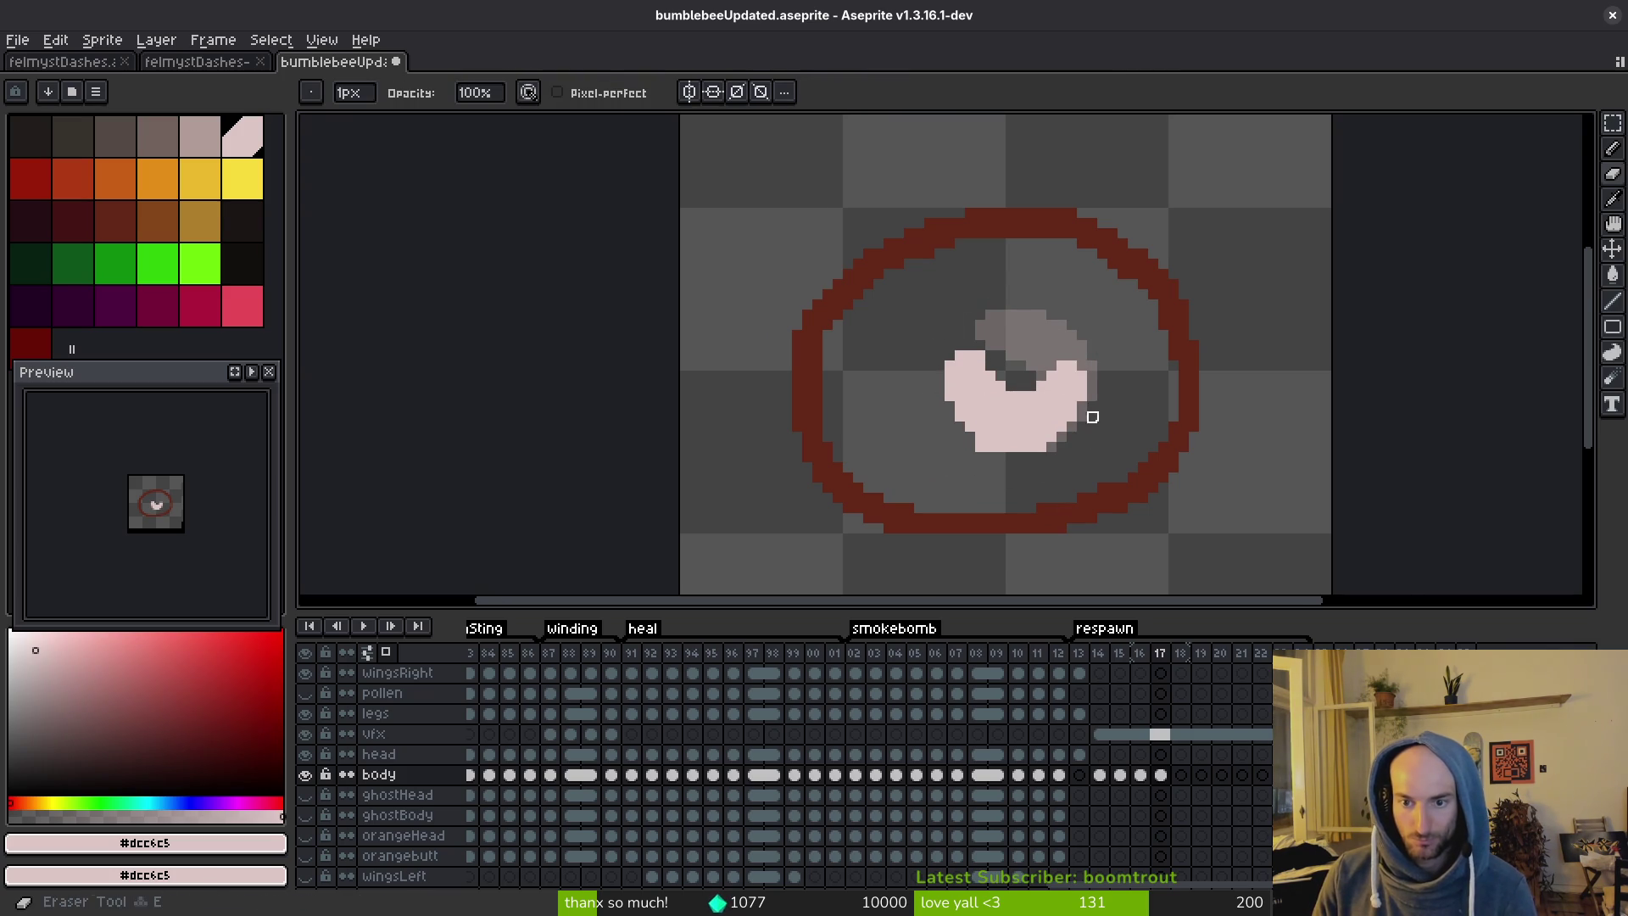
Touch up the rotated body's edge pixels with pencil and eraser, saving the sprite.
scroll(1086, 415, "up", 1)
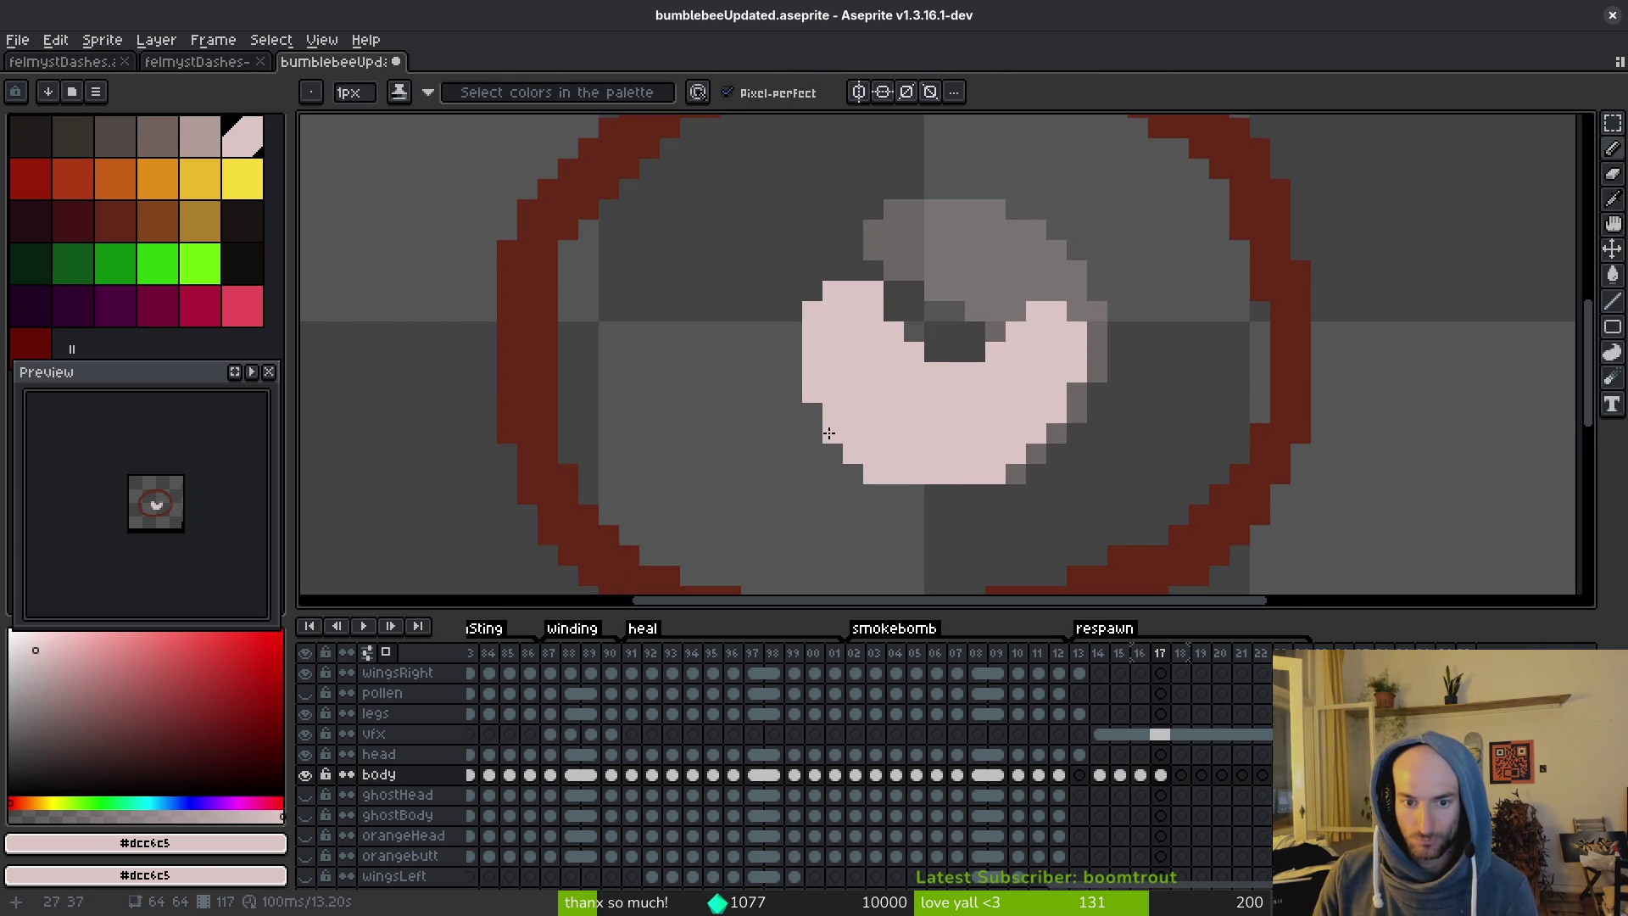
key("e")
key("b")
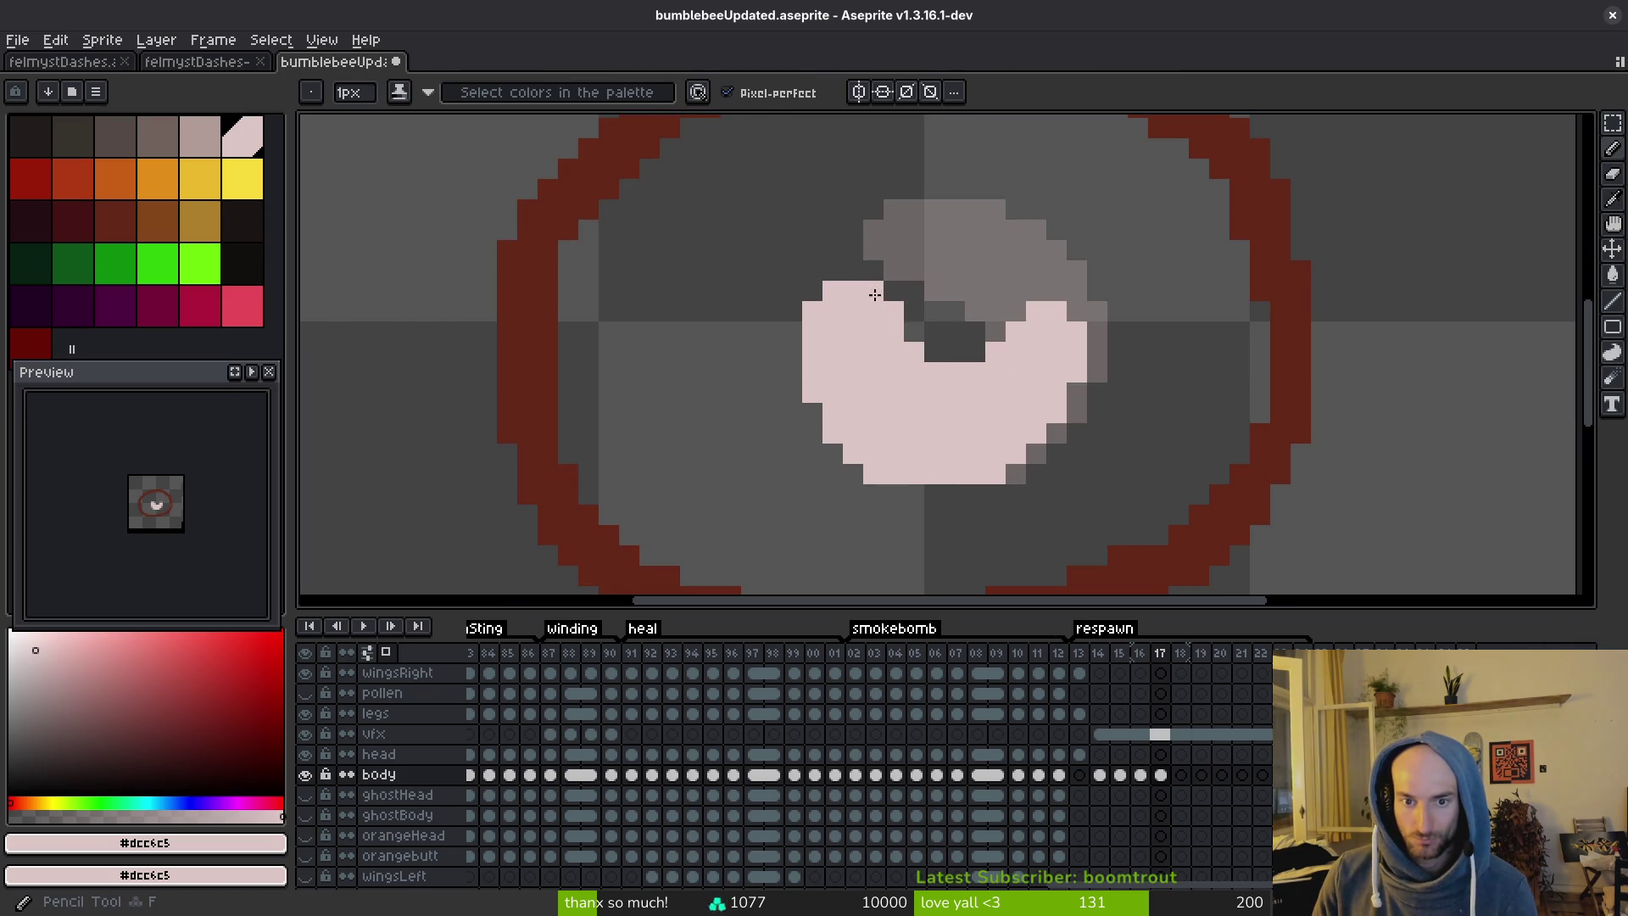
scroll(951, 437, "down", 2)
key("e")
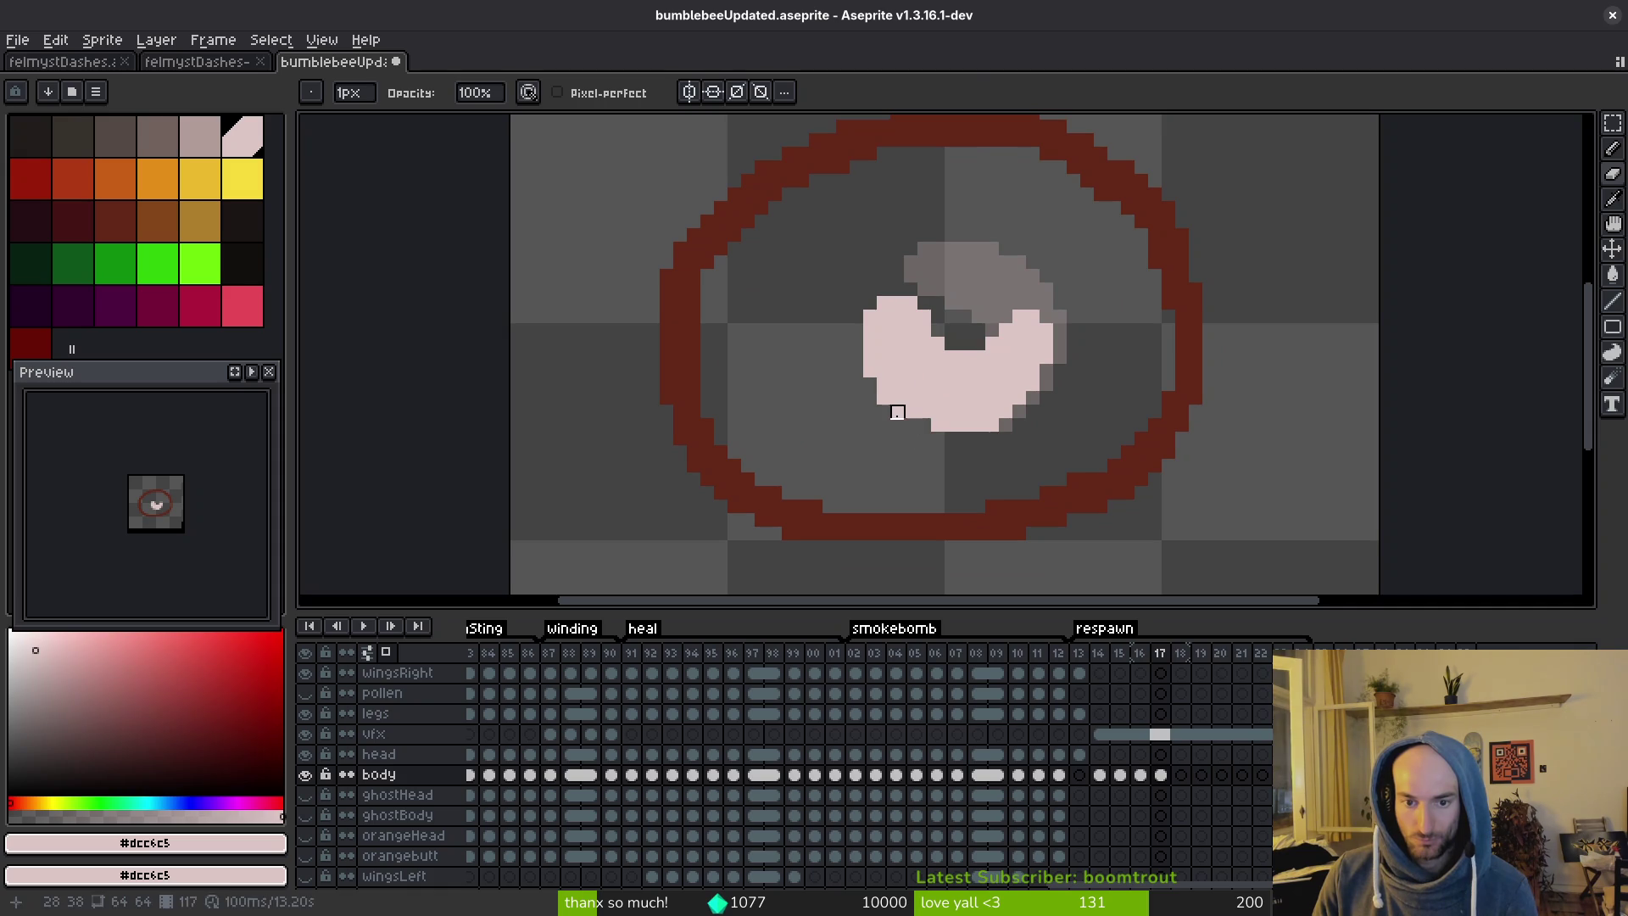
key("ctrl+s")
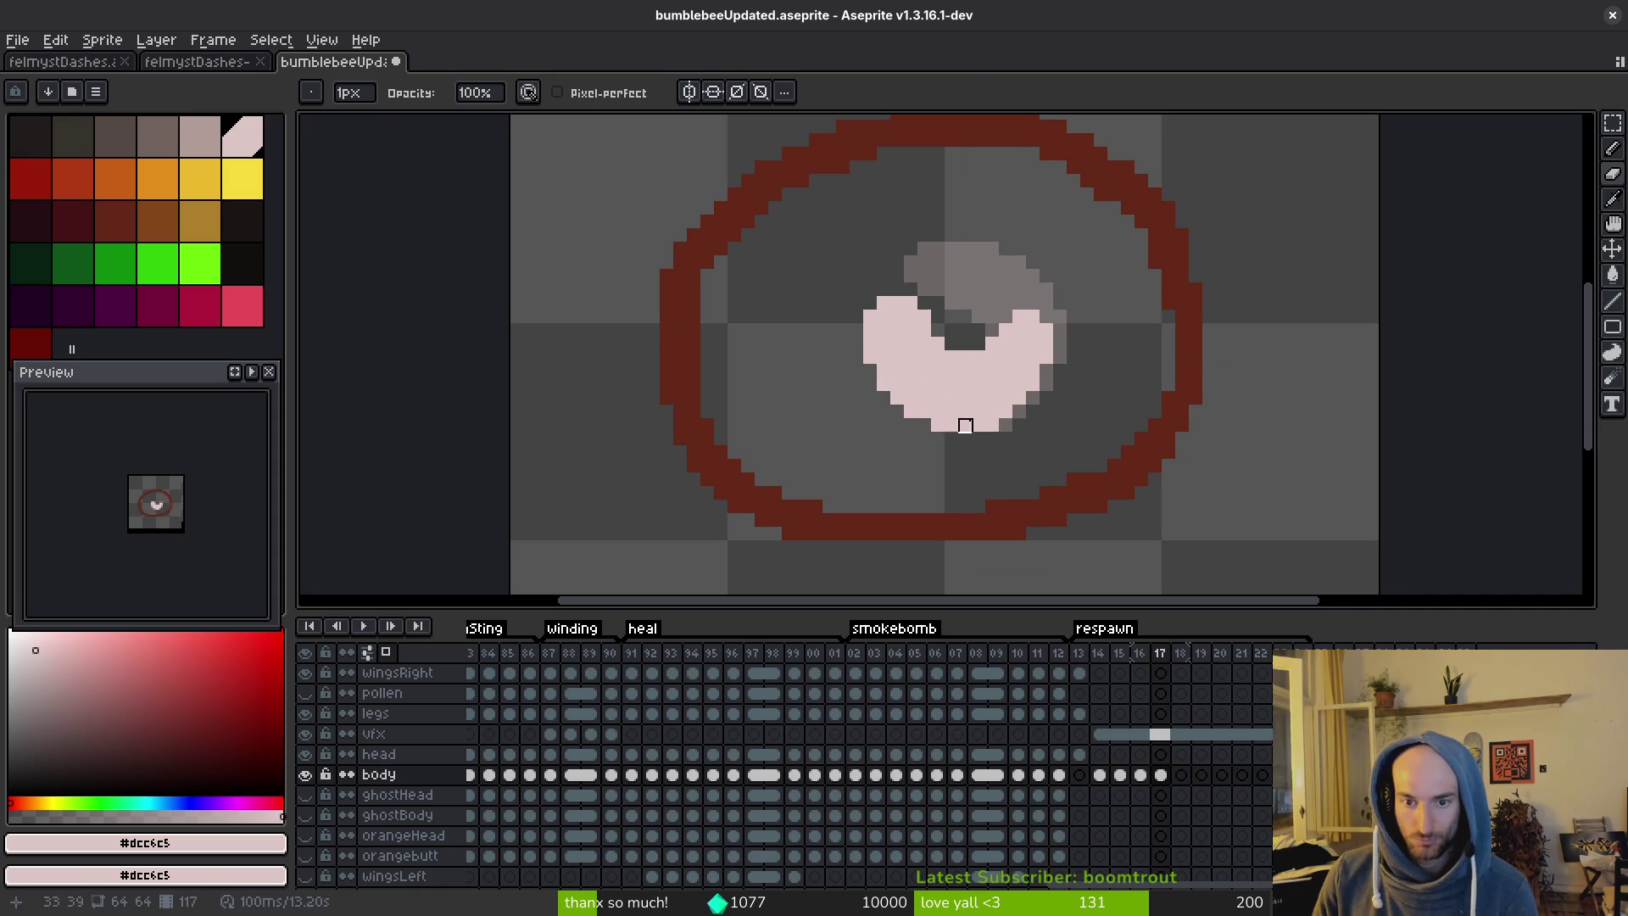
scroll(1008, 424, "down", 3)
key("i")
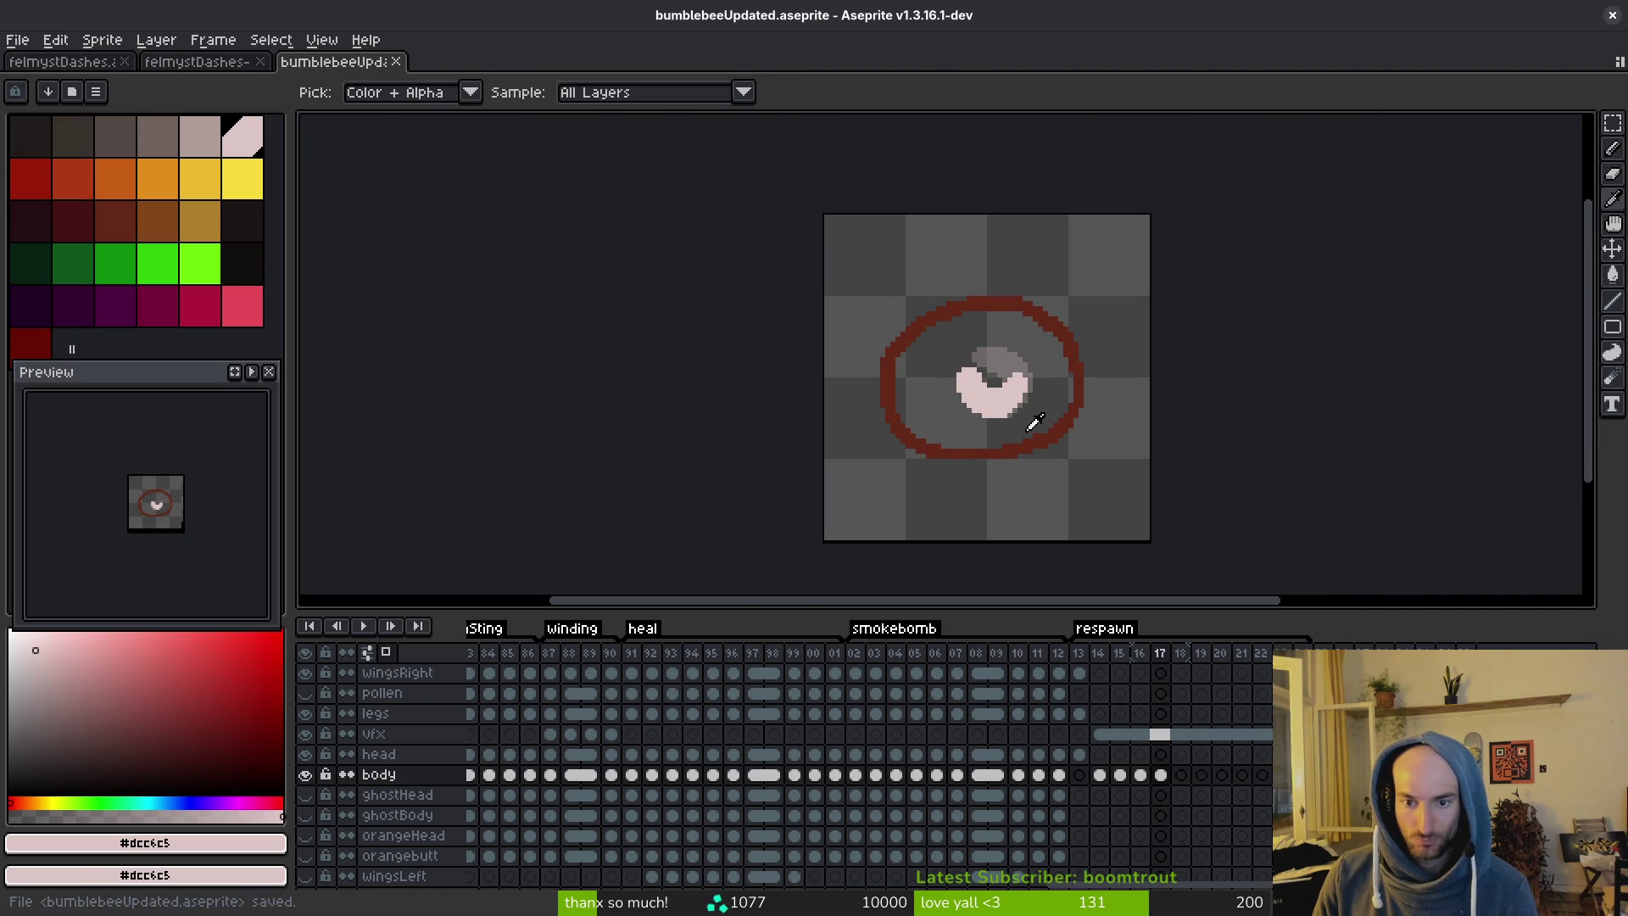
key("b")
scroll(1034, 424, "up", 3)
left_click(1020, 352)
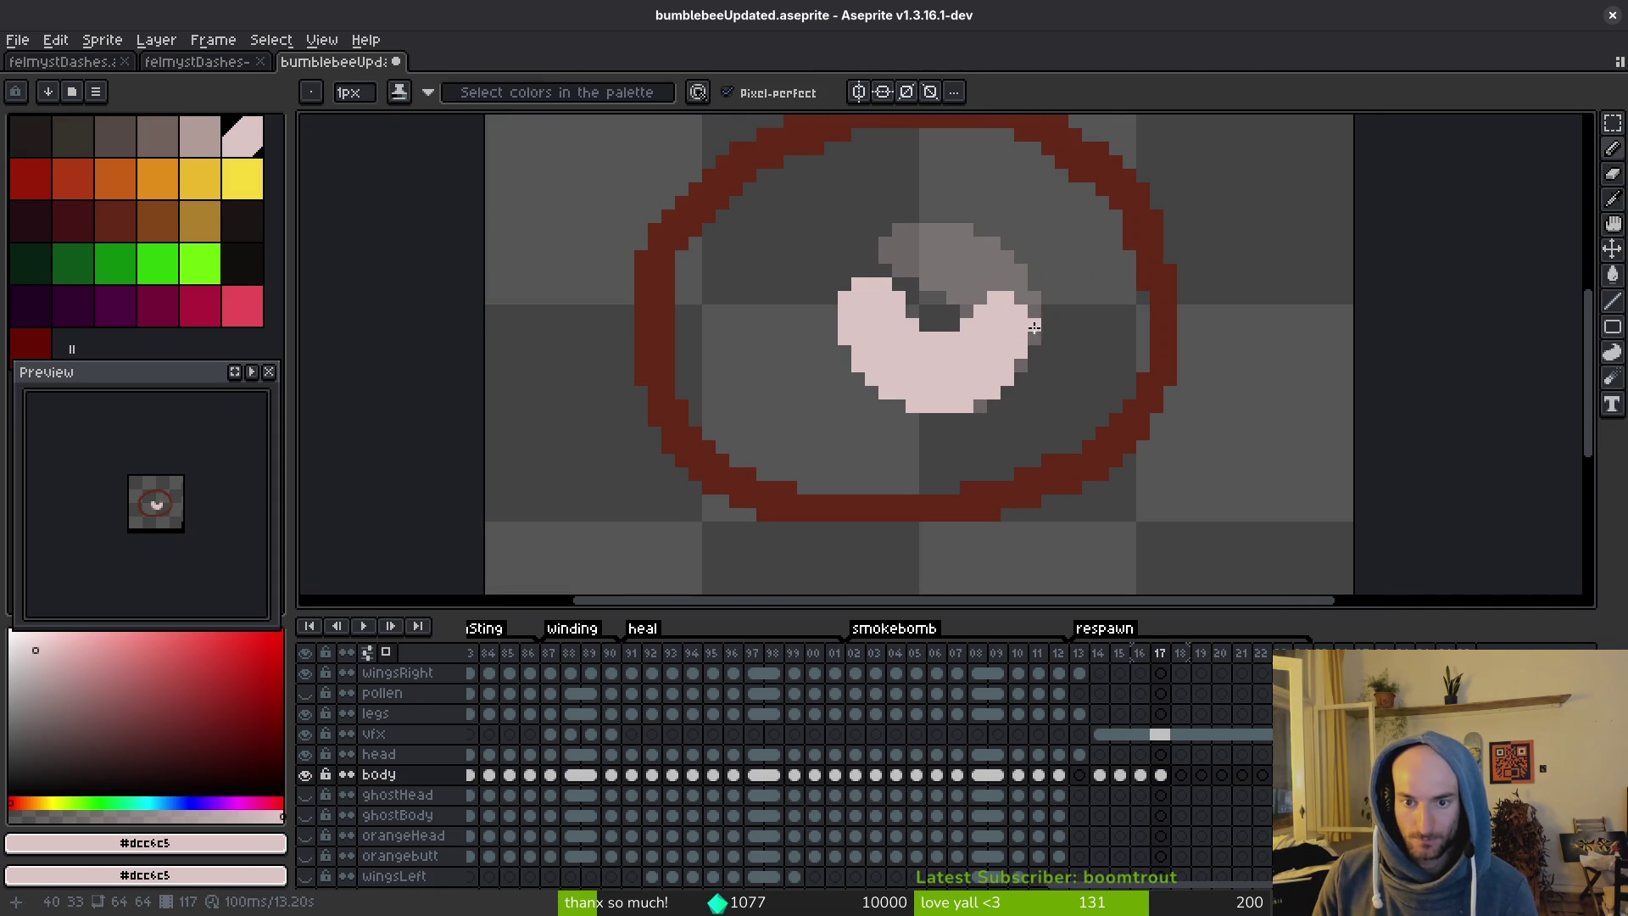
scroll(1061, 344, "down", 3)
Copy the larva body from frame 17 and move to frame 18.
key("i")
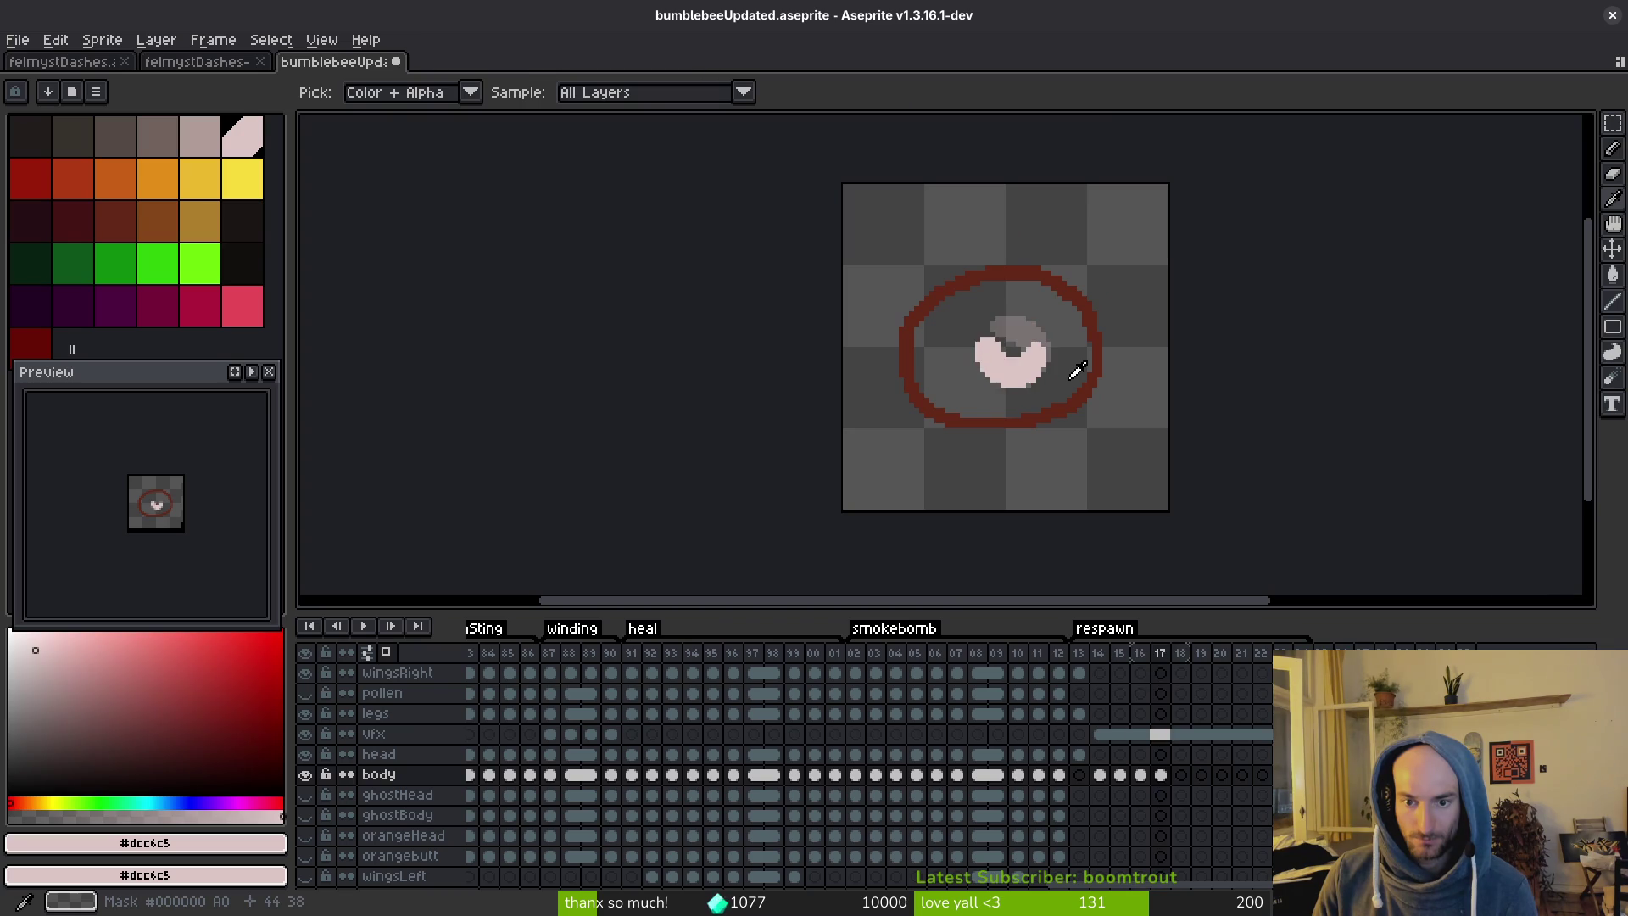
key("period")
key("b")
scroll(1028, 364, "up", 3)
key("comma")
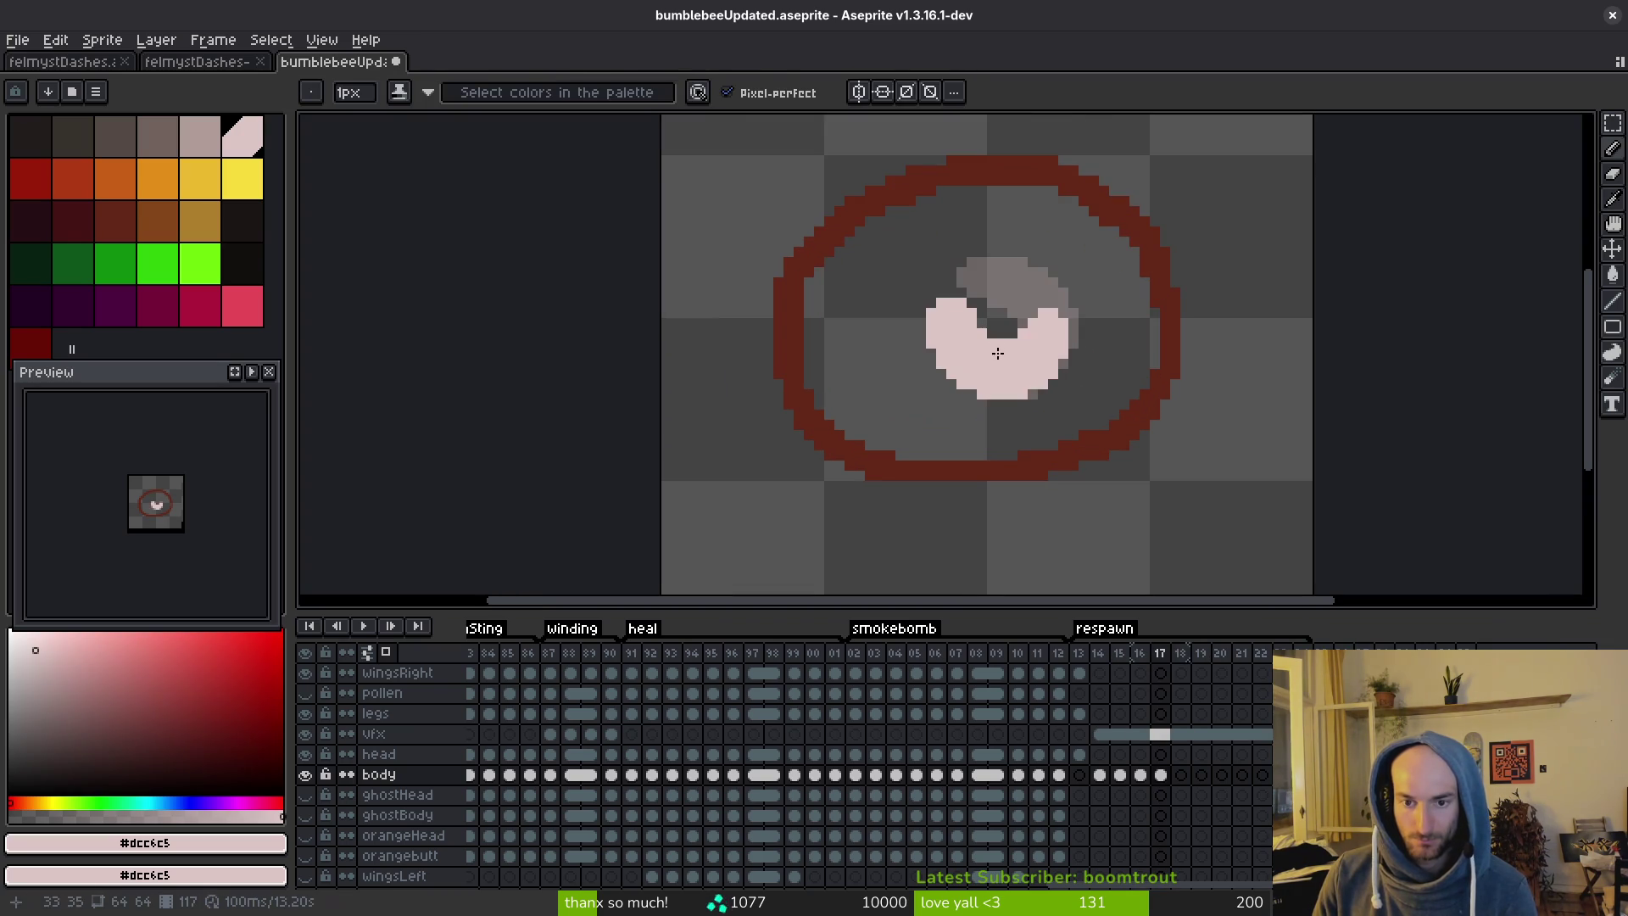
key("m")
left_click_drag(911, 292, 1097, 421)
key("ctrl+c")
key("period")
Paste the body into frame 18 and rotate it to about -107°.
key("ctrl+v")
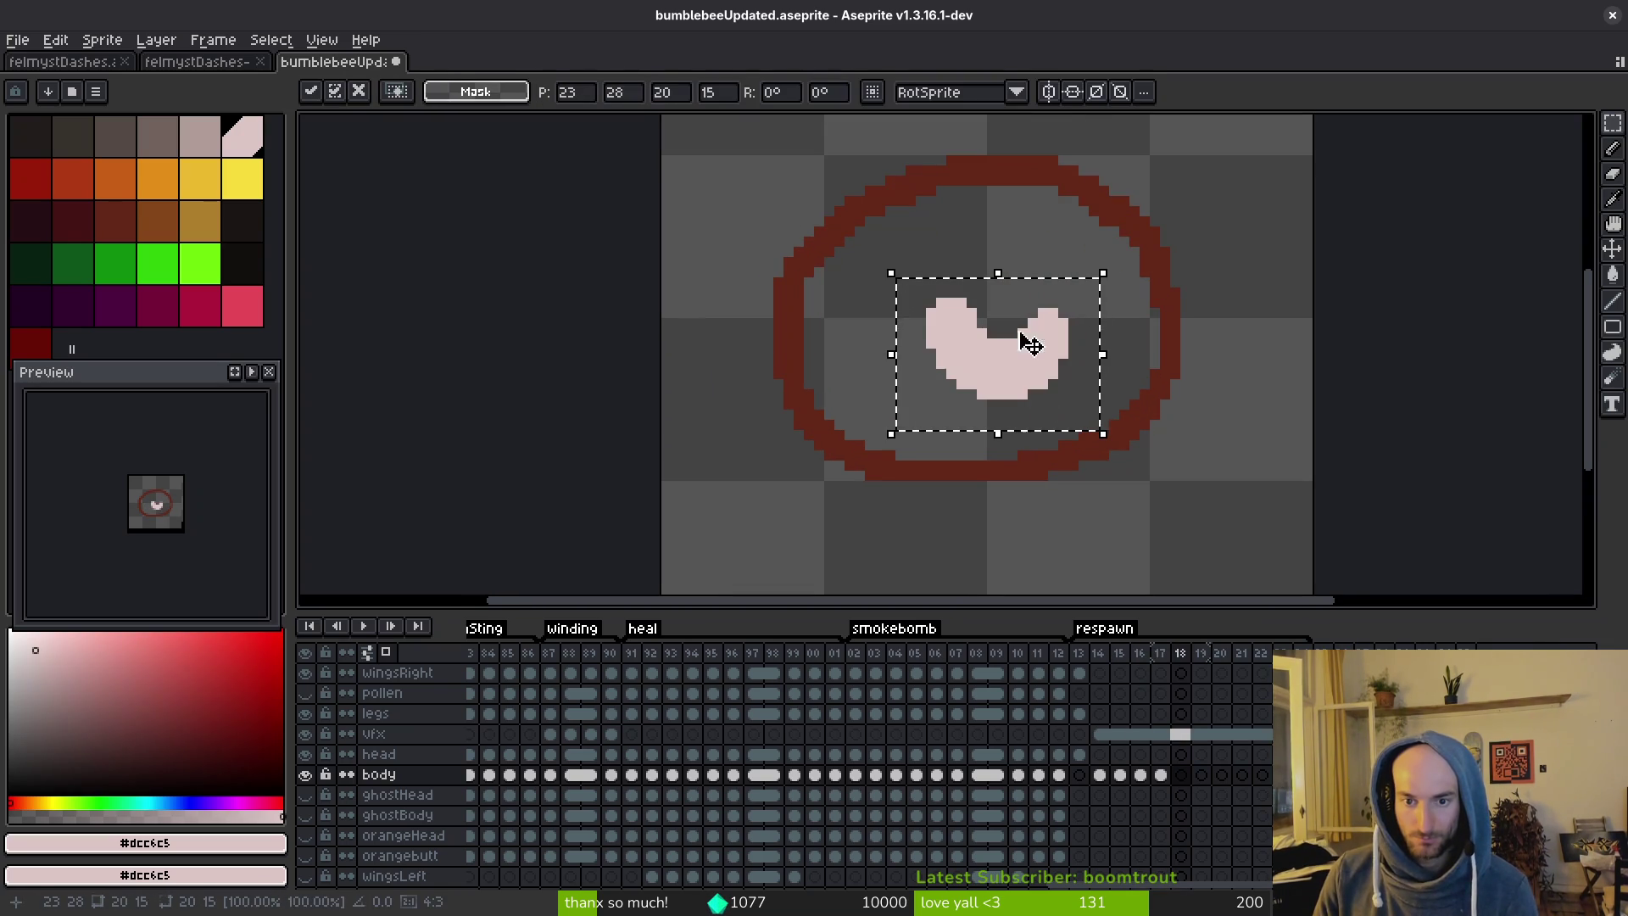
mouse_move(975, 352)
left_mouse_down()
mouse_move(1028, 375)
mouse_move(933, 302)
mouse_move(992, 370)
left_mouse_up()
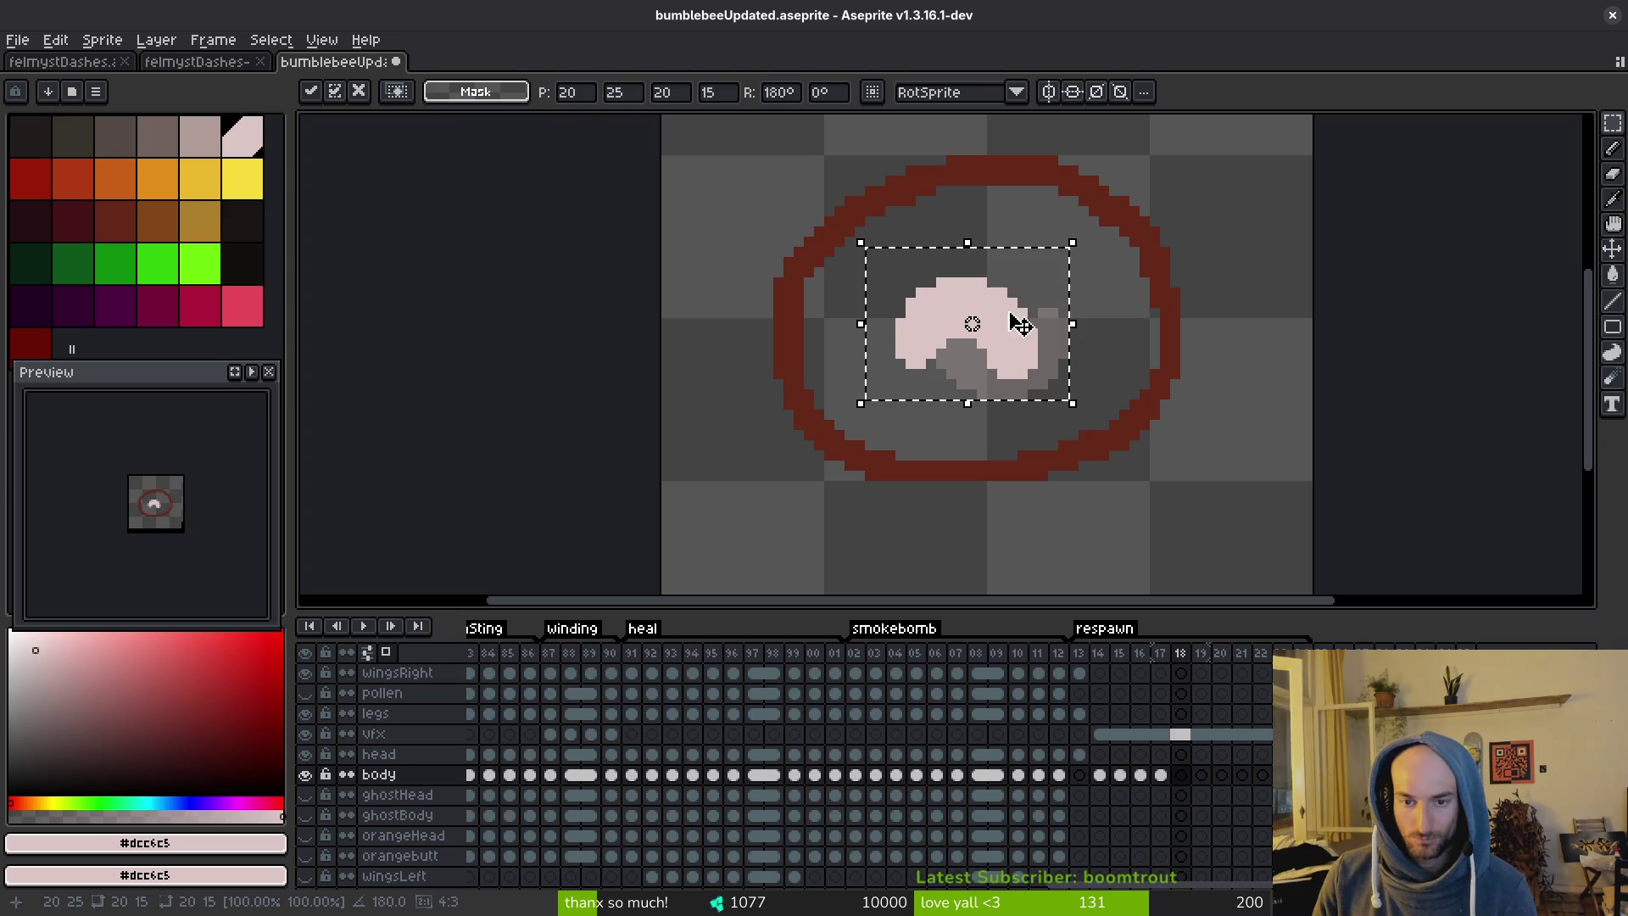
mouse_move(1031, 320)
left_mouse_down()
mouse_move(1029, 334)
mouse_move(1043, 326)
left_mouse_up()
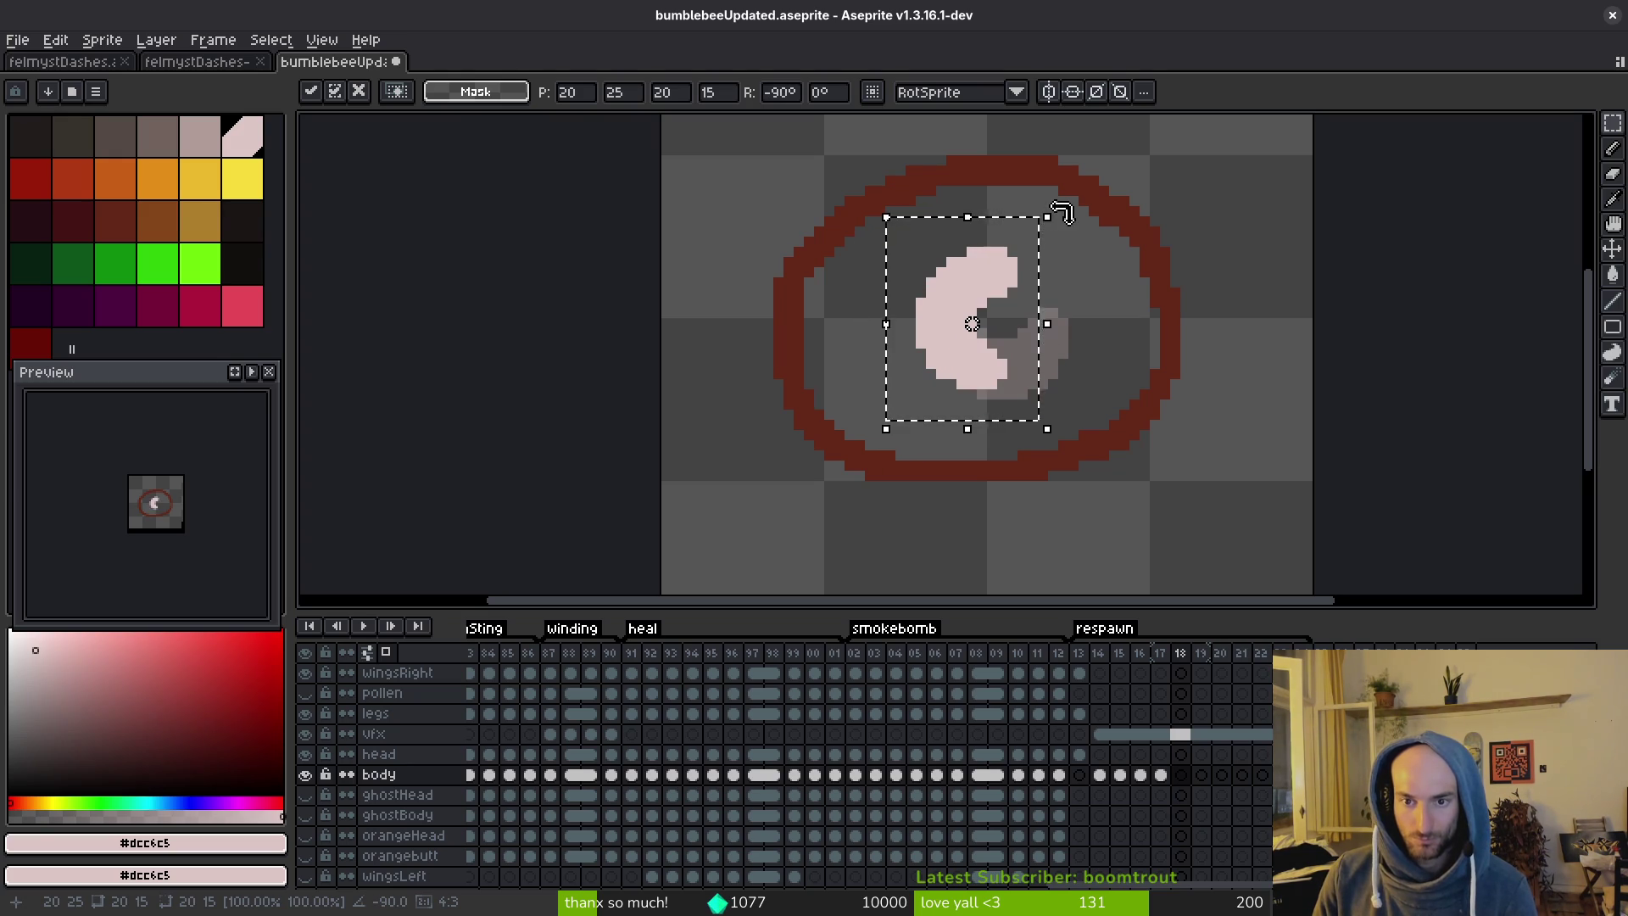
mouse_move(1086, 255)
left_mouse_down()
mouse_move(1036, 354)
mouse_move(1028, 319)
mouse_move(1003, 316)
mouse_move(1022, 343)
left_mouse_up()
key("Return")
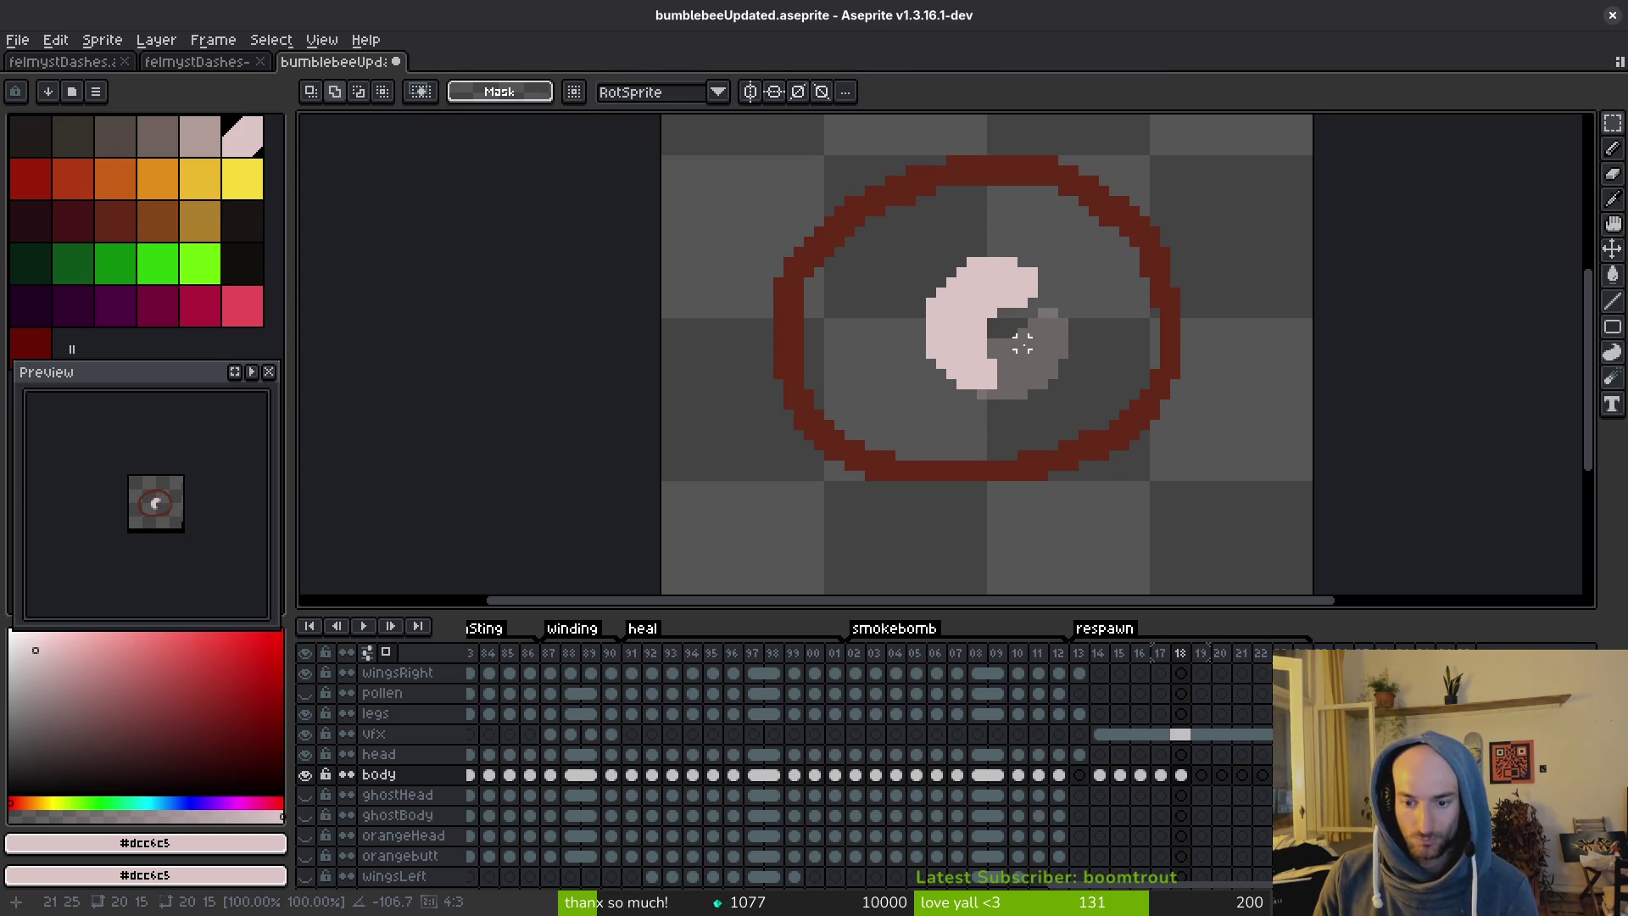
Go back to frame 15 and play the animation in the Preview panel.
key("Left")
key("Left")
key("Left")
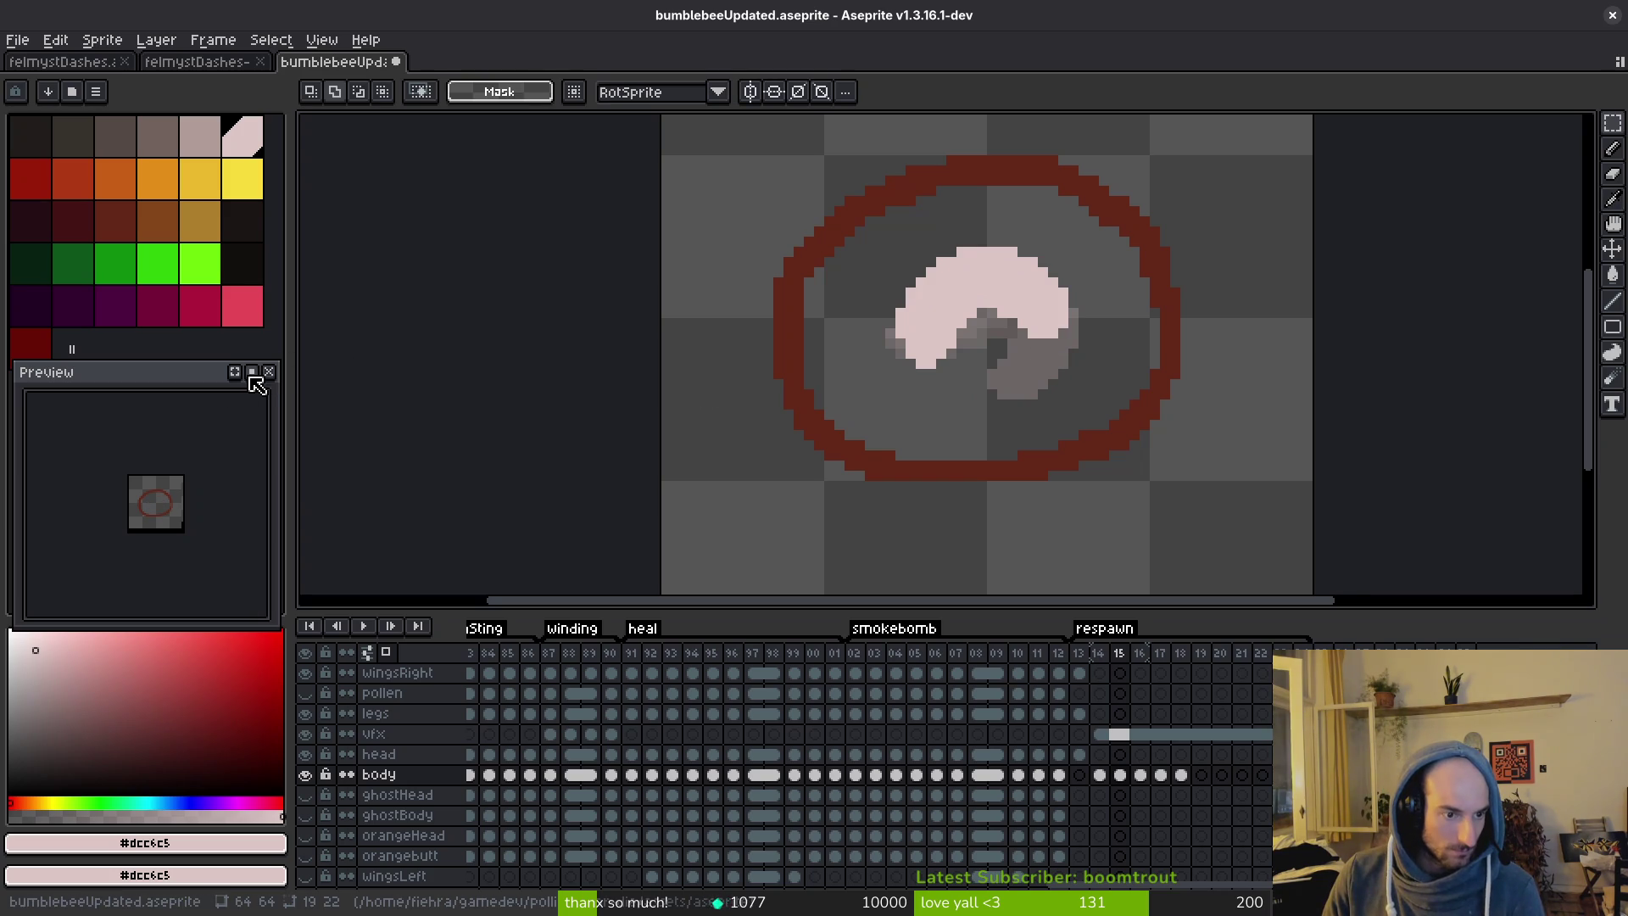
scroll(153, 529, "up", 1)
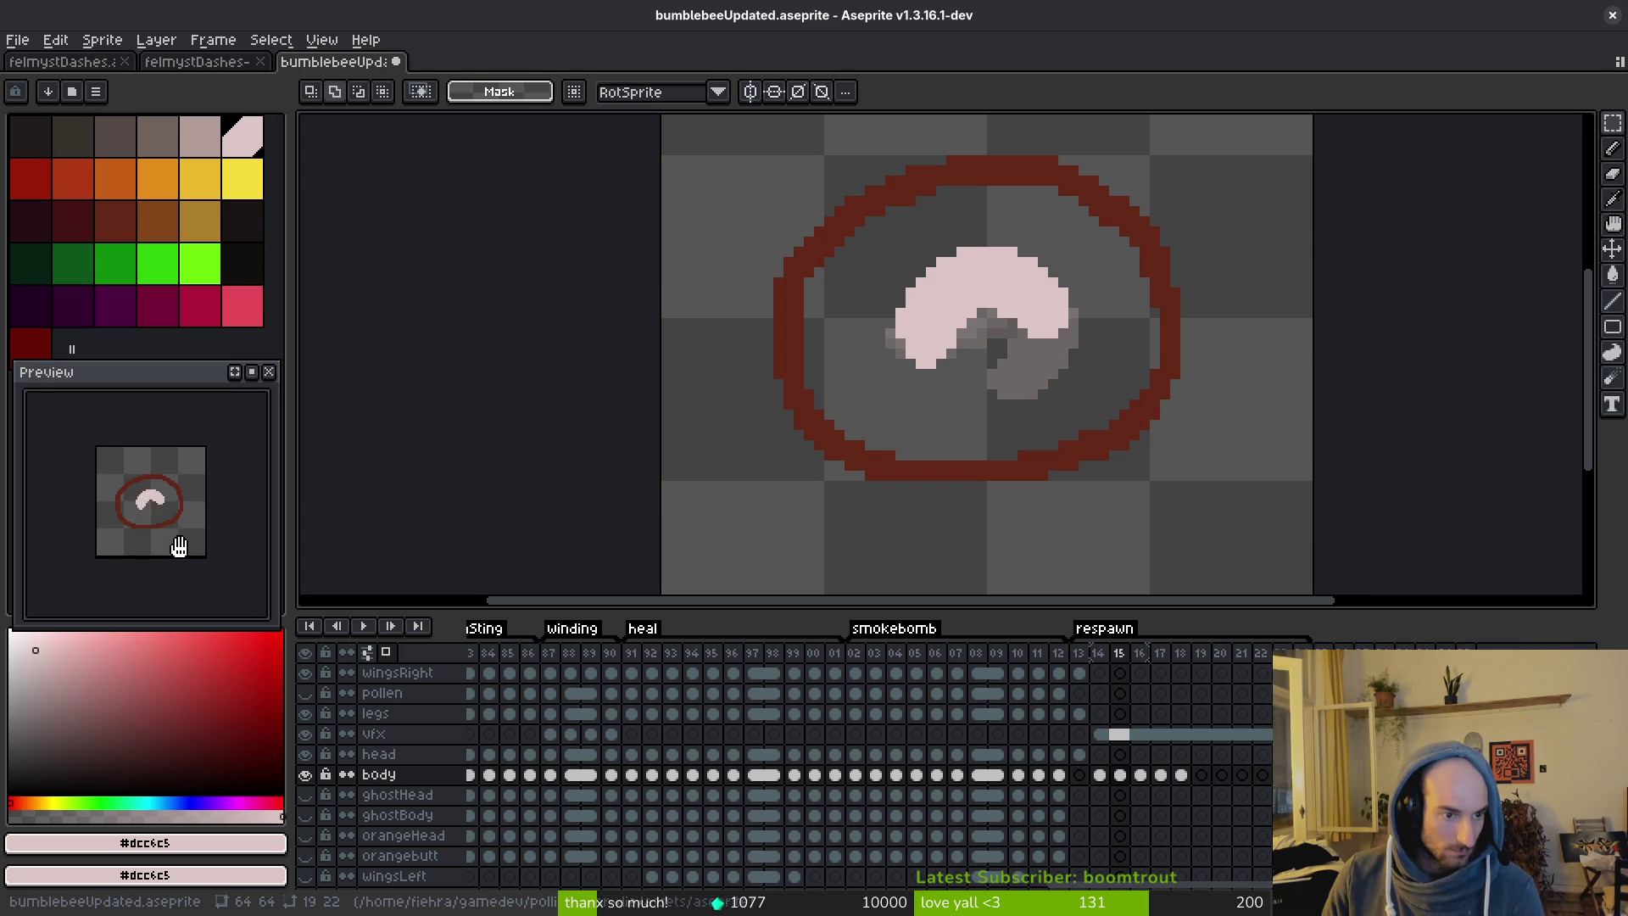
left_click(151, 553)
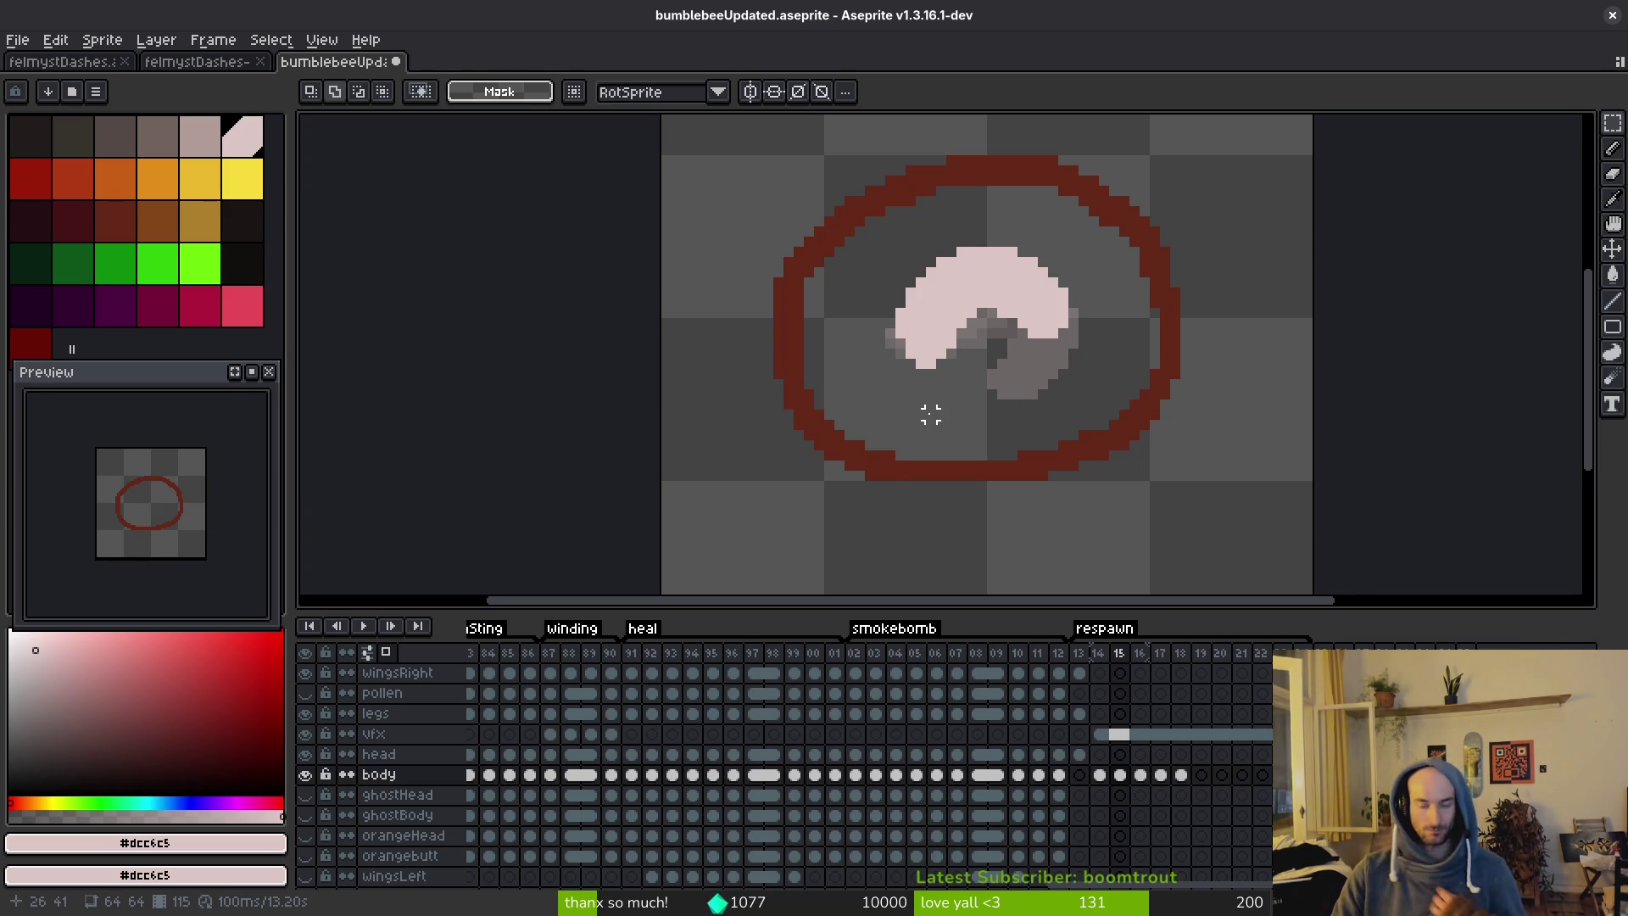
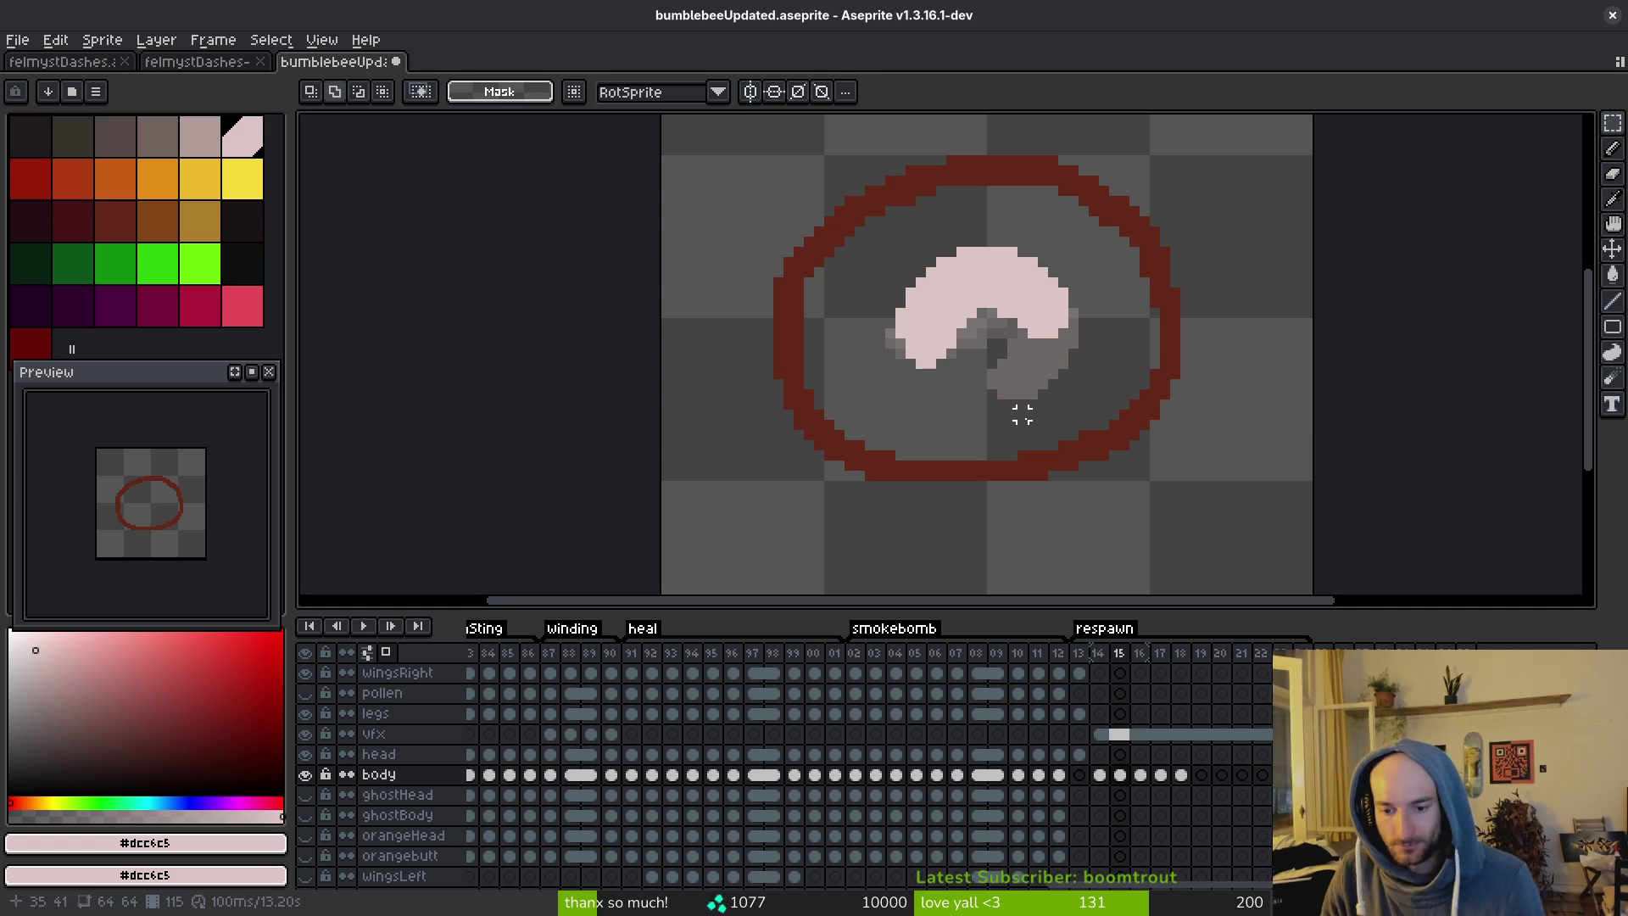
Zoom in on the curled grub on respawn frame 18, then save bumblebeeUpdated.aseprite.
key("Right")
key("Right")
key("Right")
key("b")
scroll(988, 388, "up", 5)
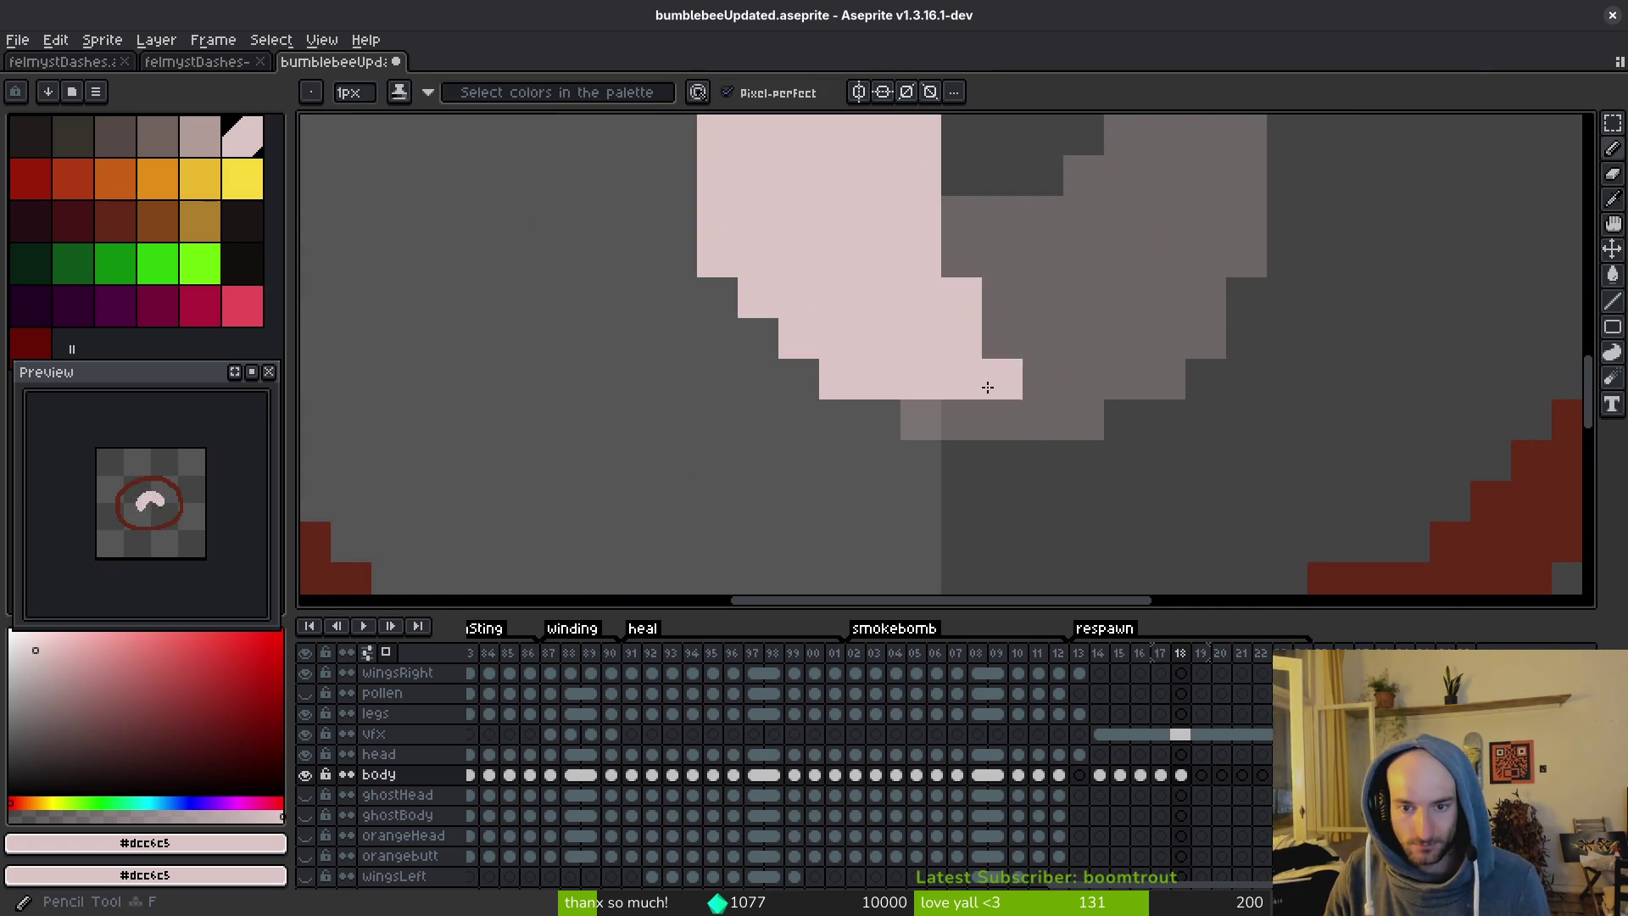
scroll(948, 414, "down", 5)
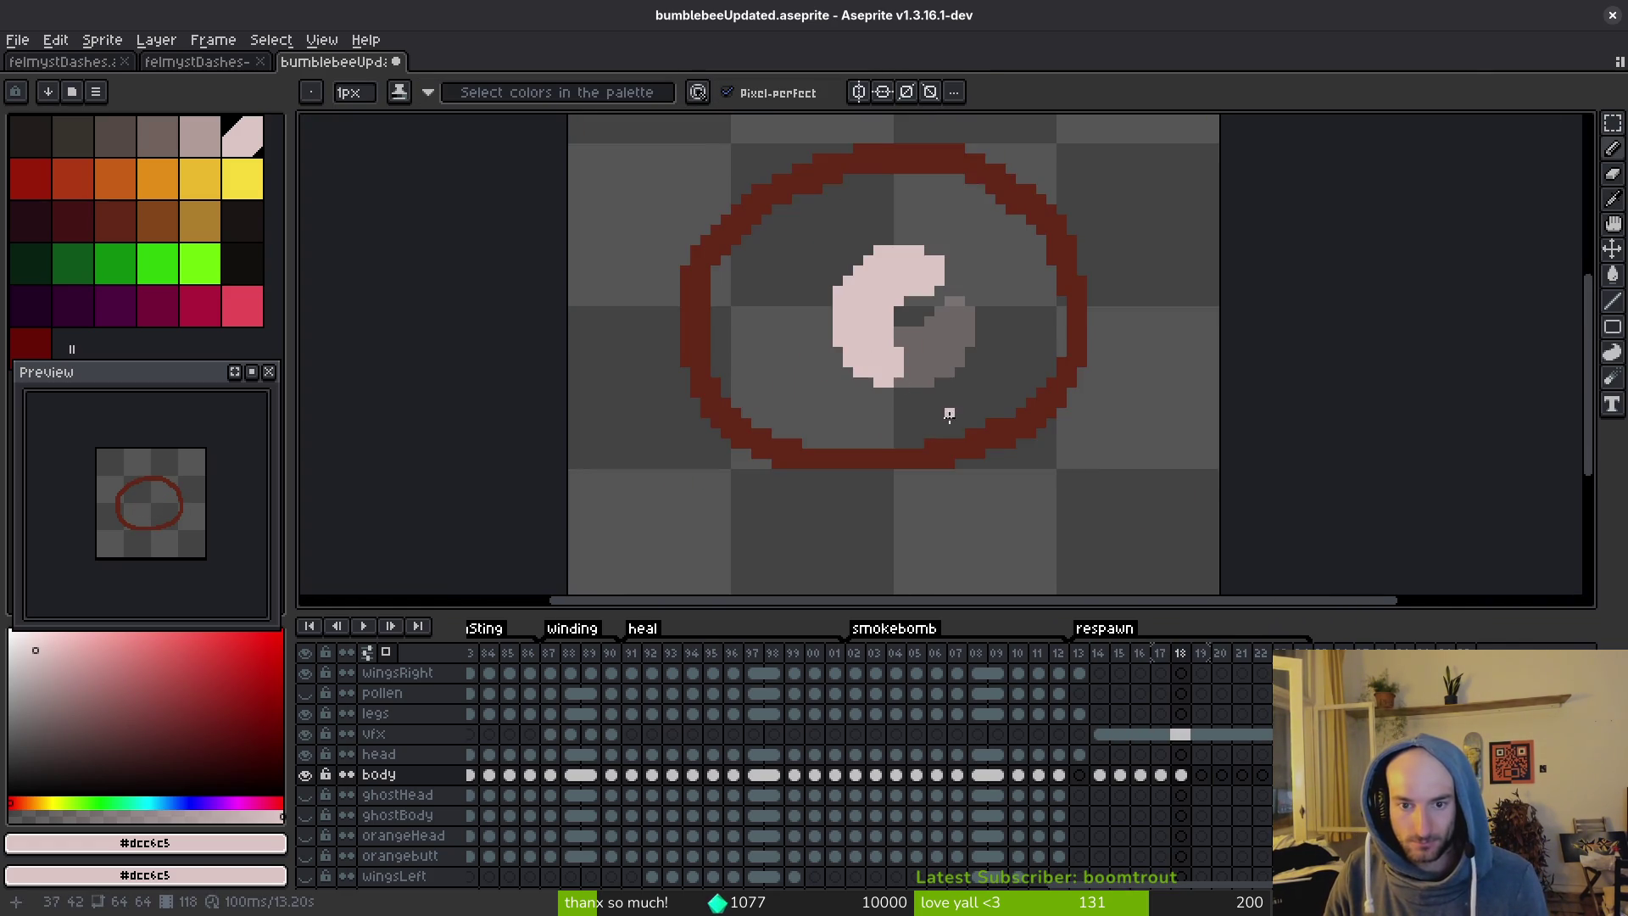
left_click_drag(949, 413, 946, 440)
scroll(889, 337, "up", 3)
key("e")
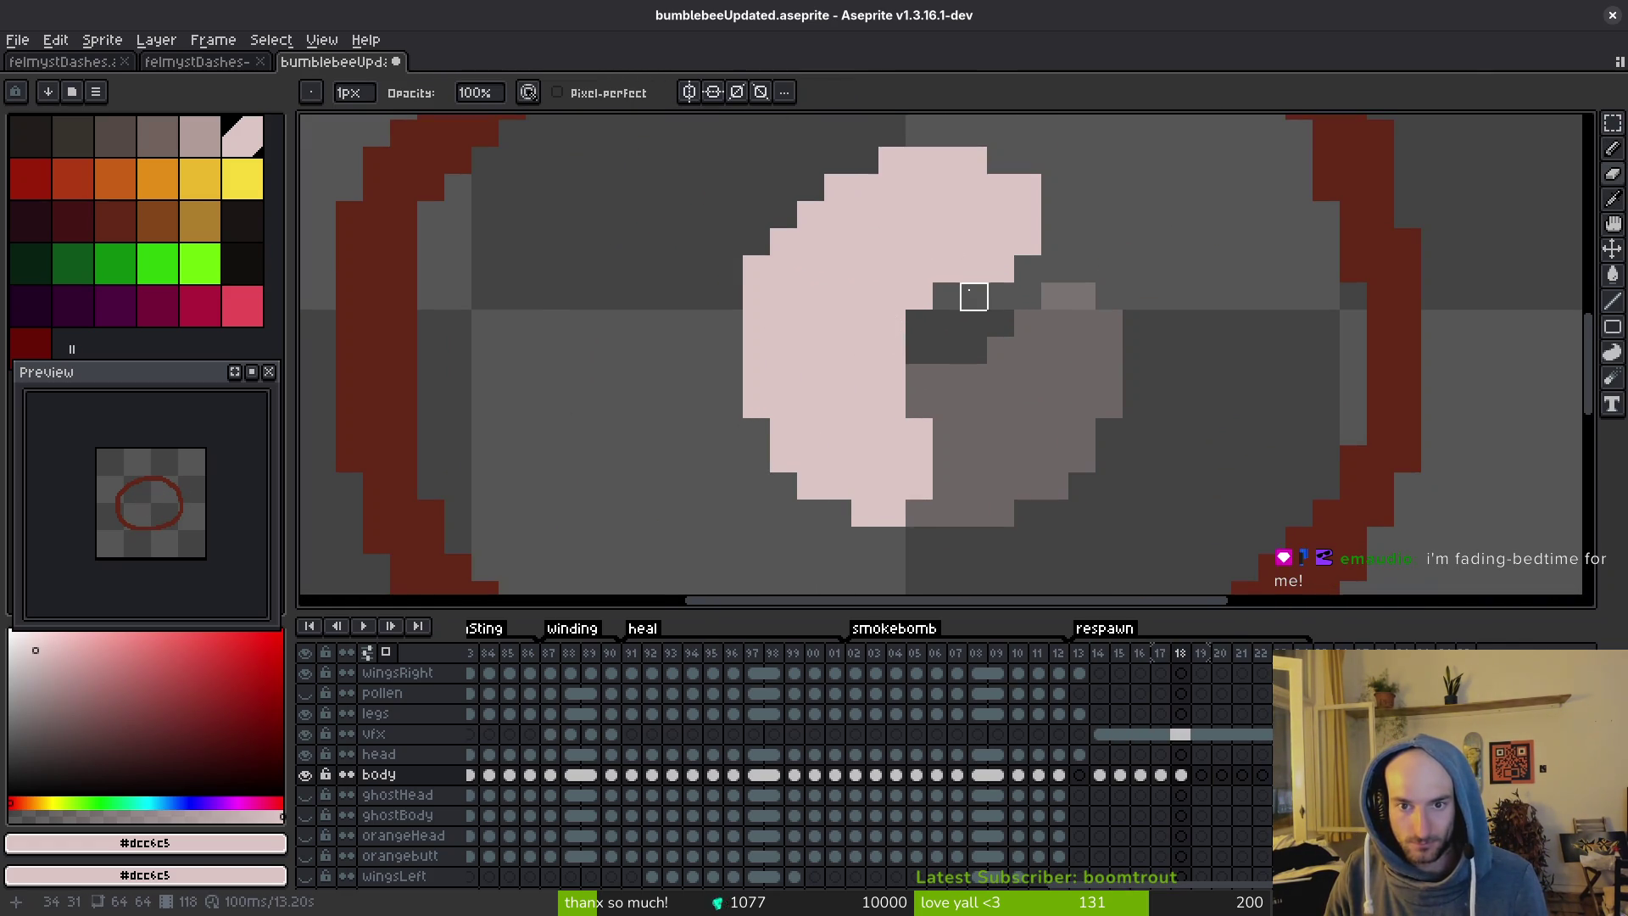
scroll(947, 342, "up", 1)
scroll(965, 434, "down", 3)
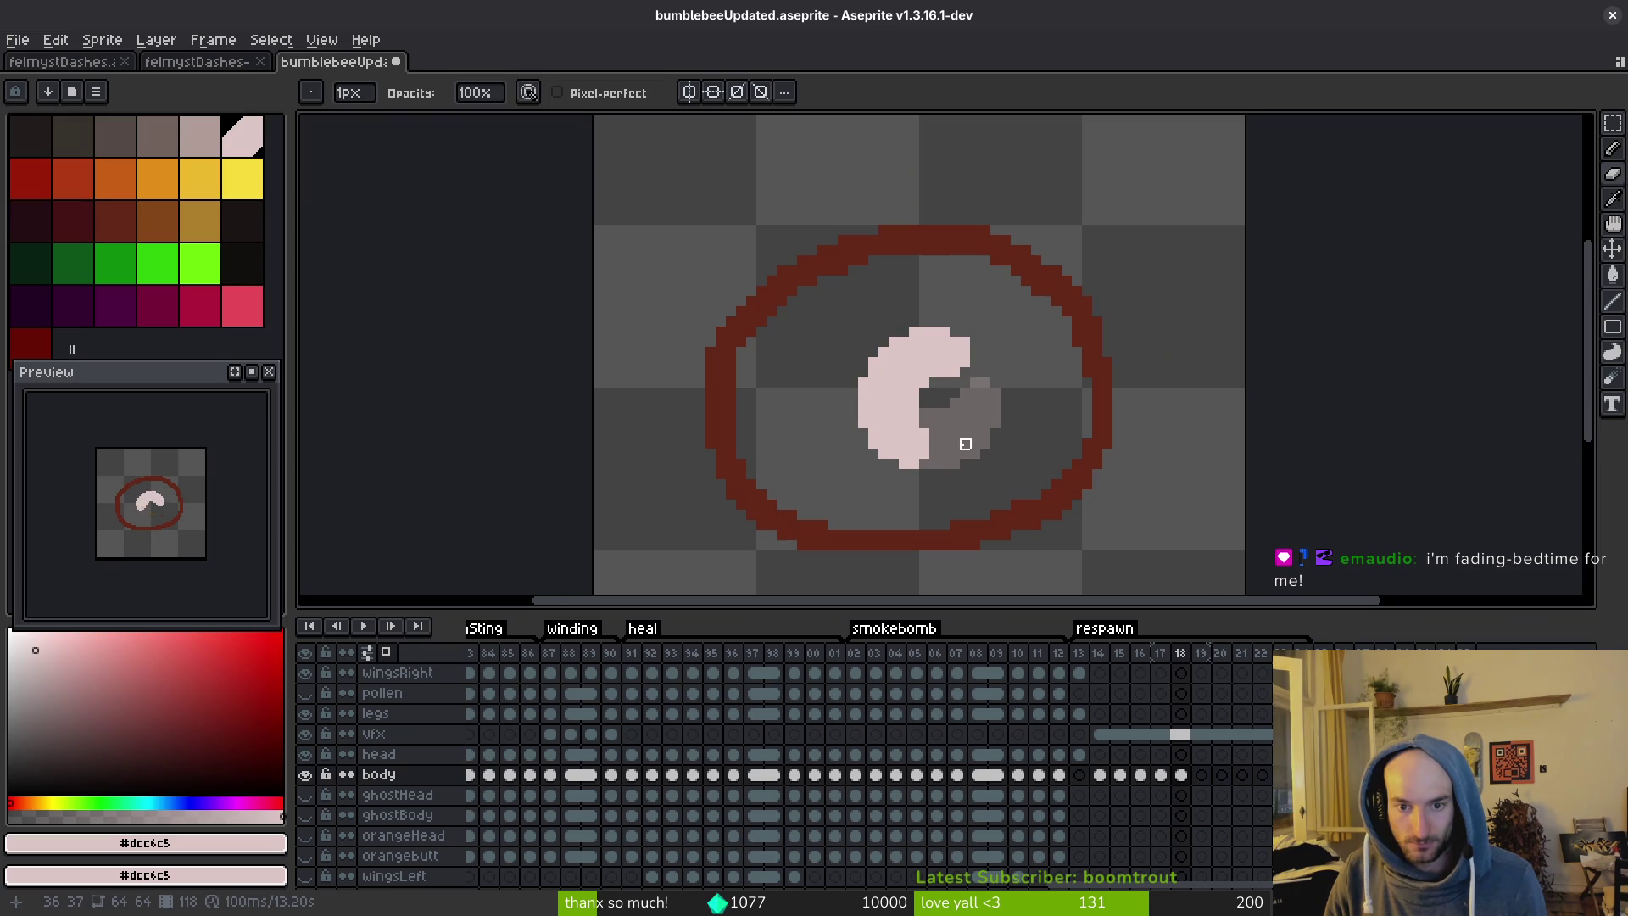
key("ctrl+s")
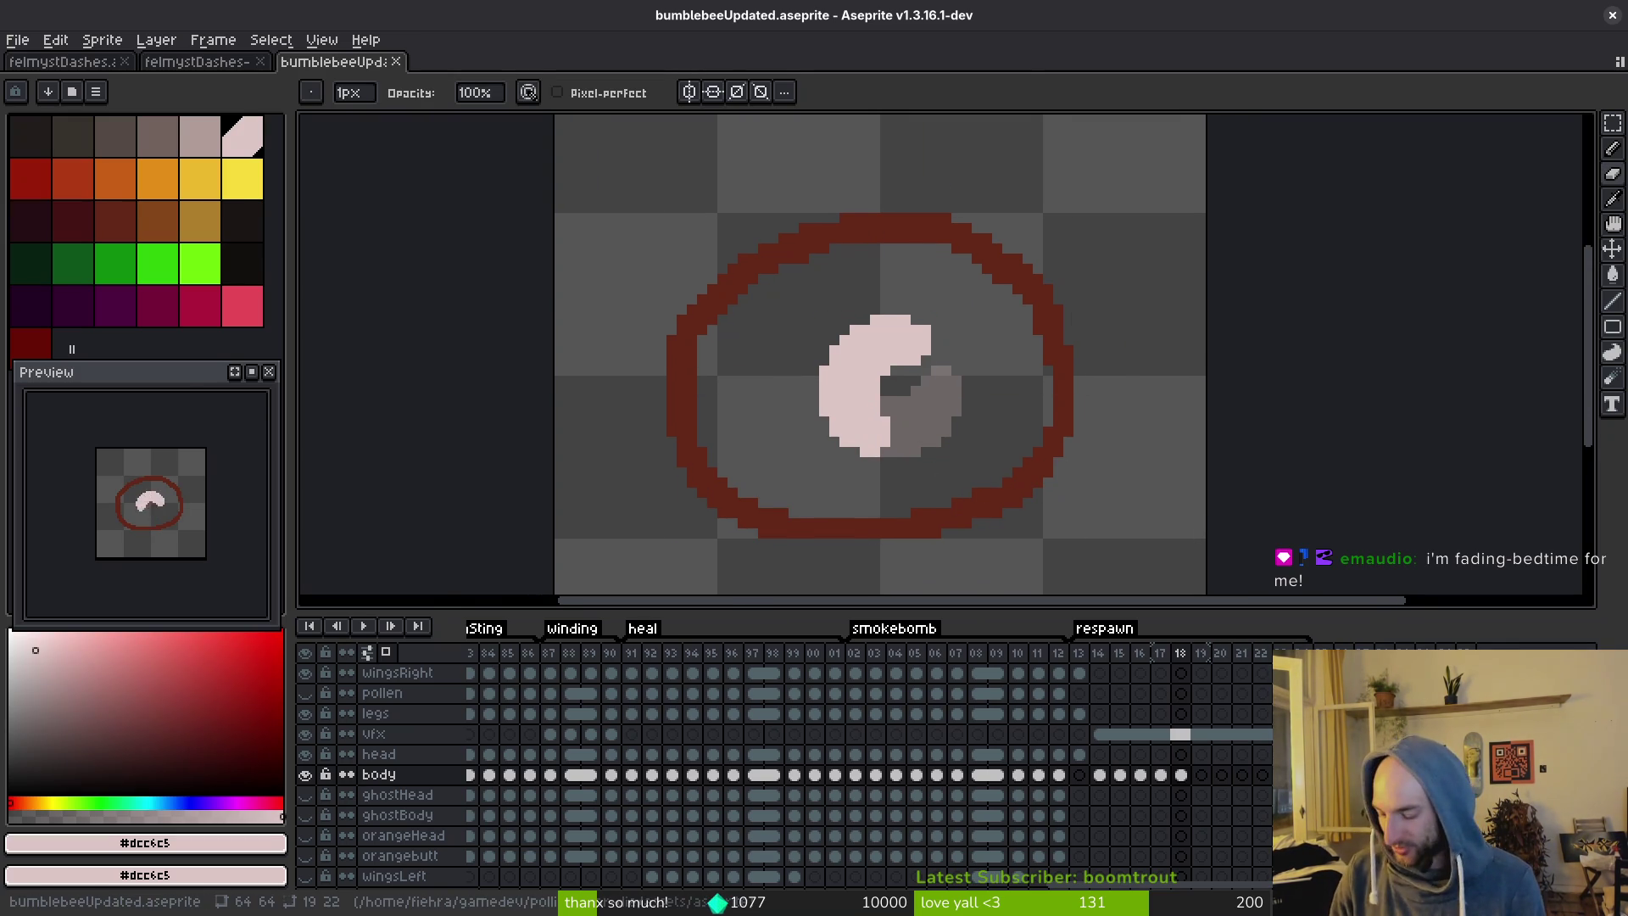
Flip between frames 17, 18 and 19 to compare the grub's pose, ending on frame 18.
key("super")
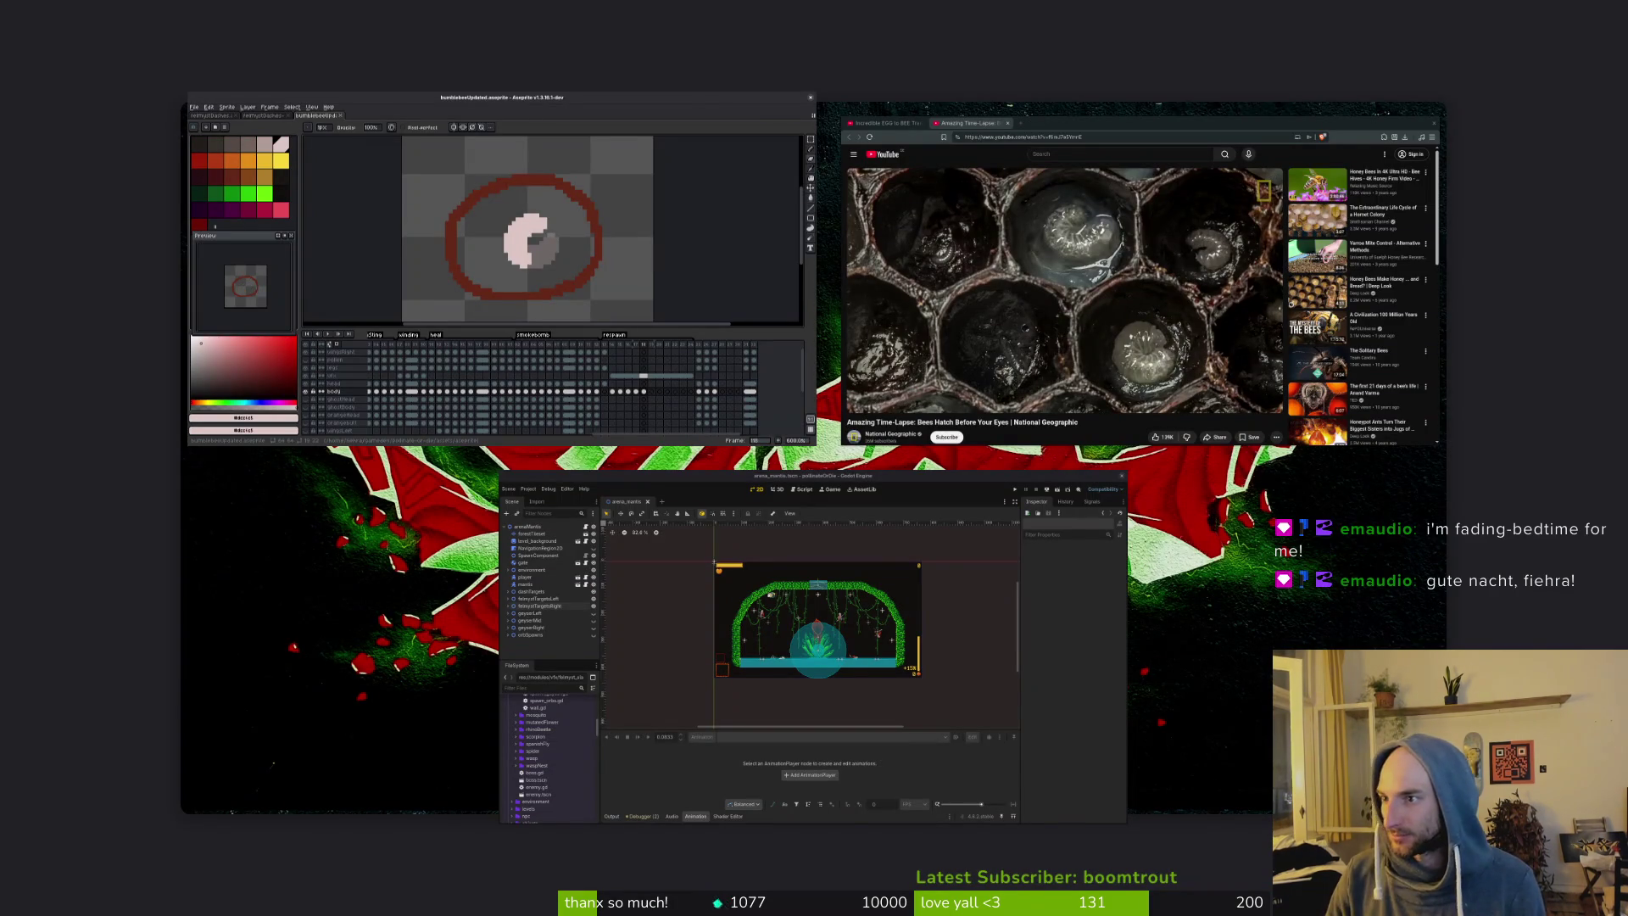
key("super")
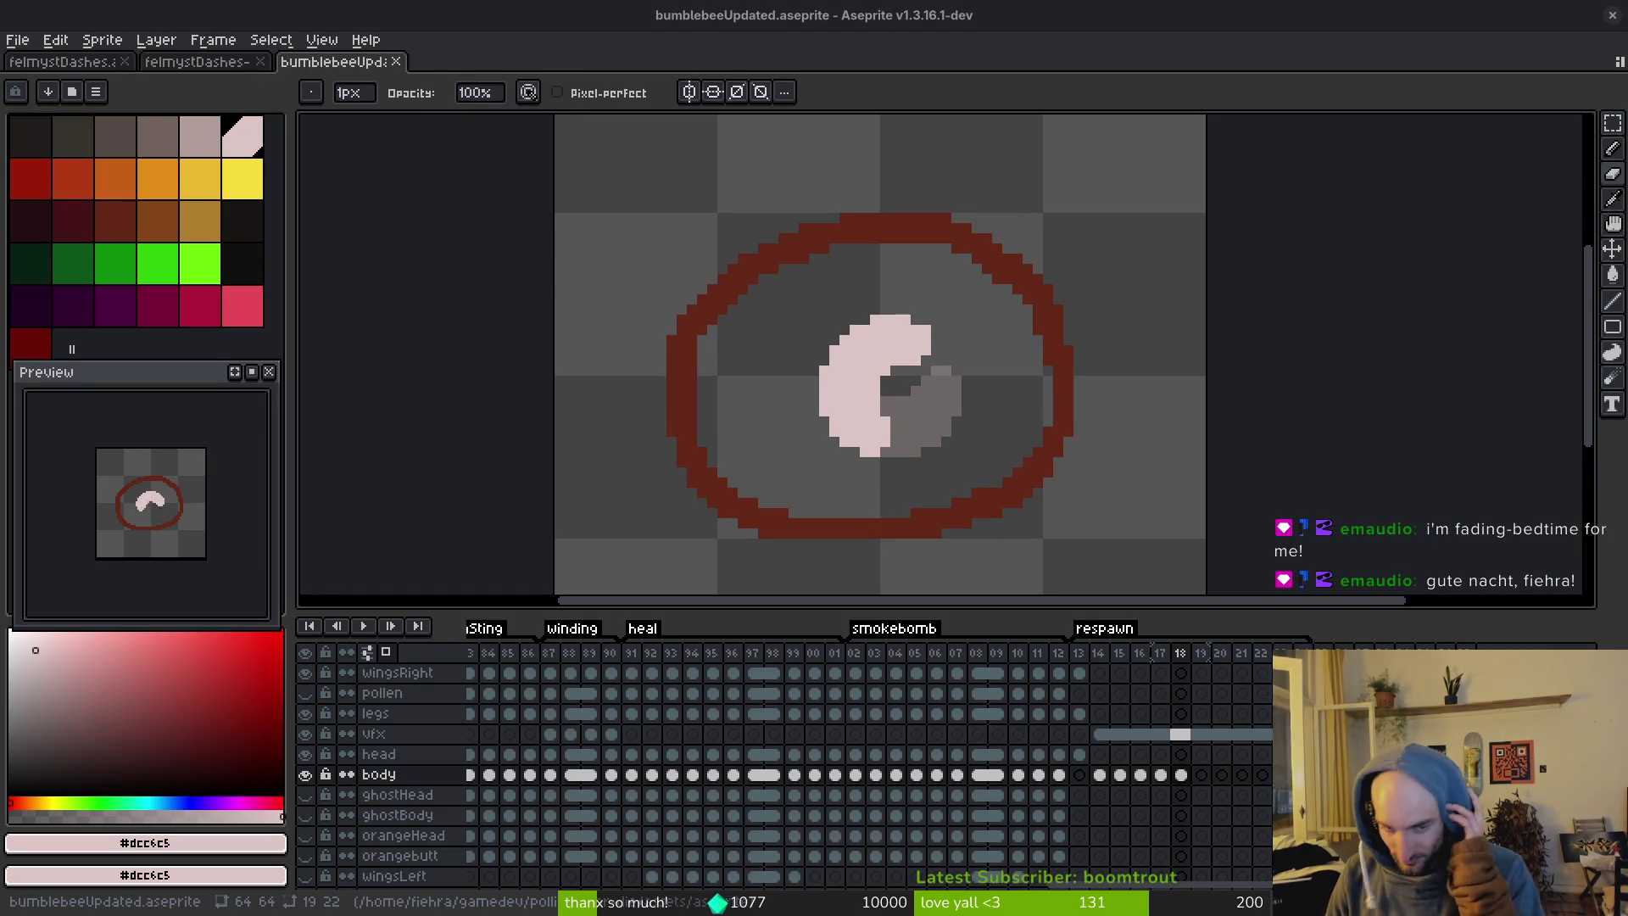
scroll(944, 443, "up", 4)
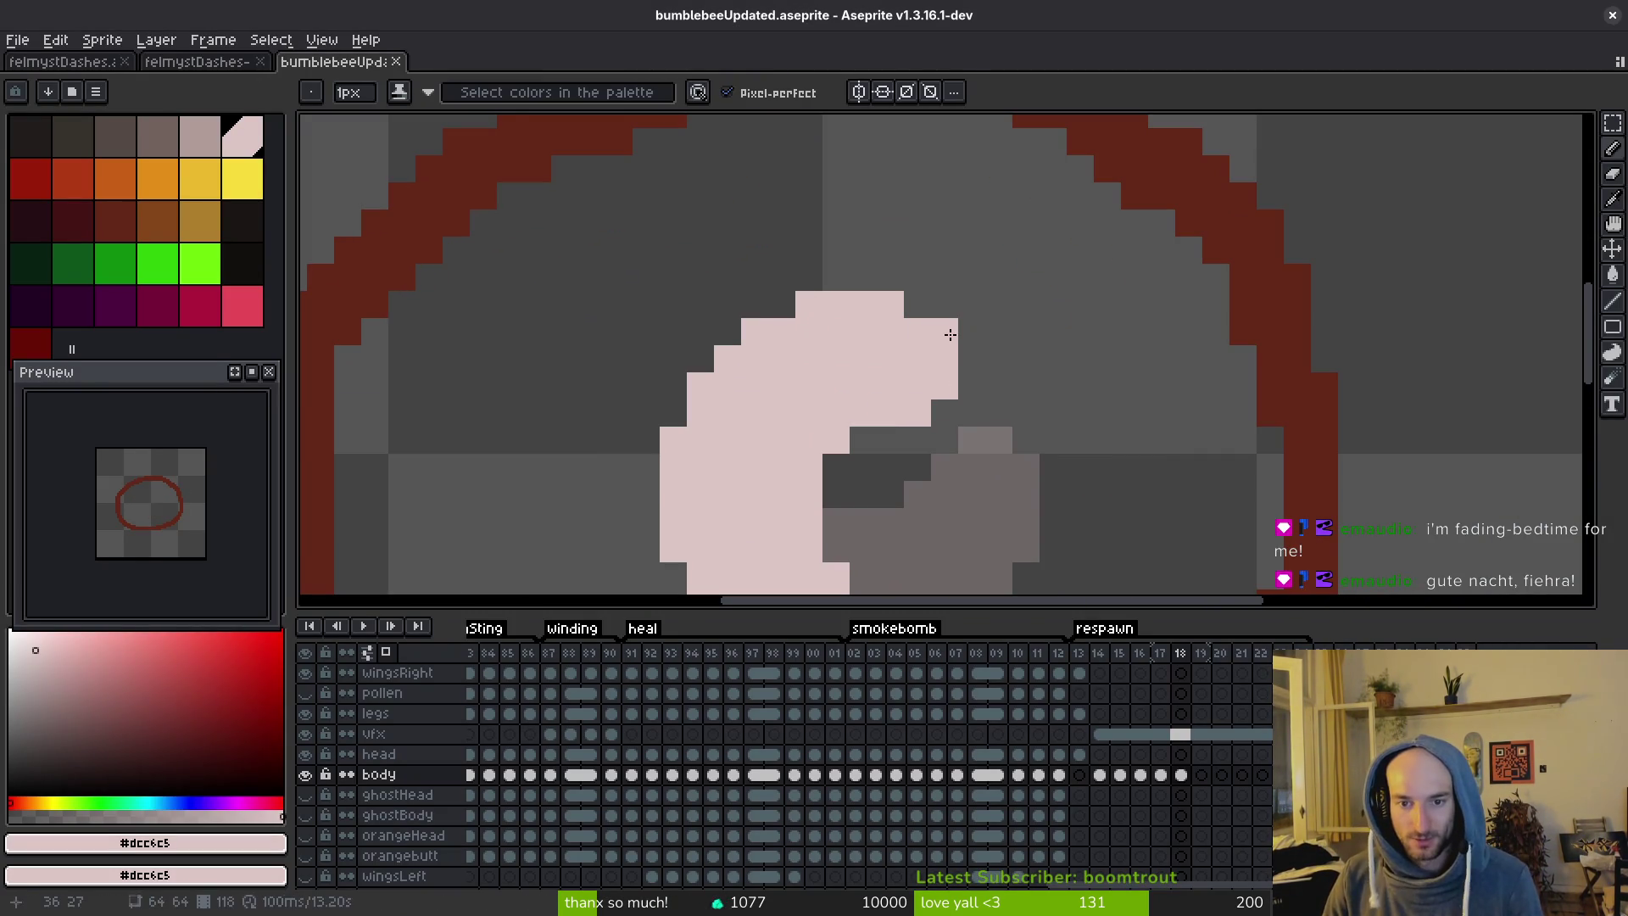
scroll(1029, 374, "down", 4)
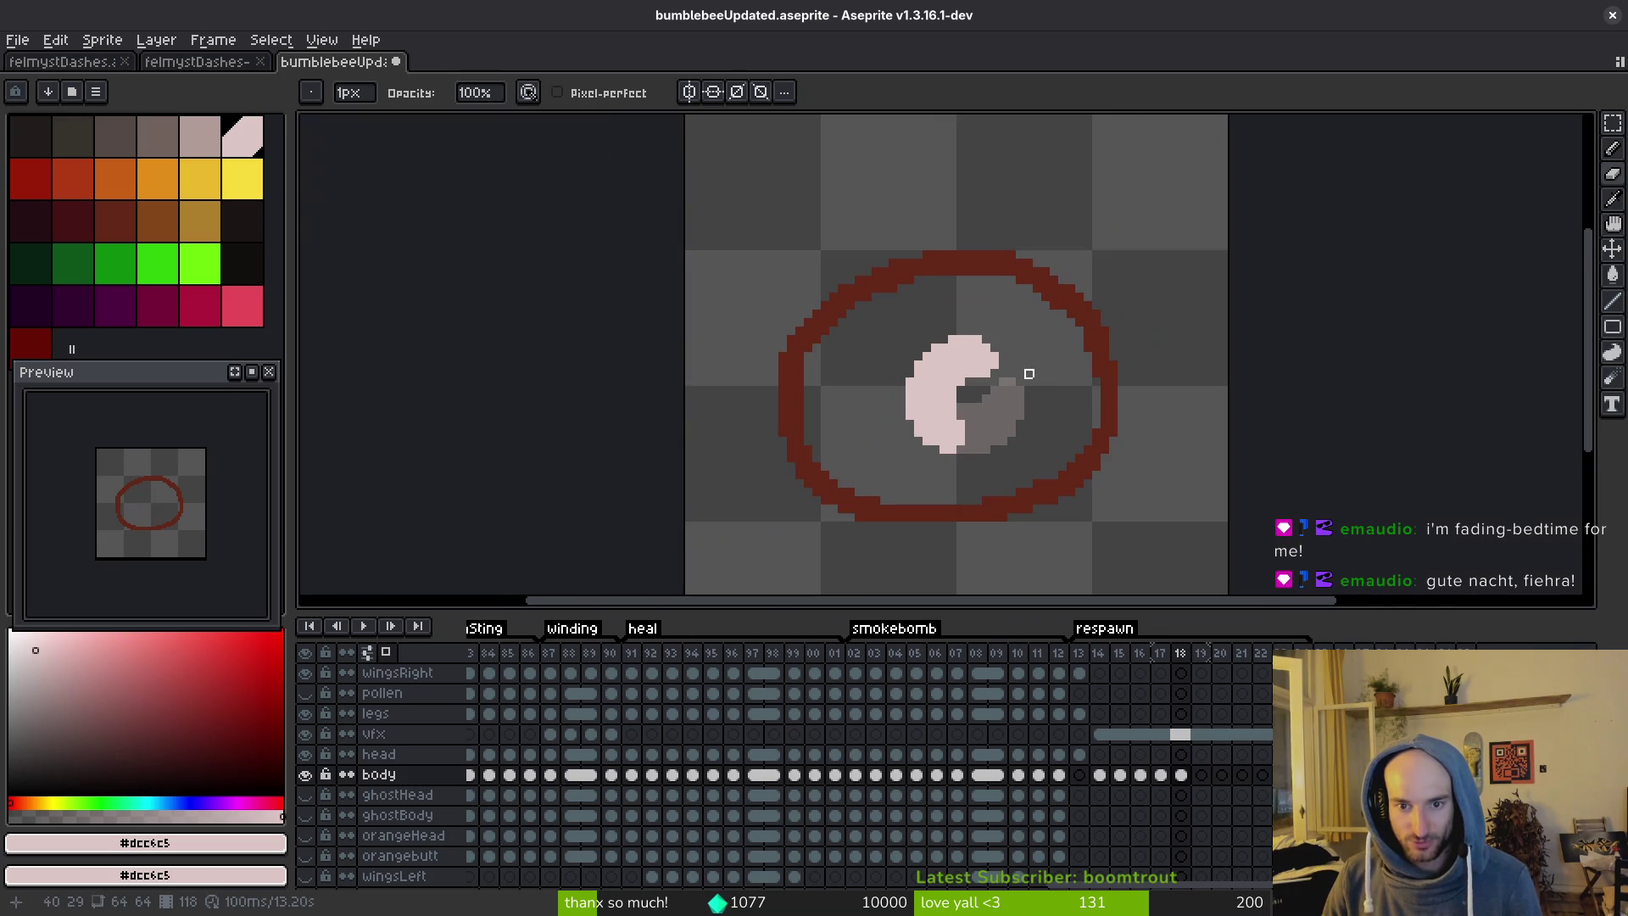
scroll(1030, 369, "up", 5)
scroll(1023, 362, "down", 5)
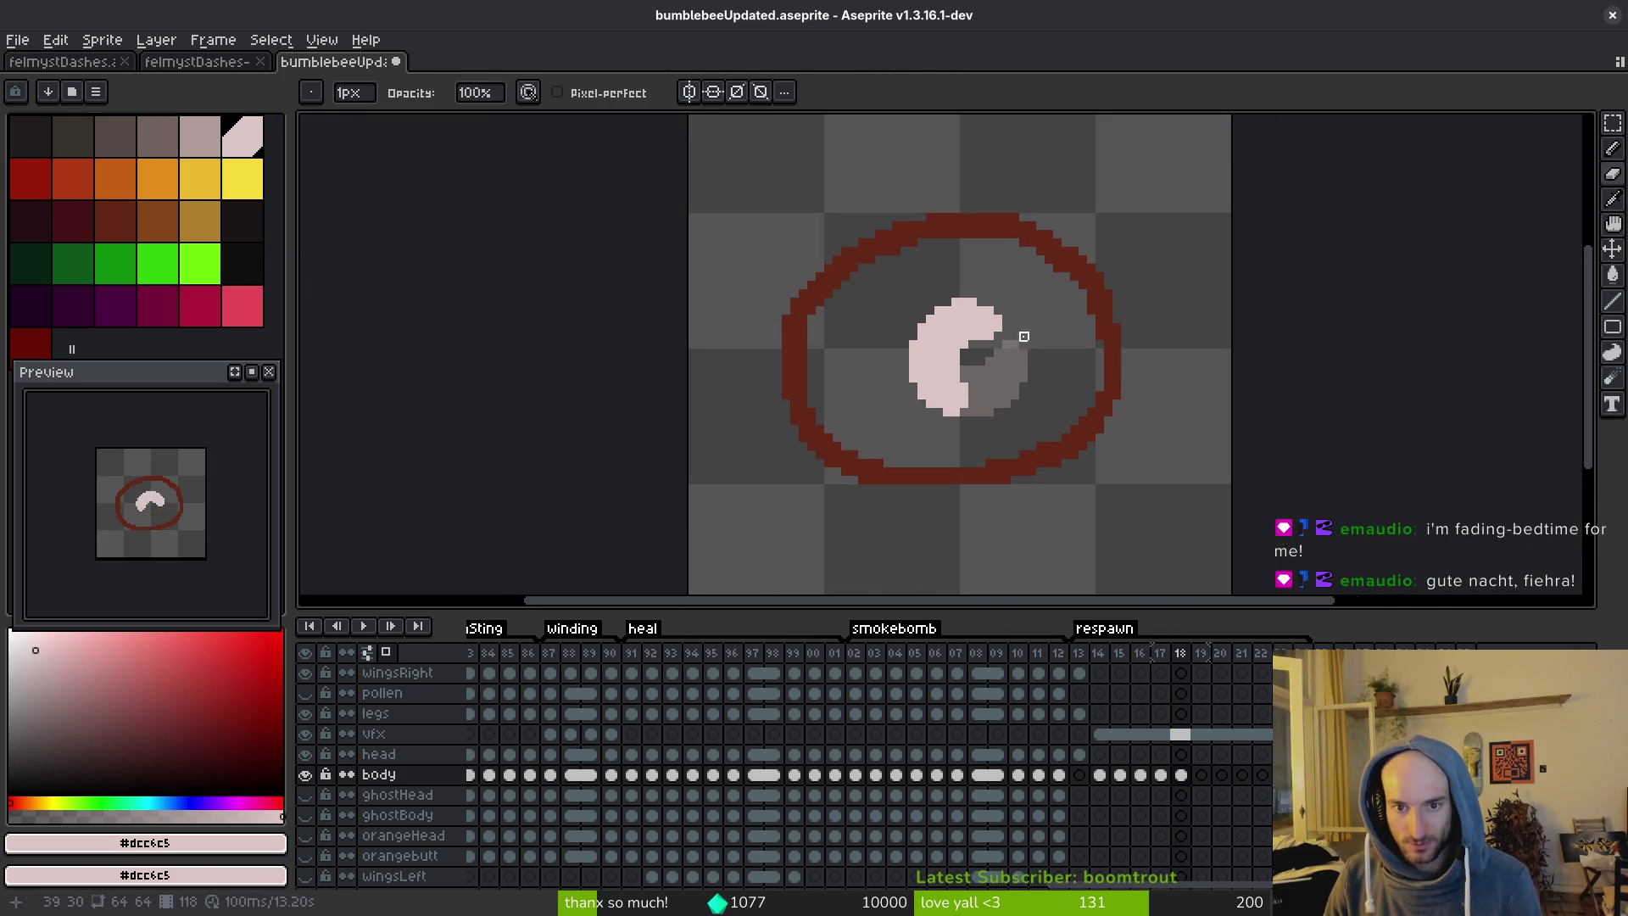
scroll(1022, 369, "up", 2)
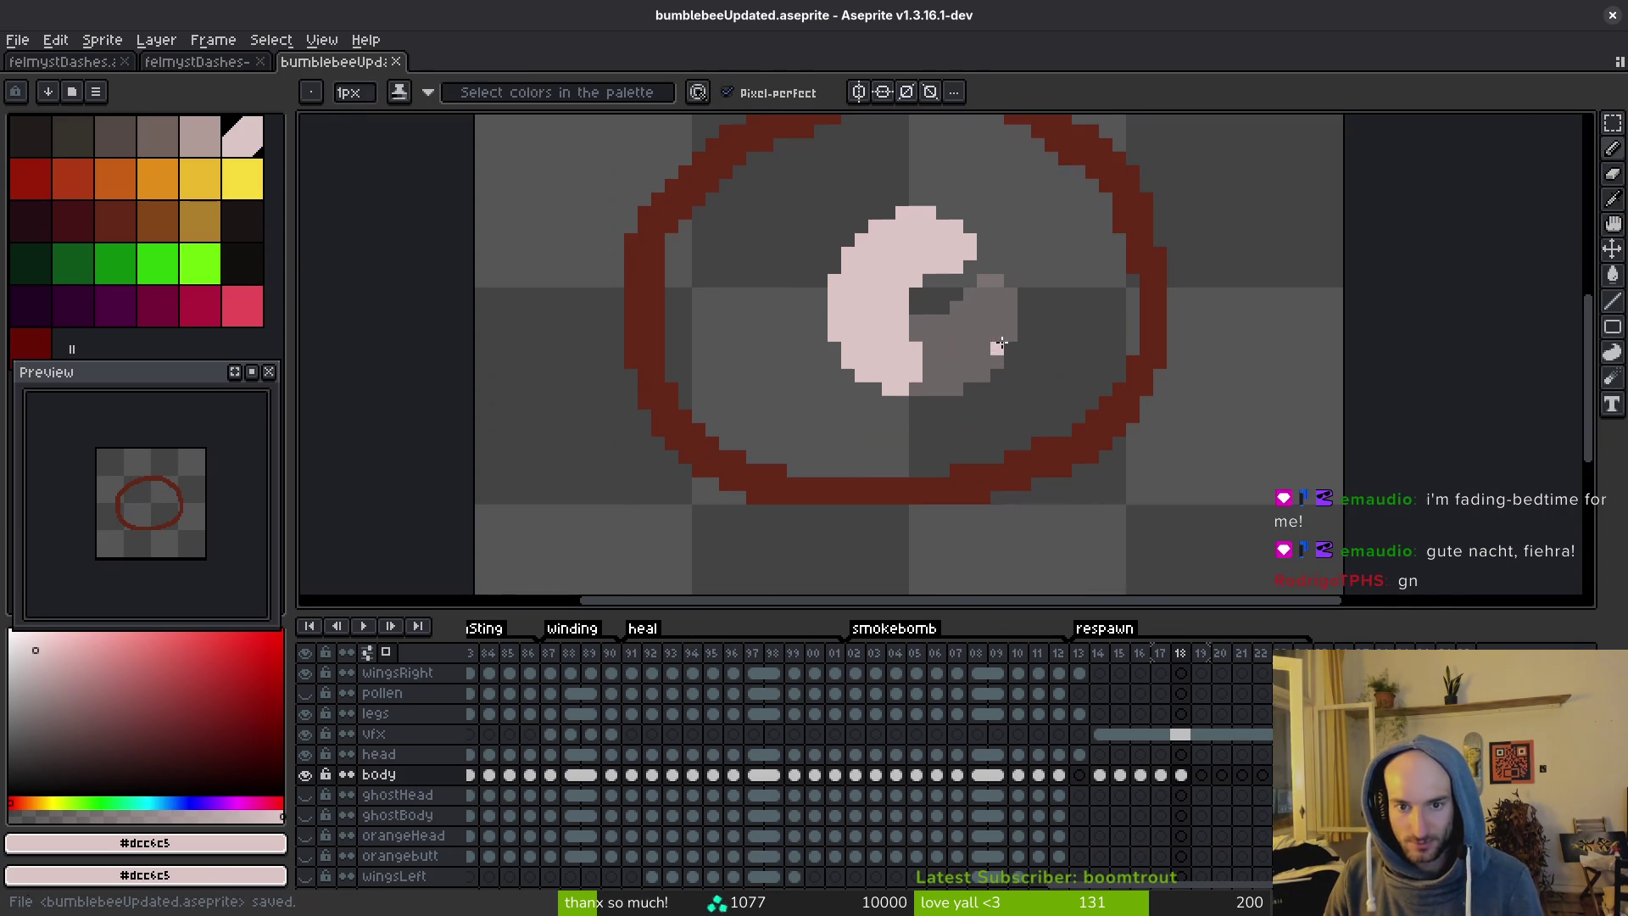
key("i")
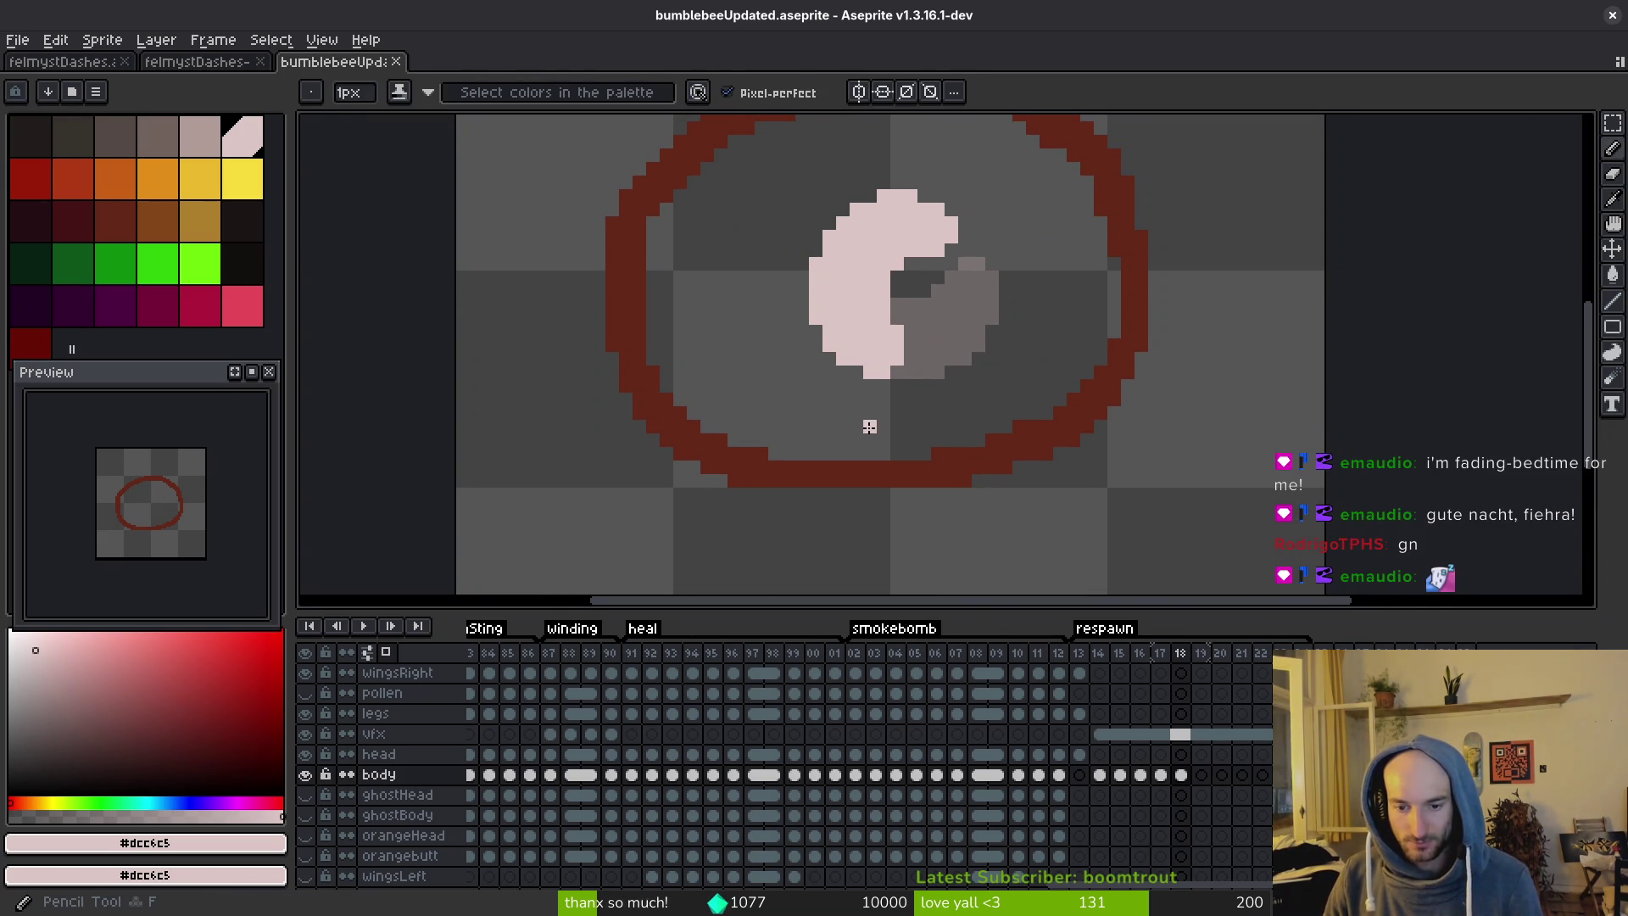
key("comma")
key("period")
key("period")
key("comma")
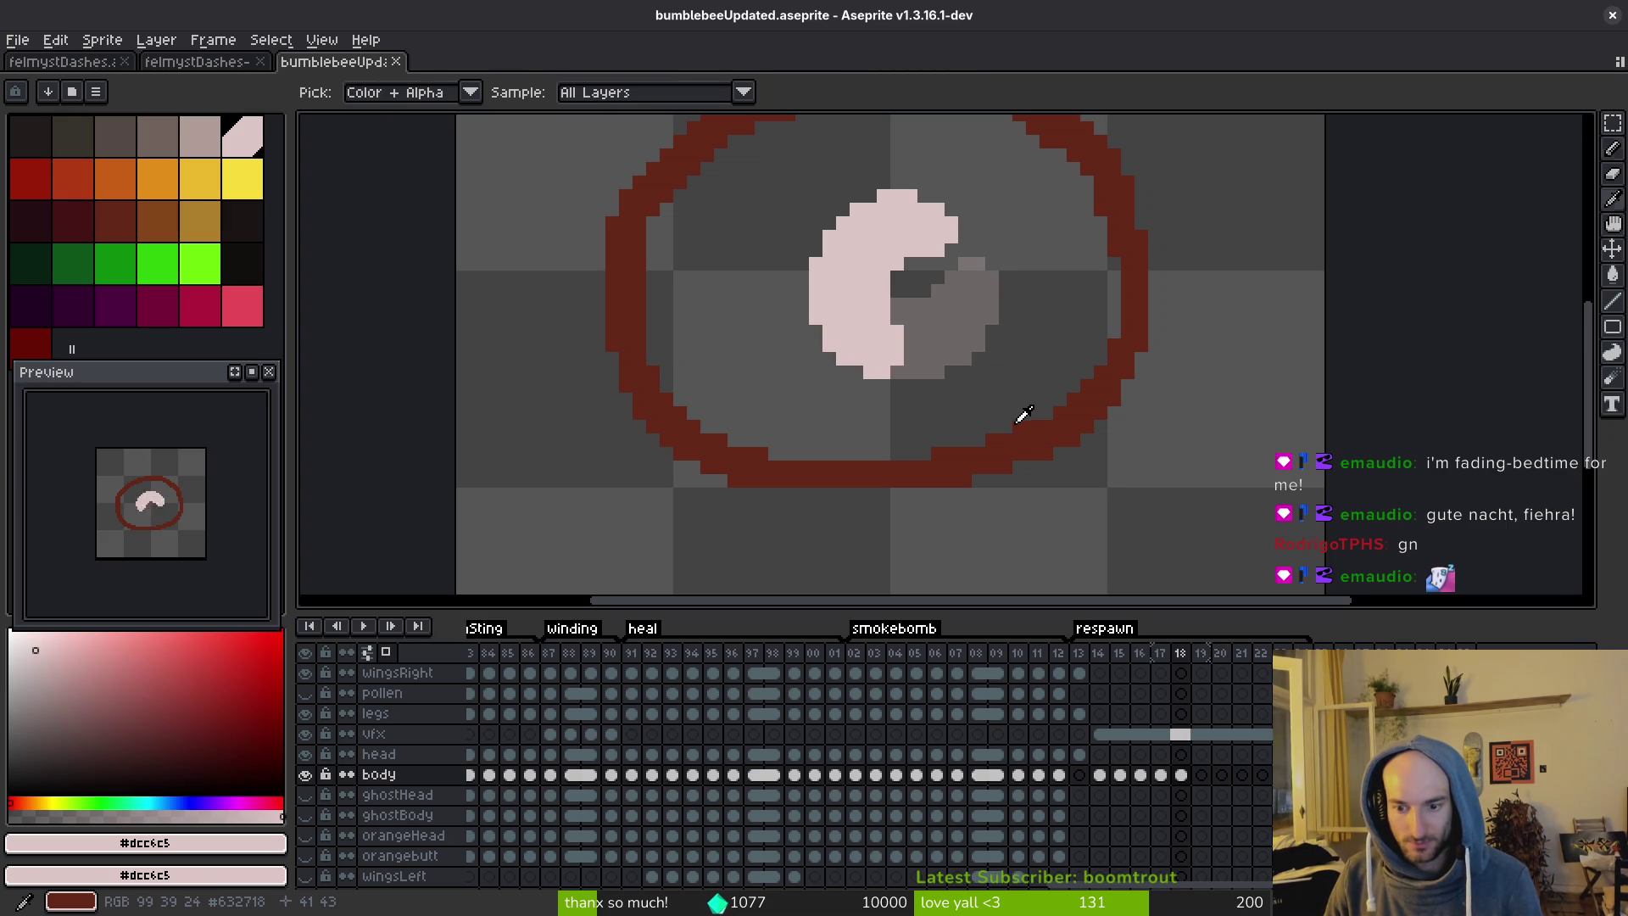
On frame 19, select the grub and rotate it about -30°.
key("b")
left_click(1202, 774)
scroll(1097, 454, "up", 1)
key("m")
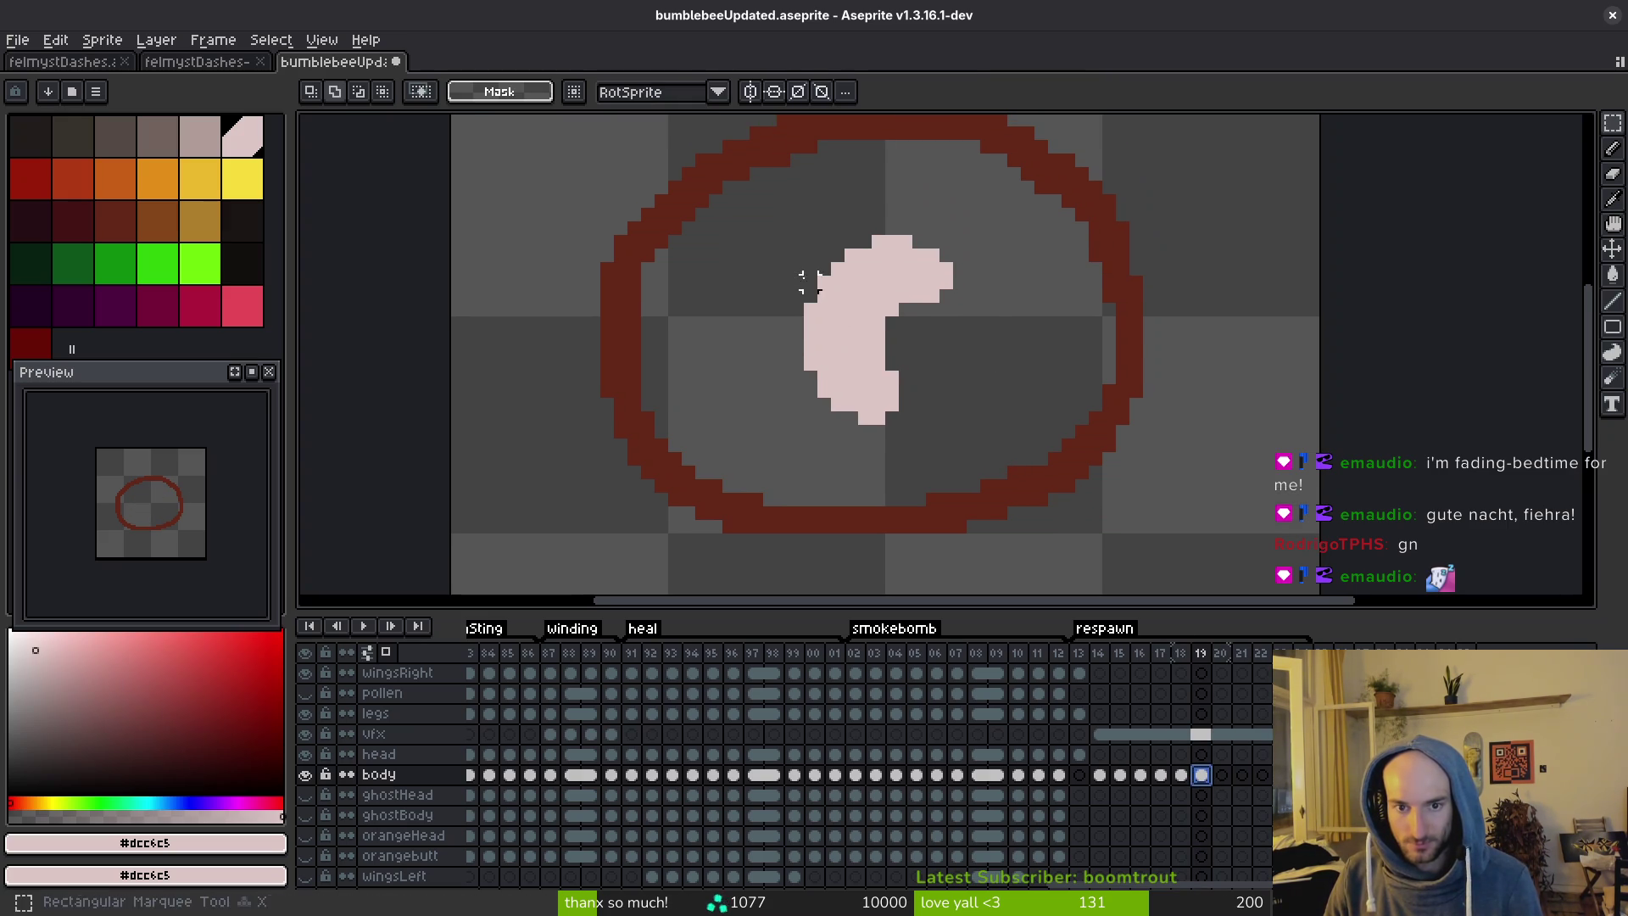
left_click_drag(766, 224, 972, 431)
key("ctrl+d")
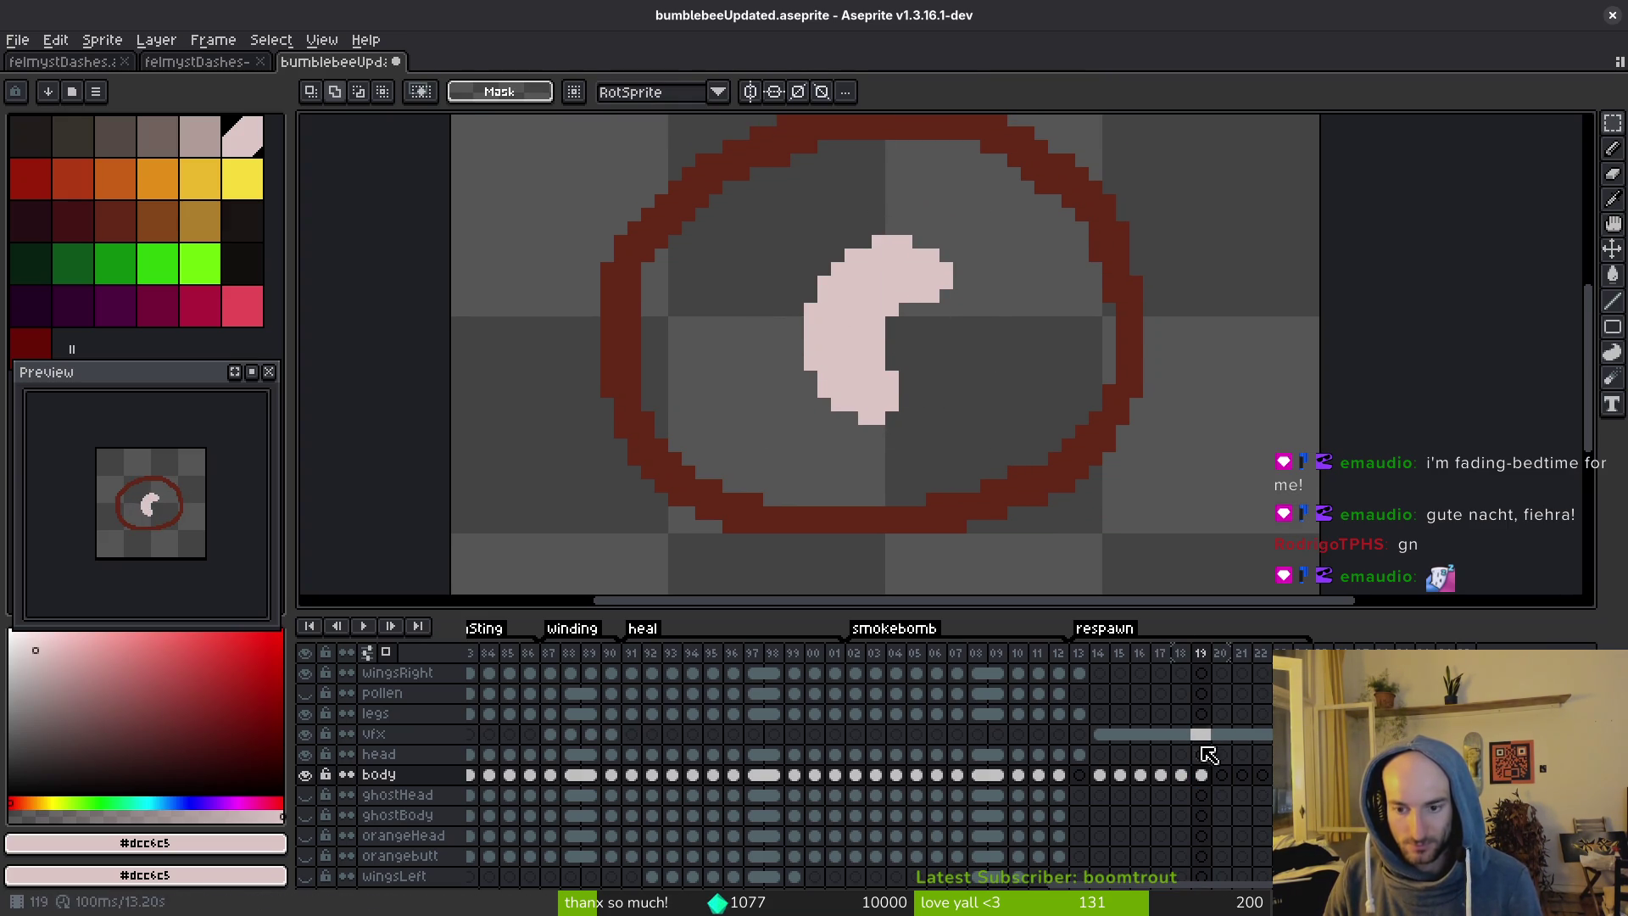
left_click_drag(746, 205, 996, 483)
mouse_move(988, 167)
left_mouse_down()
mouse_move(1028, 189)
mouse_move(1079, 280)
left_mouse_up()
left_click_drag(941, 296, 967, 280)
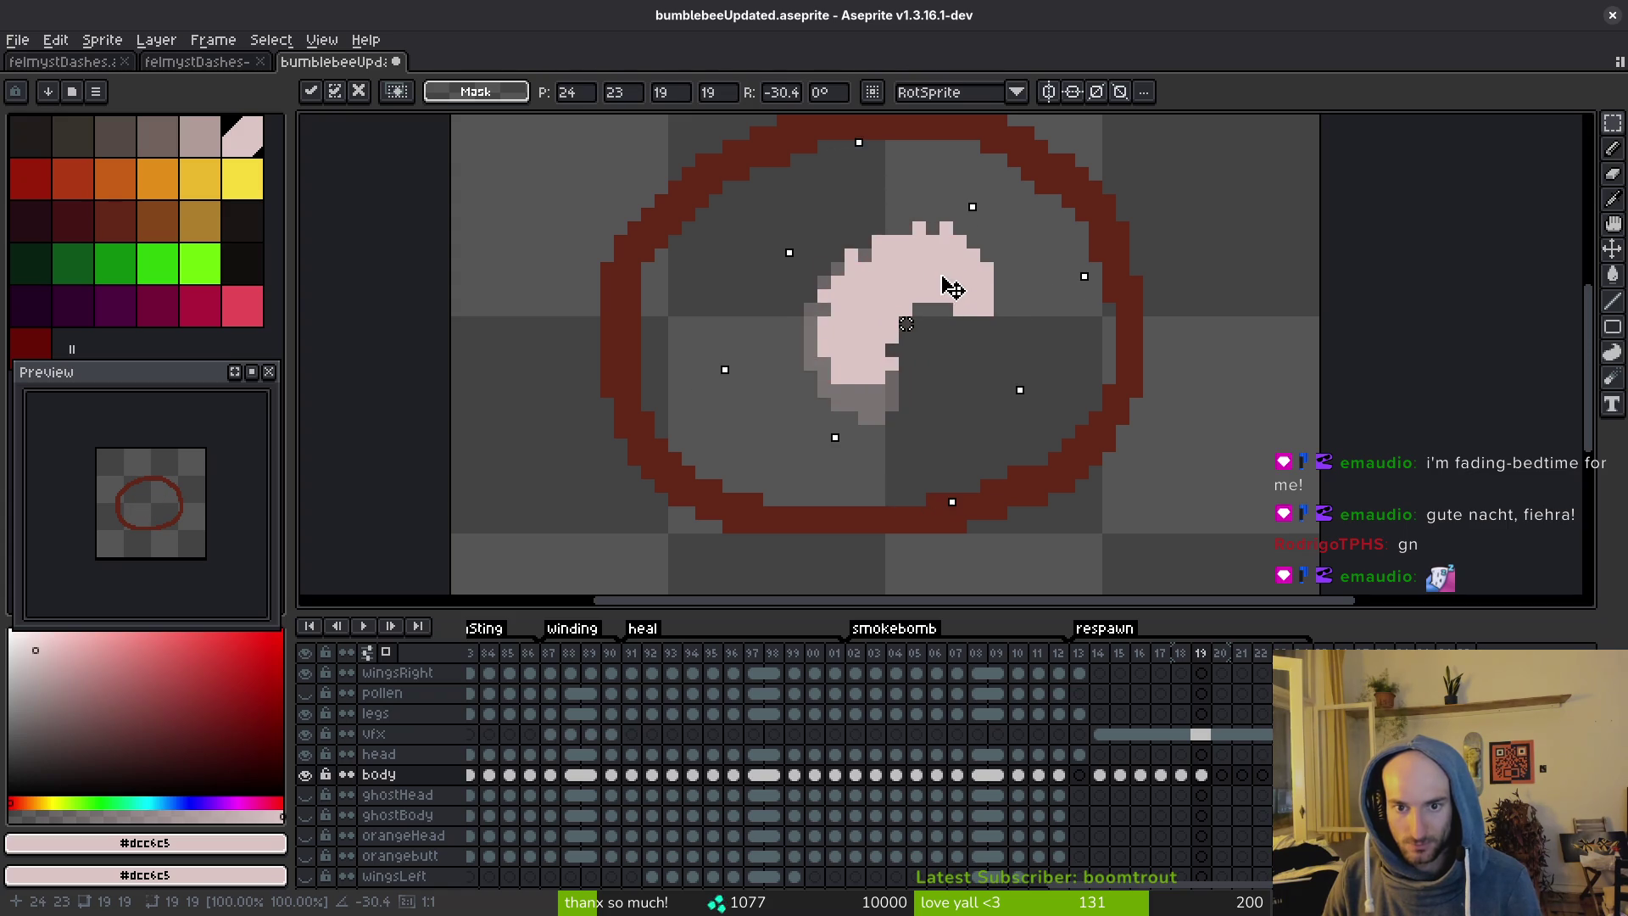
key("Return")
Fill pink pixels into the gaps along the grub's left and lower-left edges.
key("b")
scroll(905, 323, "up", 3)
mouse_move(807, 288)
left_mouse_down()
mouse_move(780, 356)
mouse_move(813, 291)
left_mouse_up()
mouse_move(779, 407)
left_mouse_down()
mouse_move(838, 447)
mouse_move(784, 423)
left_mouse_up()
mouse_move(835, 476)
left_mouse_down()
mouse_move(861, 476)
mouse_move(807, 395)
left_mouse_up()
Trim the lower-right edge and reshape the upper-right end so the grub stretches outward.
key("e")
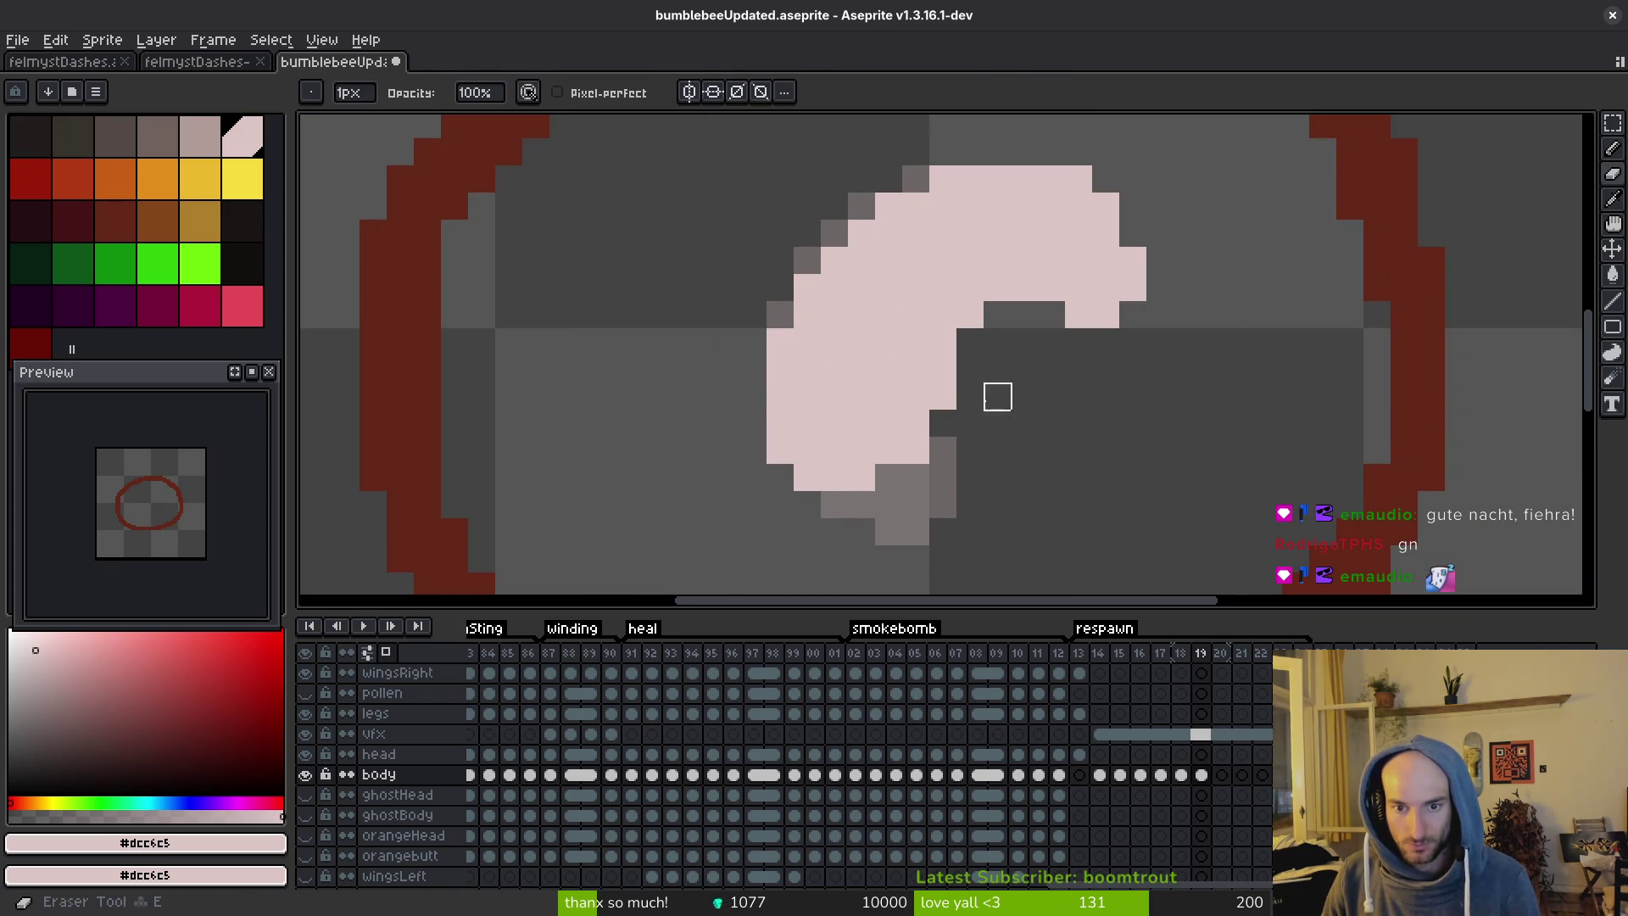
left_click_drag(943, 364, 915, 472)
key("b")
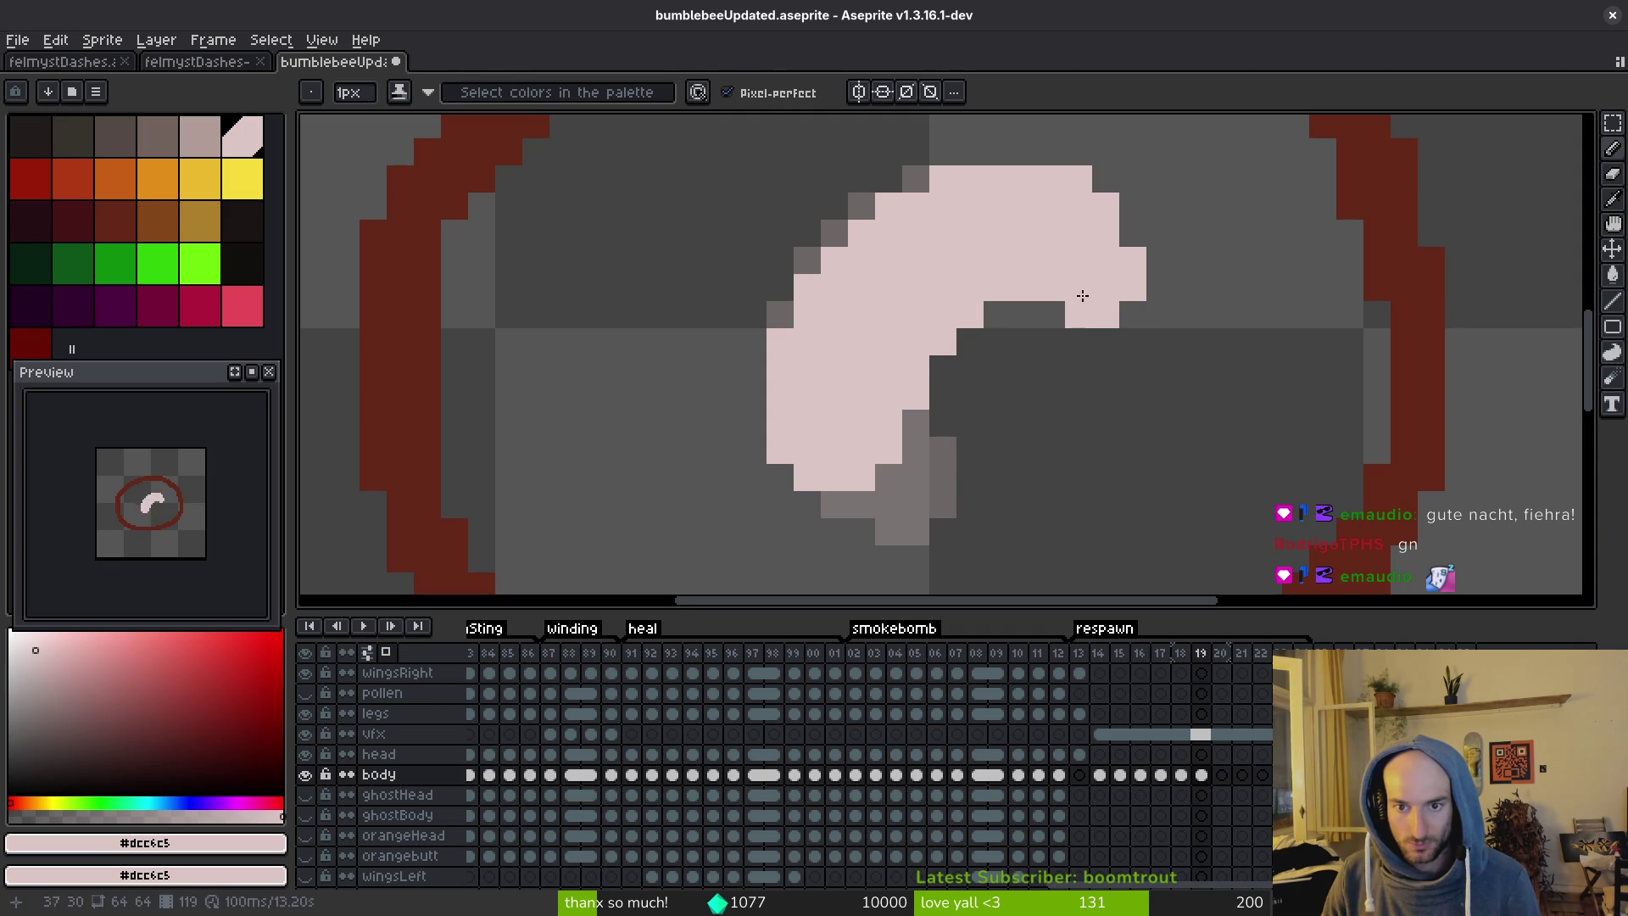
mouse_move(1133, 234)
left_mouse_down()
mouse_move(1159, 284)
mouse_move(1139, 313)
left_mouse_up()
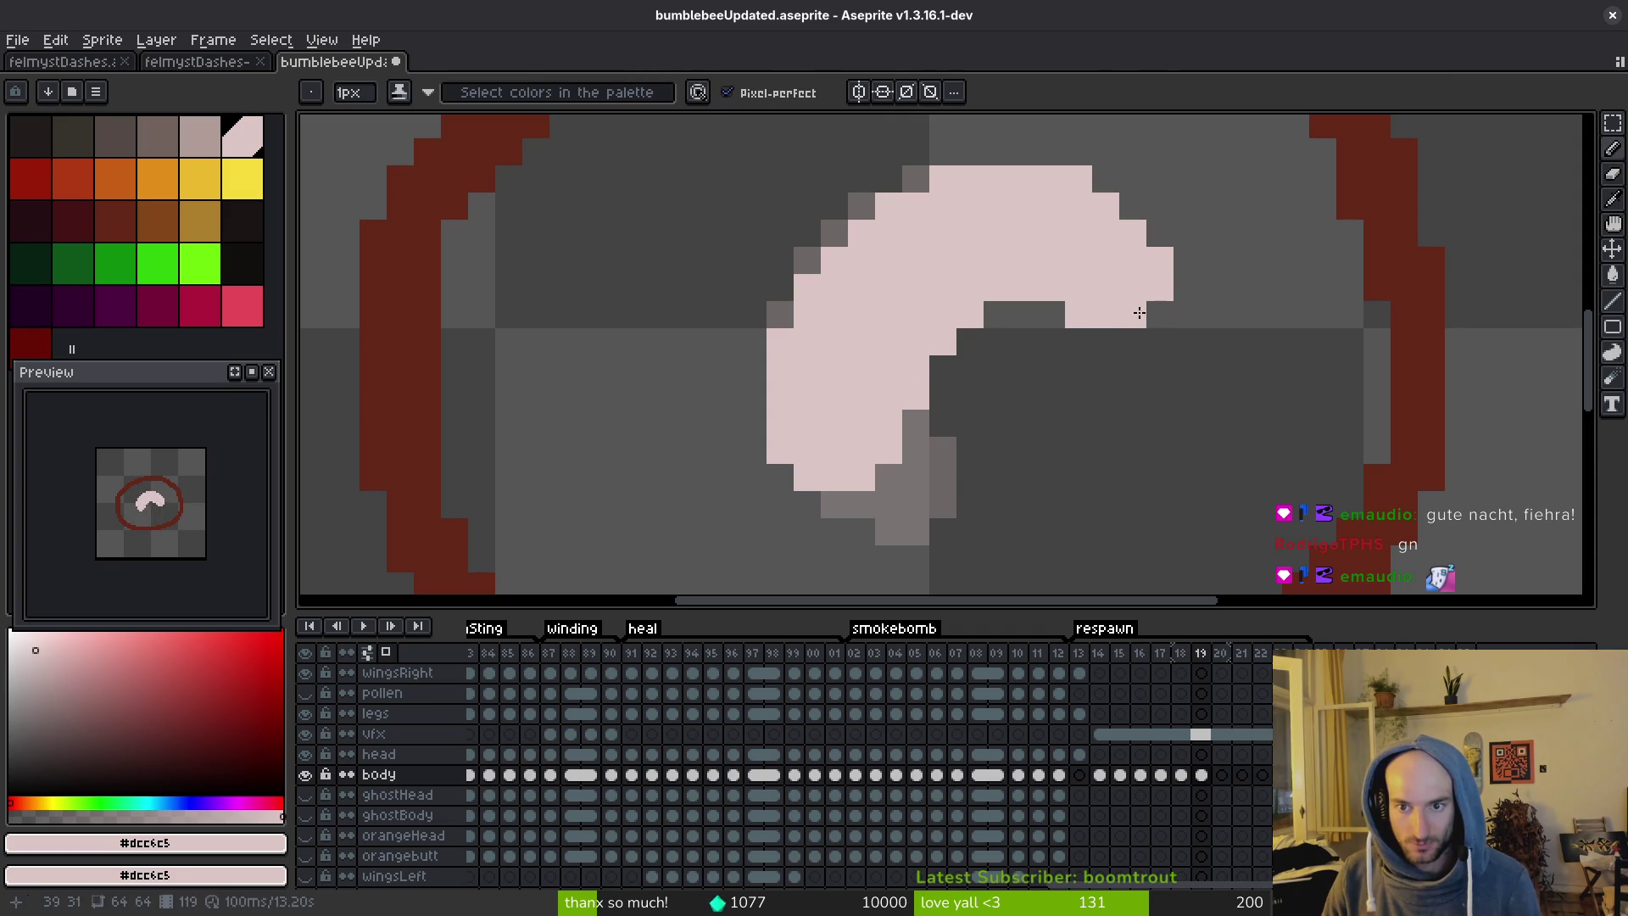
key("e")
left_click(1105, 179)
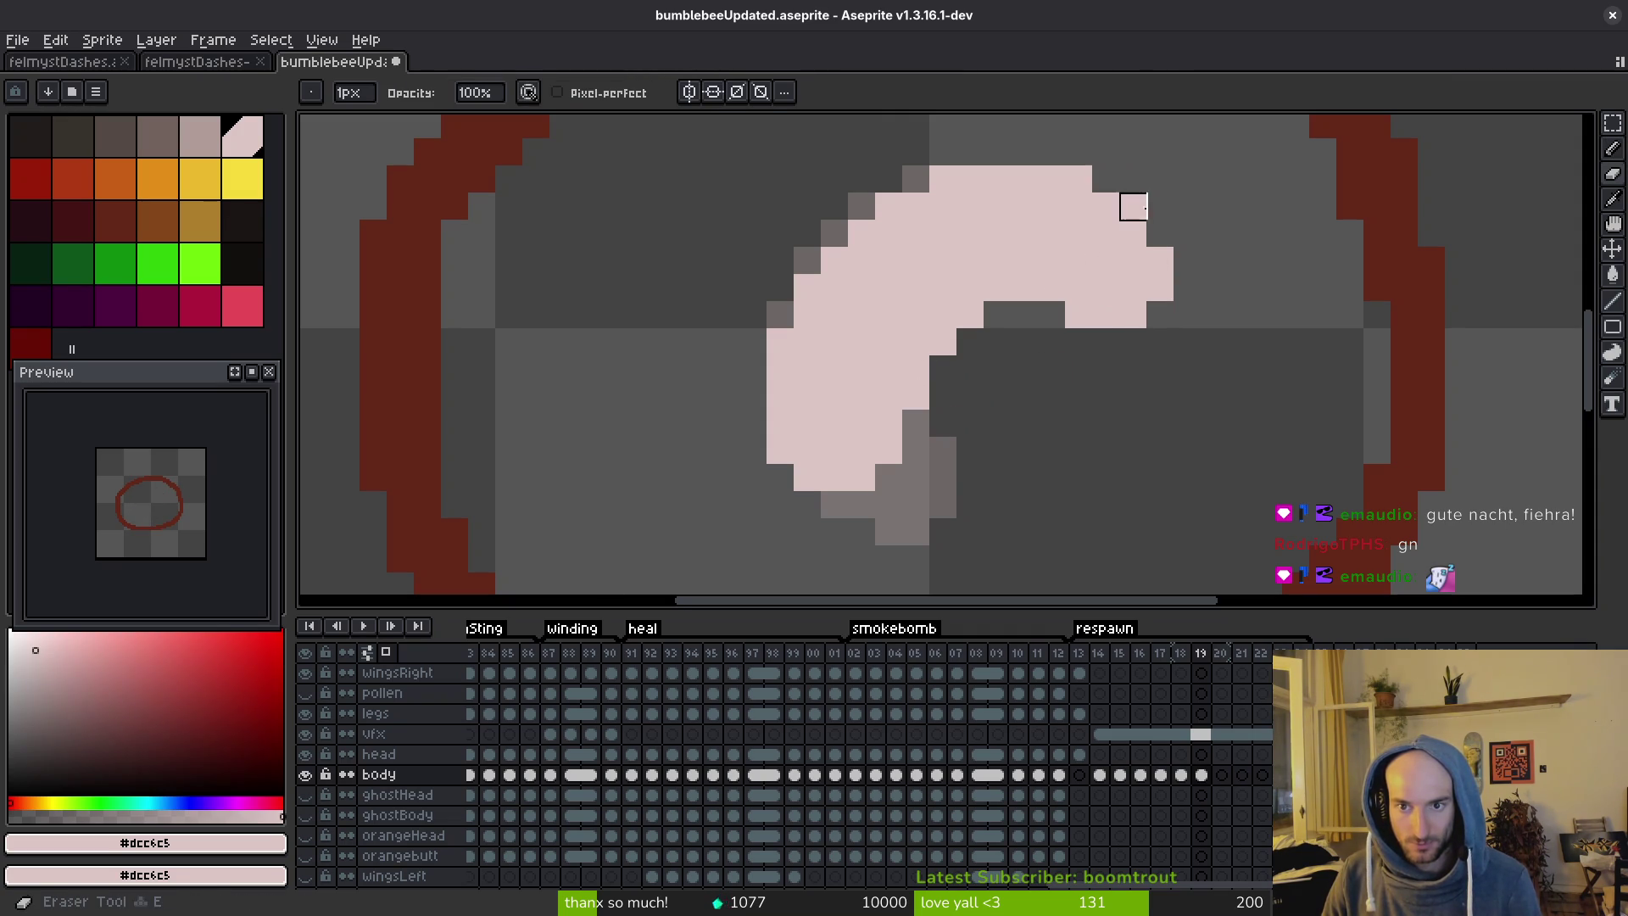
left_click(1132, 206)
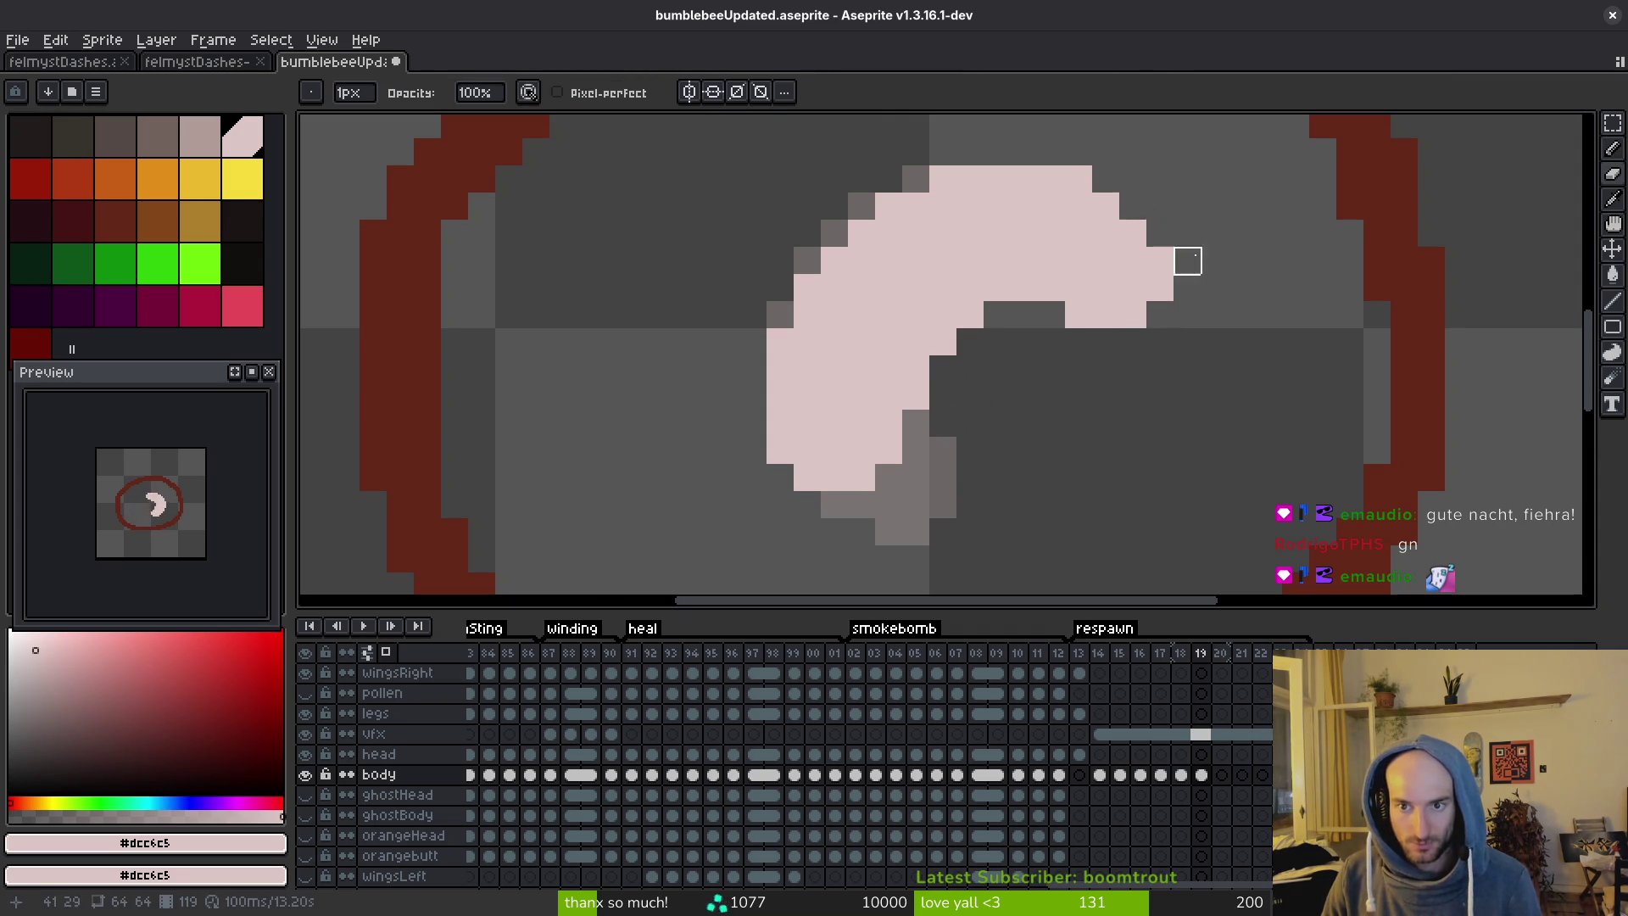
left_click(1078, 179)
key("b")
mouse_move(1051, 315)
left_mouse_down()
mouse_move(1102, 342)
mouse_move(1140, 322)
left_mouse_up()
Nudge the grub's lower pixels one pixel right with a freehand selection, then deselect.
scroll(1187, 380, "down", 6)
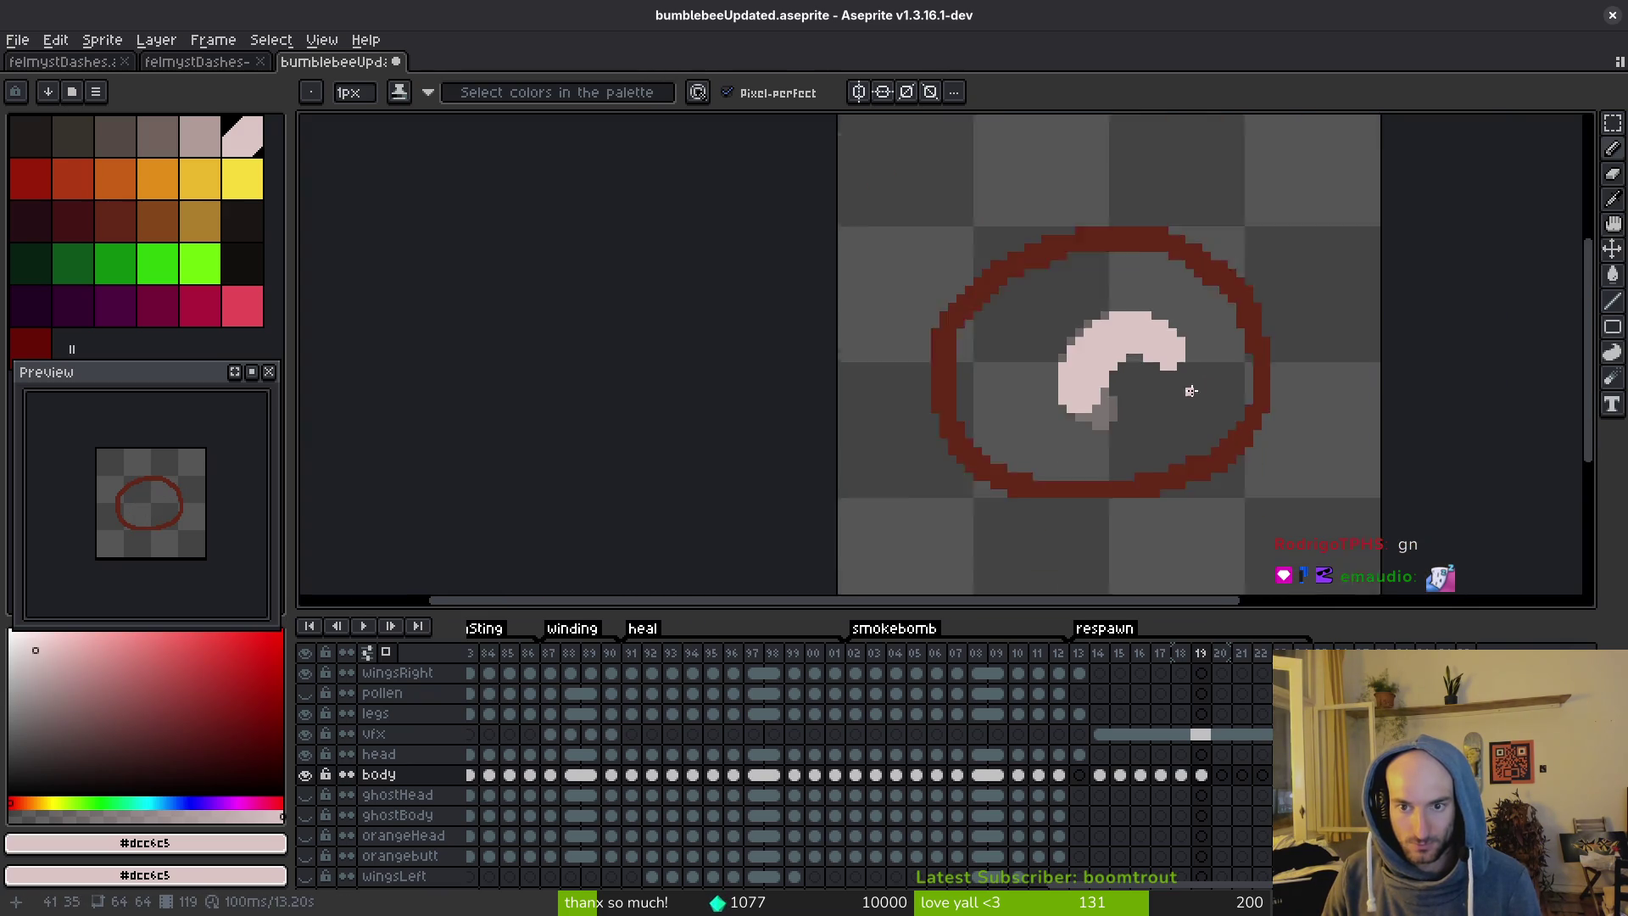
scroll(1178, 385, "up", 4)
key("m")
key("q")
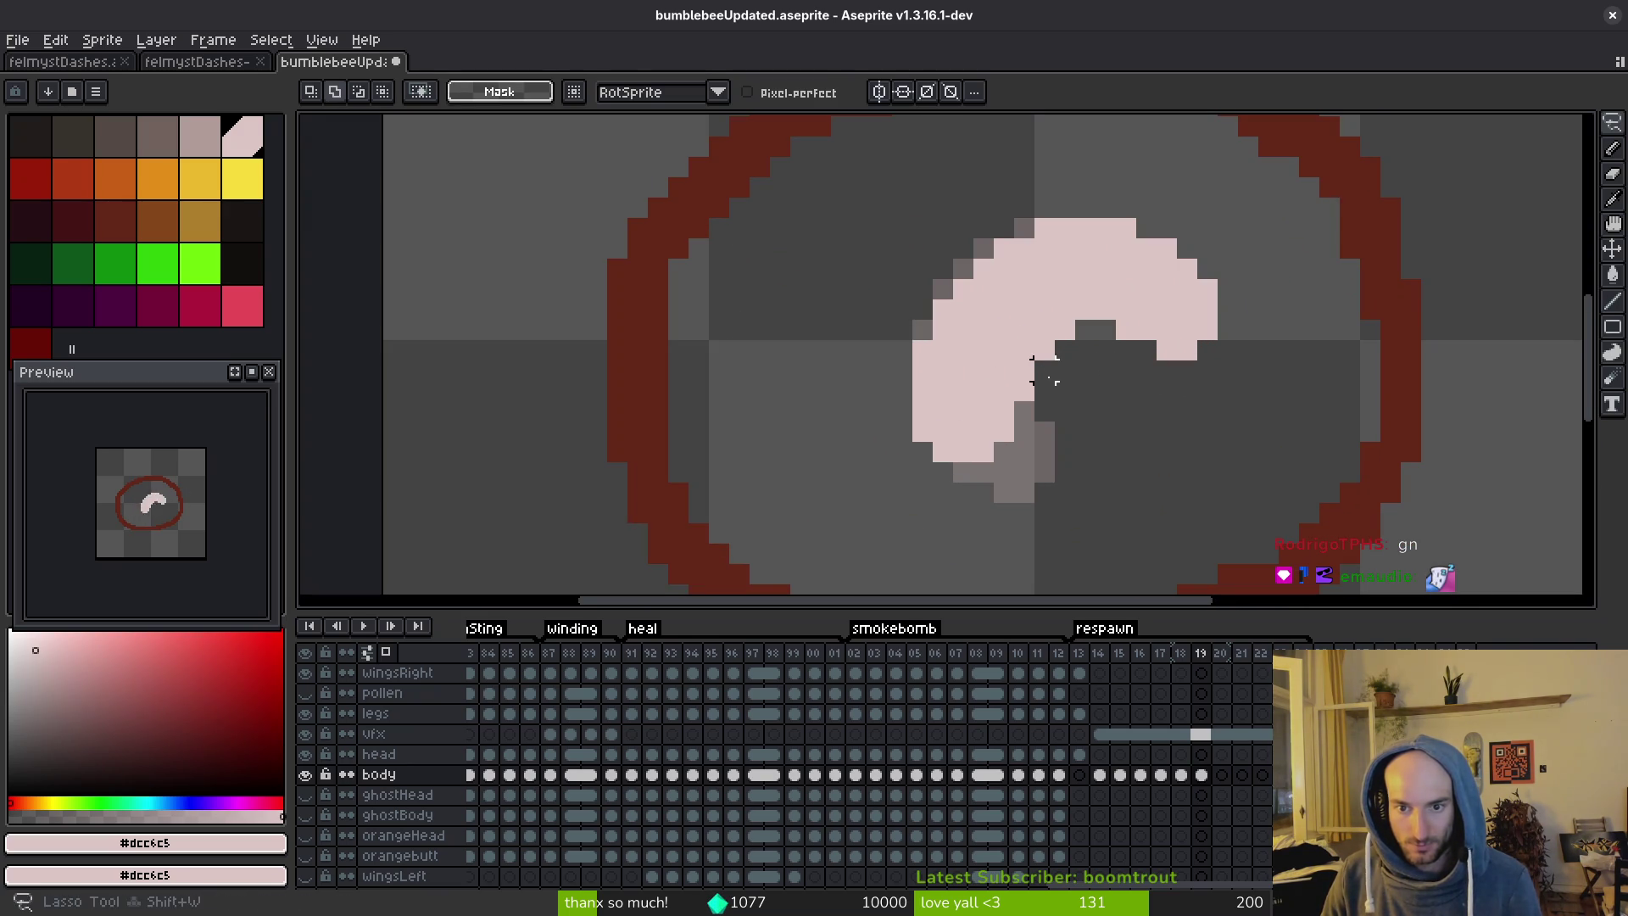
mouse_move(1053, 363)
left_mouse_down()
mouse_move(963, 283)
mouse_move(1042, 424)
mouse_move(1017, 415)
left_mouse_up()
key("m")
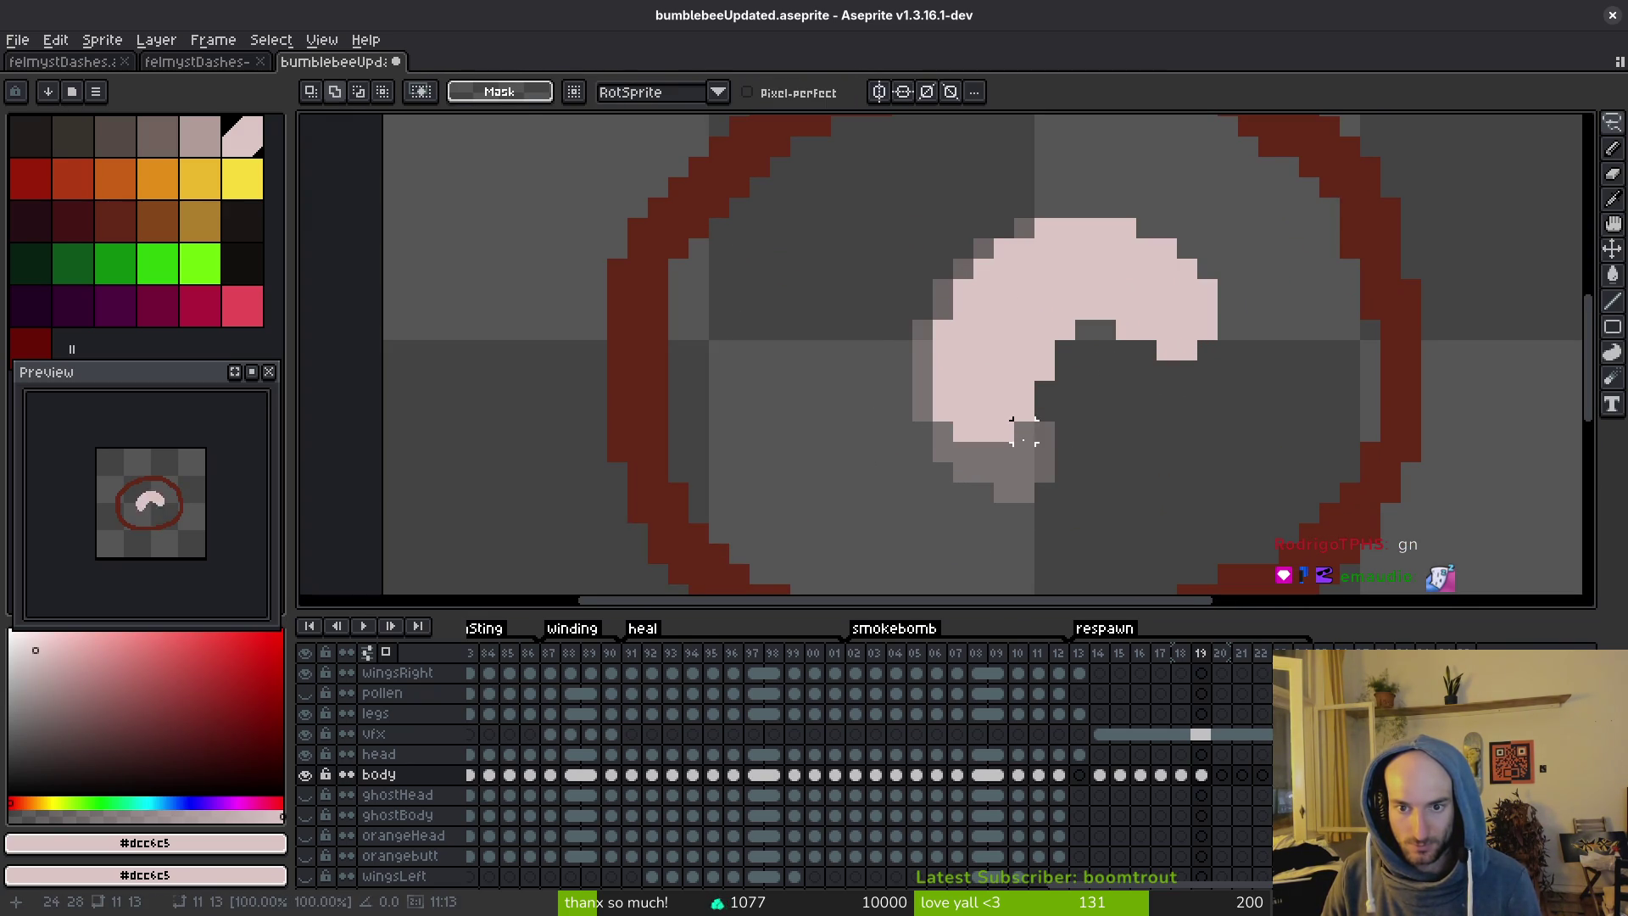
mouse_move(829, 151)
left_mouse_down()
mouse_move(1210, 425)
mouse_move(1243, 505)
left_mouse_up()
key("ctrl+d")
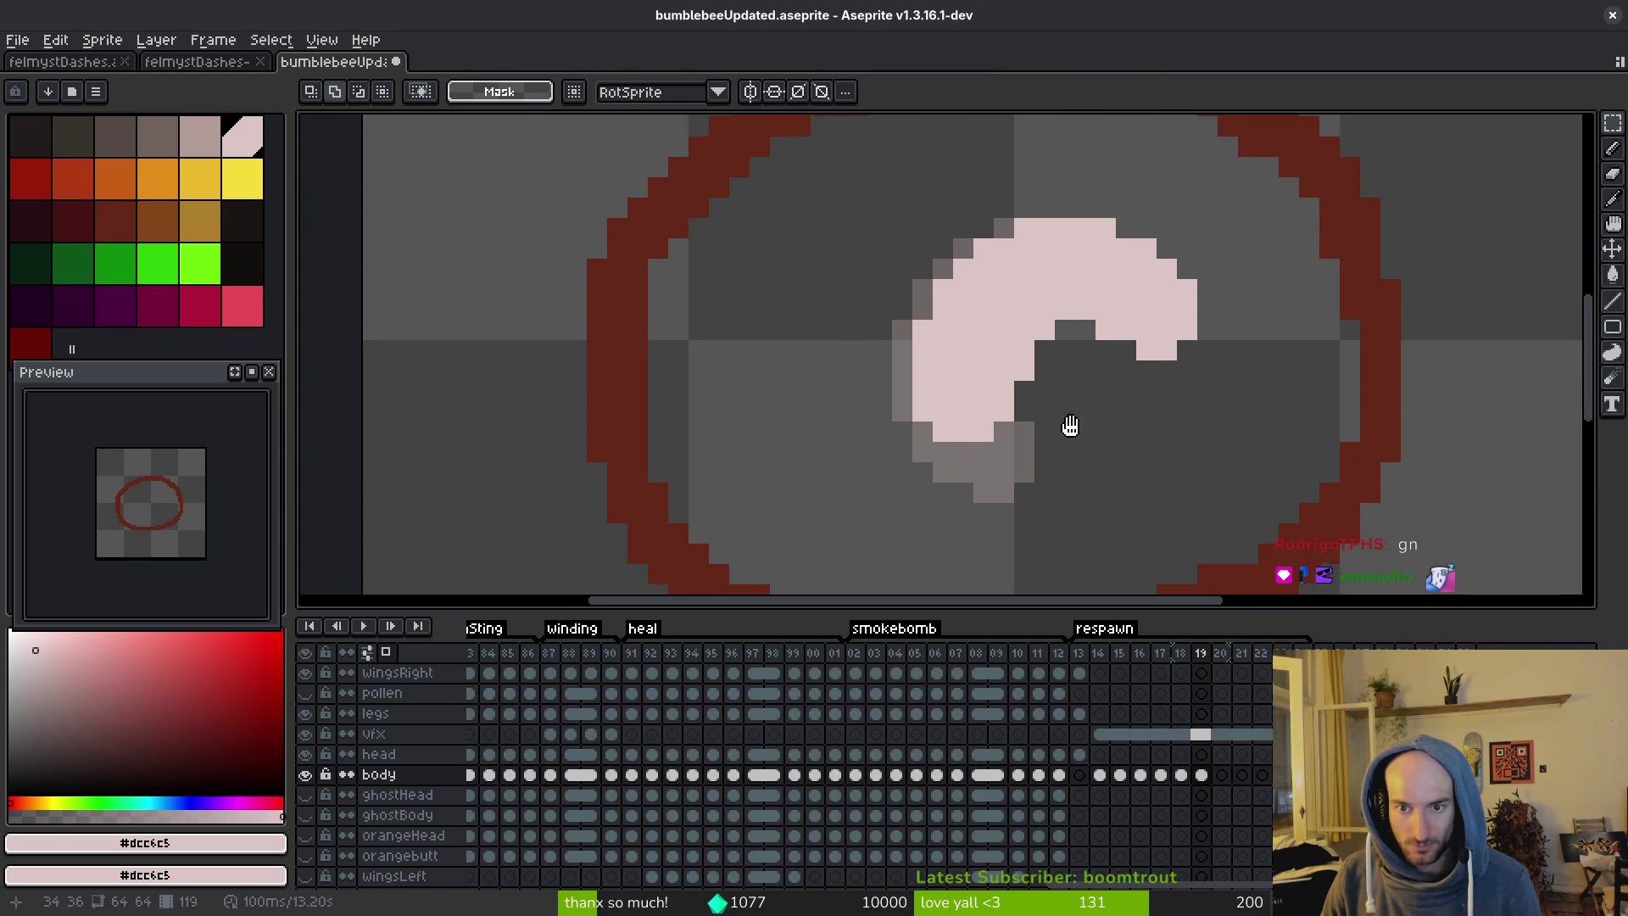
Play the respawn animation to preview the reshaped grub, then stop playback.
key("Left")
key("Right")
left_click(371, 627)
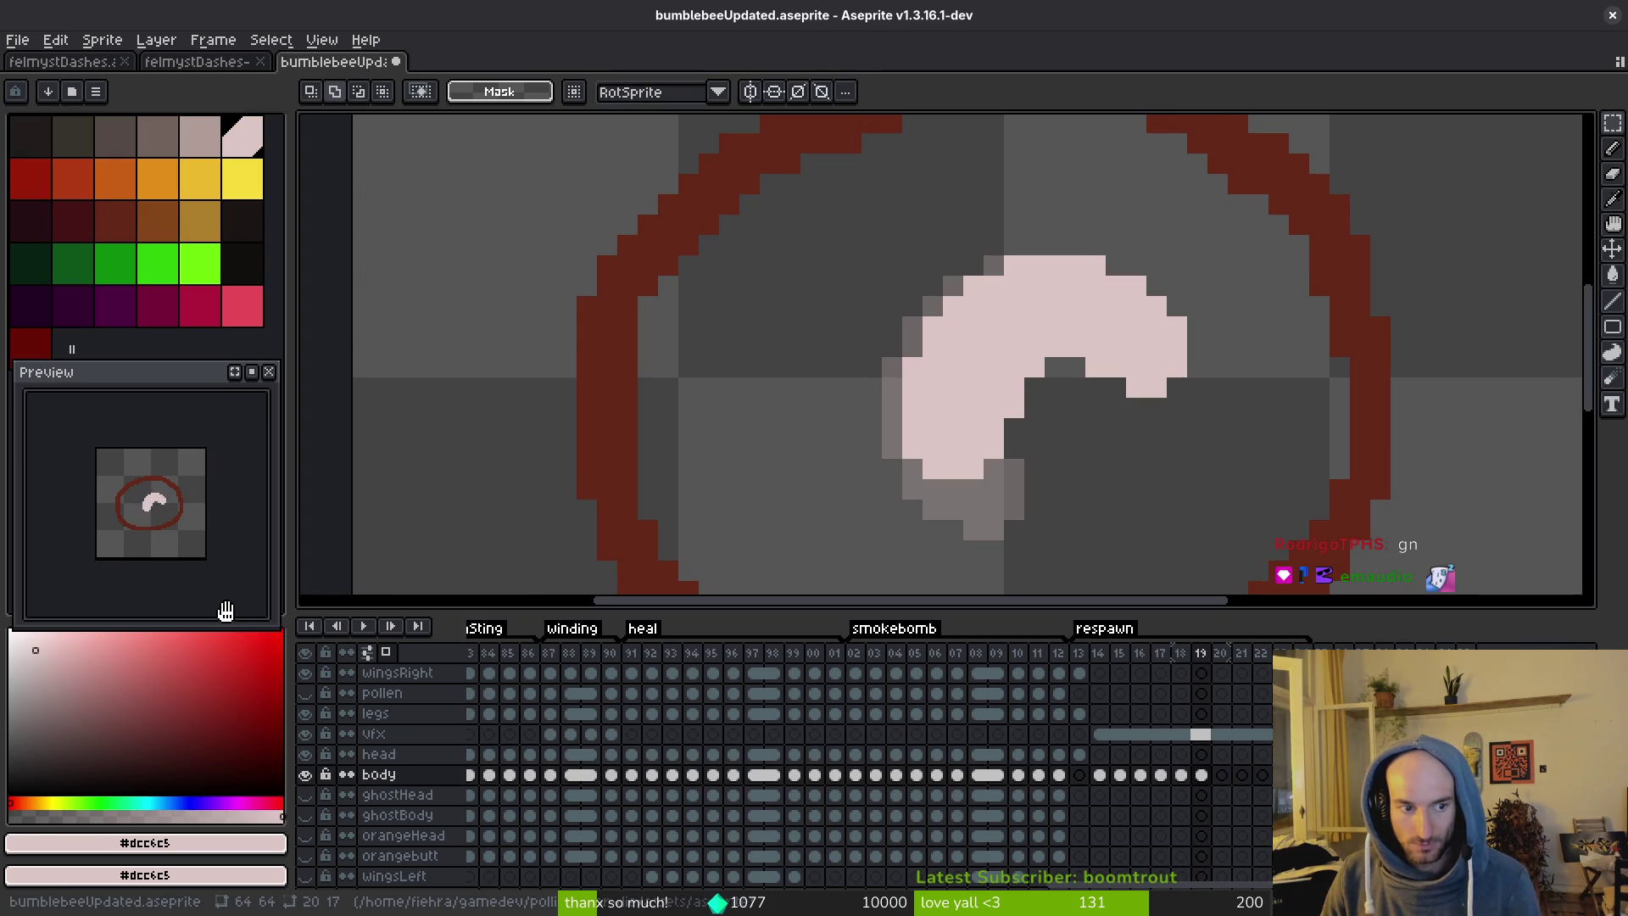
On frame 20, outline the stretched grub in pink and fill it solid.
key("Right")
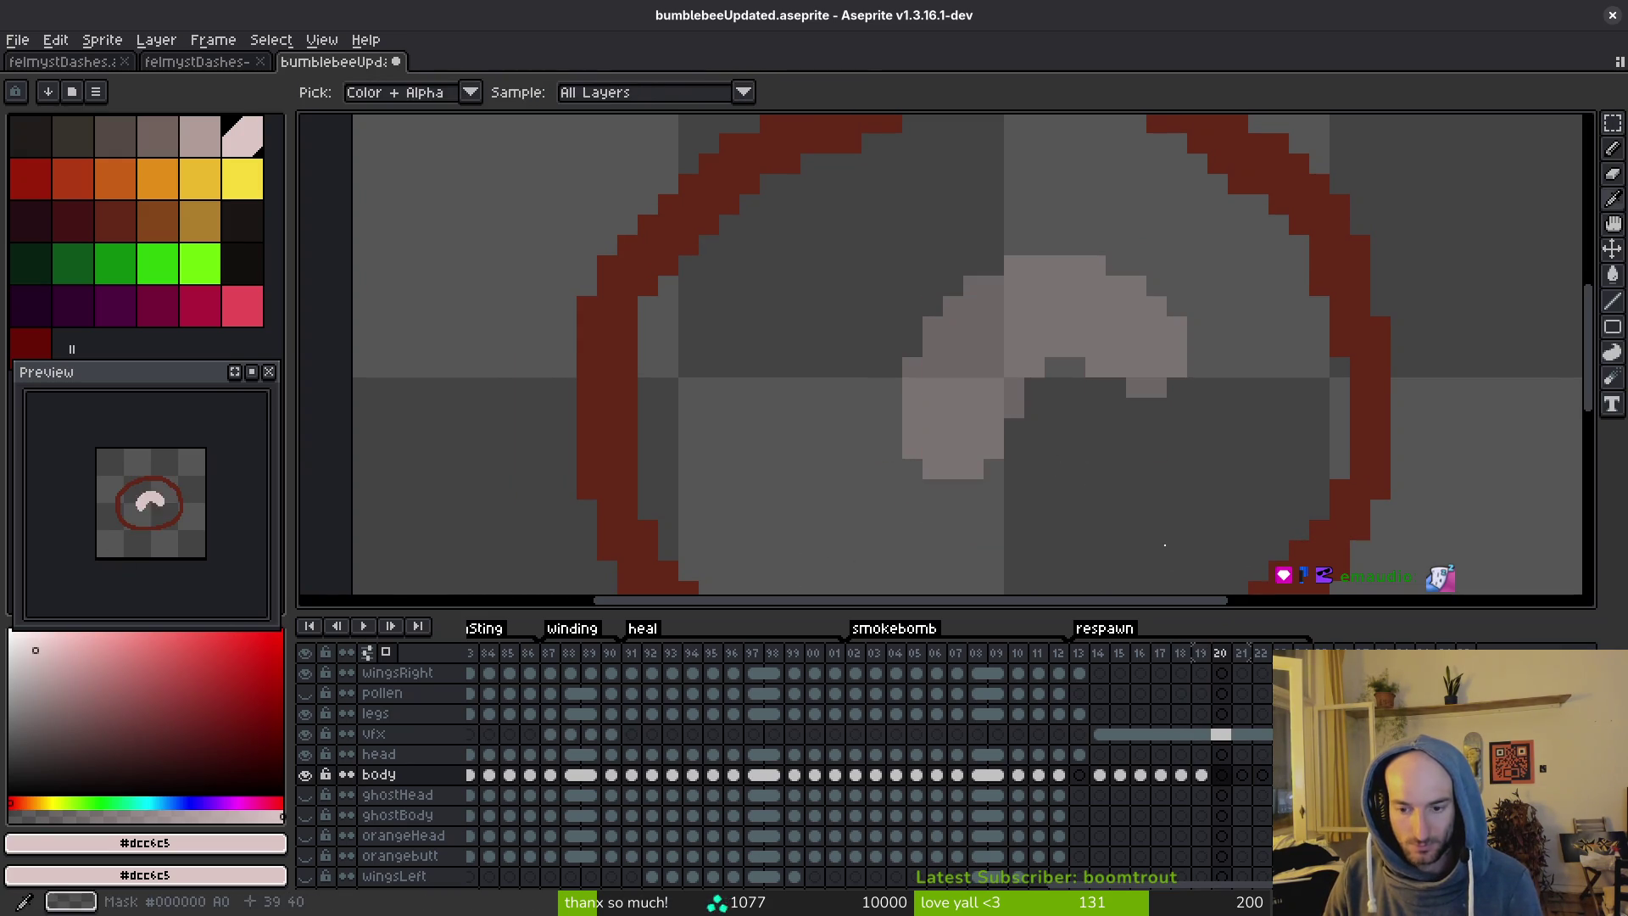
key("b")
left_click(1089, 296)
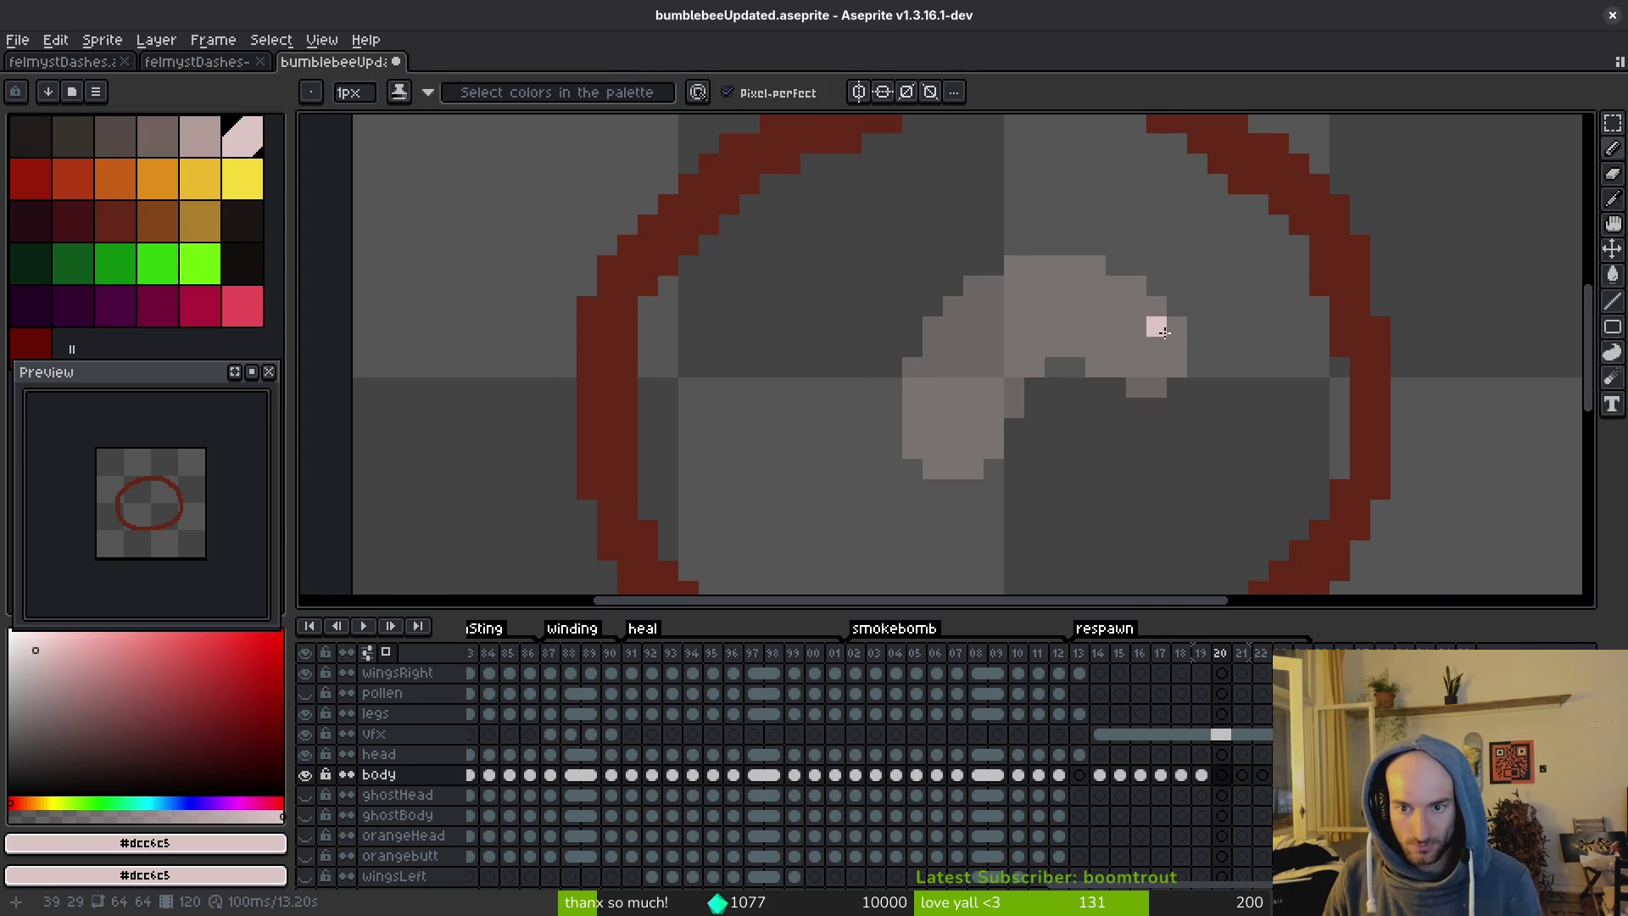
mouse_move(1177, 327)
left_mouse_down()
mouse_move(1194, 403)
mouse_move(1136, 428)
mouse_move(1013, 387)
mouse_move(890, 428)
mouse_move(873, 381)
mouse_move(958, 285)
mouse_move(1128, 307)
mouse_move(1181, 343)
mouse_move(1136, 285)
mouse_move(1163, 315)
left_mouse_up()
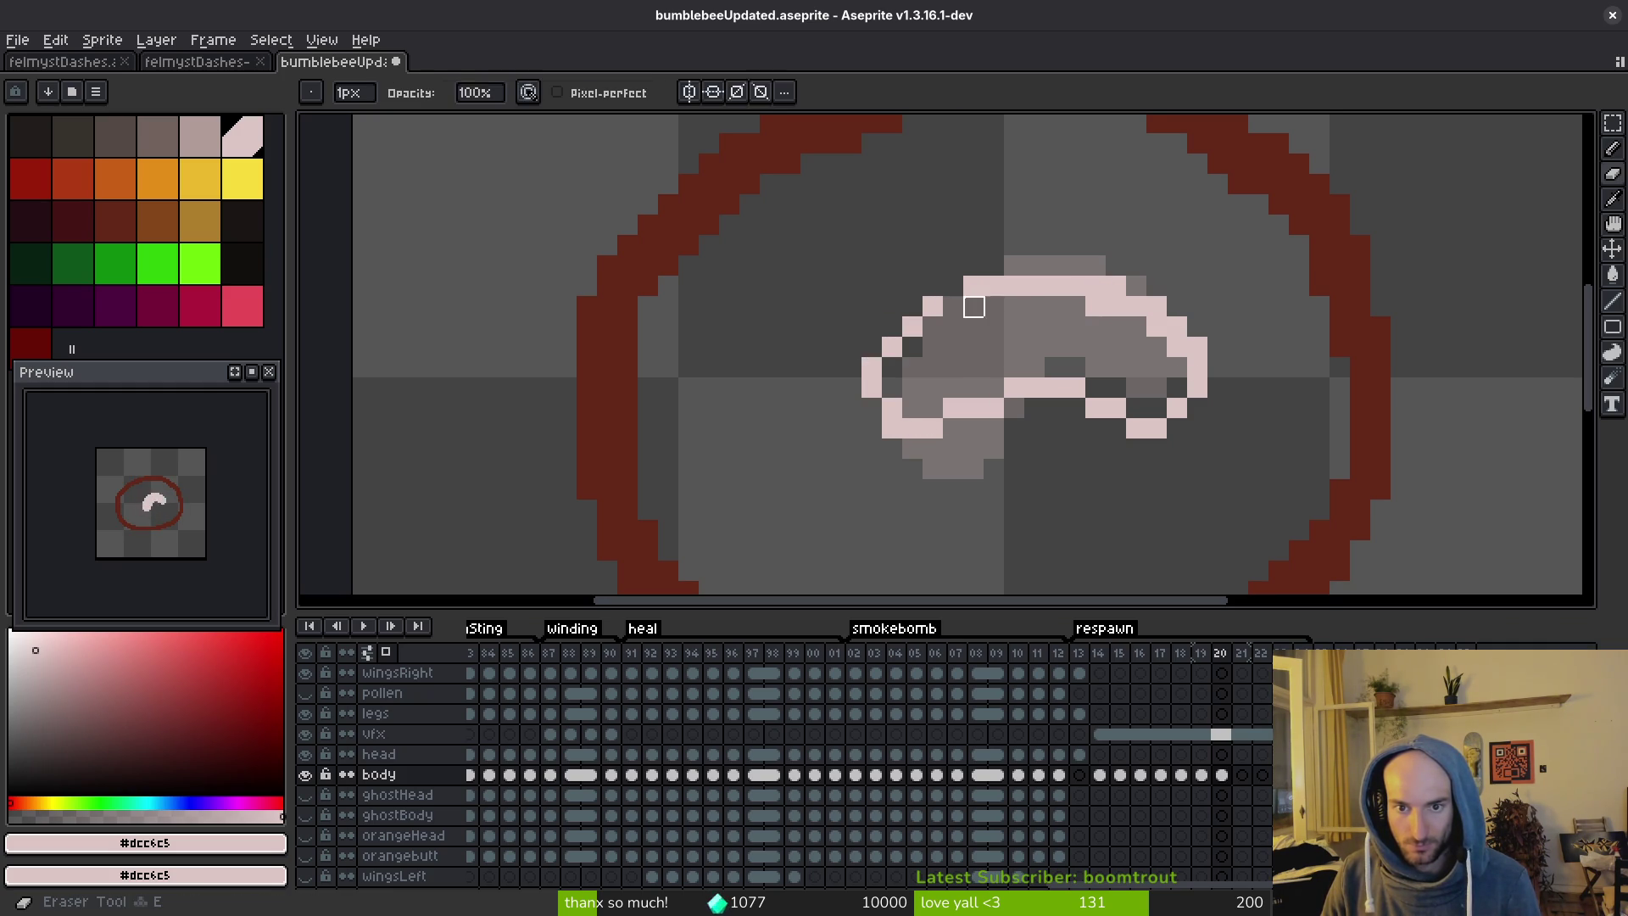
key("g")
left_click(1017, 347)
Remove a stray pixel and add pink pixels along the grub's lower-left and left edges.
key("b")
key("ctrl+z")
scroll(857, 412, "down", 4)
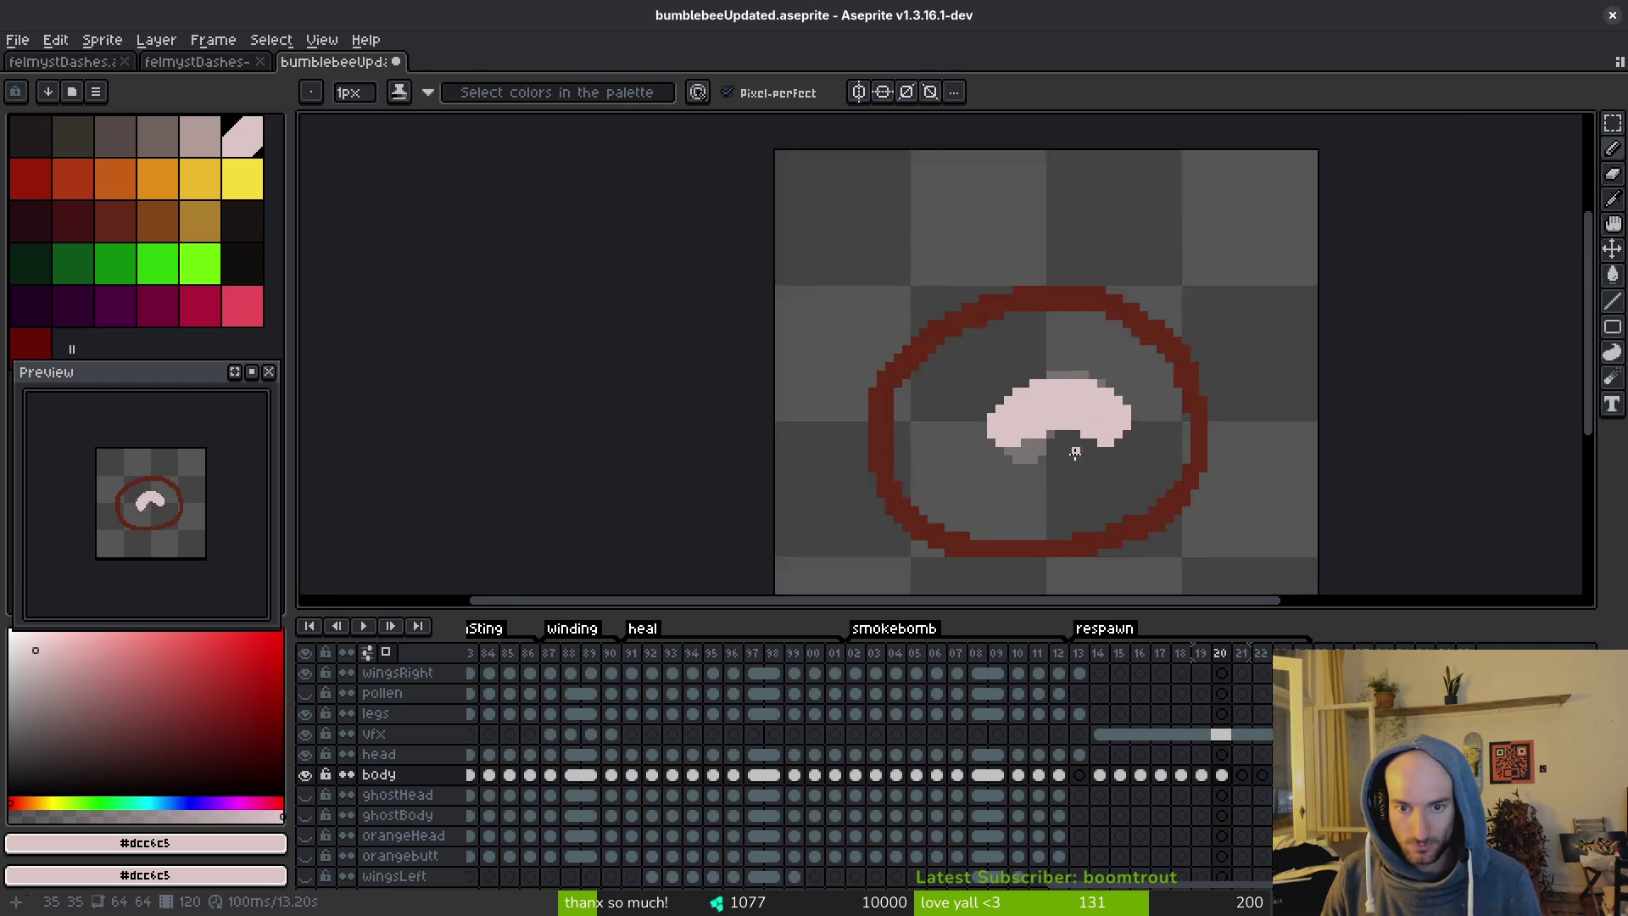
scroll(954, 404, "up", 4)
left_click(954, 404)
key("ctrl+z")
left_click(938, 411)
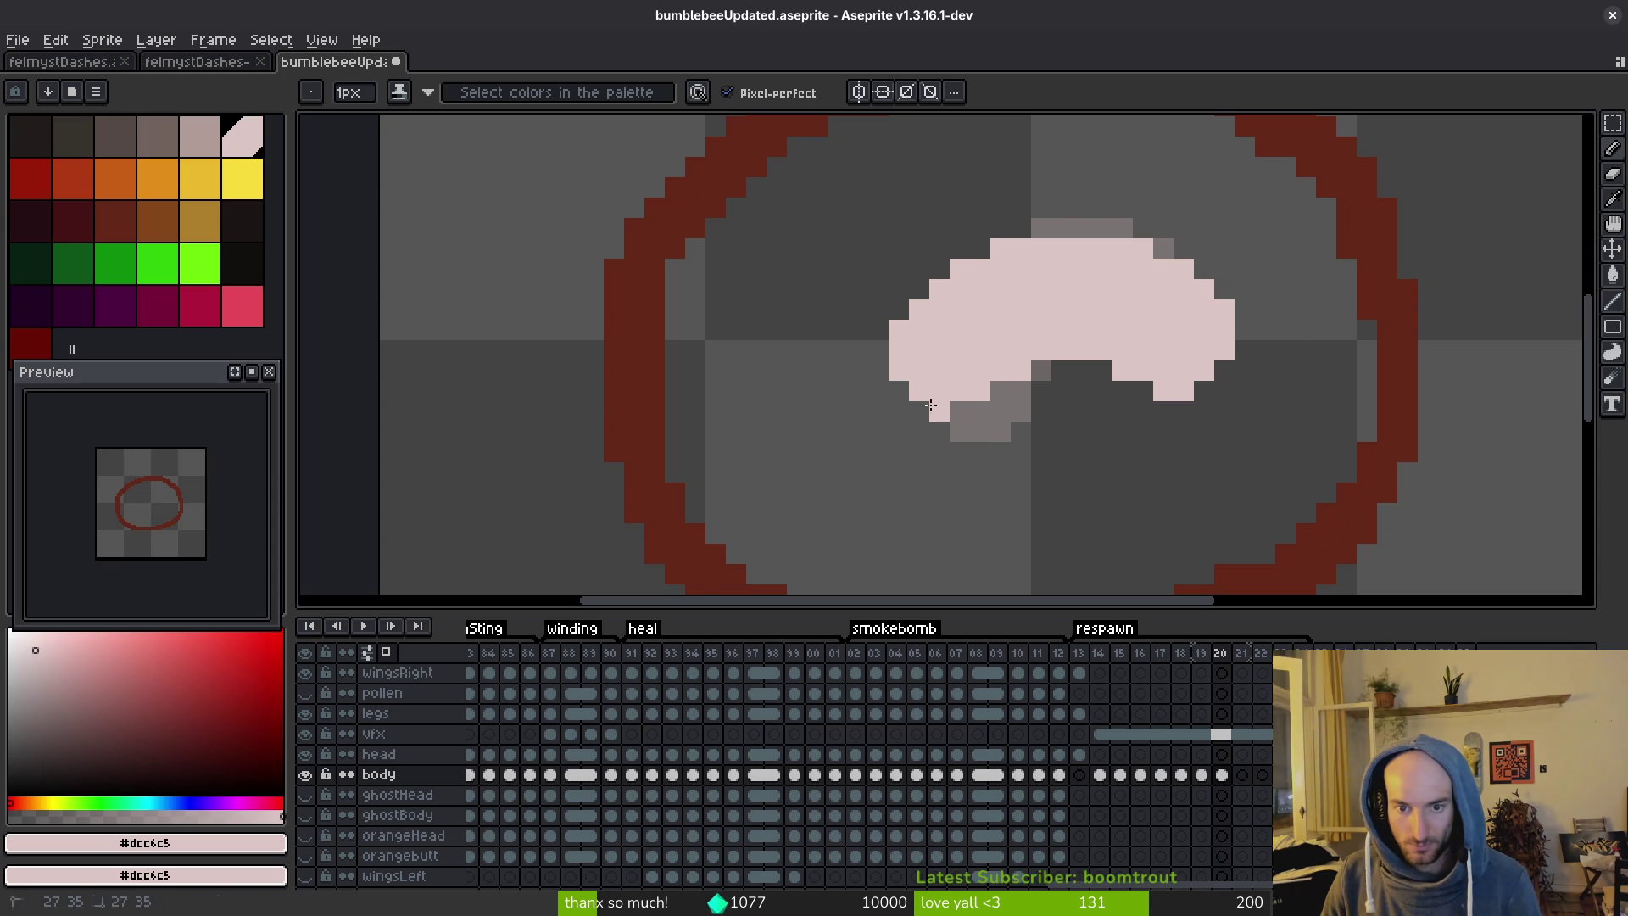
left_click(906, 395)
Erase a pixel at the grub's upper-left and paint one pink pixel inside its curl.
key("e")
left_click(898, 329)
scroll(1068, 382, "down", 4)
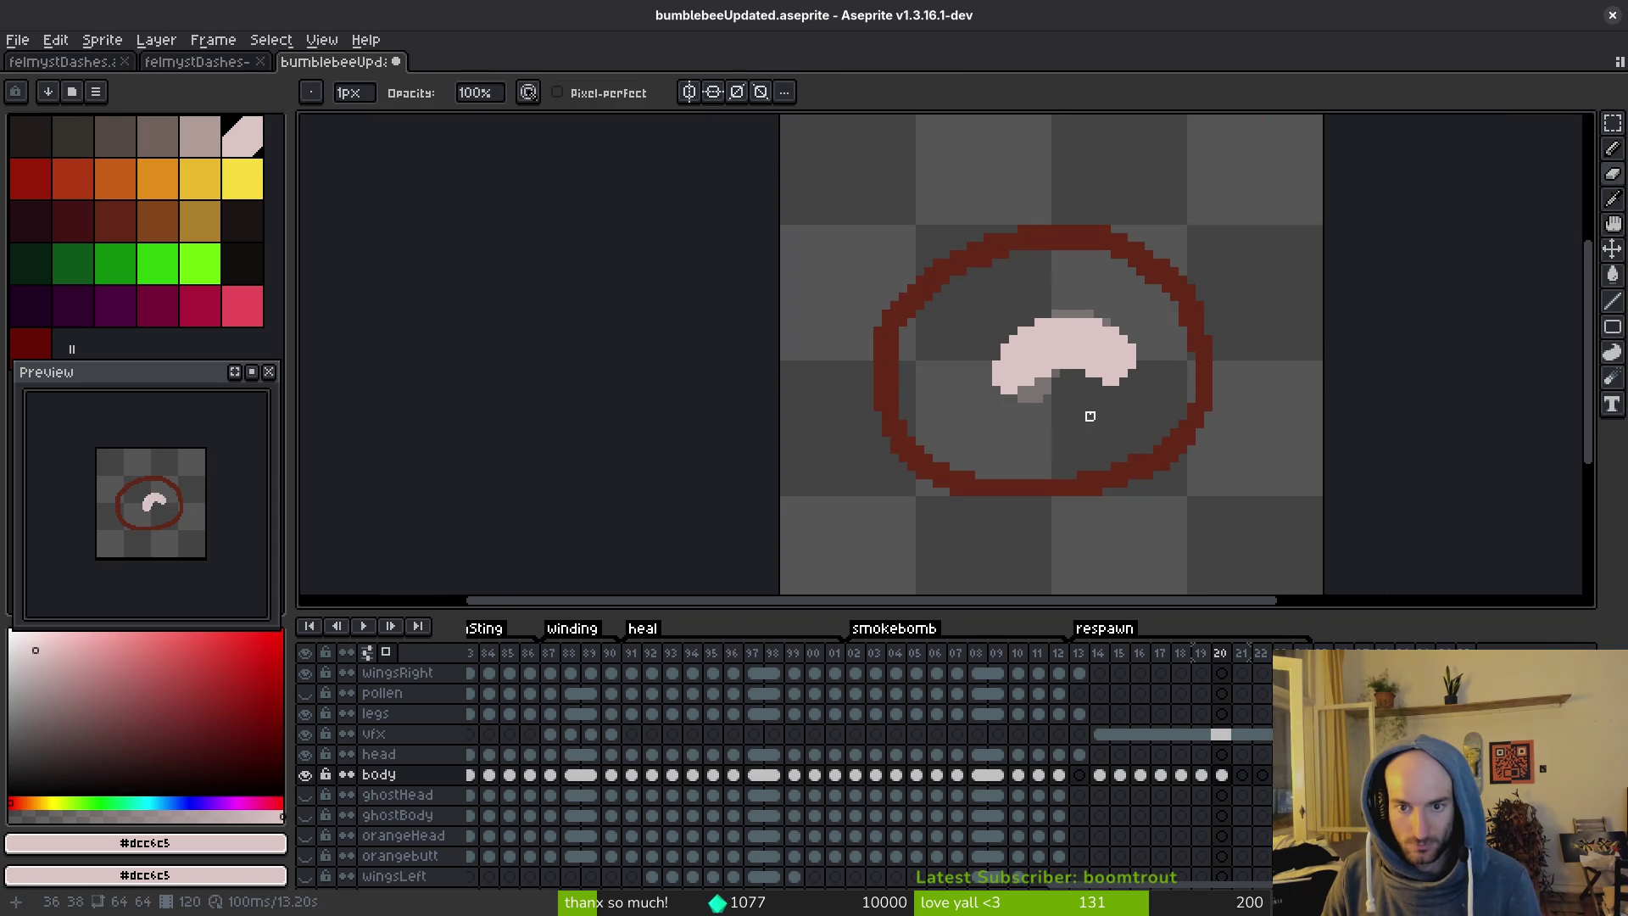
scroll(1072, 408, "up", 4)
key("b")
left_click(1081, 390)
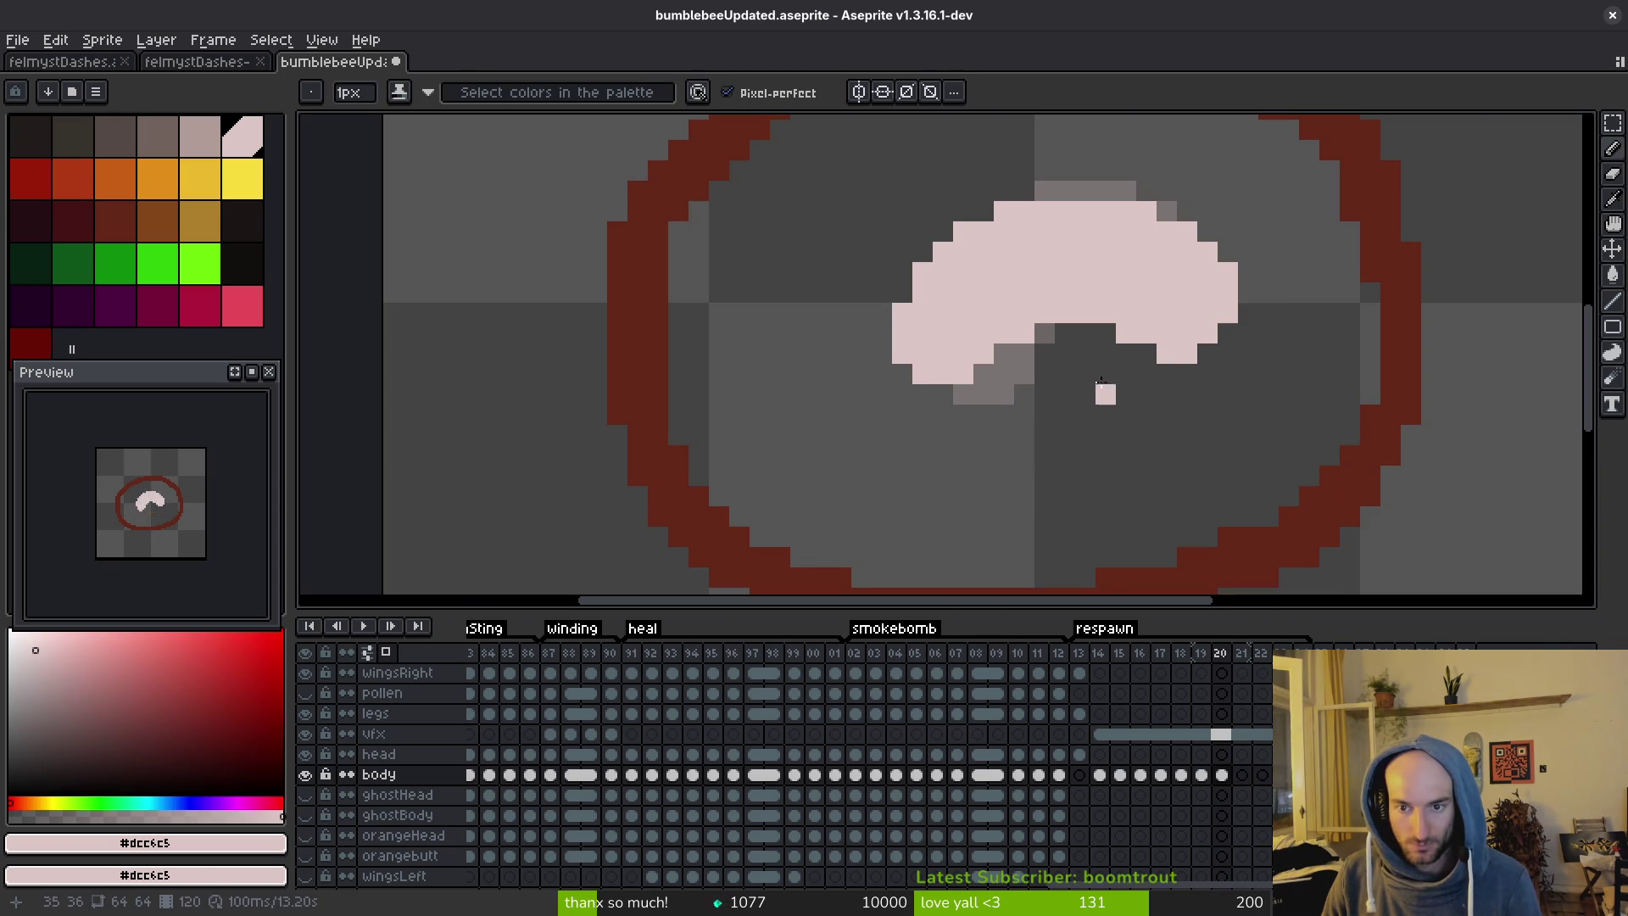
Shift the right half of the grub one pixel to the right.
key("e")
key("m")
left_click_drag(1070, 176, 1344, 407)
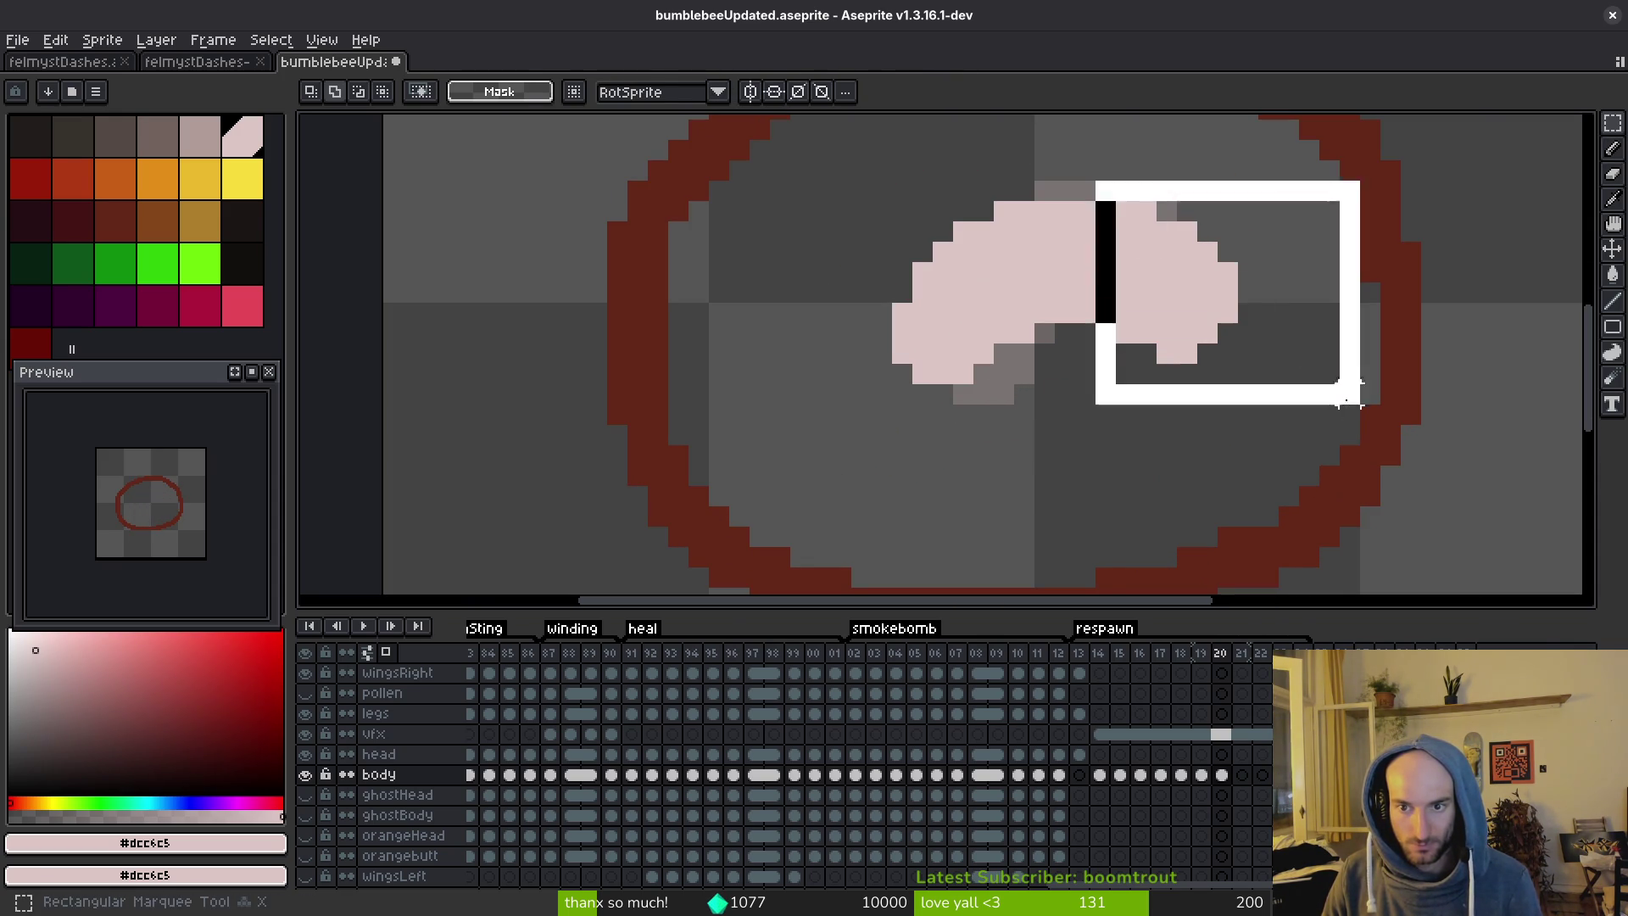
left_click_drag(1119, 290, 1204, 321)
key("ctrl+d")
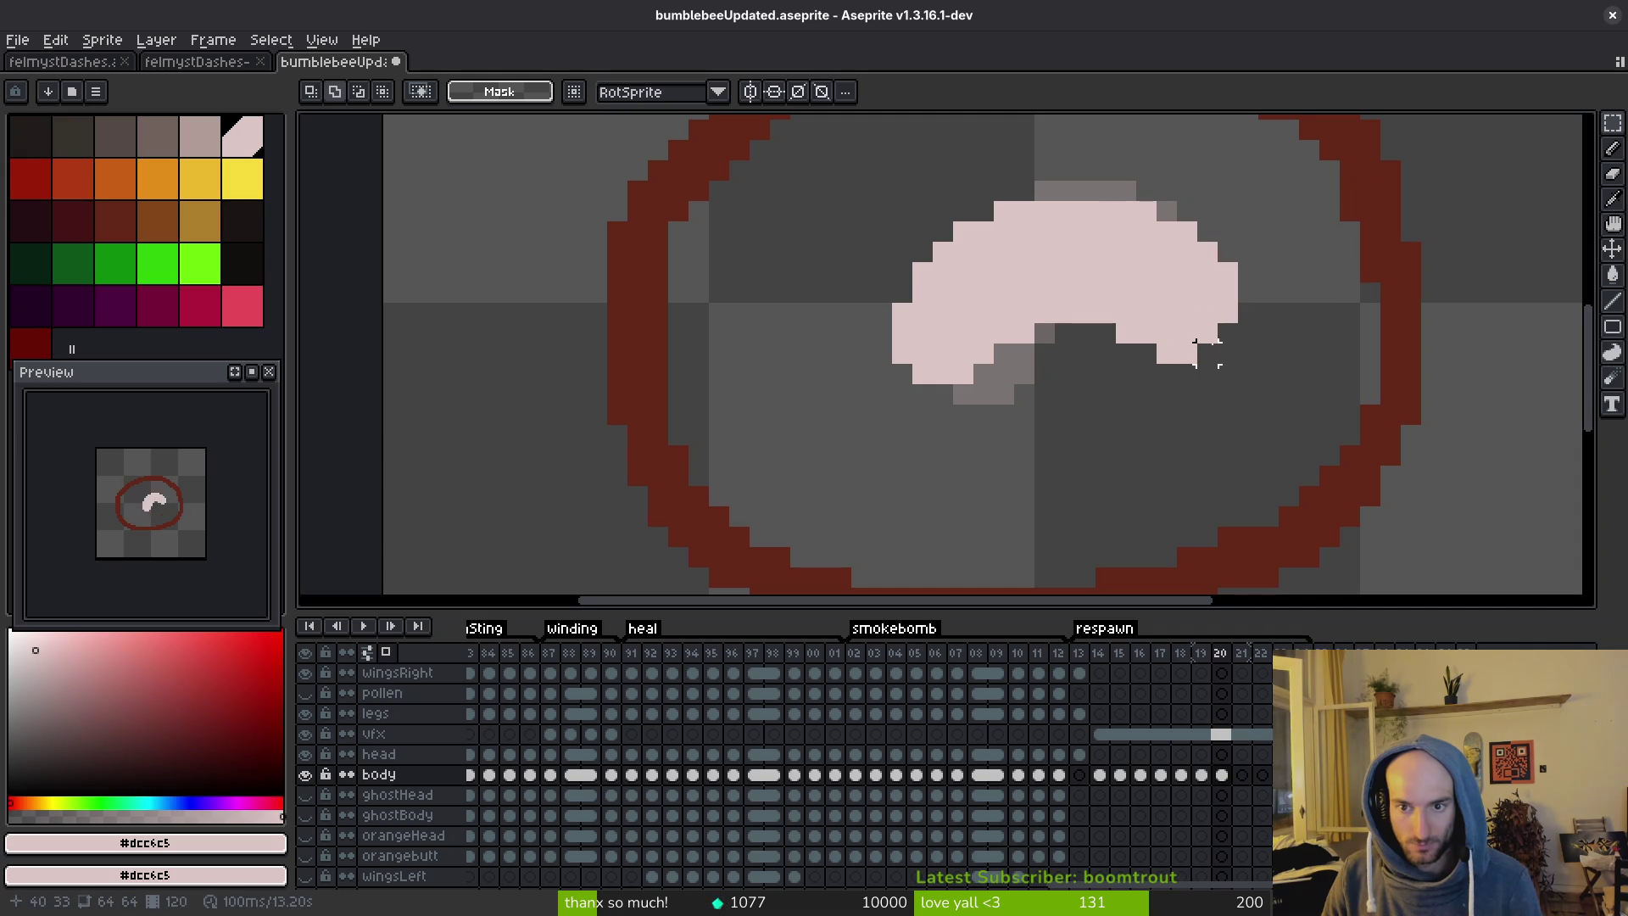
Erase two pixels on the grub's right edge and repaint its top-right edge.
key("e")
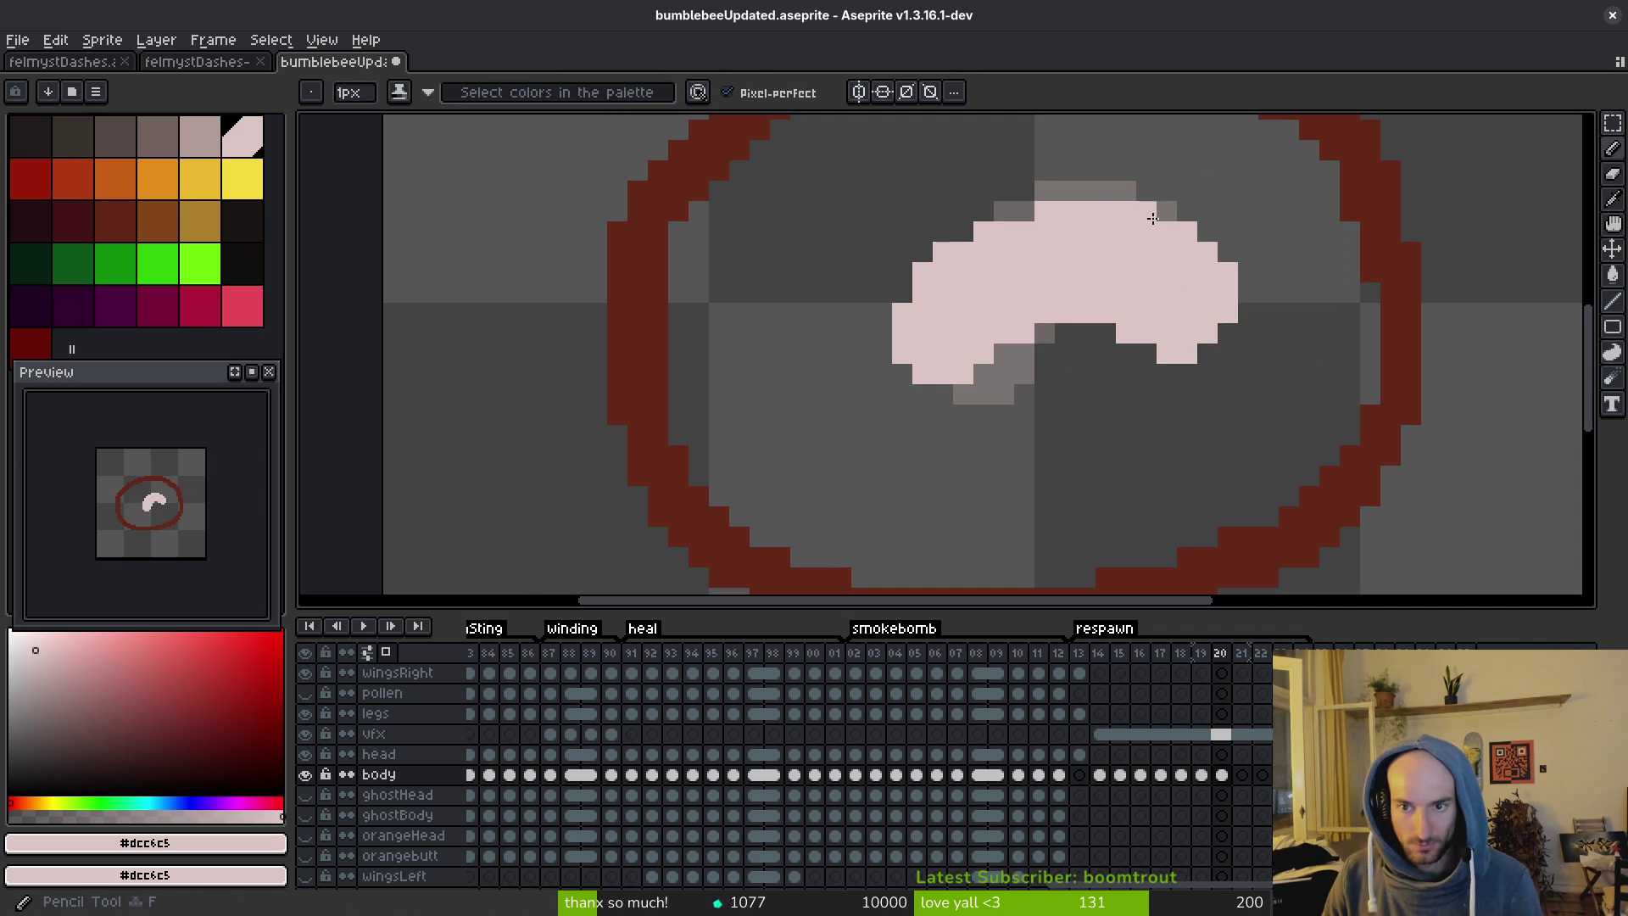
left_click_drag(1207, 251, 1227, 272)
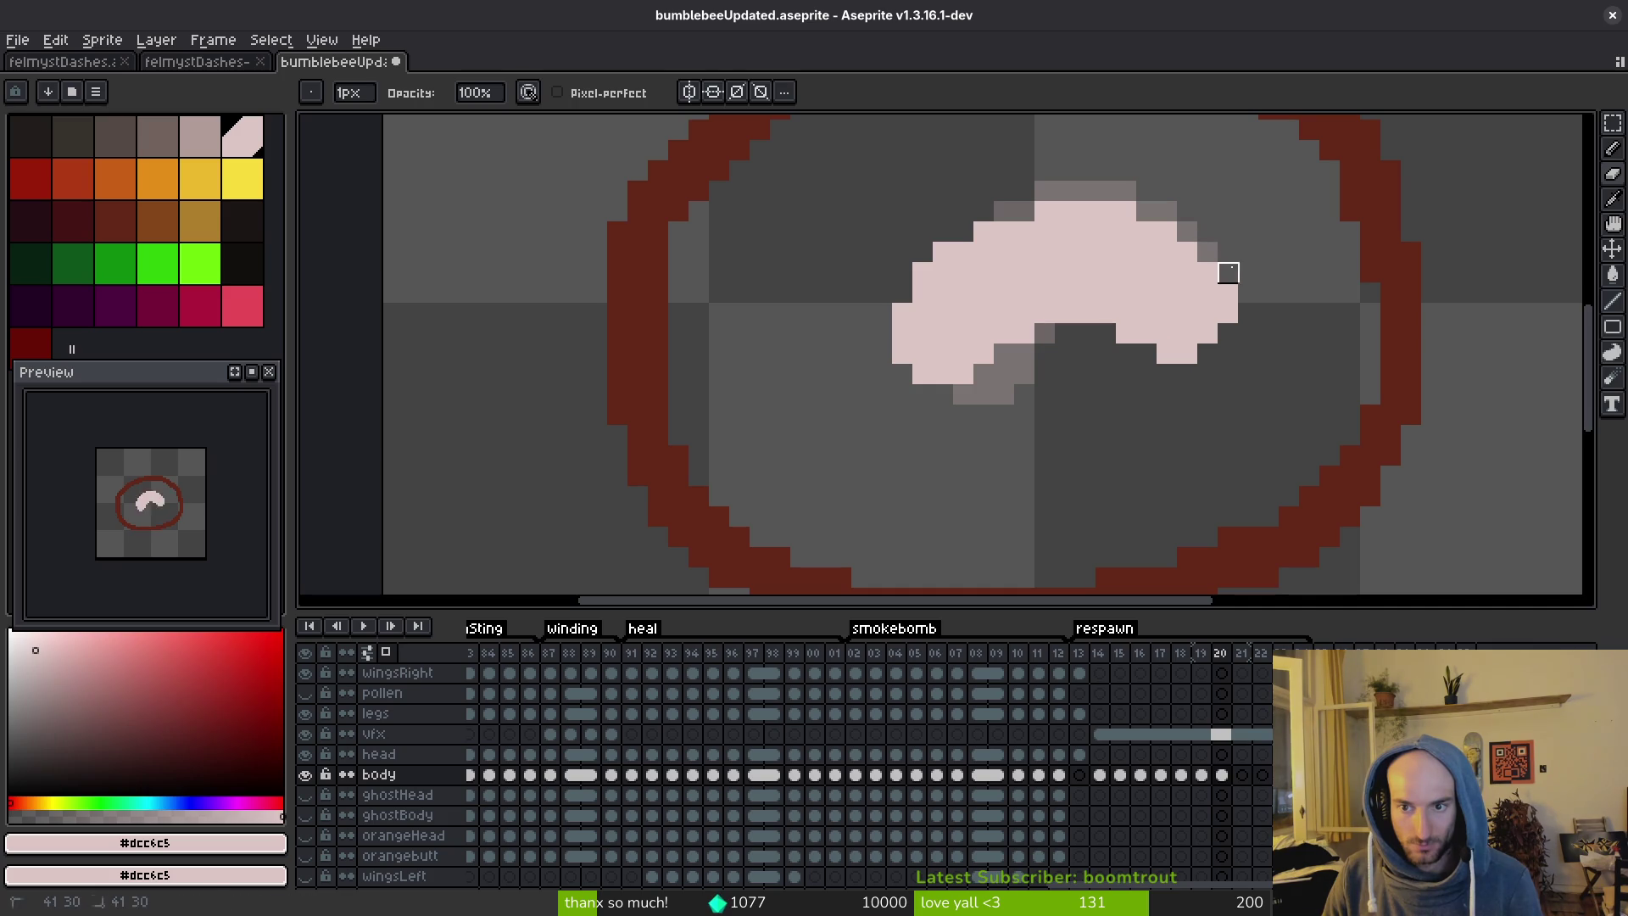
key("f")
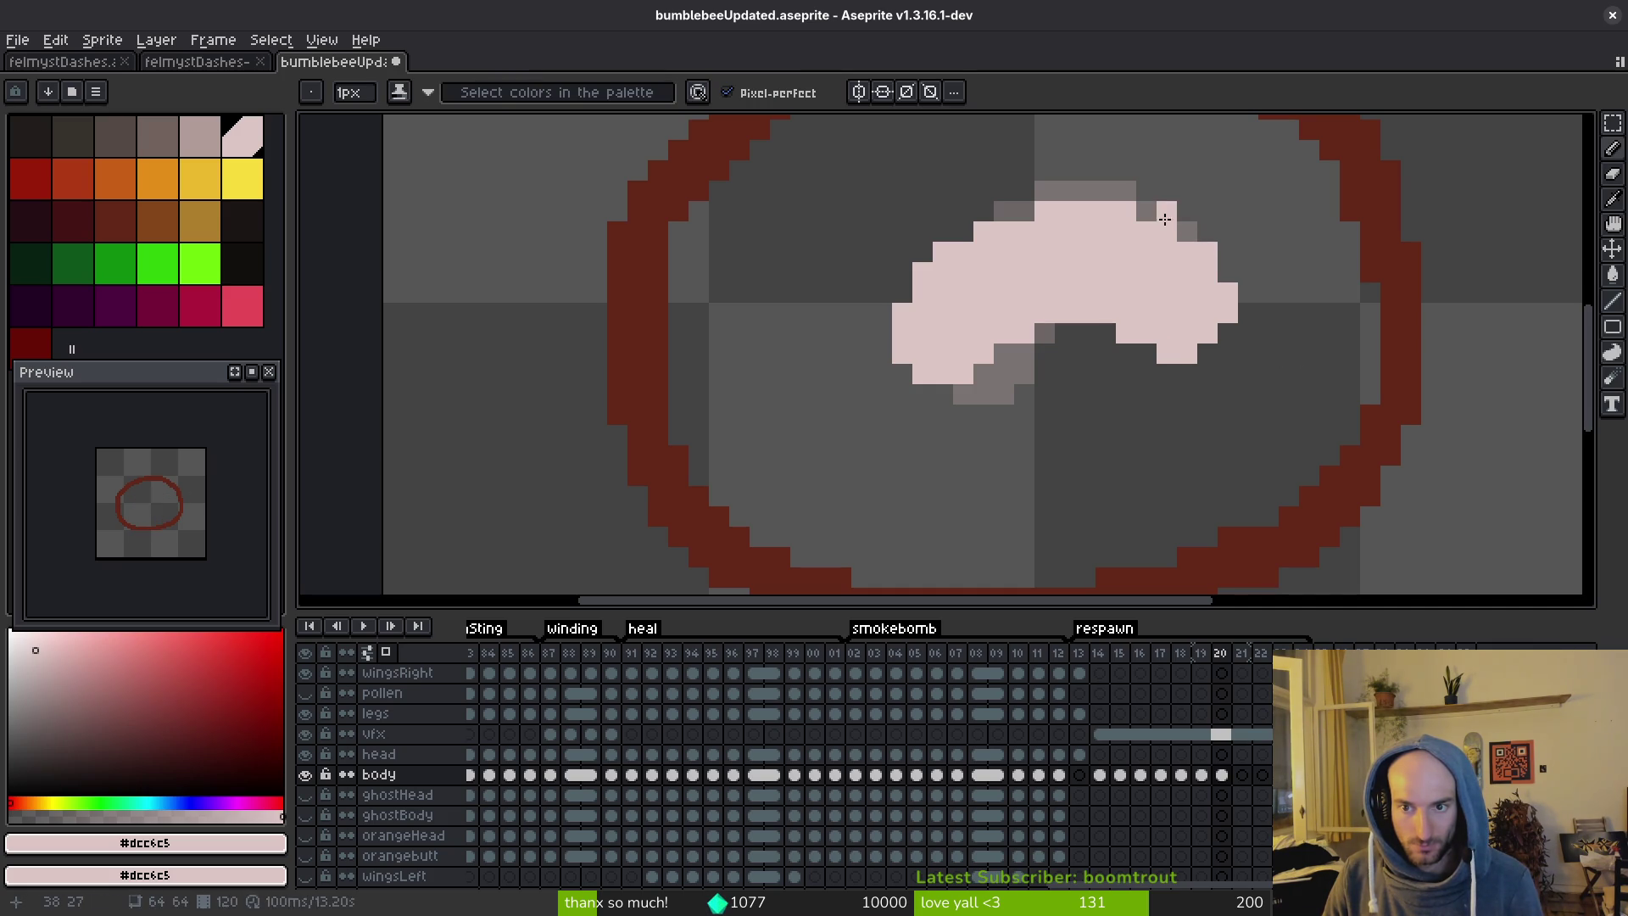
left_click_drag(1165, 219, 1147, 209)
scroll(1174, 306, "down", 4)
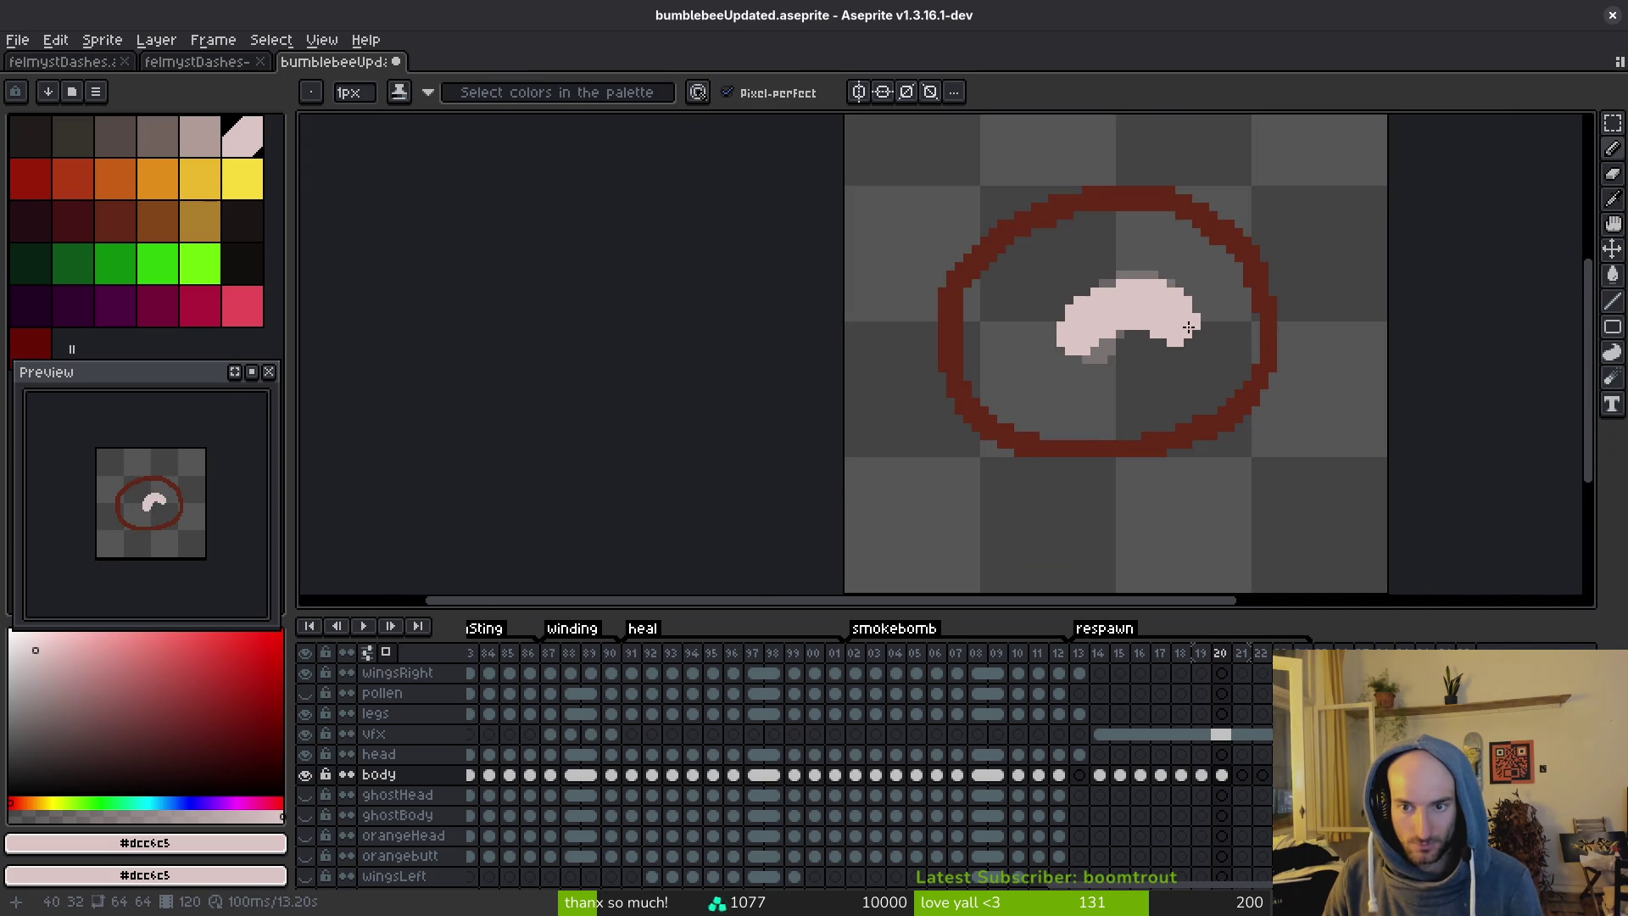
scroll(1188, 328, "up", 2)
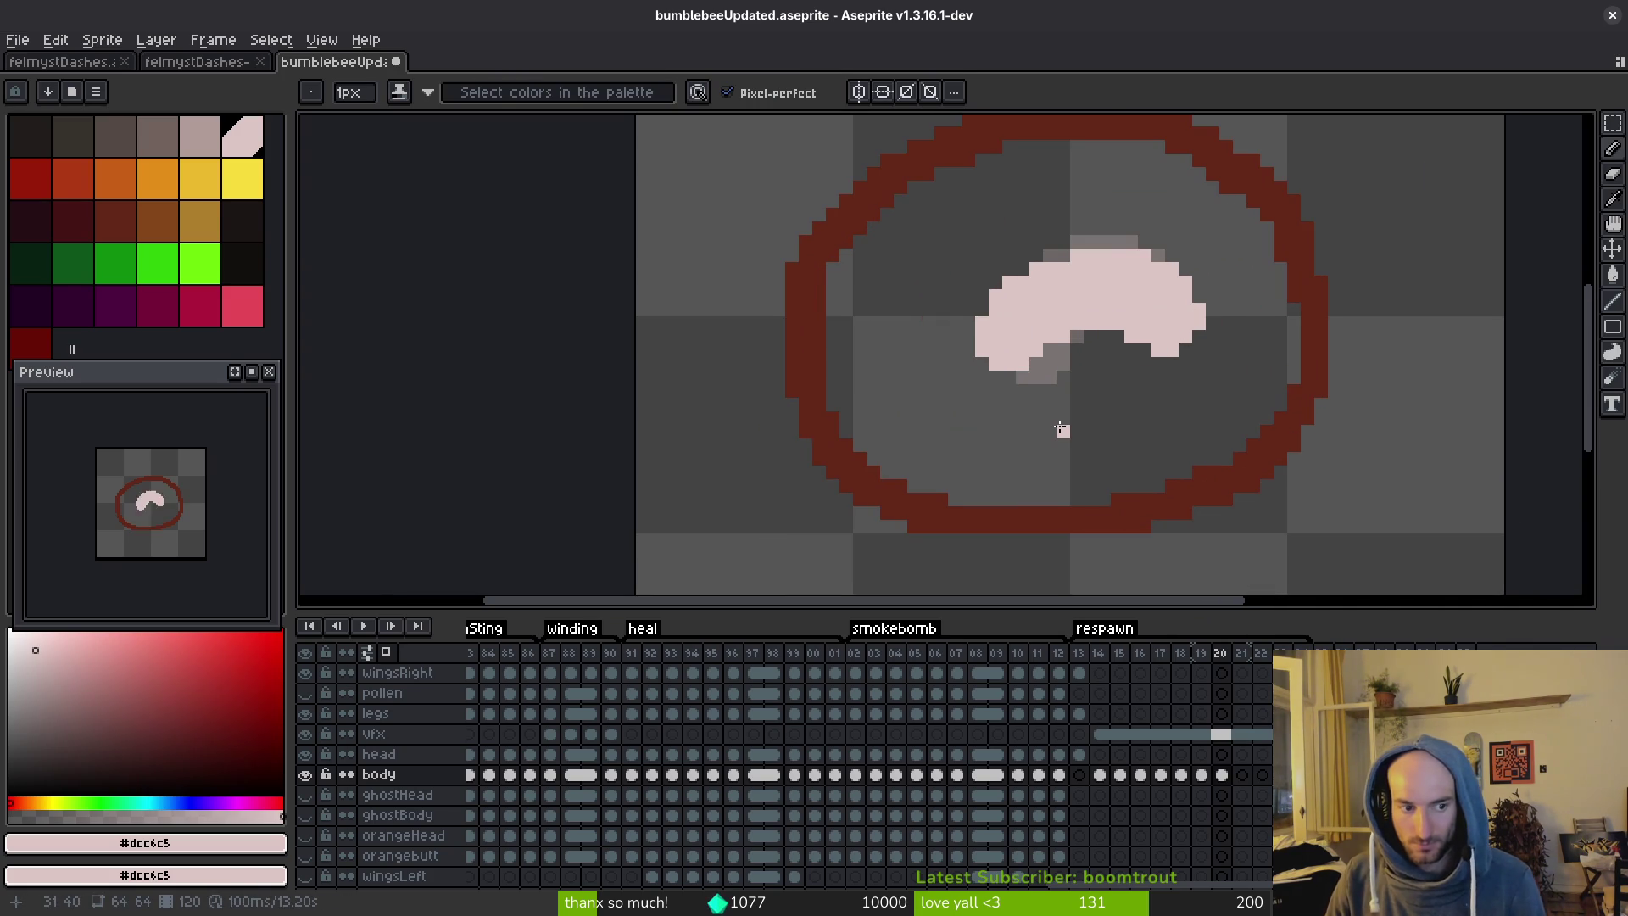
Step back through the frames, comparing 14 and 15, and settle on frame 15.
key("i")
key("comma")
key("comma")
key("comma")
key("comma")
key("comma")
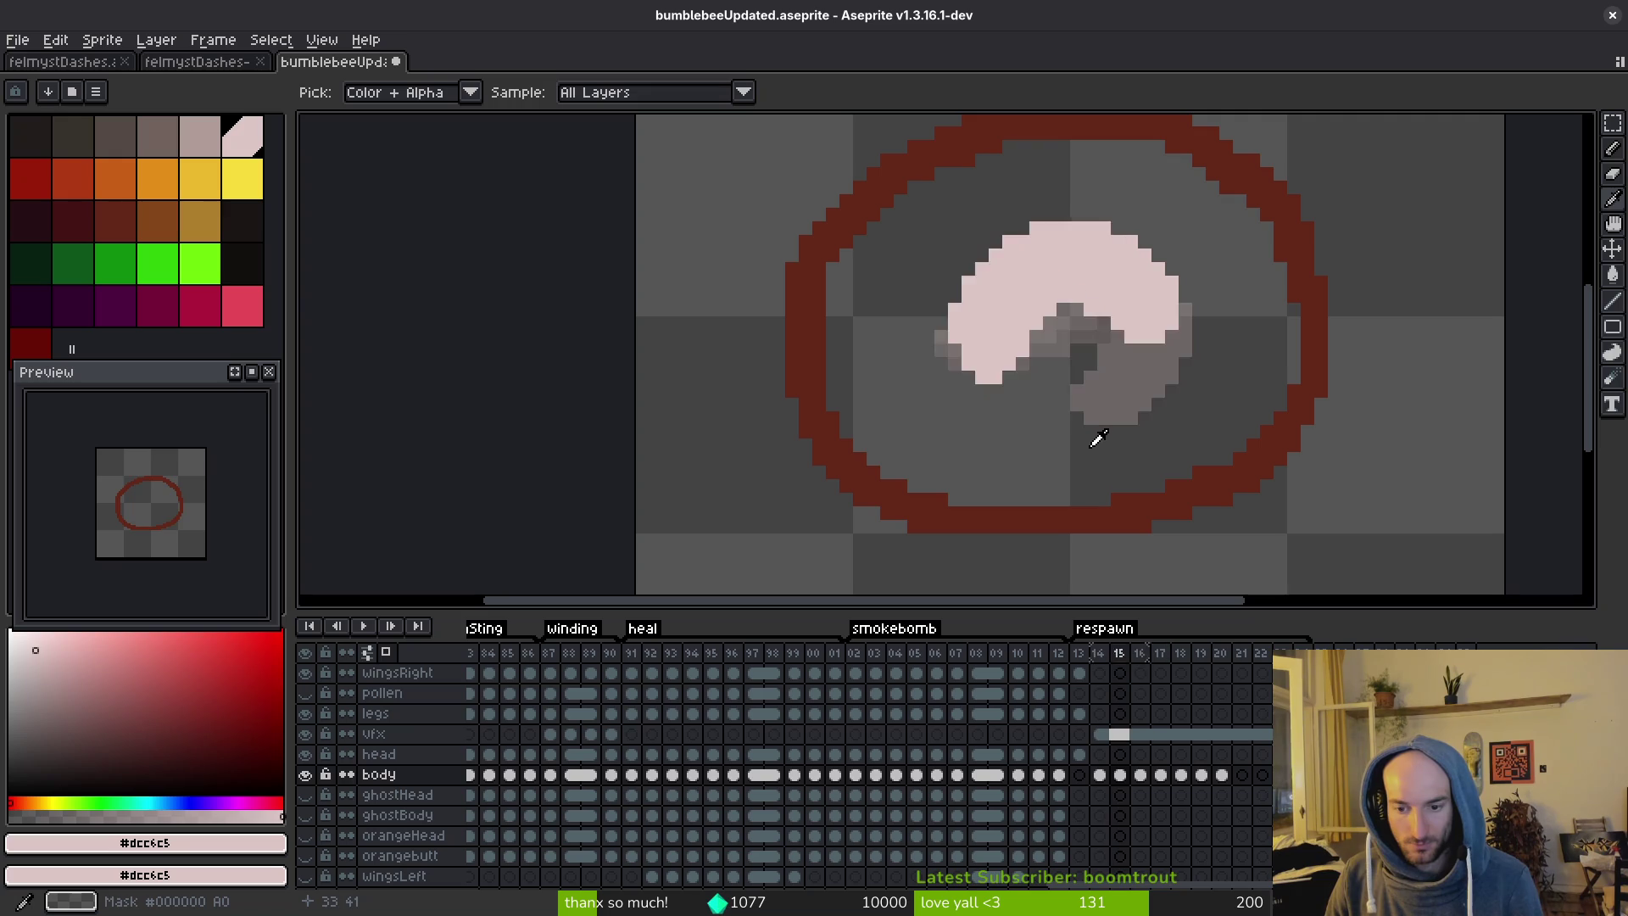
key("b")
key("i")
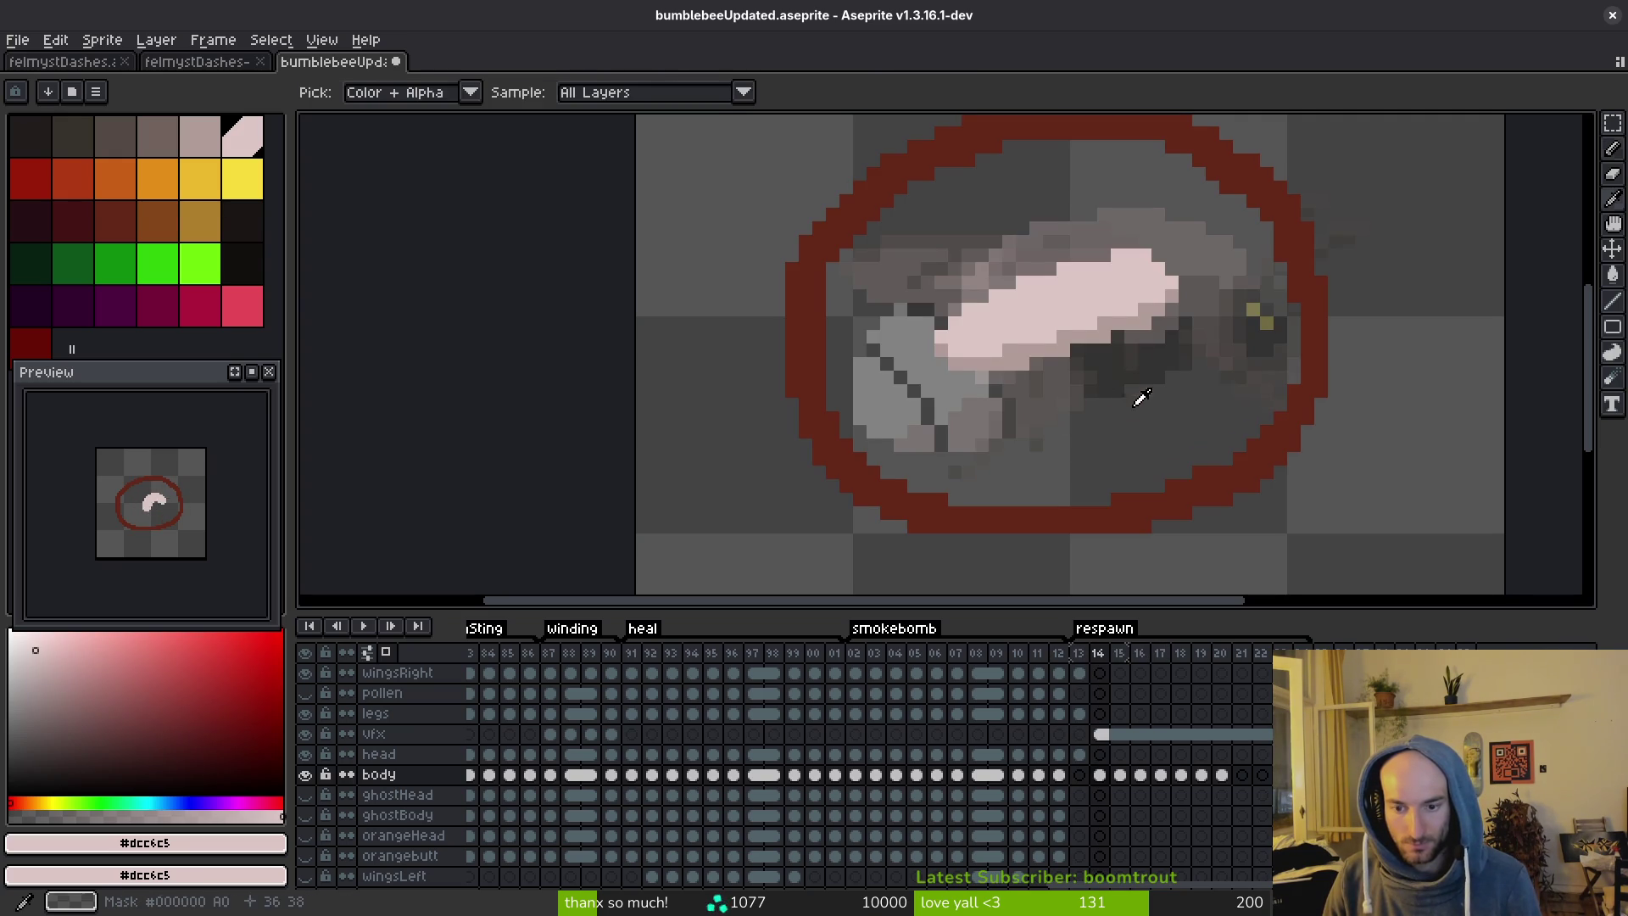
key("period")
key("comma")
key("period")
key("comma")
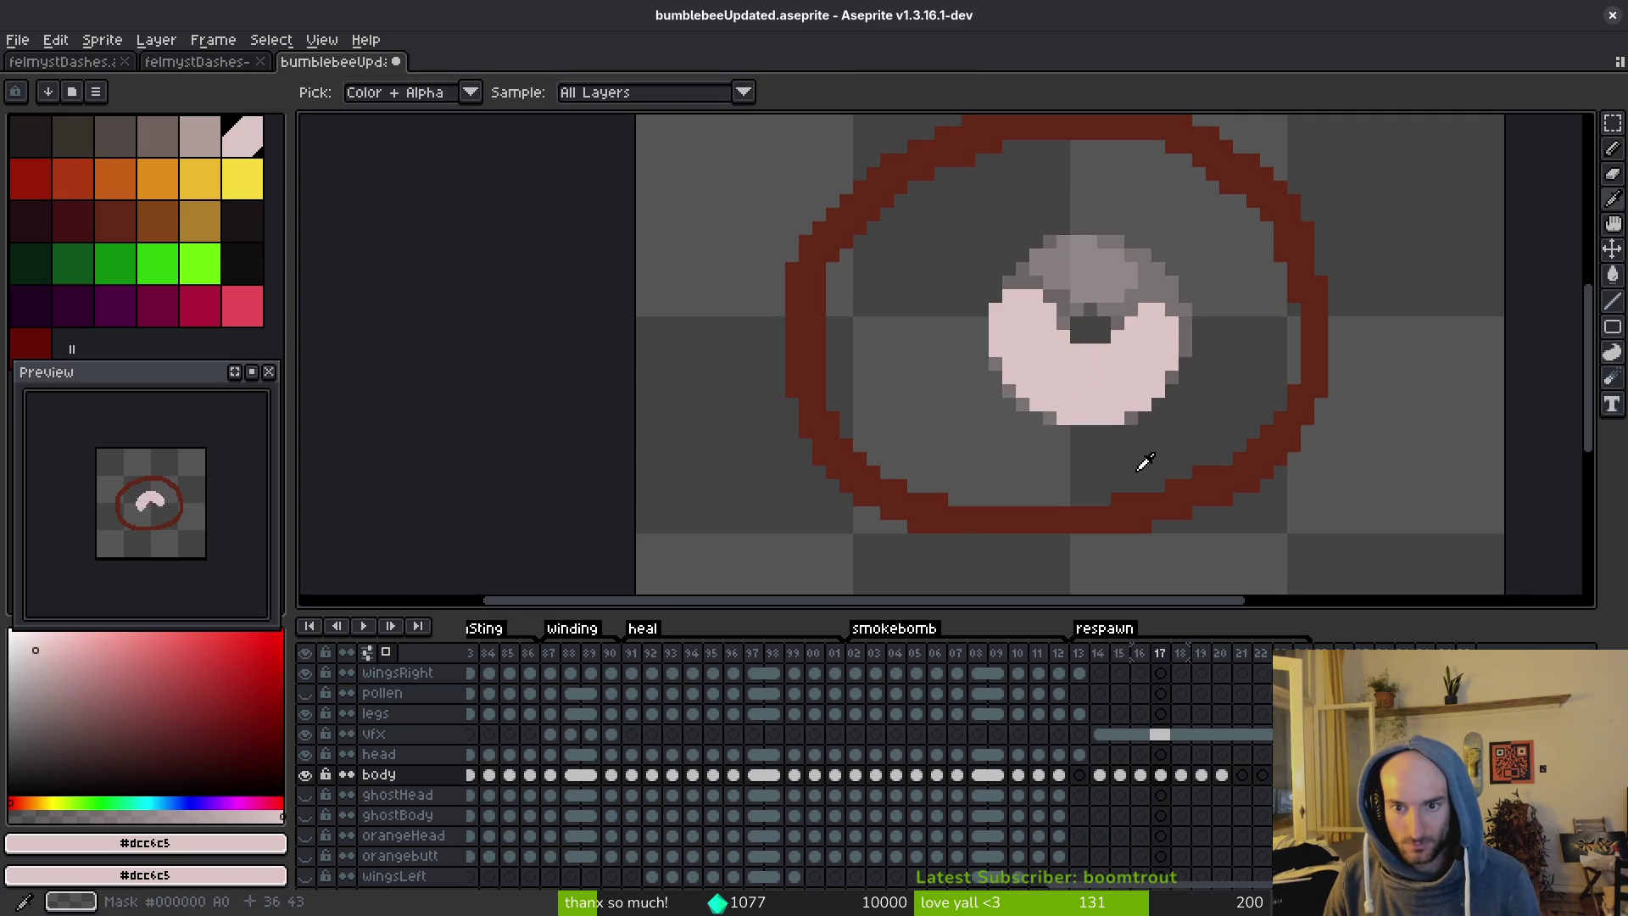
key("period")
key("period")
key("comma")
Insert an empty frame after frame 15 and link the vfx cels from frame 14 to 19.
key("b")
key("alt+n")
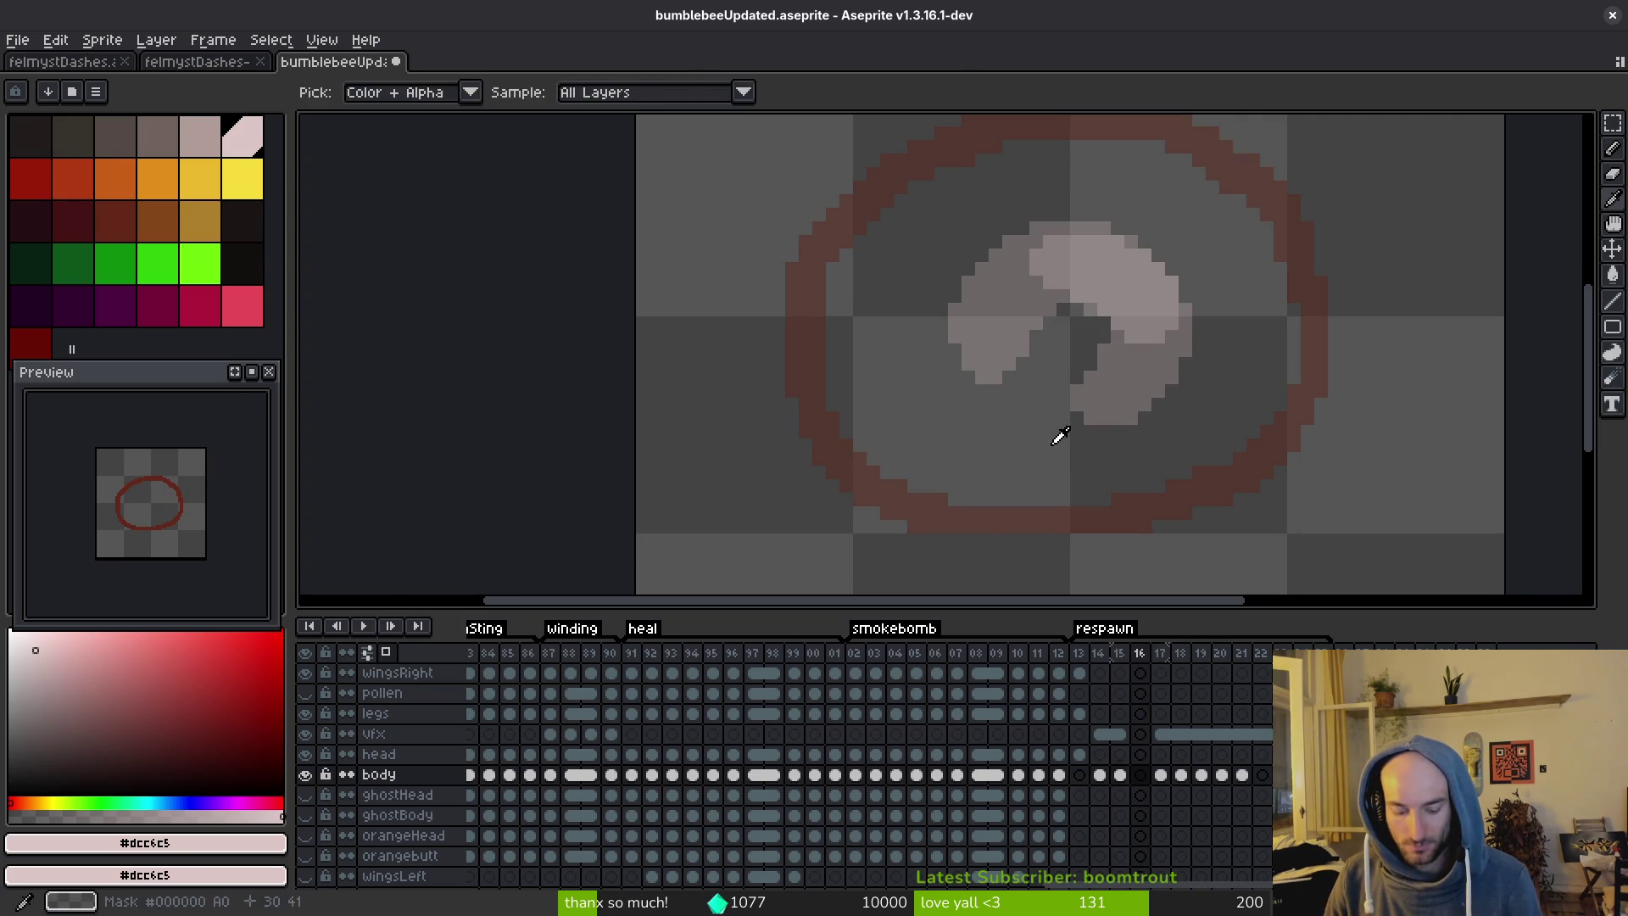
left_click(1102, 775)
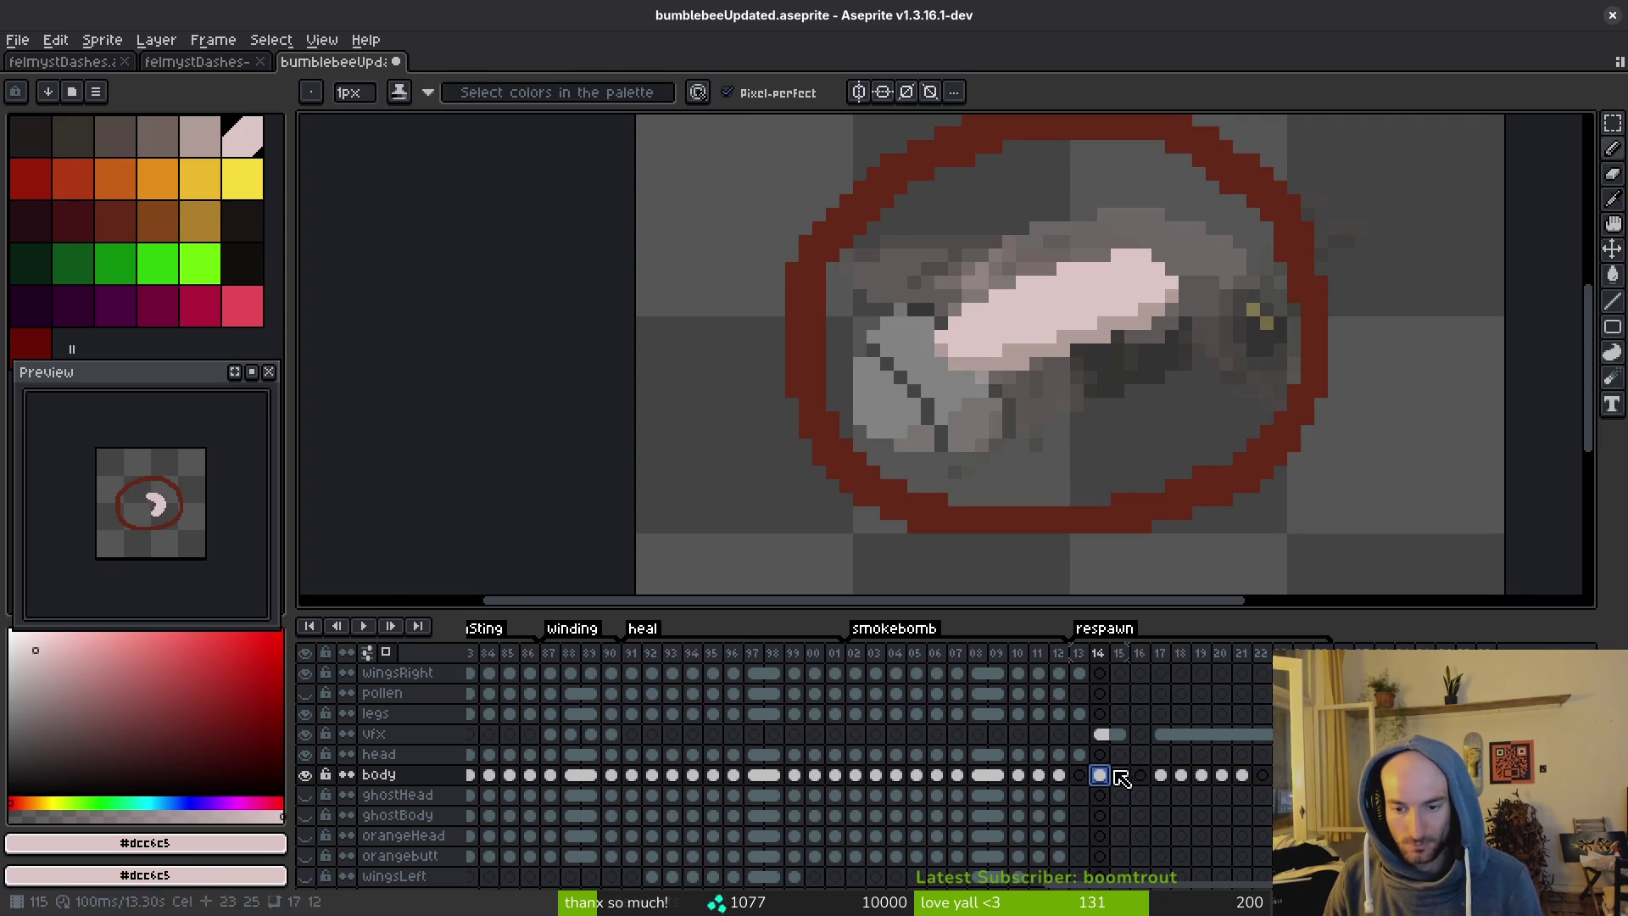
left_click(1102, 734)
left_click(1124, 742)
right_click(1123, 741)
left_click(1171, 814)
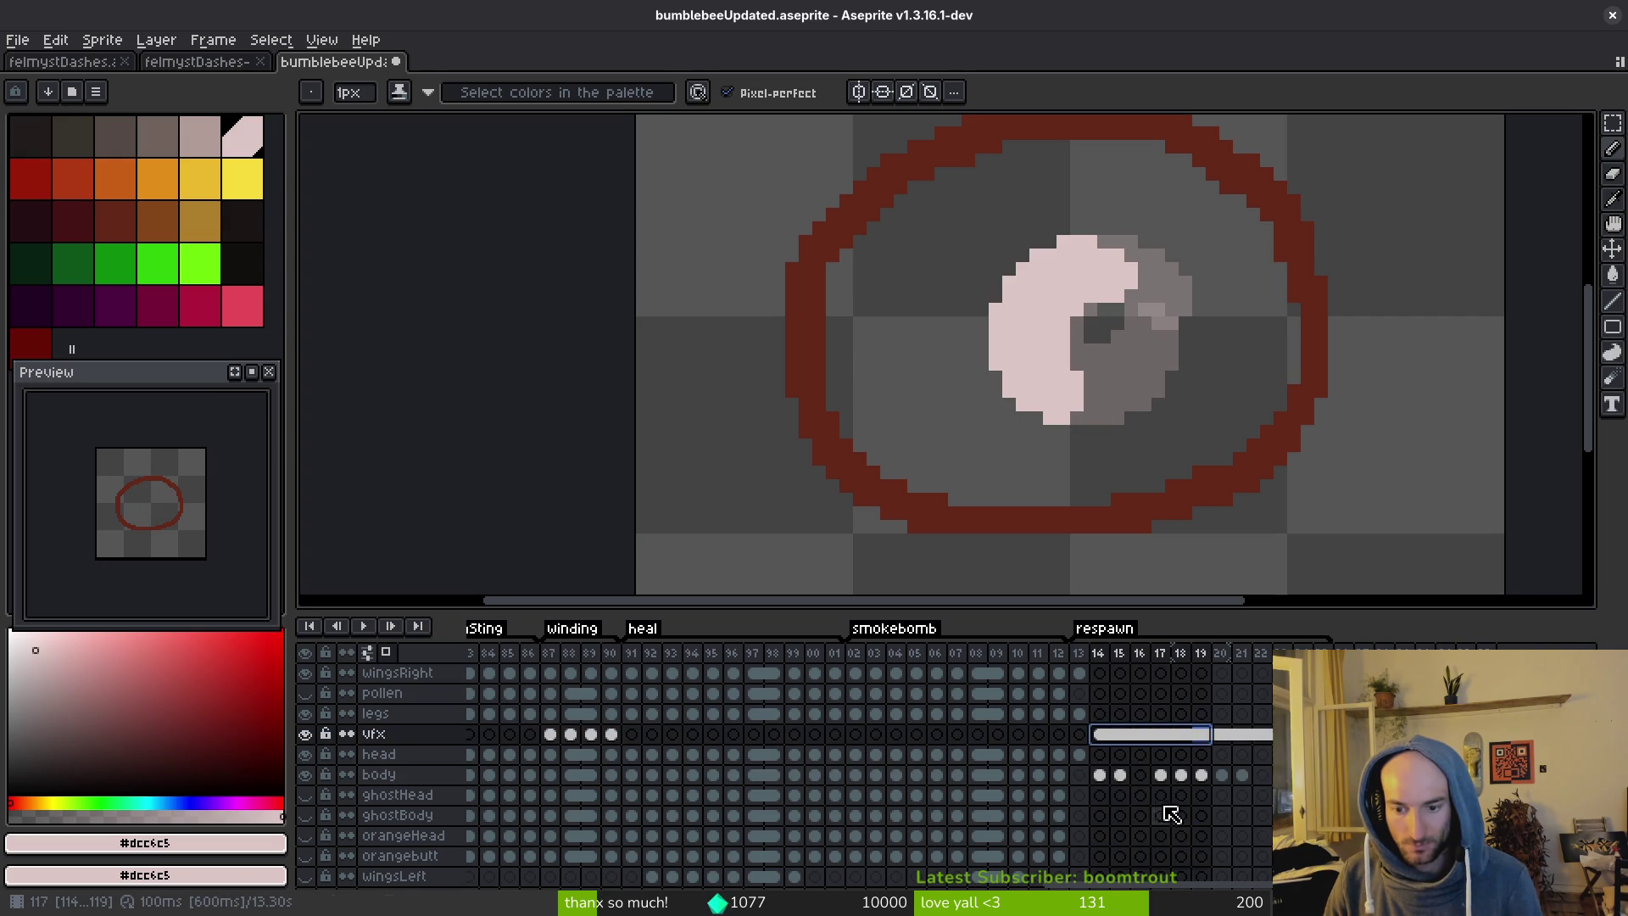
Return to frame 15 on the body layer and flip between frames 14 and 15.
left_click(1101, 775)
key(".")
key("i")
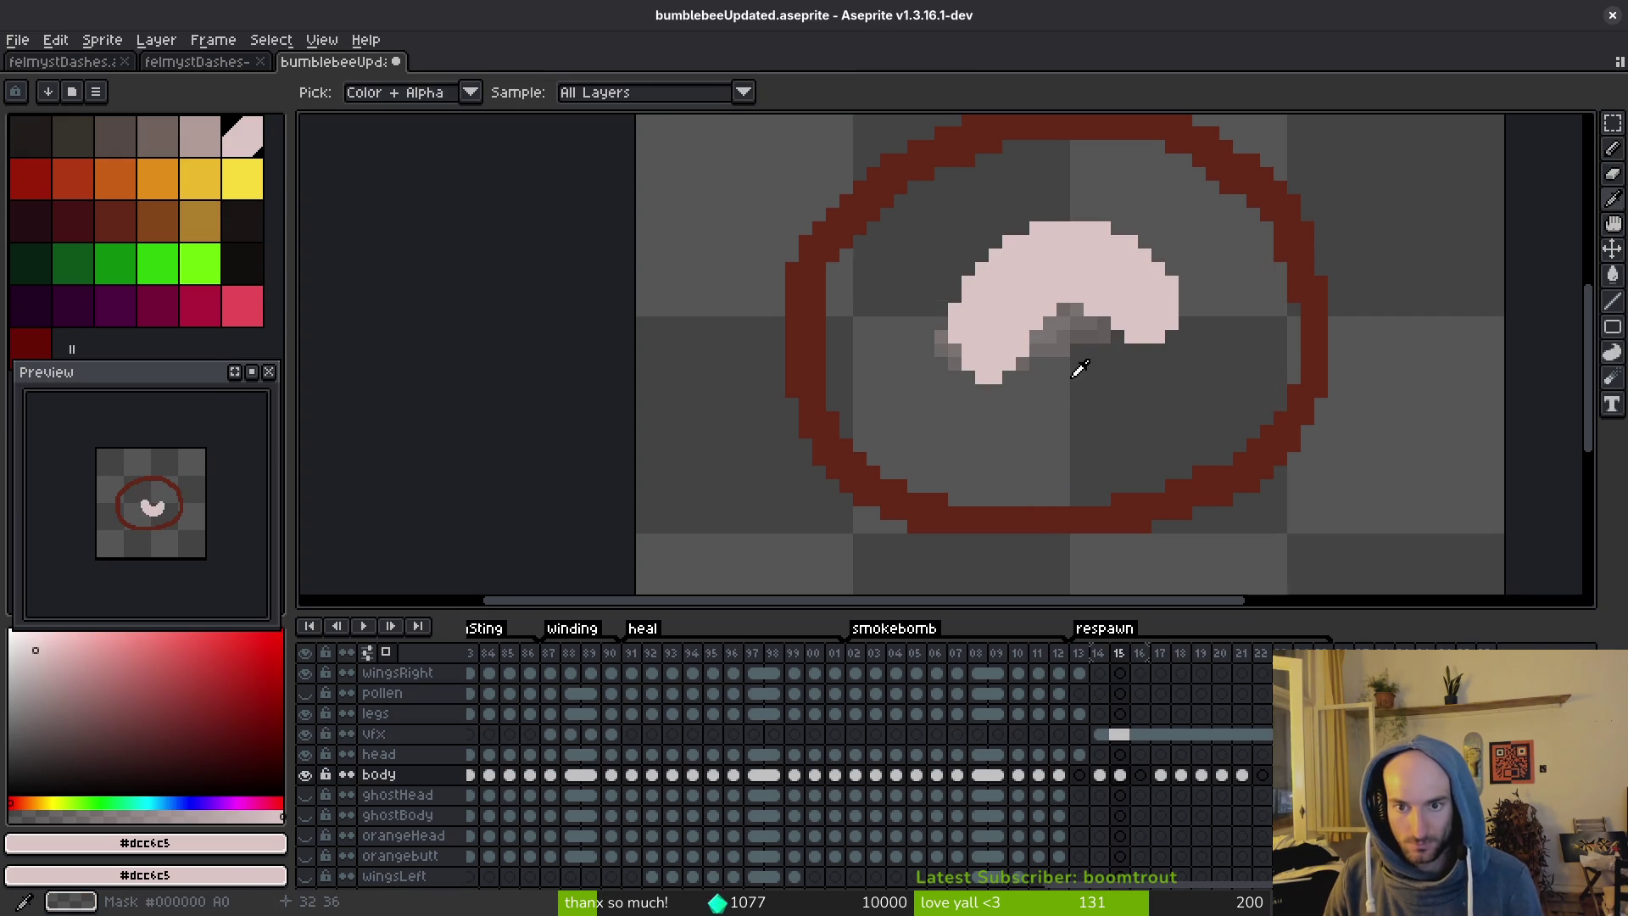
key("comma")
key("period")
key("period")
Copy the grub's body from frame 15 into frame 16, rotated about -32° and nudged right.
key("b")
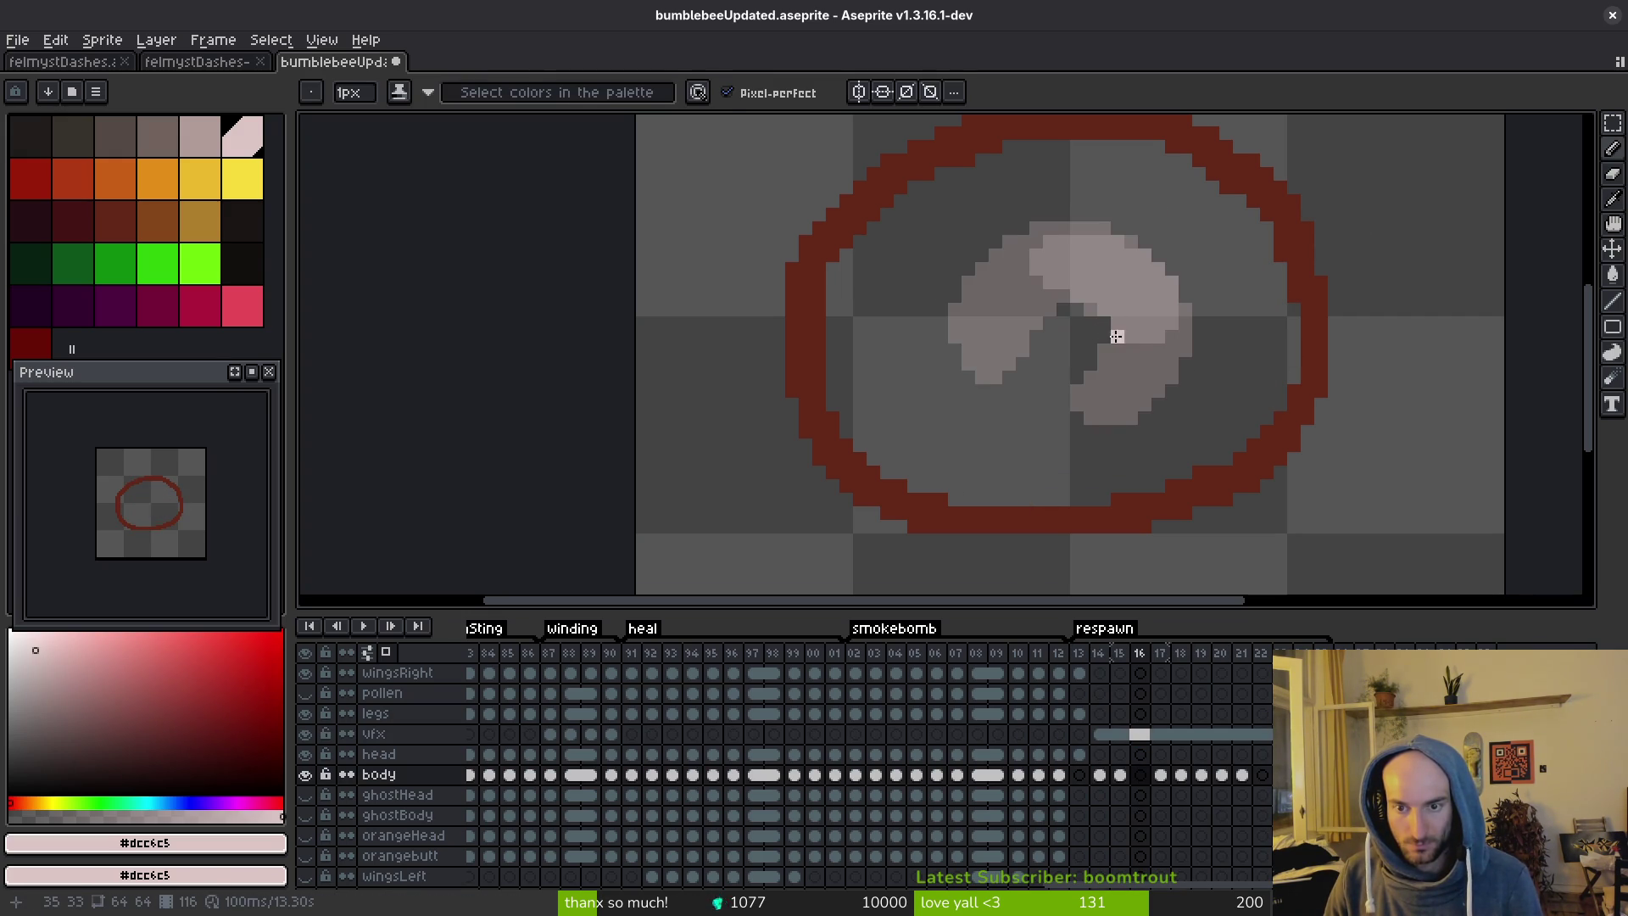
scroll(1125, 323, "up", 2)
key("comma")
key("q")
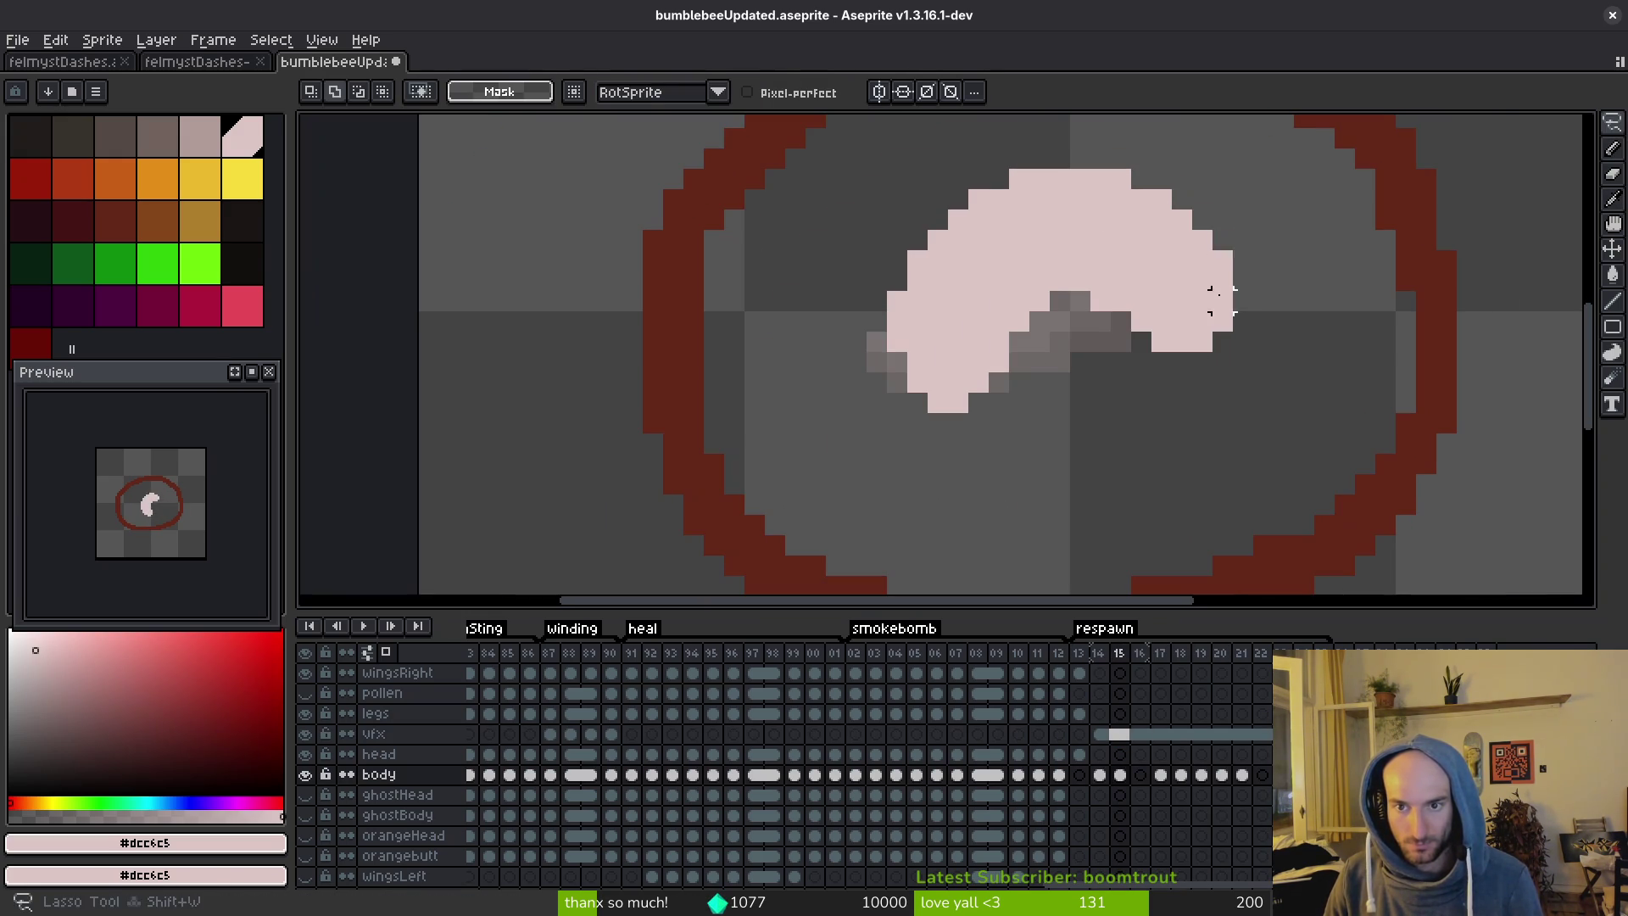
mouse_move(1229, 178)
left_mouse_down()
mouse_move(945, 157)
mouse_move(1235, 399)
mouse_move(1268, 244)
left_mouse_up()
key("ctrl+c")
key("period")
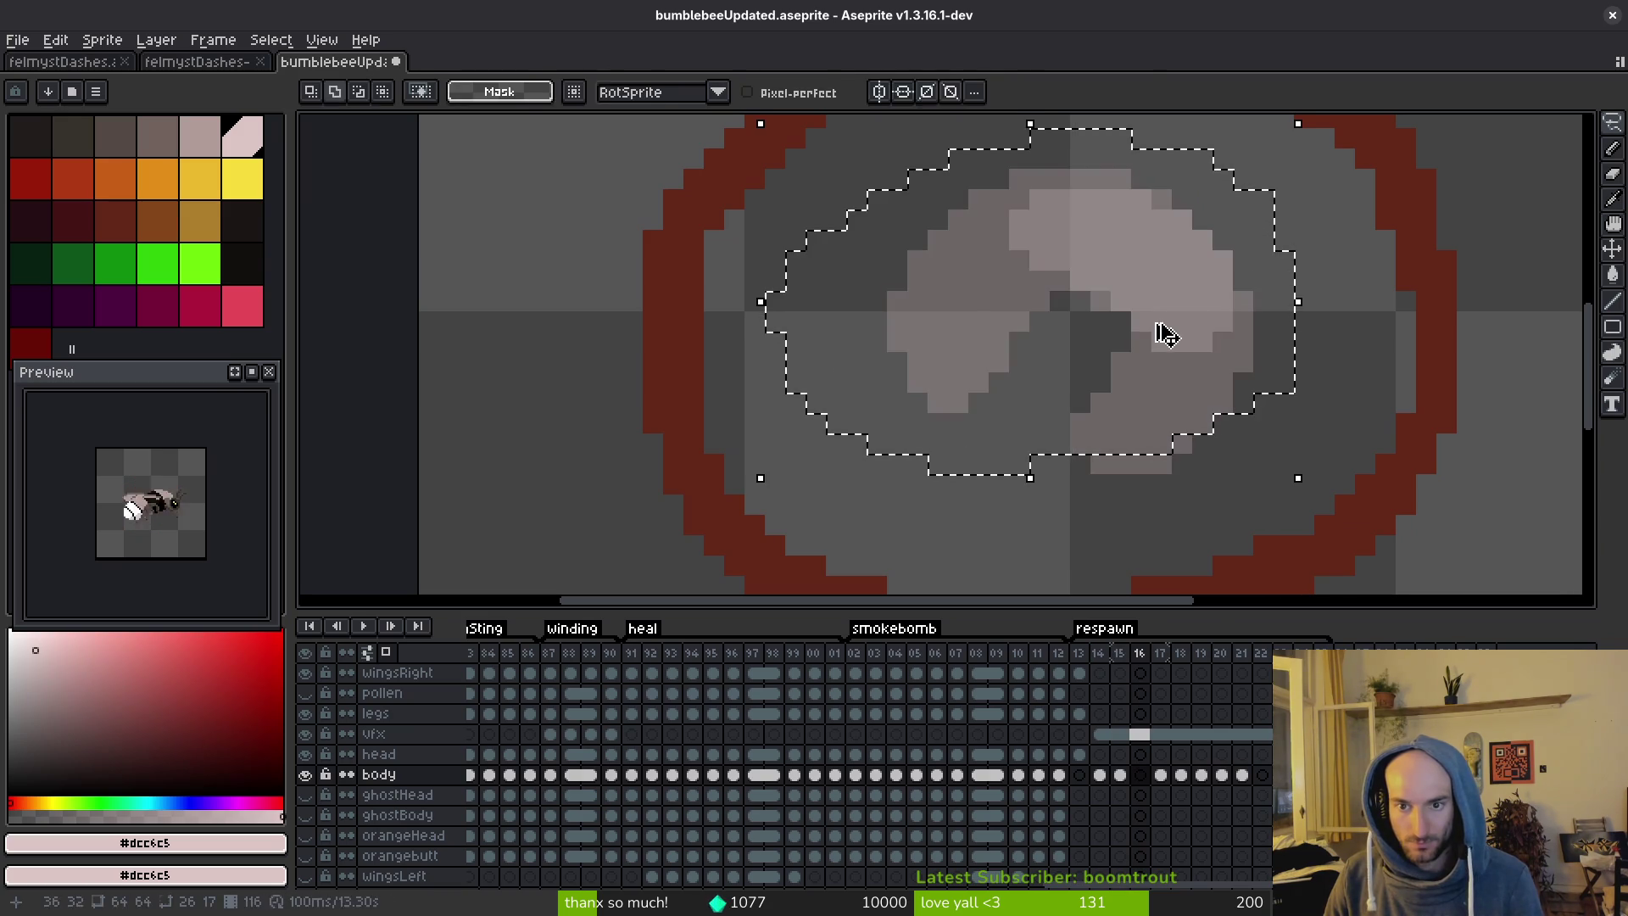
key("ctrl+v")
mouse_move(1315, 479)
left_mouse_down()
mouse_move(1260, 560)
mouse_move(1178, 596)
left_mouse_up()
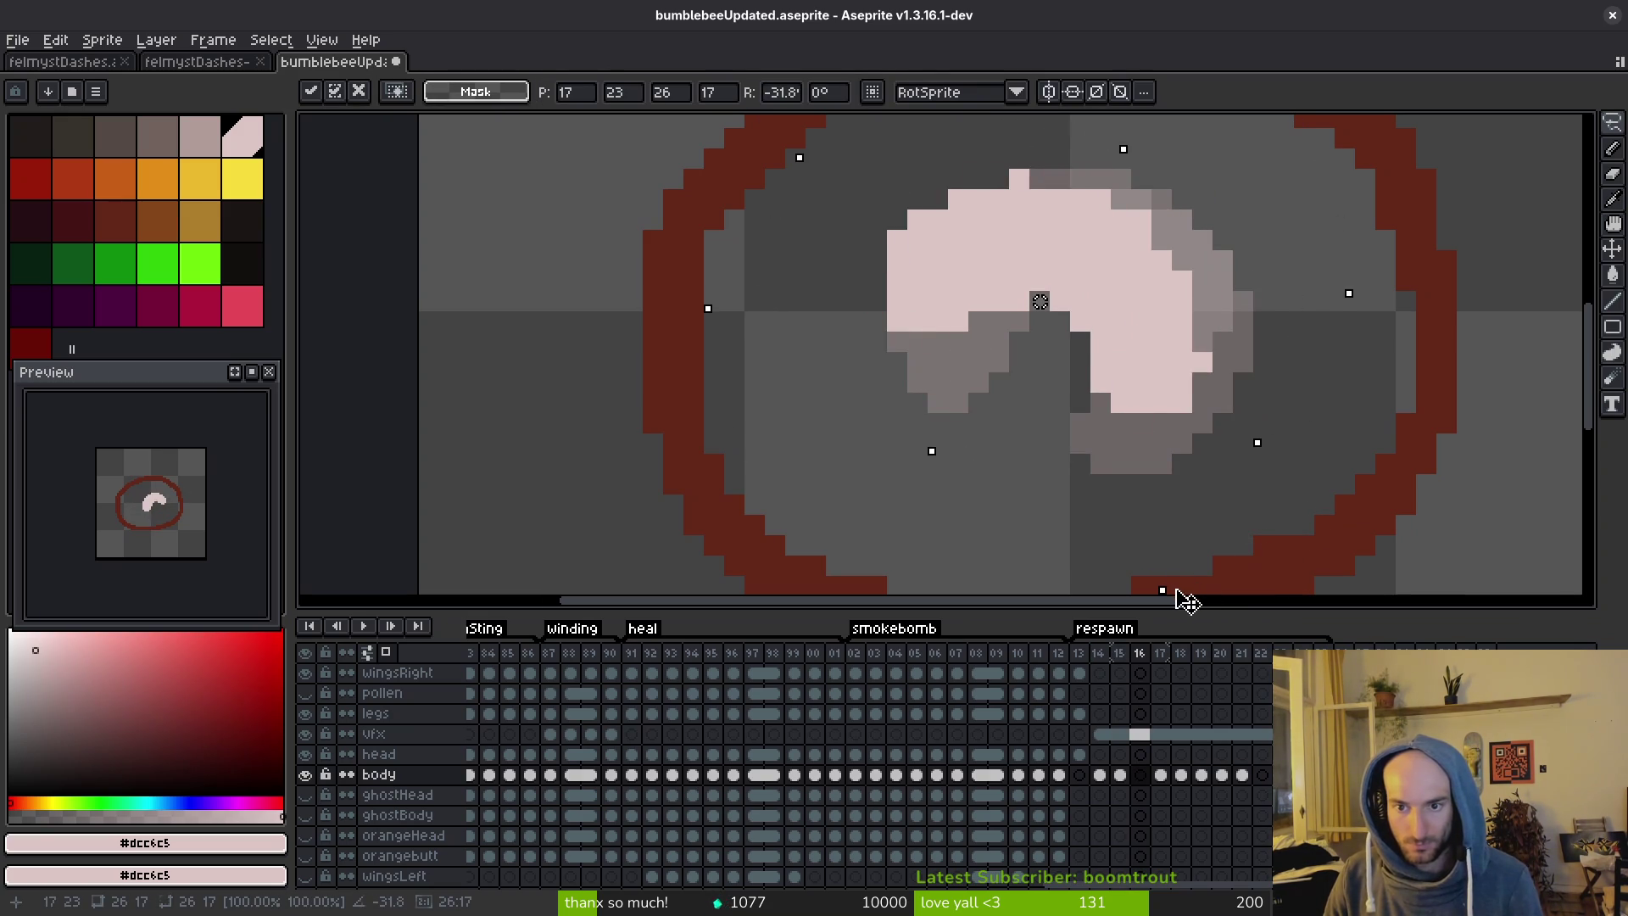
left_click_drag(1124, 286, 1148, 279)
key("Return")
Touch up the rotated body: extend its lower edge and erase stray edge, notch and top pixels.
key("ctrl+d")
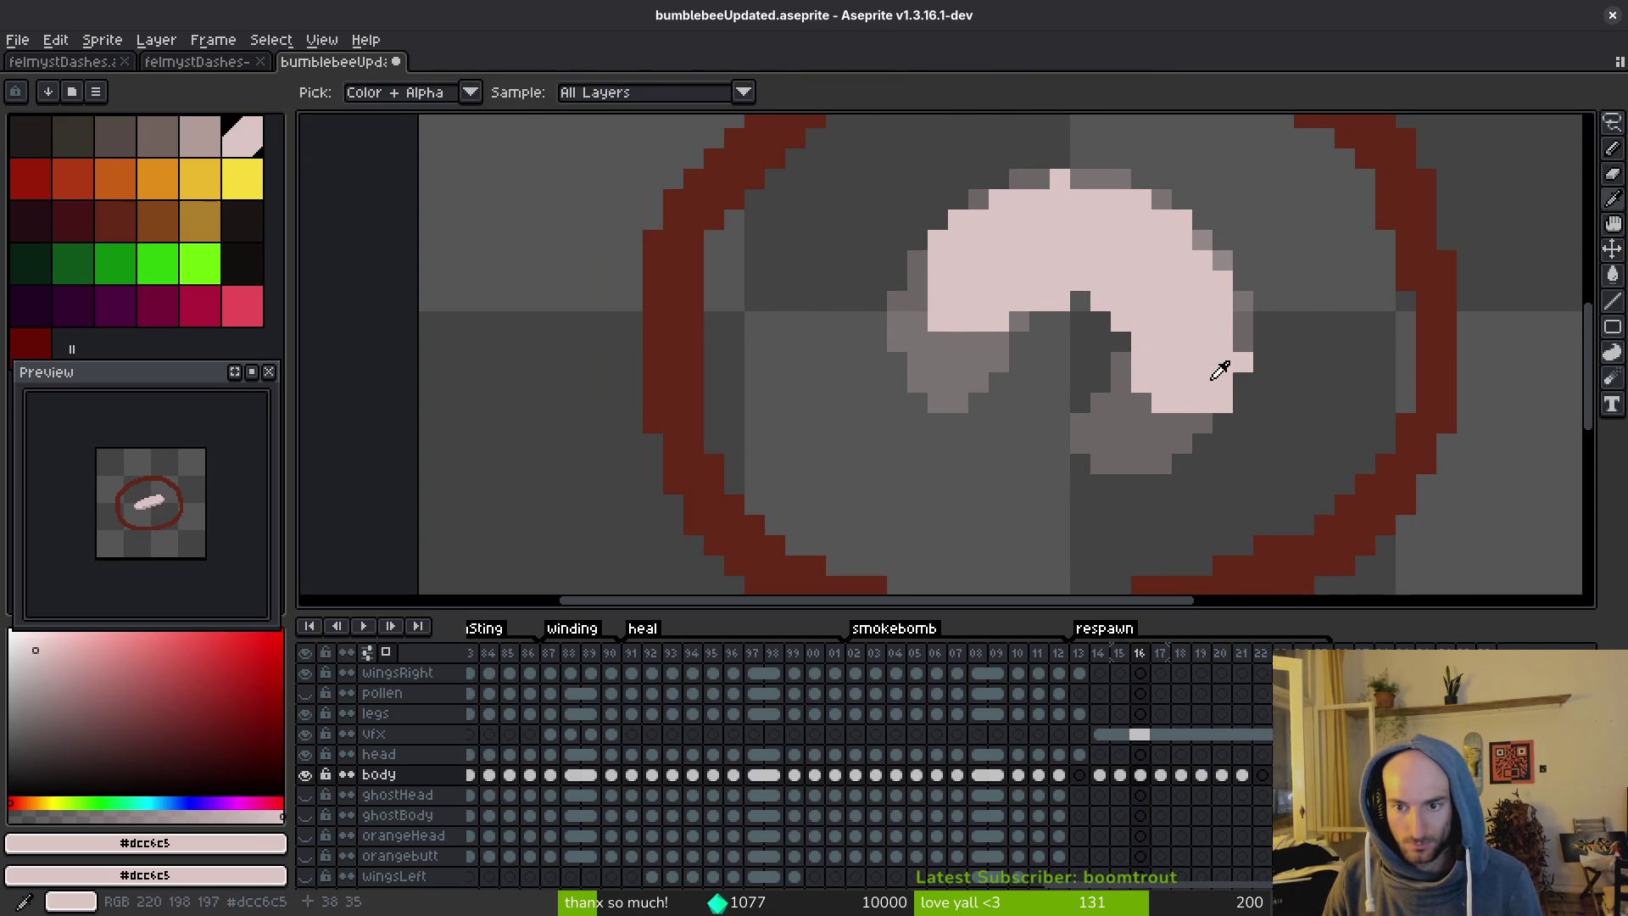
key("b")
left_click_drag(1179, 424, 1147, 406)
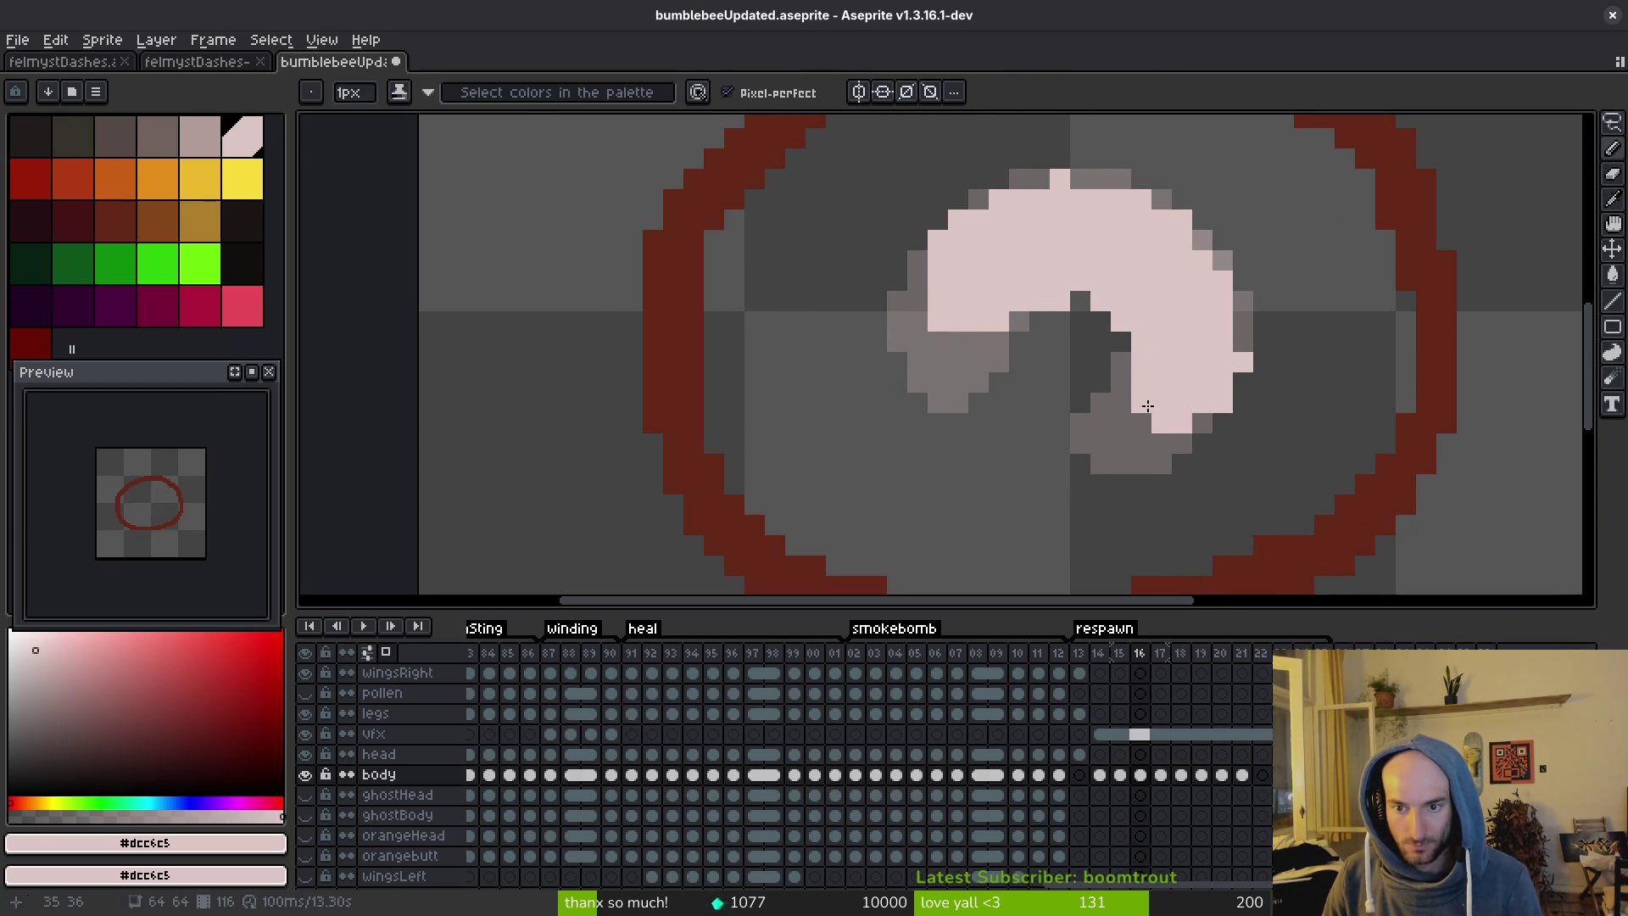
key("e")
left_click(1243, 362)
left_click(1223, 402)
key("b")
key("e")
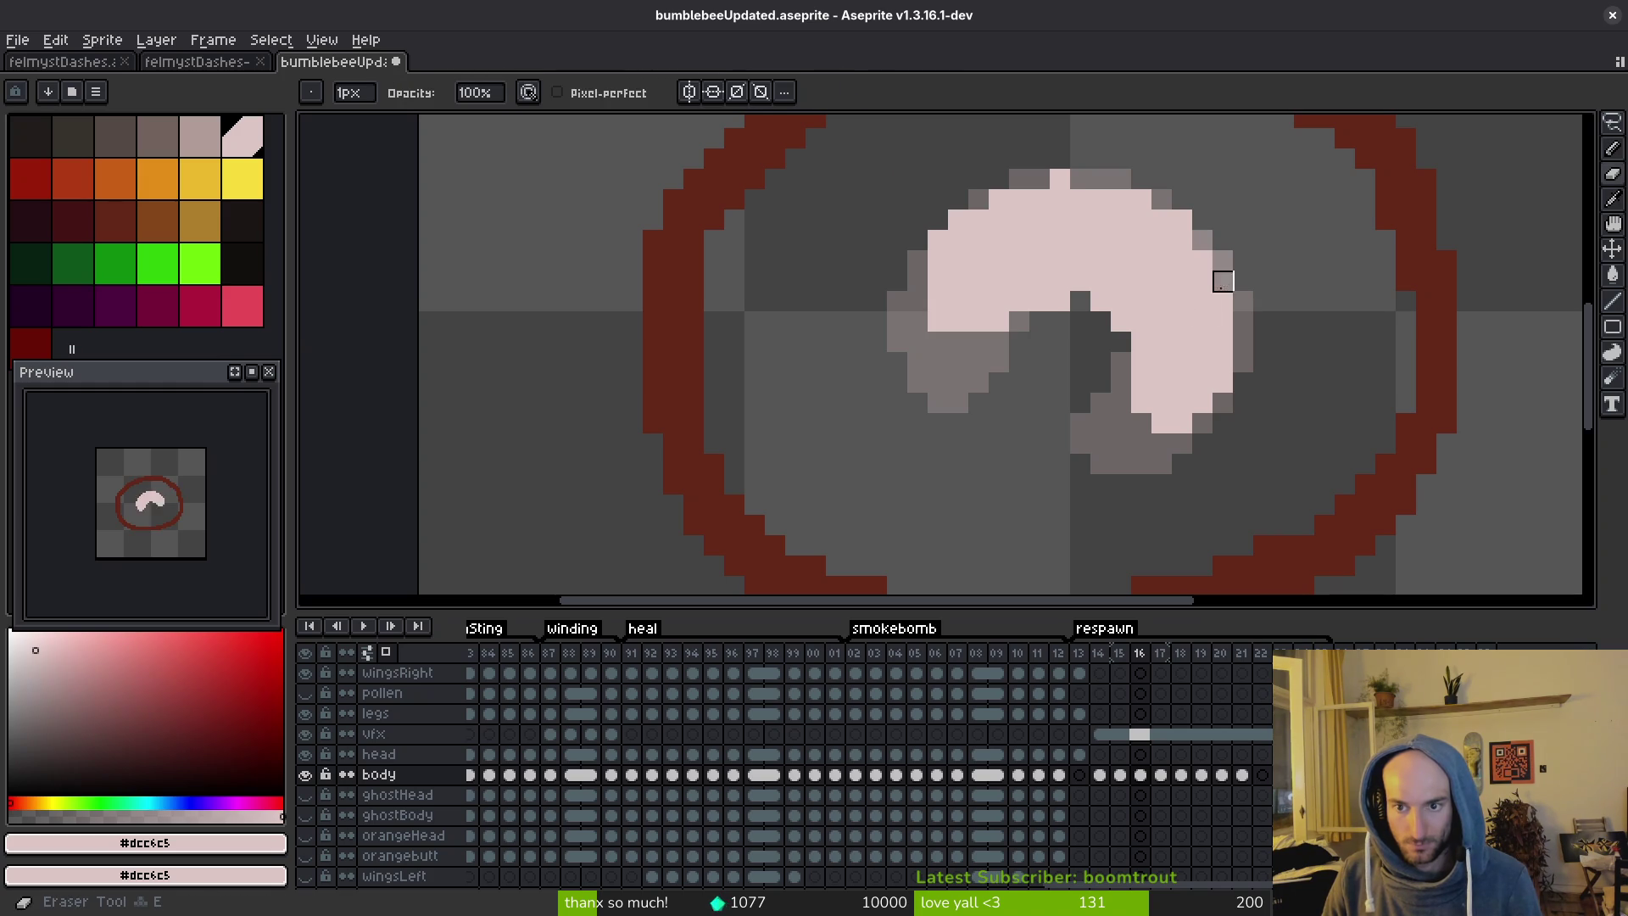
left_click(1060, 301)
left_click(1039, 301)
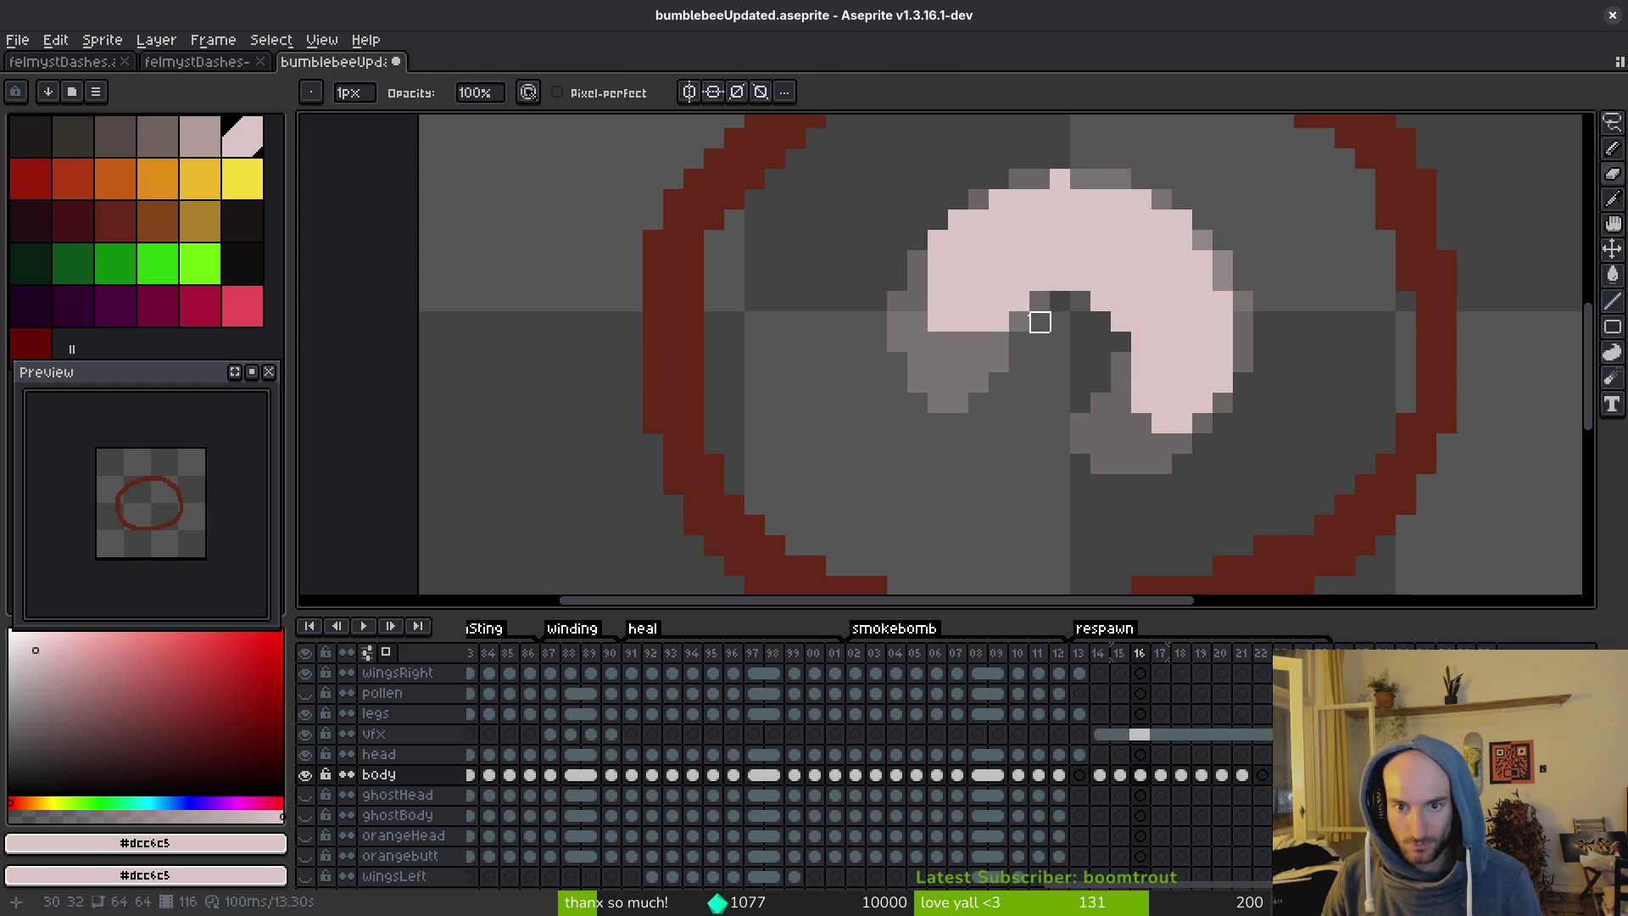
left_click(998, 321)
left_click(1059, 178)
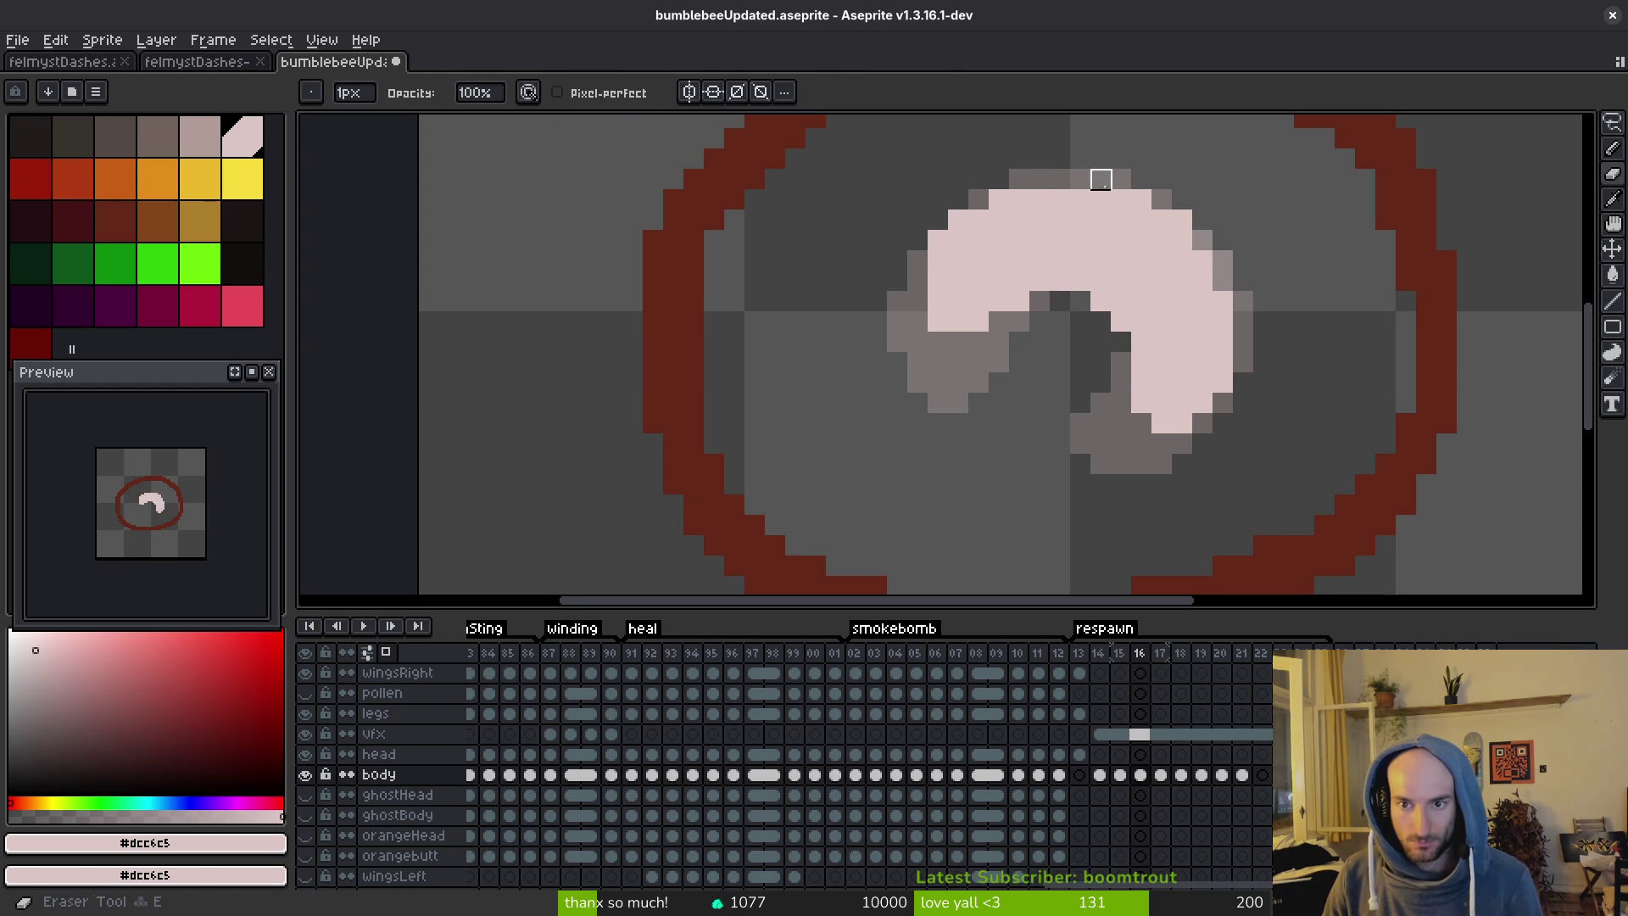
left_click(1182, 218)
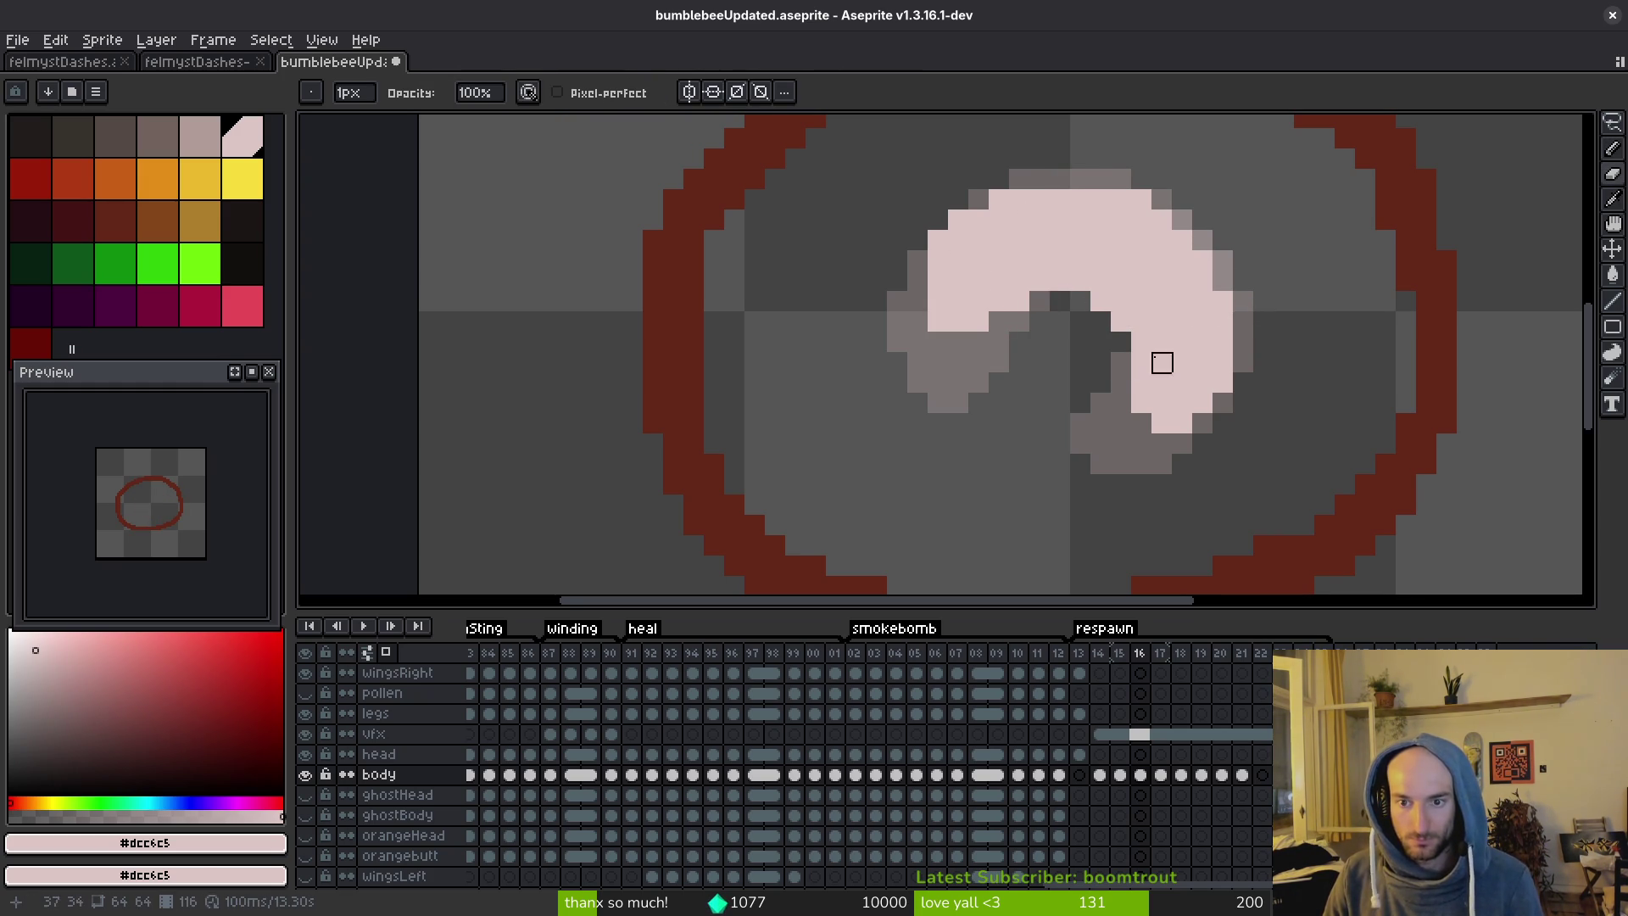
Shift the body's lower-right and left parts inward, add a left-edge pixel, and save bumblebeeUpdated.aseprite.
key("m")
left_click_drag(1102, 348, 1264, 457)
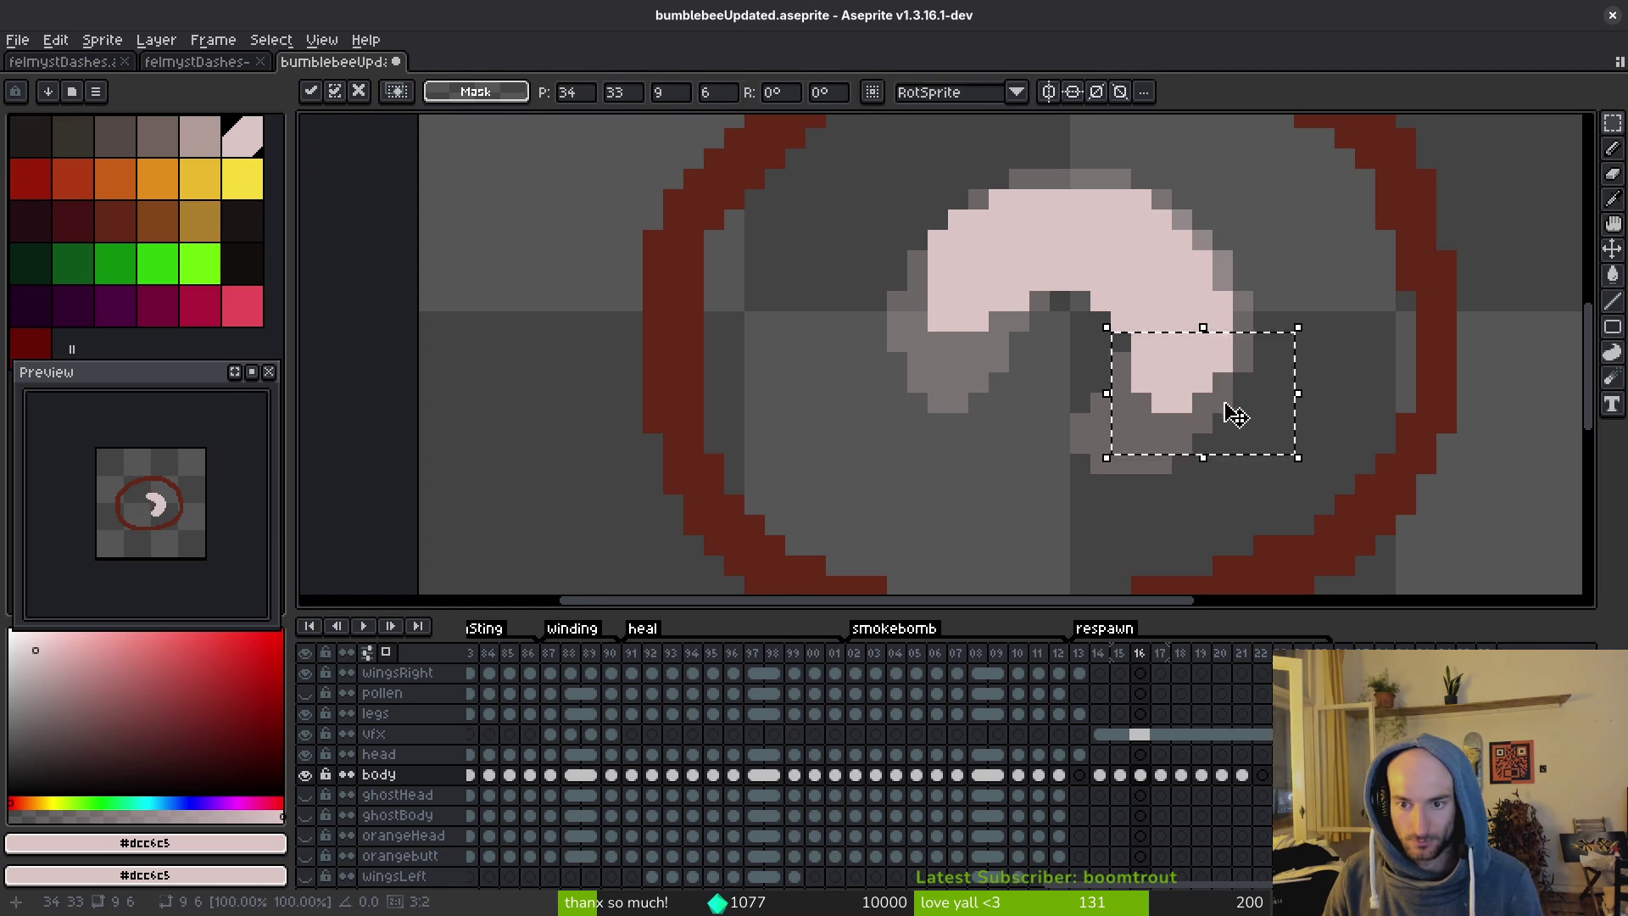
key("i")
key("b")
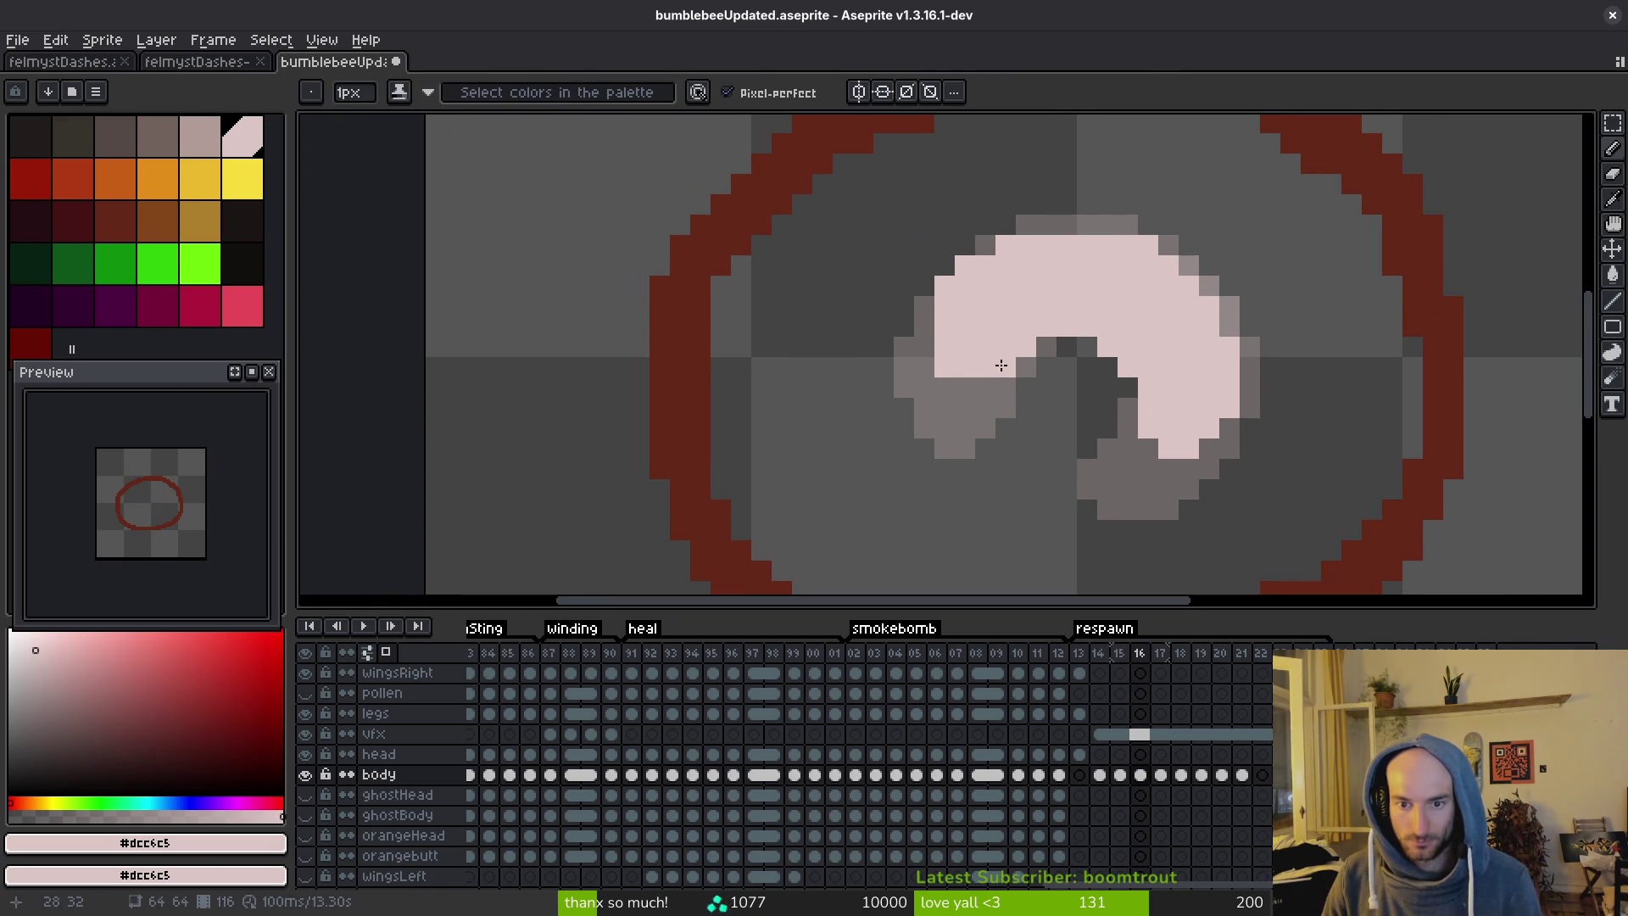
left_click(926, 325)
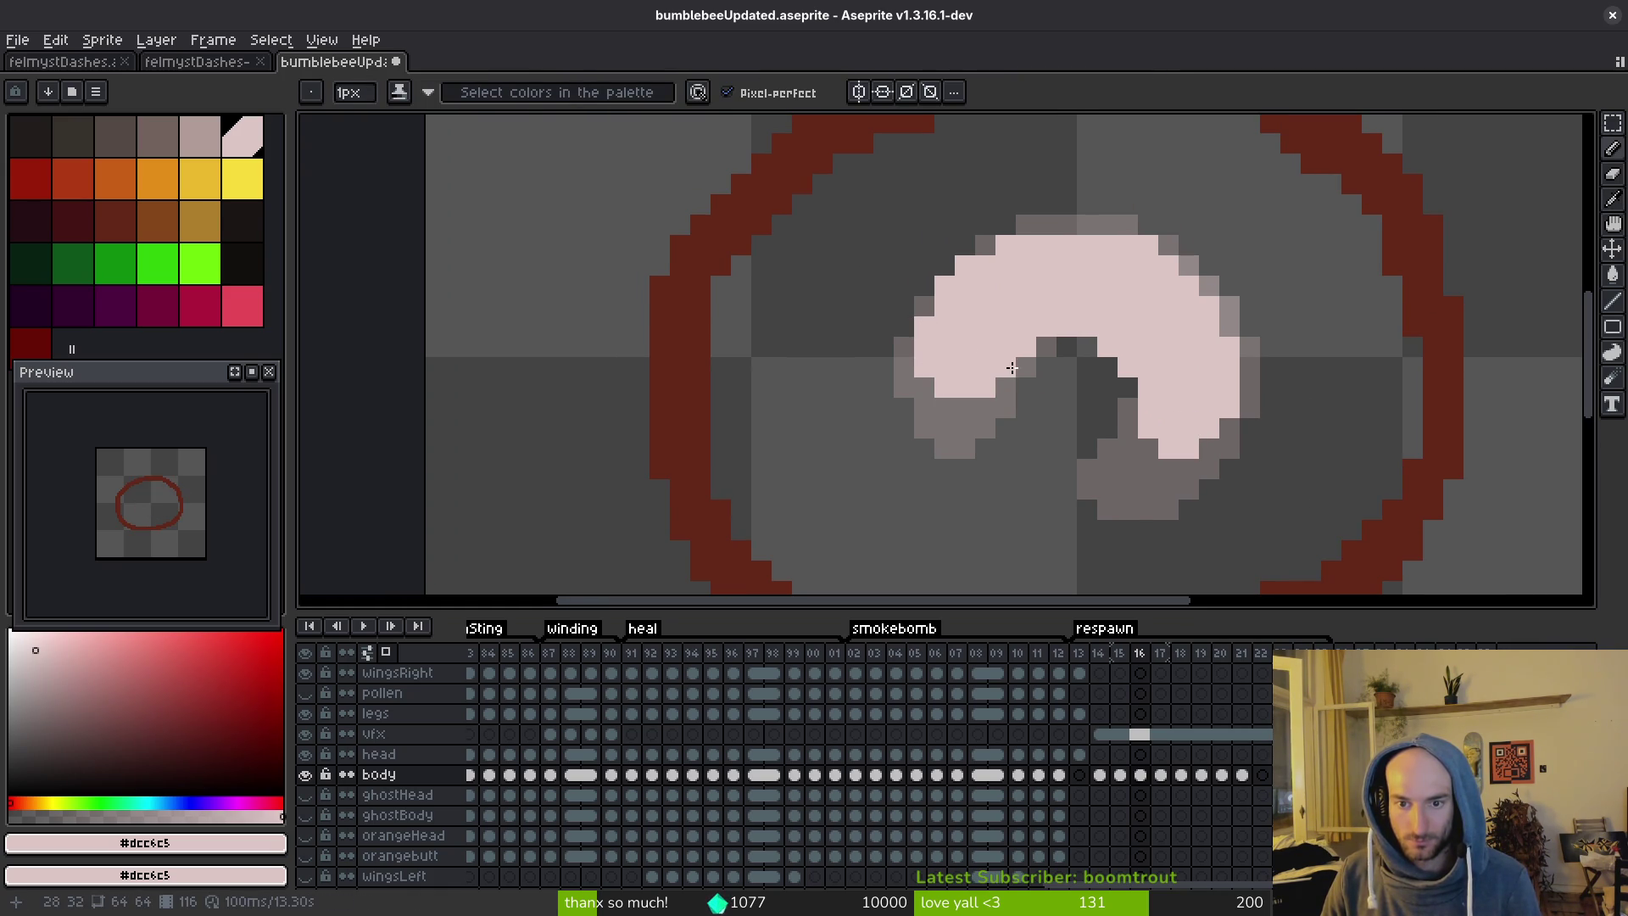
scroll(1066, 387, "down", 5)
scroll(1084, 416, "up", 3)
key("m")
mouse_move(922, 289)
left_mouse_down()
mouse_move(1058, 452)
mouse_move(1043, 424)
mouse_move(1017, 425)
mouse_move(1049, 434)
left_mouse_up()
left_click(1042, 425)
key("Return")
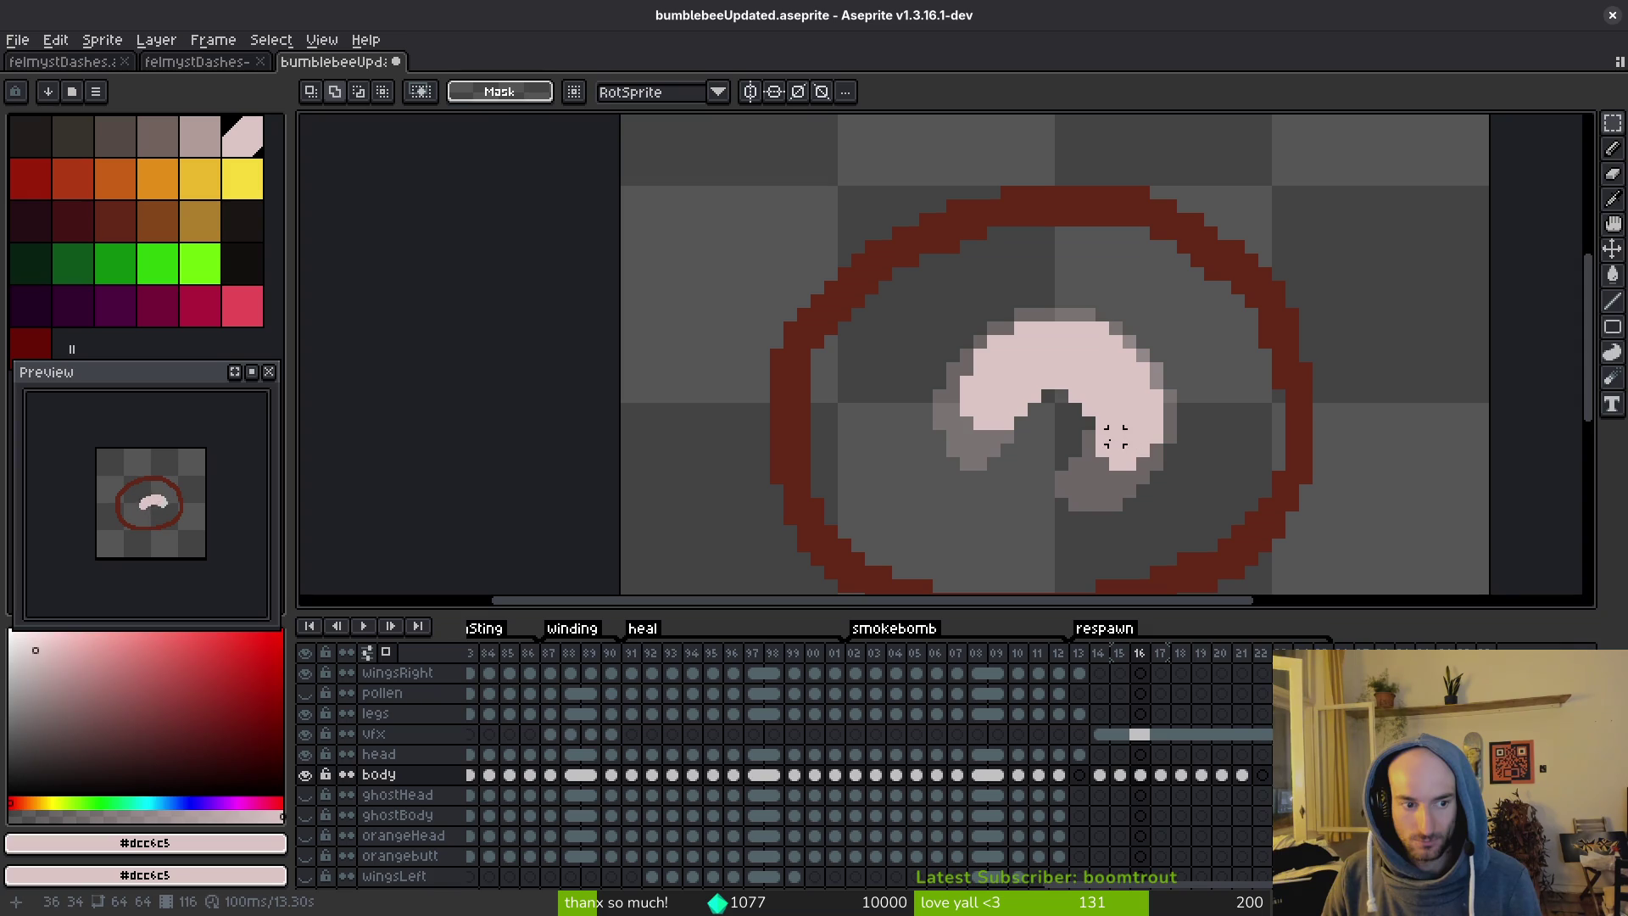
key("ctrl+s")
Compare the body cels at frames 16, 20 and 19, settling on frame 19.
key("Right")
key("Right")
key("Right")
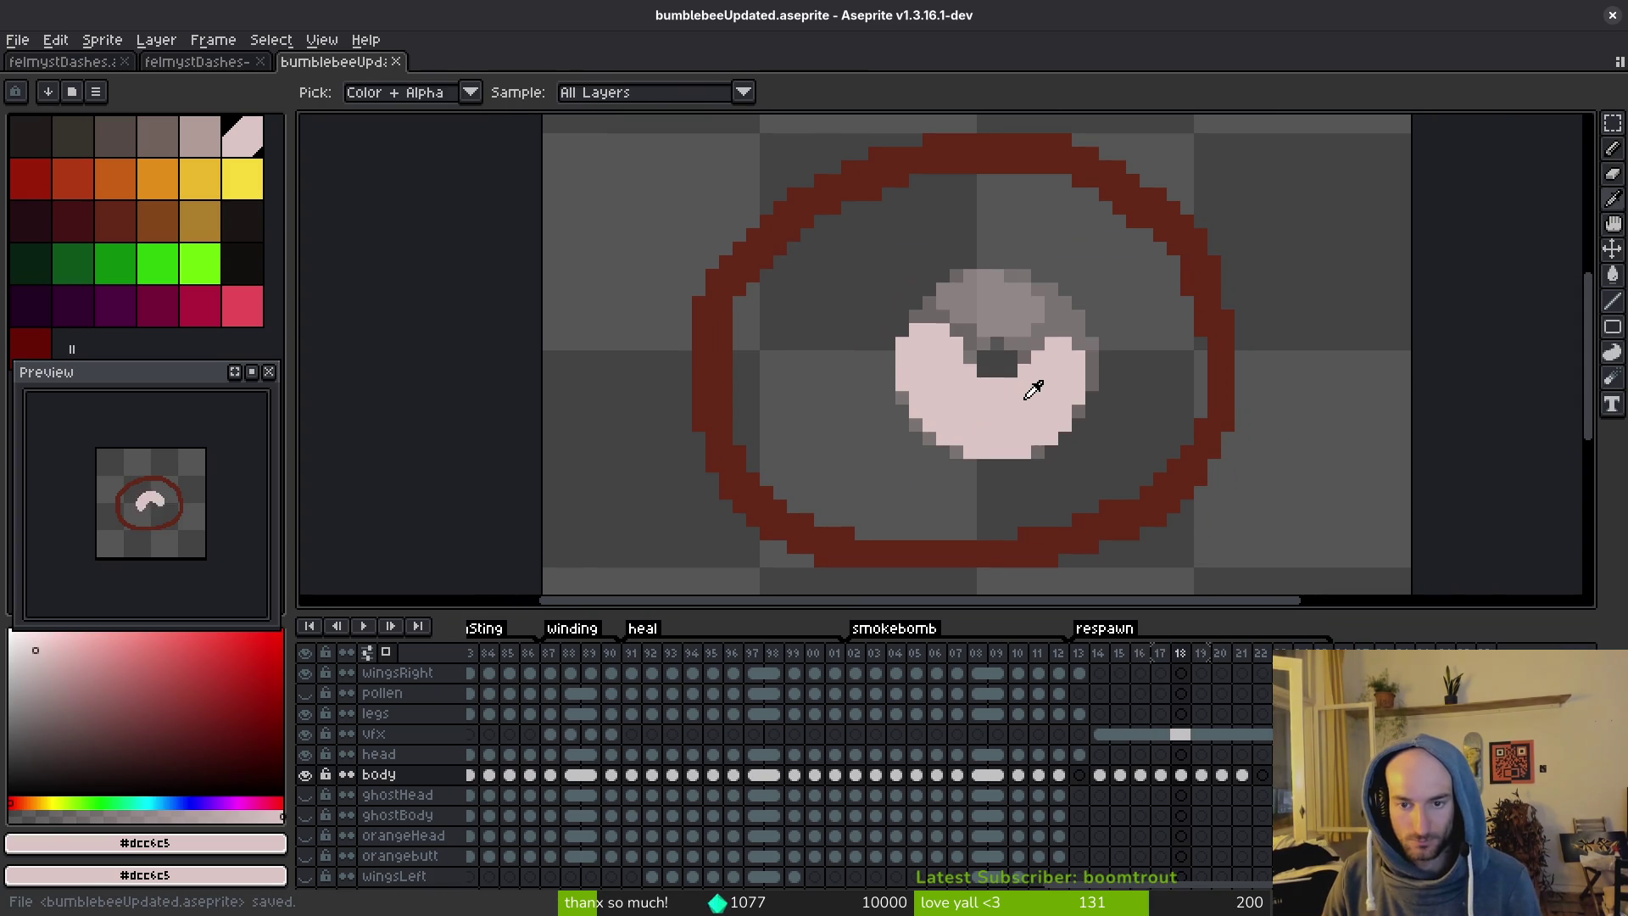
key("Left")
key("Right")
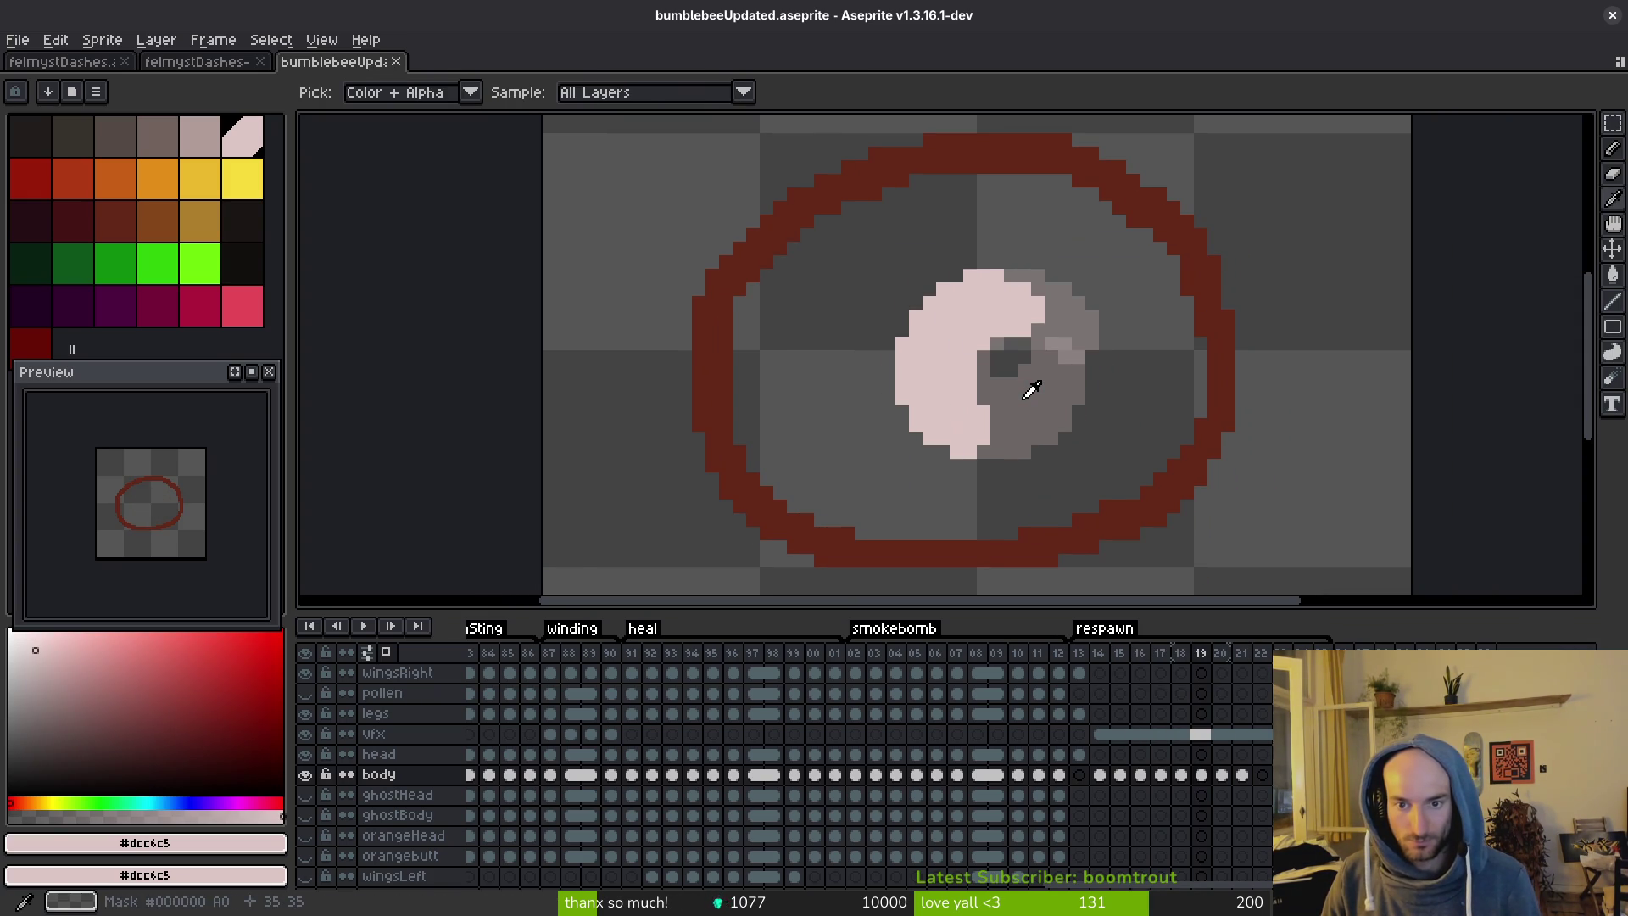
left_click(1139, 775)
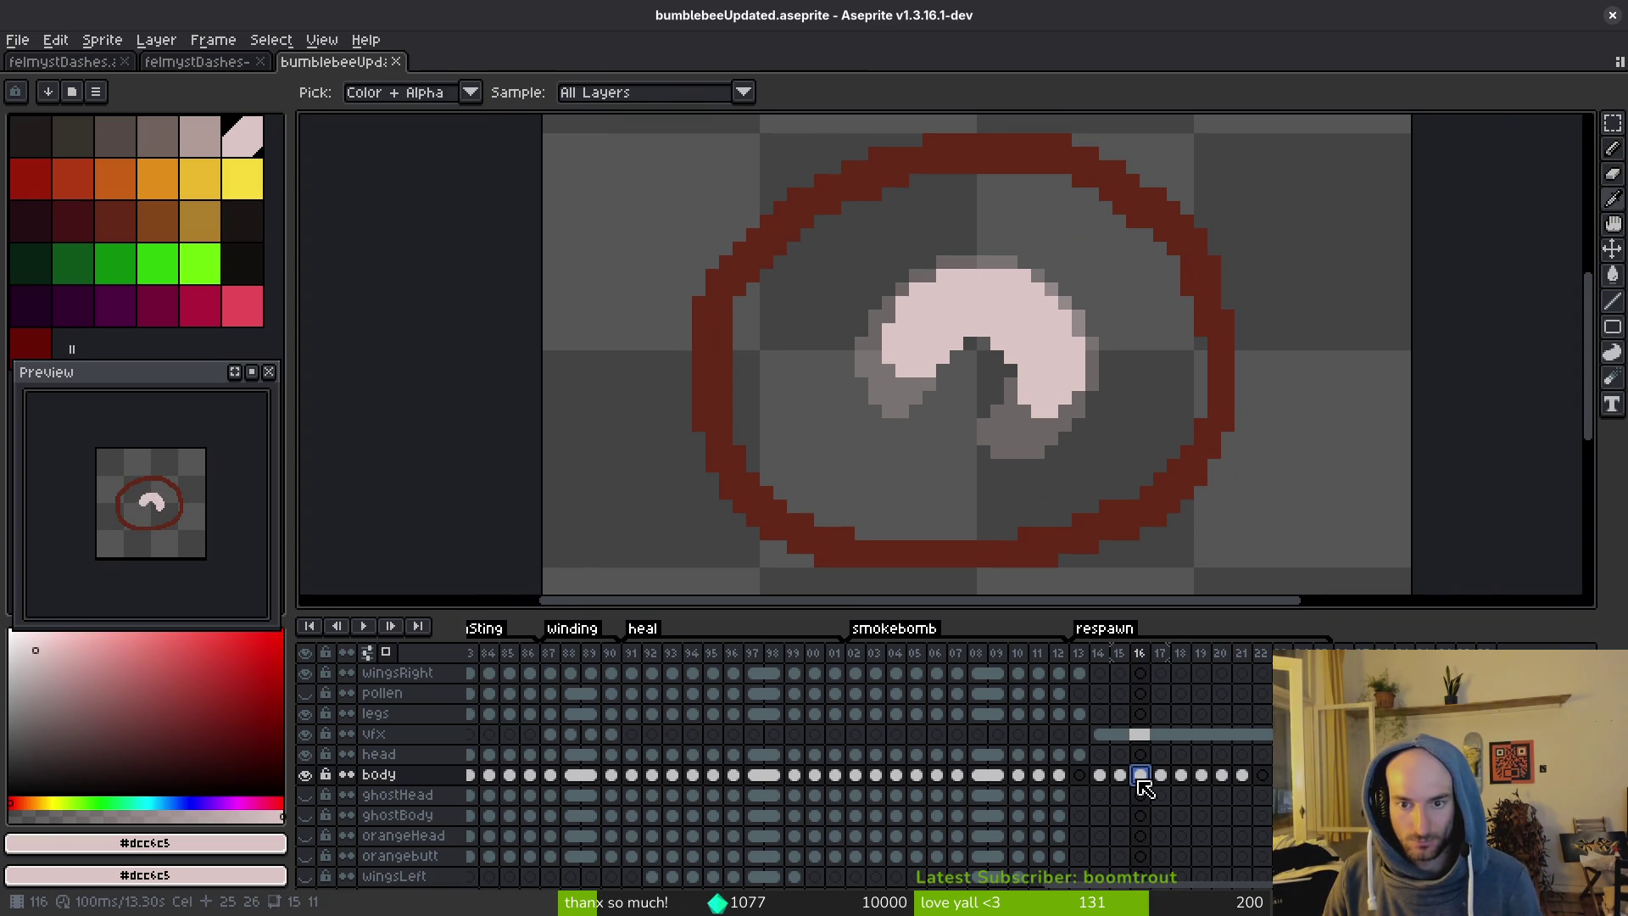
left_click(1221, 775)
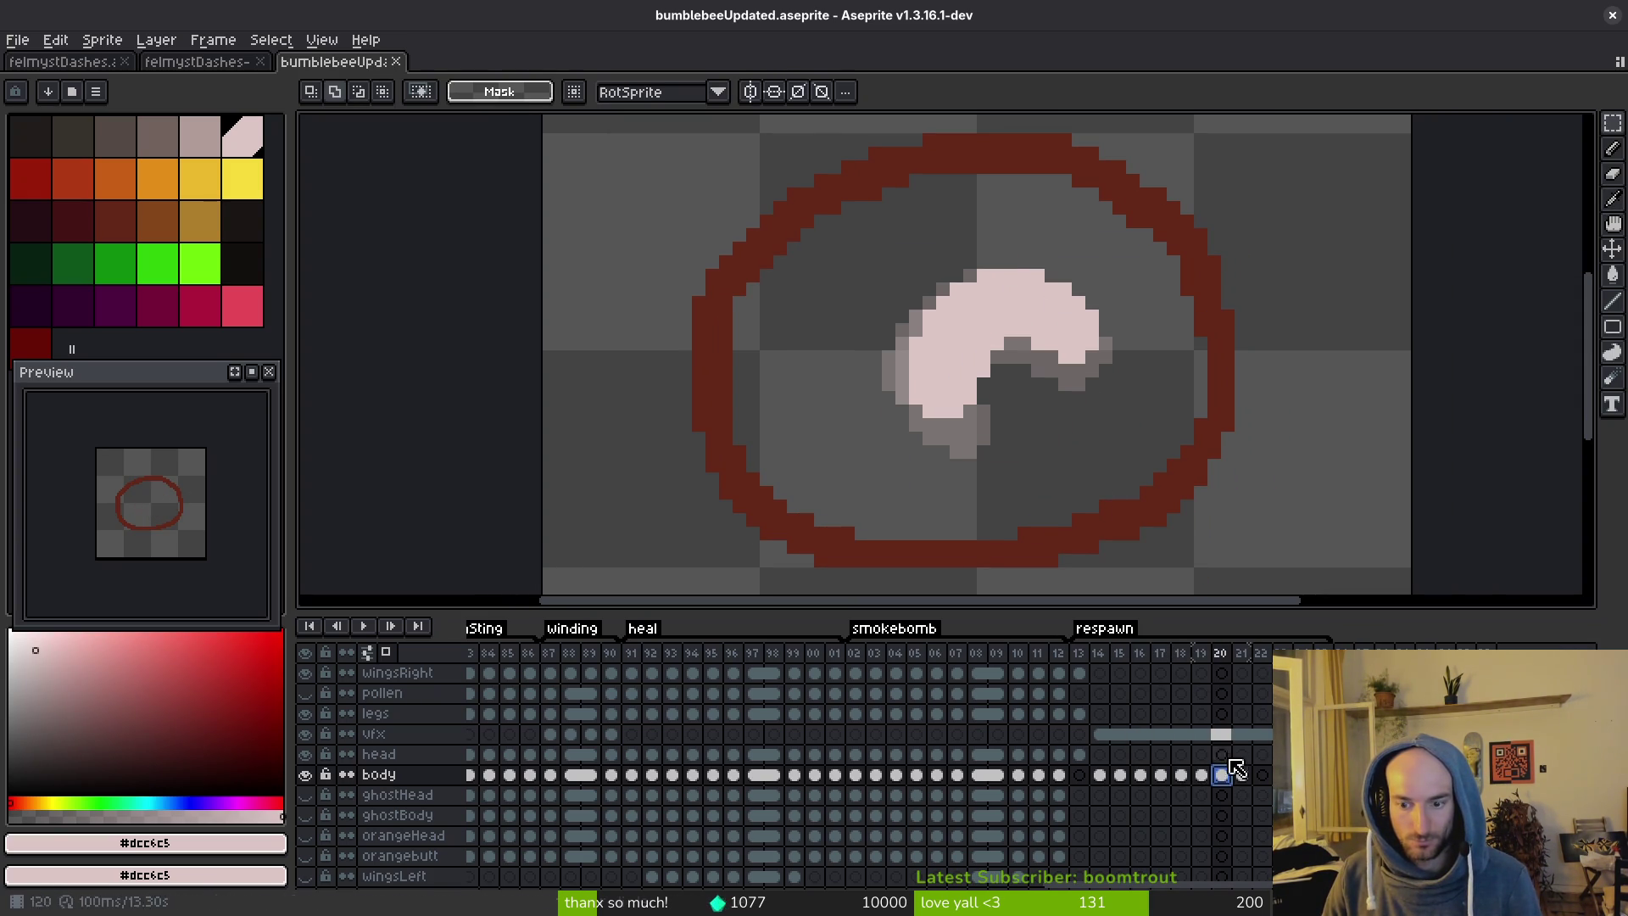
left_click(1204, 776)
Paint light-pink pixels along the grub's inner lower curve in frame 19 and save the file.
scroll(1009, 471, "up", 1)
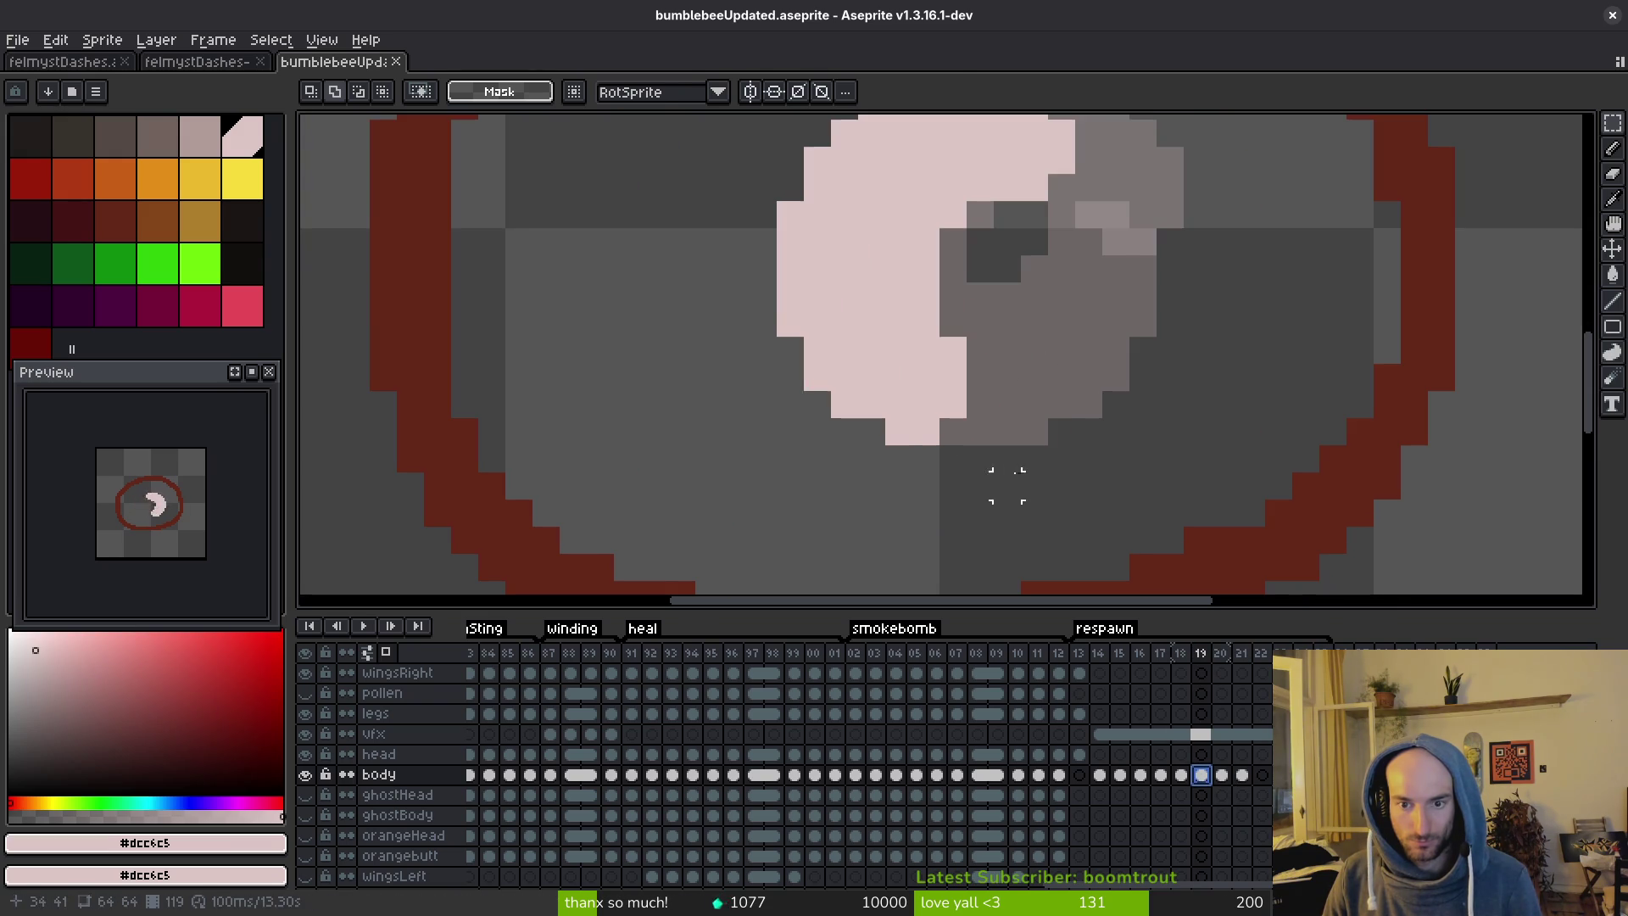
key("b")
left_click_drag(963, 428, 983, 386)
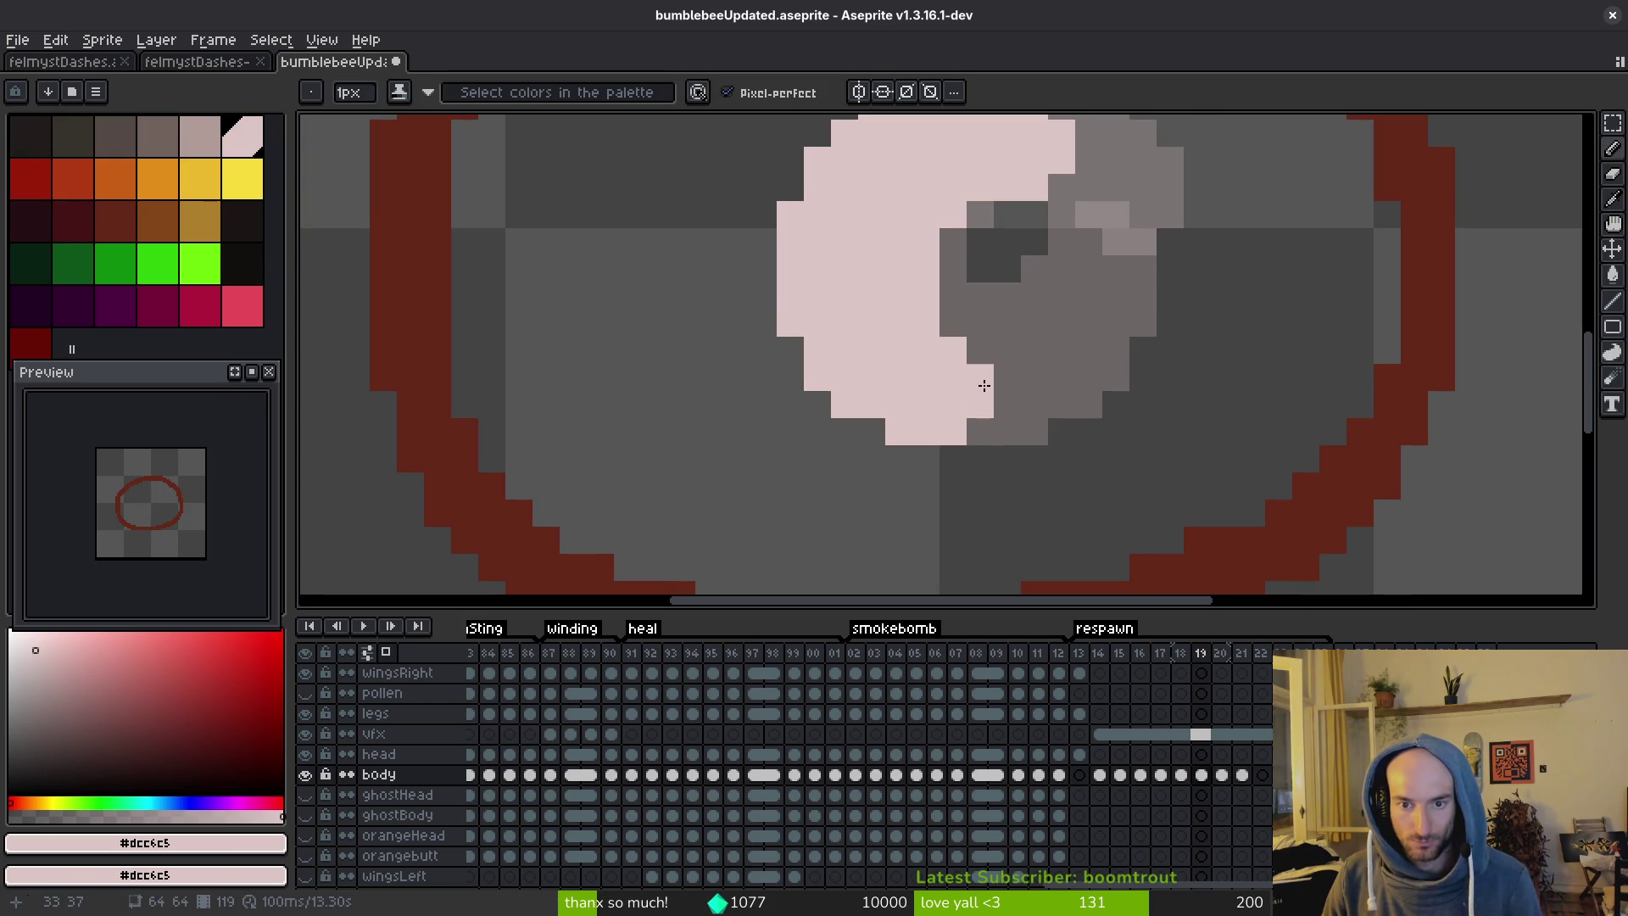
left_click(952, 323)
scroll(1000, 356, "down", 4)
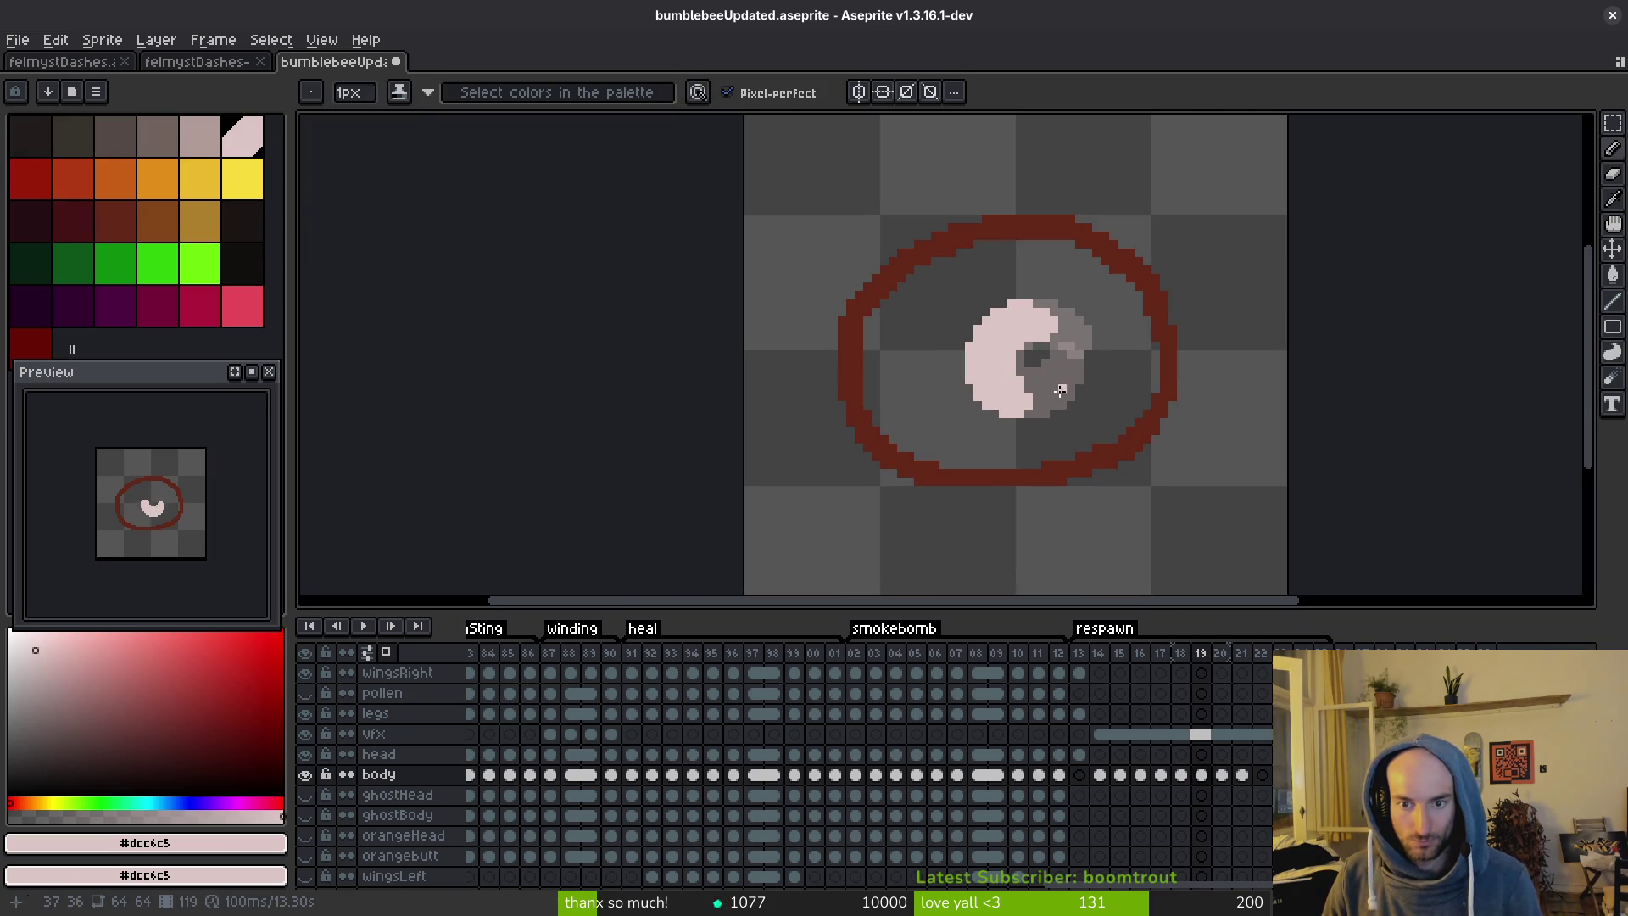
key("v")
key("b")
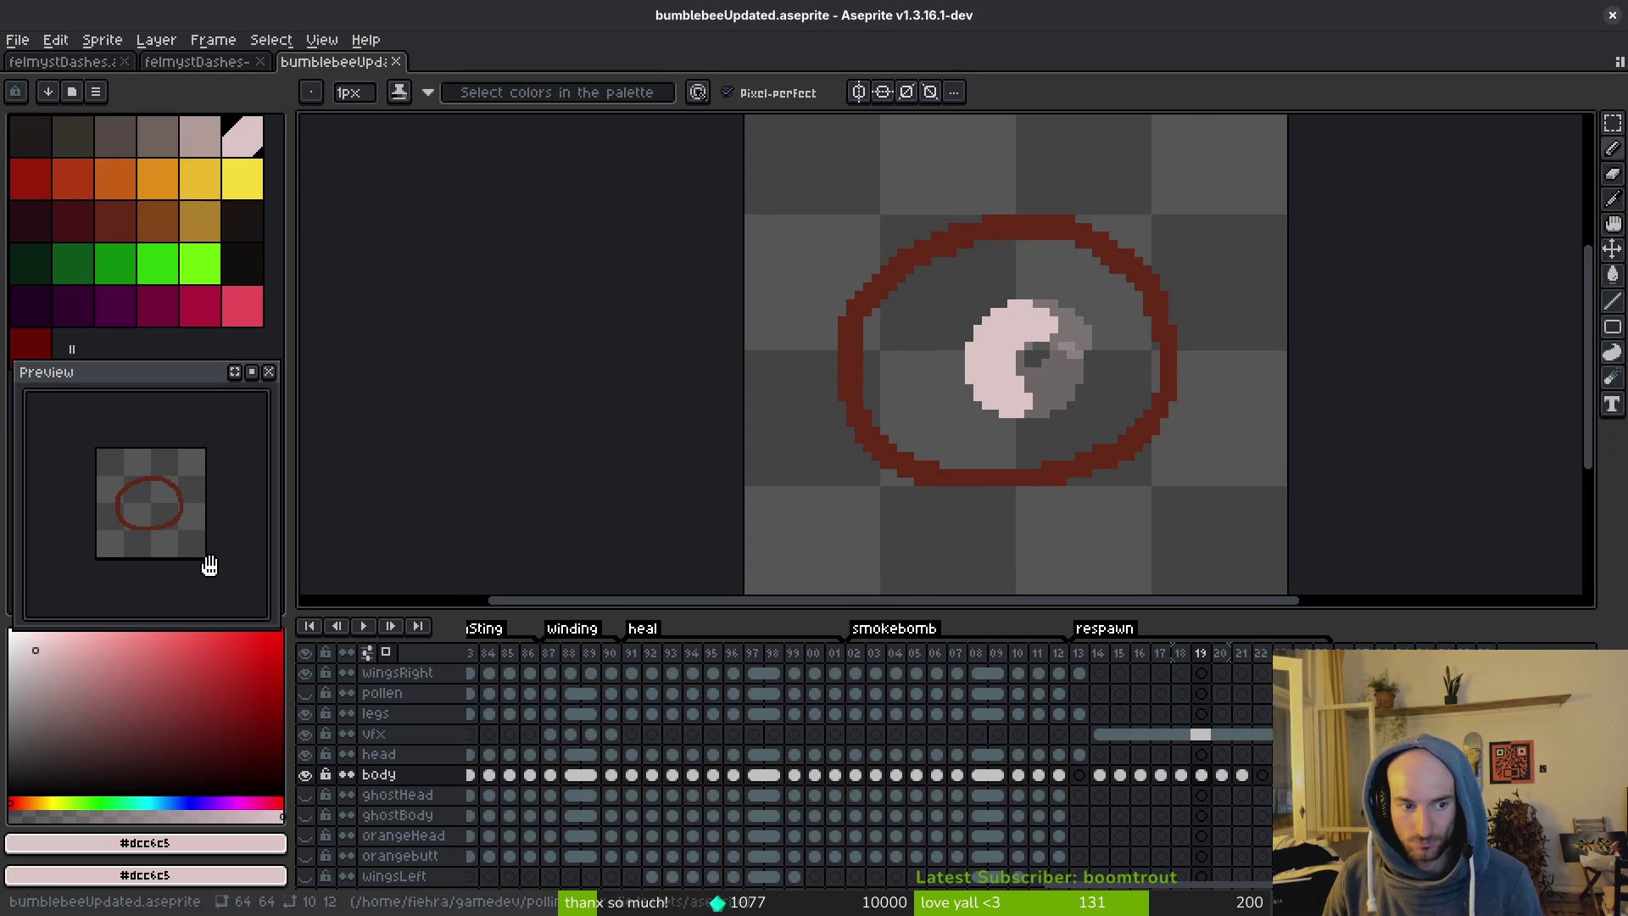
key("ctrl+s")
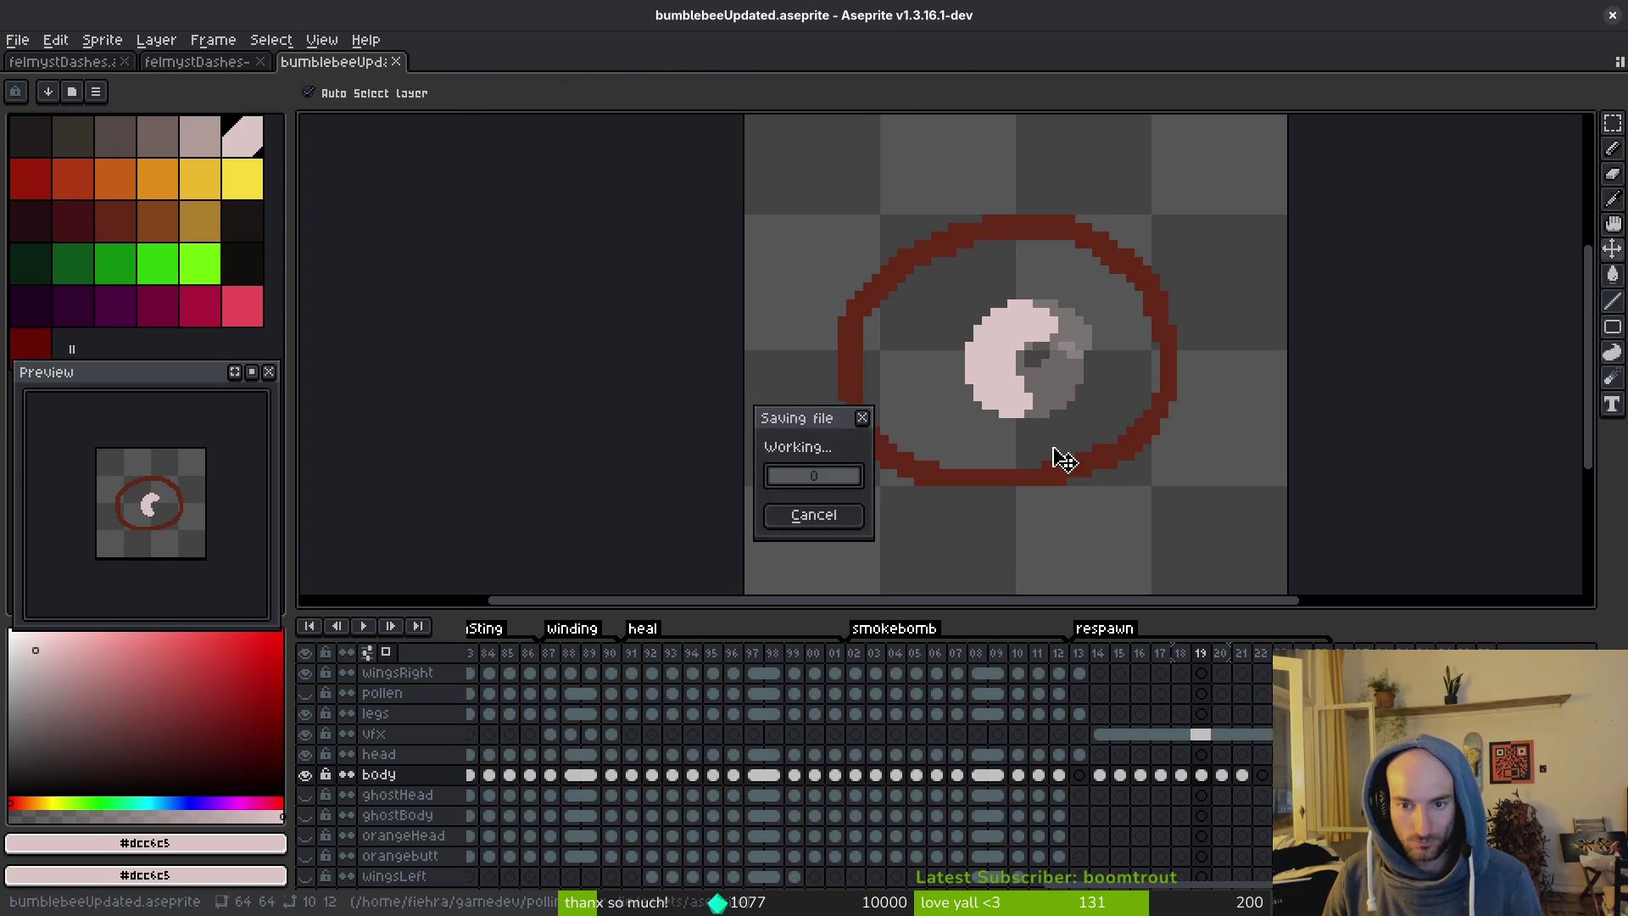
key("i")
key("Right")
key("Right")
In frame 22, outline the stretched grub's arched body in pink, top and bottom edges.
key("b")
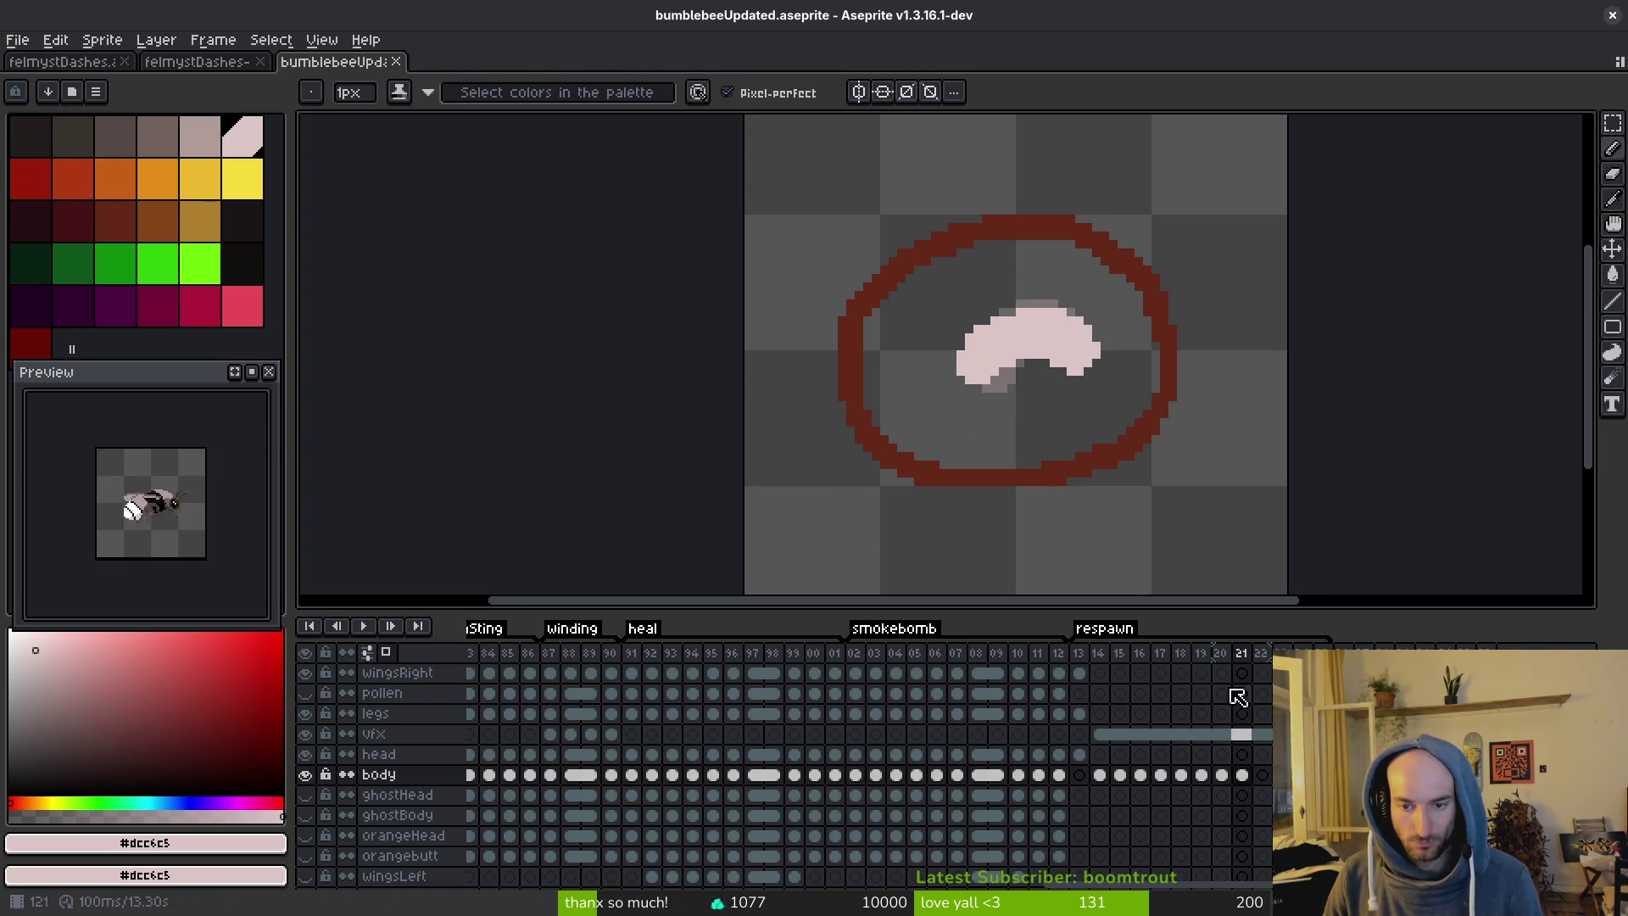
key("Right")
scroll(1075, 410, "up", 3)
scroll(1028, 377, "up", 1)
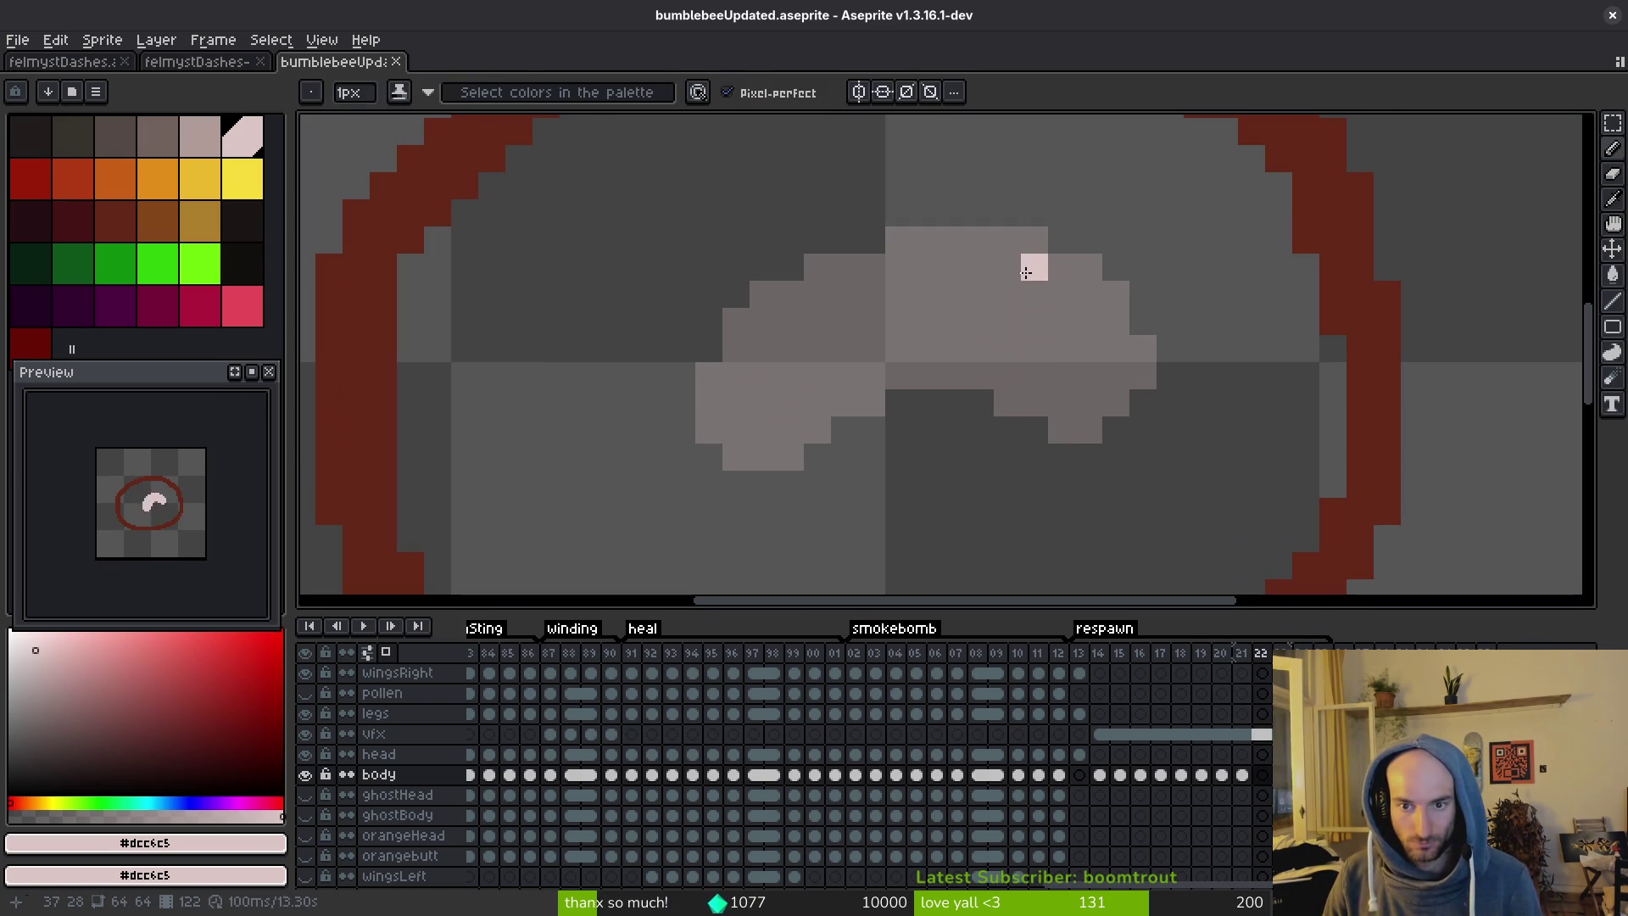
mouse_move(1032, 263)
left_mouse_down()
mouse_move(1197, 327)
mouse_move(1081, 458)
mouse_move(832, 491)
mouse_move(654, 373)
mouse_move(1017, 242)
mouse_move(1062, 297)
mouse_move(1142, 339)
mouse_move(1159, 400)
mouse_move(937, 402)
mouse_move(767, 432)
mouse_move(762, 458)
left_mouse_up()
key("ctrl+z")
key("ctrl+z")
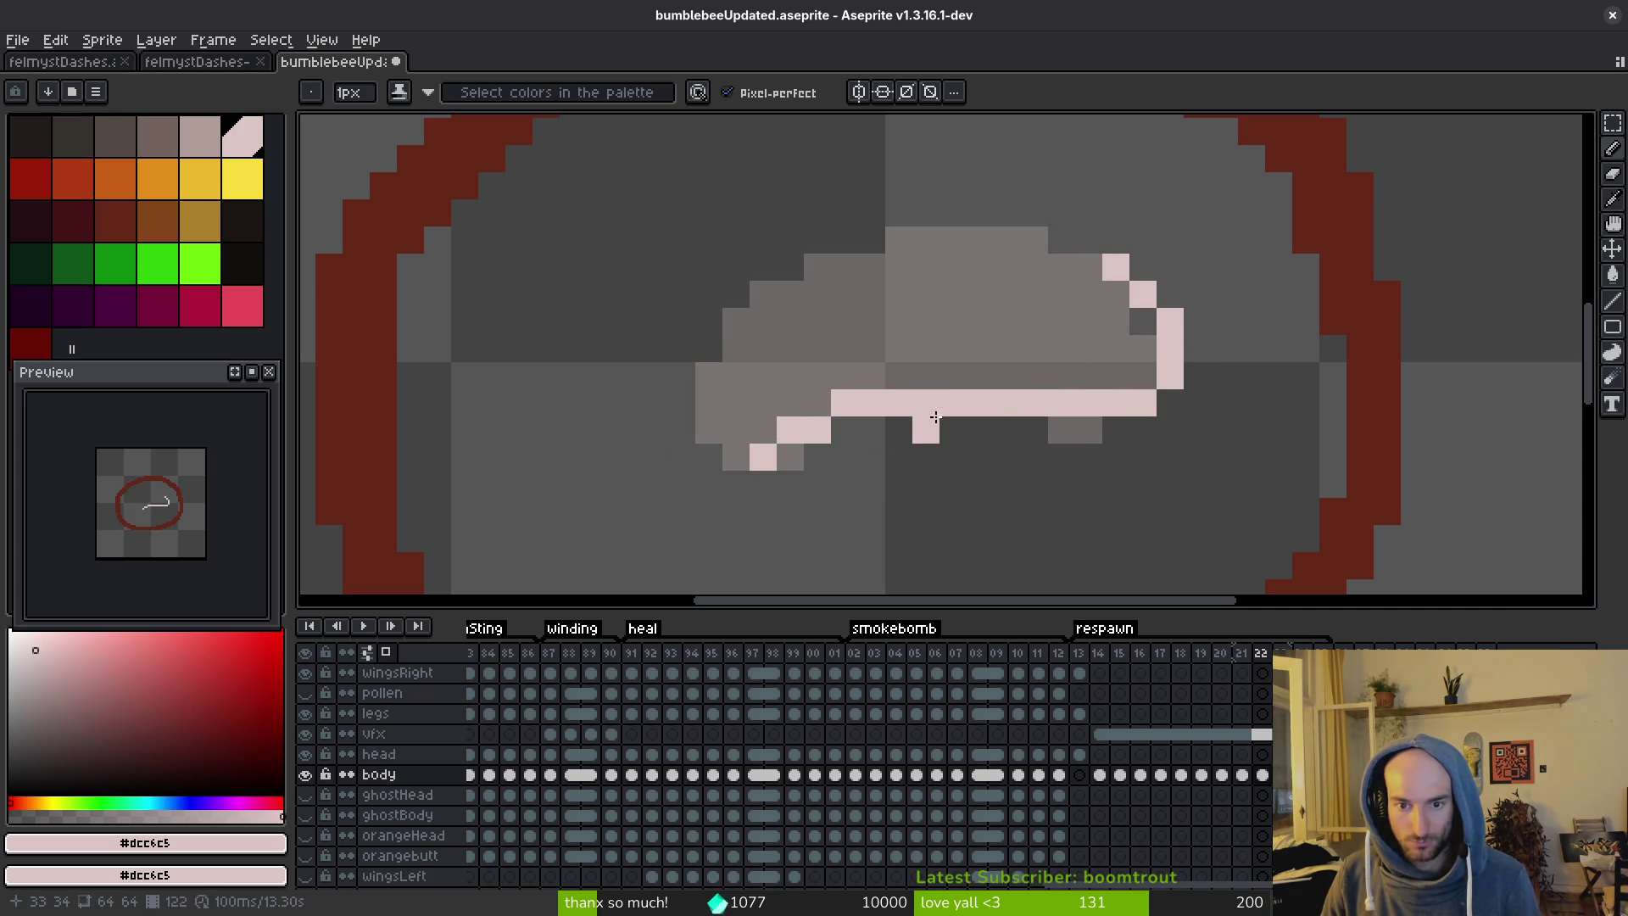
left_click_drag(873, 430, 845, 431)
mouse_move(674, 359)
left_mouse_down()
mouse_move(861, 265)
mouse_move(1086, 242)
left_mouse_up()
left_click_drag(920, 245, 878, 255)
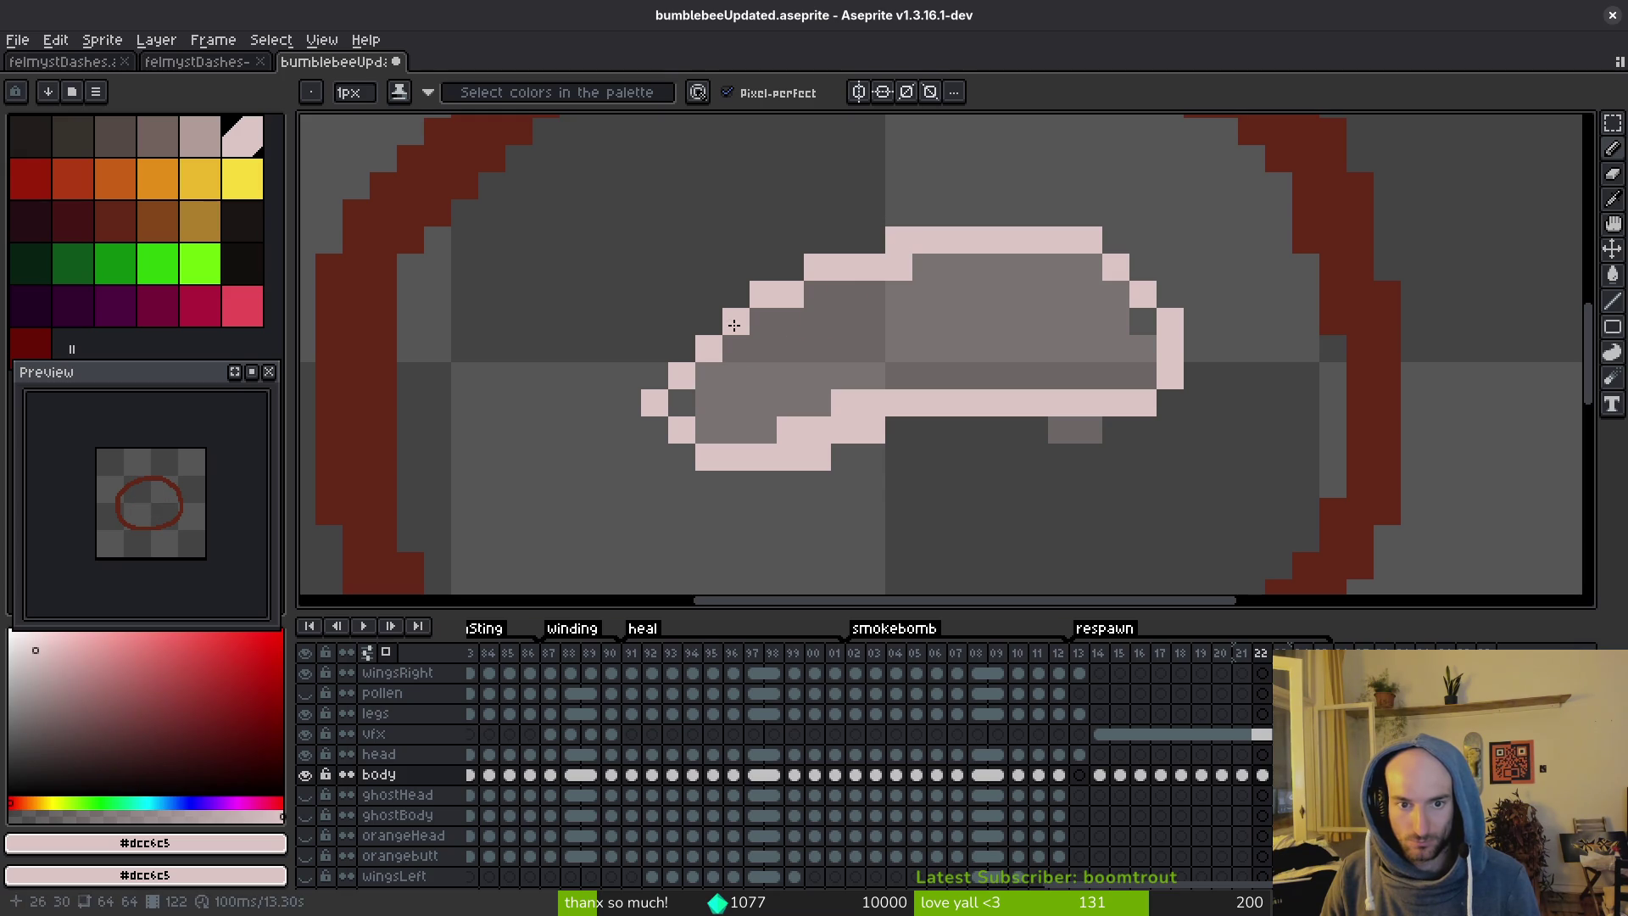
left_click_drag(685, 353, 667, 379)
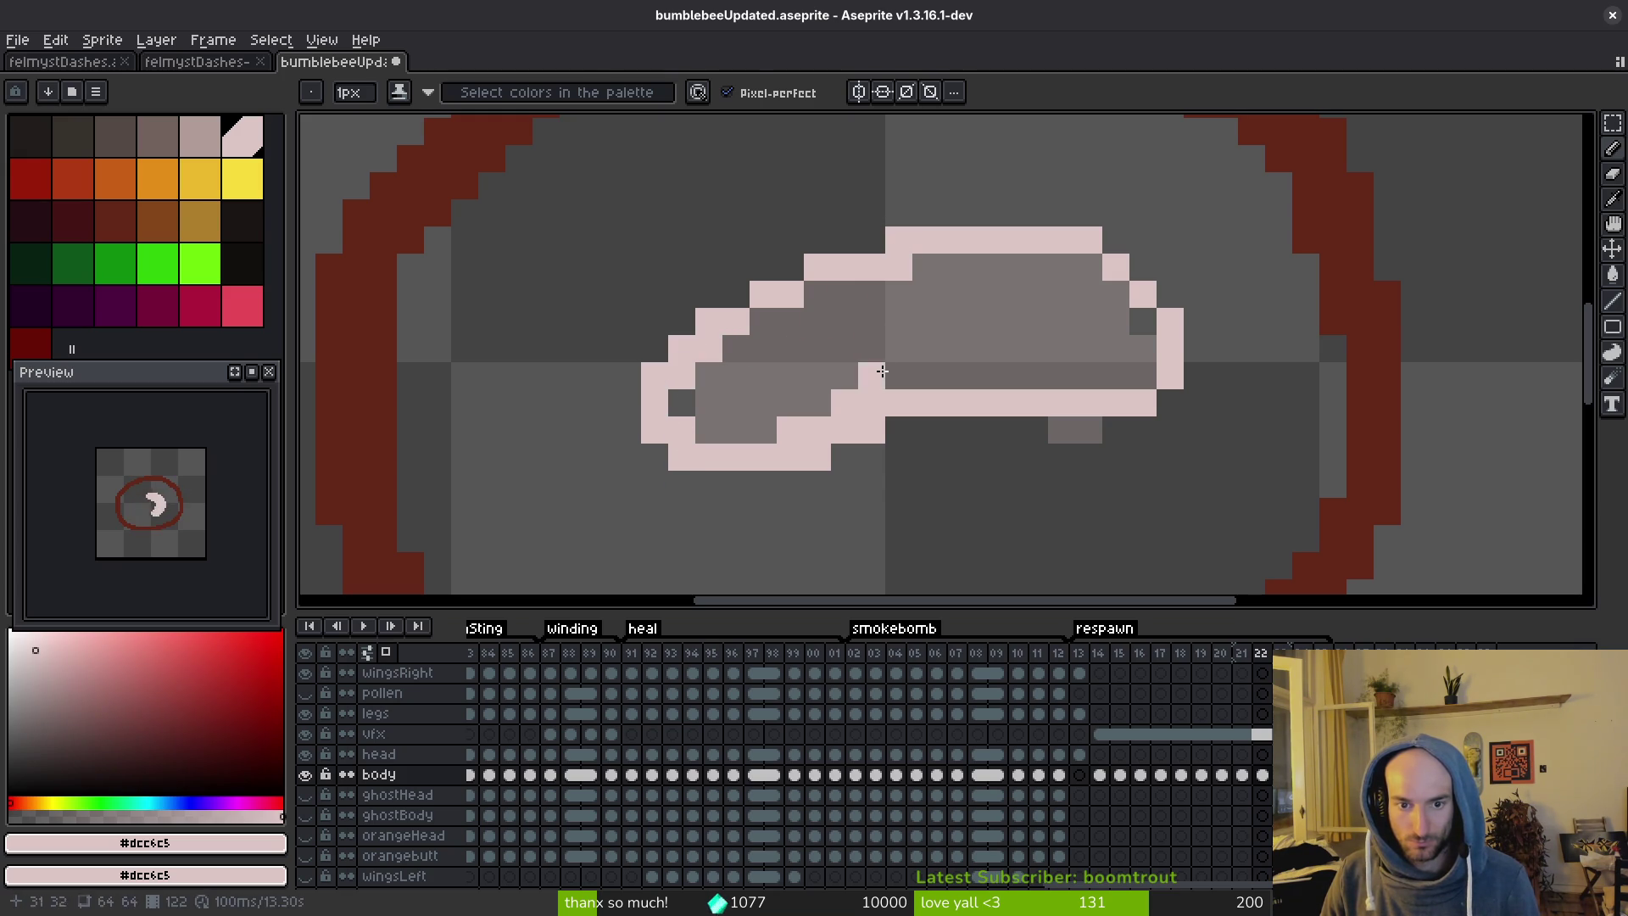
Fill the outlined grub body with pink, add a top-right step pixel, and redo the fill.
key("g")
left_click(882, 370)
scroll(882, 370, "down", 3)
scroll(1059, 364, "up", 2)
key("b")
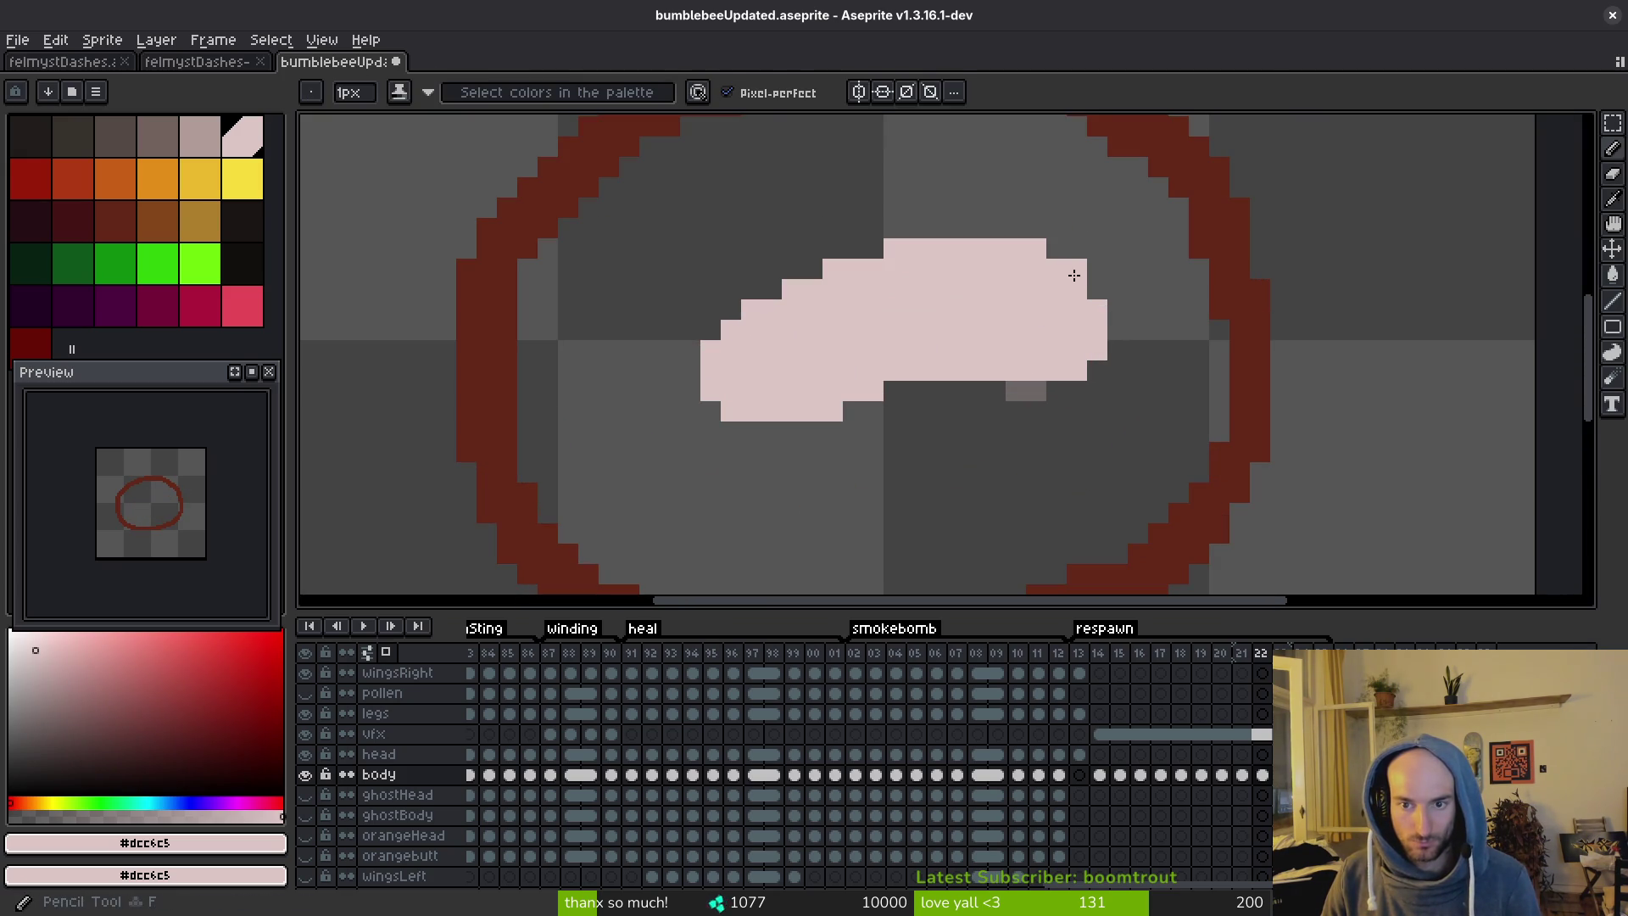
left_click(1056, 249)
key("e")
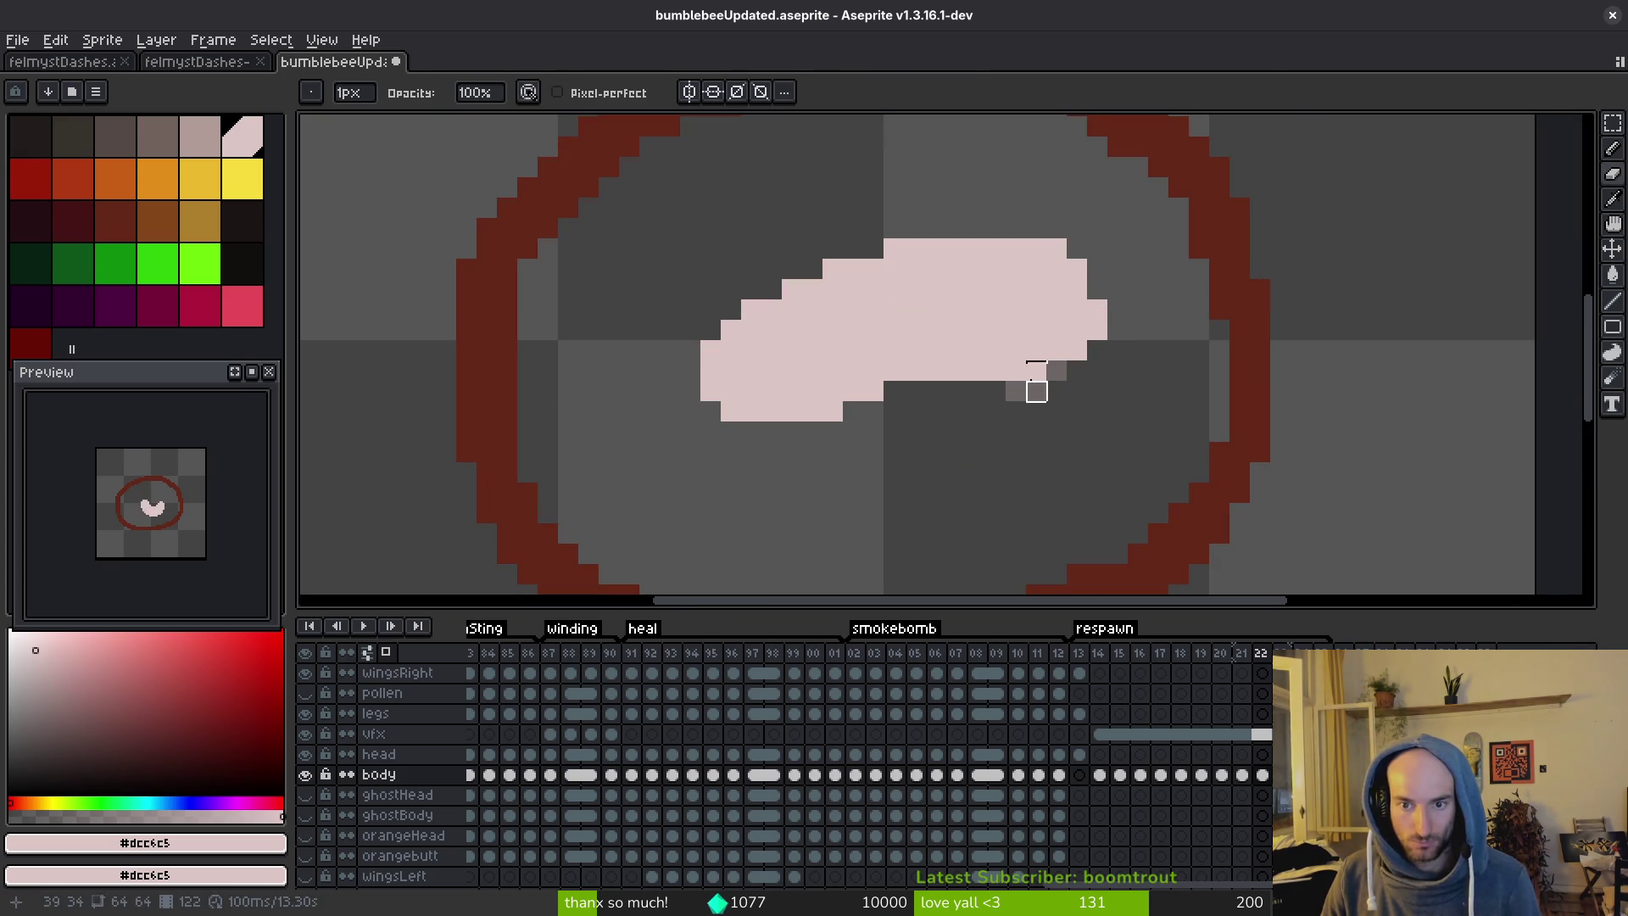
left_click_drag(995, 370, 1016, 370)
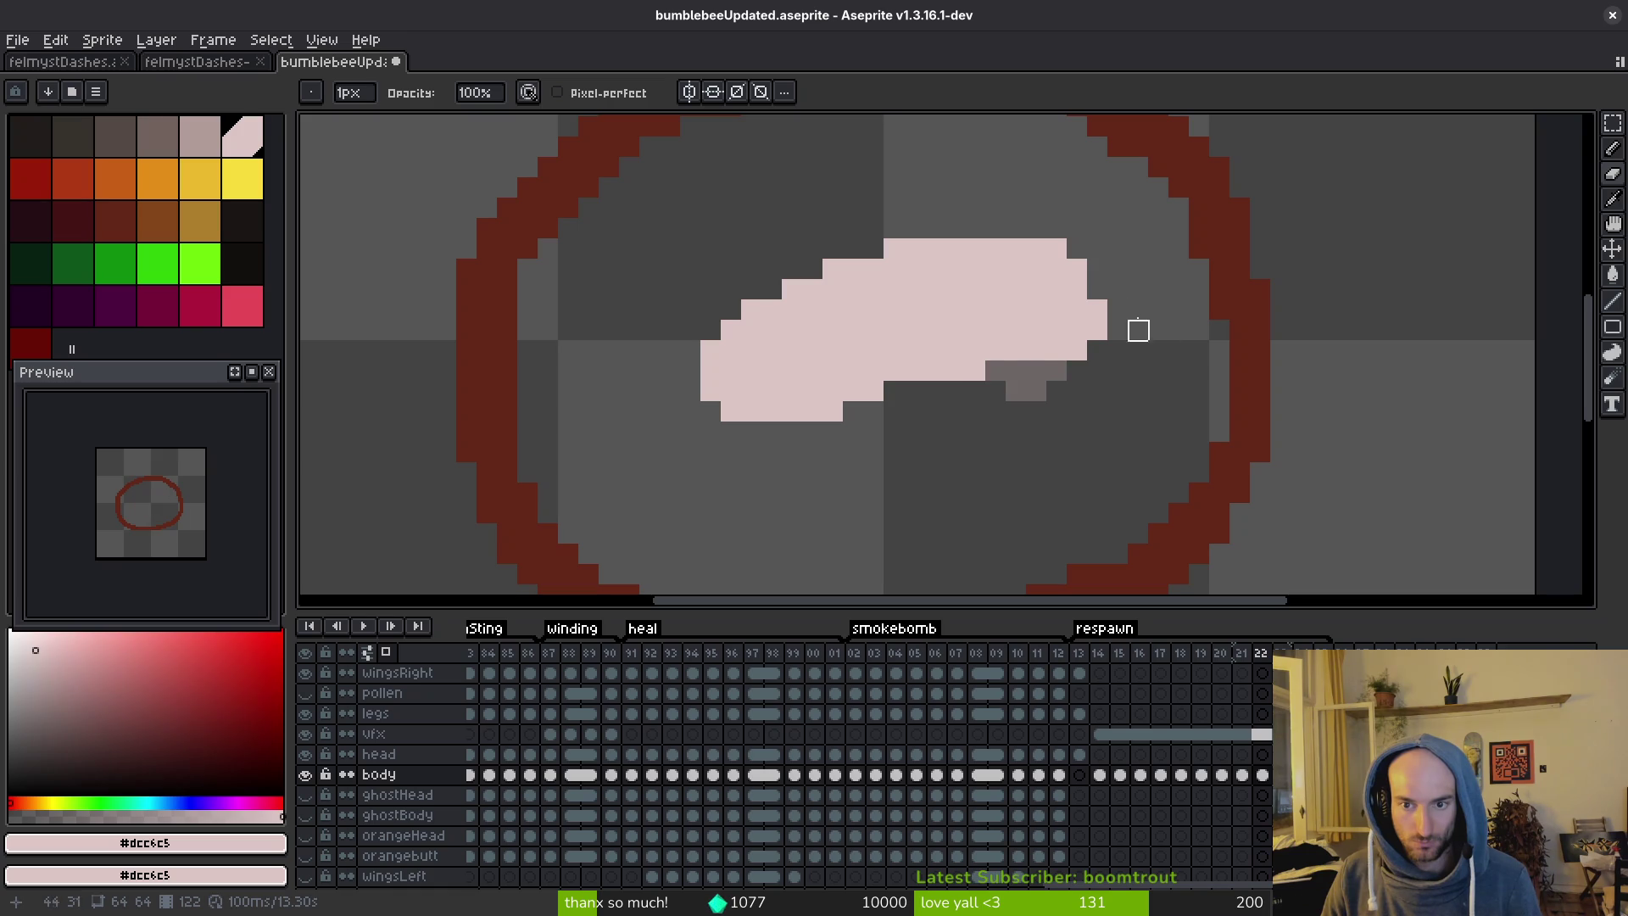
key("ctrl+z")
key("ctrl+y")
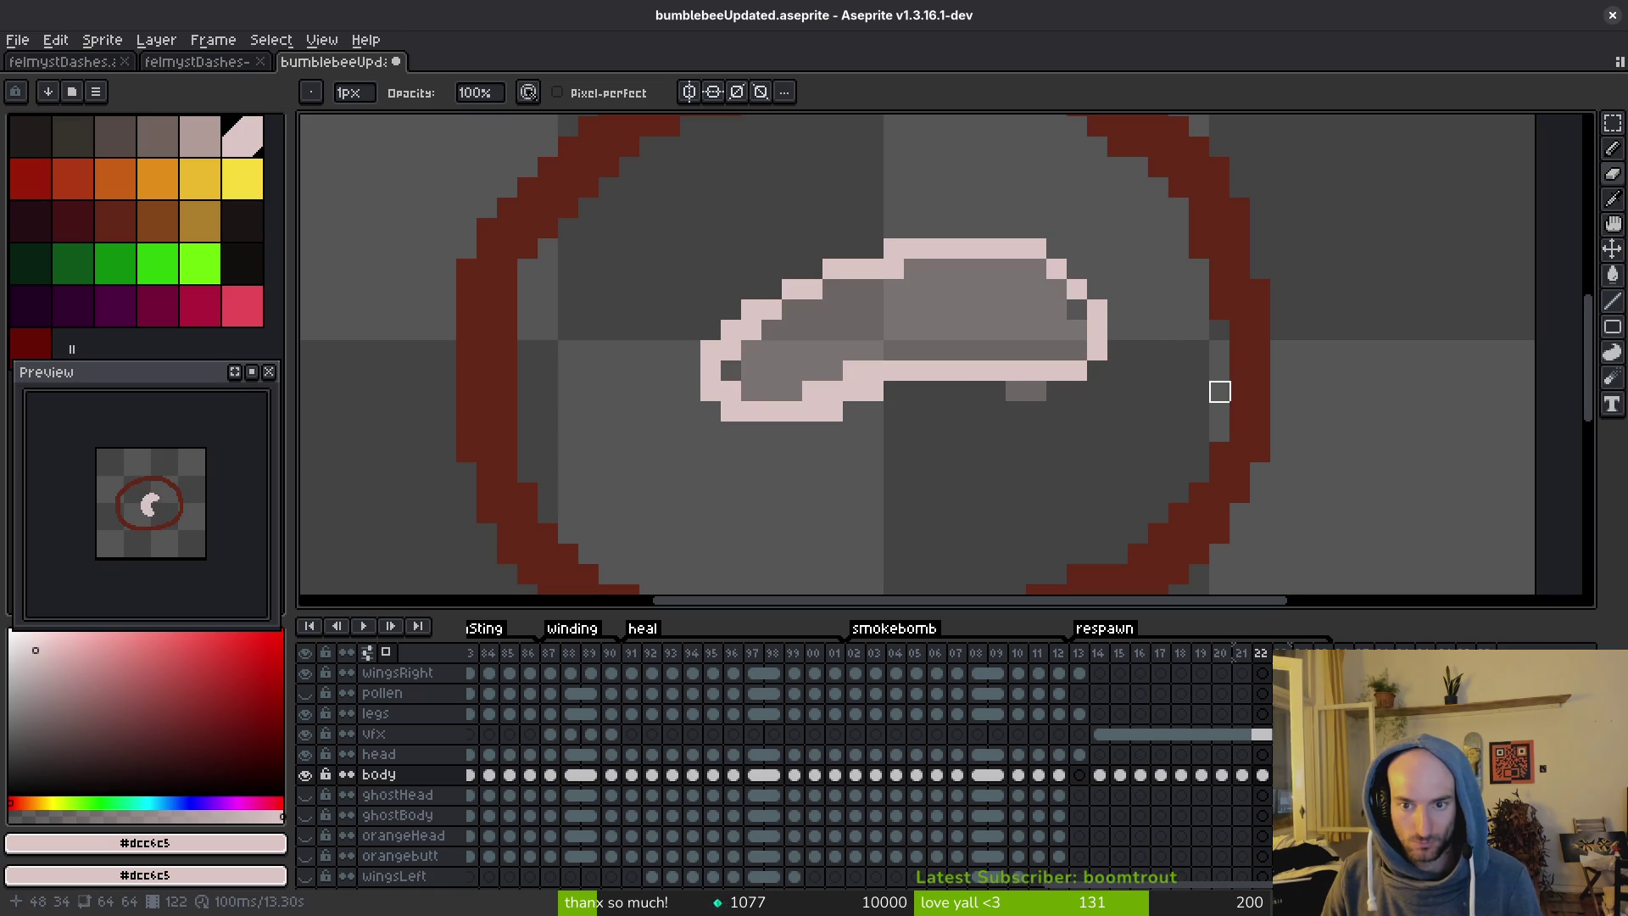
key("g")
left_click(956, 345)
scroll(957, 345, "down", 2)
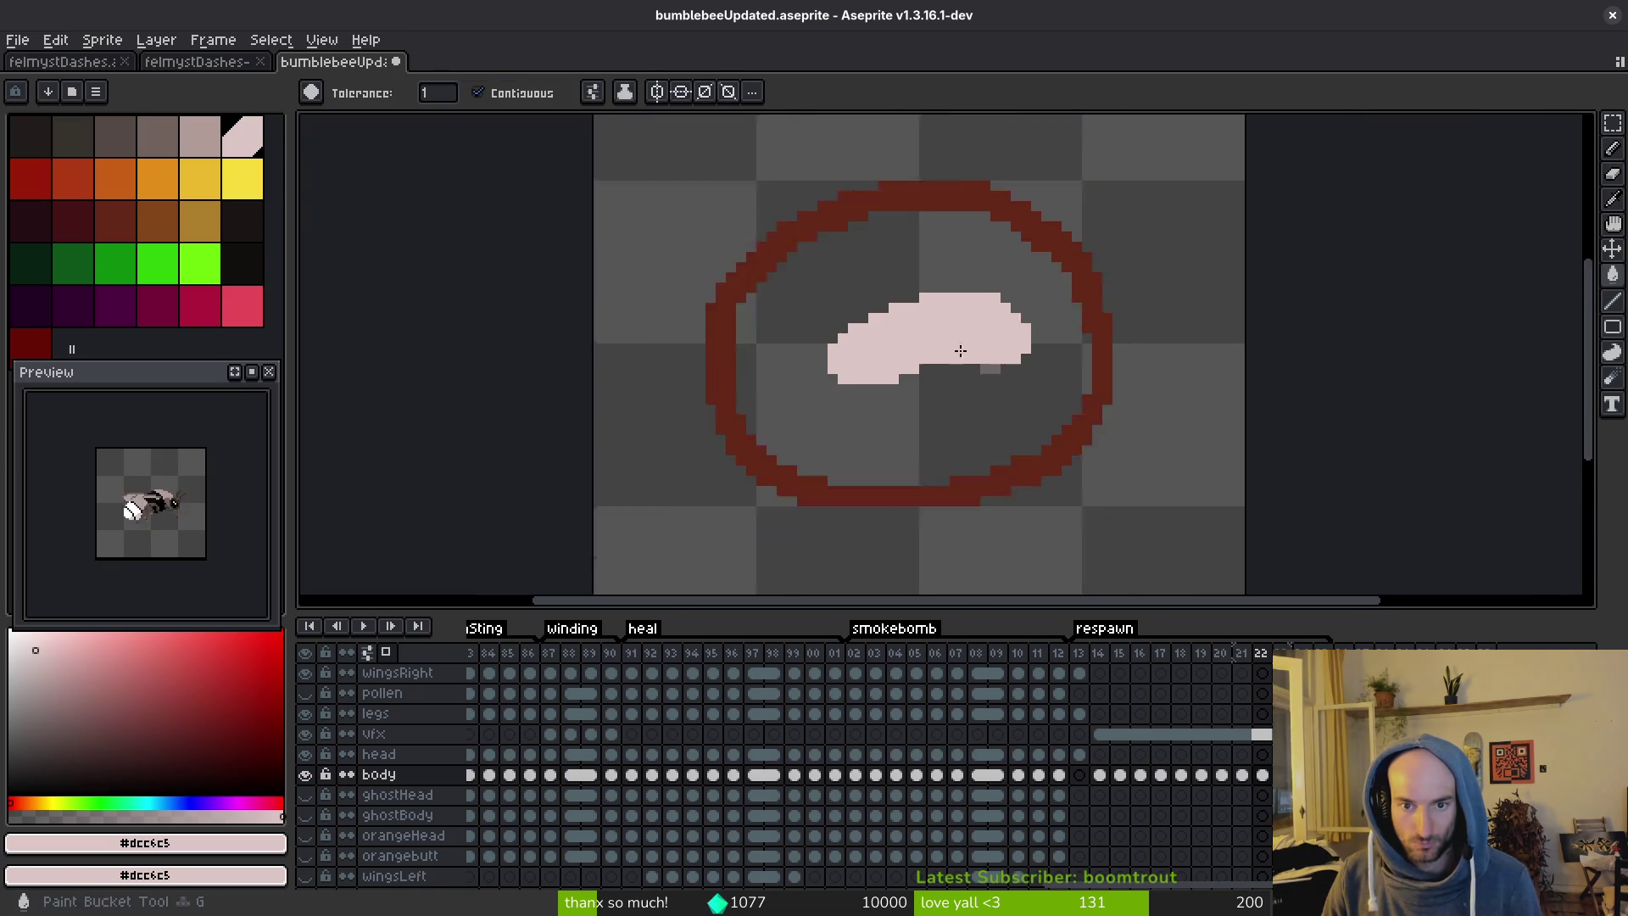
scroll(991, 301, "up", 2)
Raise the right part of the grub body by one pixel.
key("e")
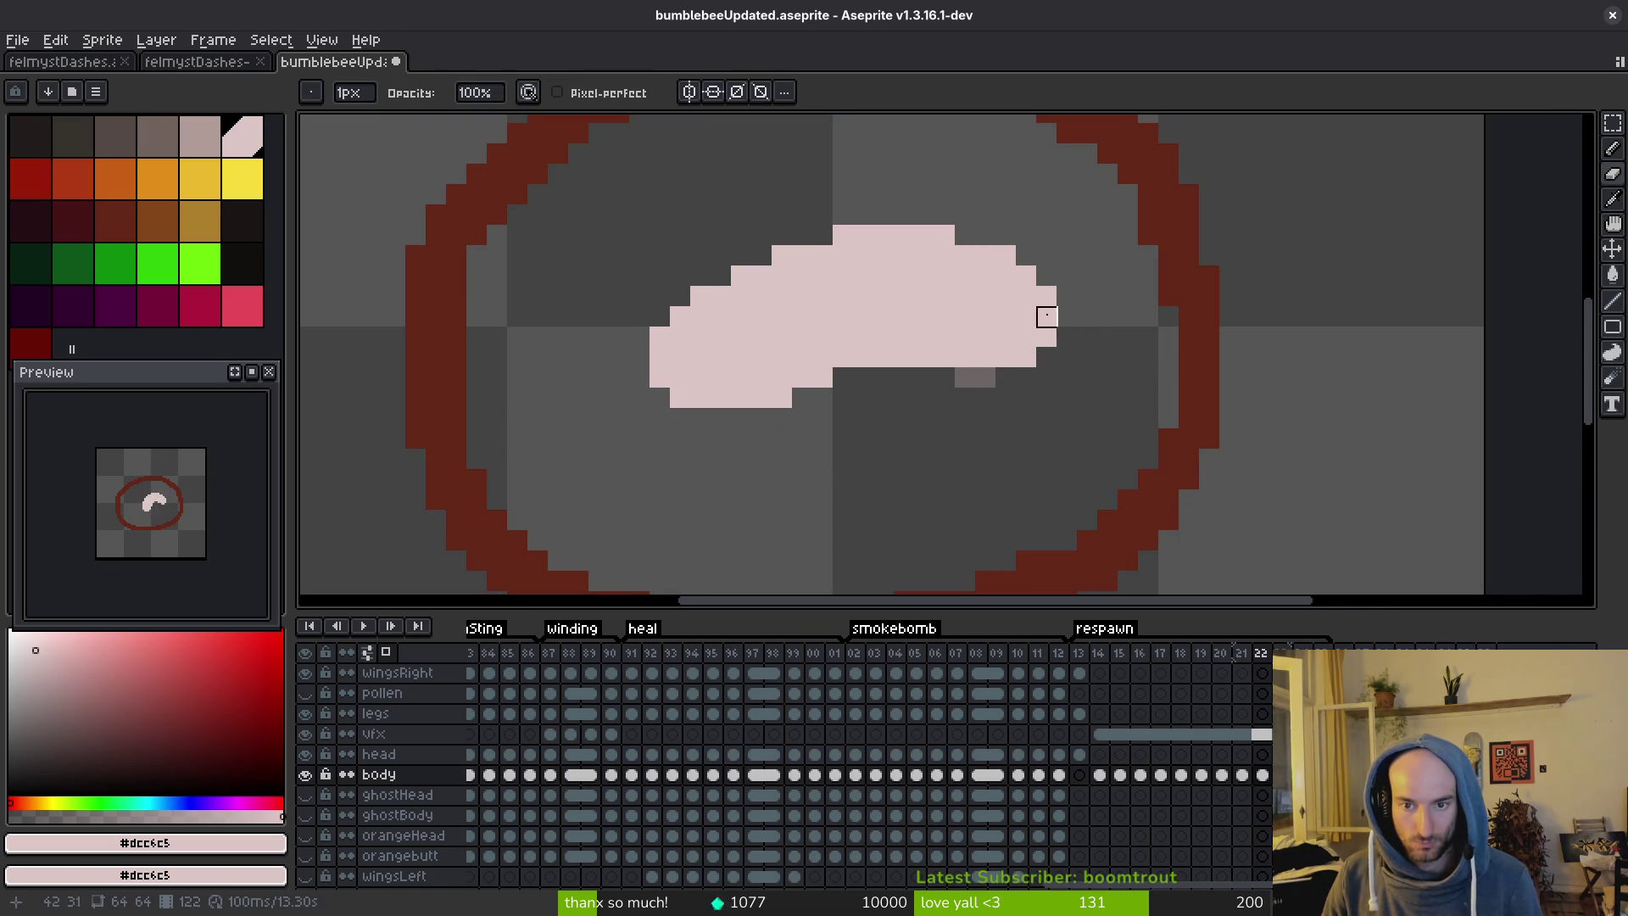
key("m")
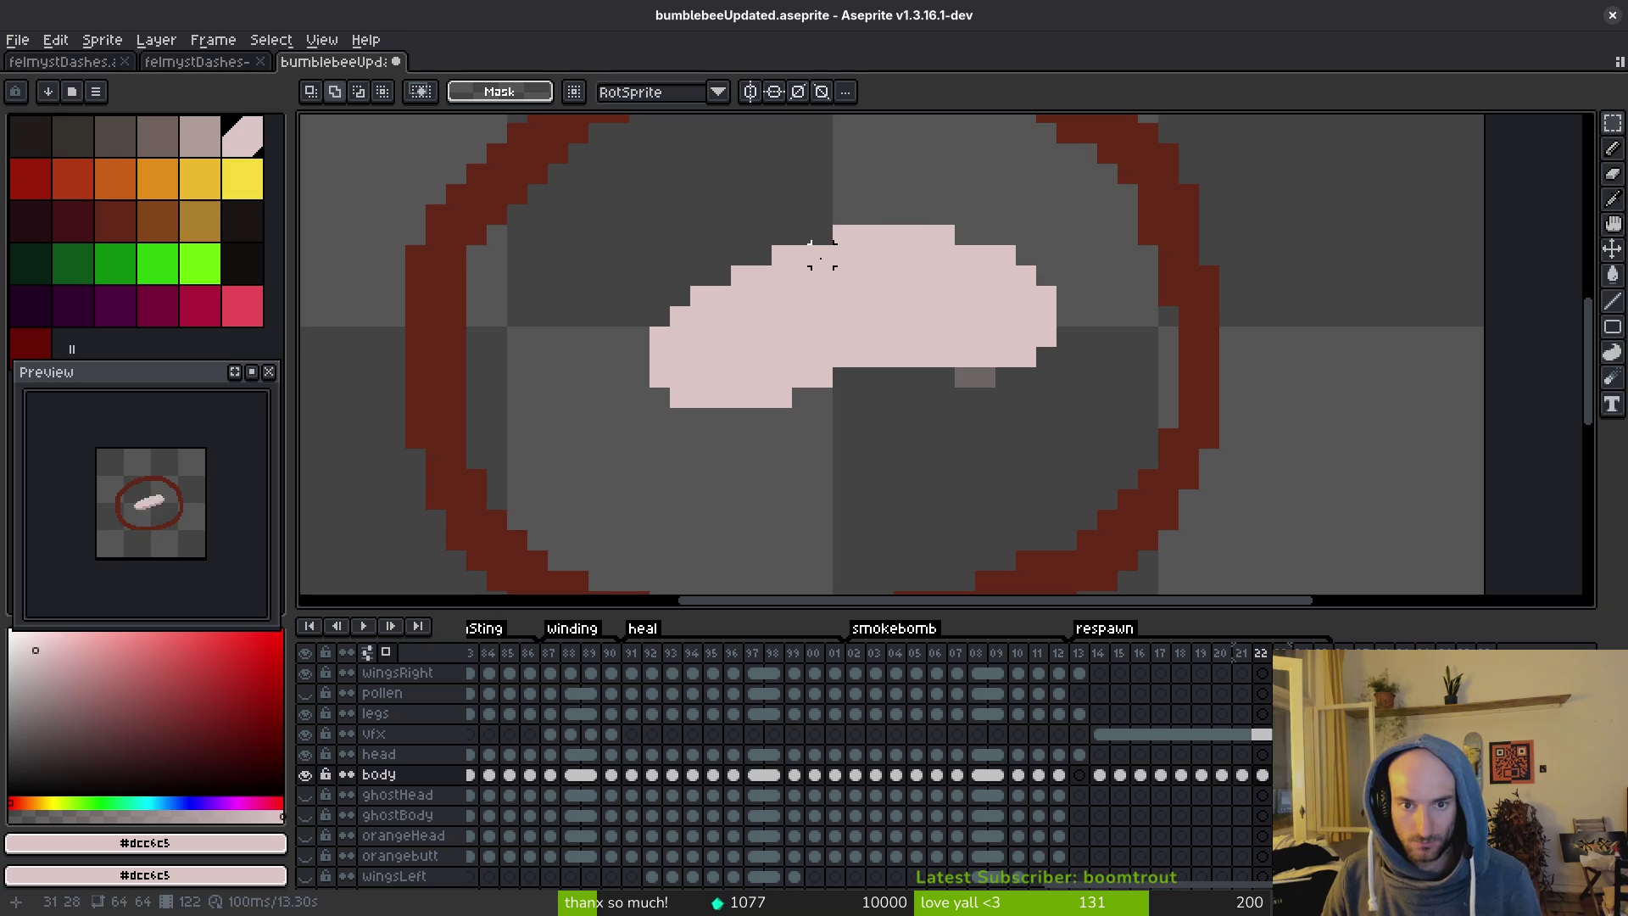
left_click_drag(761, 296, 1154, 448)
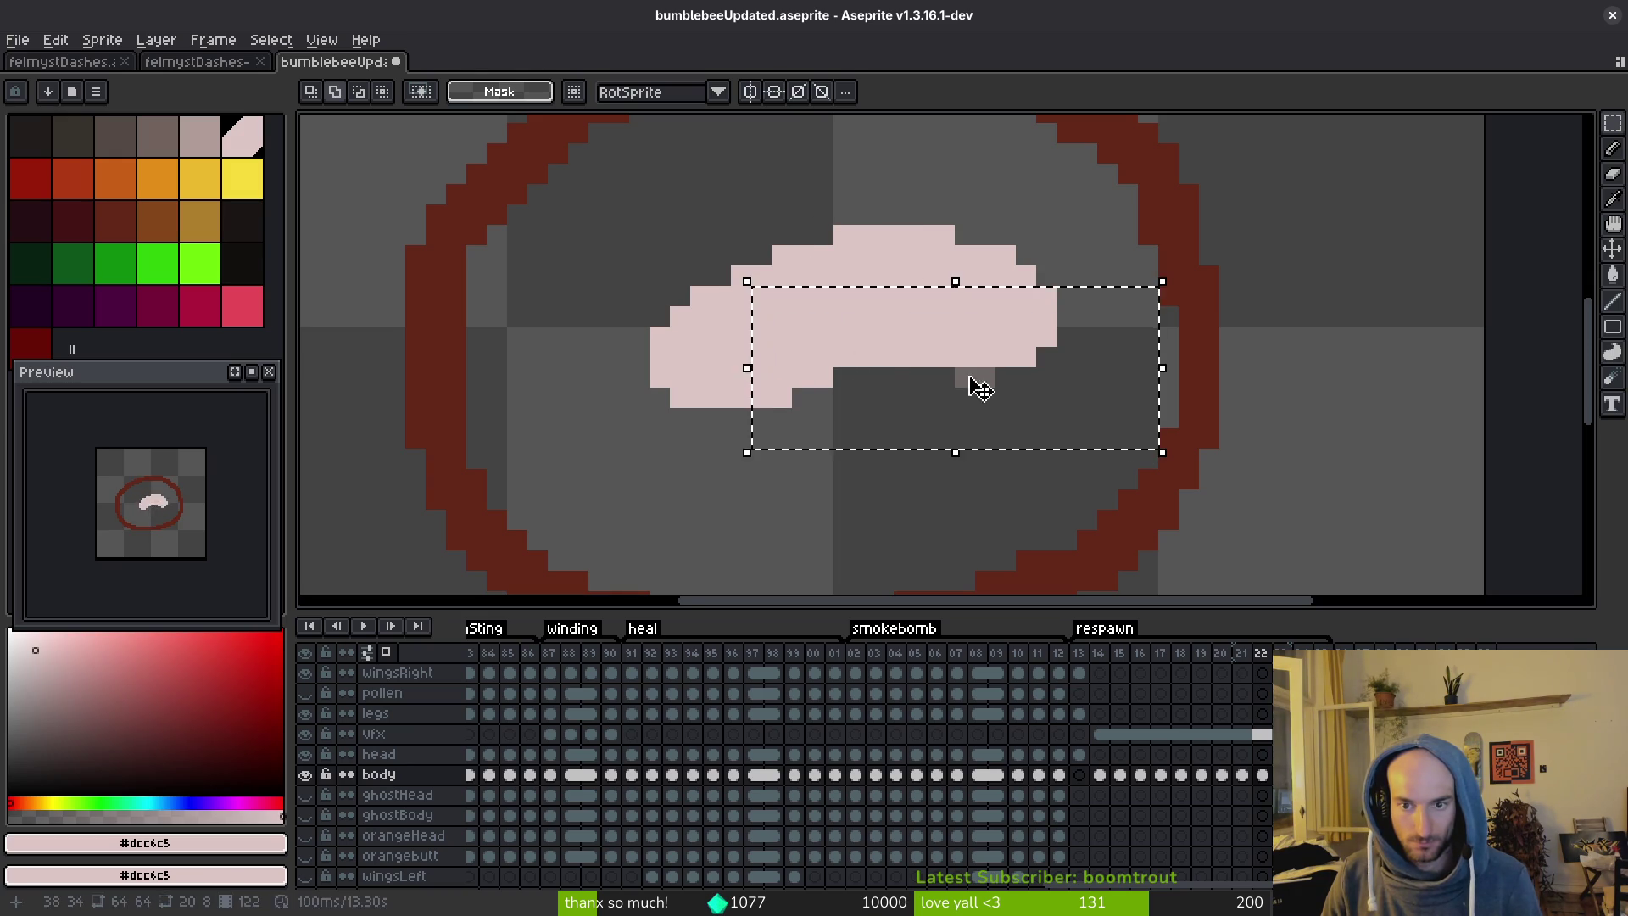
key("ctrl+d")
left_click_drag(797, 330, 1174, 466)
left_click(978, 360)
left_click_drag(977, 361, 977, 340)
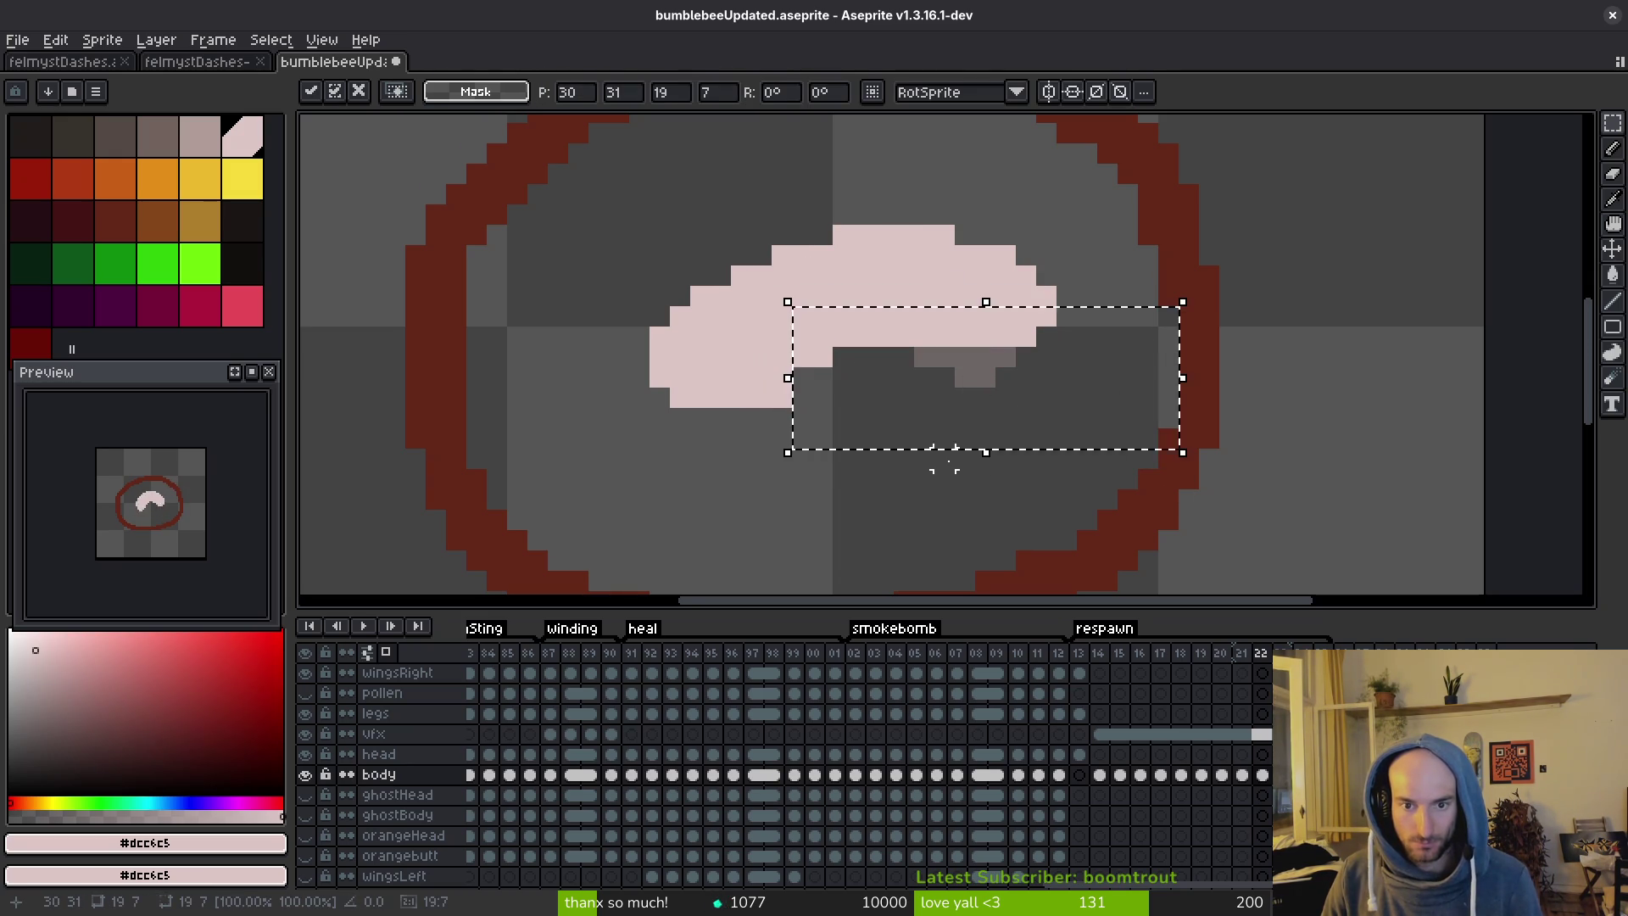
key("b")
scroll(865, 418, "down", 1)
scroll(865, 419, "down", 1)
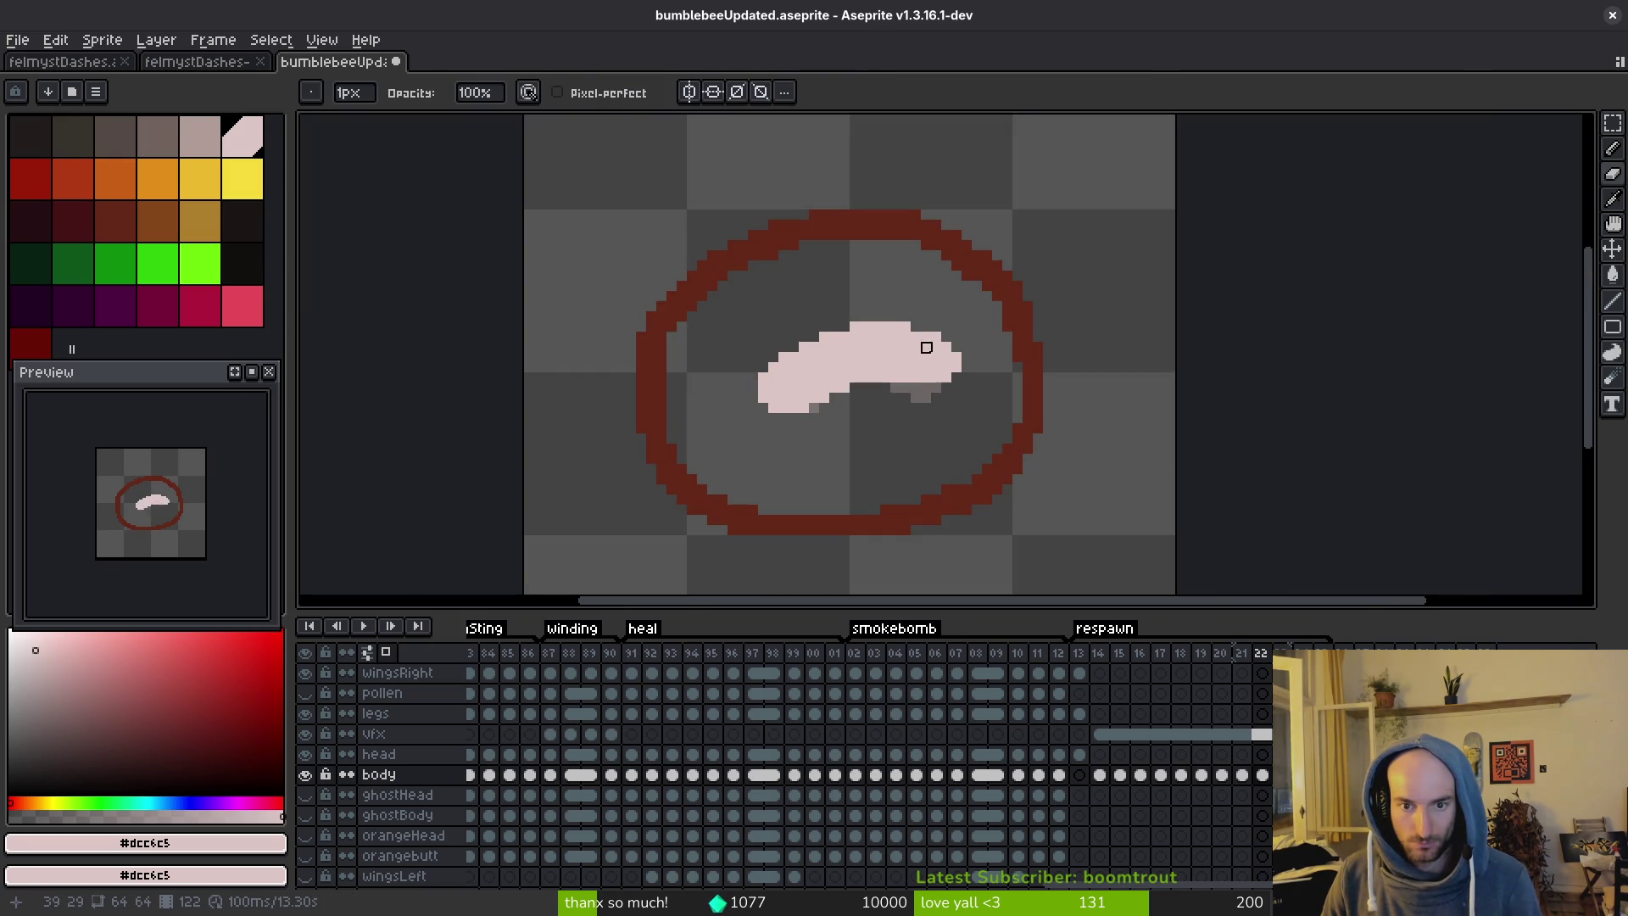
Lower the body's right part one pixel and add a pink pixel beneath the body.
key("m")
scroll(927, 346, "up", 2)
left_click_drag(866, 278, 1075, 467)
left_click_drag(916, 388, 927, 393)
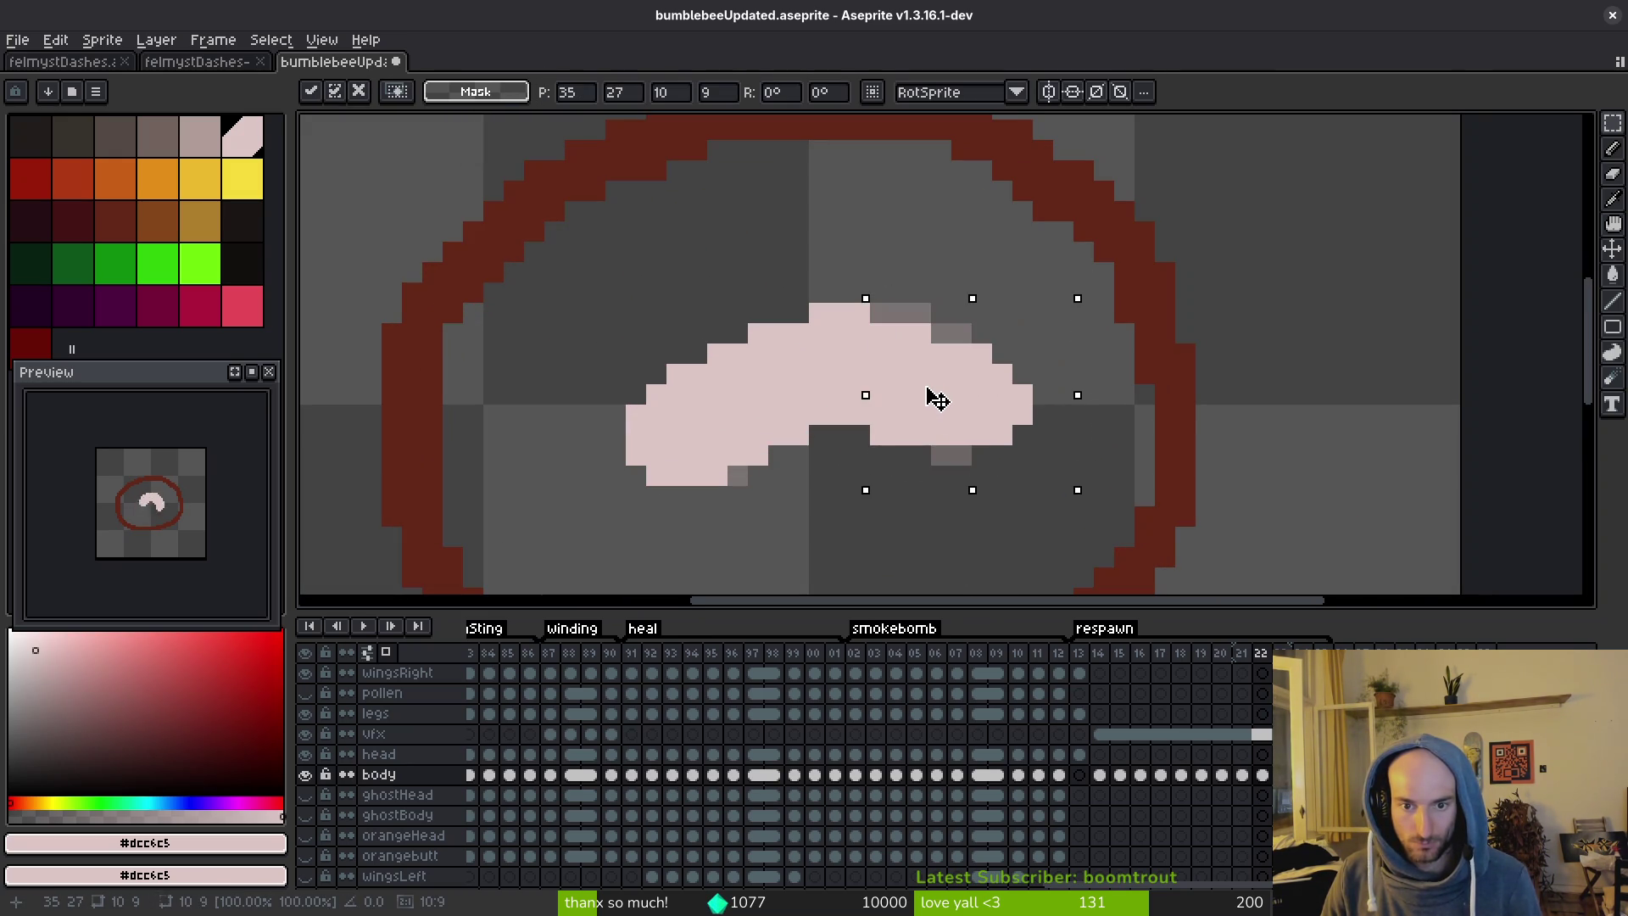
key("ctrl+d")
mouse_move(886, 278)
left_mouse_down()
mouse_move(1057, 469)
mouse_move(1011, 434)
left_mouse_up()
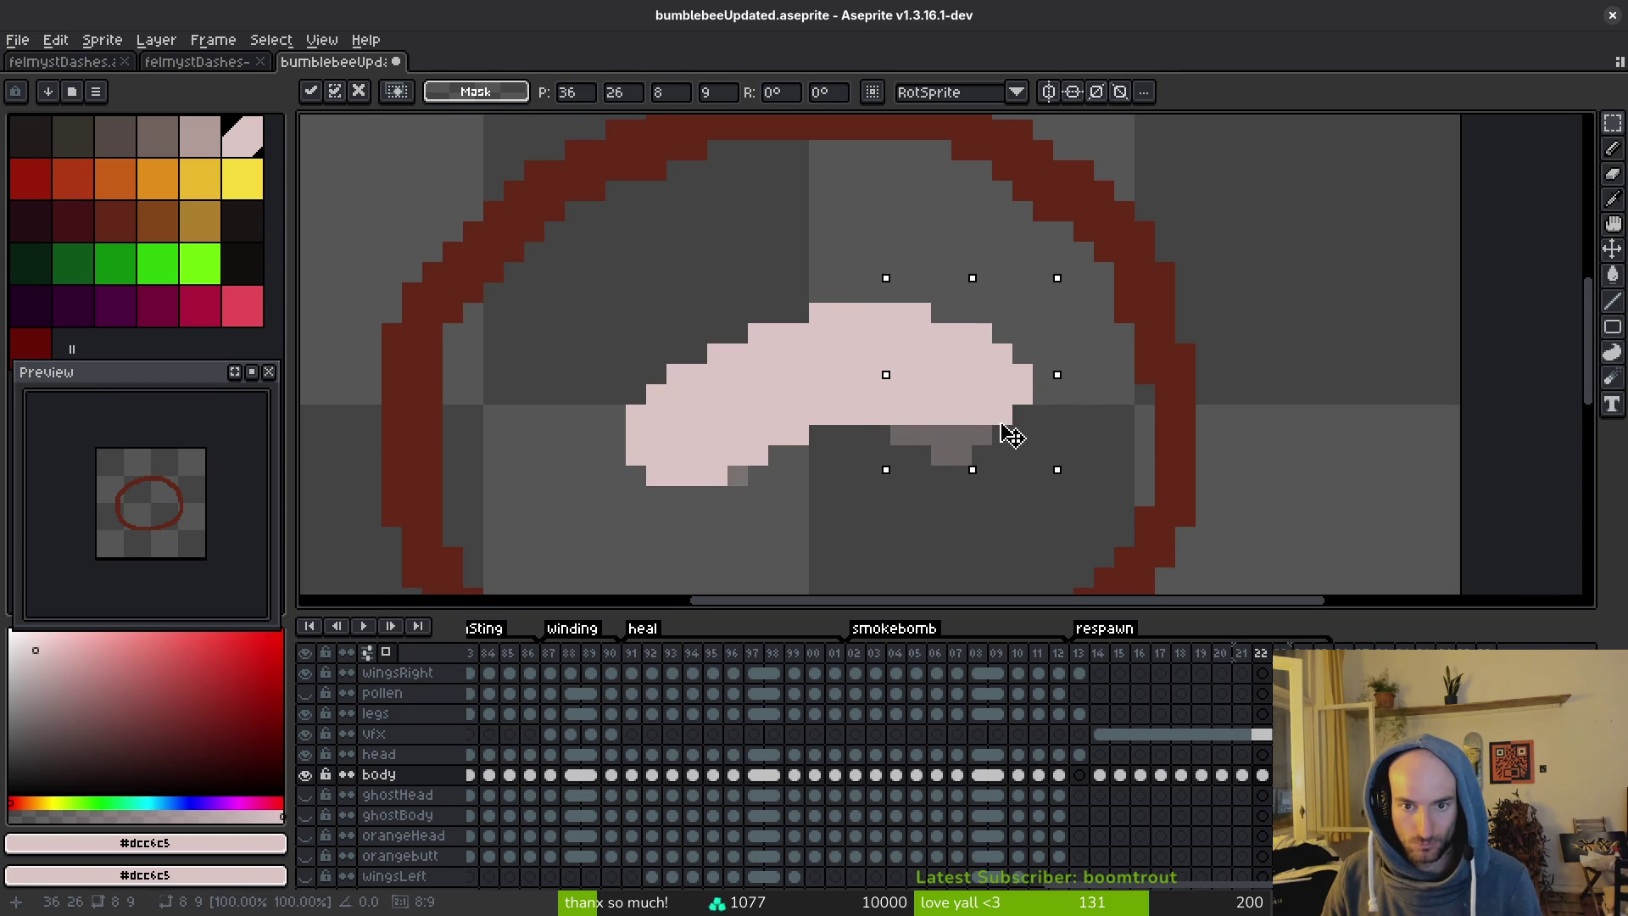
mouse_move(953, 369)
left_mouse_down()
mouse_move(1000, 452)
mouse_move(965, 452)
left_mouse_up()
key("ctrl+d")
key("b")
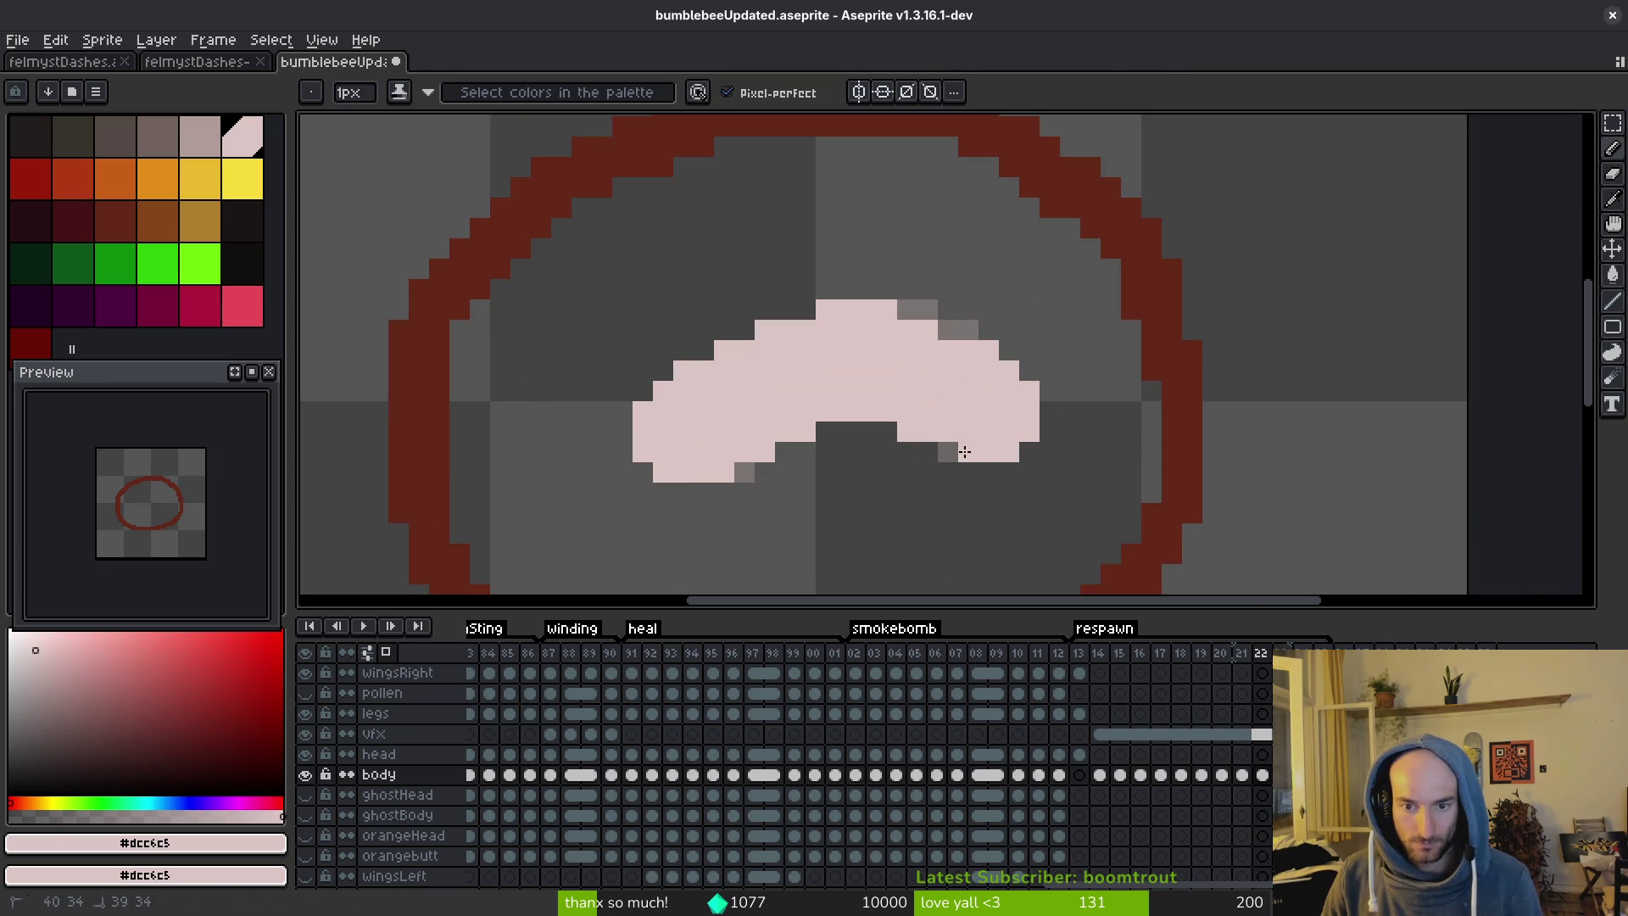
scroll(950, 347, "down", 1)
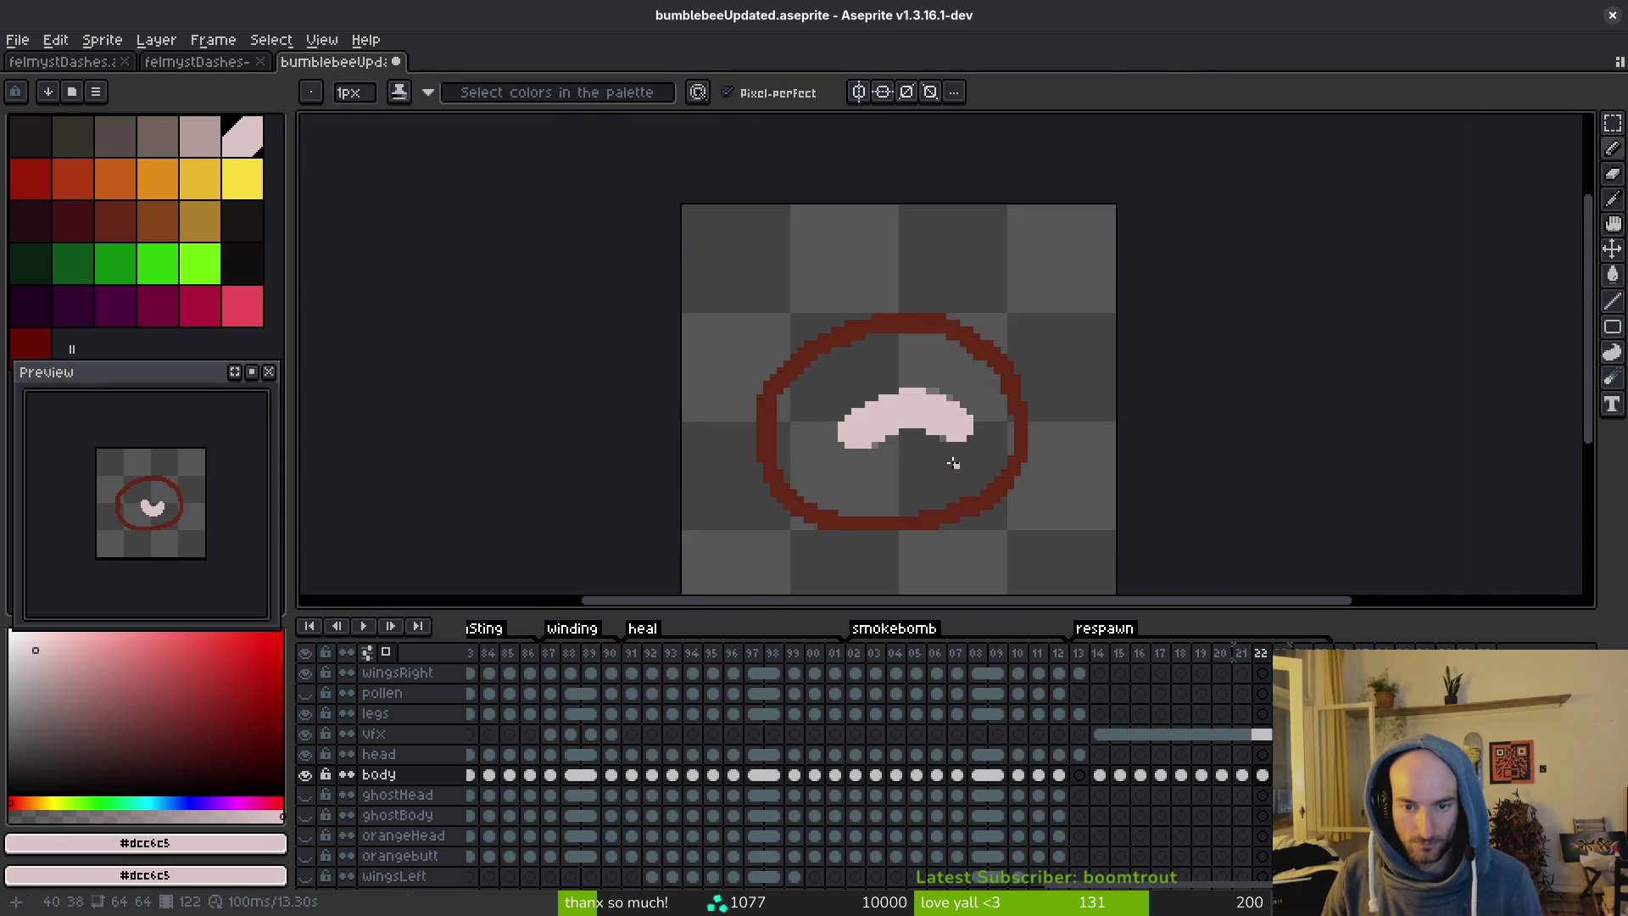
left_click(945, 459)
scroll(940, 415, "up", 1)
scroll(965, 413, "down", 2)
scroll(848, 382, "up", 1)
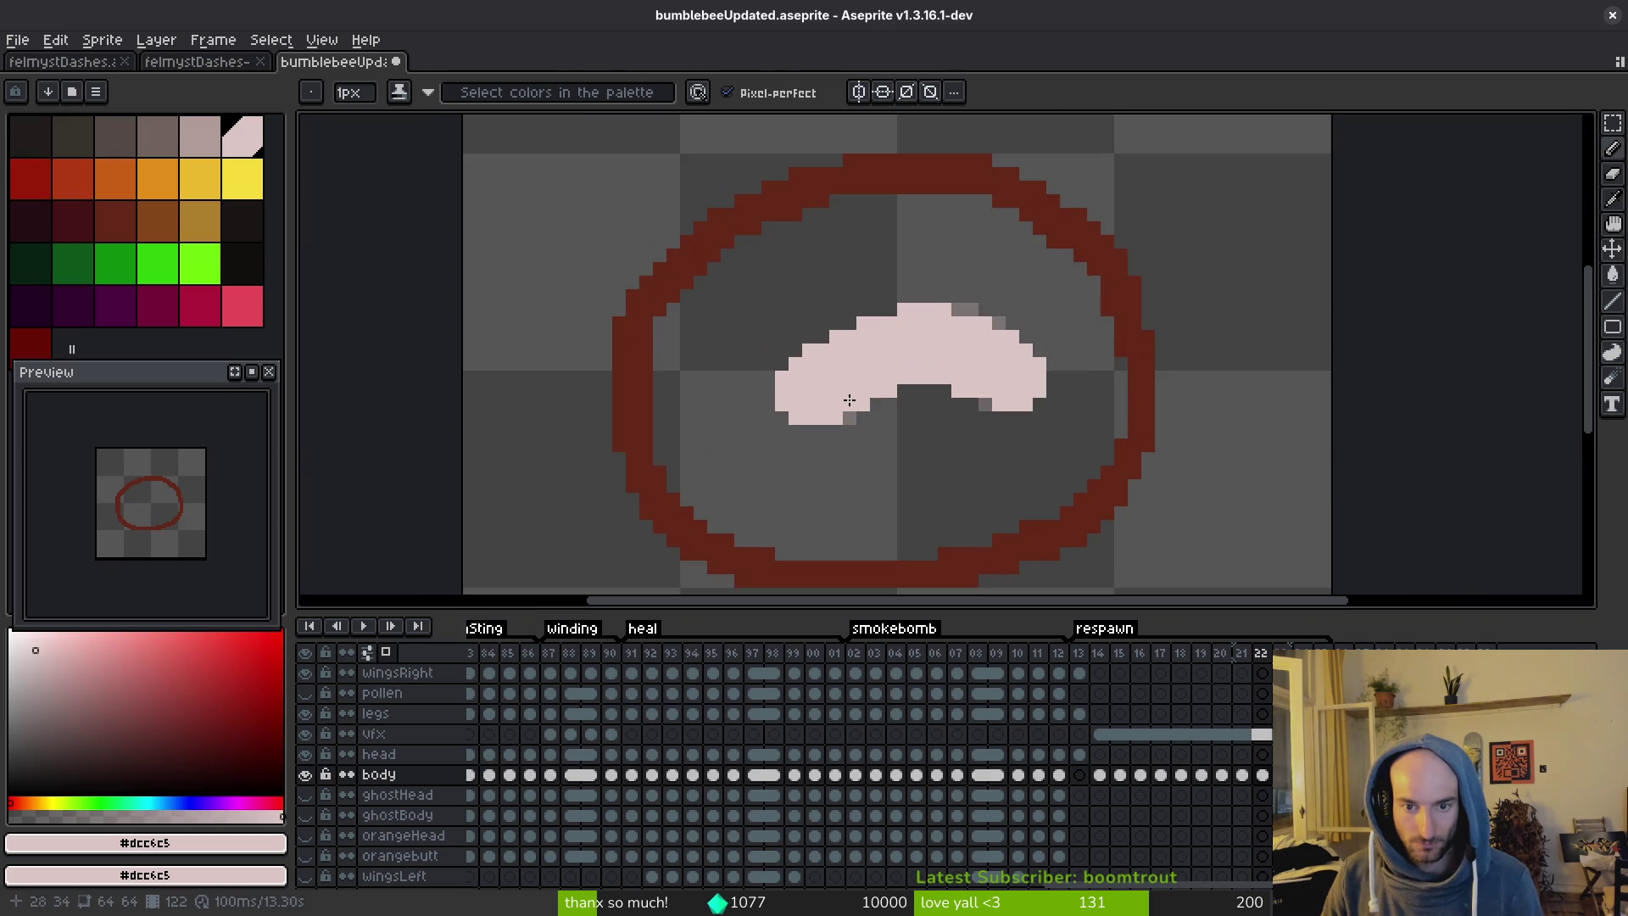
Shift the body's left part one pixel right, smooth the arch's edge pixels, and save.
key("m")
scroll(799, 363, "up", 1)
mouse_move(702, 254)
left_mouse_down()
mouse_move(955, 509)
mouse_move(933, 508)
left_mouse_up()
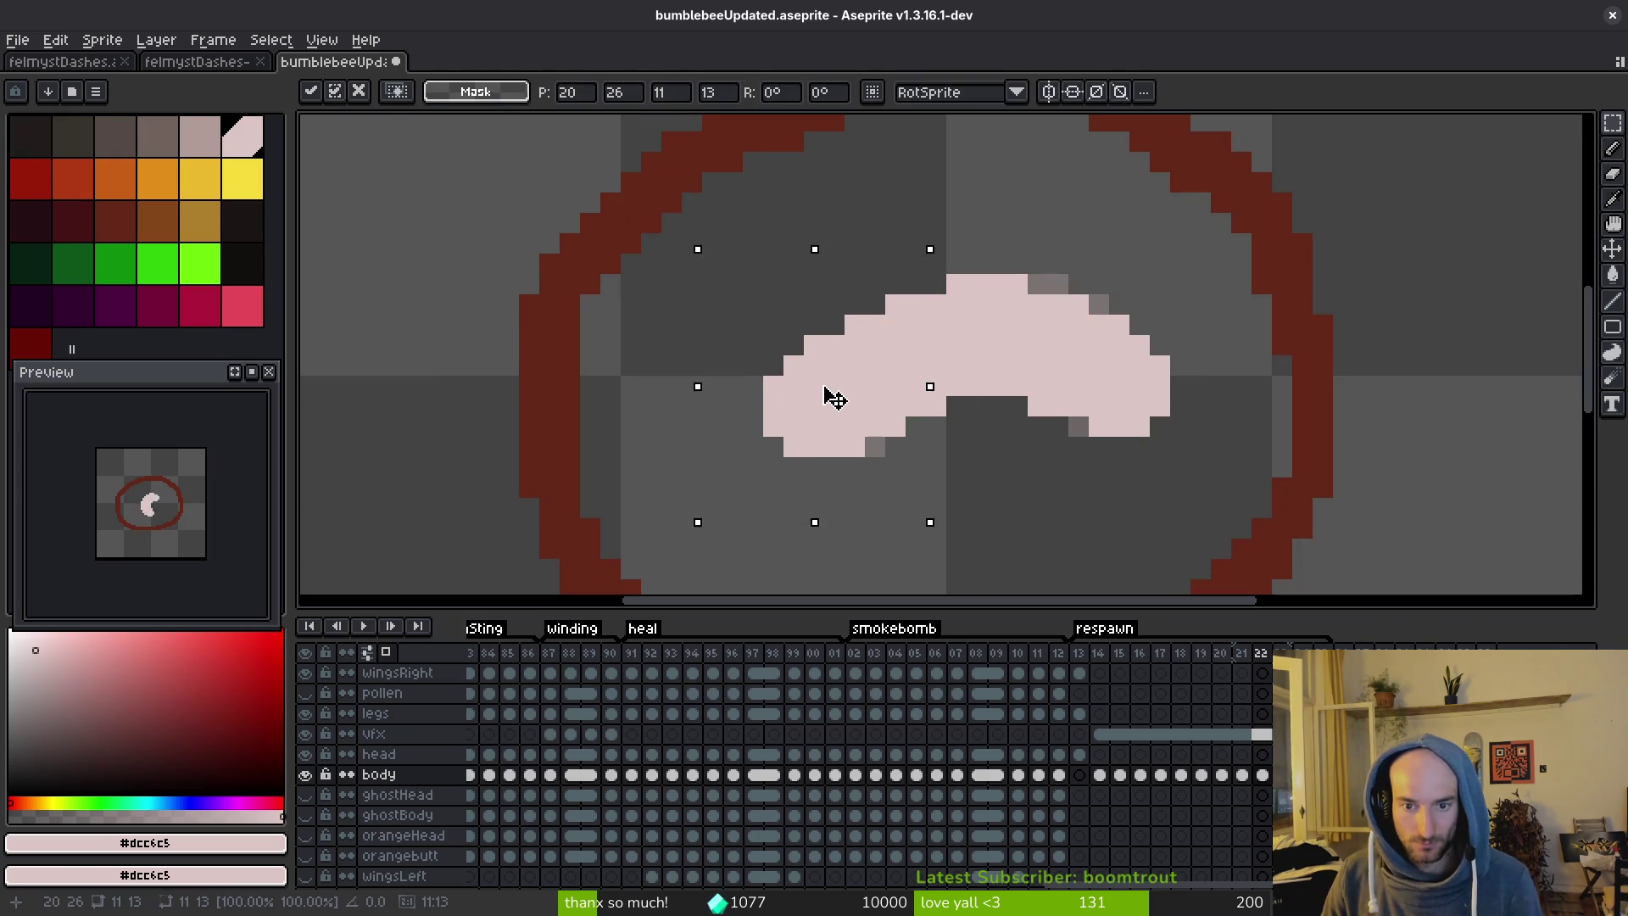
left_click_drag(829, 399, 849, 399)
key("ctrl+d")
key("b")
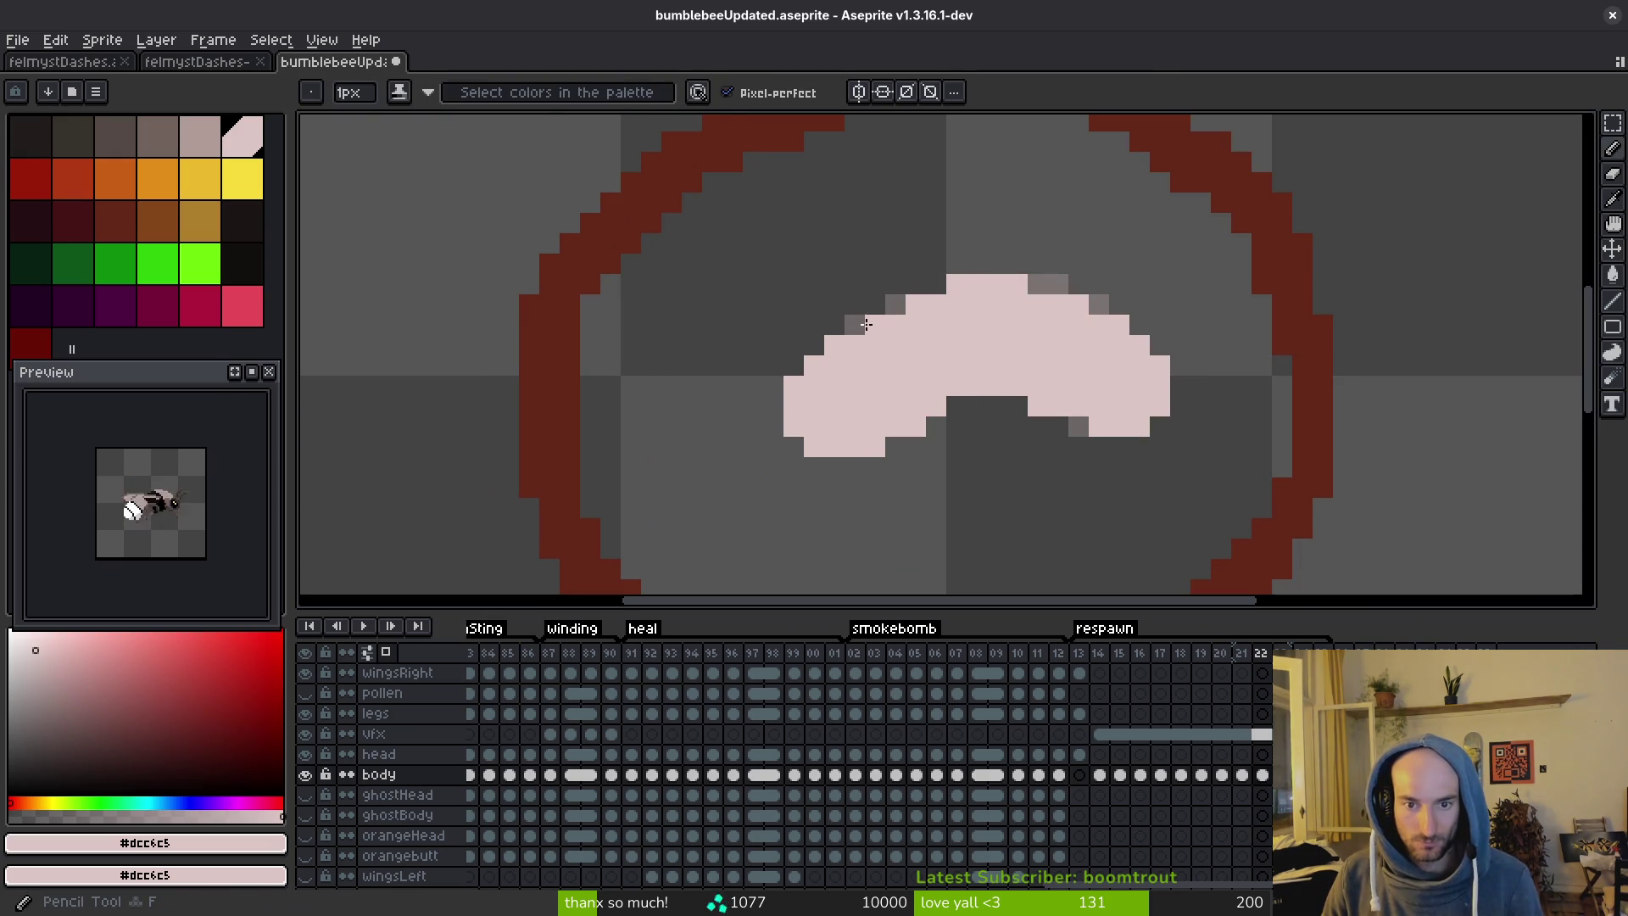
left_click_drag(862, 326, 898, 308)
scroll(974, 444, "down", 3)
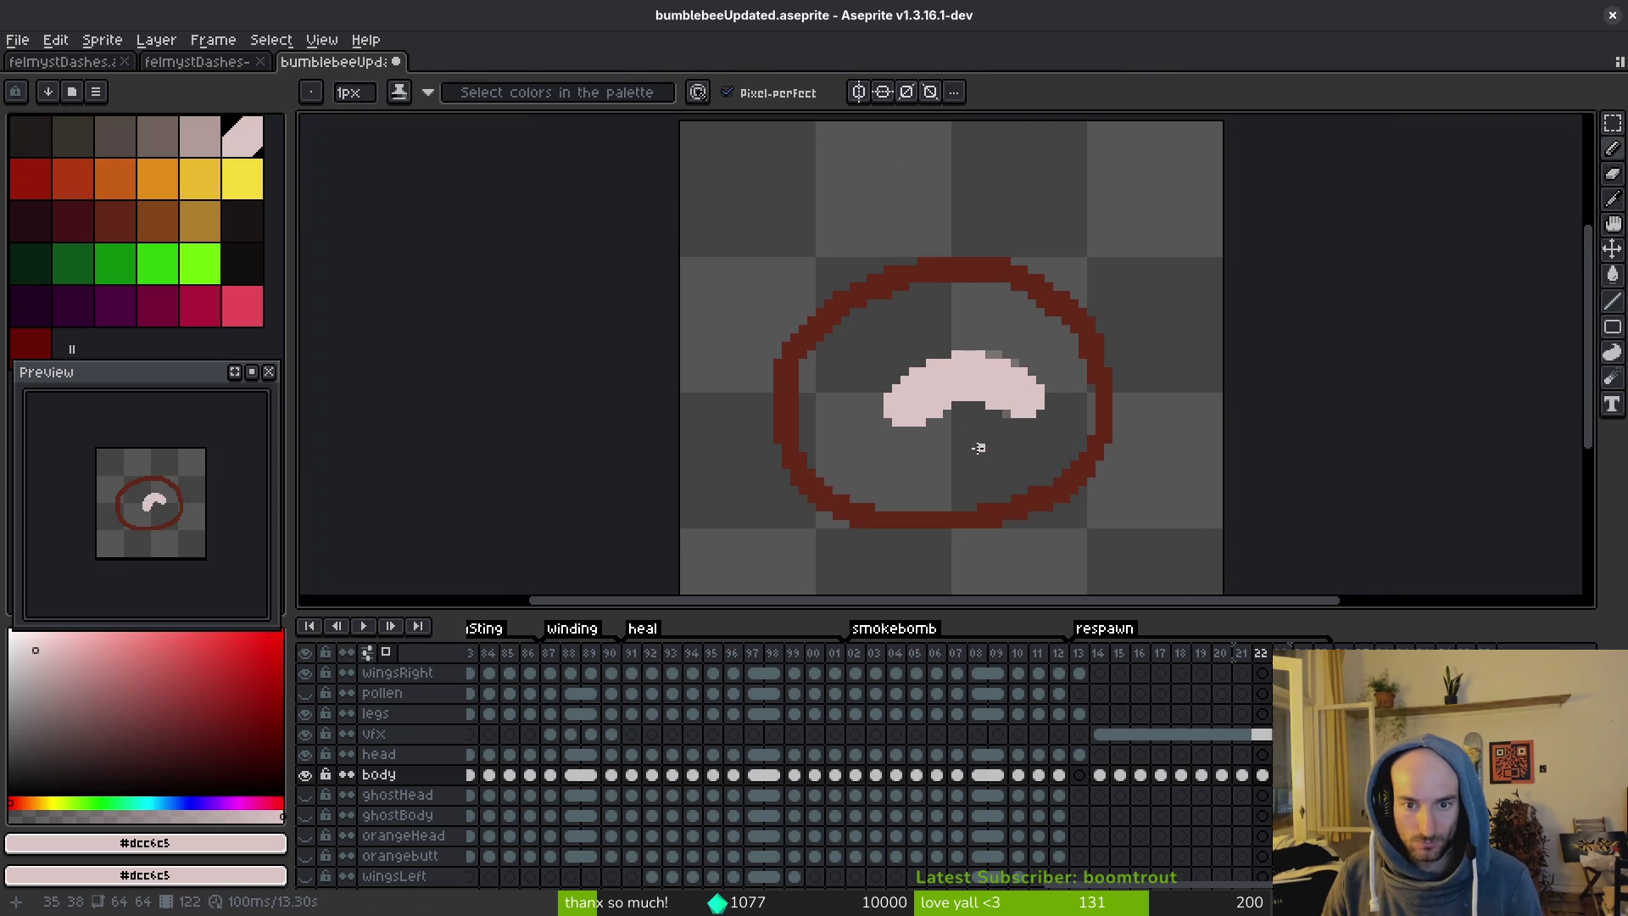
key("ctrl+s")
scroll(940, 416, "up", 2)
key("e")
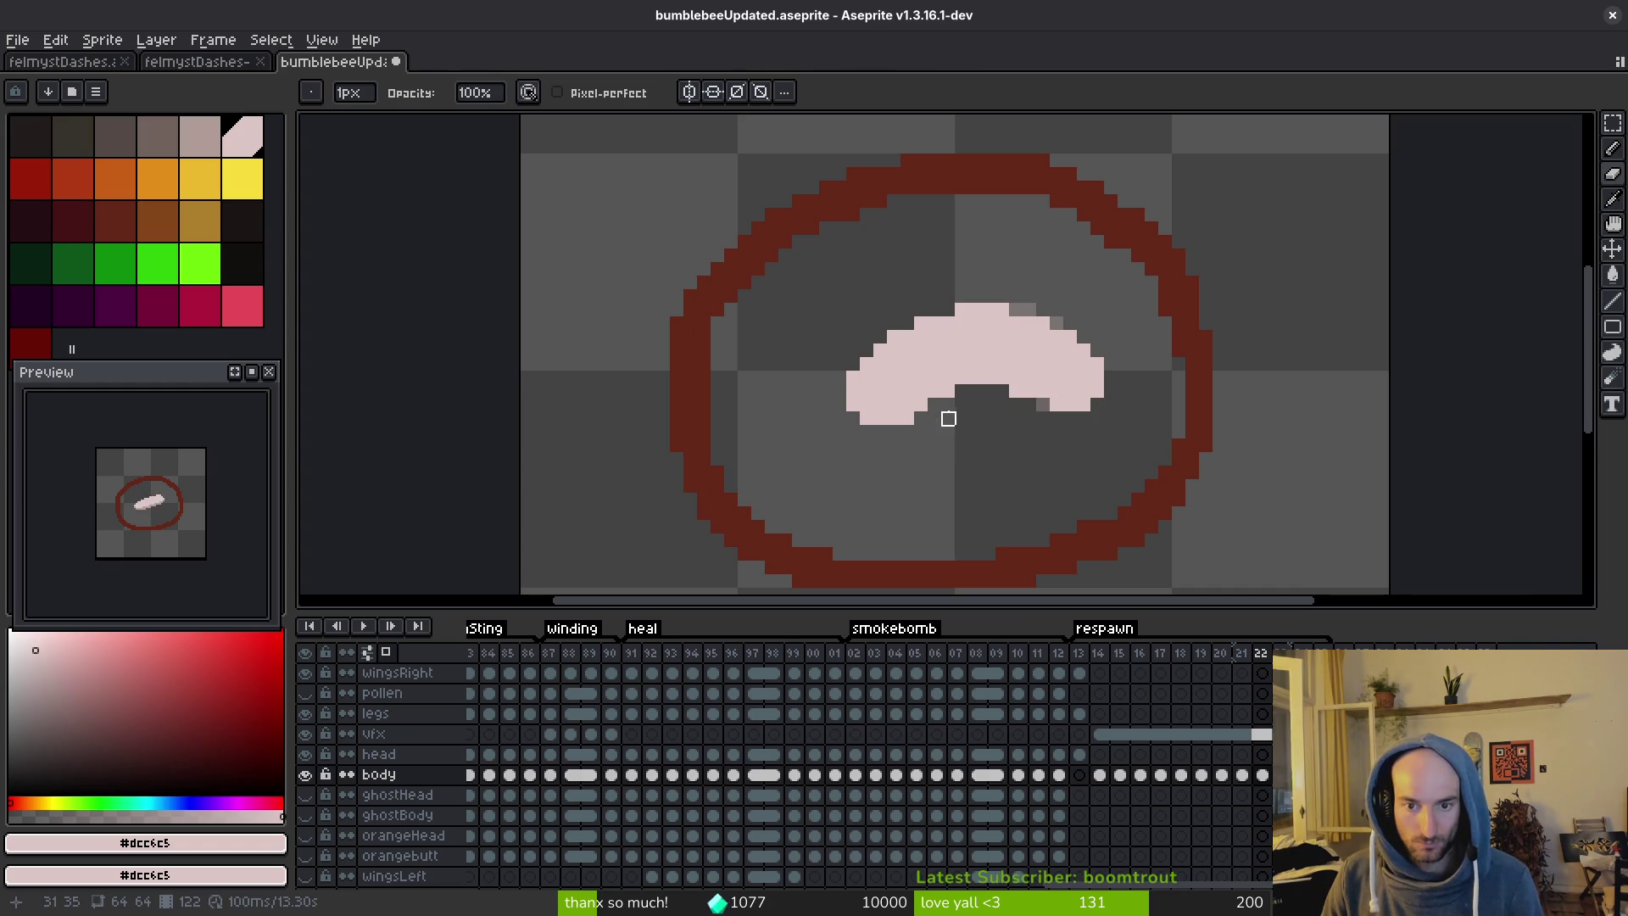
scroll(991, 458, "down", 2)
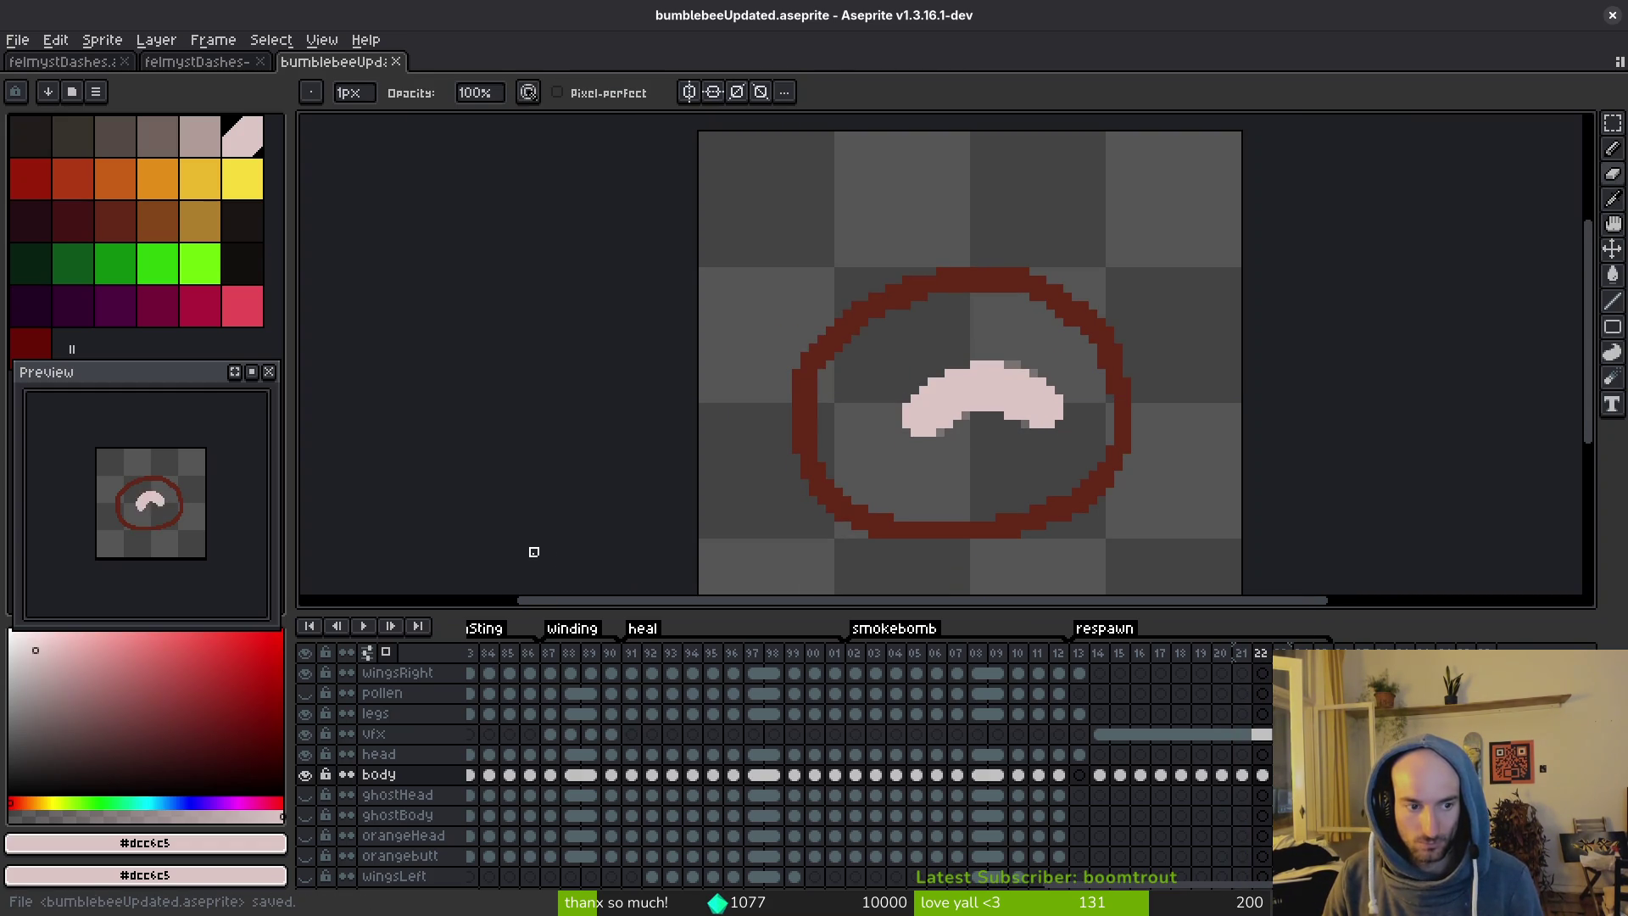
Fill the arch's left edge with pink pixels and erase stray pink pixels beneath it.
scroll(924, 450, "up", 2)
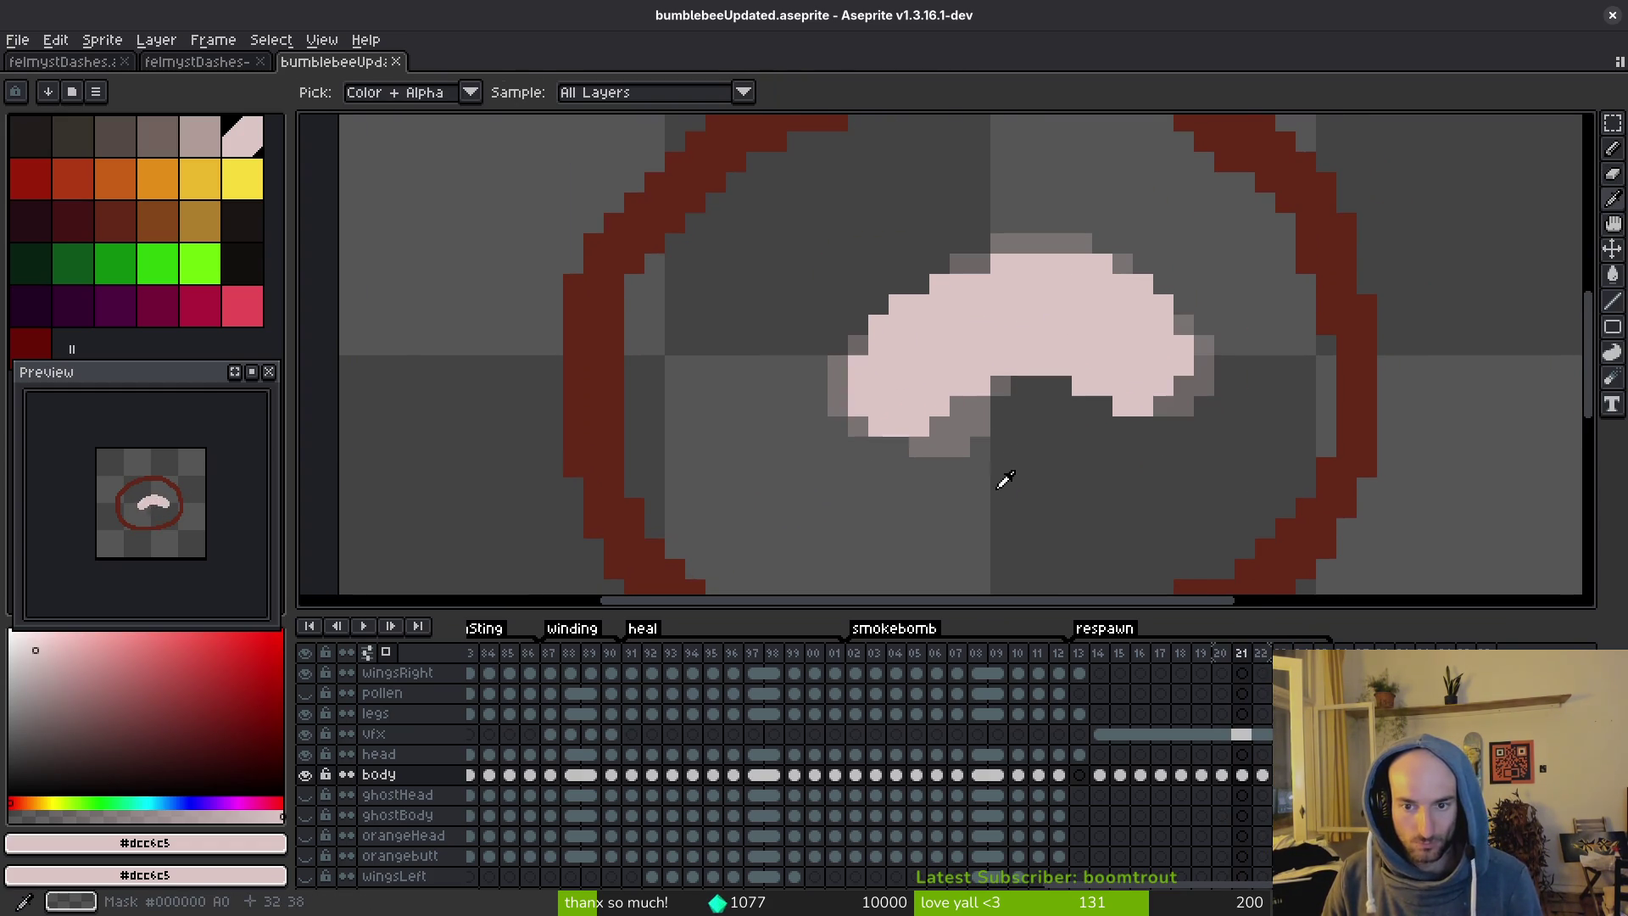
scroll(981, 459, "up", 1)
key("period")
key("comma")
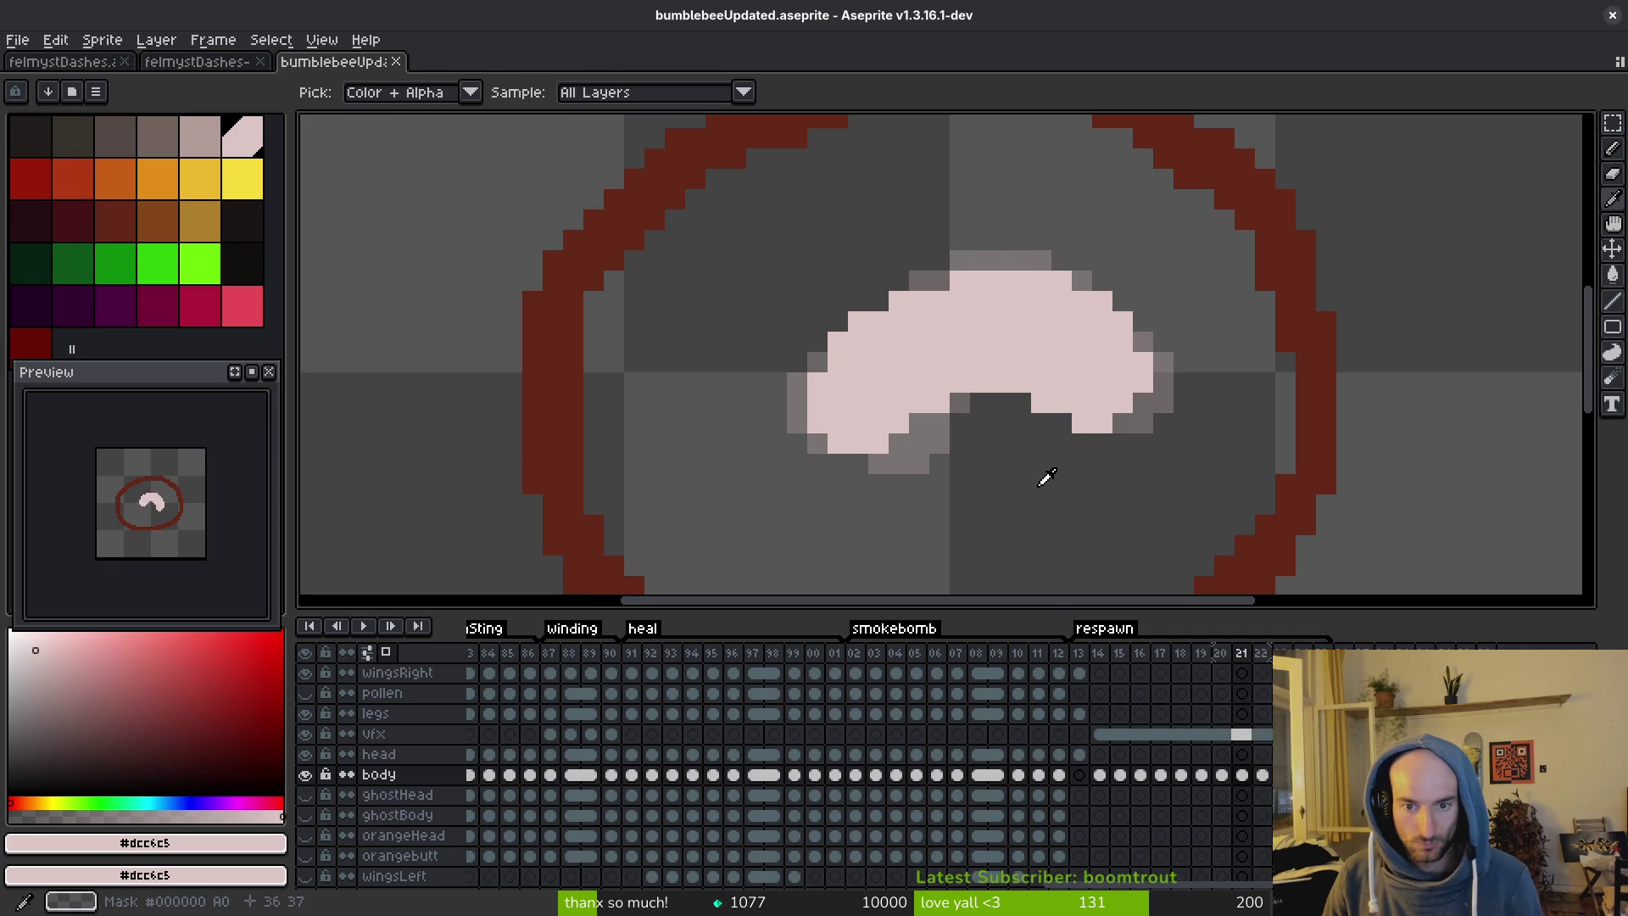
key("period")
scroll(854, 446, "up", 1)
key("ctrl+z")
key("ctrl+z")
key("ctrl+z")
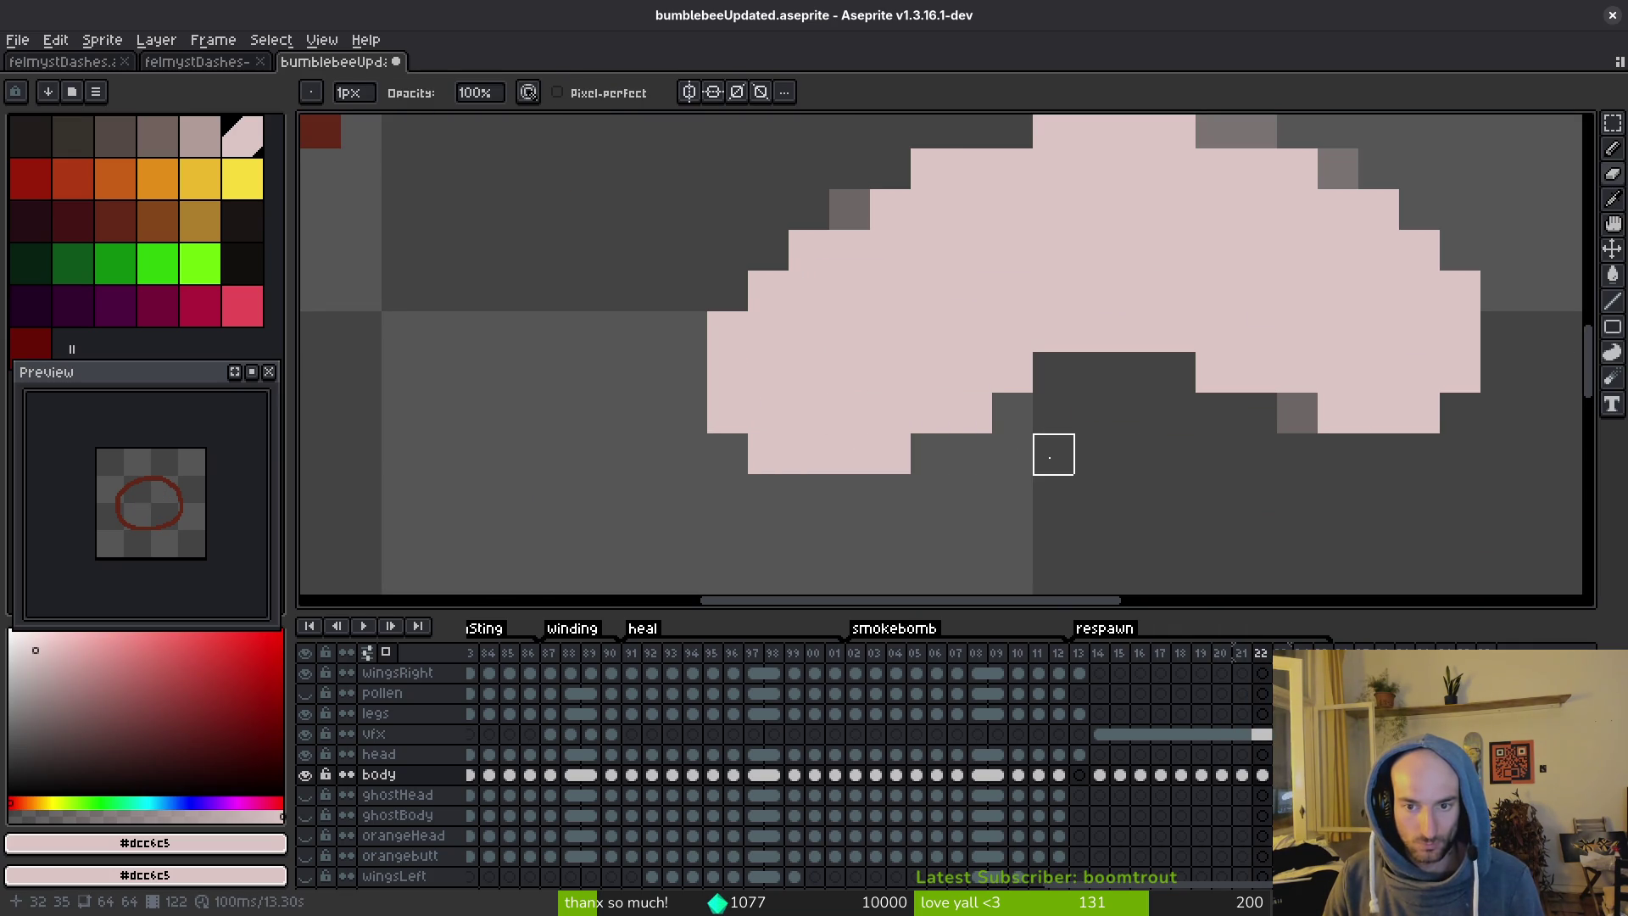
key("ctrl+z")
key("ctrl+z")
key("ctrl+z")
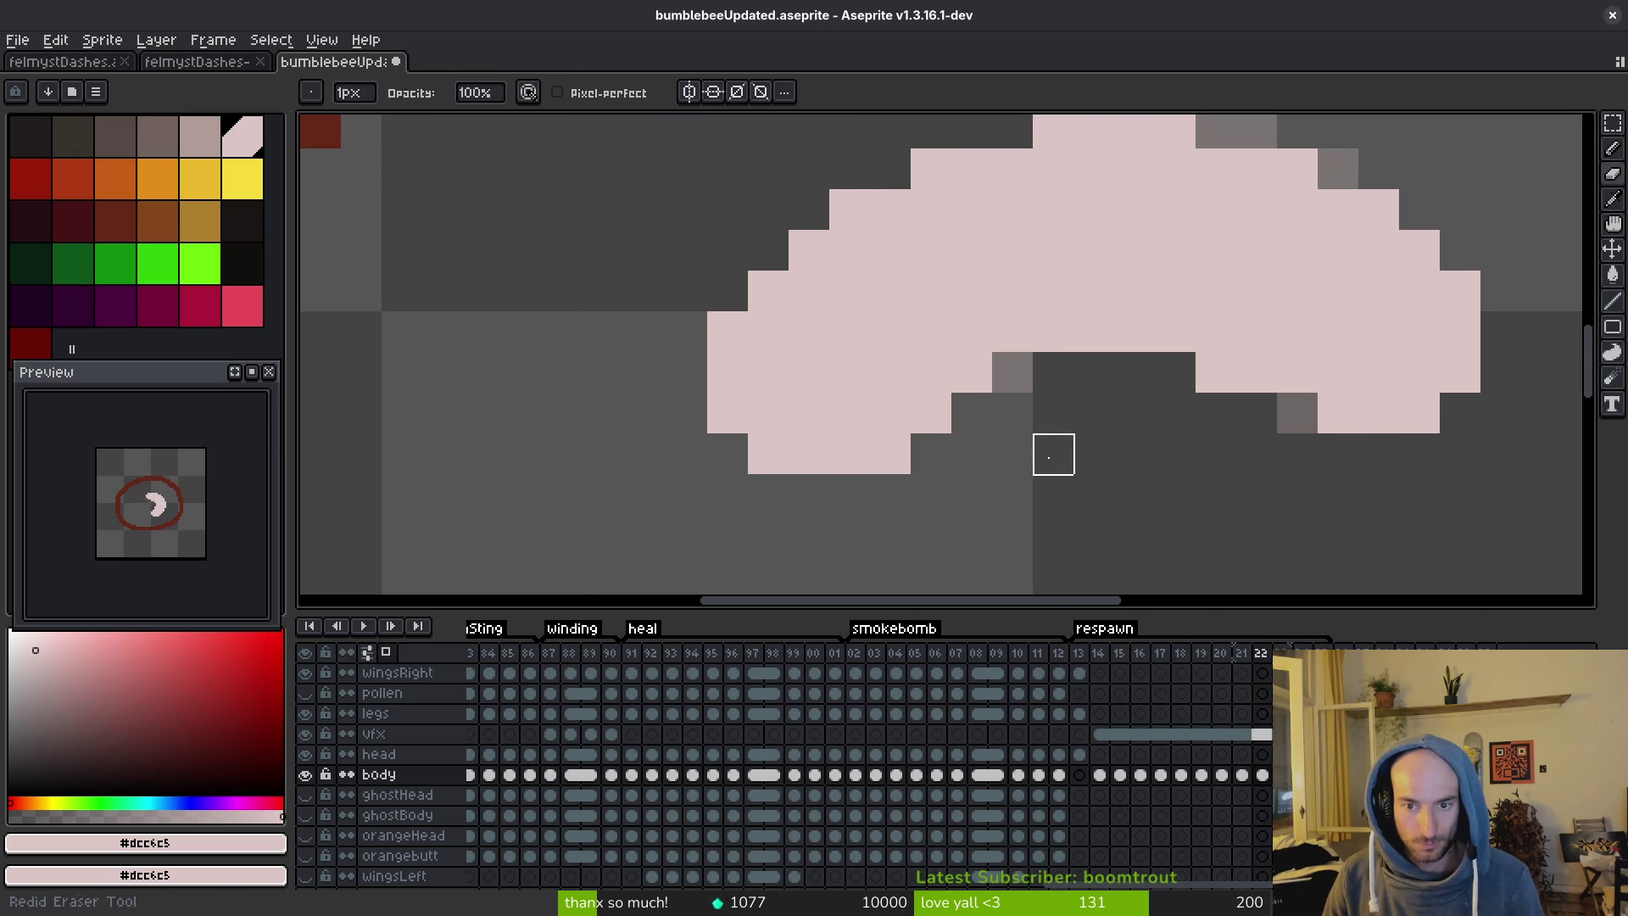
scroll(744, 272, "up", 2)
mouse_move(744, 272)
left_mouse_down()
mouse_move(559, 312)
mouse_move(554, 467)
left_mouse_up()
left_click(595, 517)
key("e")
left_click(758, 521)
left_click(867, 468)
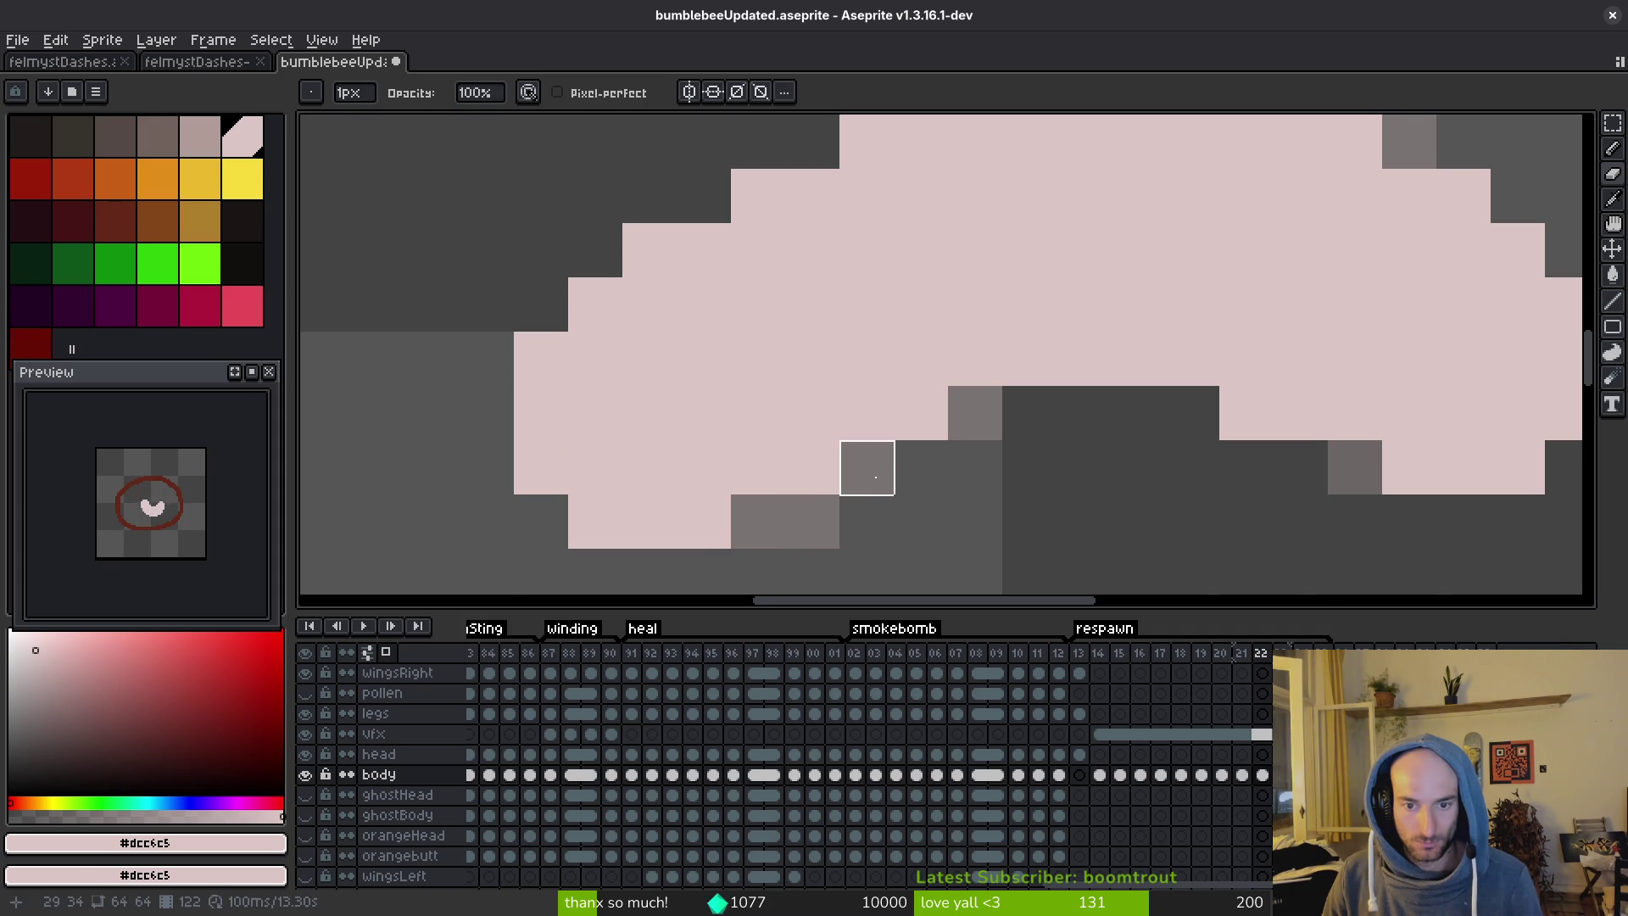
scroll(948, 519, "down", 3)
scroll(948, 519, "up", 3)
Select the left half of the pink arch and raise it one pixel.
key("m")
mouse_move(509, 238)
left_mouse_down()
mouse_move(836, 582)
mouse_move(884, 595)
left_mouse_up()
mouse_move(492, 221)
left_mouse_down()
mouse_move(745, 466)
mouse_move(846, 424)
mouse_move(859, 545)
mouse_move(941, 547)
left_mouse_up()
key("Up")
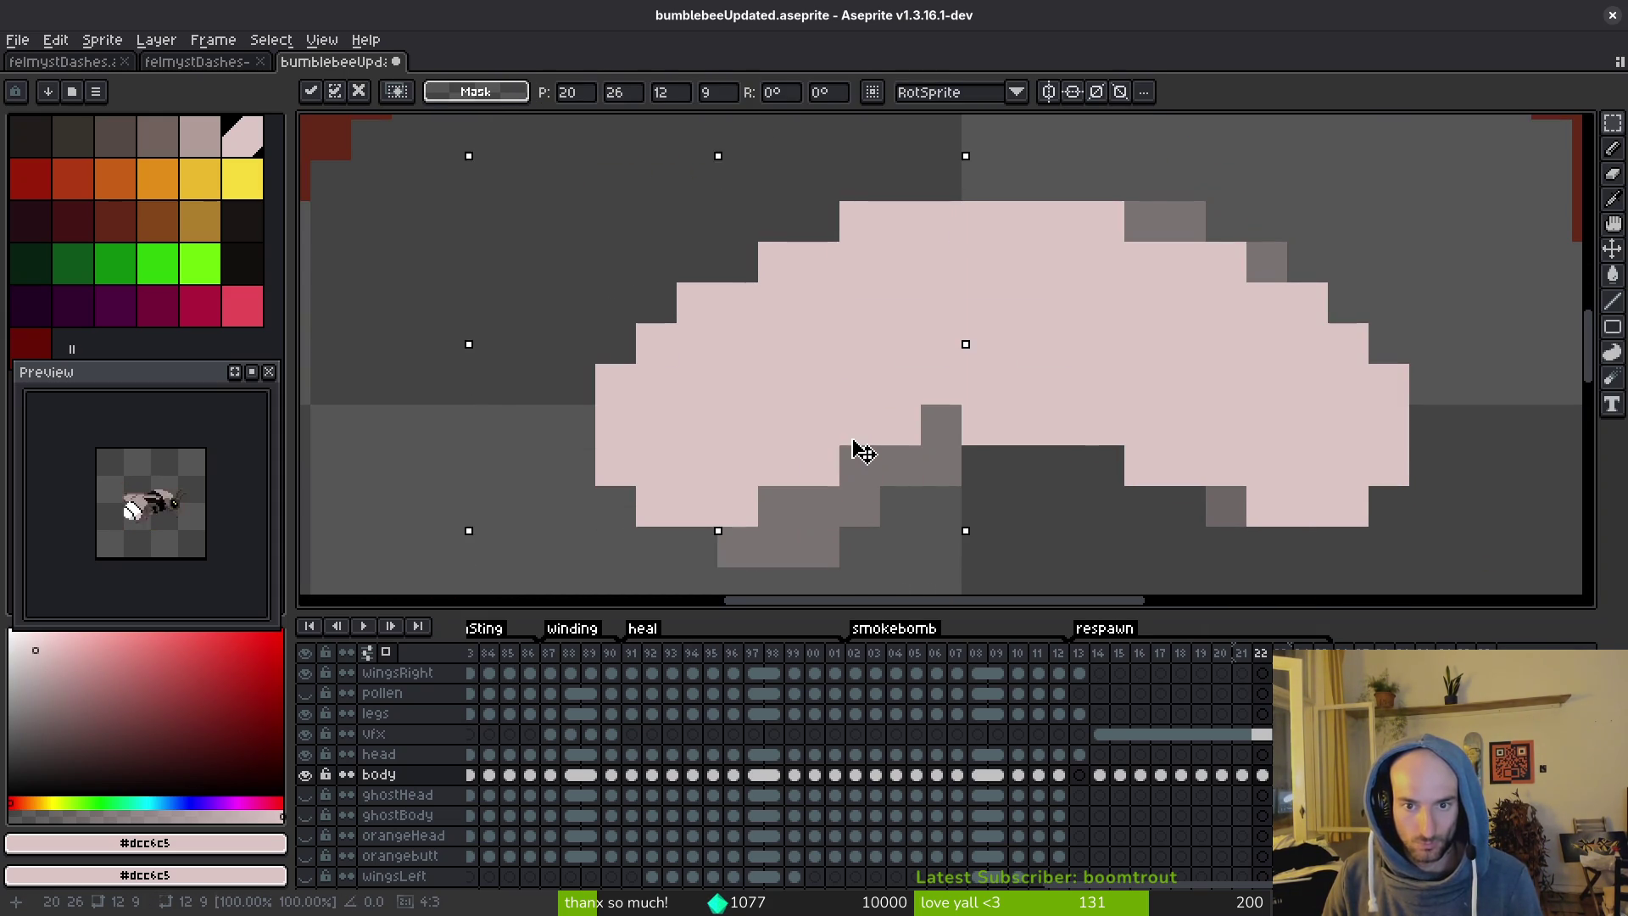
Compare the raised arch against the neighbouring frame using undo and redo.
key("e")
scroll(937, 461, "down", 5)
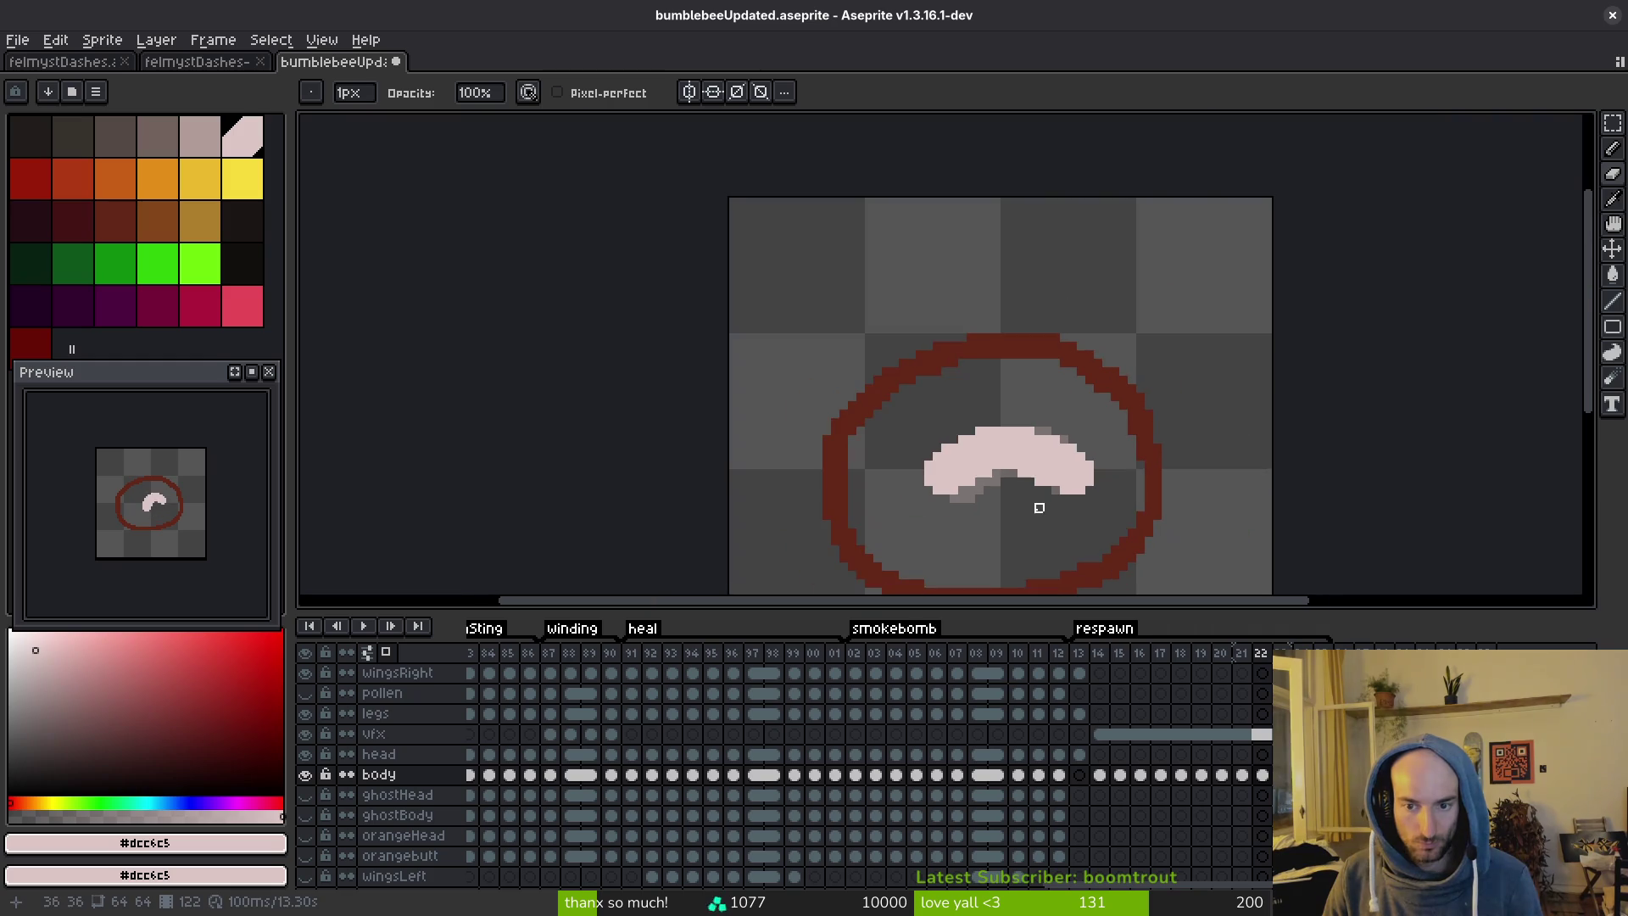
scroll(980, 466, "up", 3)
key("b")
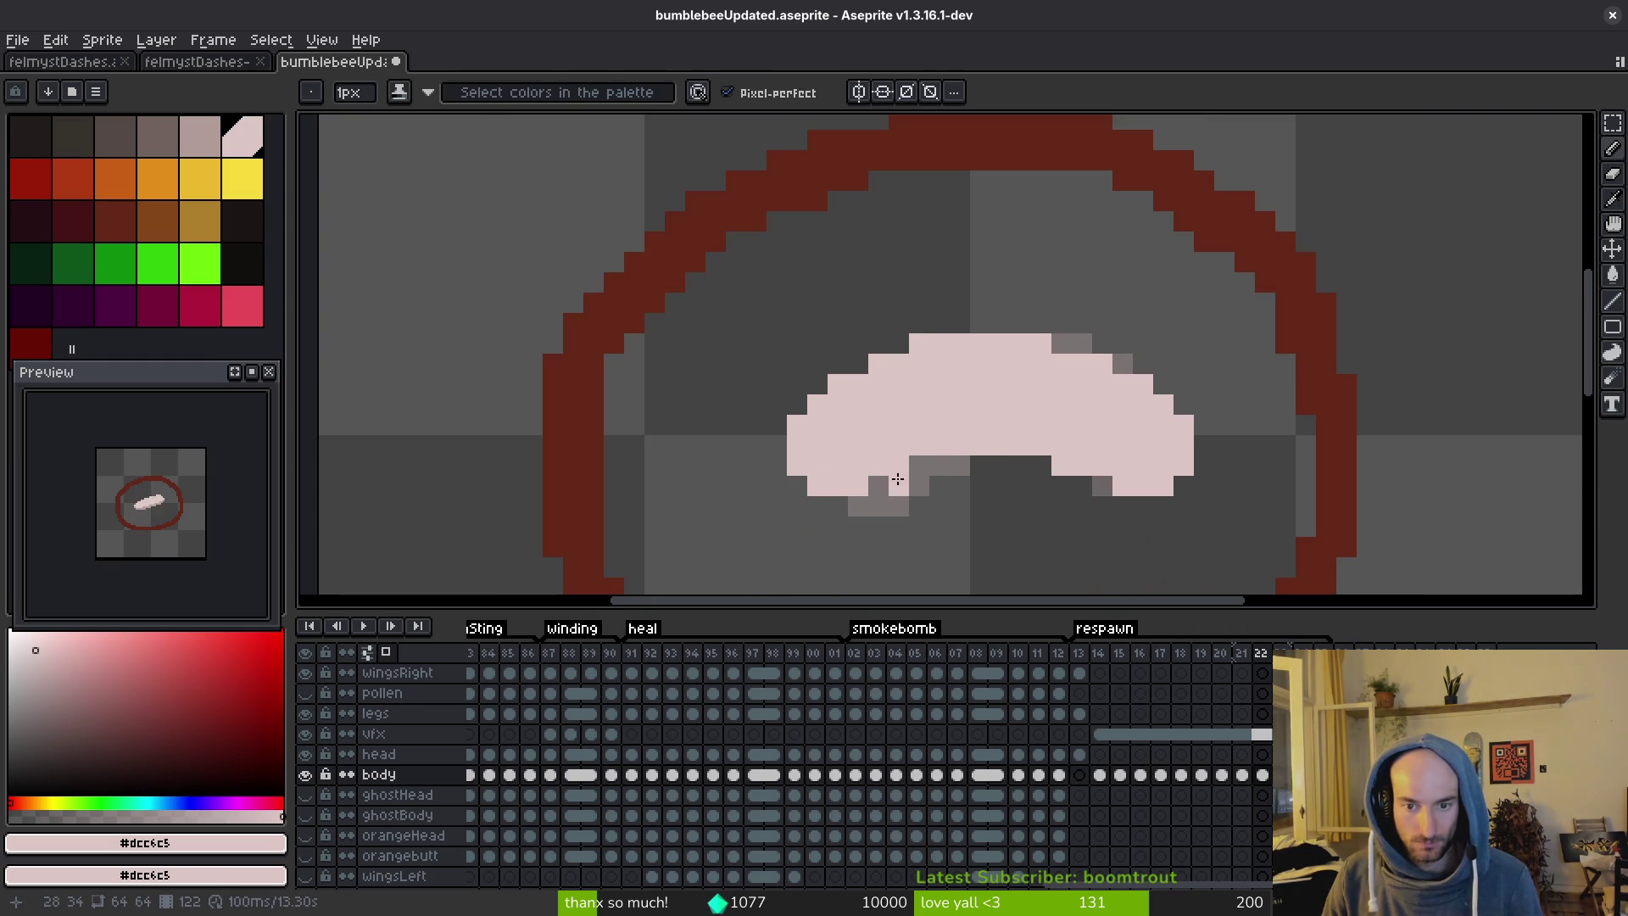
scroll(1171, 469, "down", 3)
key("i")
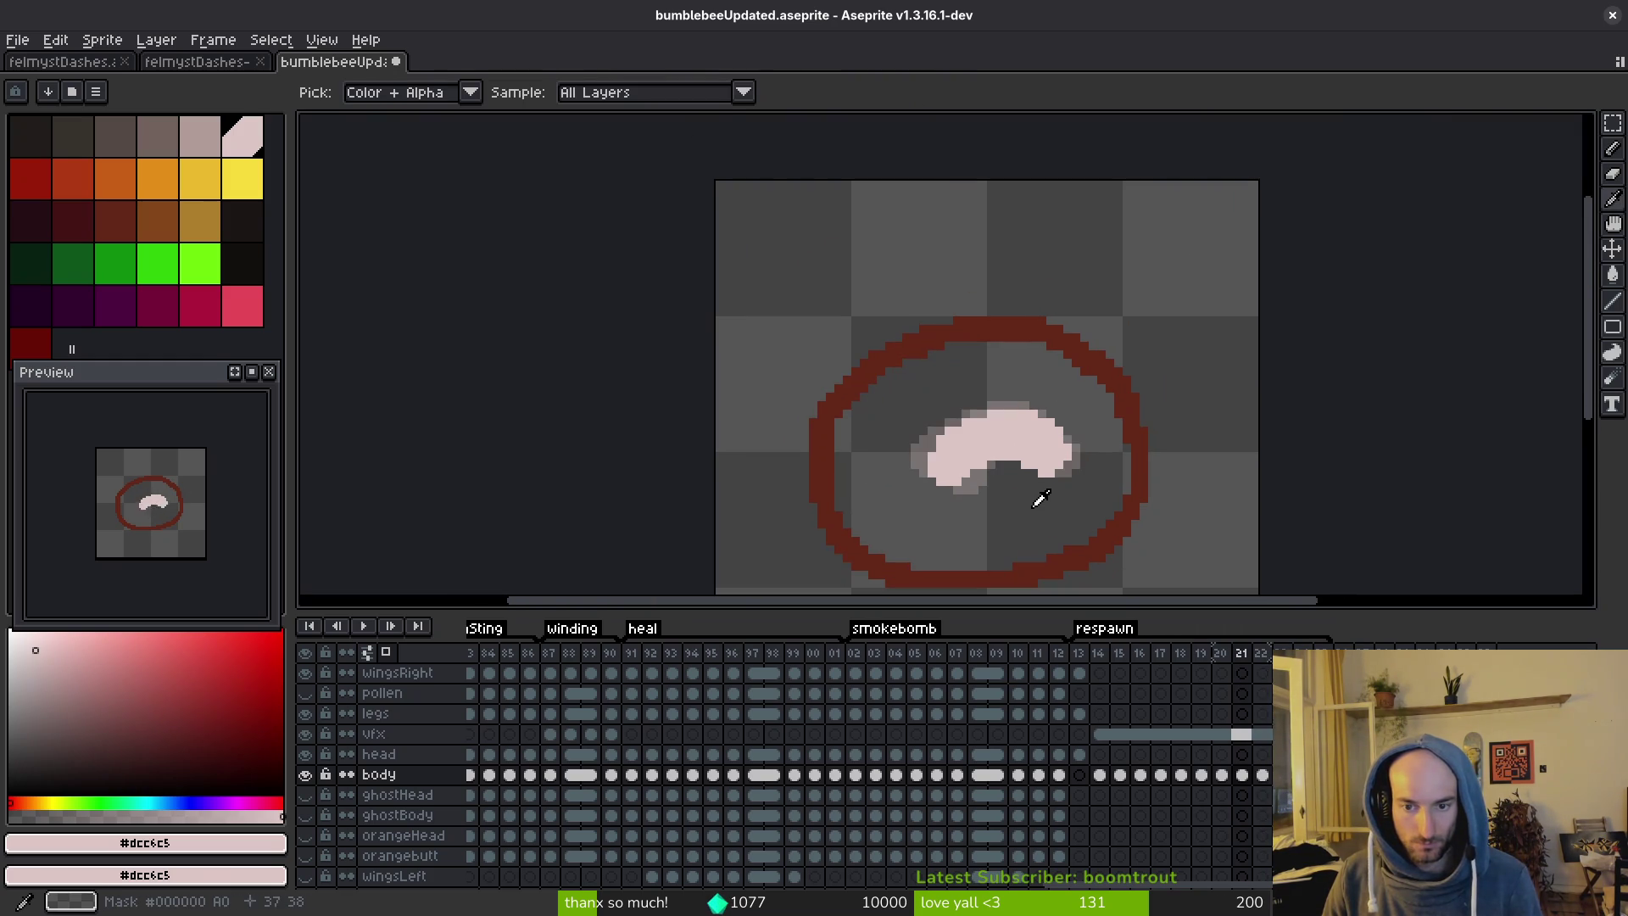
key("ctrl+z")
key("ctrl+y")
key("ctrl+z")
scroll(1032, 500, "up", 3)
Shift the whole pink arch one pixel to the right and deselect it.
key("m")
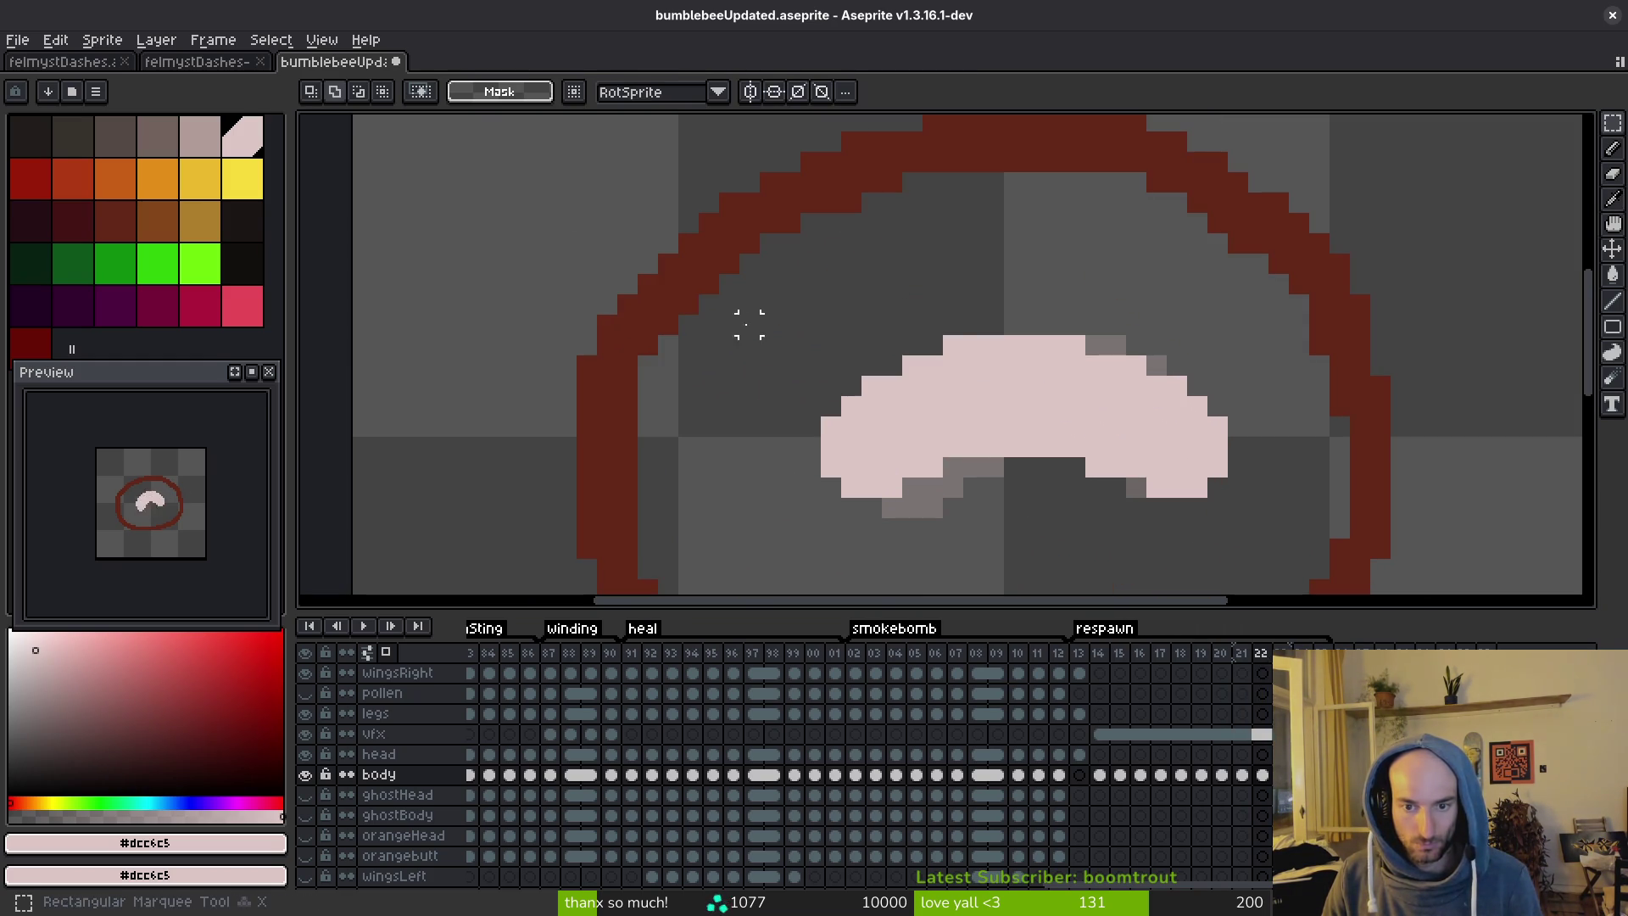
left_click_drag(755, 311, 1007, 542)
left_click(975, 466)
left_click_drag(971, 466, 992, 466)
left_click(1054, 528)
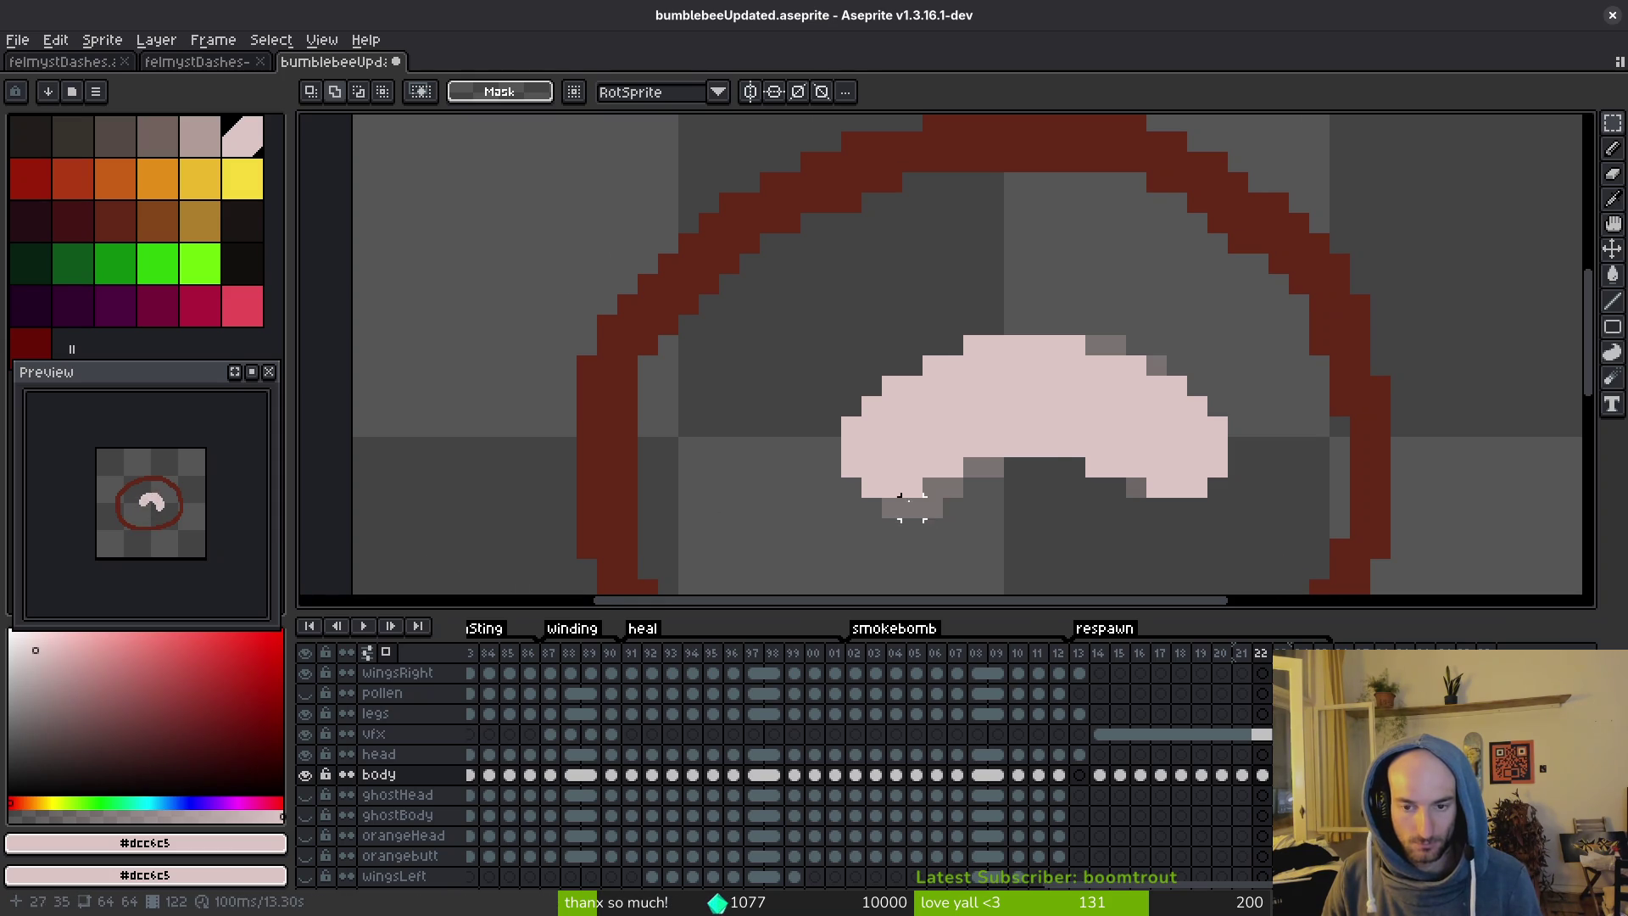
scroll(901, 501, "down", 2)
key("i")
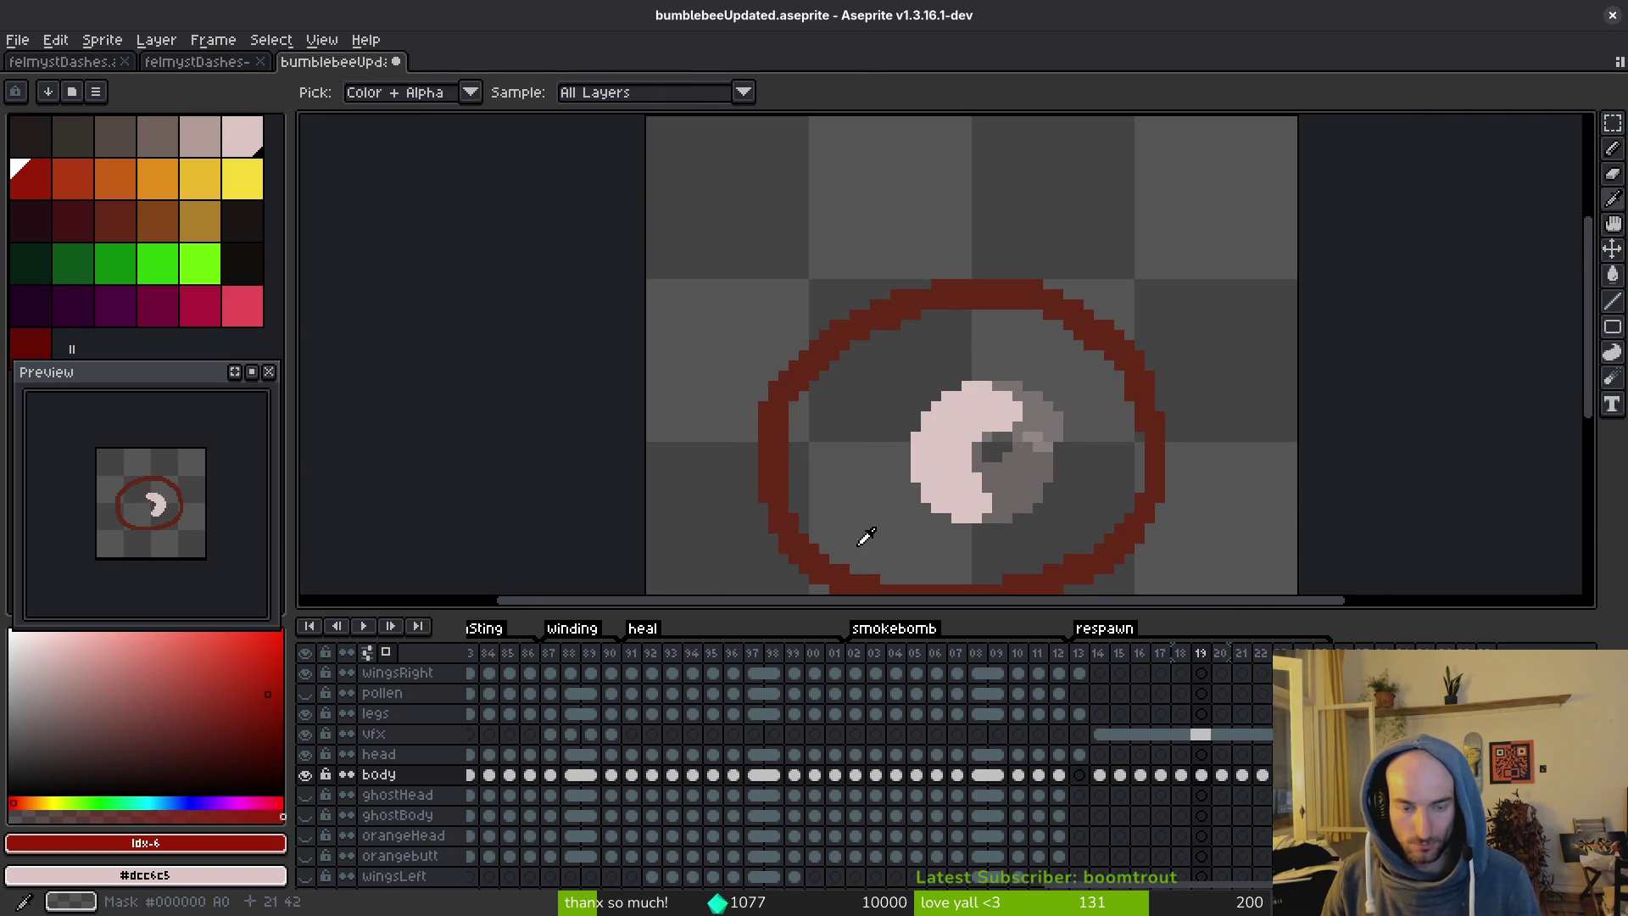
Step through the respawn frames with onion skin up to frame 22.
key("m")
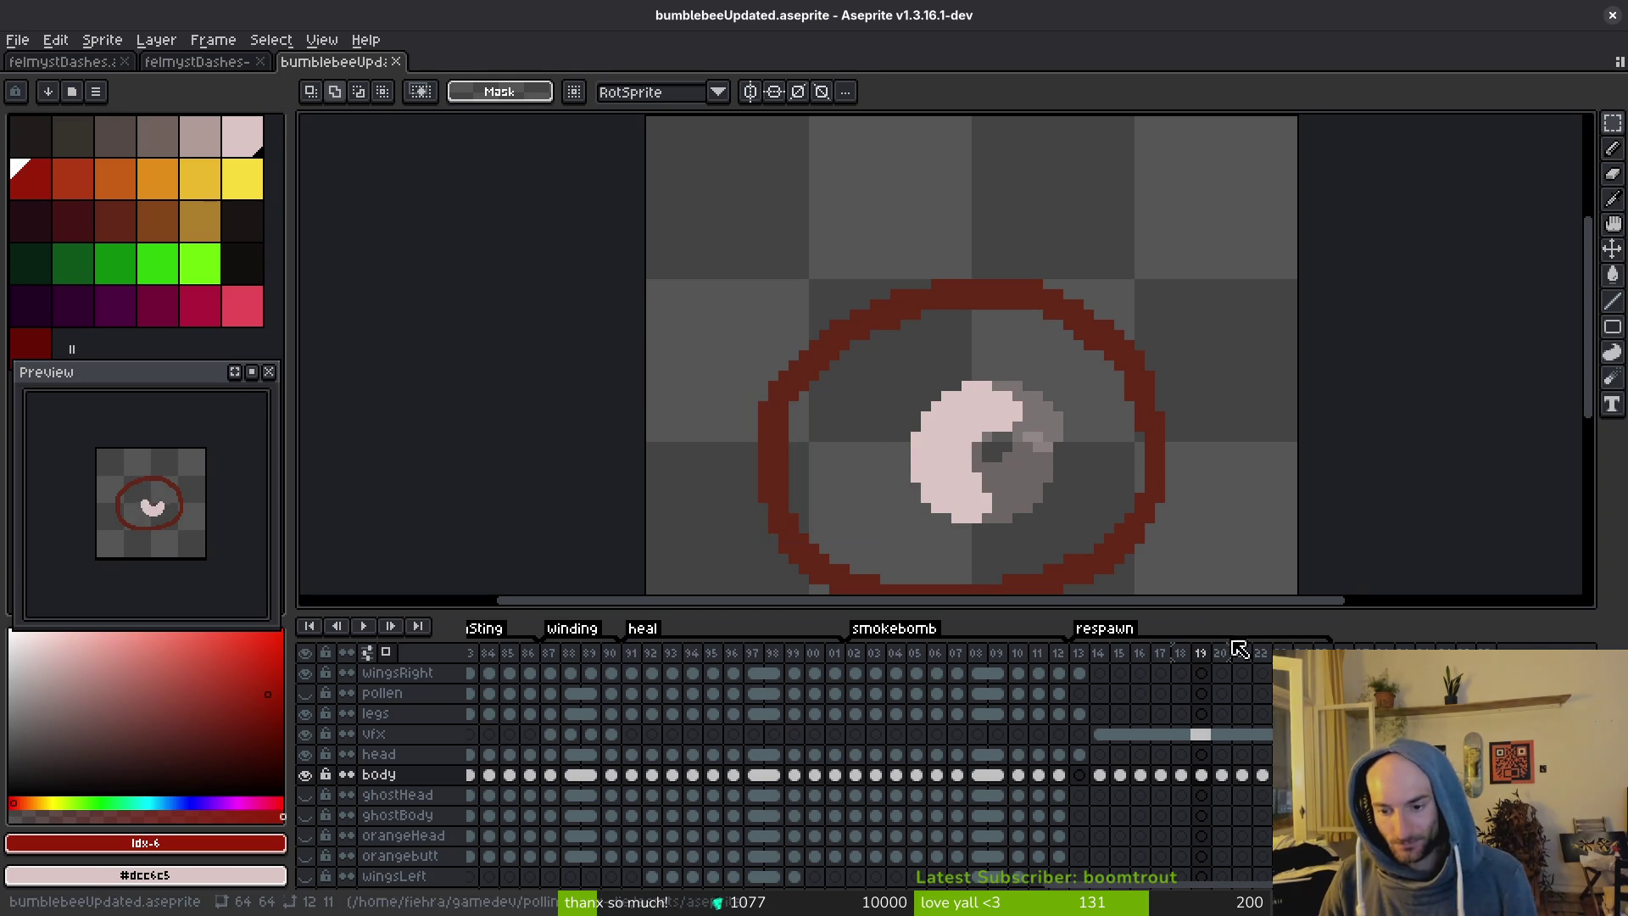
key("i")
key("Right")
key("Right")
key("Right")
key("Right")
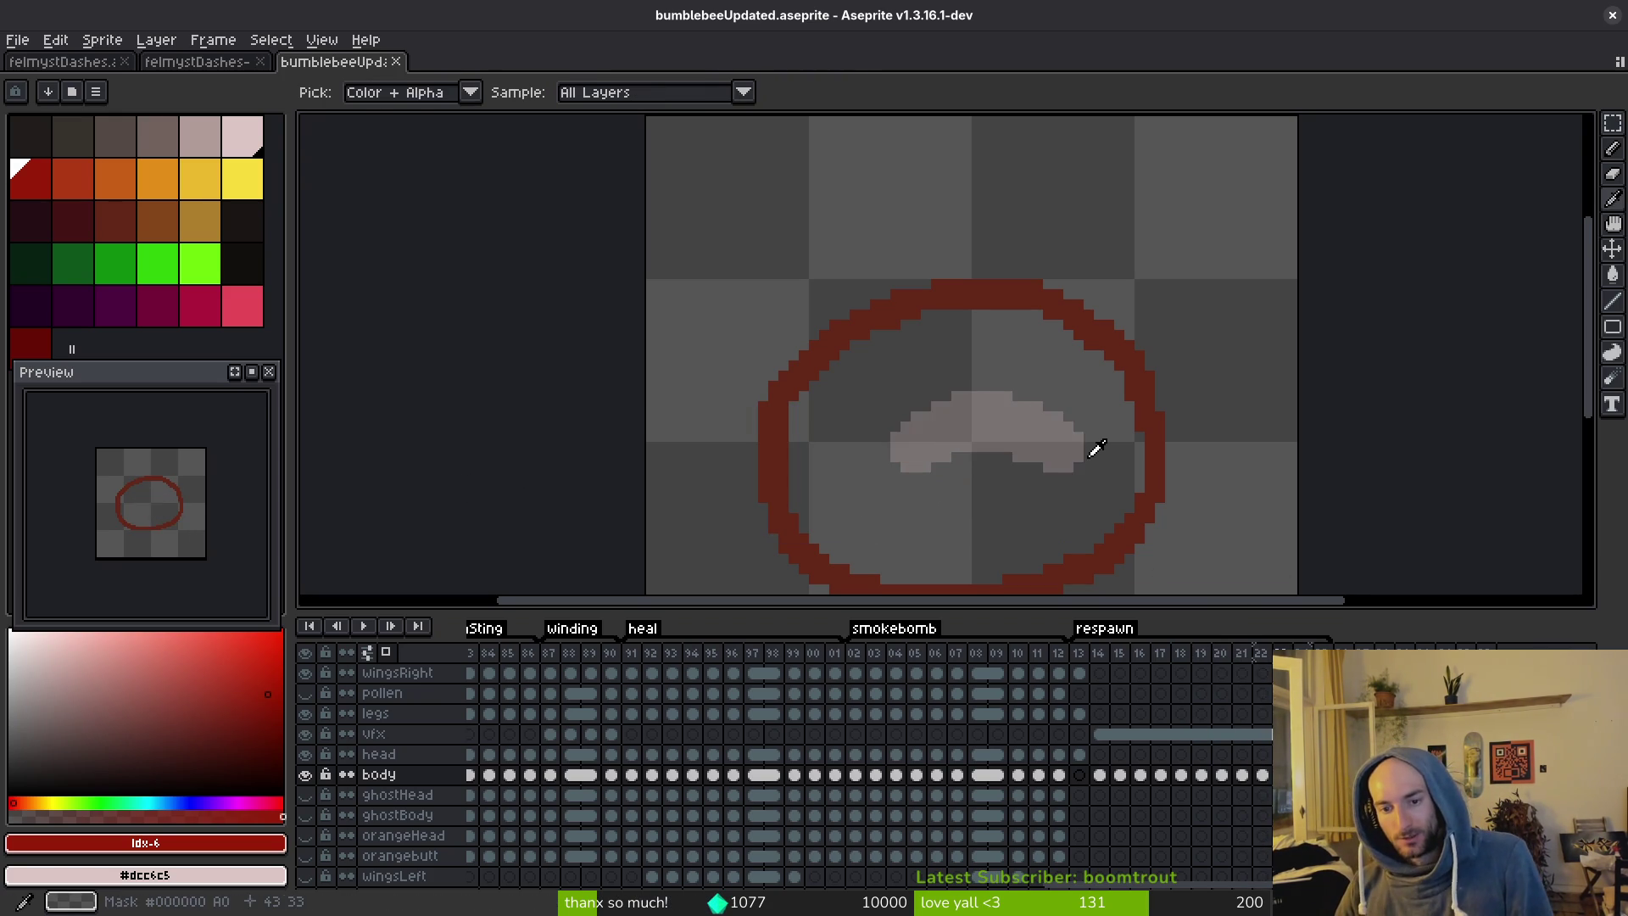
key("Left")
key("f")
key("Right")
scroll(998, 456, "up", 1)
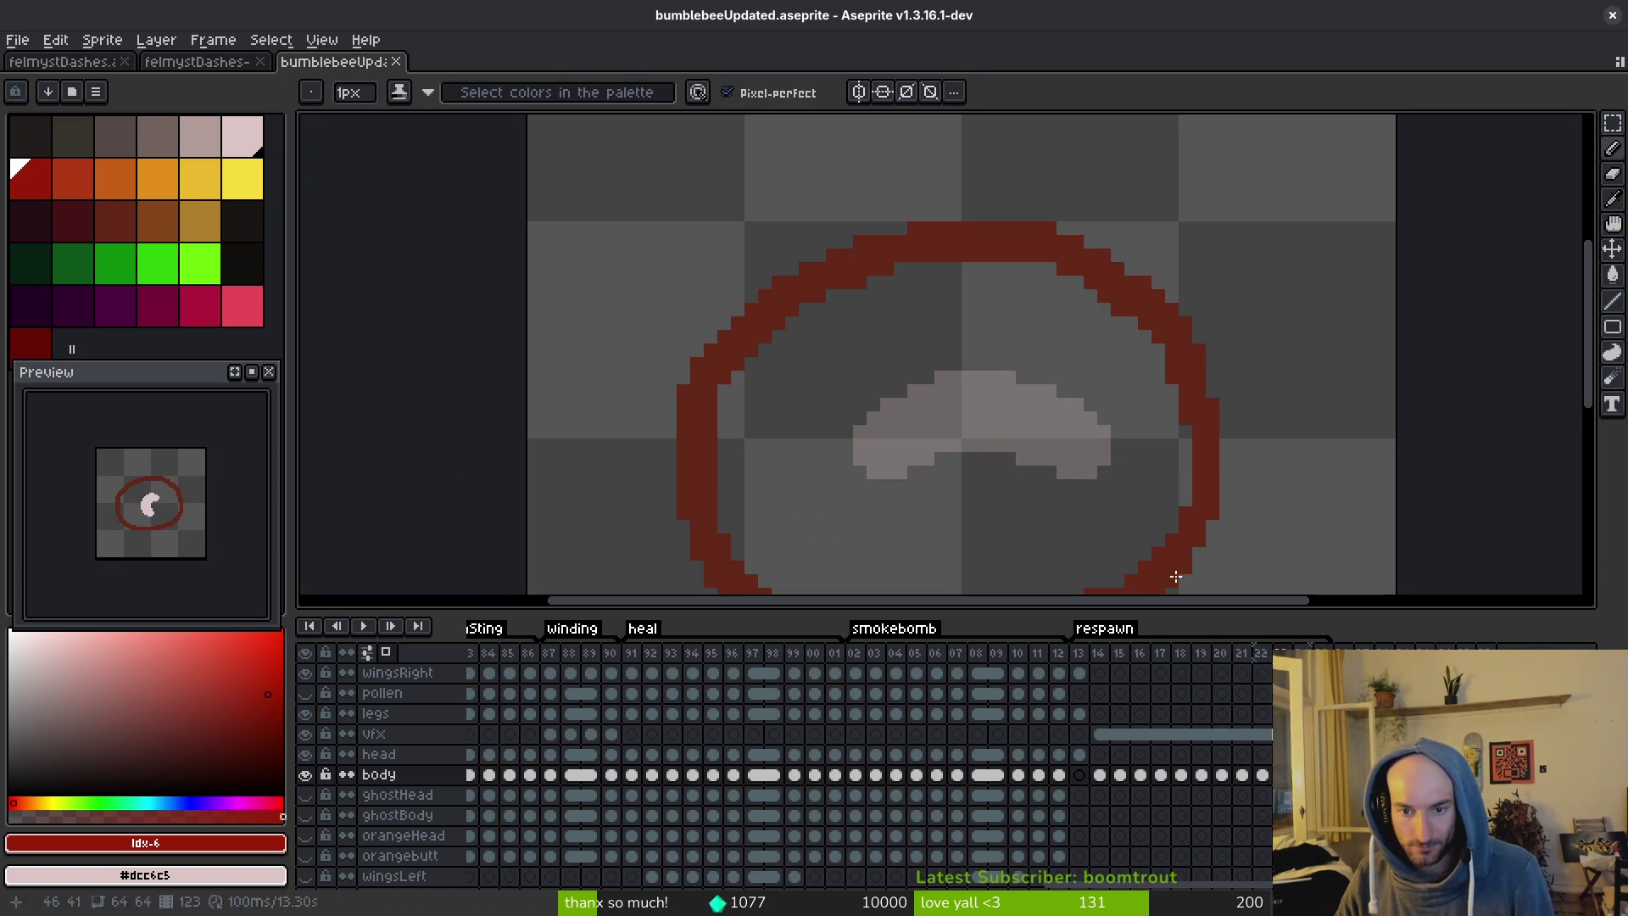
Open and close the File menu, then bring the Brave browser forward.
left_click(1005, 436, "alt")
key("alt+f")
key("Escape")
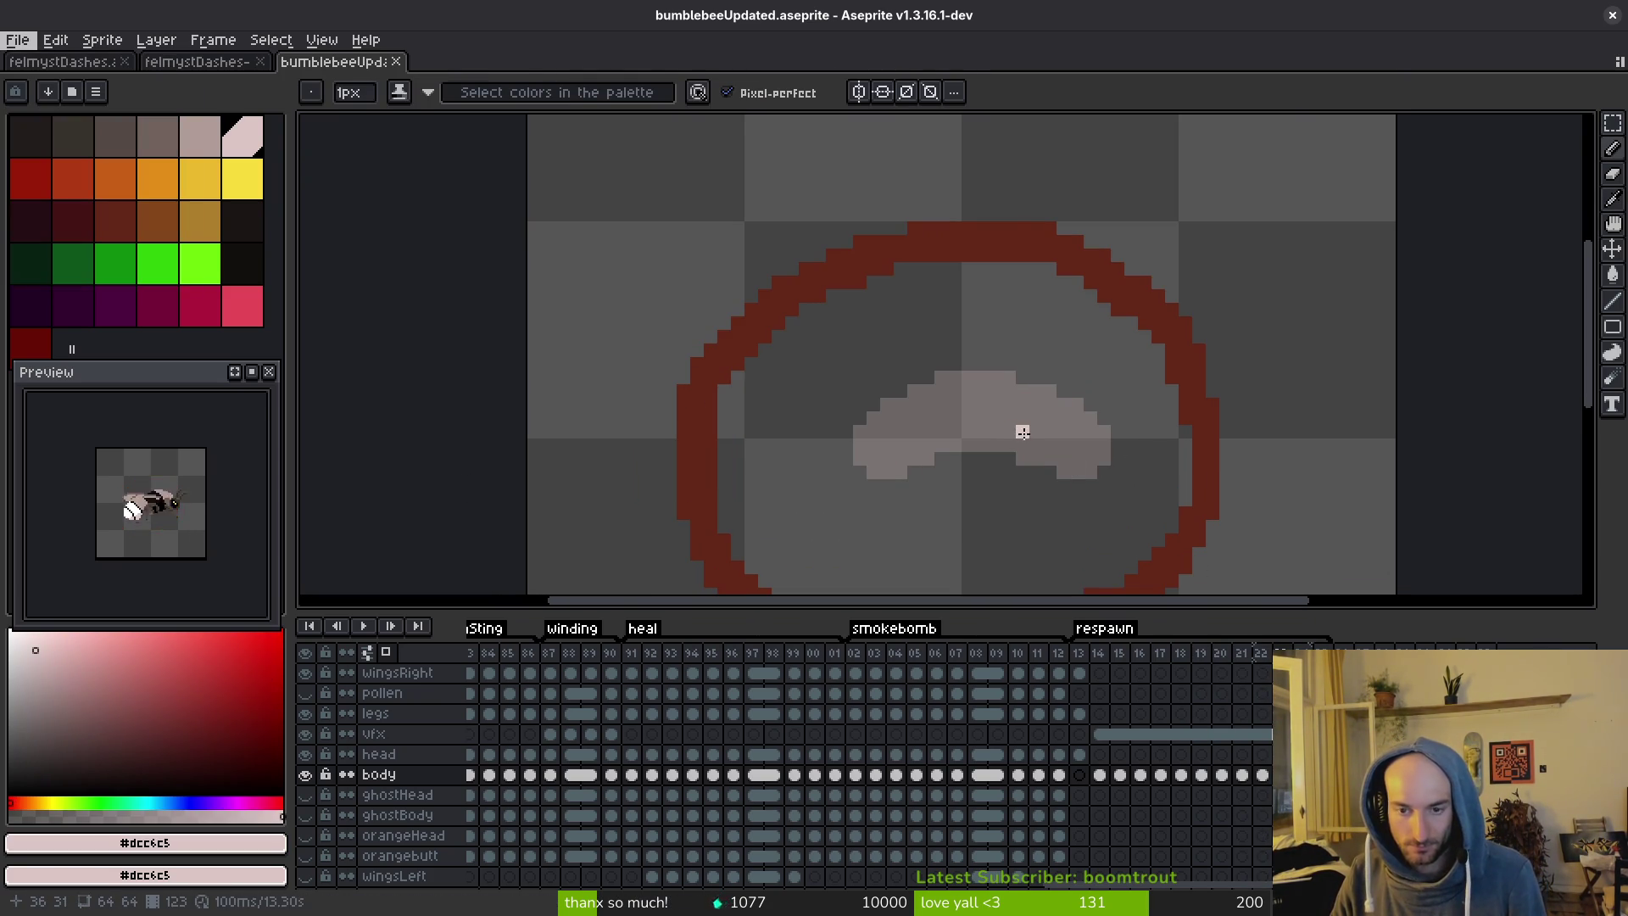
key("alt+Tab")
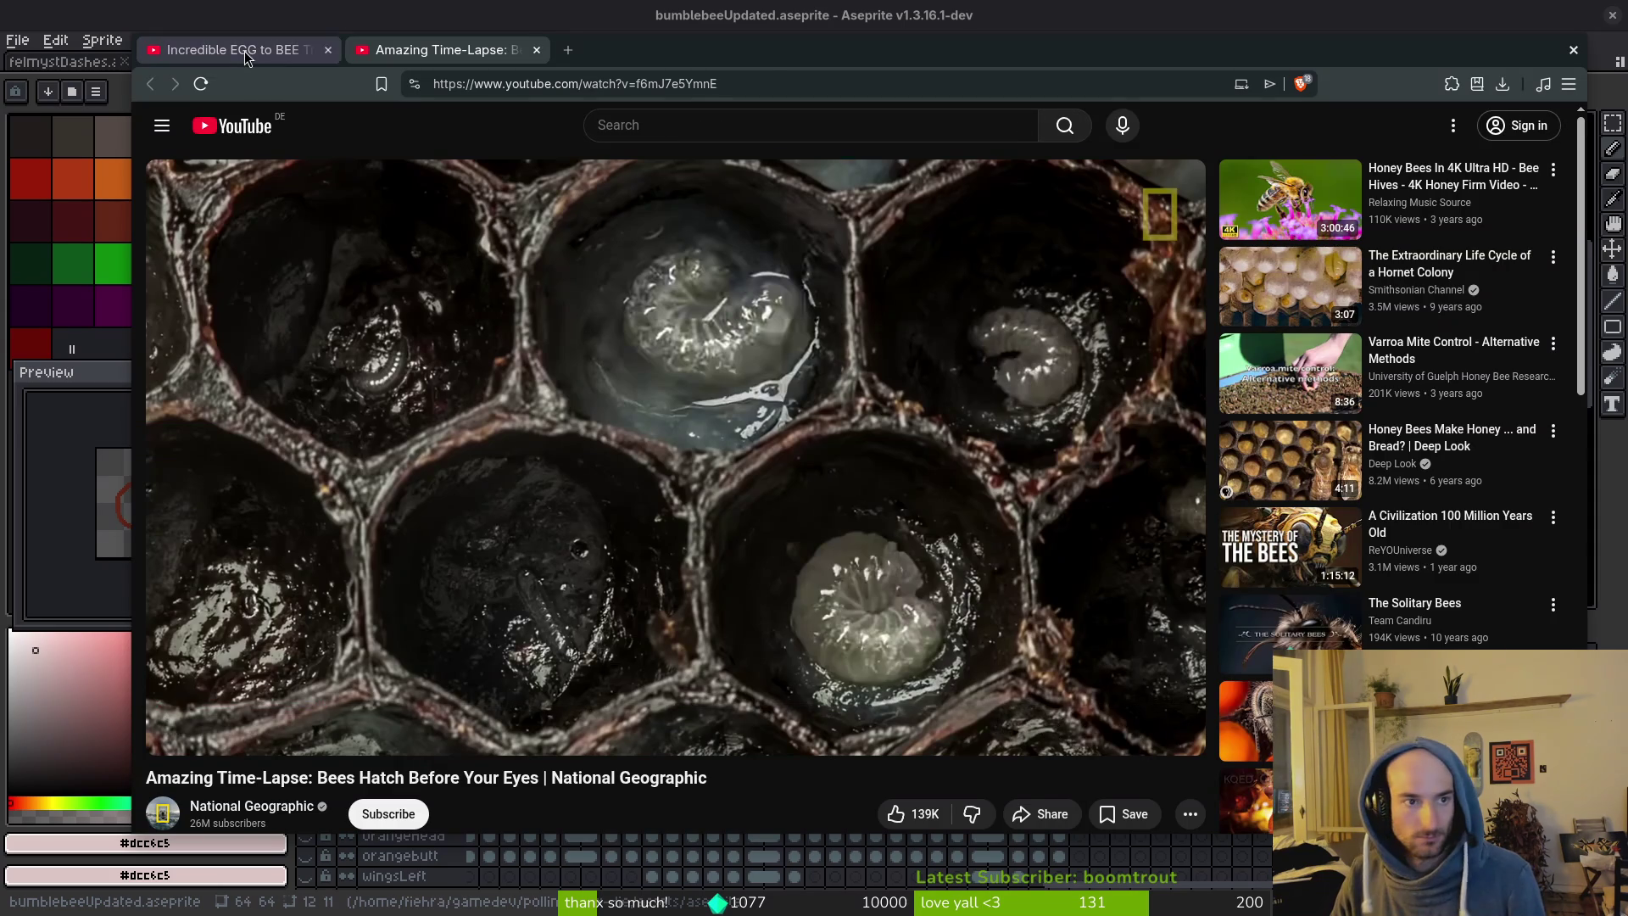
Play the egg-to-bee time-lapse and jump ahead to the larva stage.
left_click(245, 50)
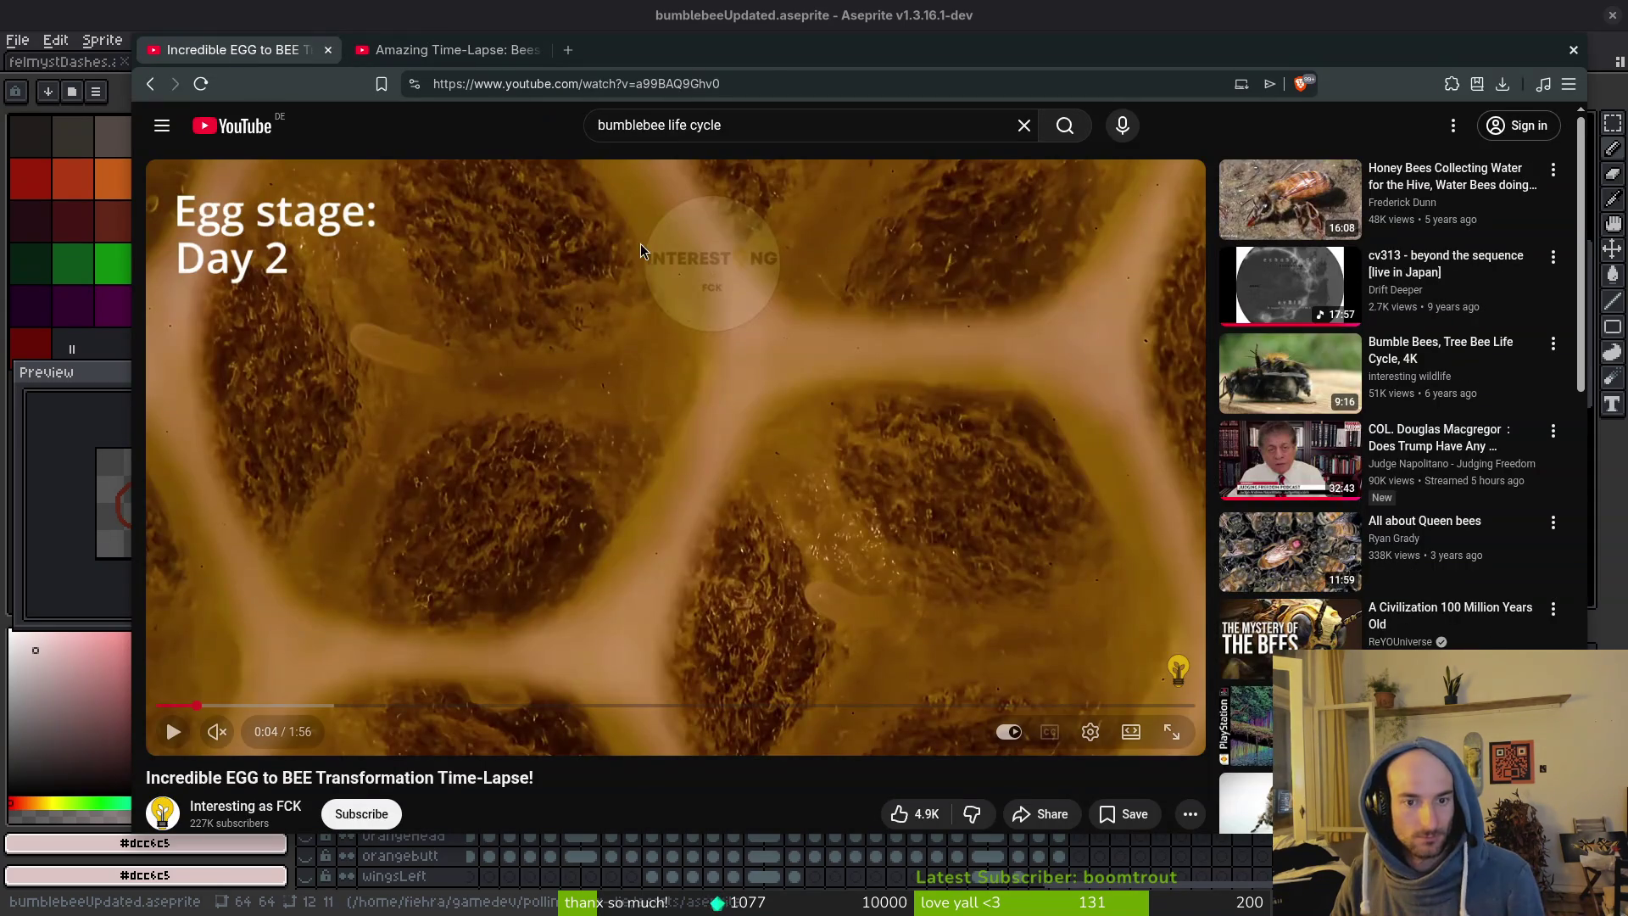
left_click(570, 437)
left_click_drag(248, 707, 436, 706)
Search 'bee to' in a new tab and preview the bee-hotel larvae image.
key("ctrl+t")
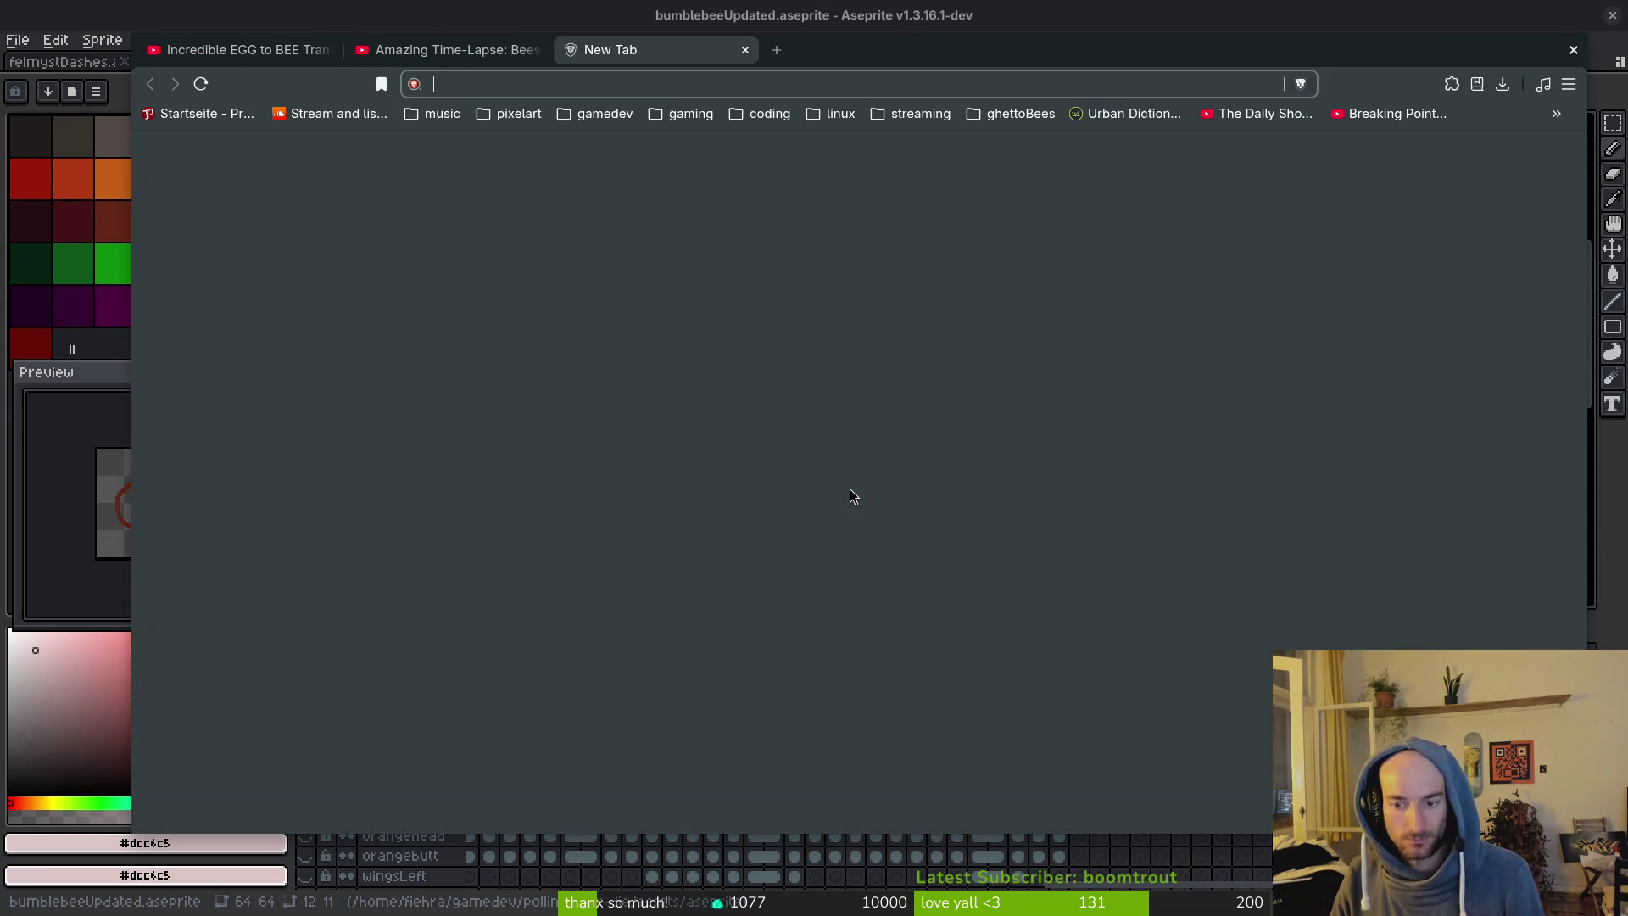
type("bee to")
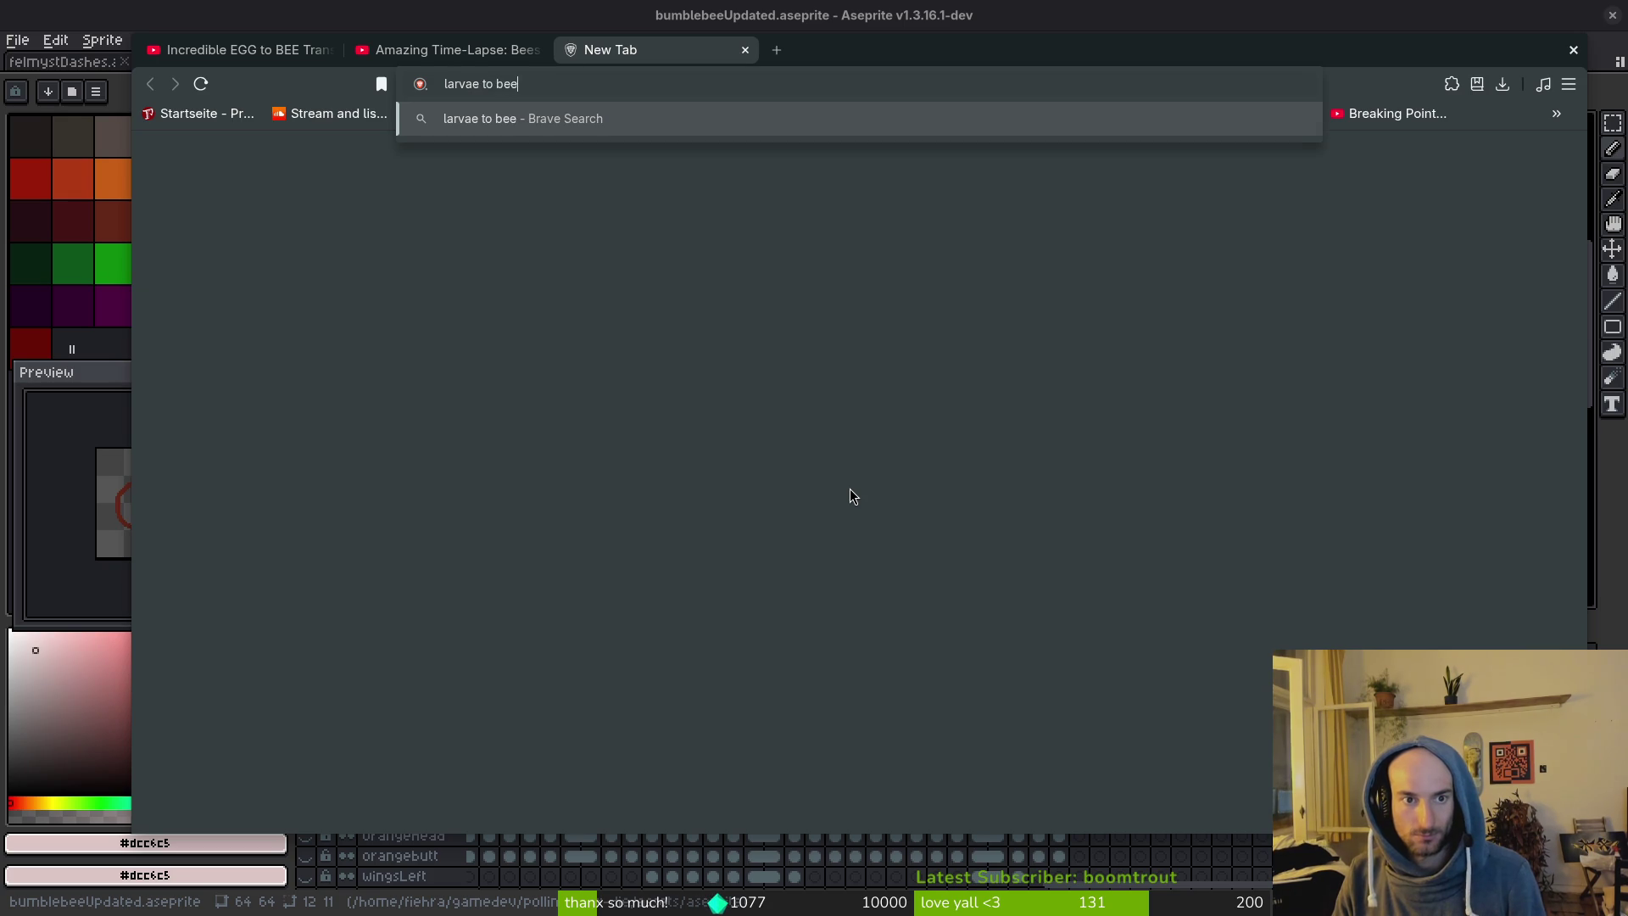
key("Return")
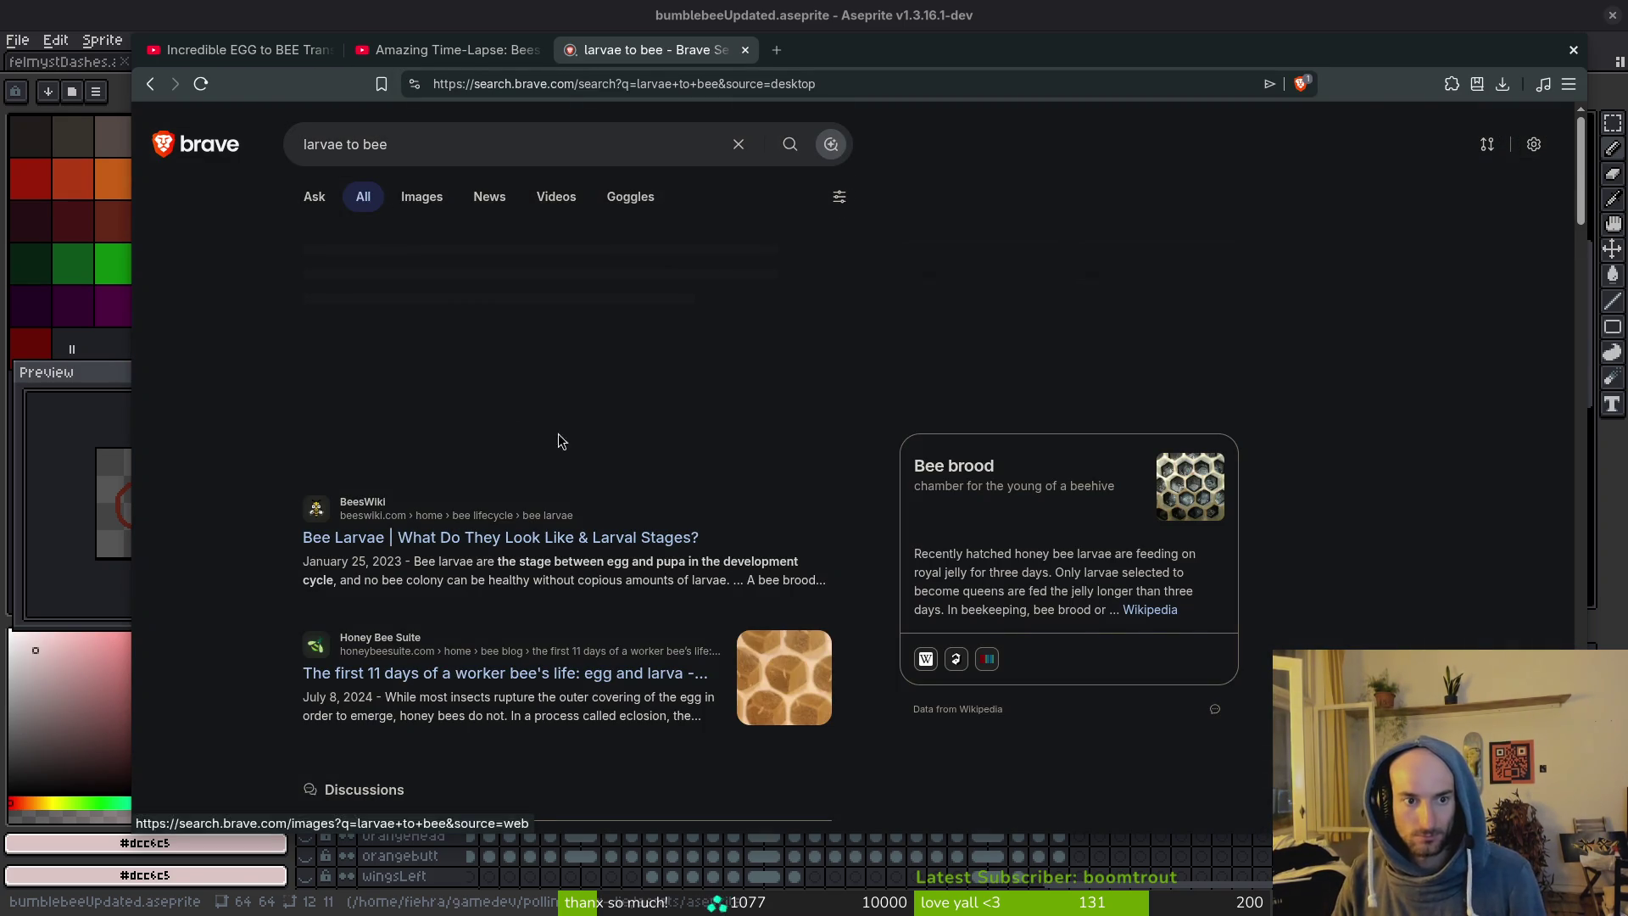
scroll(858, 521, "down", 15)
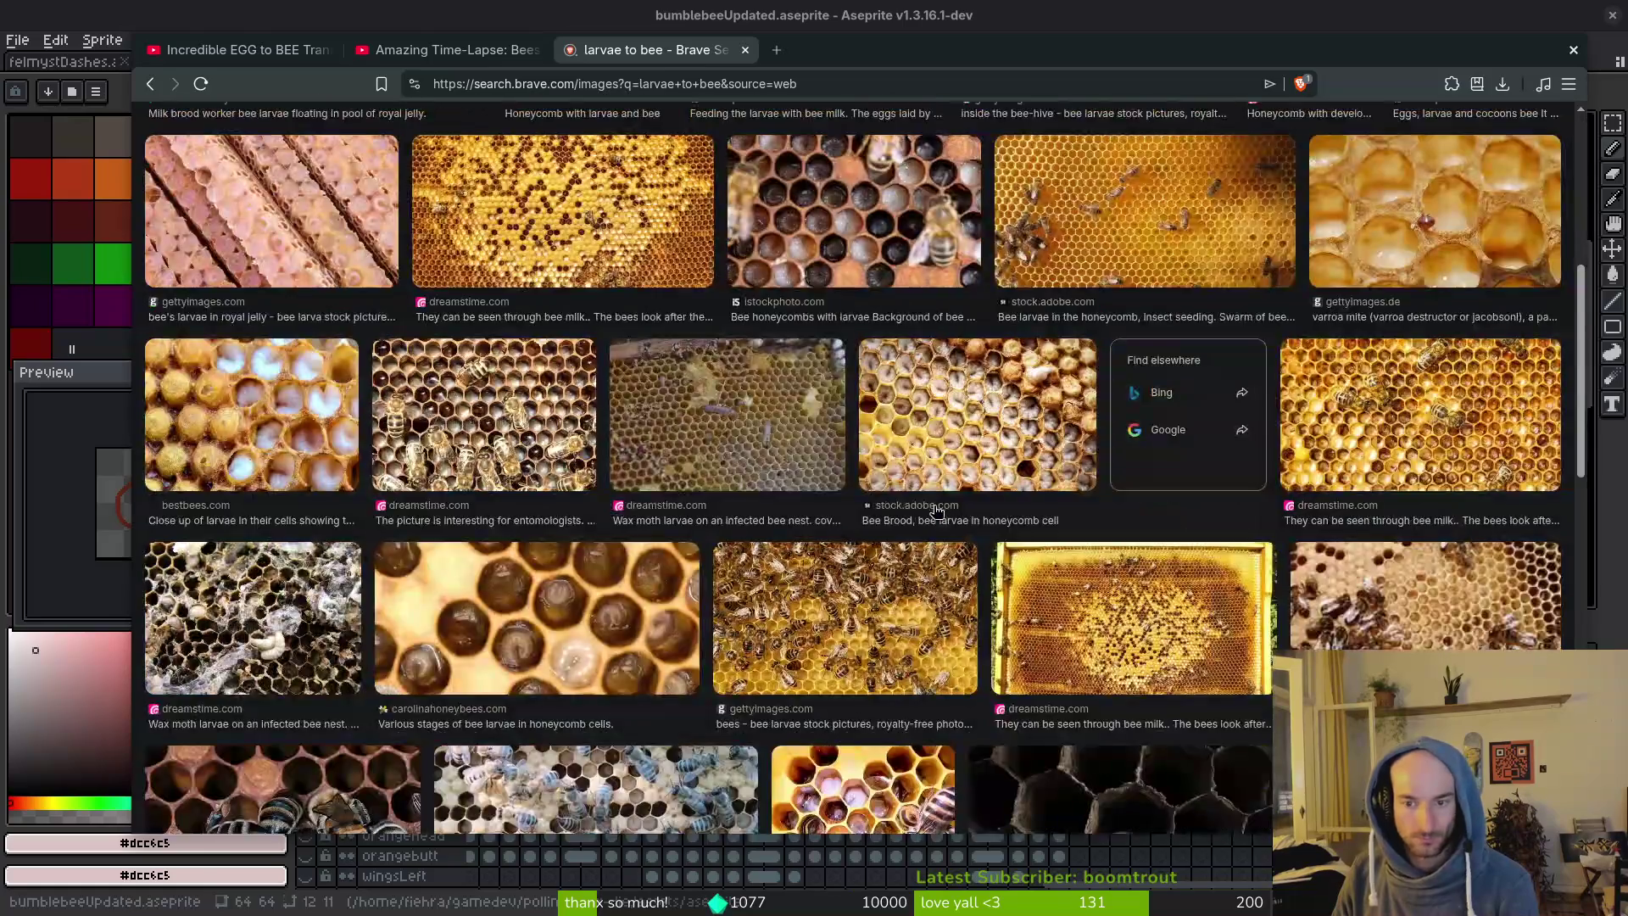
scroll(918, 508, "up", 5)
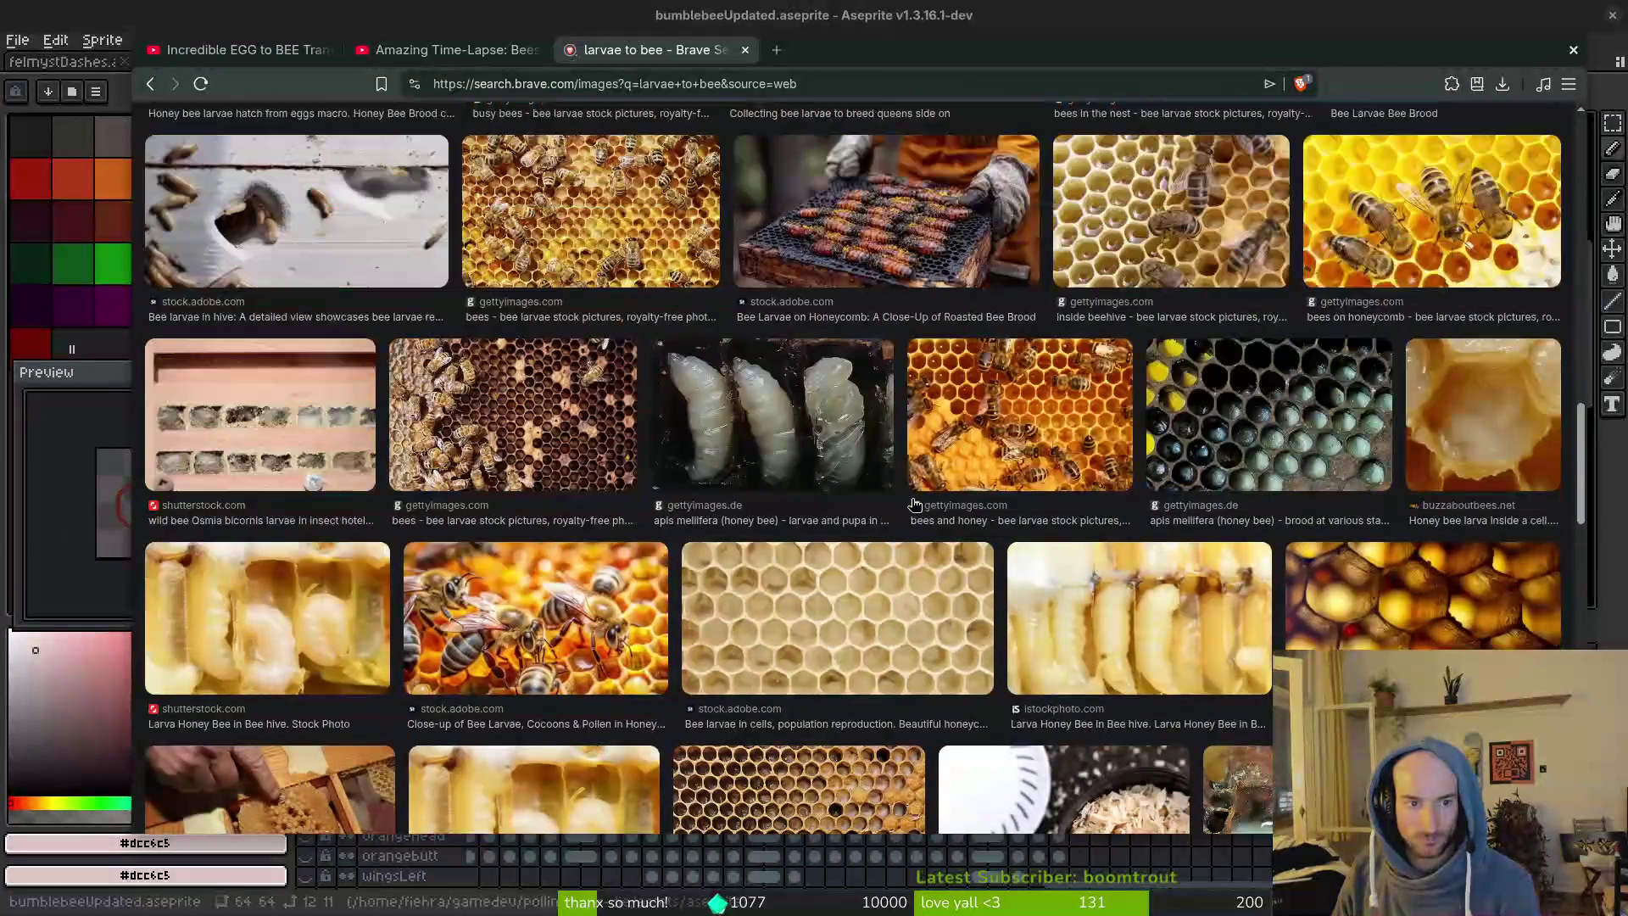
scroll(890, 501, "down", 1)
left_click(246, 357)
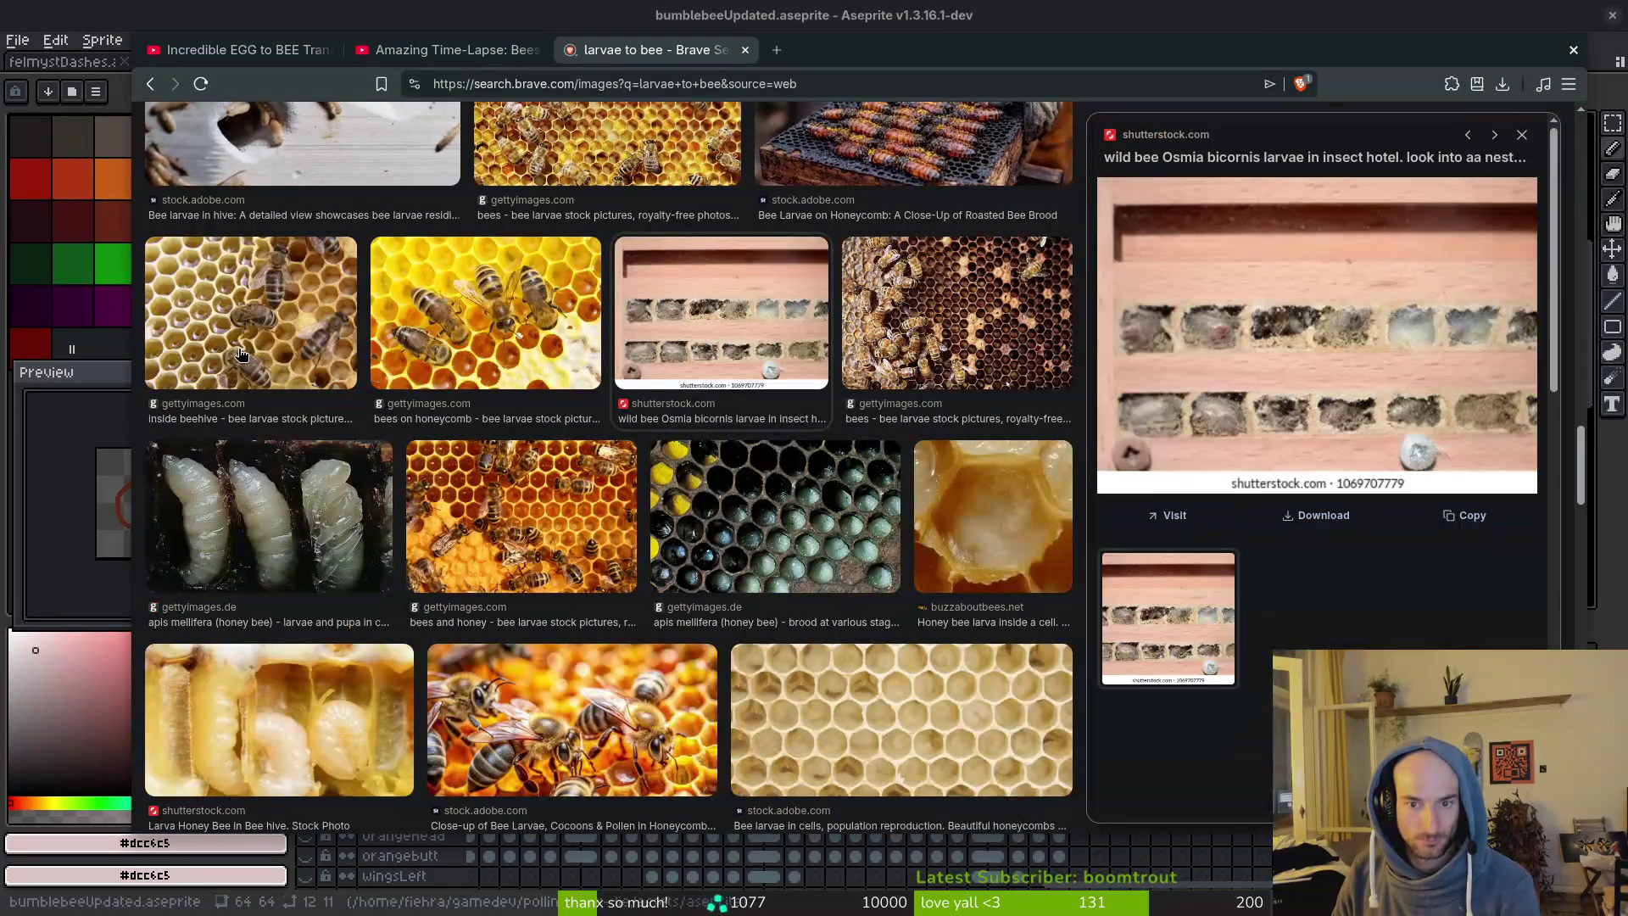
scroll(856, 528, "down", 15)
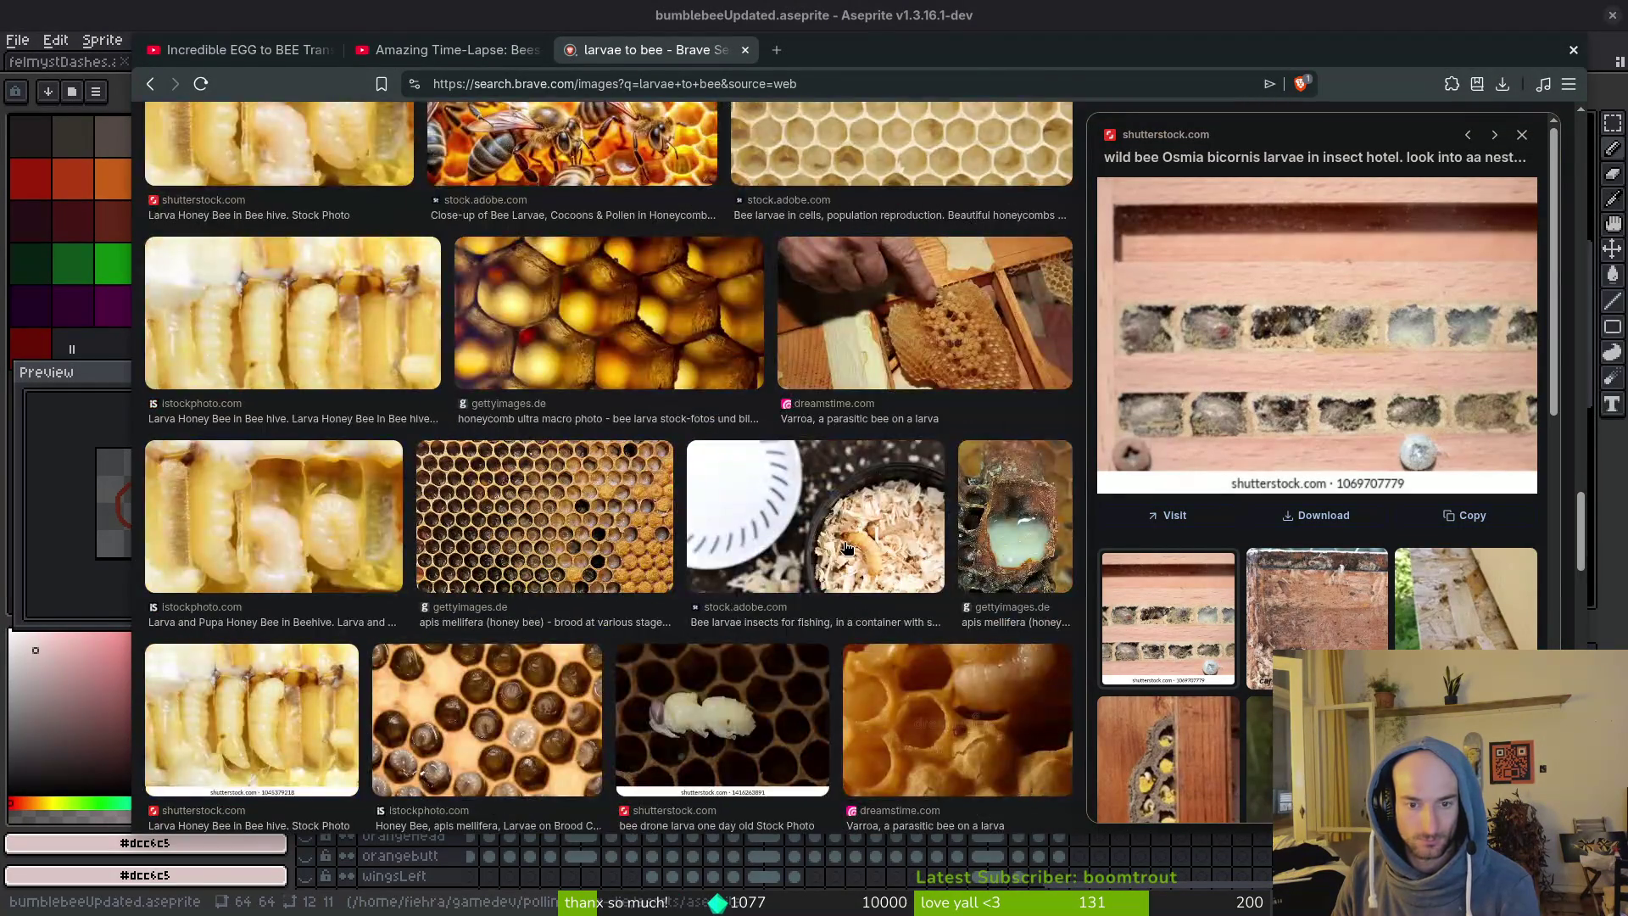
scroll(761, 440, "up", 15)
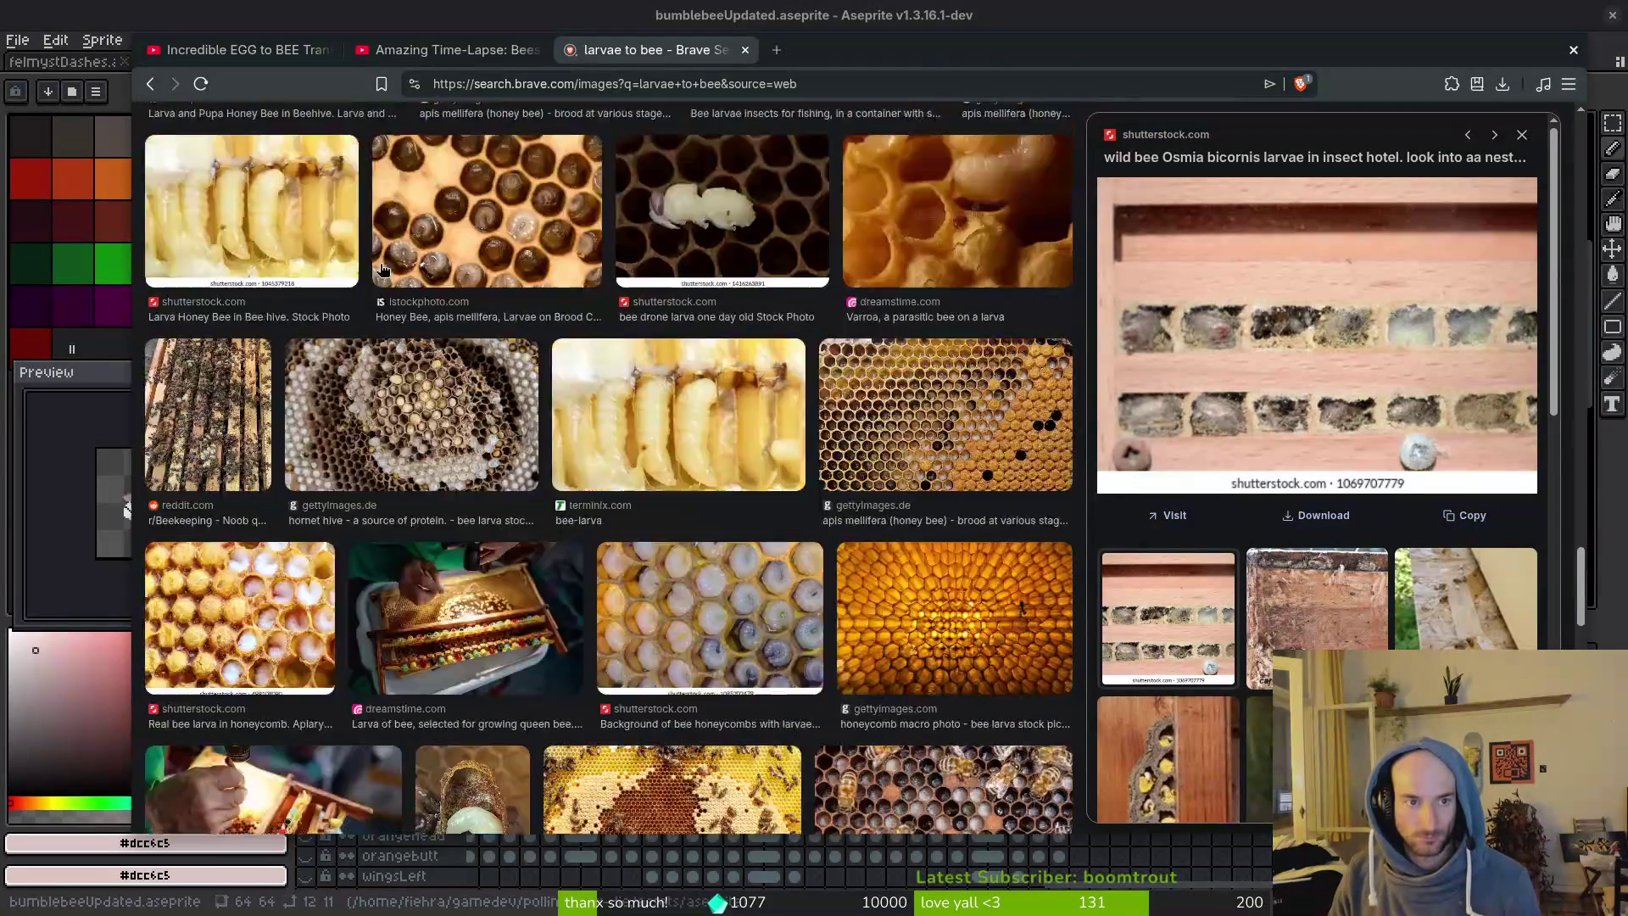
scroll(381, 170, "up", 8)
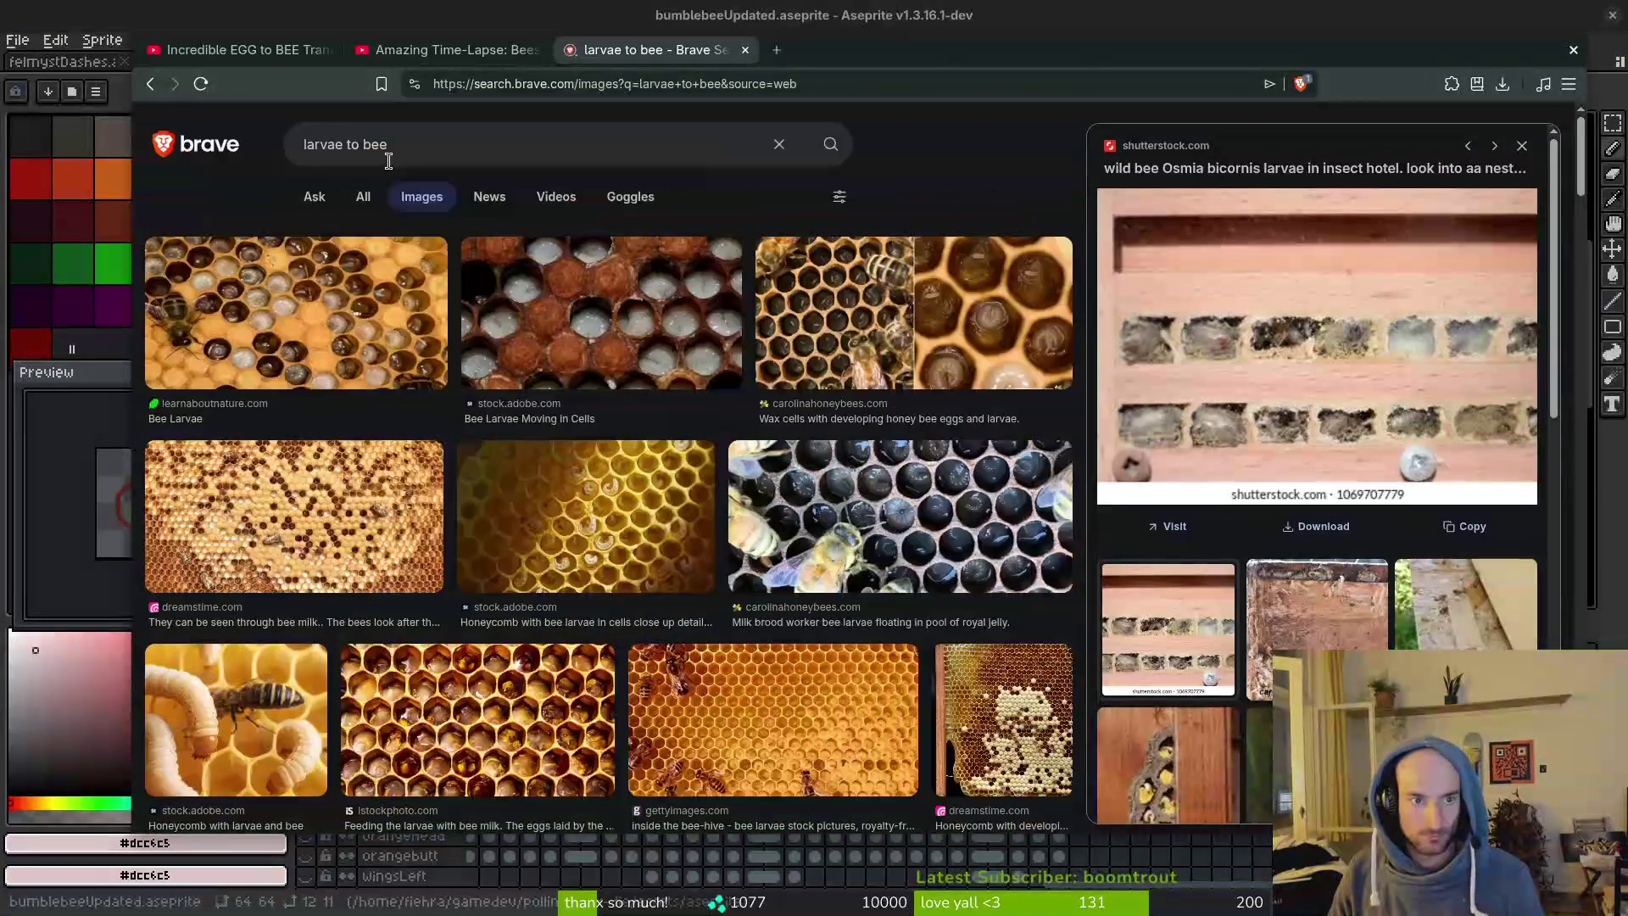
Refine the query with 'stages' and open the honey bee life-cycle image's source page.
left_click(422, 145)
type("stages")
key("Return")
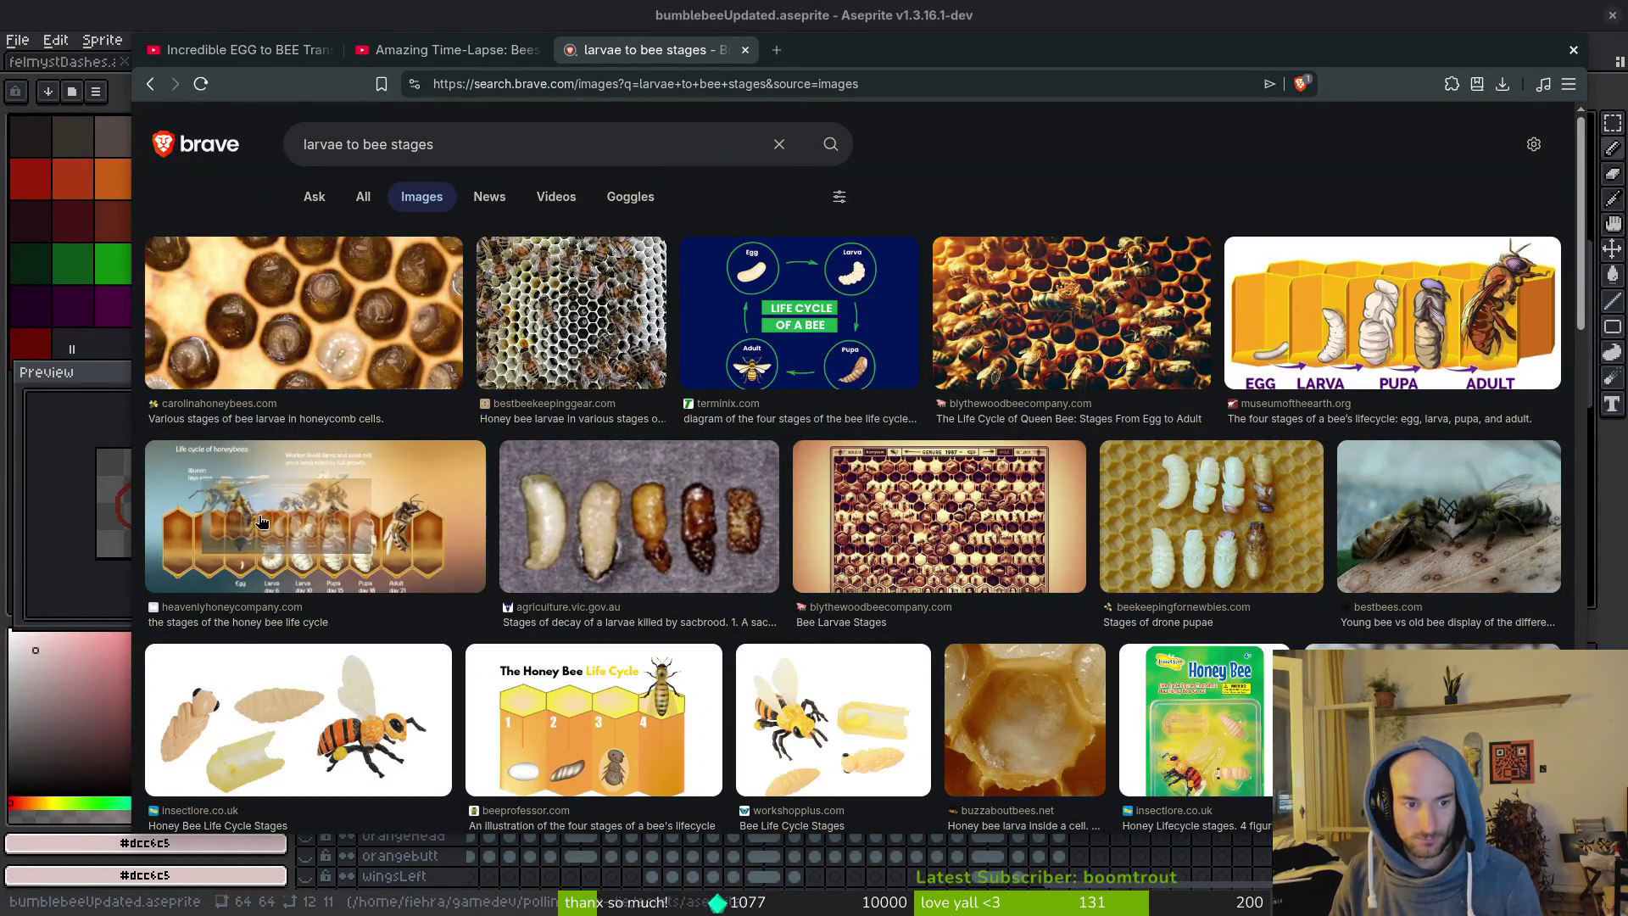
left_click(331, 547)
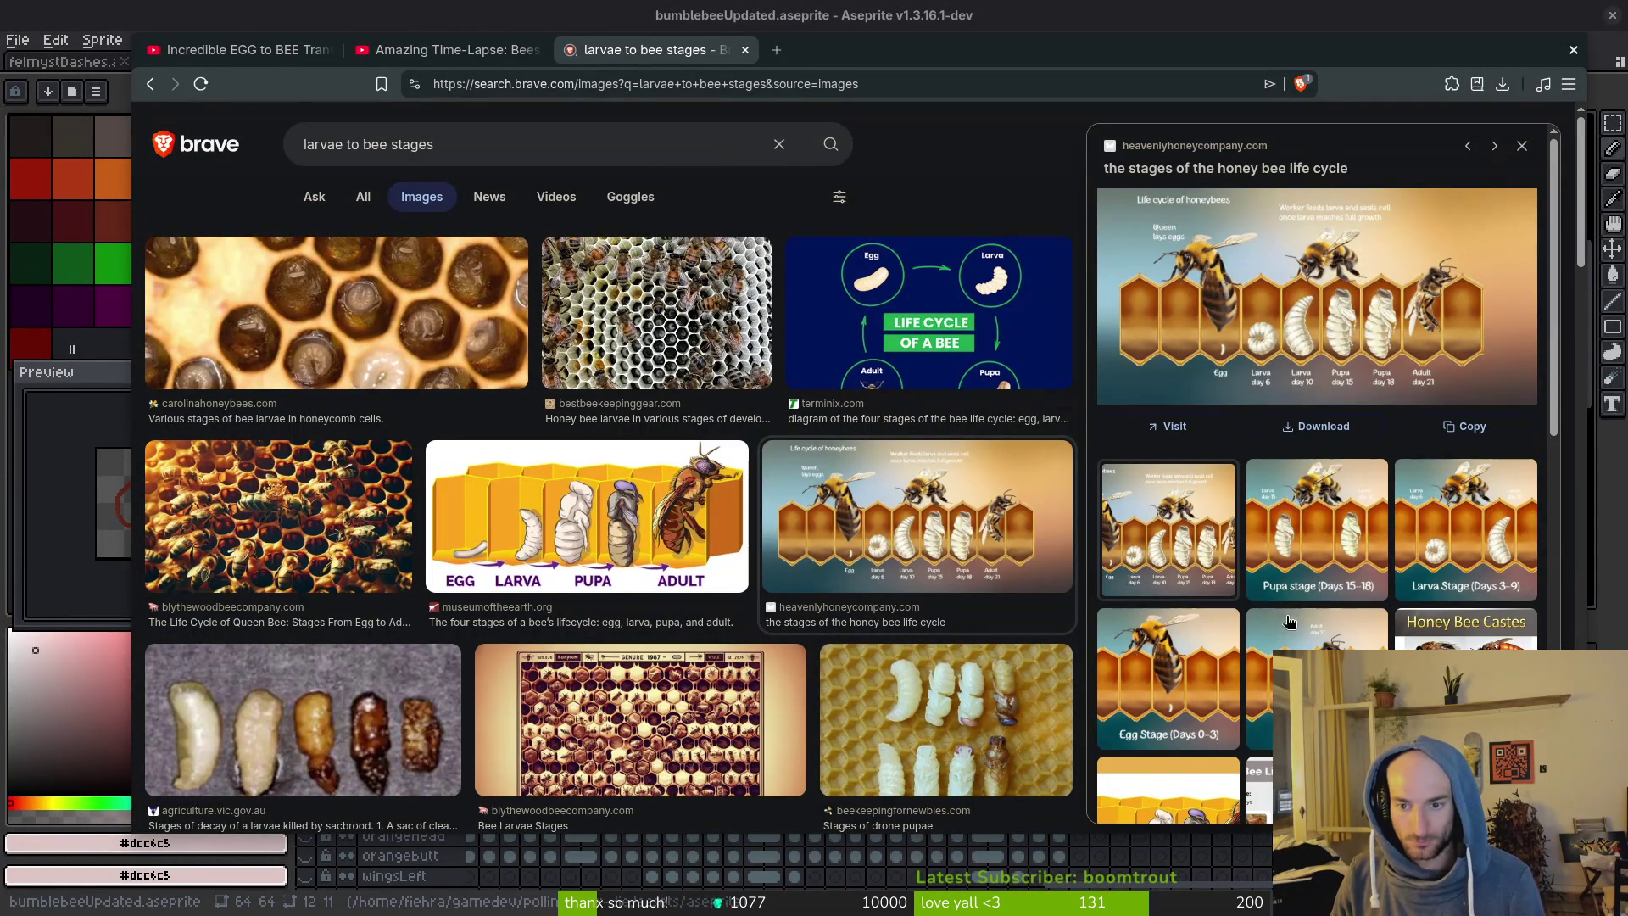
left_click(1286, 378)
Open the life-cycle image full size in a new tab and close the search tab.
right_click(1315, 297)
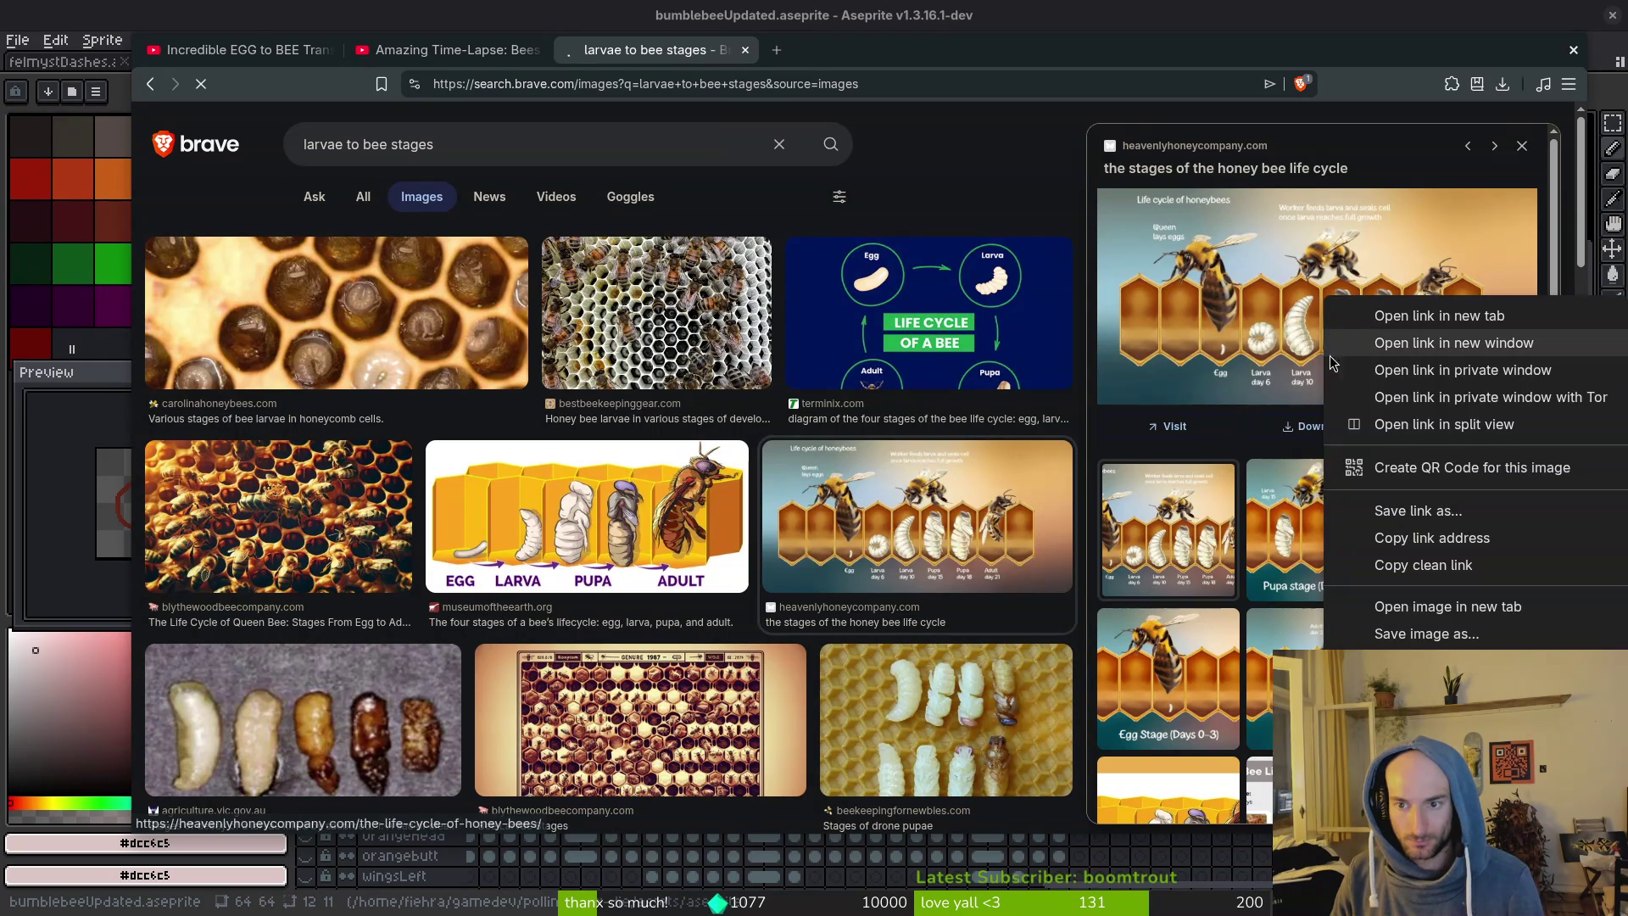
left_click(1390, 603)
middle_click(719, 61)
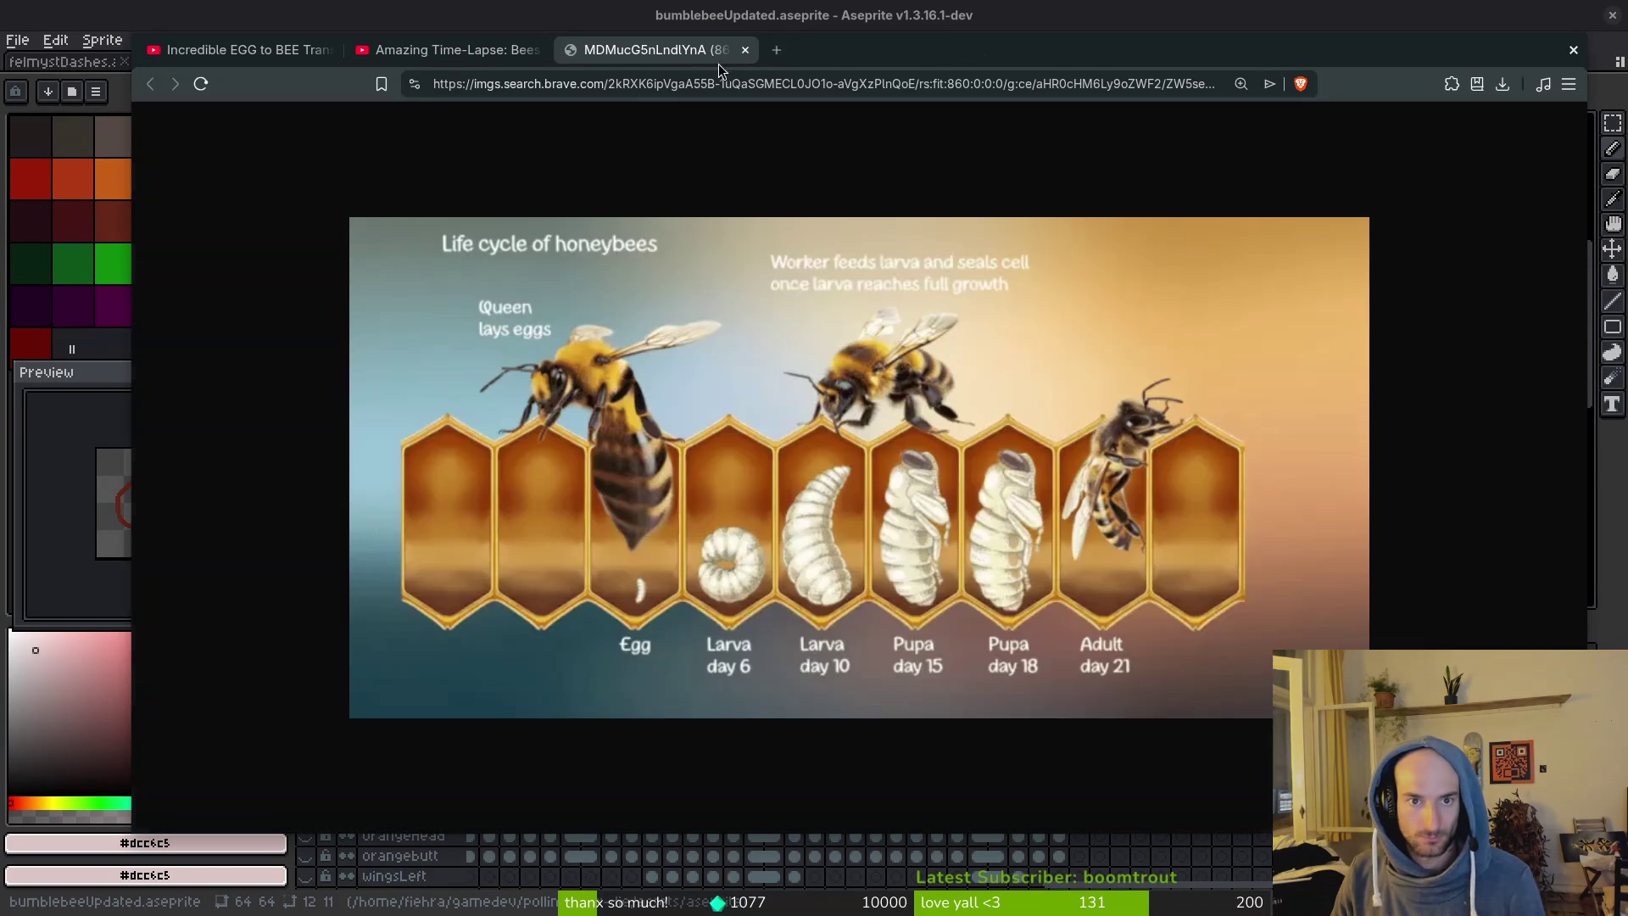
key("alt+Tab")
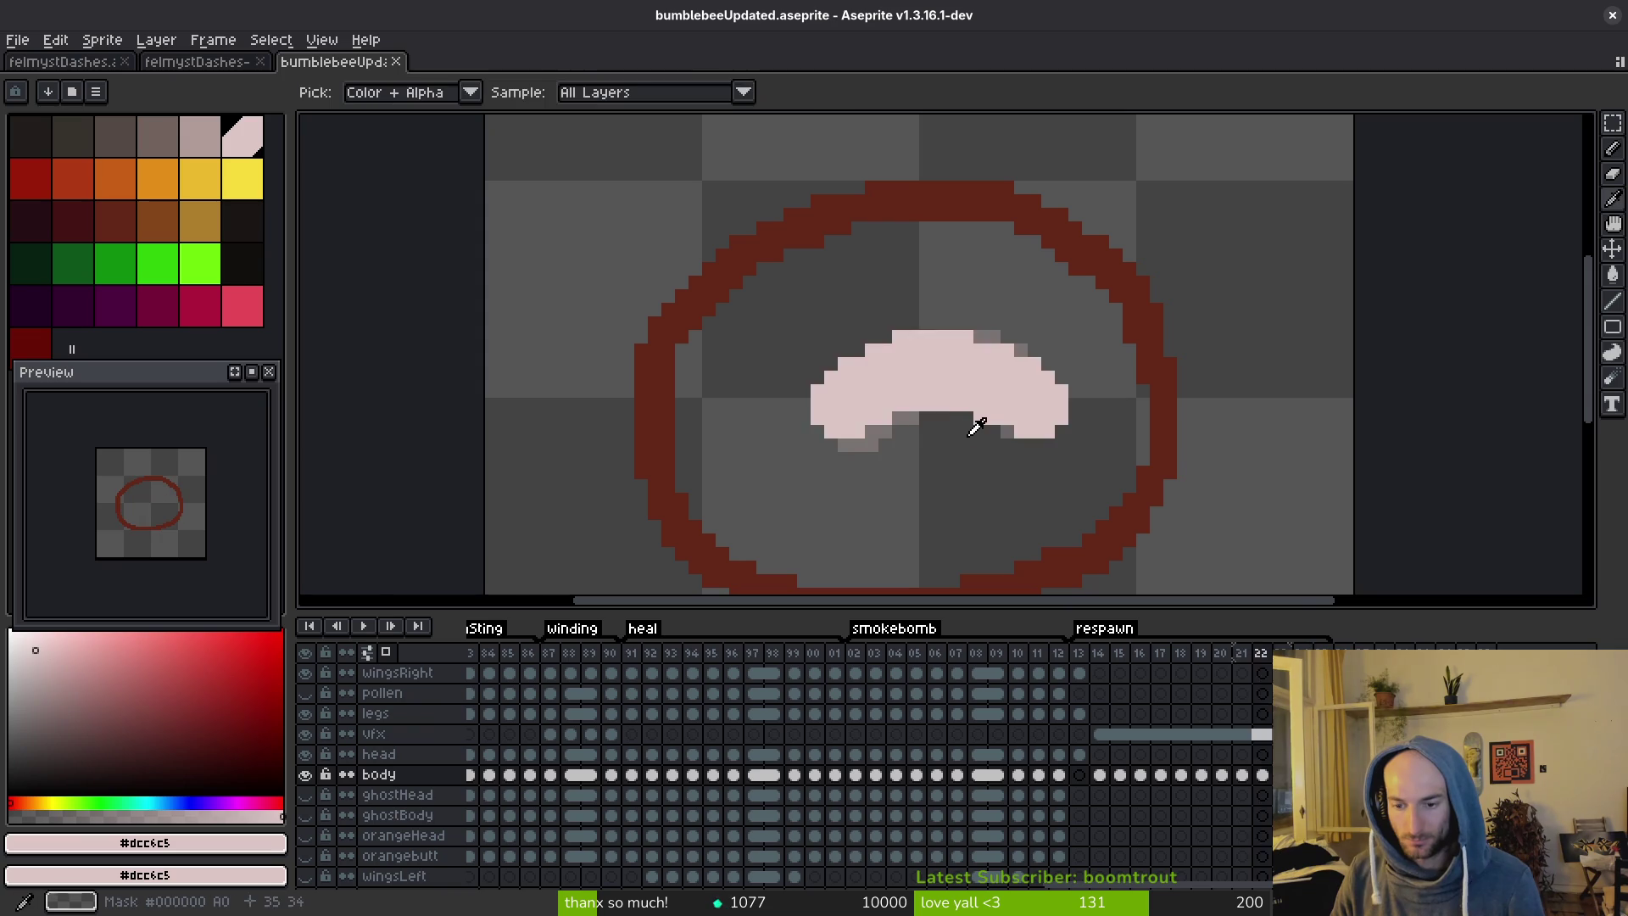
Outline a longer body over the crescent and fill it solid pale pink.
scroll(963, 417, "up", 2)
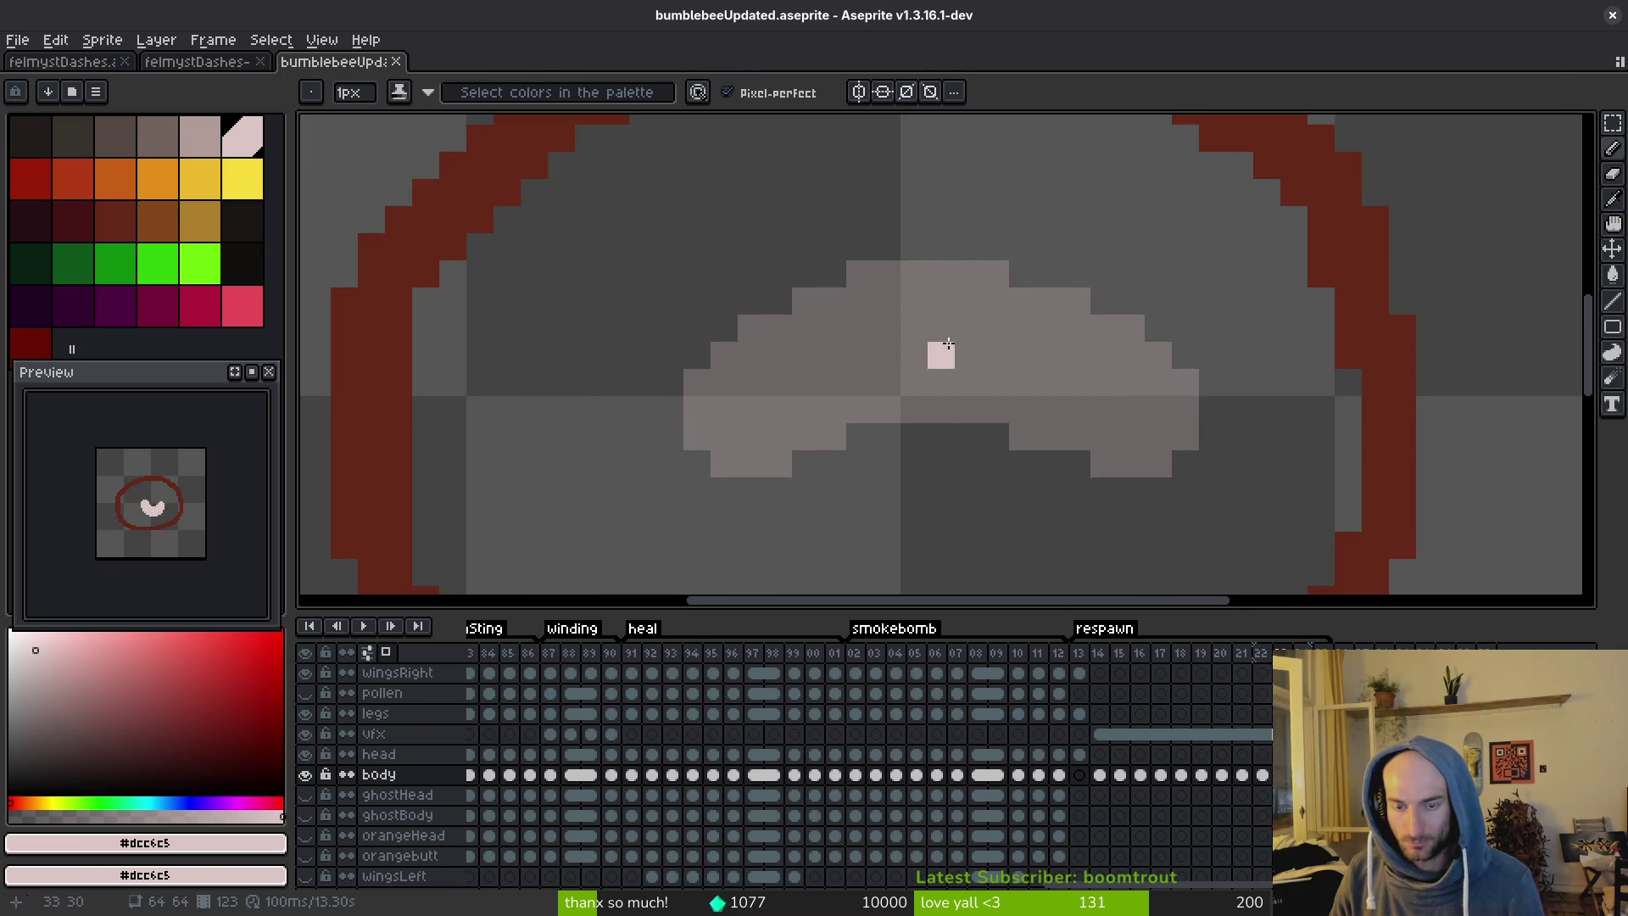
scroll(962, 383, "down", 3)
scroll(949, 376, "up", 1)
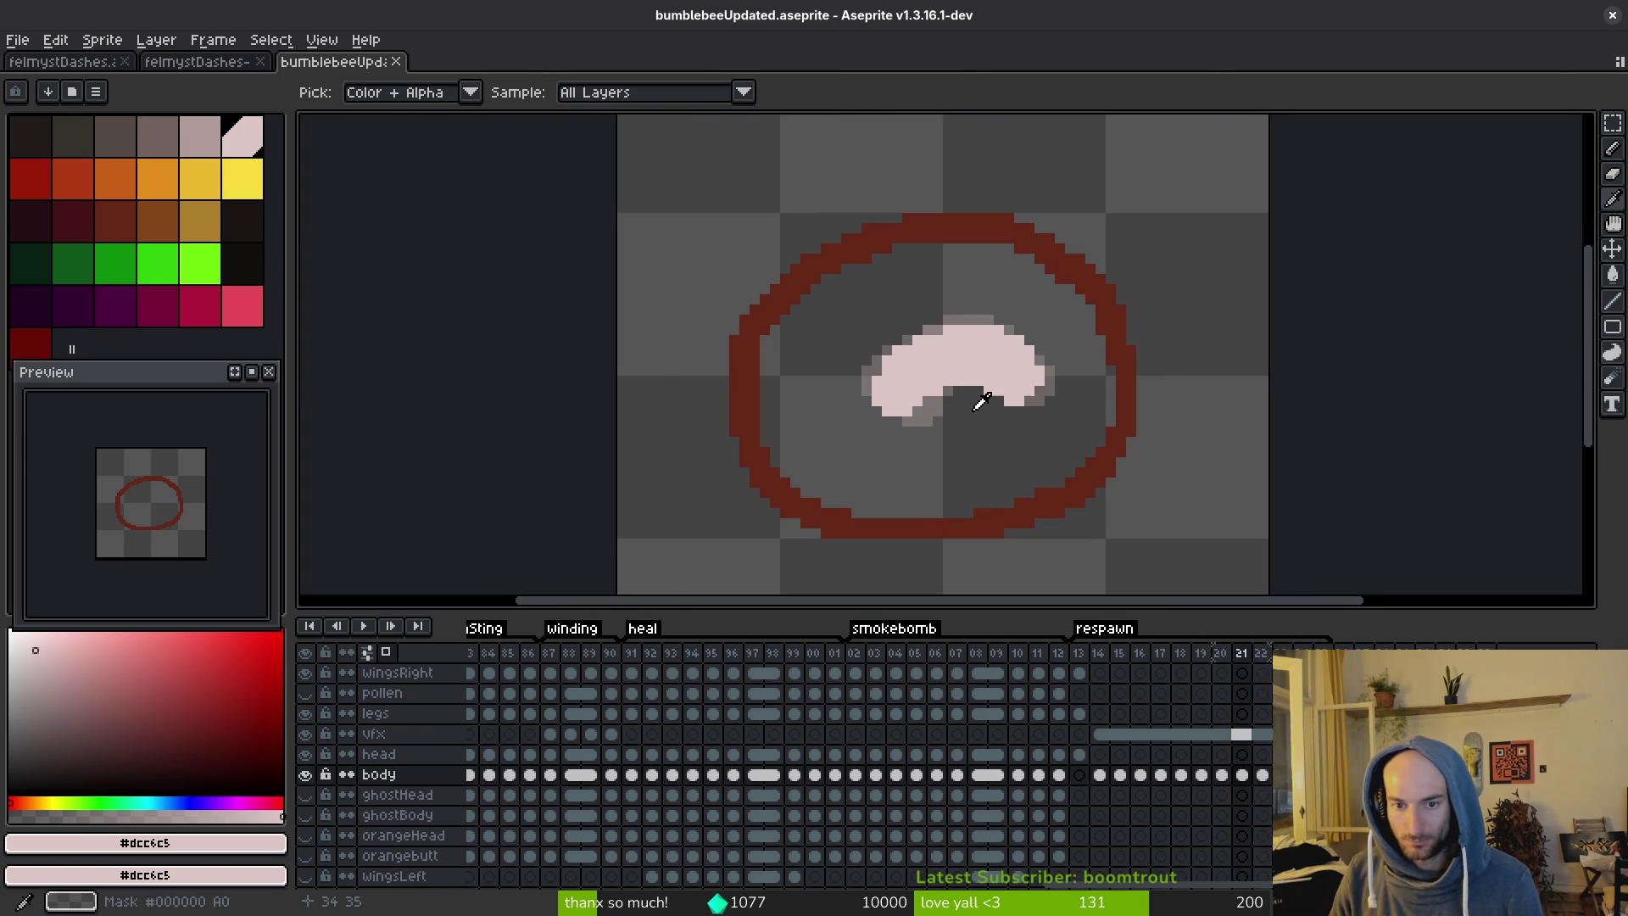
scroll(955, 368, "up", 2)
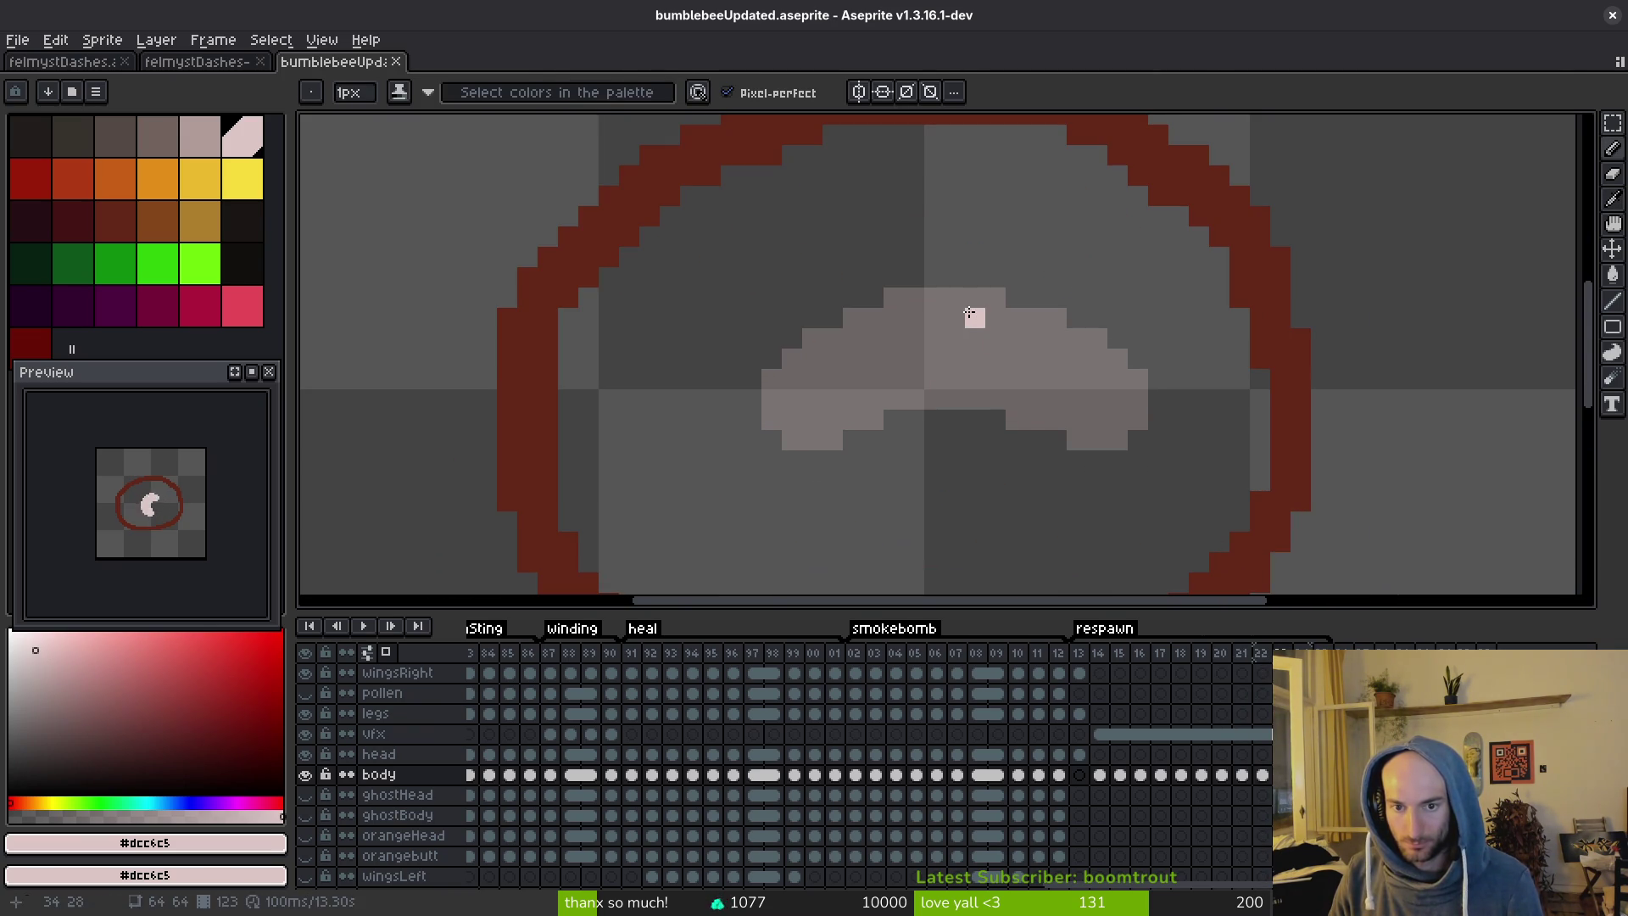
mouse_move(968, 305)
left_mouse_down()
mouse_move(899, 278)
mouse_move(776, 296)
mouse_move(727, 351)
mouse_move(805, 417)
mouse_move(941, 406)
mouse_move(762, 408)
mouse_move(729, 318)
mouse_move(718, 381)
left_mouse_up()
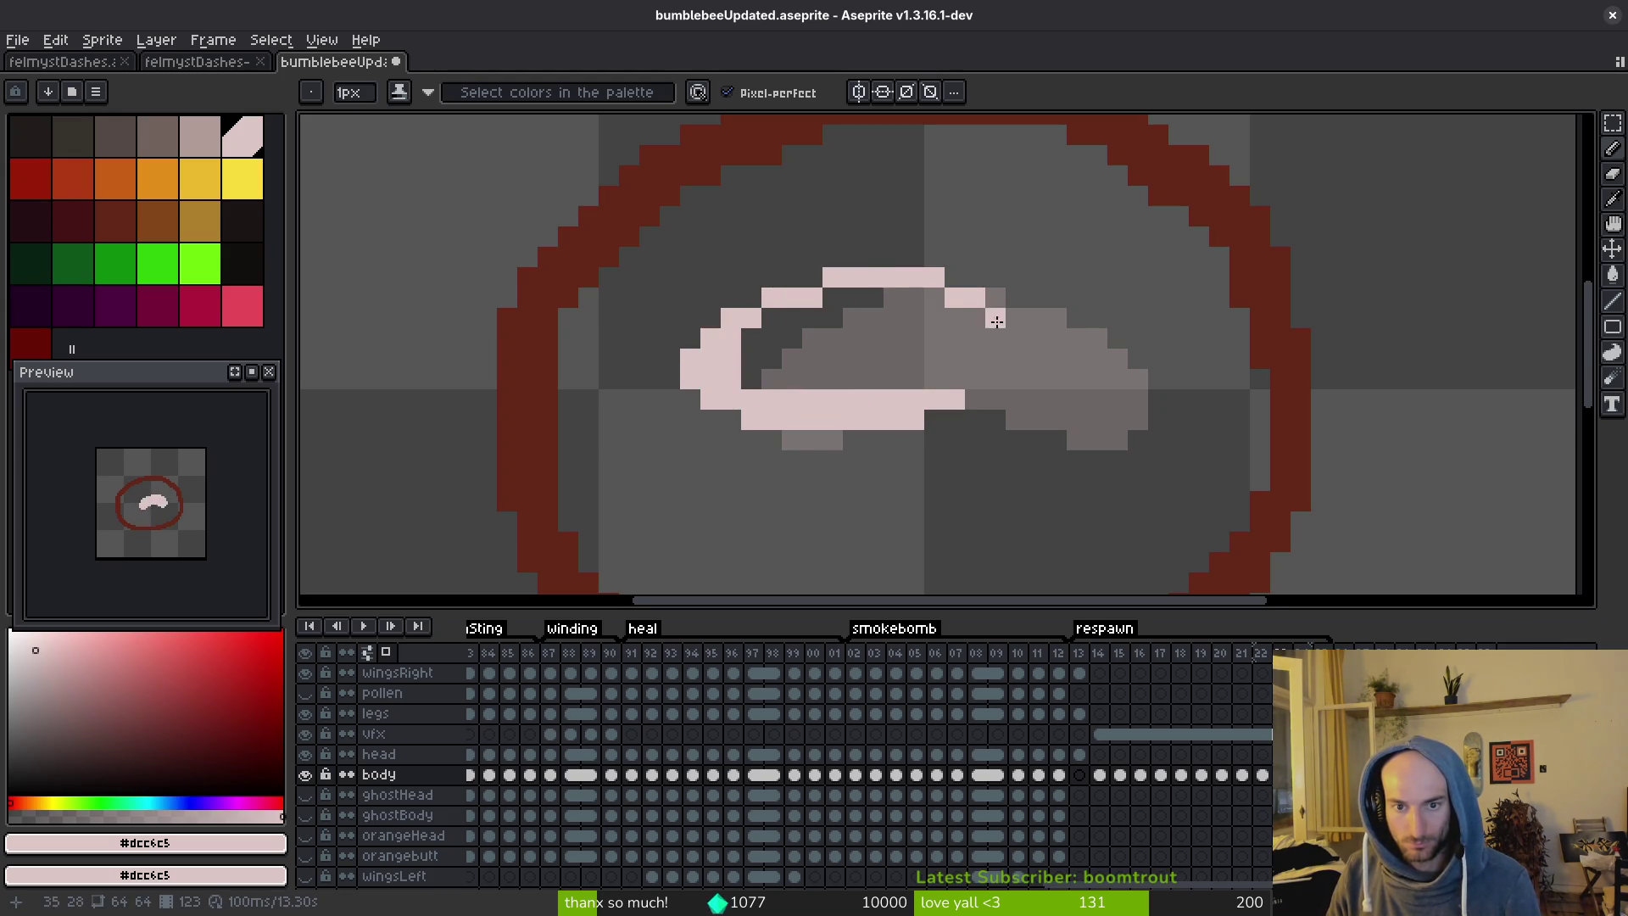
mouse_move(996, 321)
left_mouse_down()
mouse_move(1000, 365)
mouse_move(974, 399)
left_mouse_up()
key("g")
left_click(934, 379)
Extend the body's top-right into a rounded lobe and paint the remaining grey pixels pink.
scroll(933, 390, "down", 2)
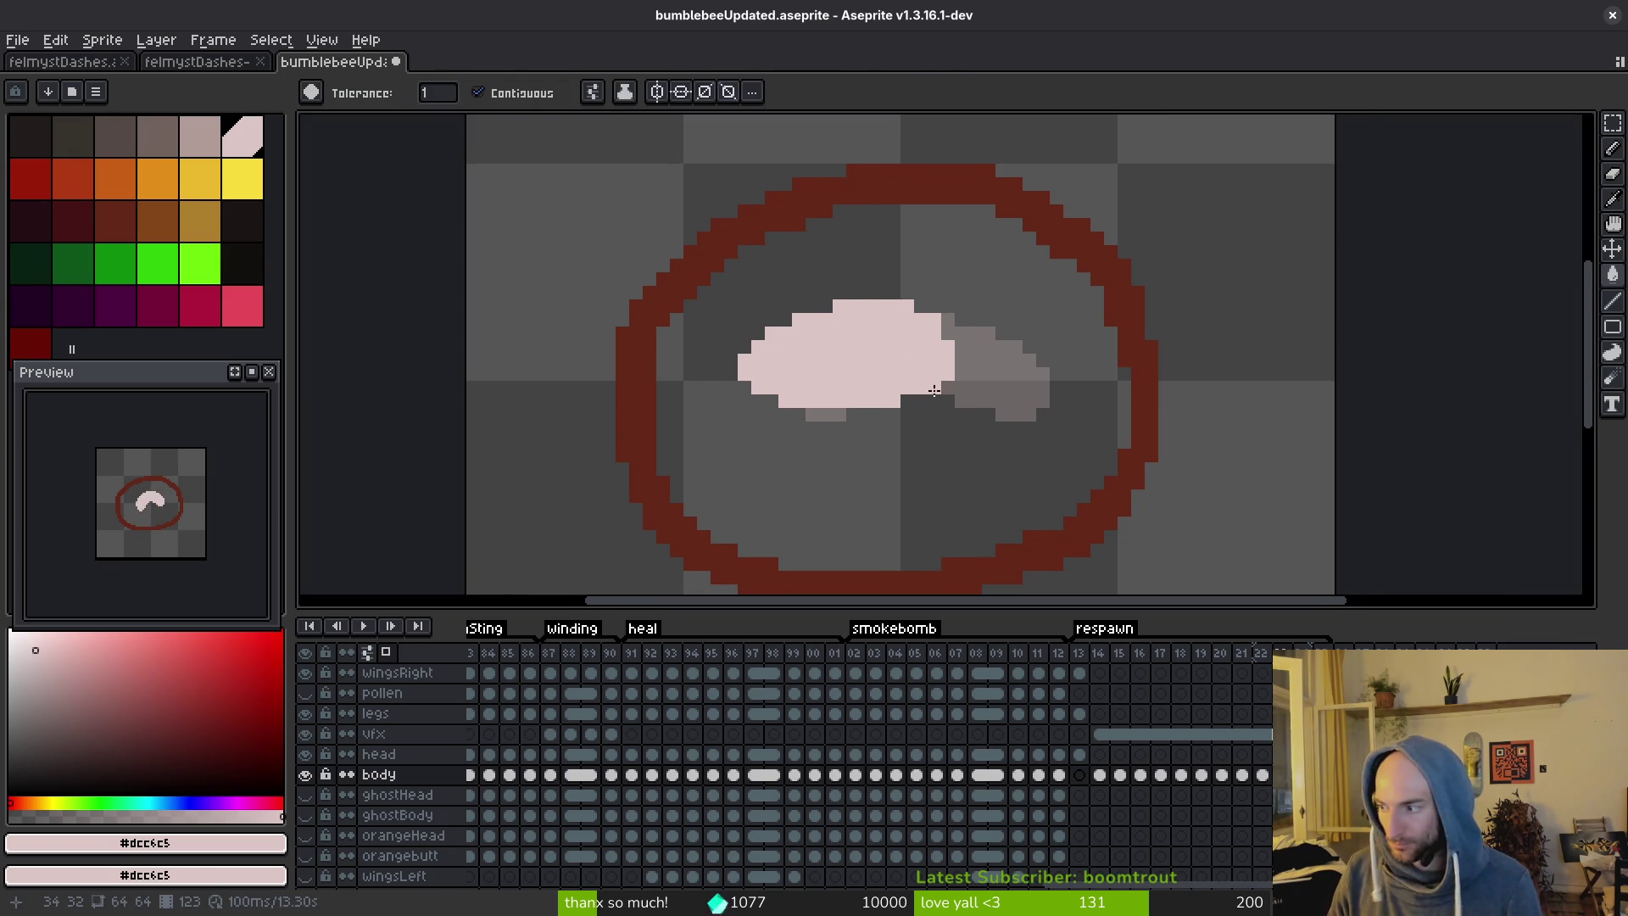
key("b")
scroll(966, 388, "up", 2)
left_click(890, 303)
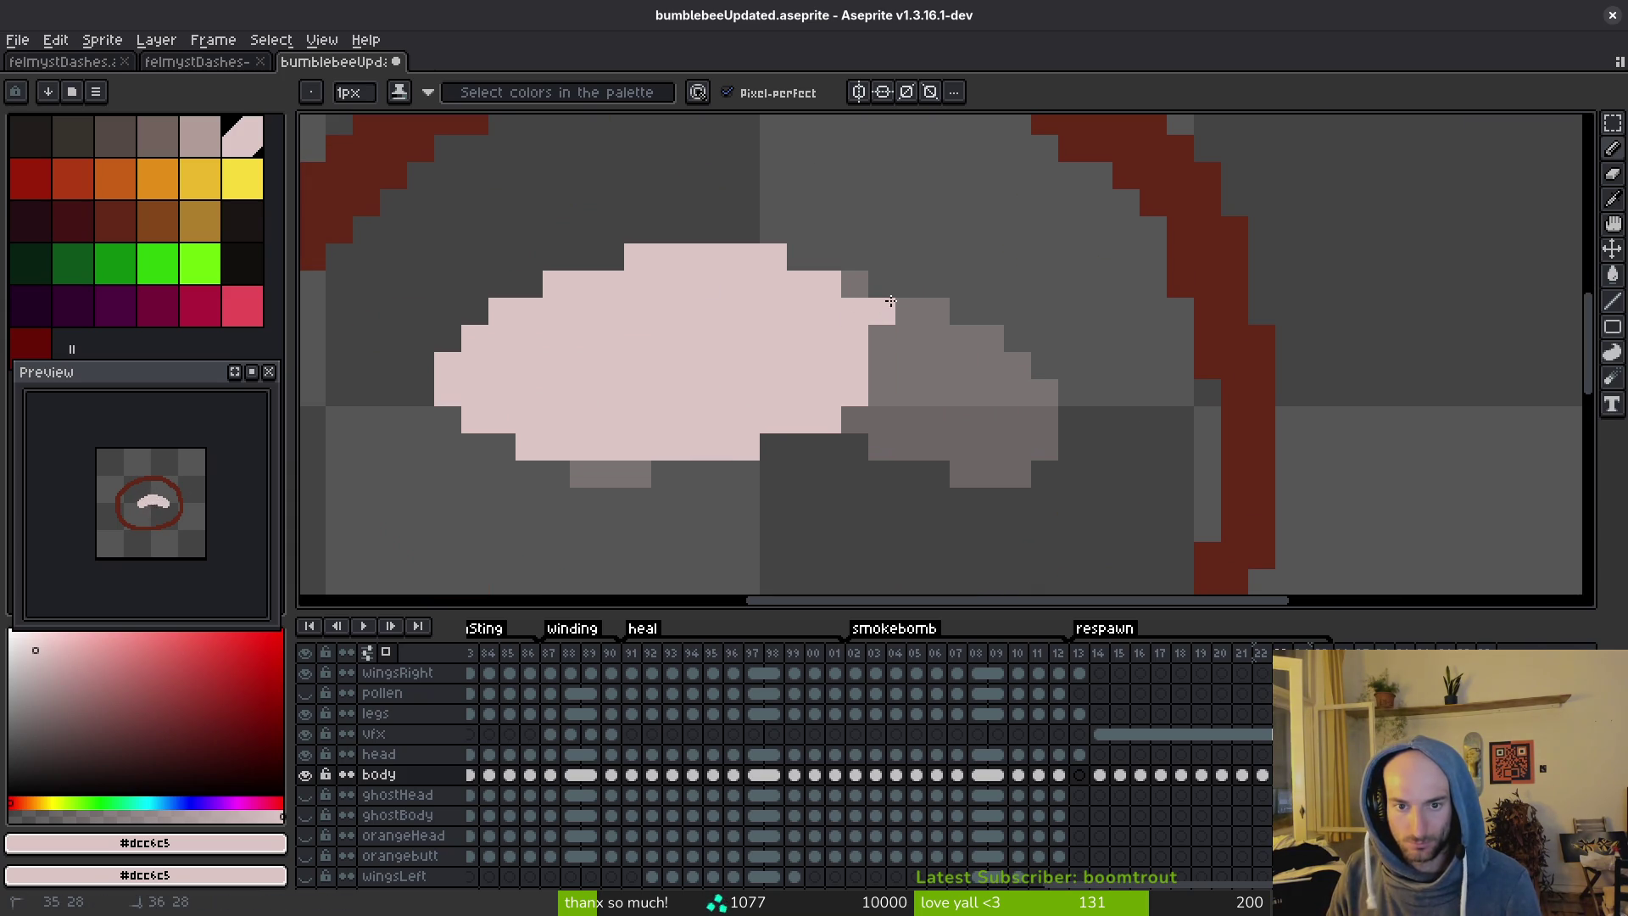
mouse_move(891, 301)
left_mouse_down()
mouse_move(963, 311)
mouse_move(924, 288)
mouse_move(977, 326)
mouse_move(968, 295)
mouse_move(991, 364)
mouse_move(934, 443)
mouse_move(875, 393)
mouse_move(908, 443)
mouse_move(1017, 446)
mouse_move(1018, 330)
mouse_move(937, 427)
mouse_move(976, 434)
left_mouse_up()
left_click_drag(882, 419, 909, 445)
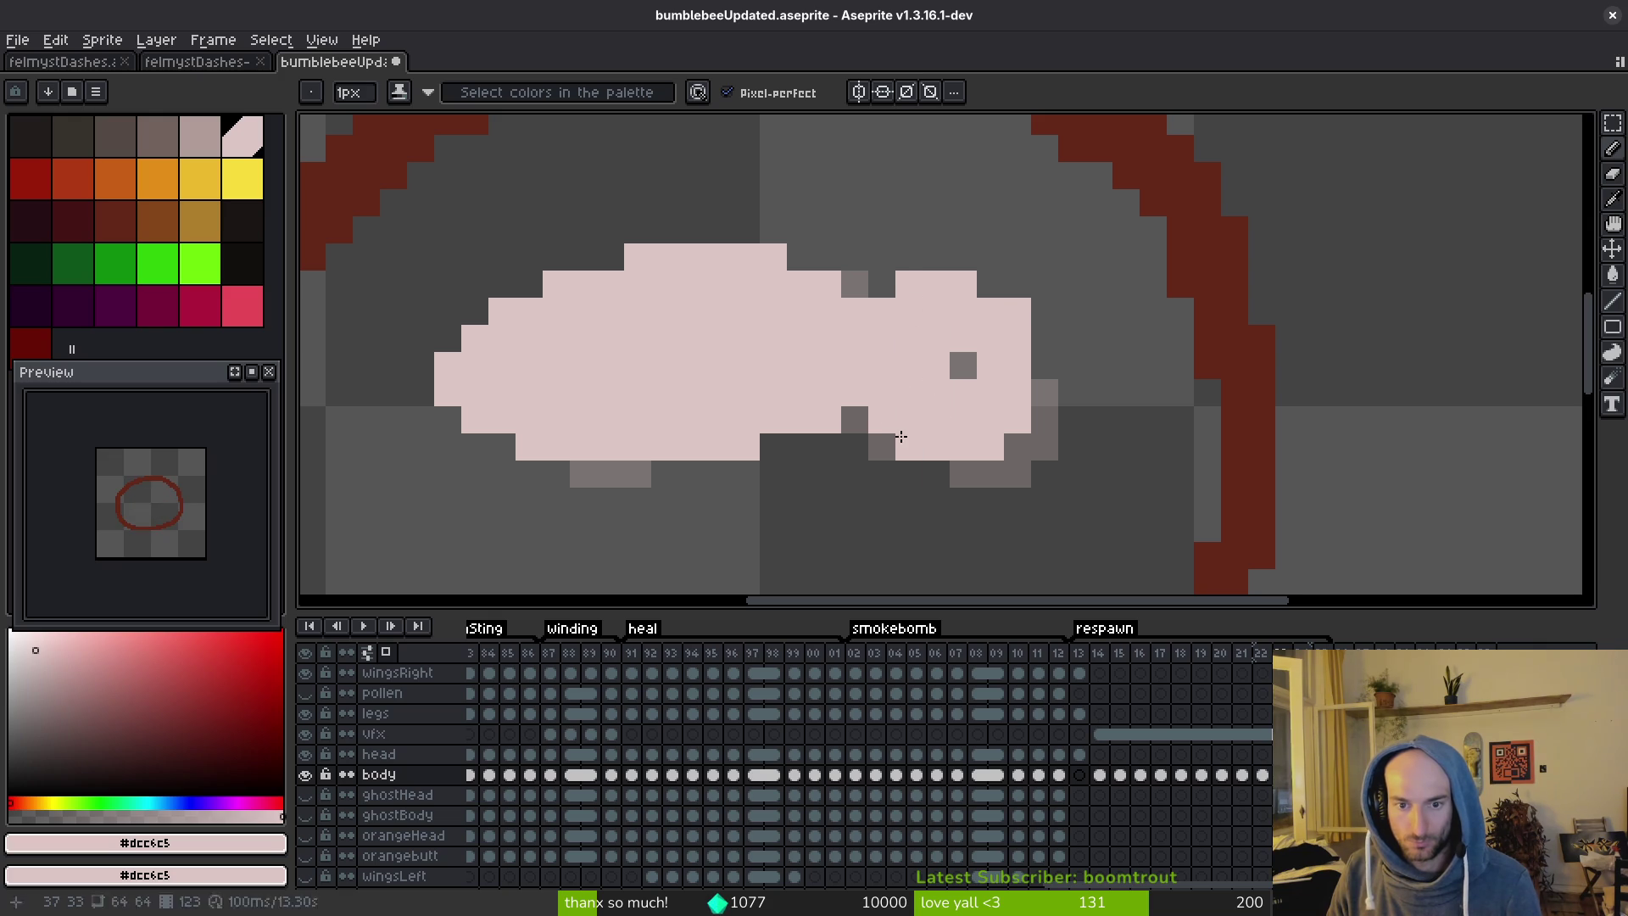
left_click(963, 366)
key("e")
scroll(1067, 447, "down", 3)
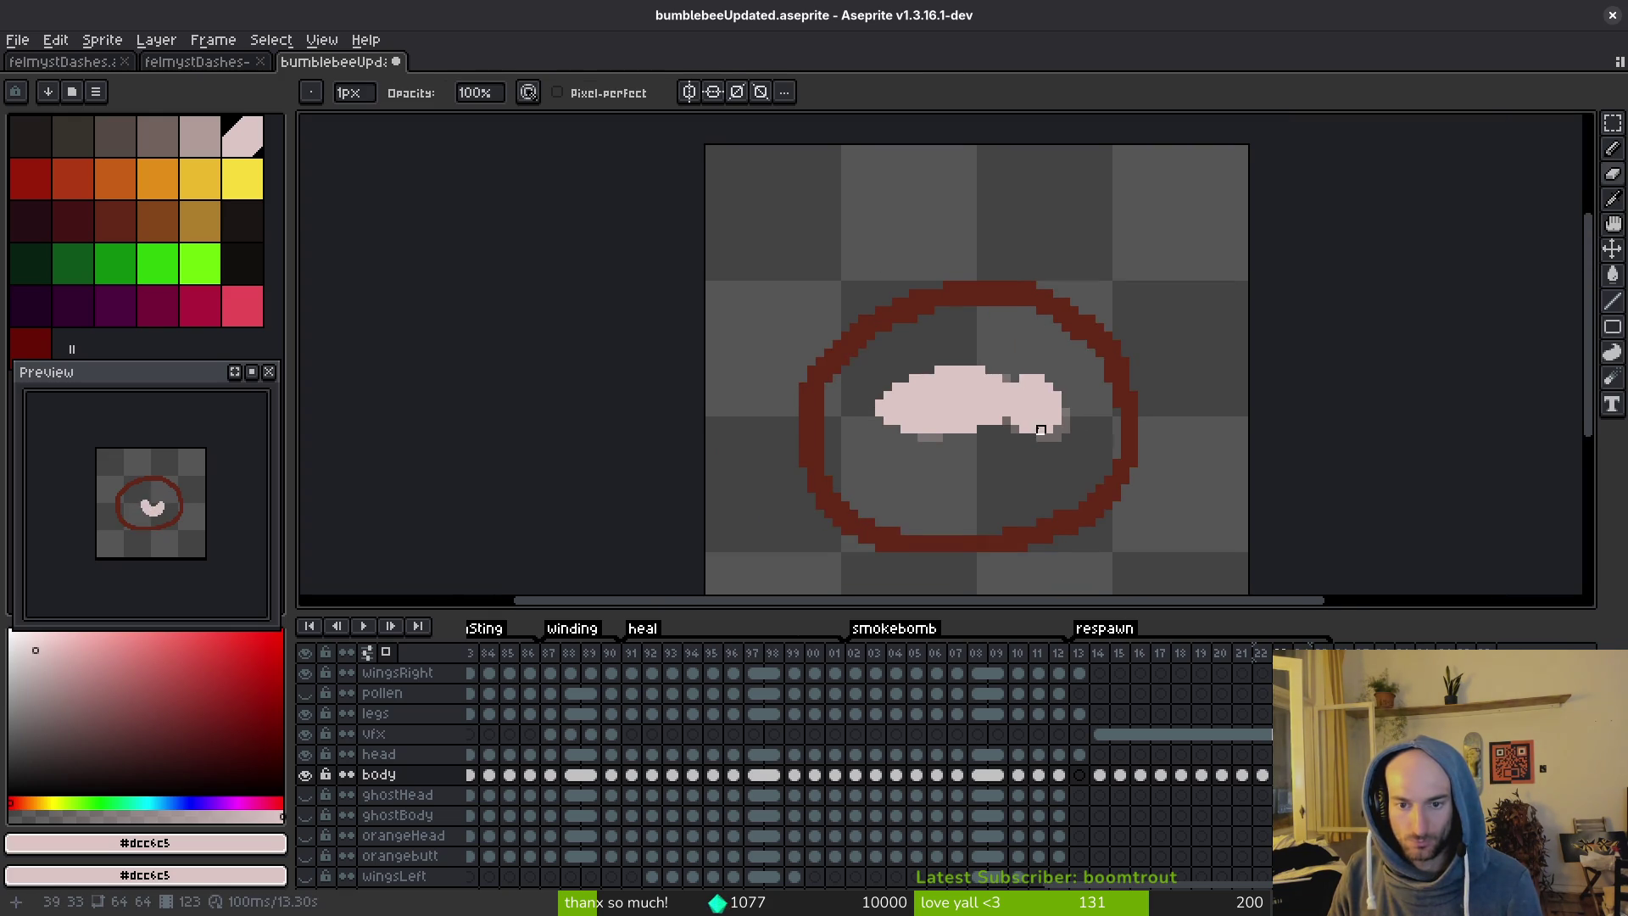
Compare the stretched body with the earlier crescent via undo and redo.
key("ctrl+z")
key("ctrl+y")
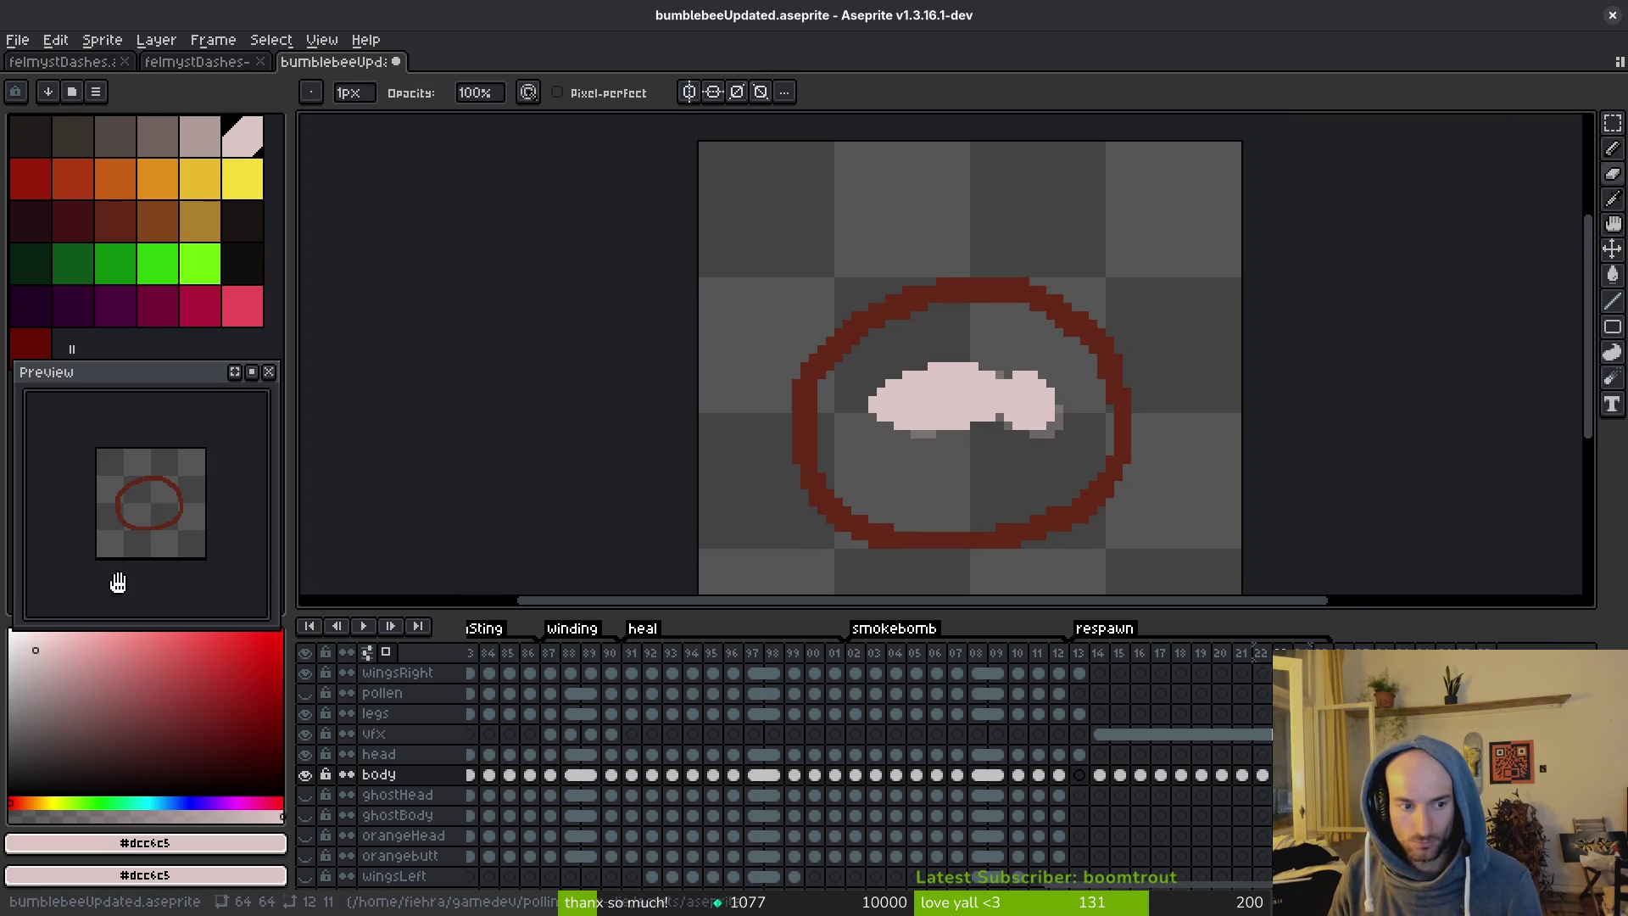
key("ctrl+z")
key("i")
key("ctrl+y")
Nudge the grub's left part one pixel right, then again one right and one down.
key("b")
scroll(840, 407, "up", 3)
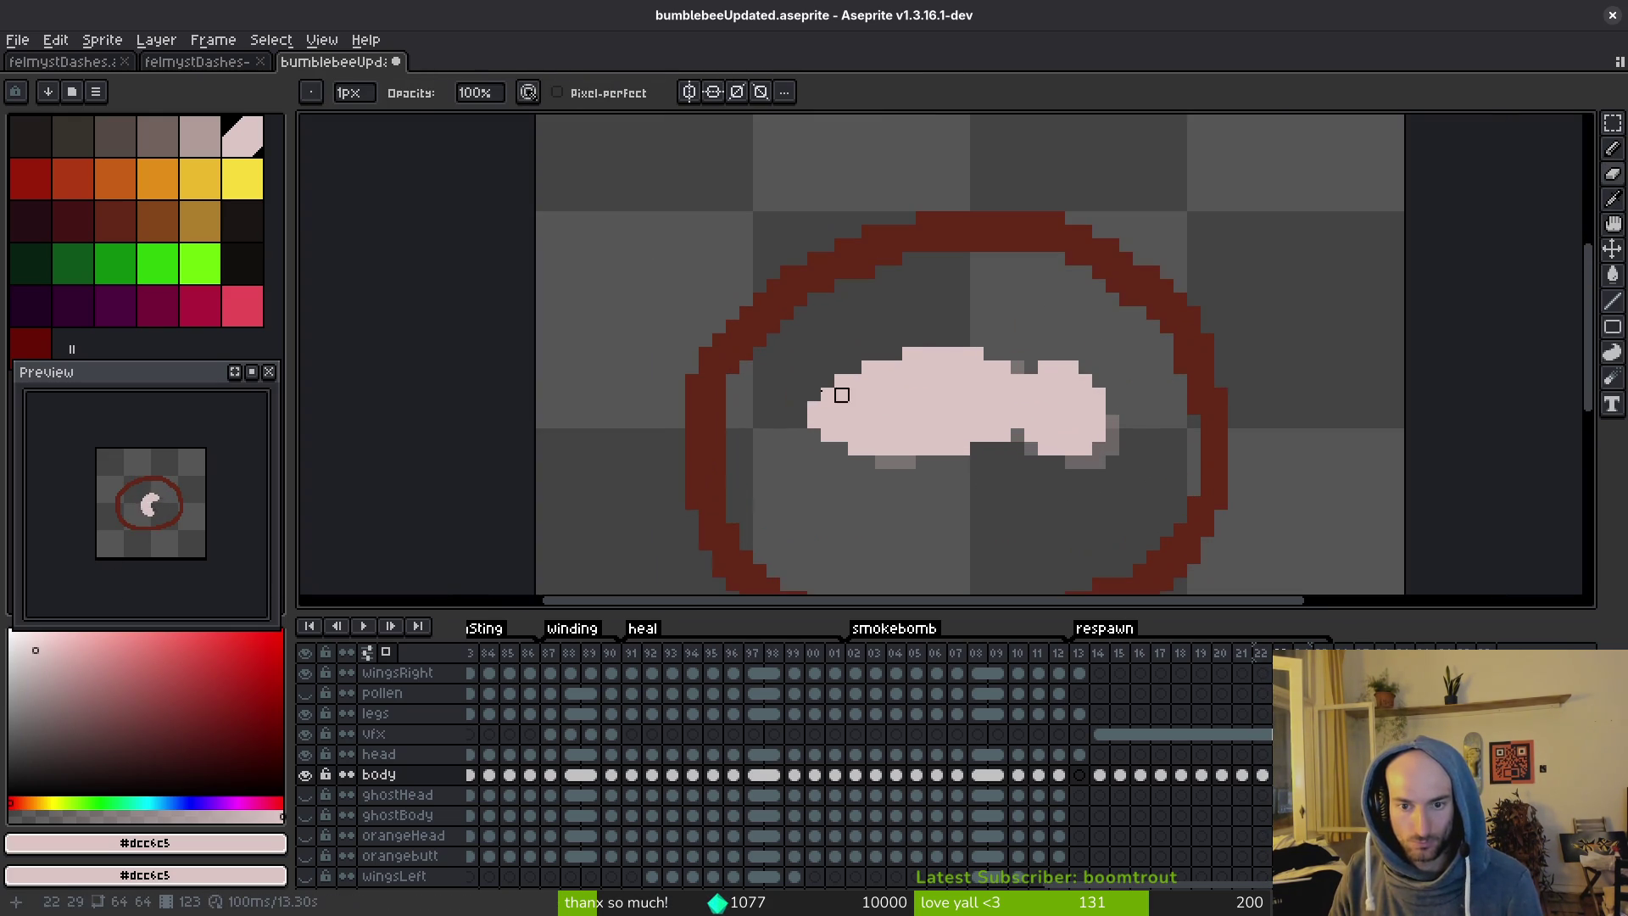
key("m")
mouse_move(616, 335)
left_mouse_down()
mouse_move(912, 555)
mouse_move(816, 467)
left_mouse_up()
key("Right")
key("ctrl+d")
left_click_drag(616, 351, 745, 490)
key("Right")
key("Down")
key("ctrl+d")
Erase two stray pixels and add three pink pixels along the body's upper-left edge.
key("e")
left_click(753, 514)
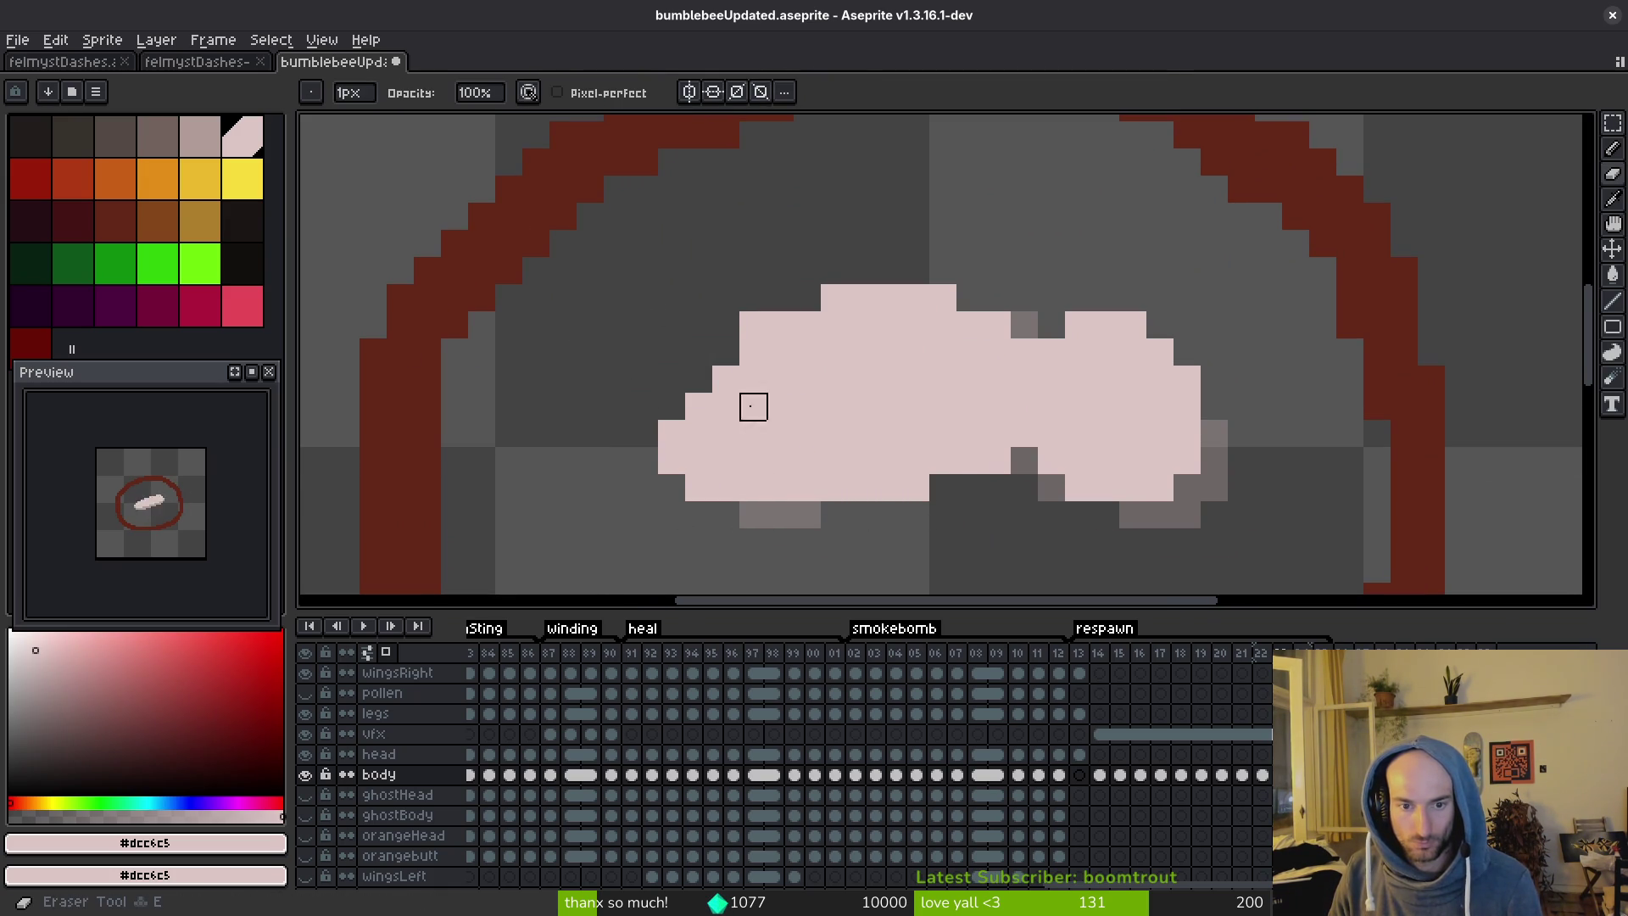
left_click(834, 298)
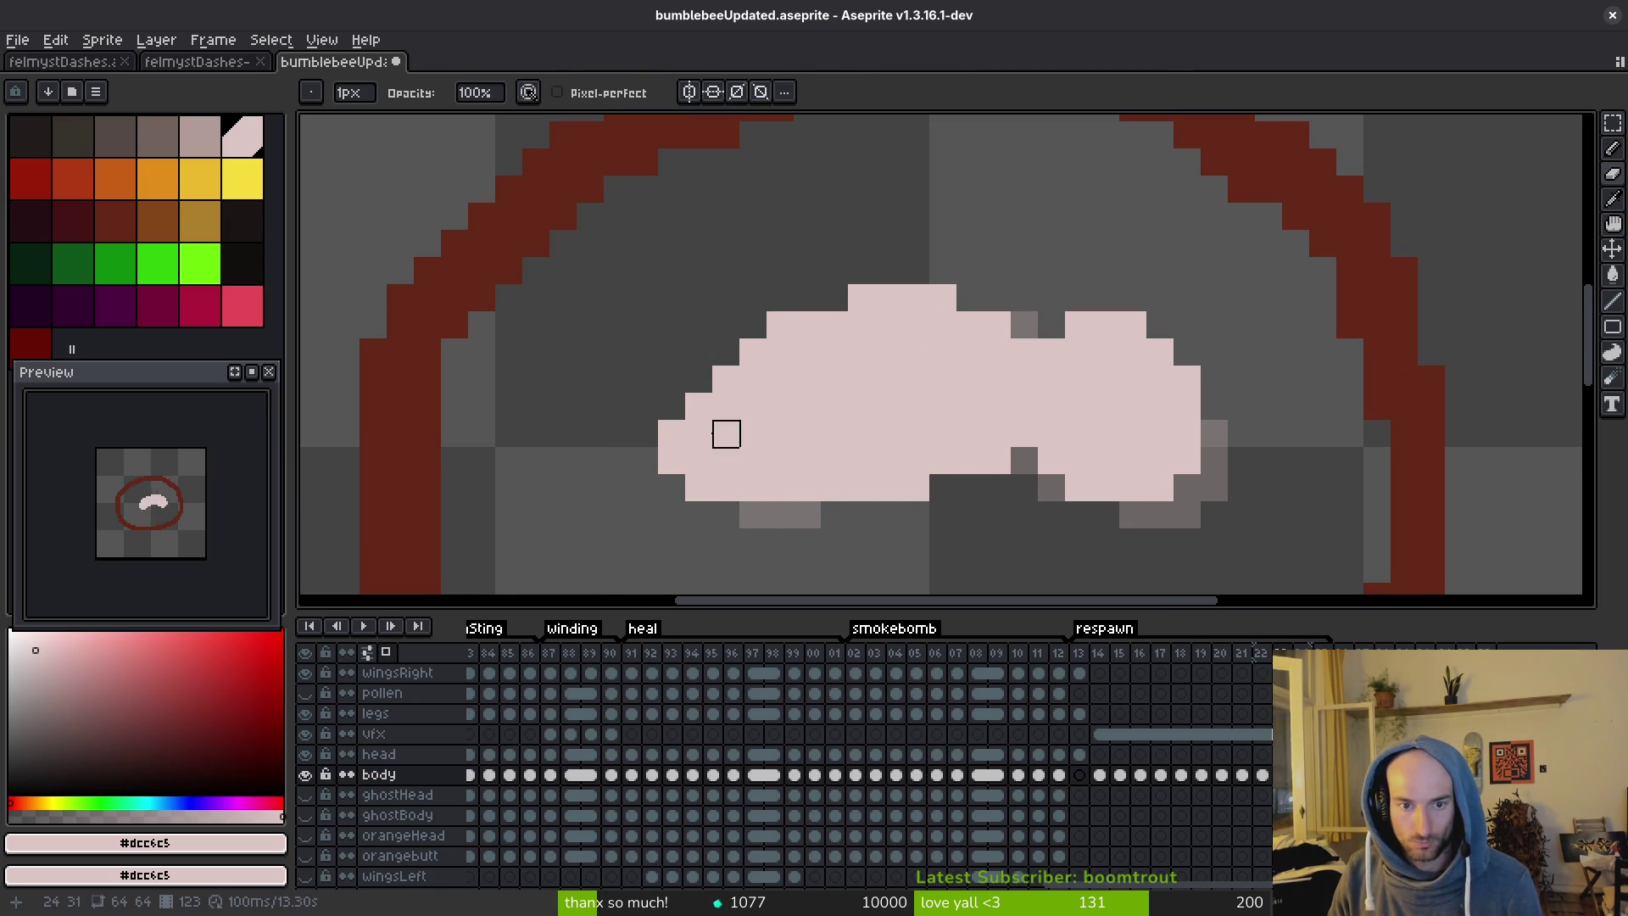
key("b")
left_click(699, 379)
left_click(679, 407)
left_click(726, 351)
Fill the grey gaps along the body's right edge with pink.
scroll(841, 430, "down", 5)
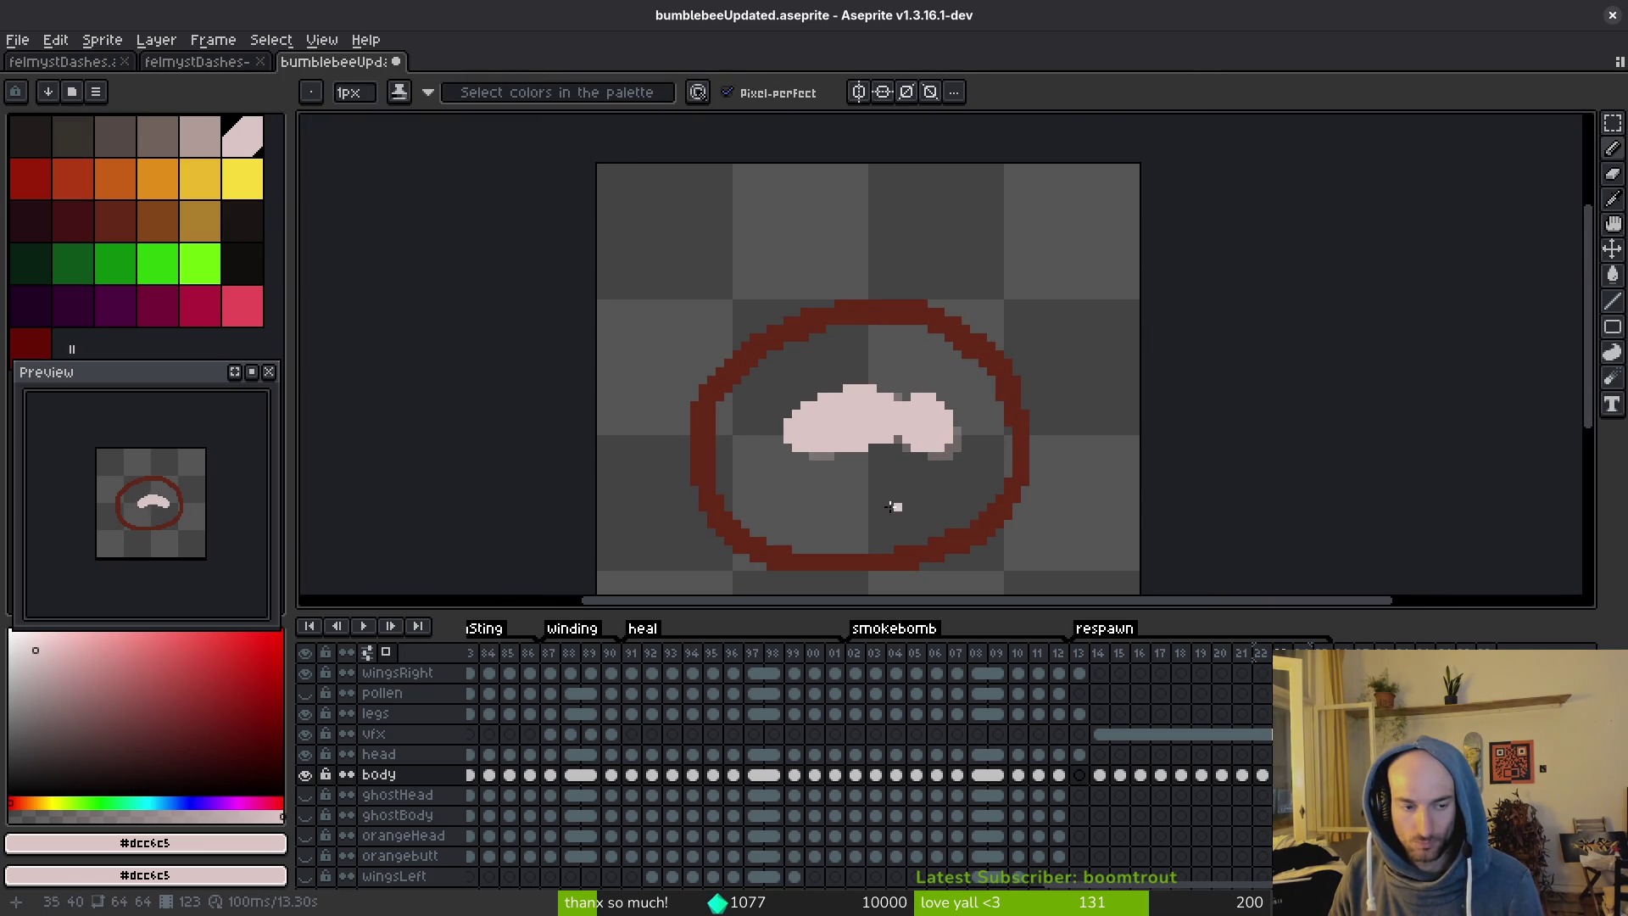
scroll(181, 536, "up", 2)
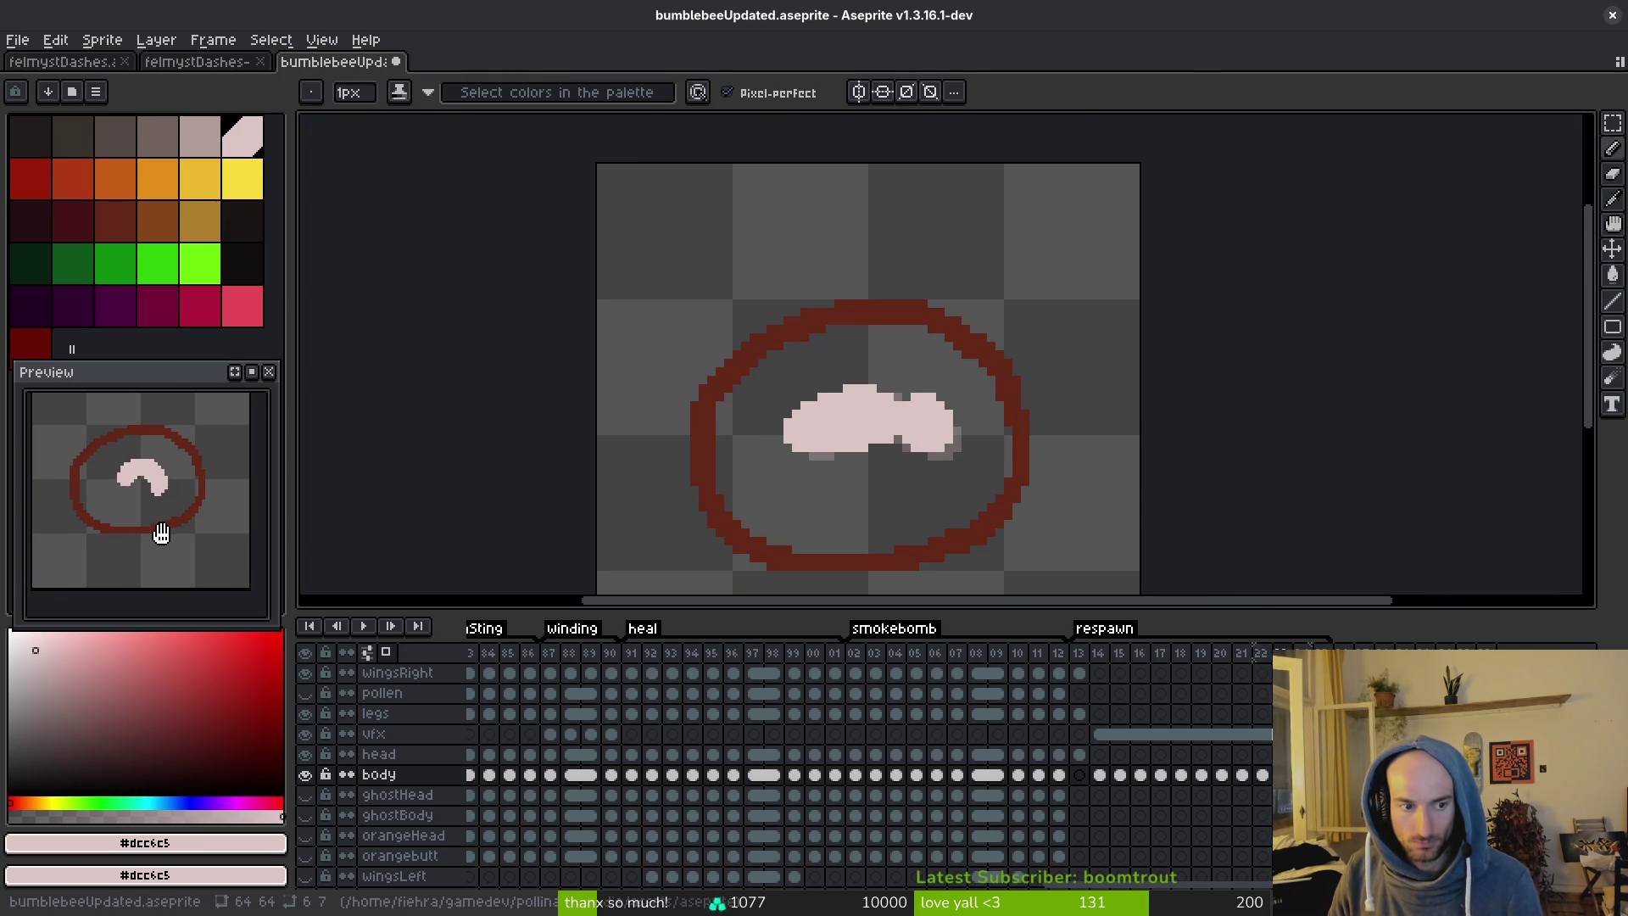
scroll(868, 461, "up", 3)
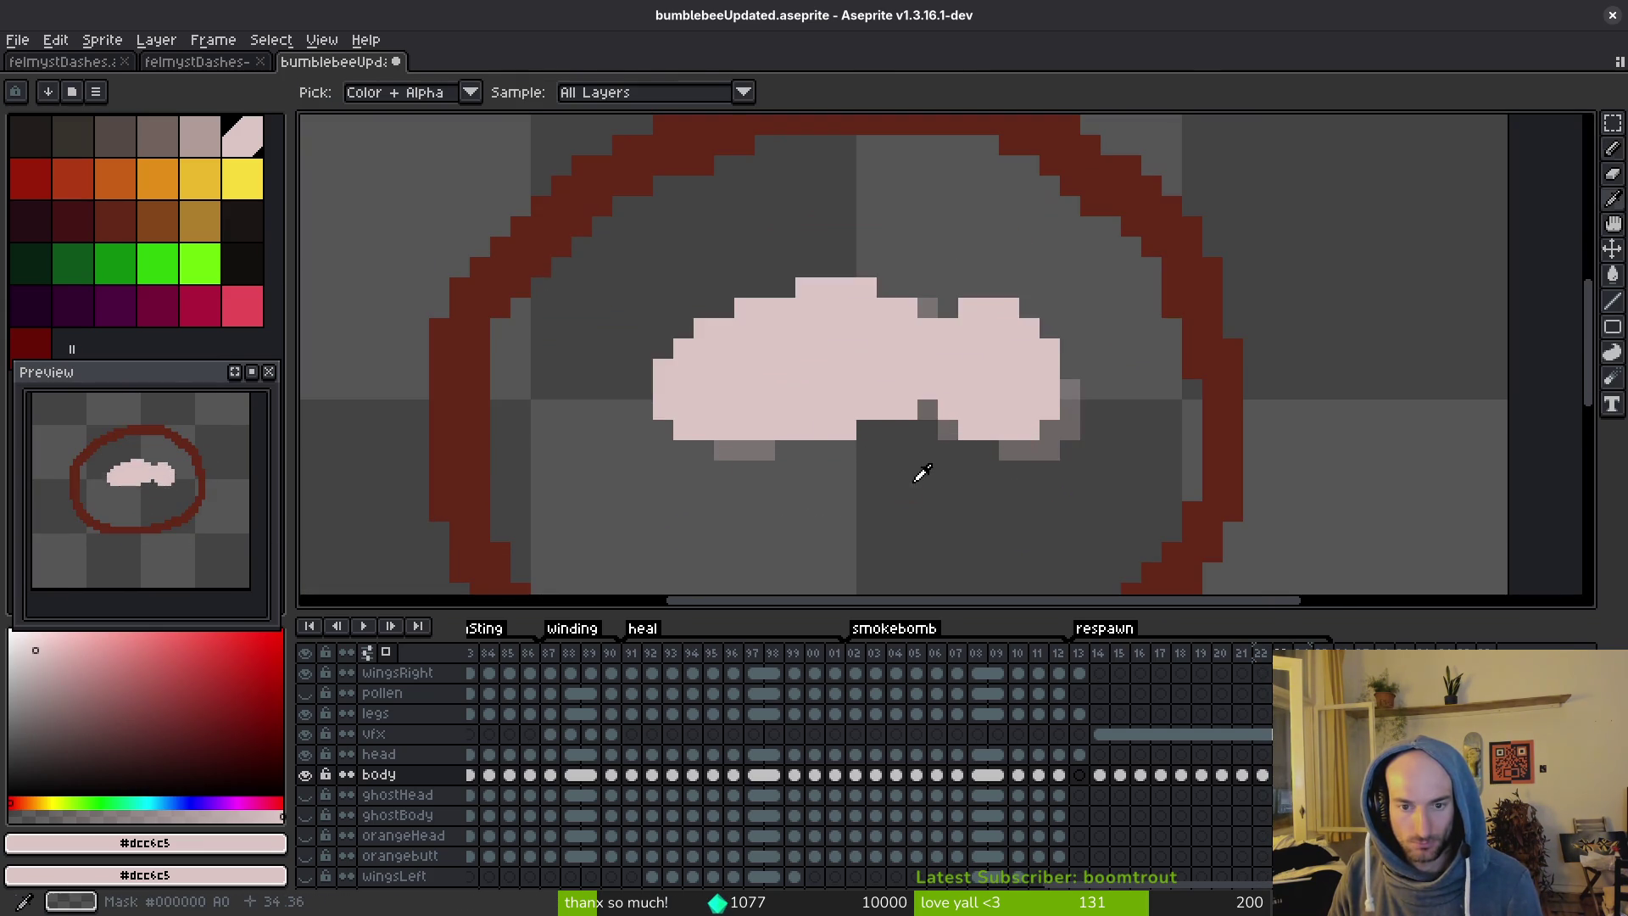
key("b")
scroll(963, 472, "right", 3)
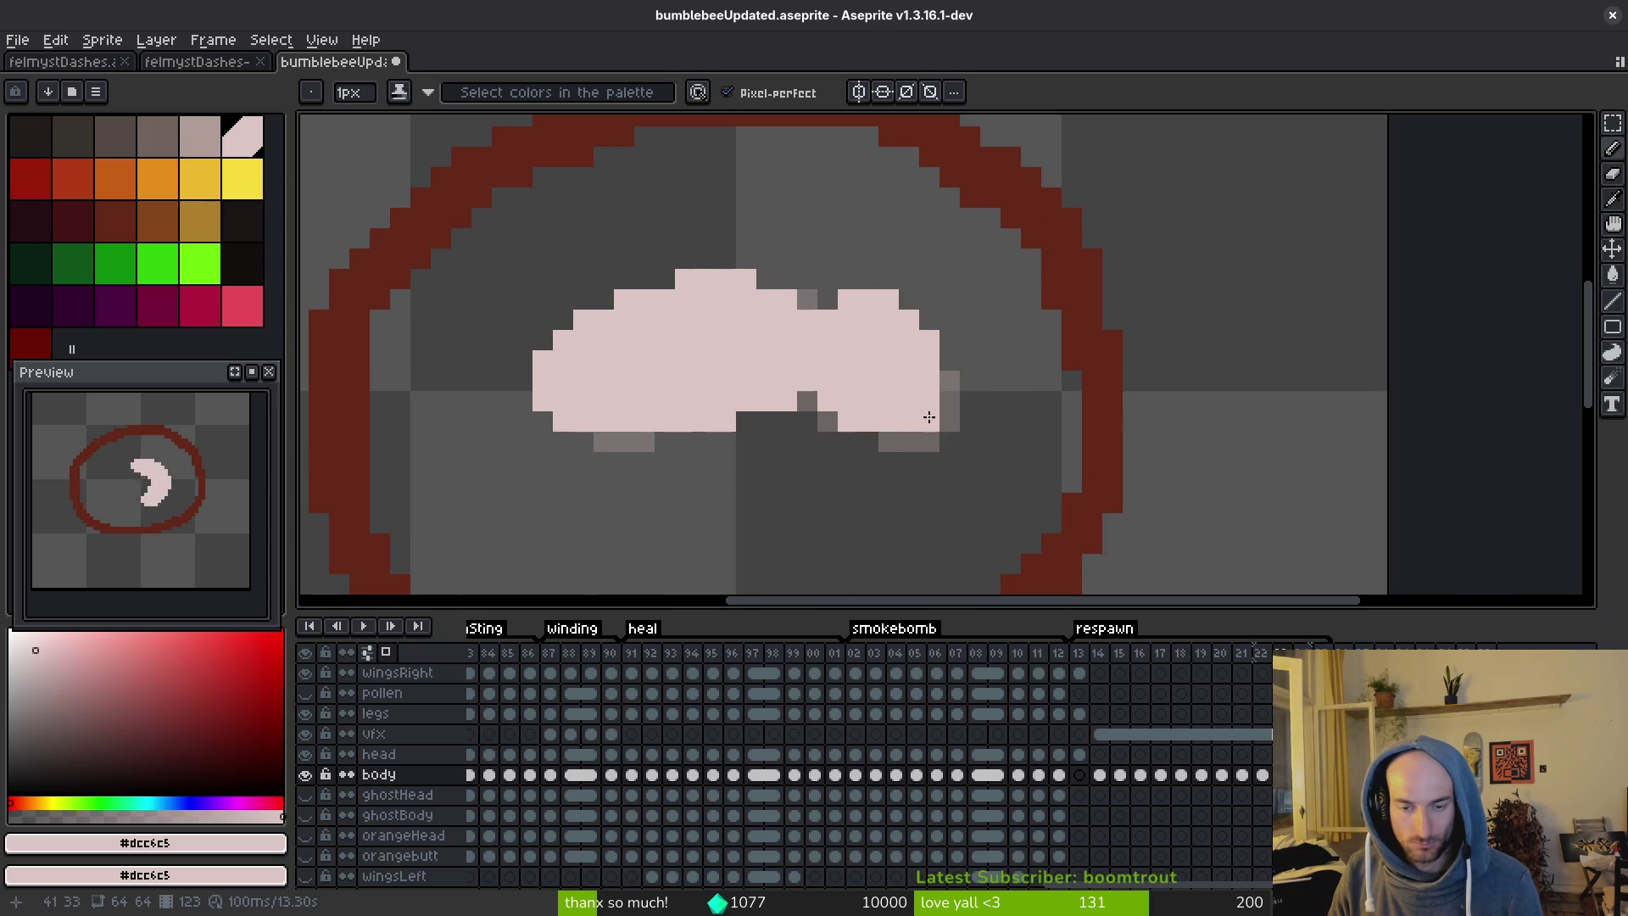
scroll(907, 347, "up", 2)
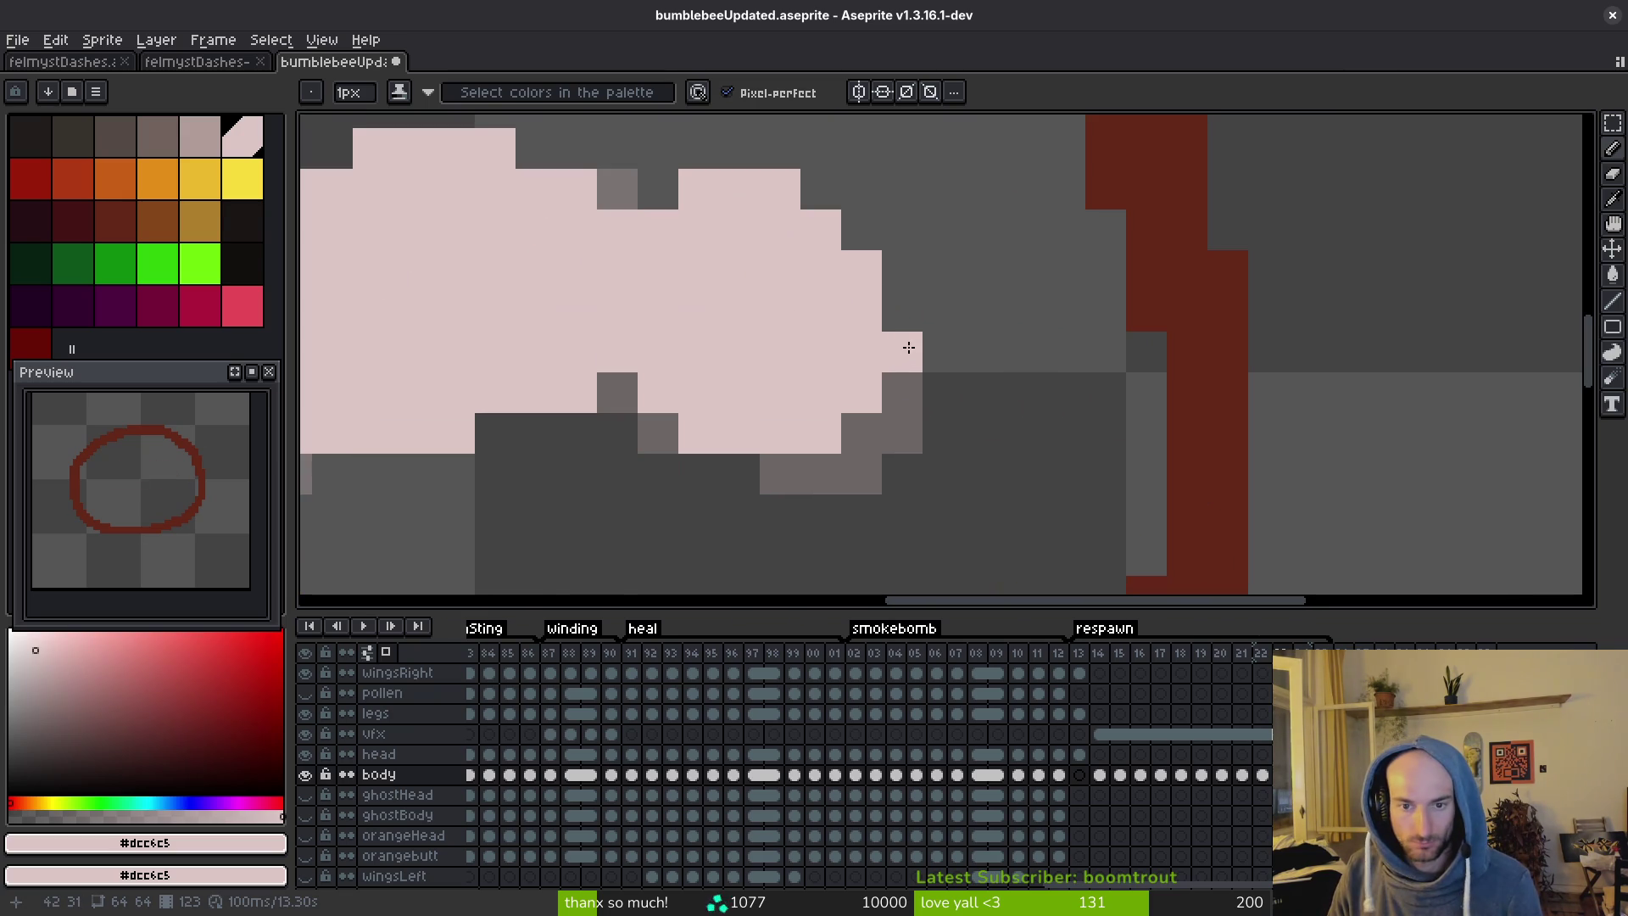
mouse_move(899, 294)
left_mouse_down()
mouse_move(905, 272)
mouse_move(933, 429)
mouse_move(890, 316)
mouse_move(923, 433)
mouse_move(938, 356)
left_mouse_up()
key("e")
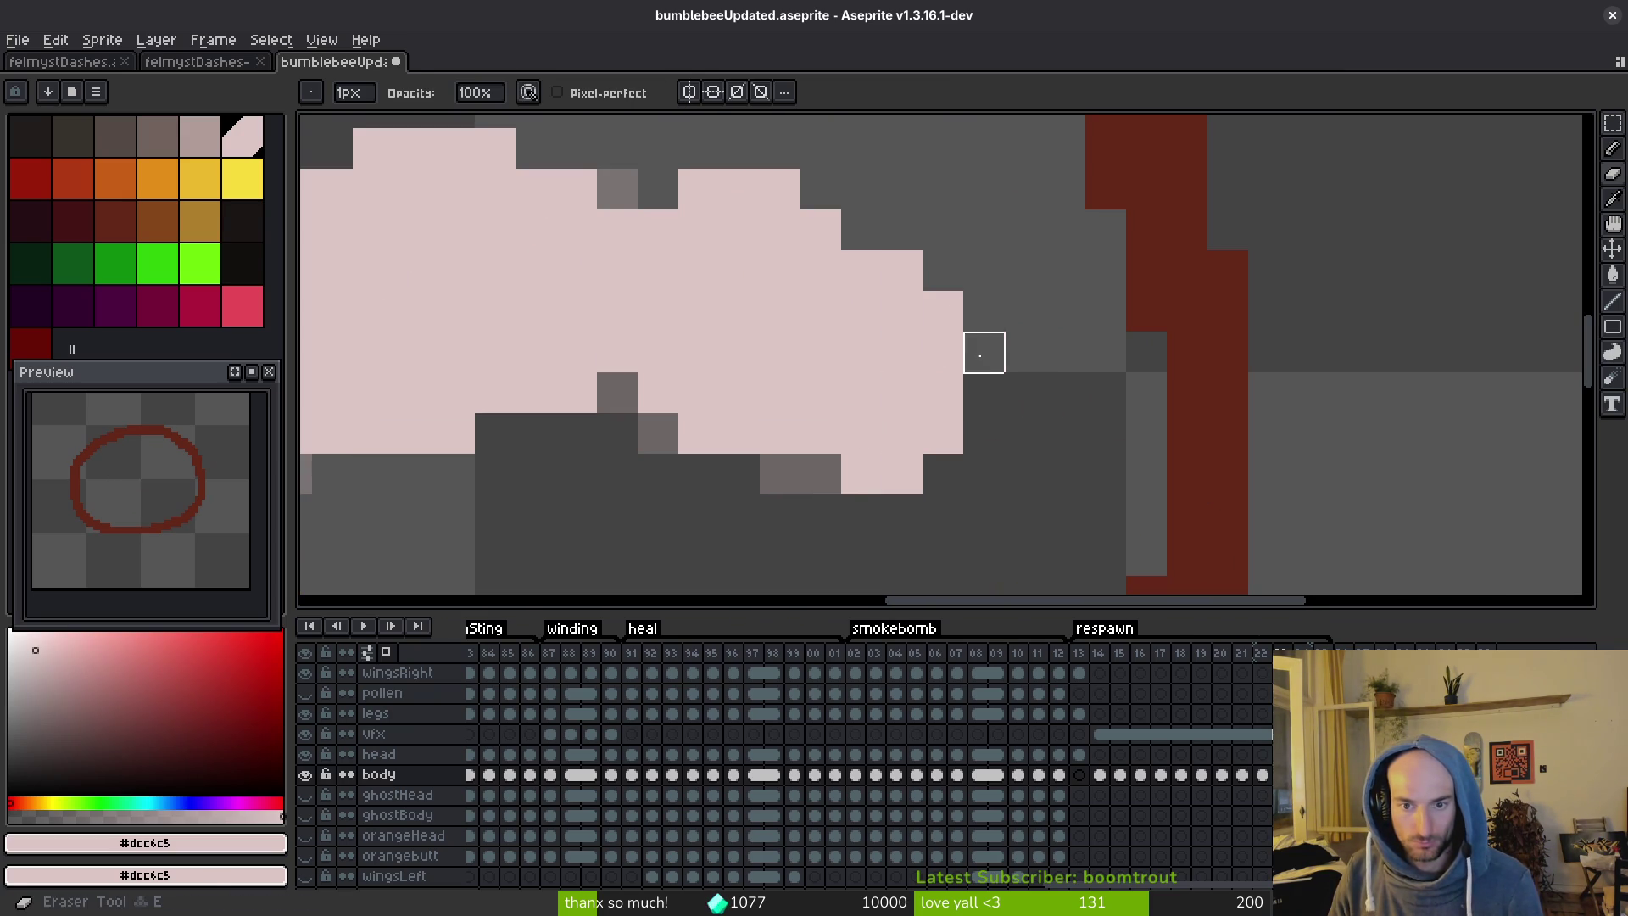
scroll(981, 348, "down", 7)
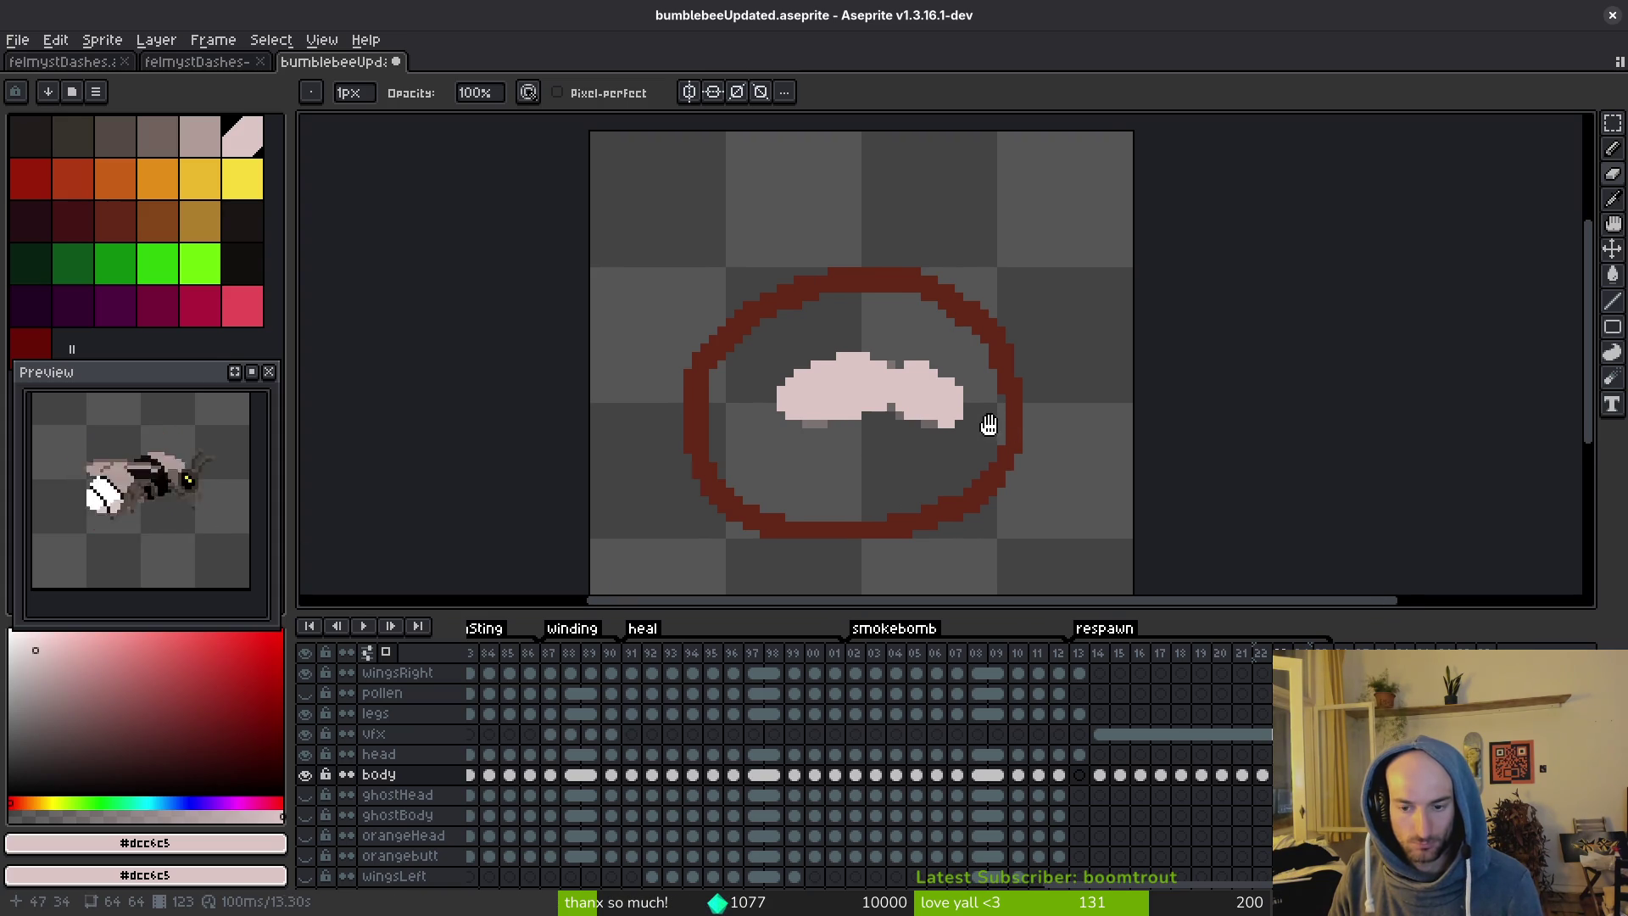
scroll(981, 425, "down", 2)
Trace the new body's top and upper-left outline, erasing extra pixels at the upper left.
scroll(901, 399, "up", 2)
key("b")
left_click_drag(780, 392, 603, 445)
mouse_move(531, 395)
left_mouse_down()
mouse_move(600, 278)
mouse_move(778, 272)
mouse_move(824, 337)
mouse_move(829, 304)
left_mouse_up()
mouse_move(674, 273)
left_mouse_down()
mouse_move(507, 321)
mouse_move(499, 417)
mouse_move(549, 436)
left_mouse_up()
key("ctrl+z")
key("ctrl+y")
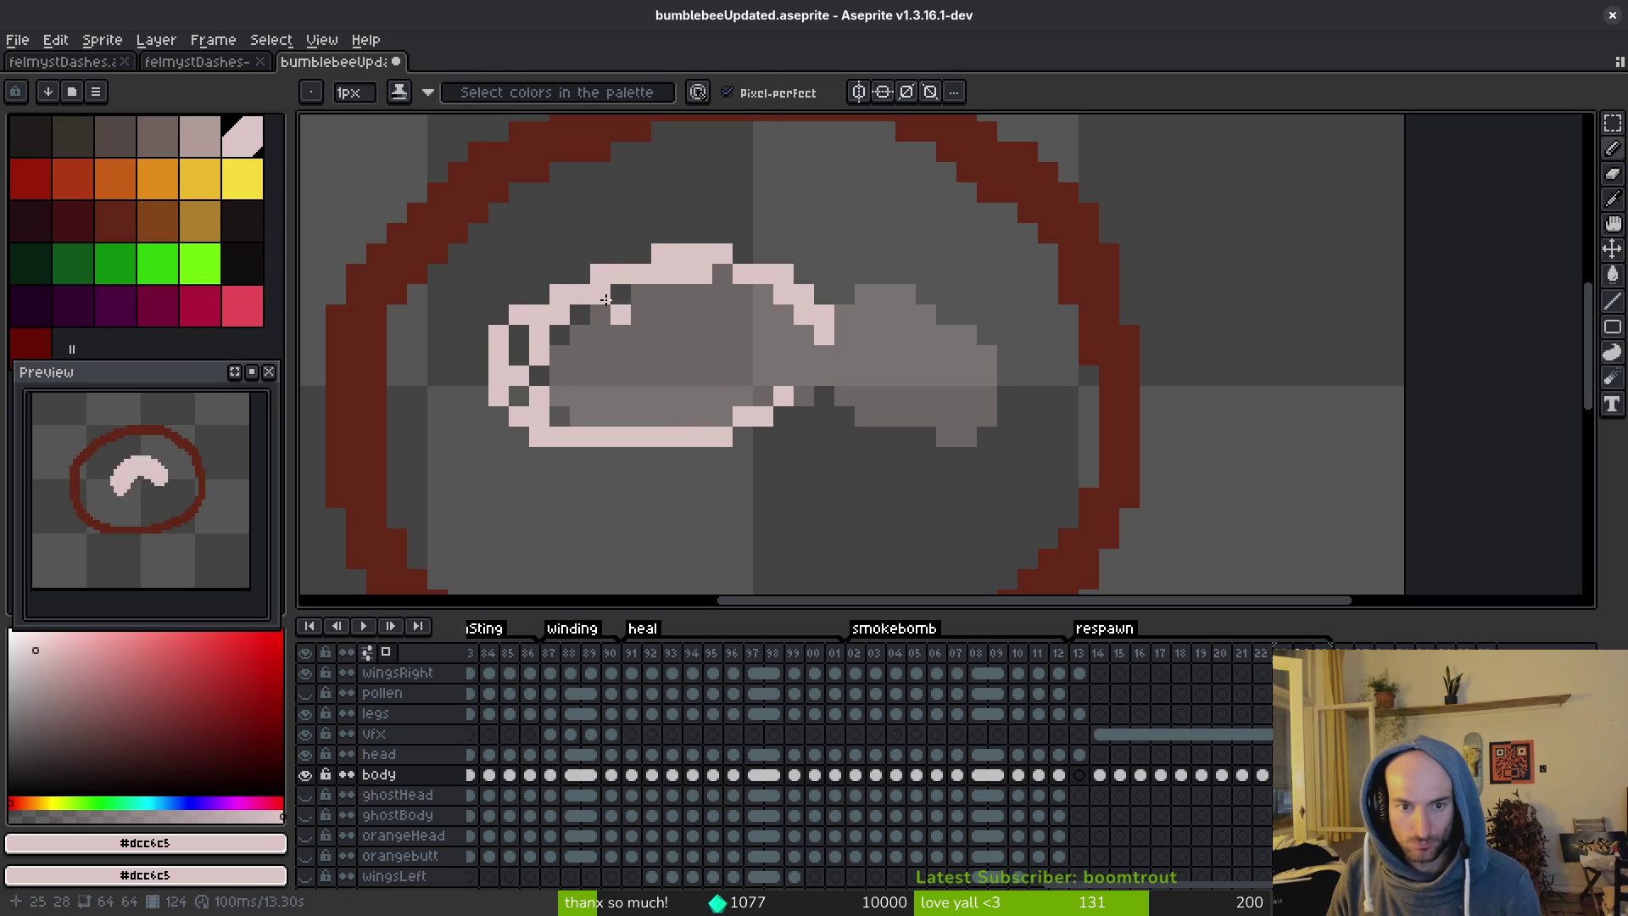
key("e")
mouse_move(518, 316)
left_mouse_down()
mouse_move(561, 275)
mouse_move(518, 356)
left_mouse_up()
Complete the bottom edge and right bulge, then fill the body solid pale pink.
key("b")
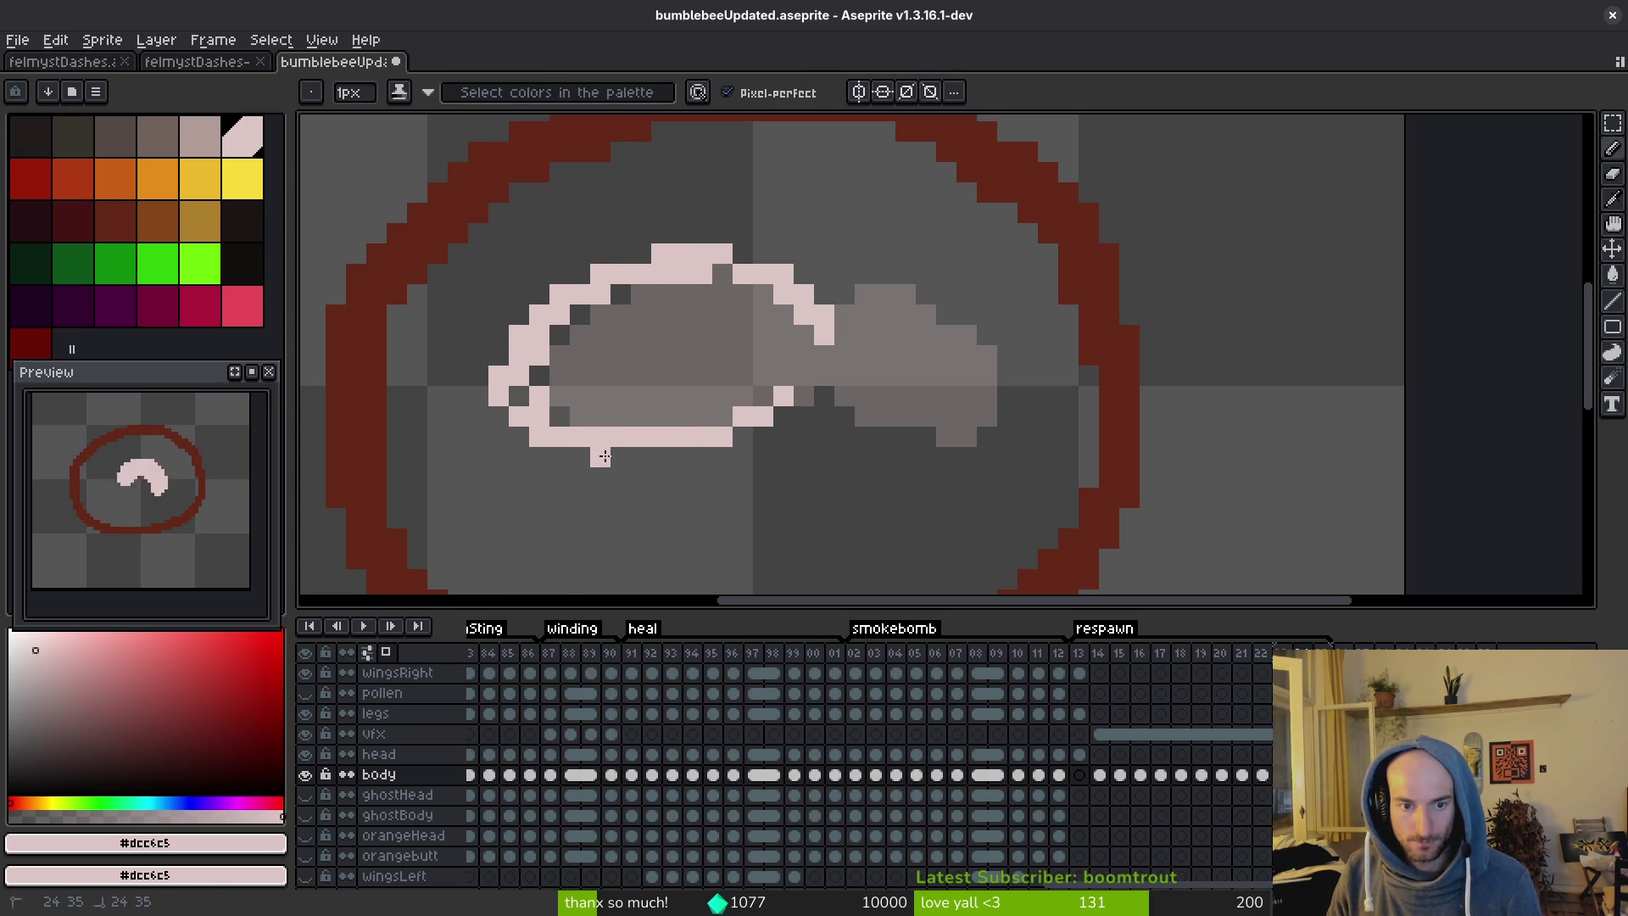
left_click_drag(593, 458, 692, 458)
left_click(804, 377)
mouse_move(811, 385)
left_mouse_down()
mouse_move(783, 416)
mouse_move(822, 395)
mouse_move(754, 438)
mouse_move(803, 429)
mouse_move(828, 392)
mouse_move(848, 437)
mouse_move(831, 432)
mouse_move(916, 432)
mouse_move(949, 320)
mouse_move(835, 296)
mouse_move(900, 278)
left_mouse_up()
mouse_move(958, 335)
left_mouse_down()
mouse_move(1000, 373)
mouse_move(967, 459)
left_mouse_up()
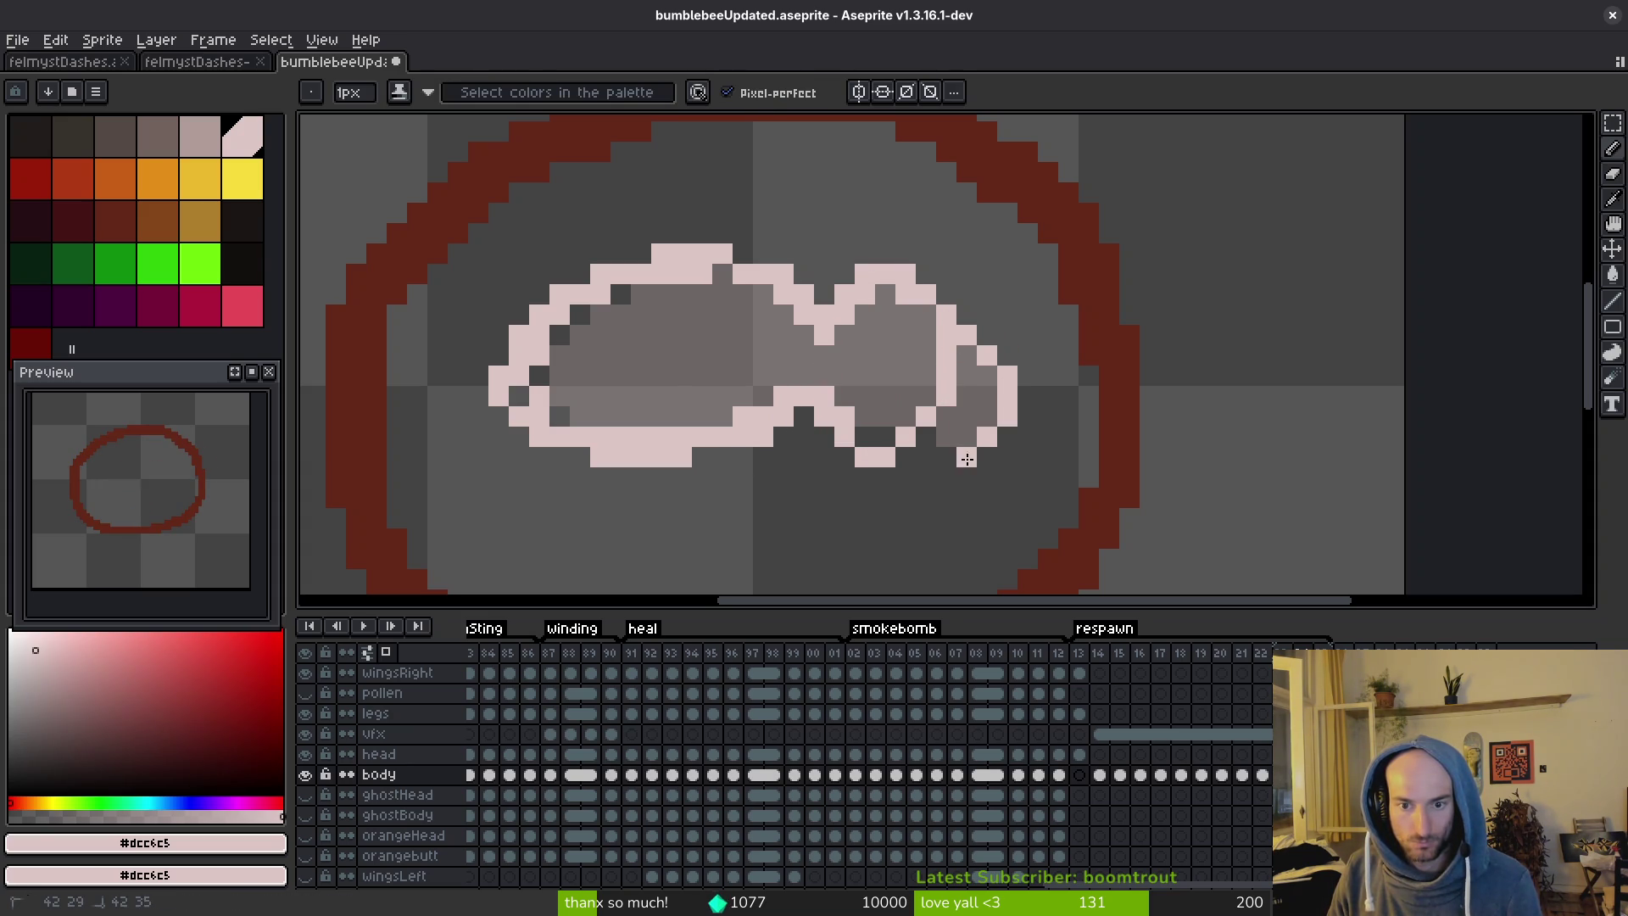
mouse_move(989, 345)
left_mouse_down()
mouse_move(1006, 356)
mouse_move(966, 354)
mouse_move(981, 416)
left_mouse_up()
left_click(985, 456)
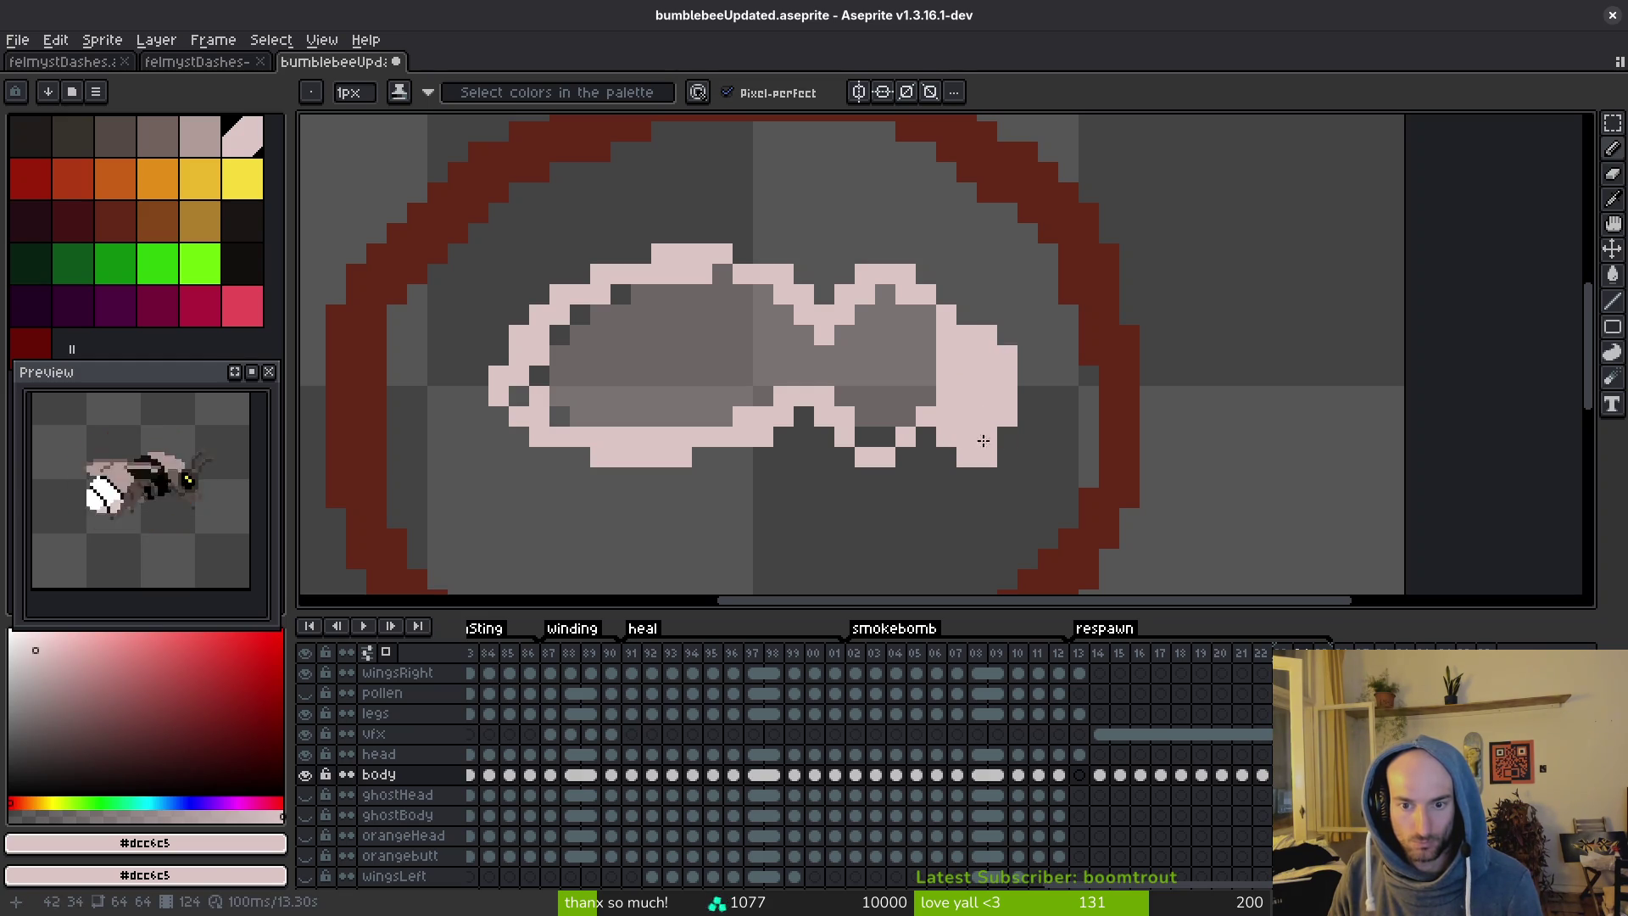
key("g")
left_click(904, 367)
scroll(752, 385, "down", 2)
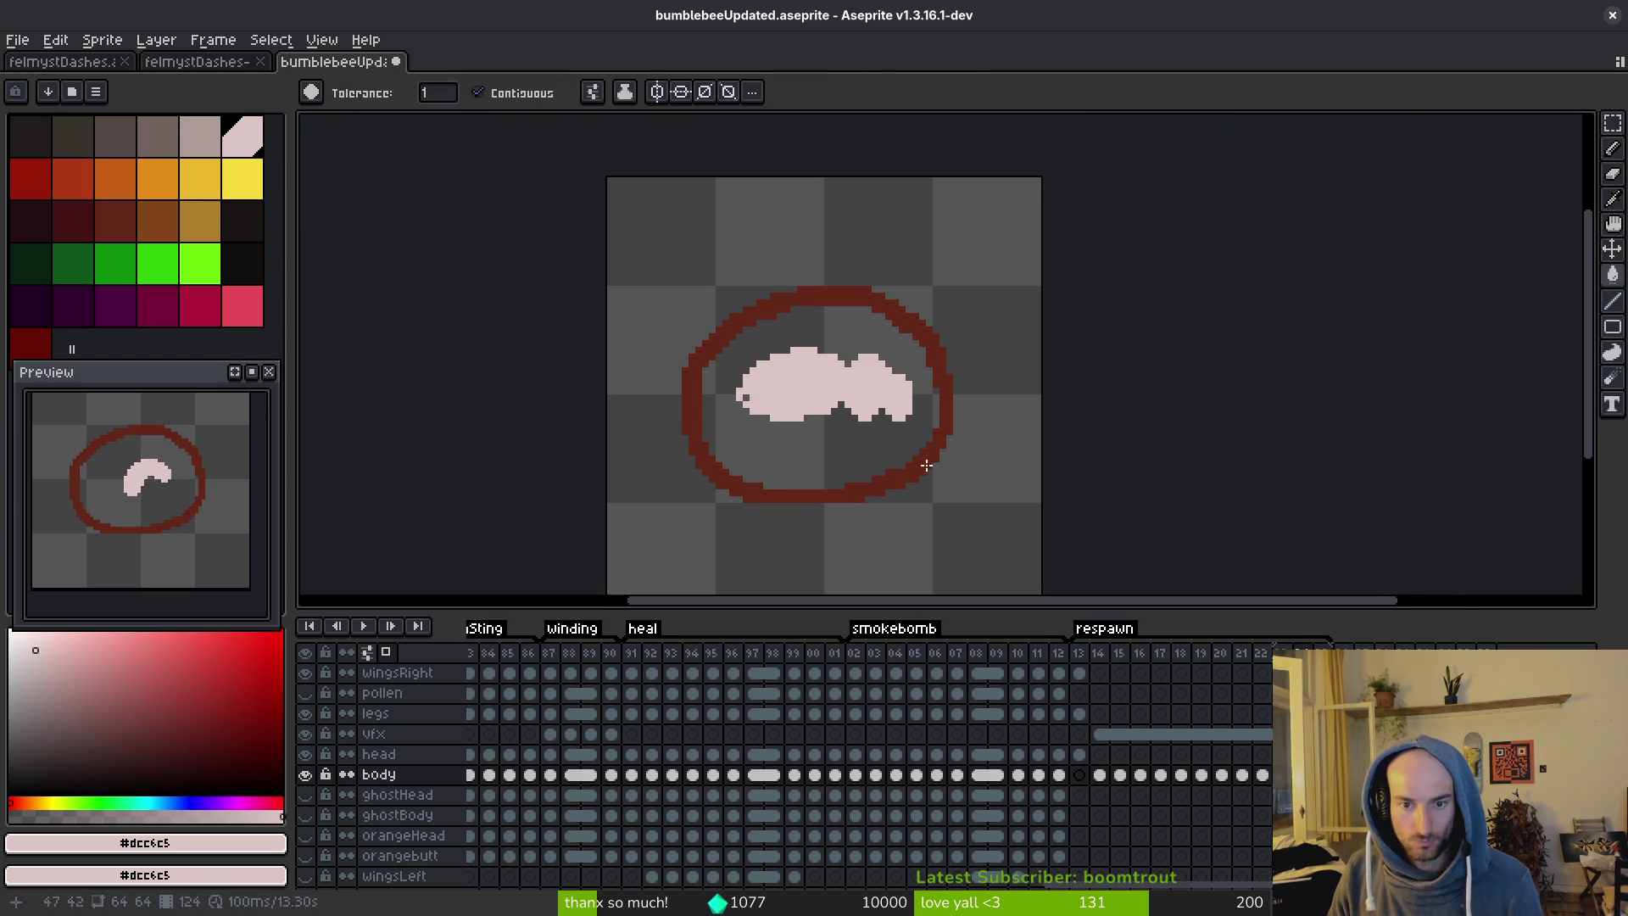
key("i")
left_click(897, 415)
key("b")
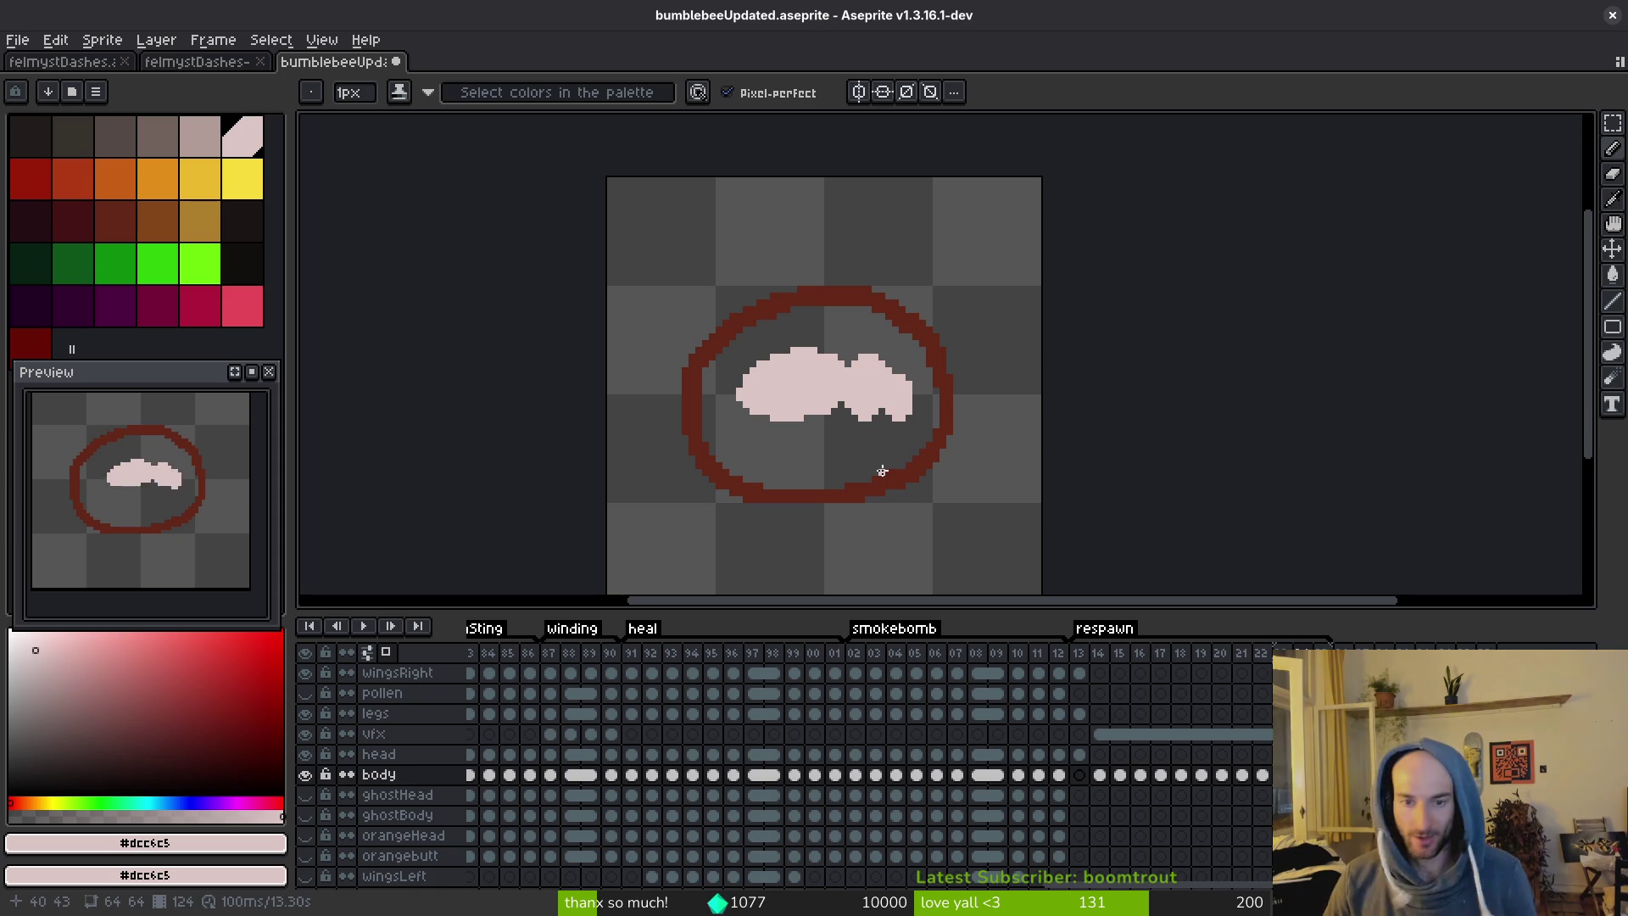
scroll(896, 372, "up", 2)
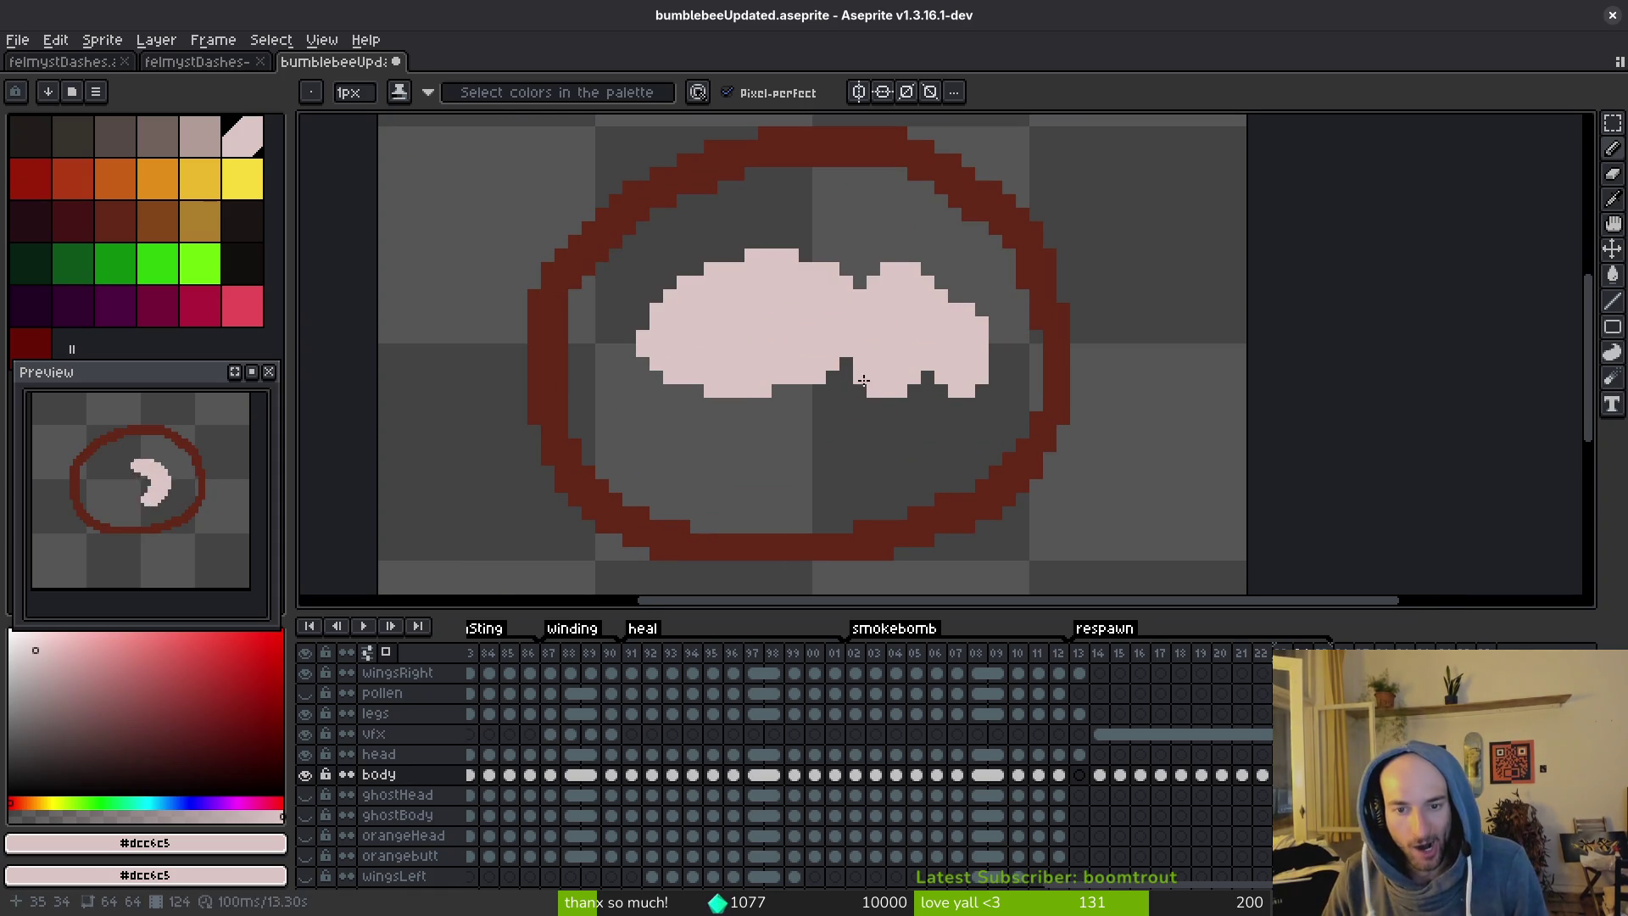
scroll(899, 350, "down", 4)
key("ctrl+s")
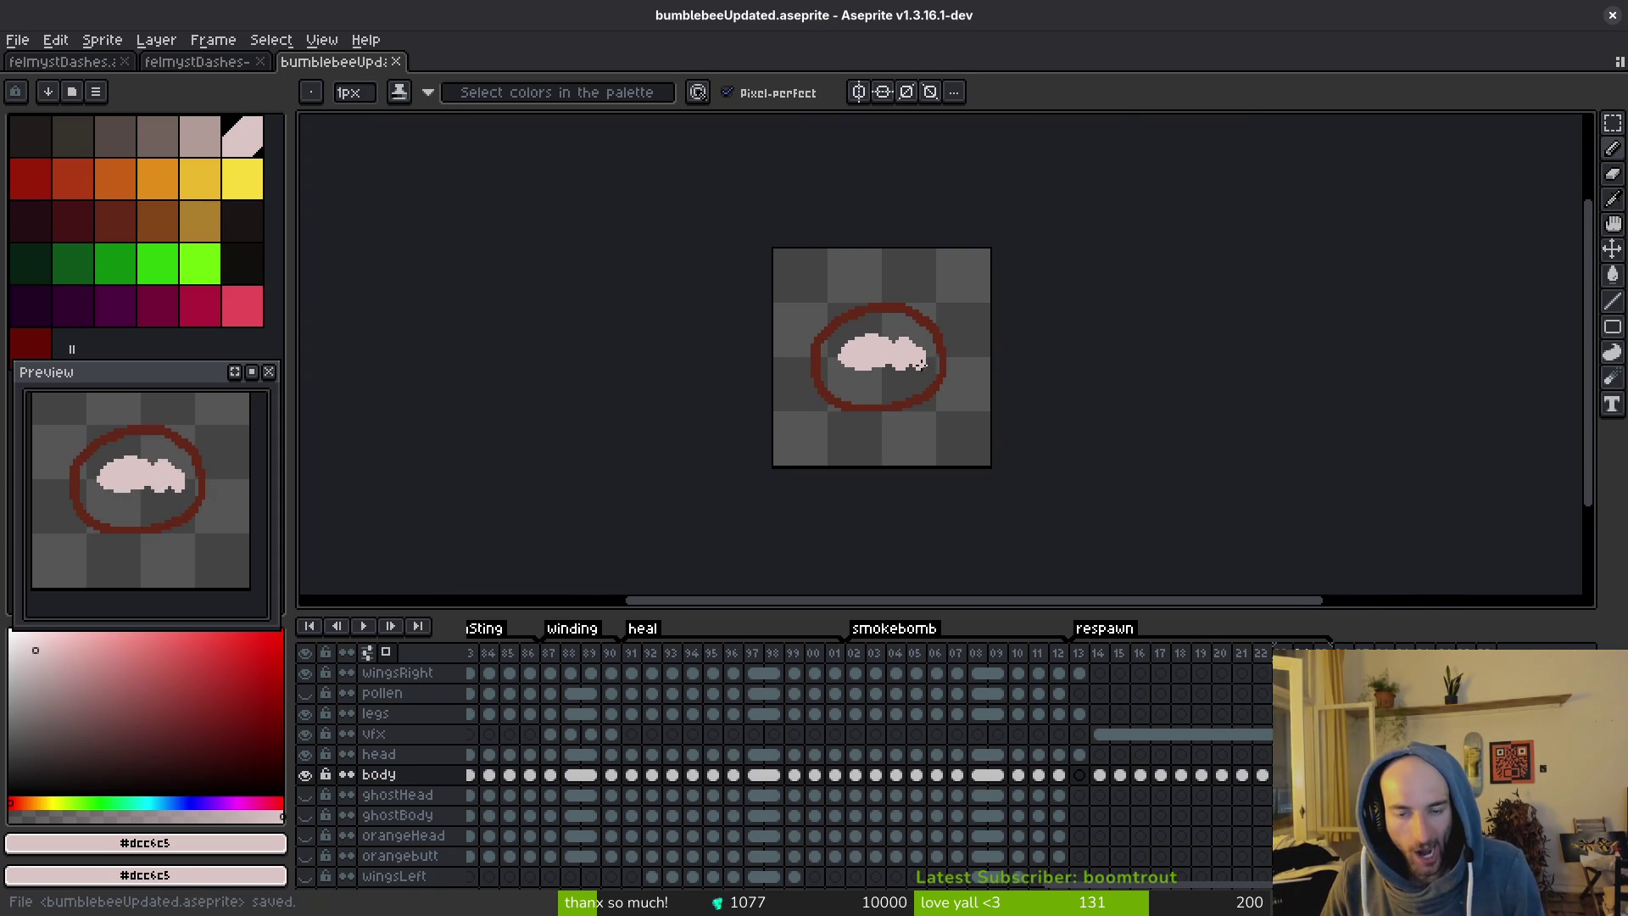
scroll(890, 407, "up", 3)
key("alt")
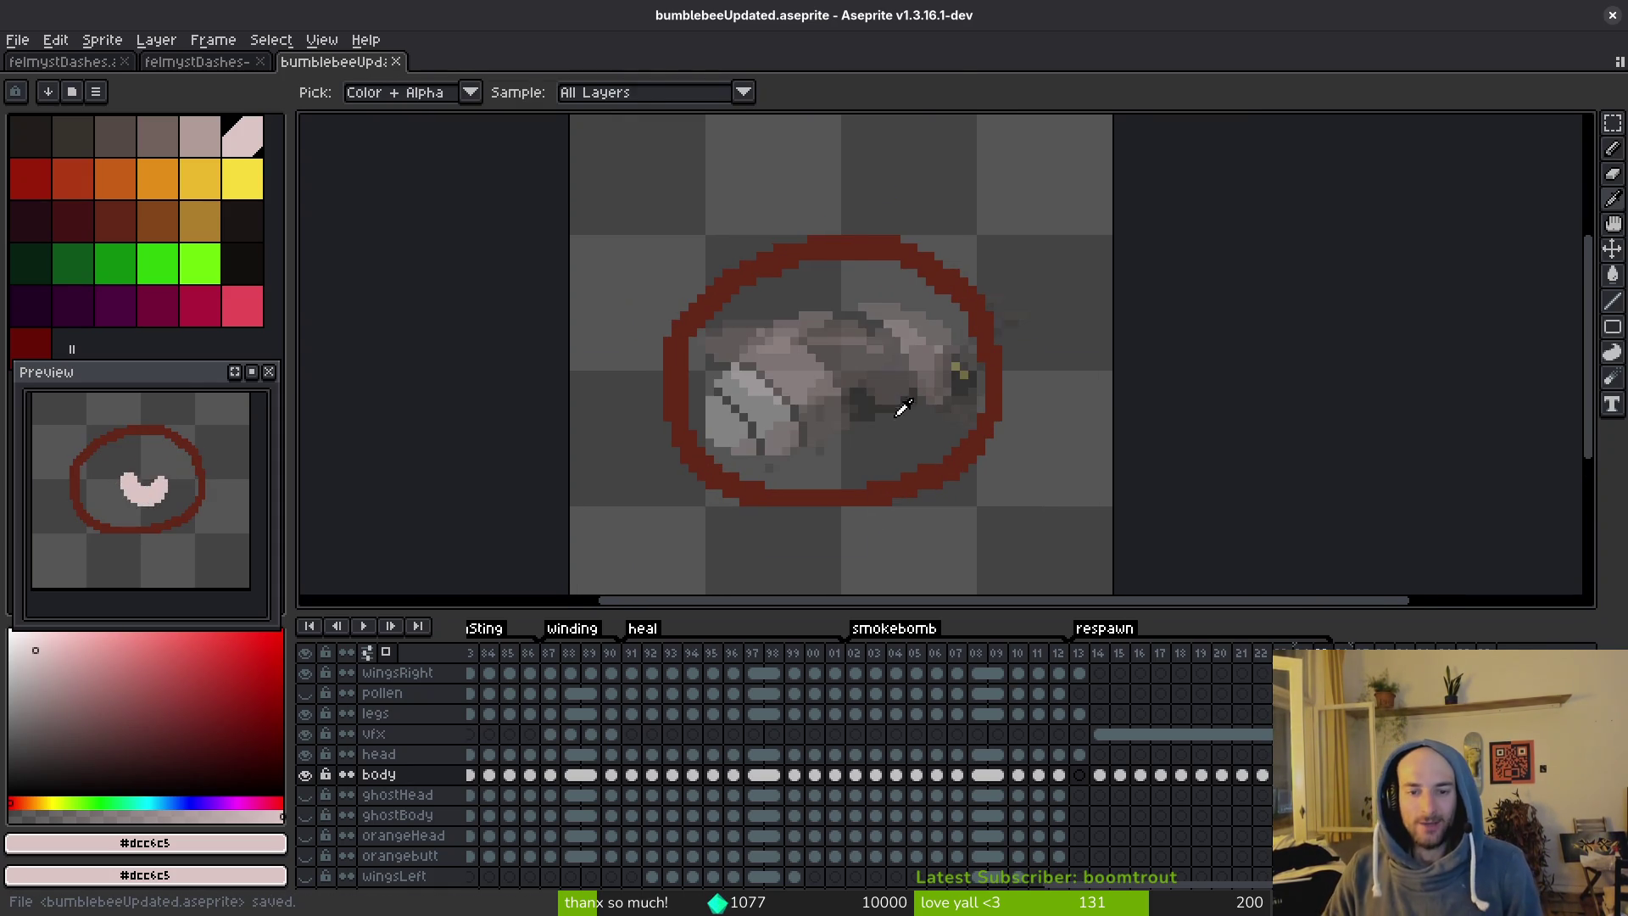
key("alt")
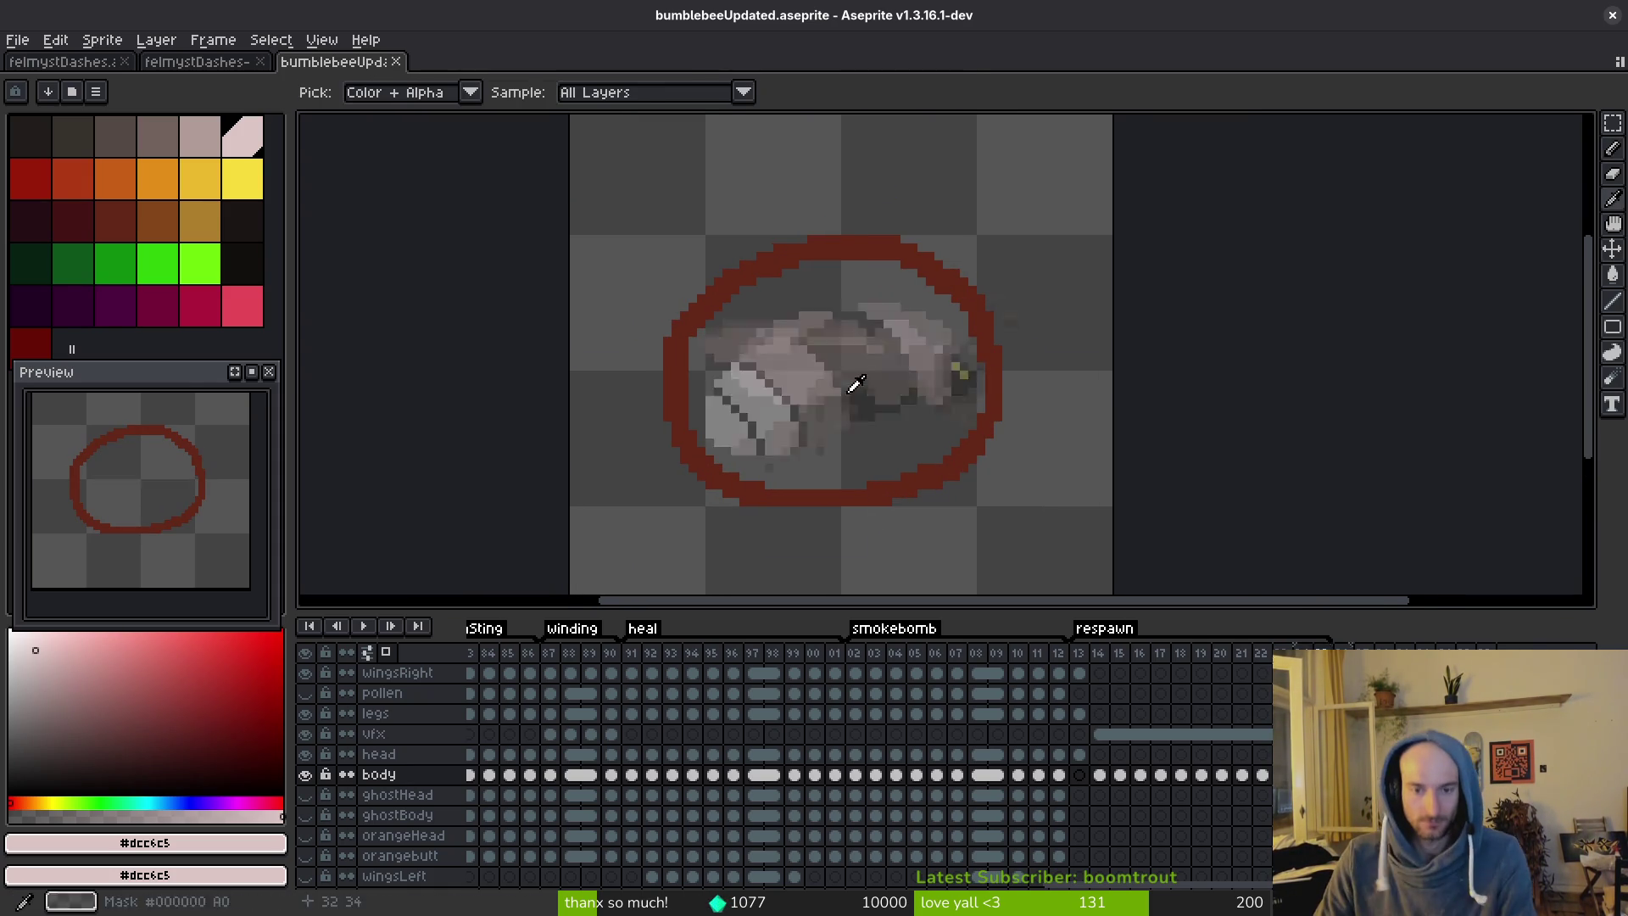
scroll(847, 388, "up", 2)
key("Right")
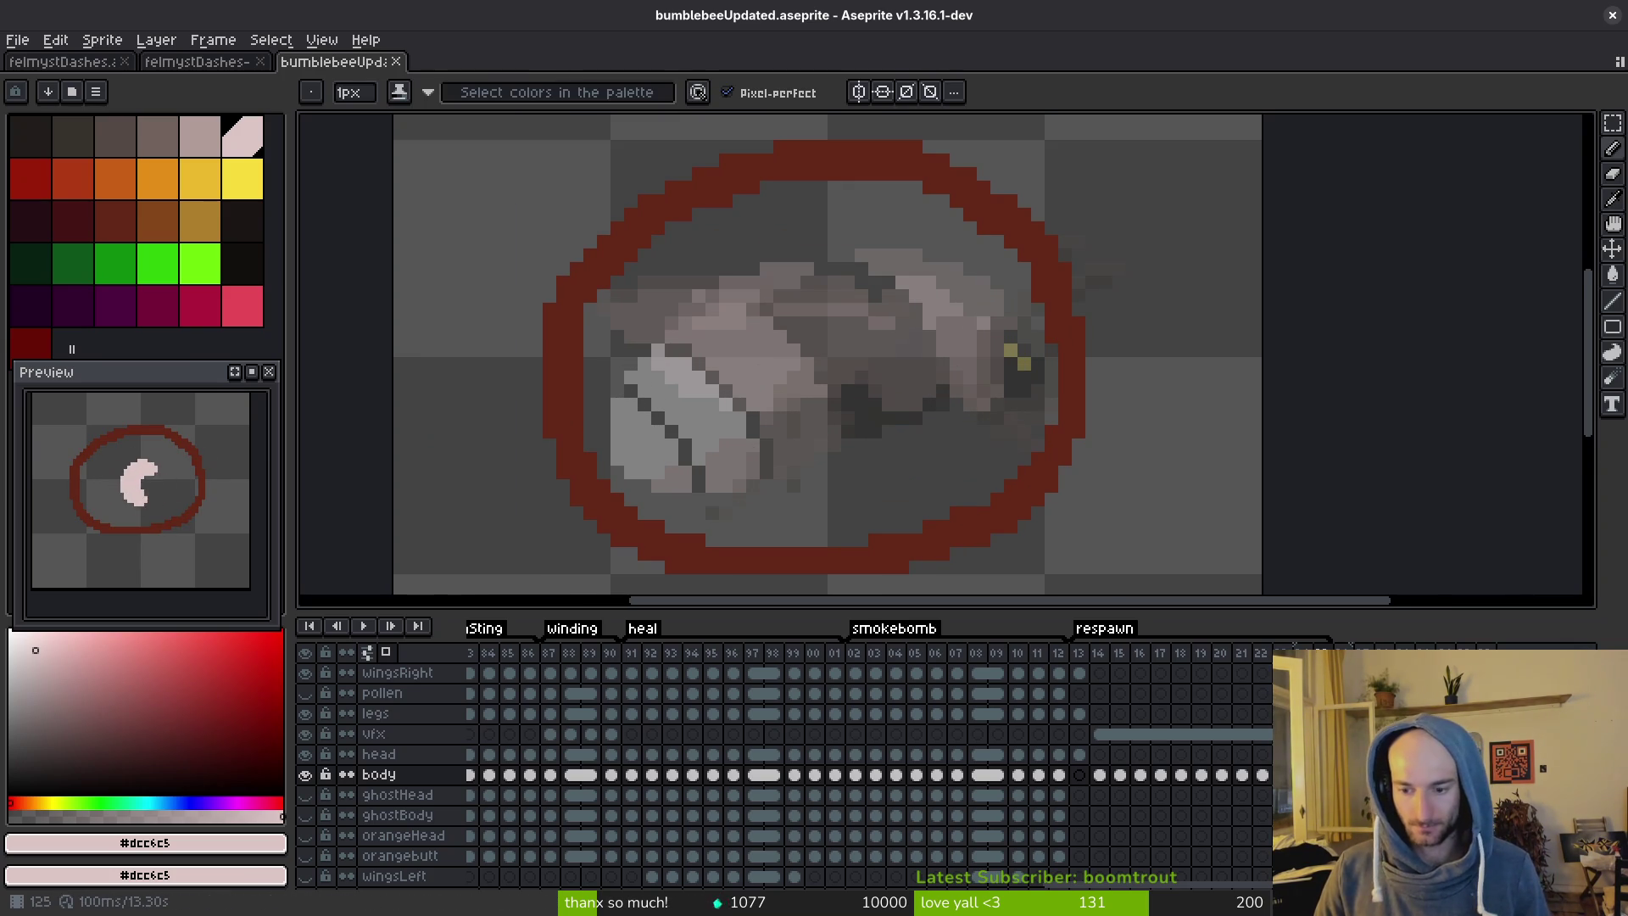
Add a new frame and outline the grub's stretched body and head in pink.
key("alt+n")
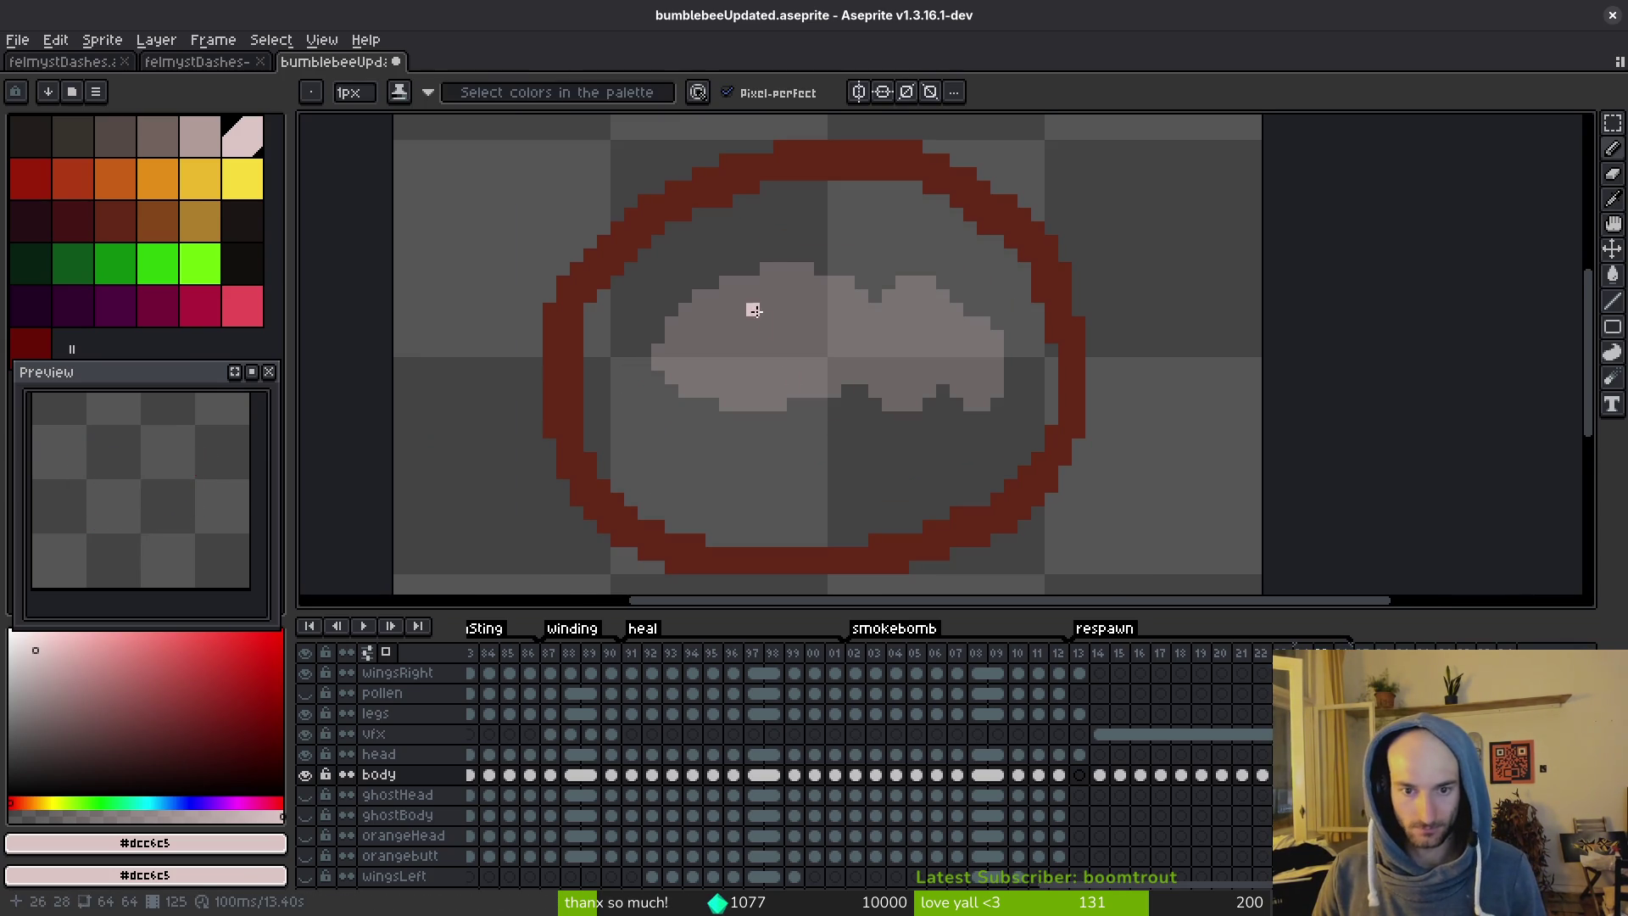
left_click_drag(848, 295, 850, 296)
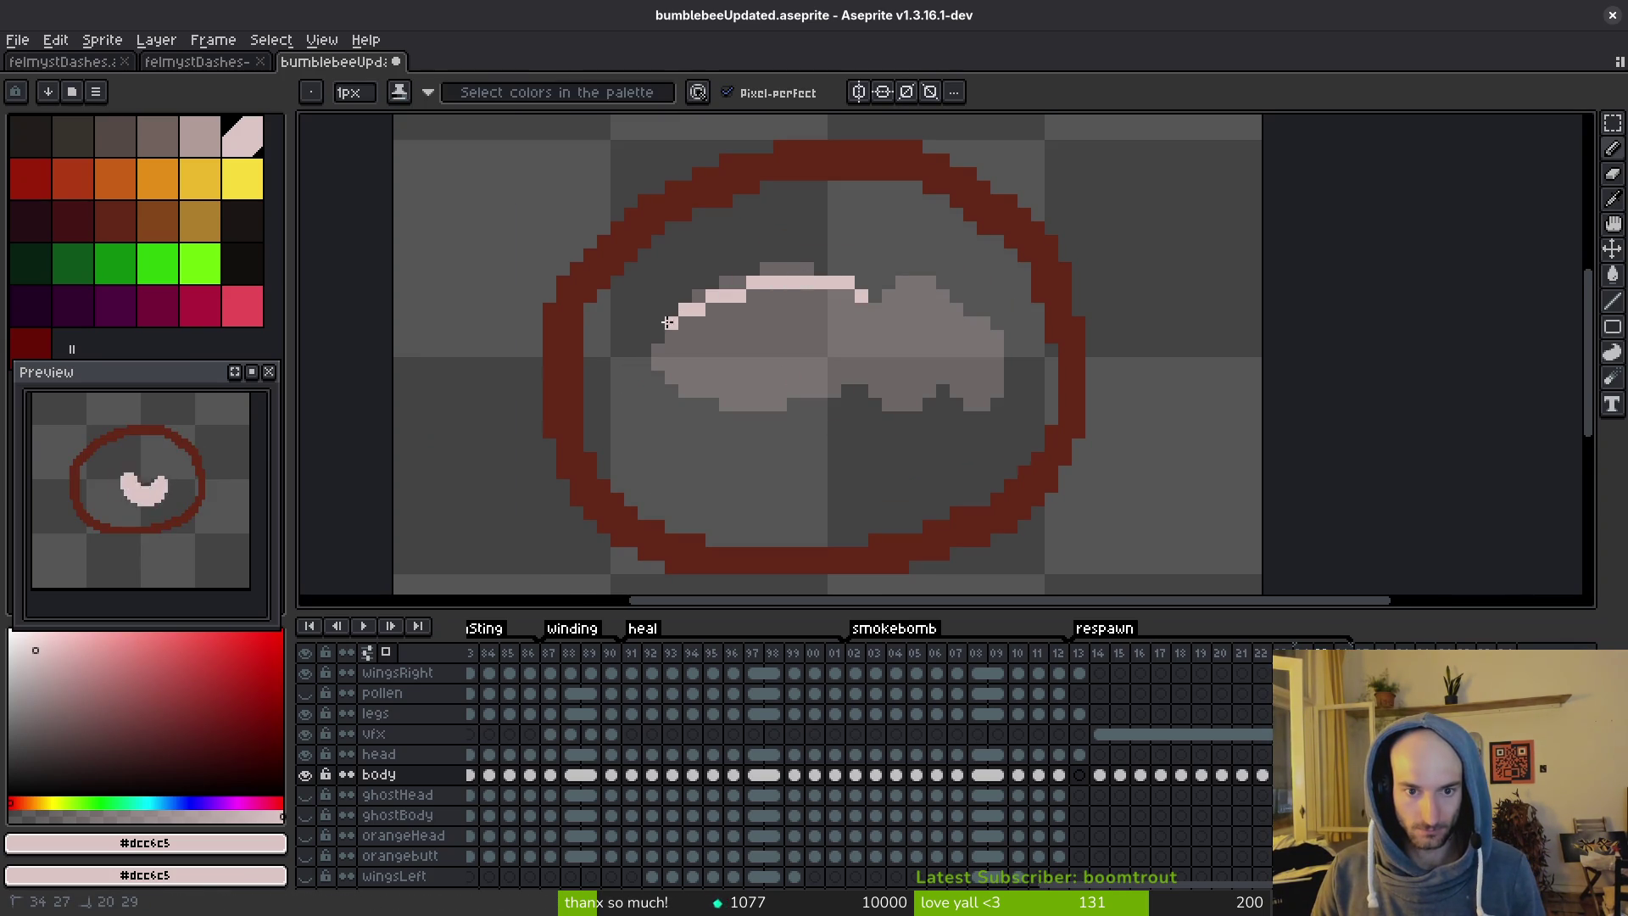
mouse_move(807, 414)
left_mouse_down()
mouse_move(859, 374)
mouse_move(750, 436)
left_mouse_up()
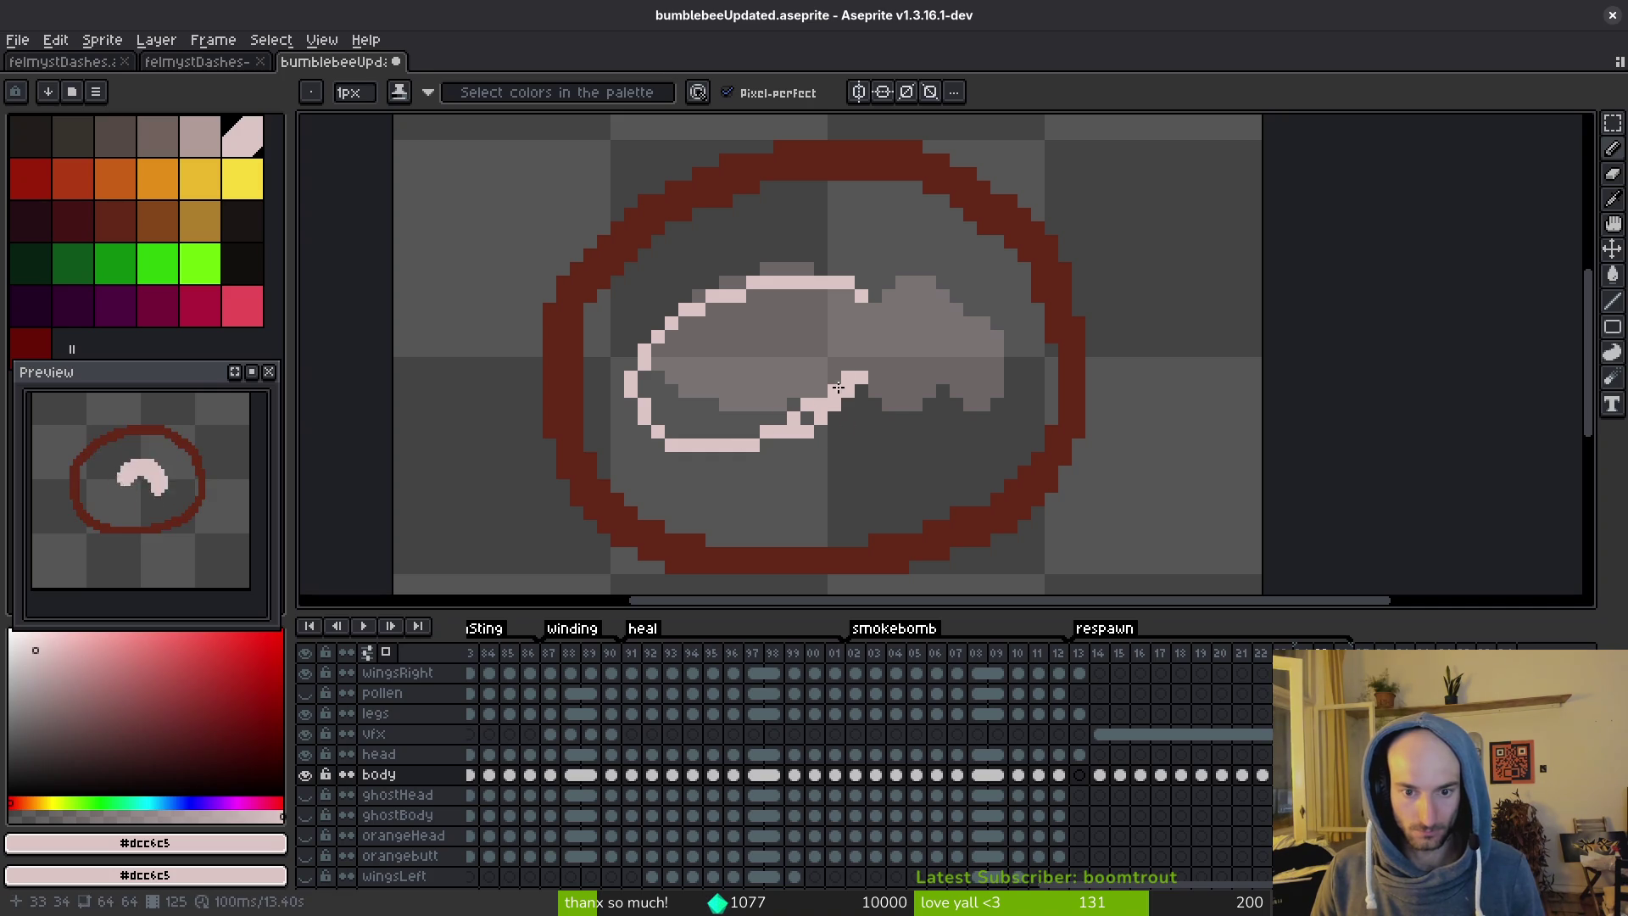
mouse_move(848, 395)
left_mouse_down()
mouse_move(863, 417)
mouse_move(943, 282)
left_mouse_up()
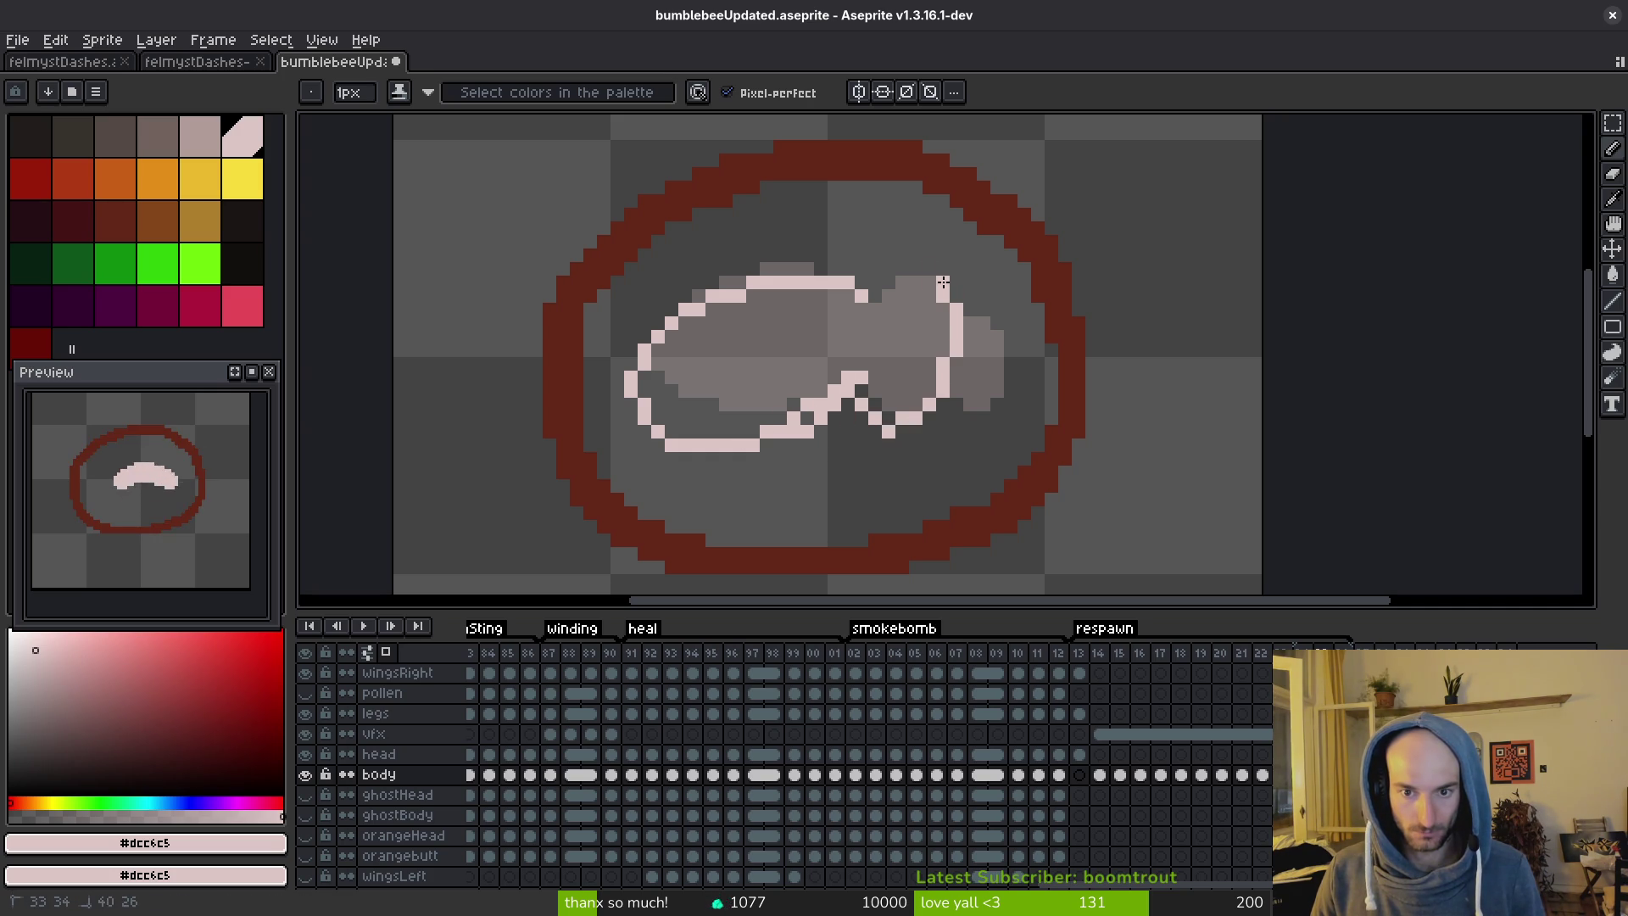
left_click(873, 294)
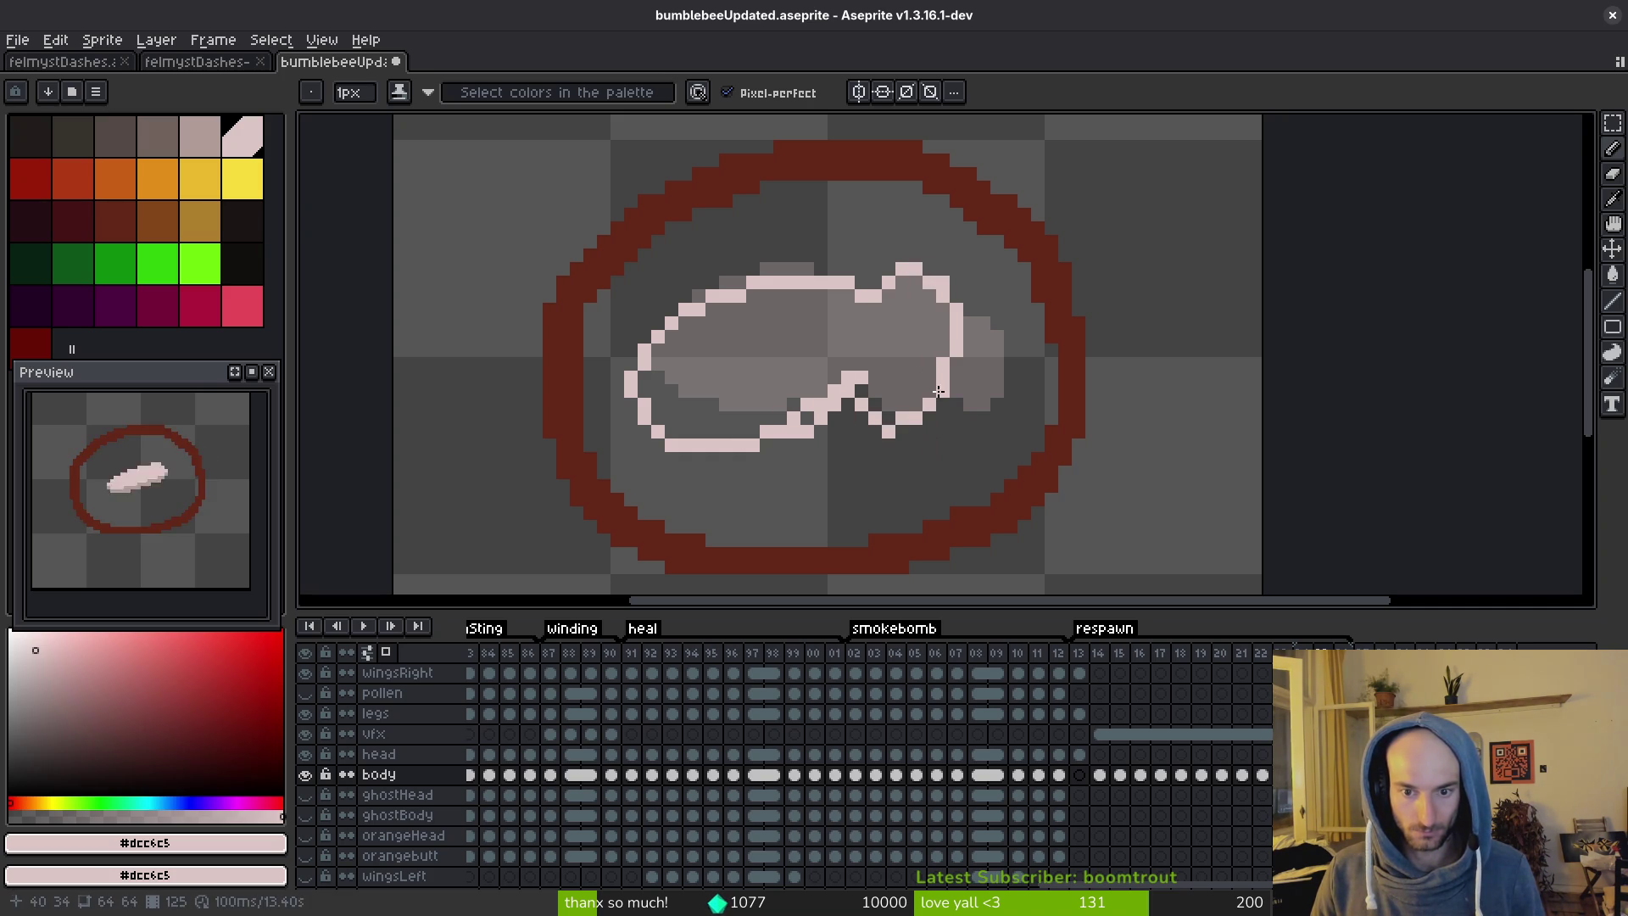
left_click(909, 430)
left_click(922, 423)
left_click_drag(944, 404, 947, 368)
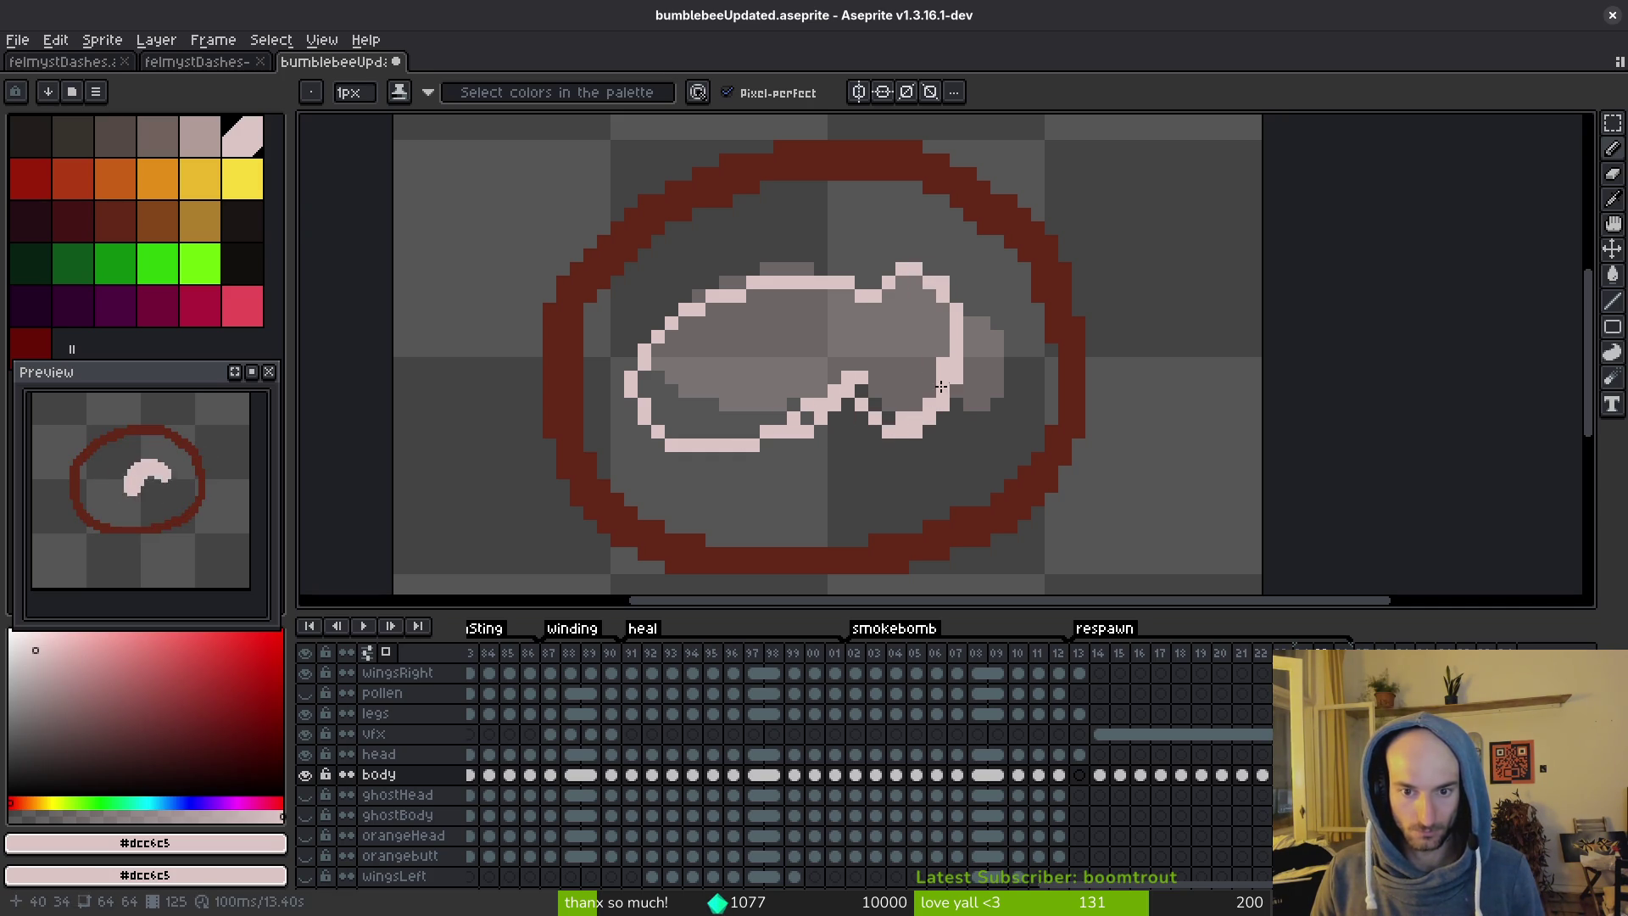
key("ctrl+z")
key("ctrl+z")
key("ctrl+z")
key("ctrl+y")
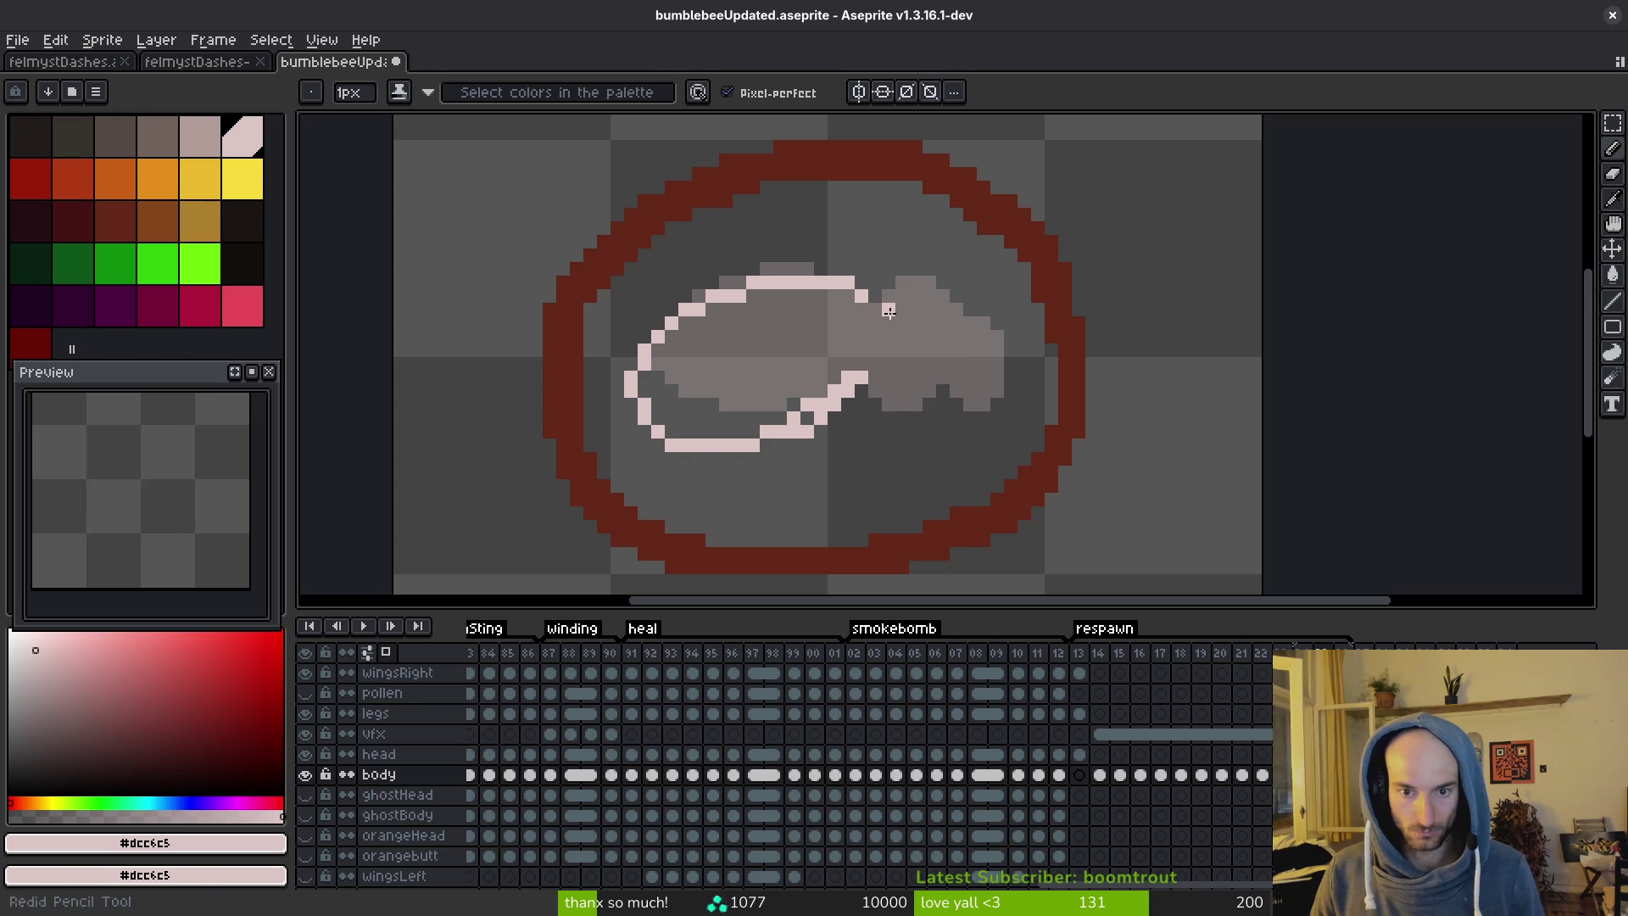
key("ctrl+z")
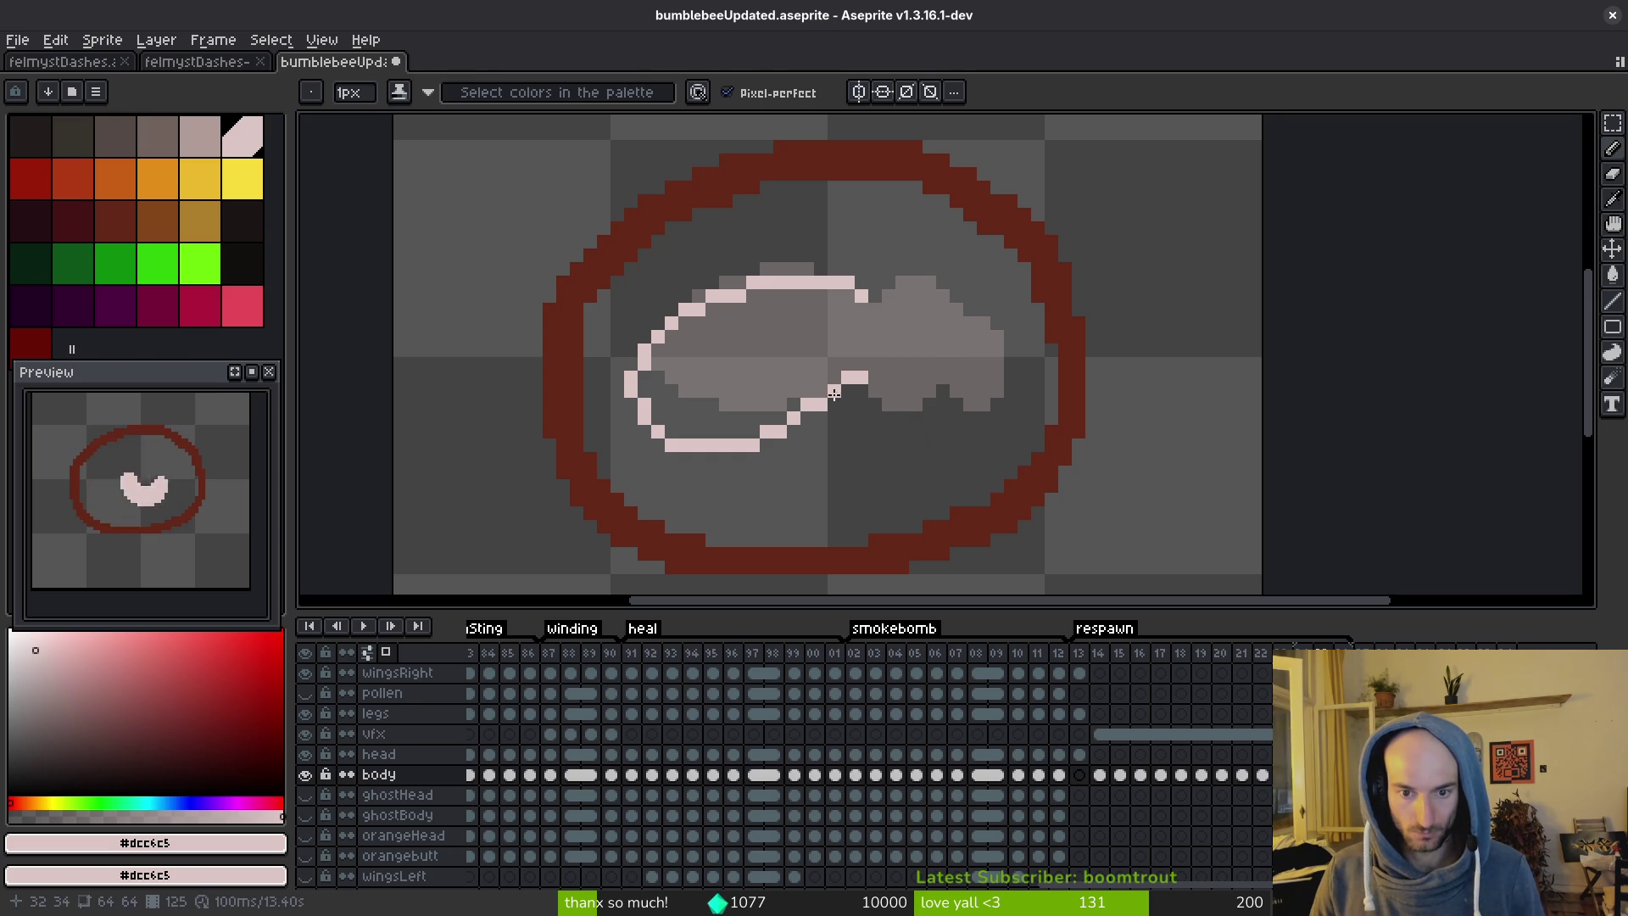
left_click_drag(835, 405, 733, 444)
Redraw the lower outline one row higher and outline the head's upper bump and right edge.
key("e")
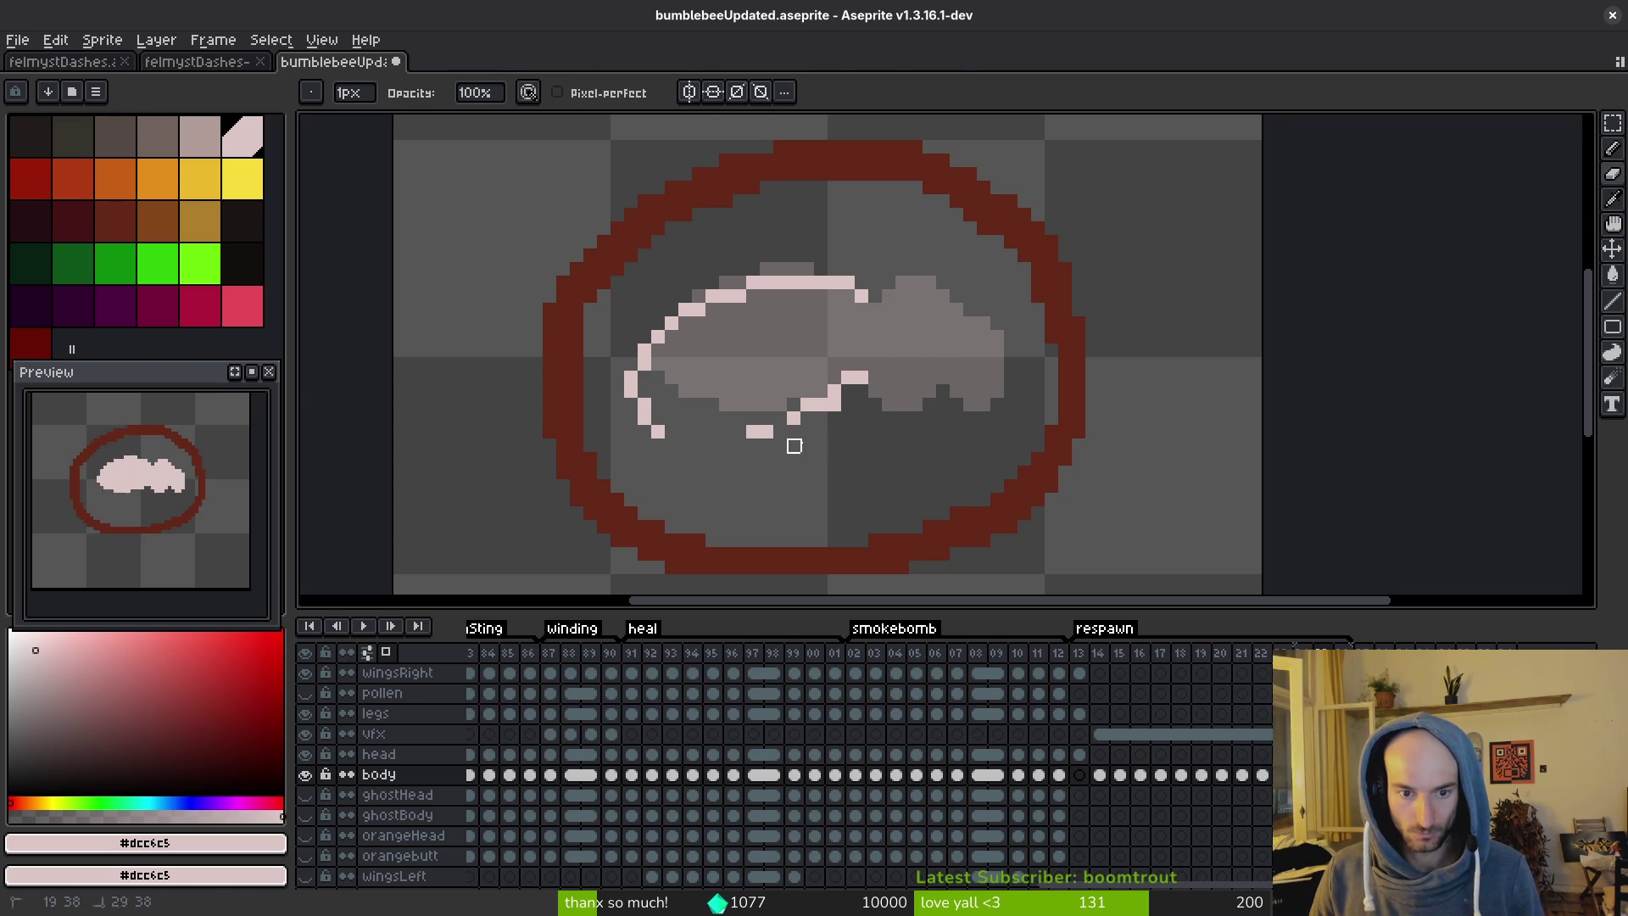
key("b")
mouse_move(646, 414)
left_mouse_down()
mouse_move(720, 432)
mouse_move(674, 433)
left_mouse_up()
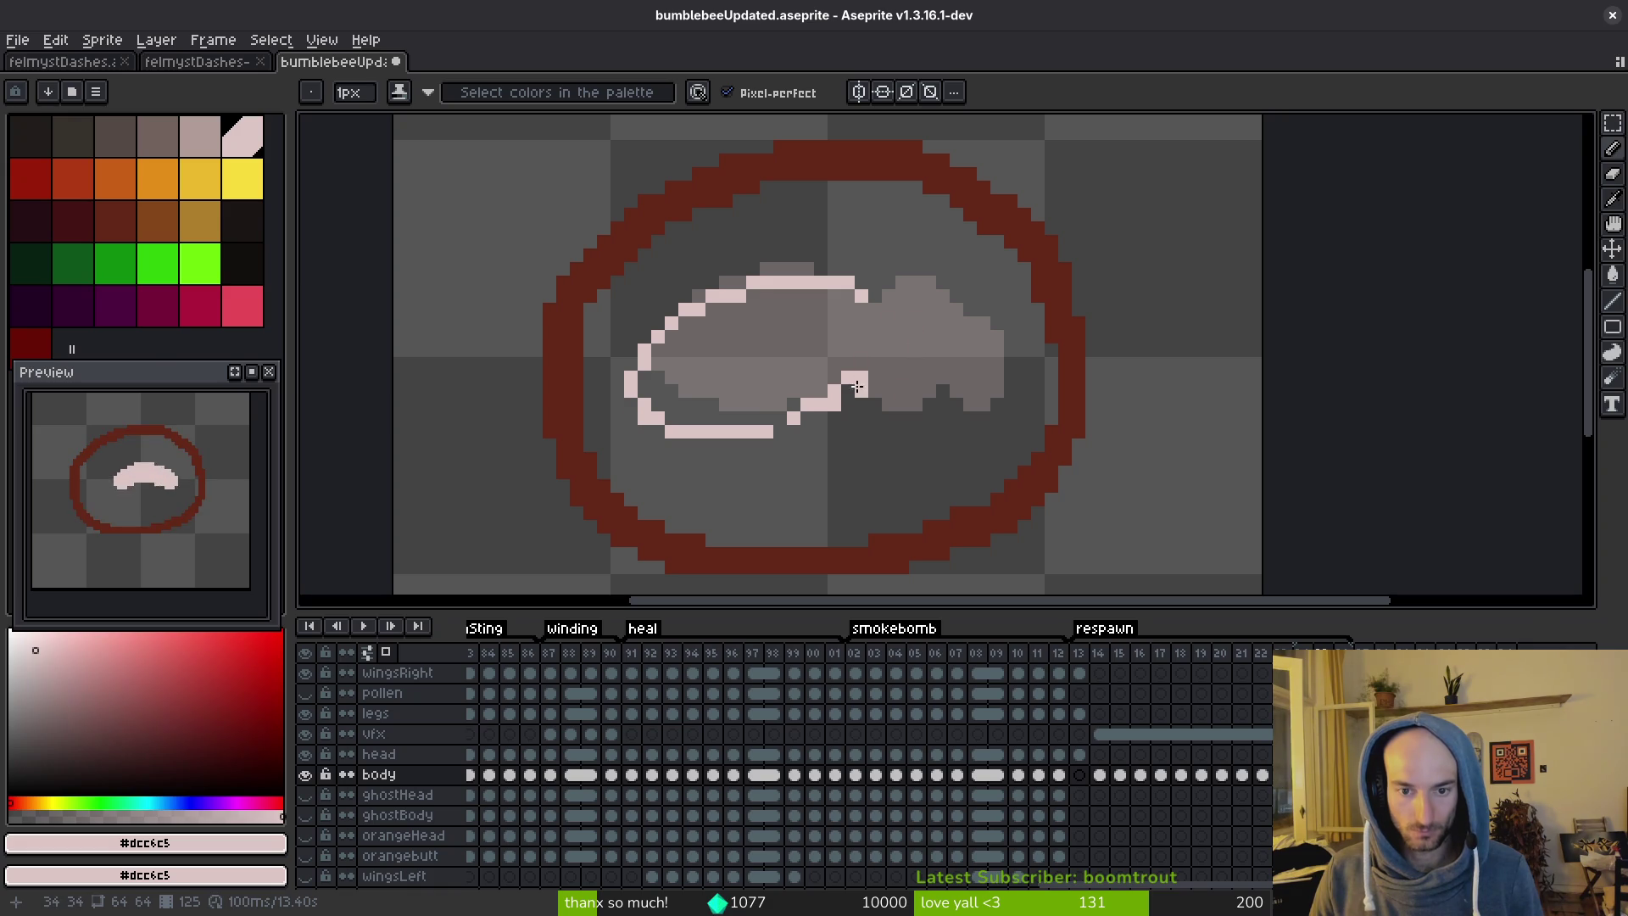
left_click_drag(857, 387, 753, 421)
left_click_drag(874, 310, 896, 283)
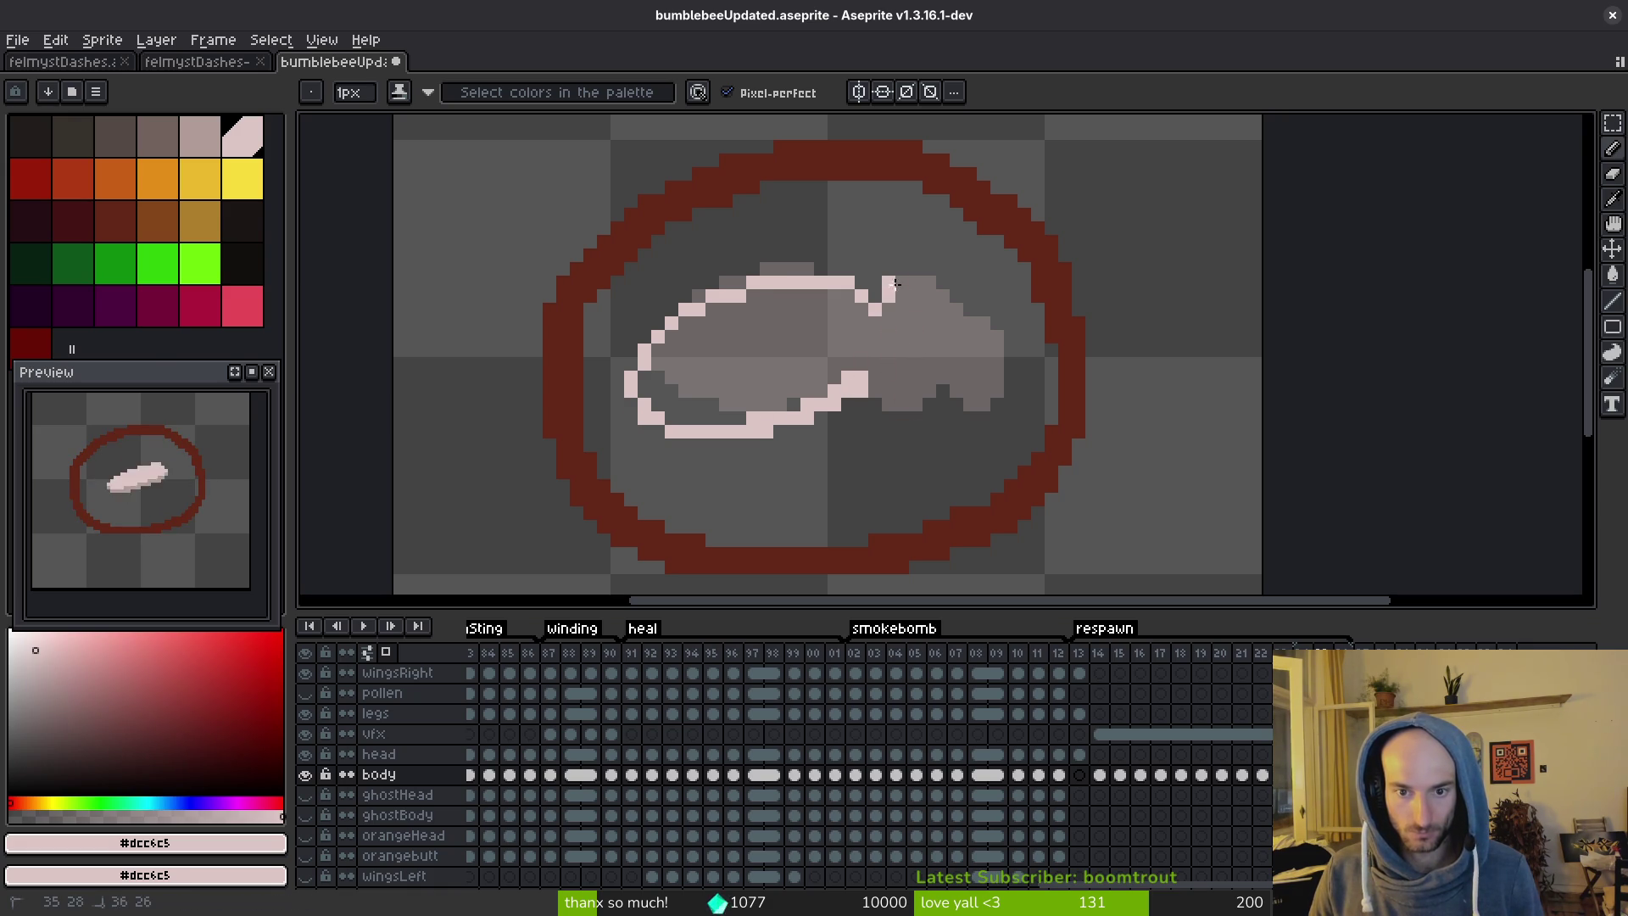
left_click(889, 281)
key("ctrl+z")
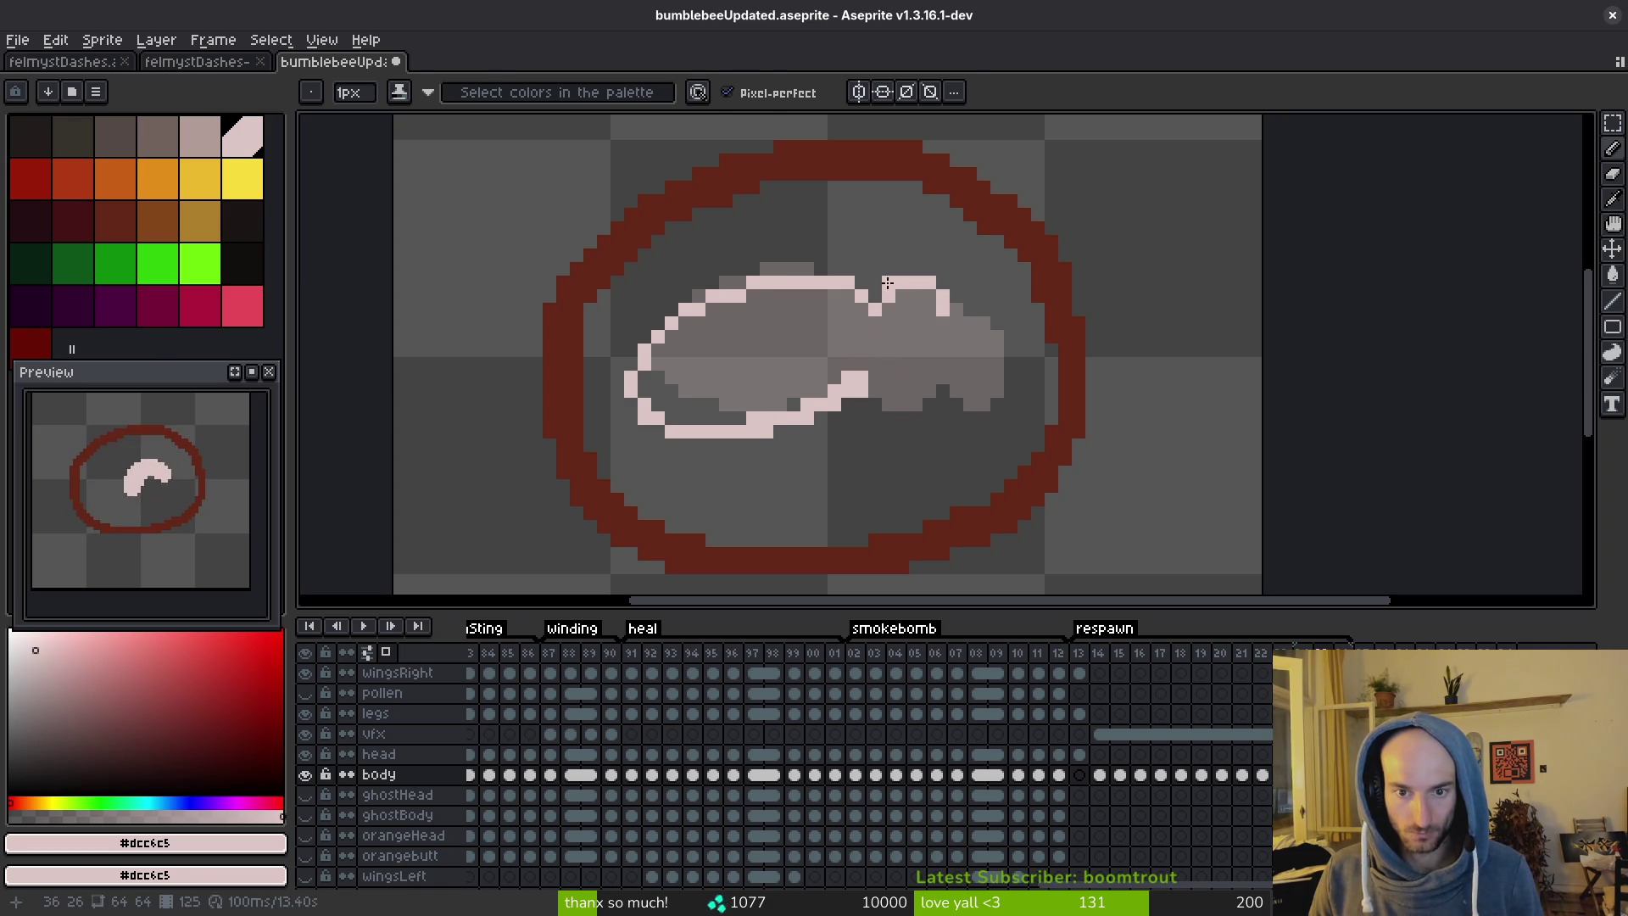
left_click_drag(954, 316, 933, 400)
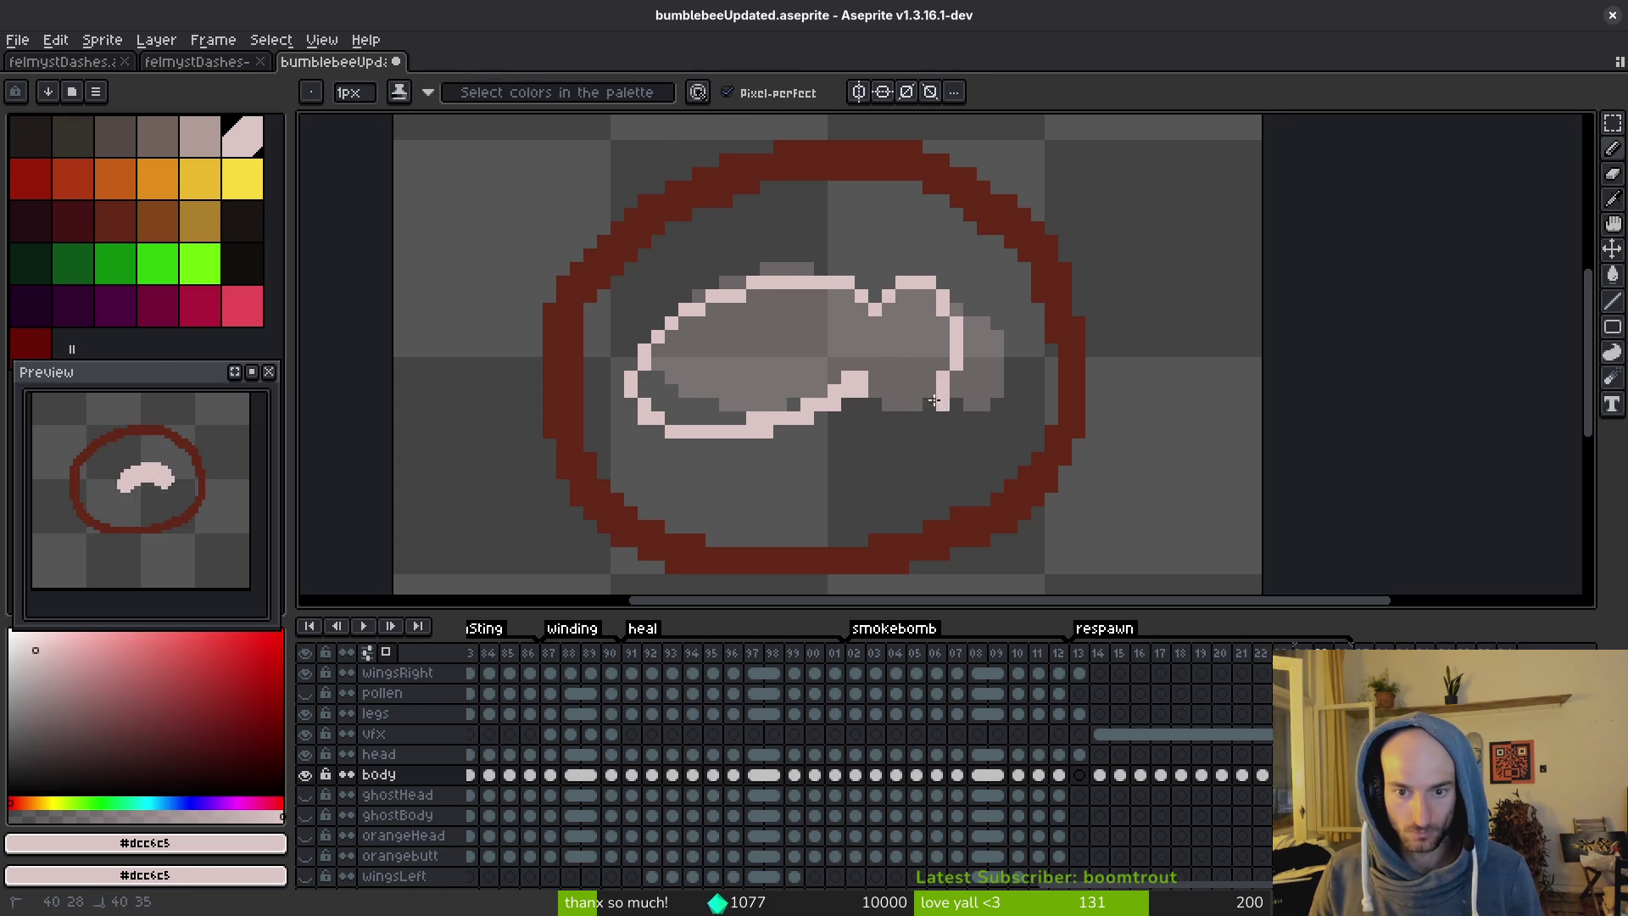
left_click(873, 390)
Close the last outline gap and fill the head bump and body with pink.
key("g")
key("b")
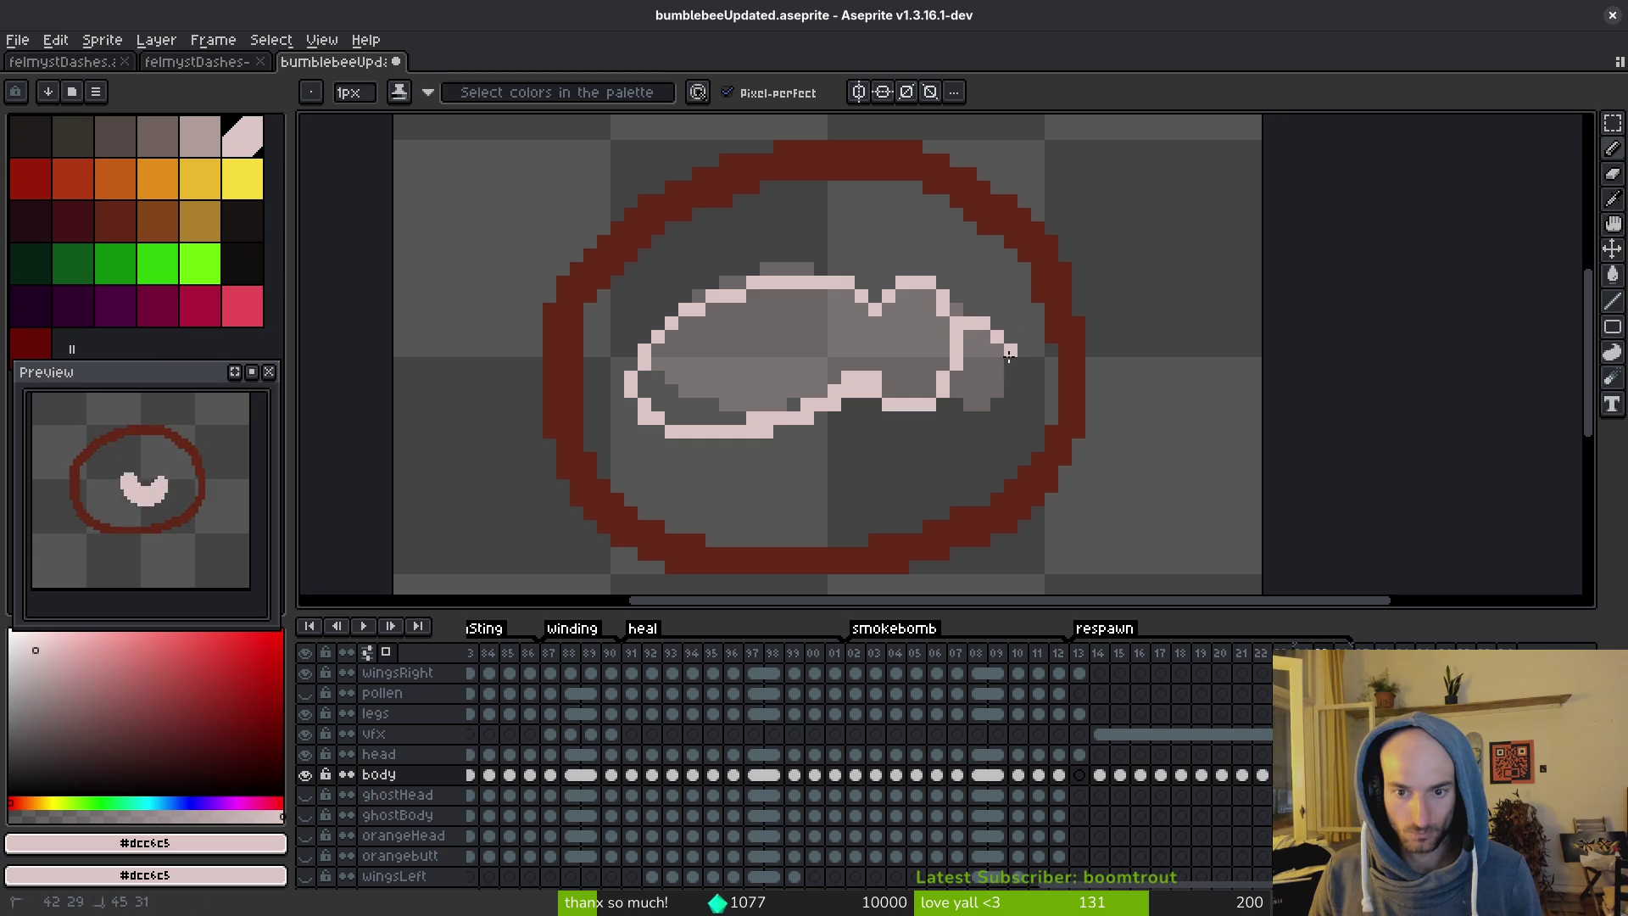
left_click(963, 400)
key("g")
left_click(982, 356)
left_click(828, 361)
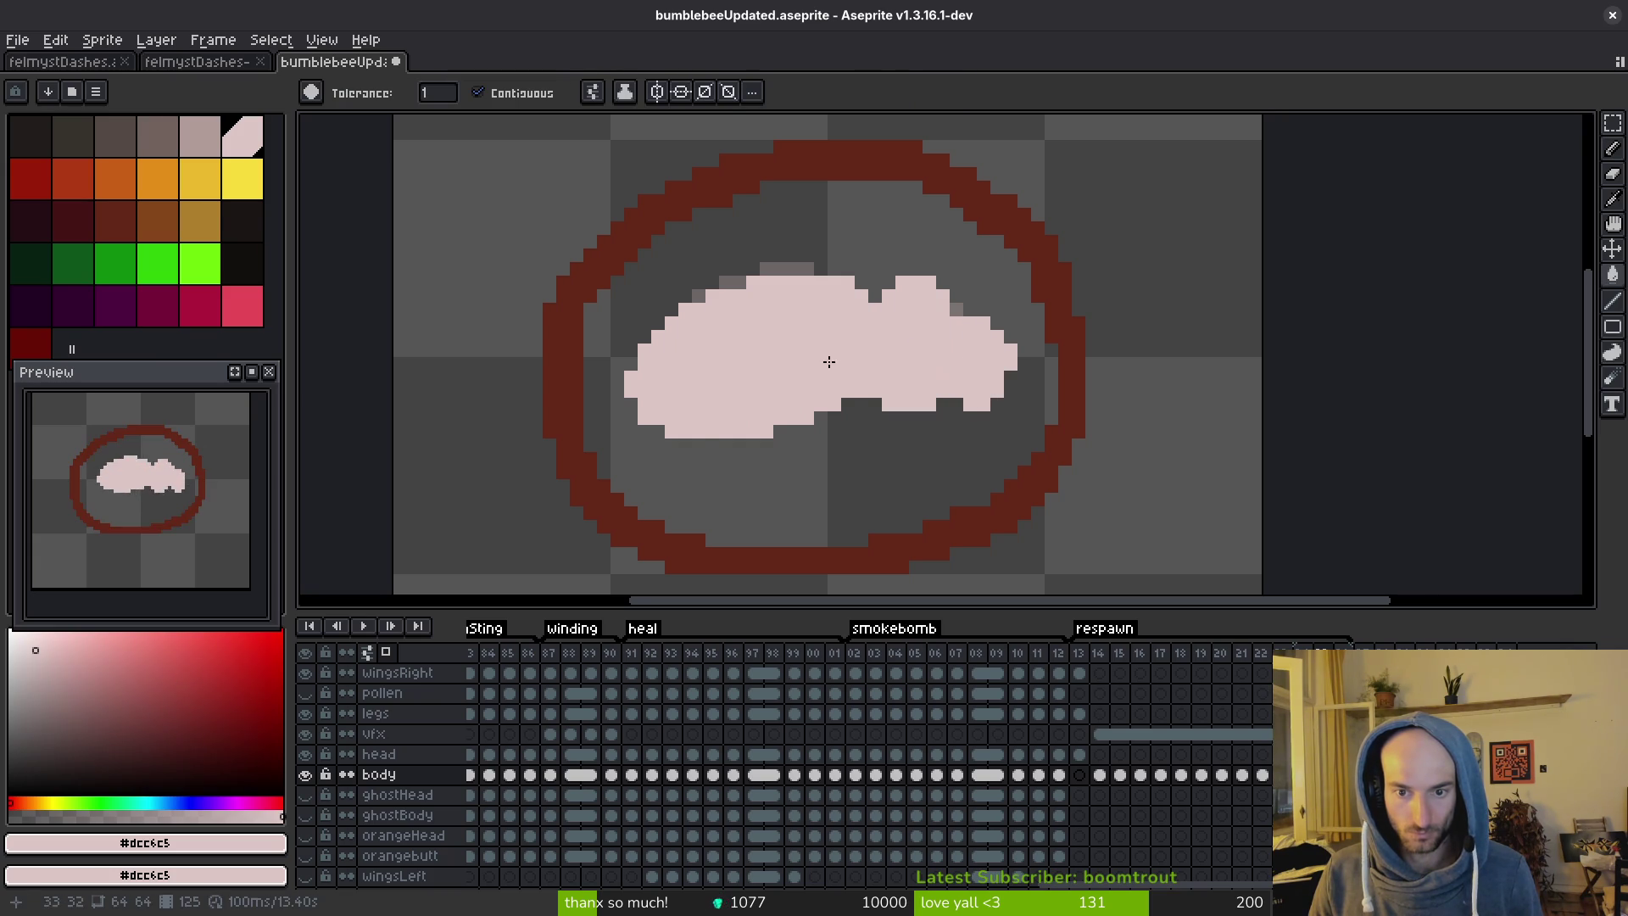
scroll(922, 401, "down", 2)
scroll(948, 390, "up", 2)
key("b")
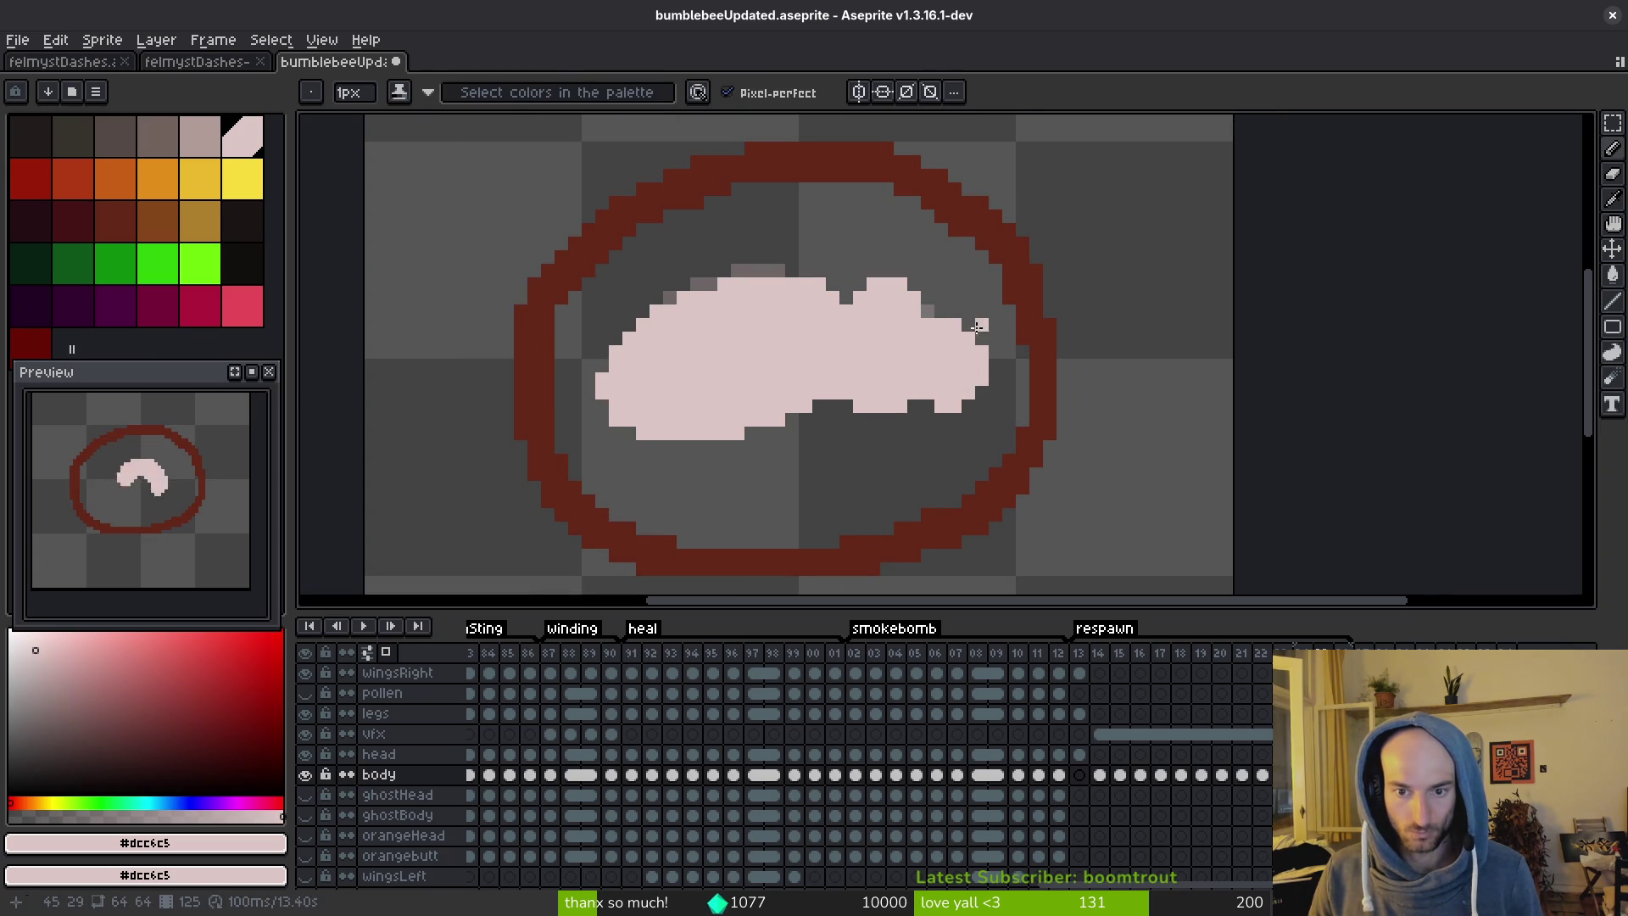
left_click(955, 312)
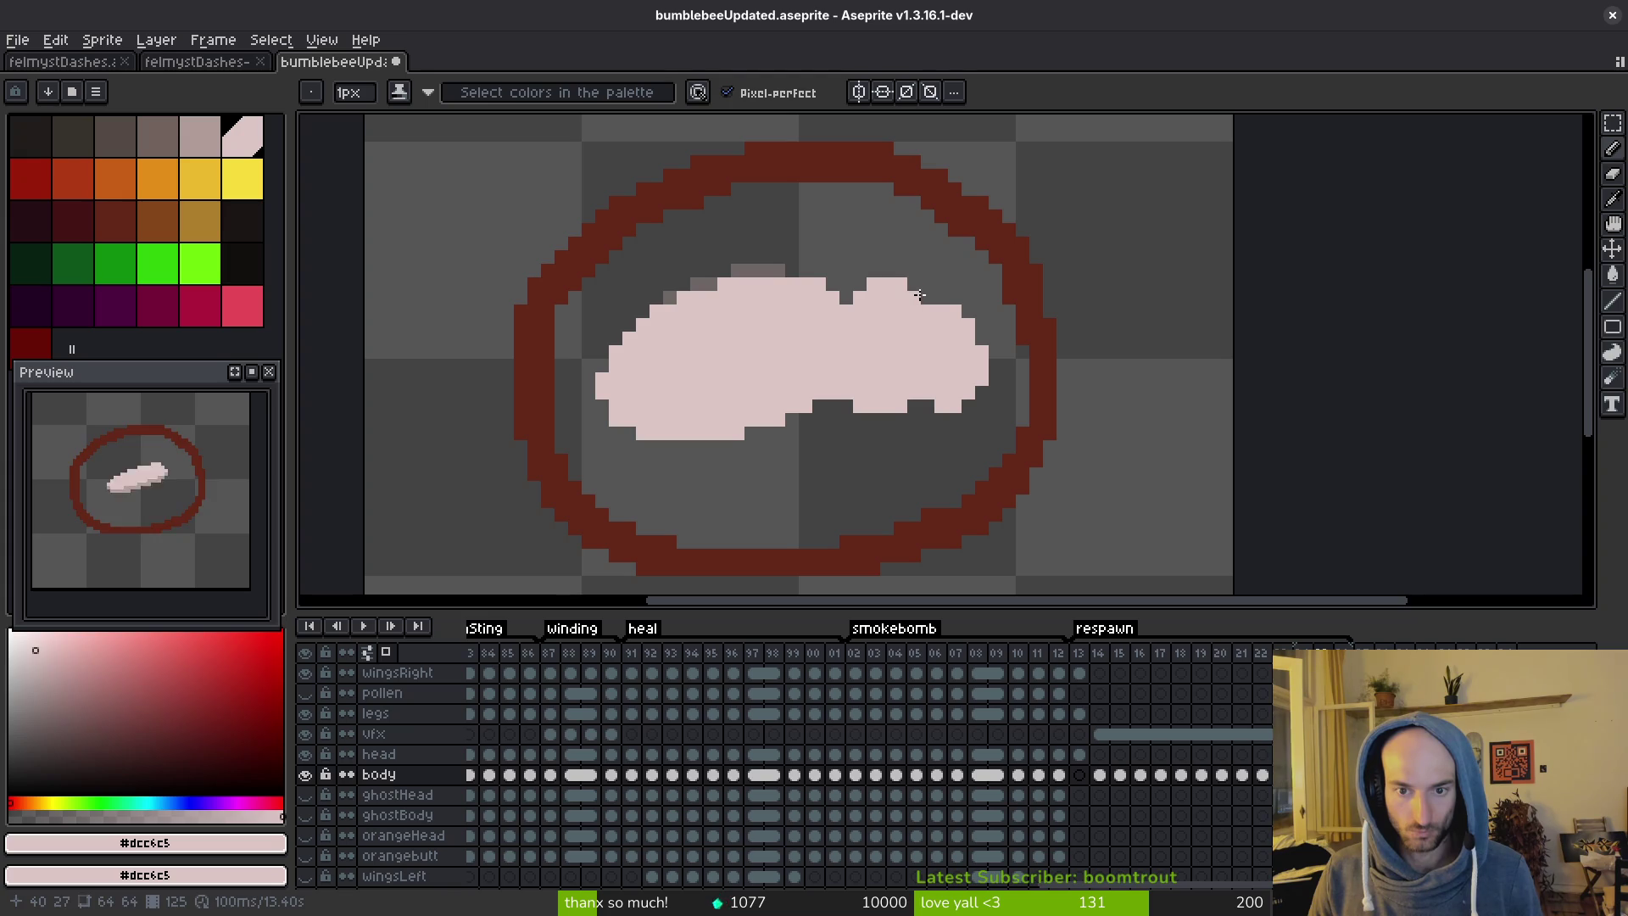
Undo and redo recent edits to compare the pink body shapes, keeping the earlier one.
scroll(943, 419, "down", 2)
key("alt")
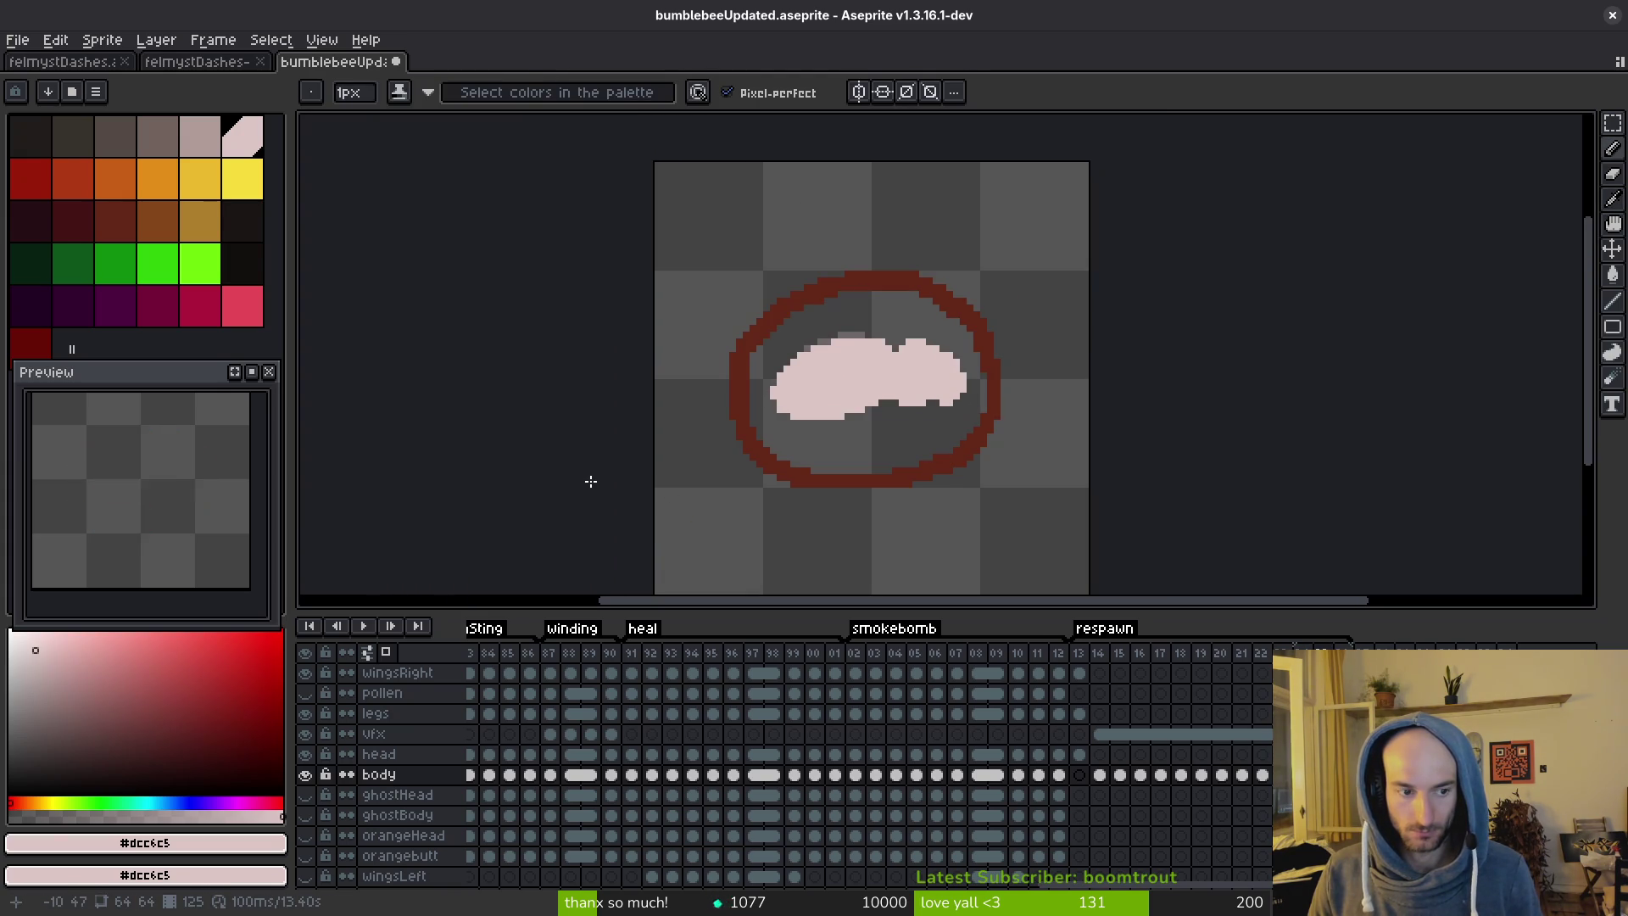
scroll(823, 424, "up", 1)
key("alt")
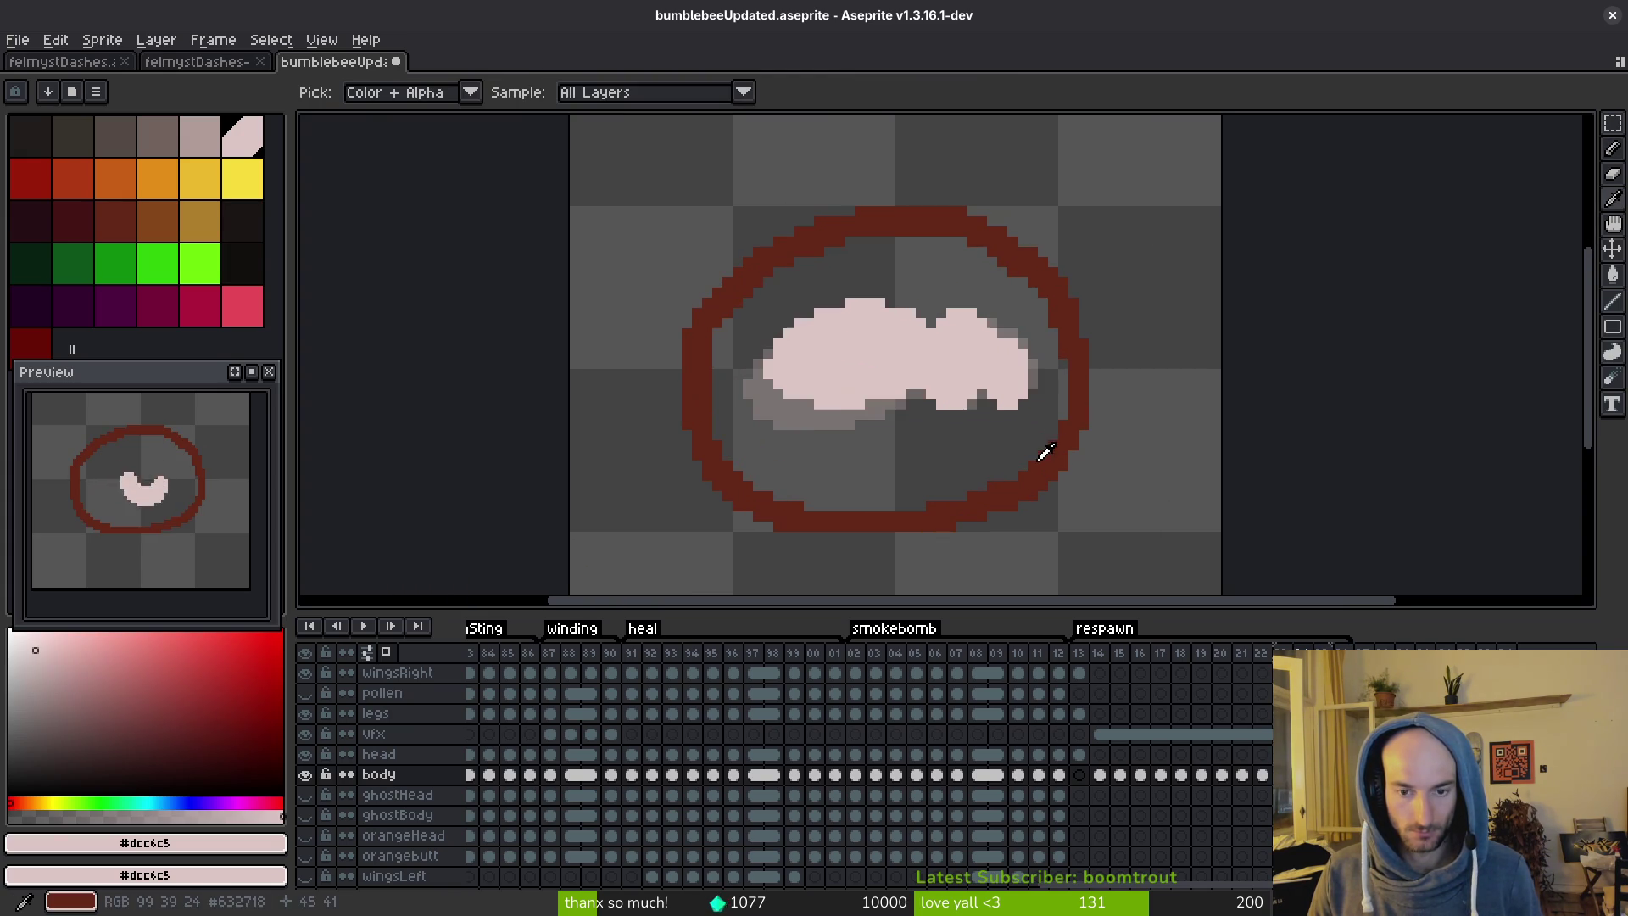
key("ctrl+z")
key("ctrl+z")
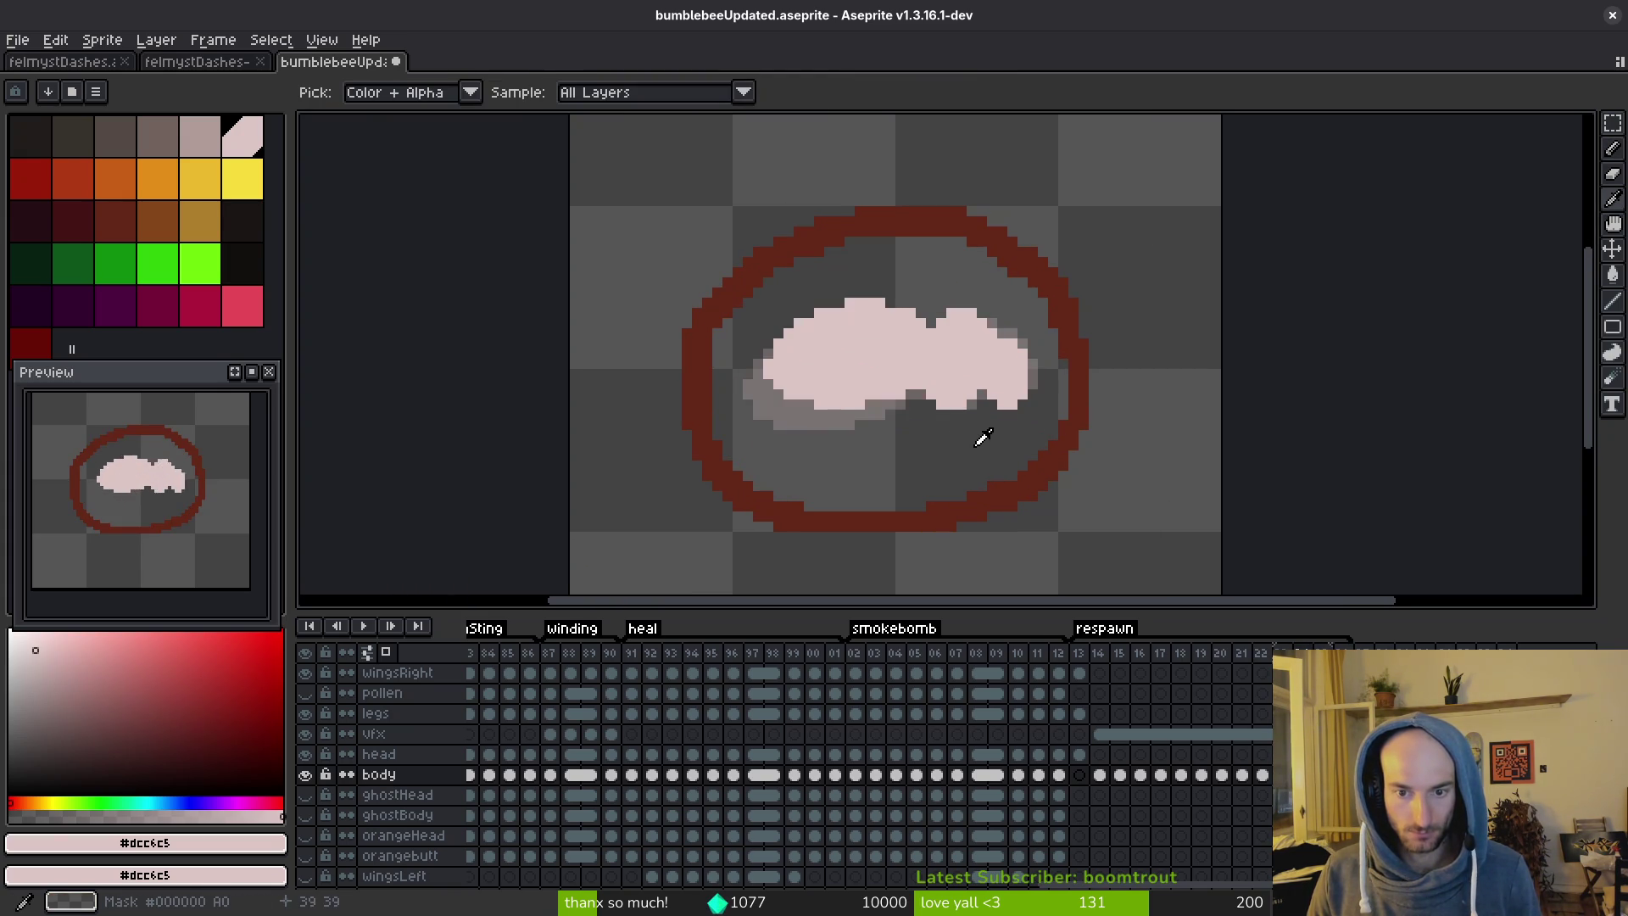
scroll(984, 419, "up", 4)
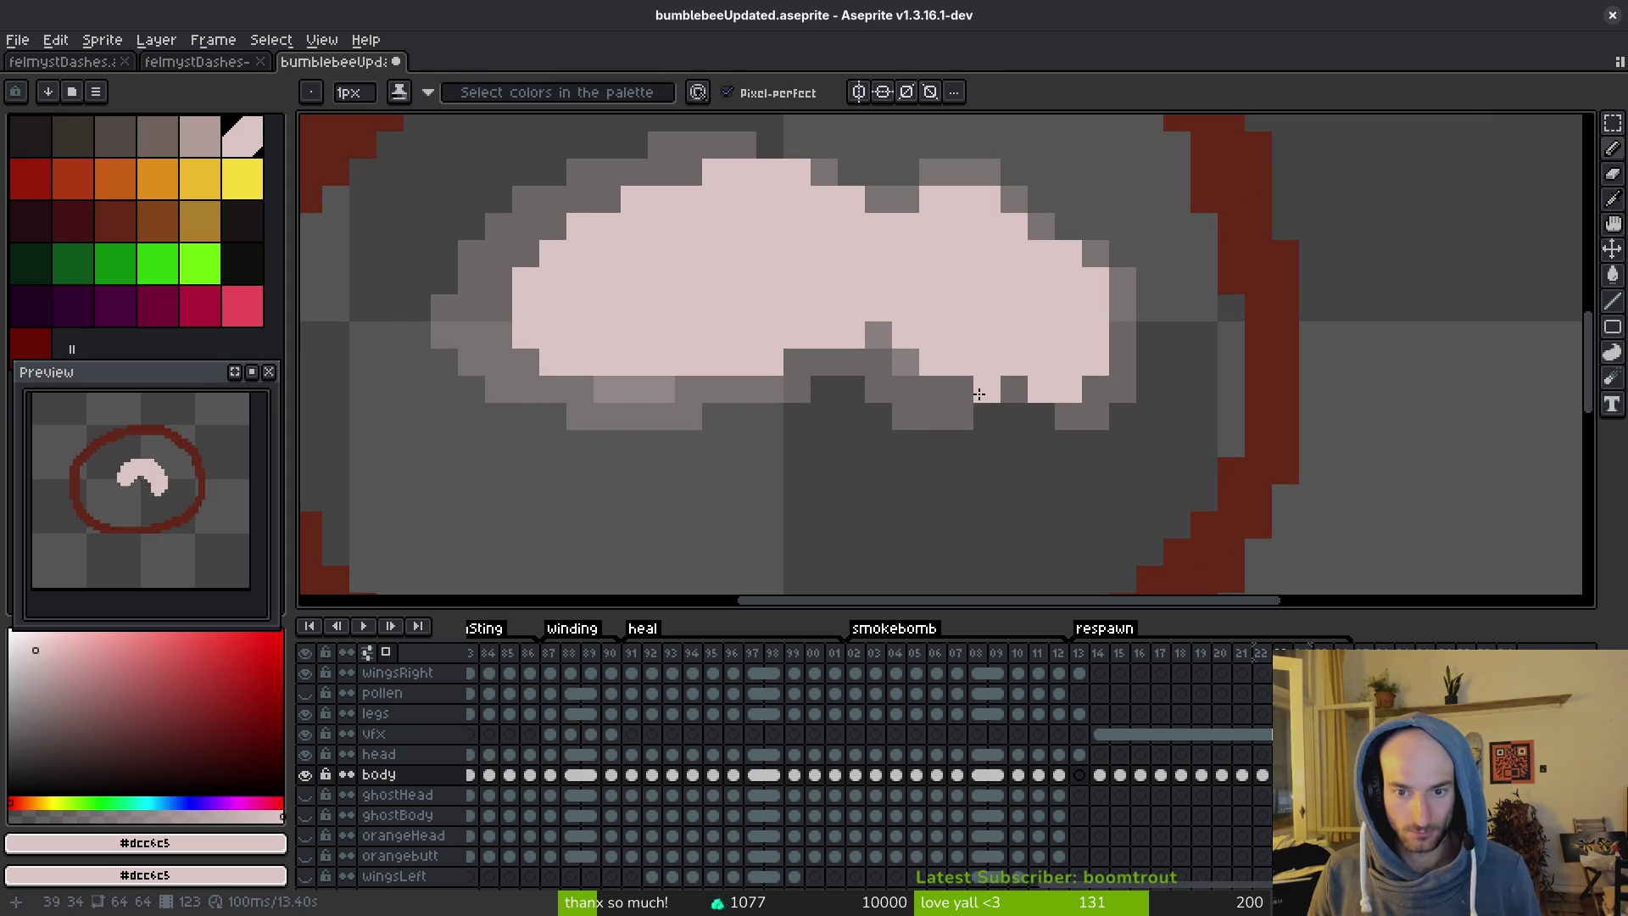
key("ctrl+z")
key("ctrl+z")
key("ctrl+z")
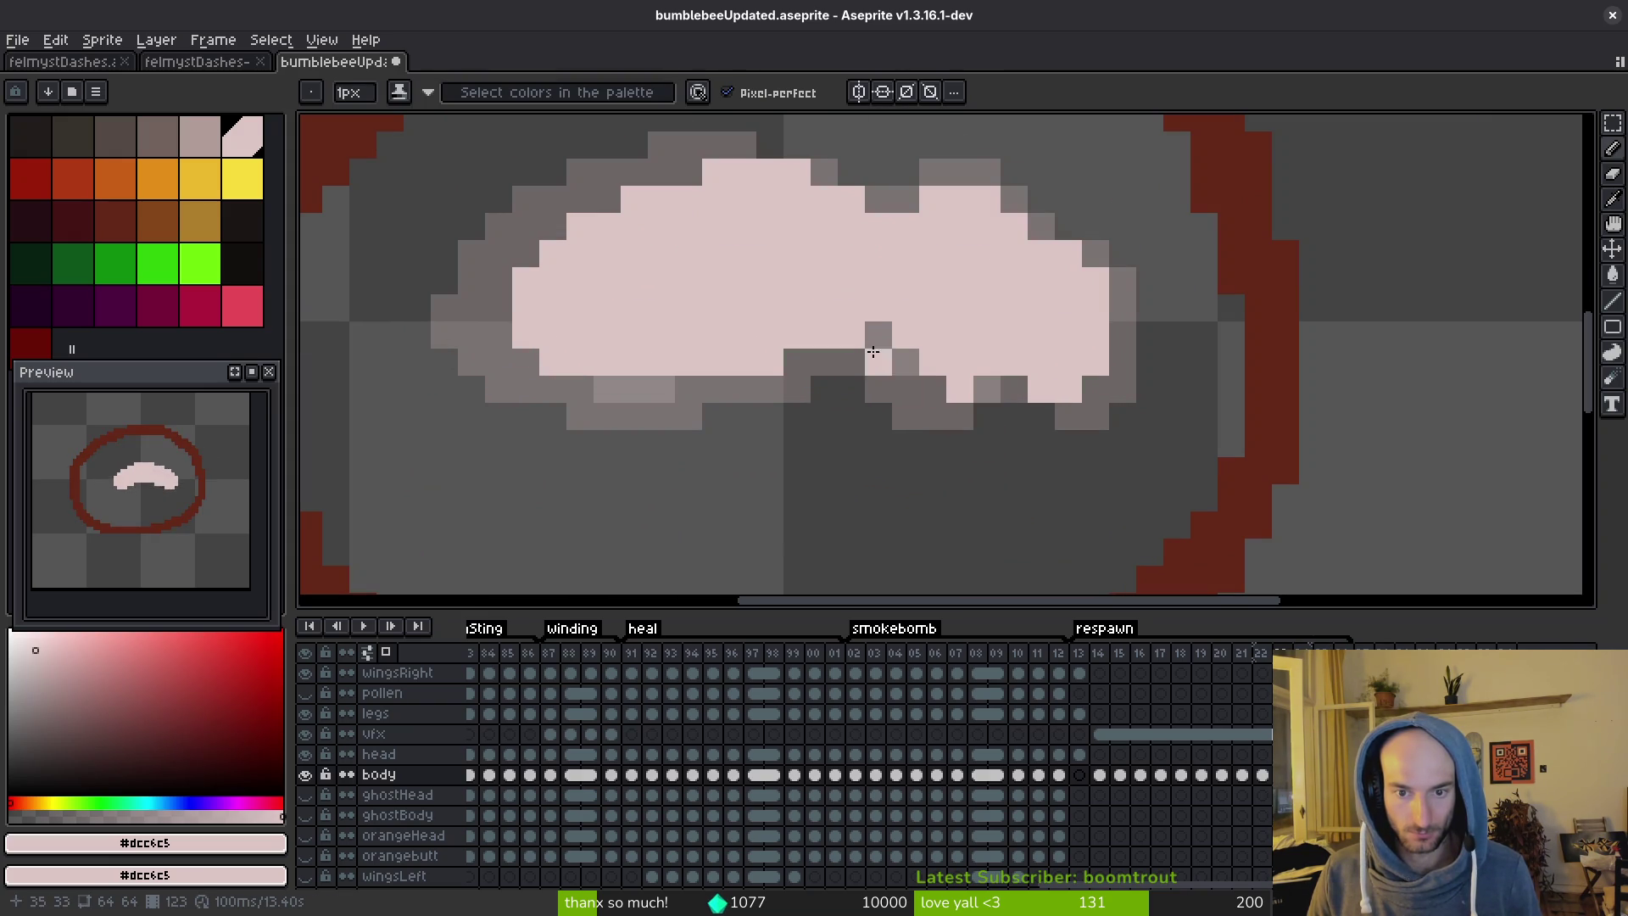
scroll(958, 453, "down", 4)
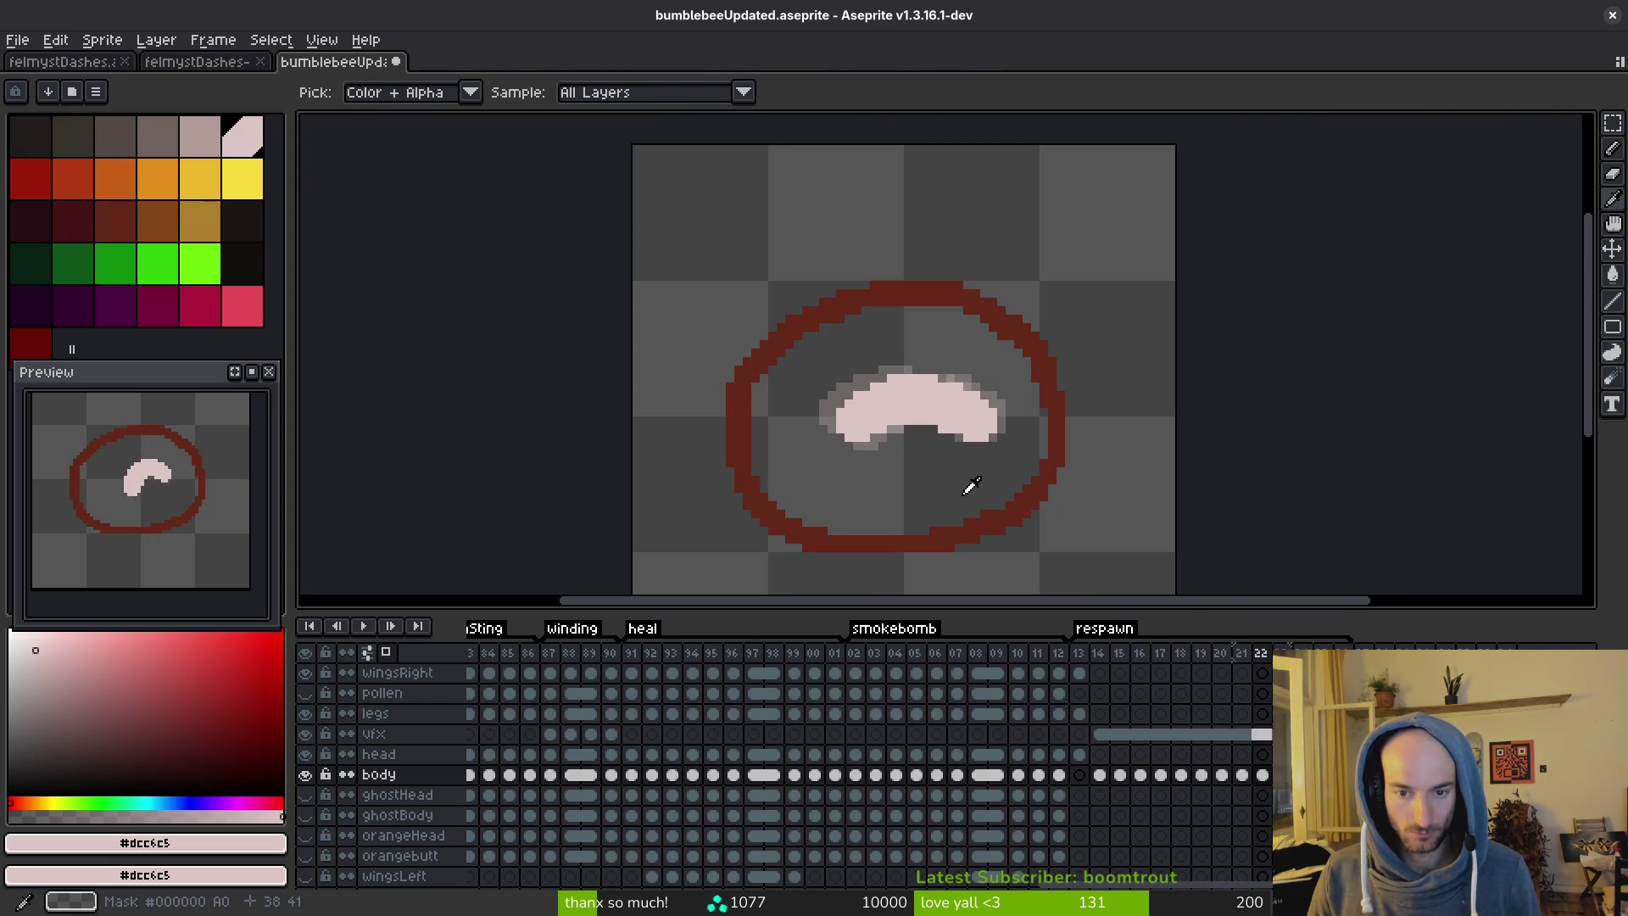
scroll(991, 487, "up", 3)
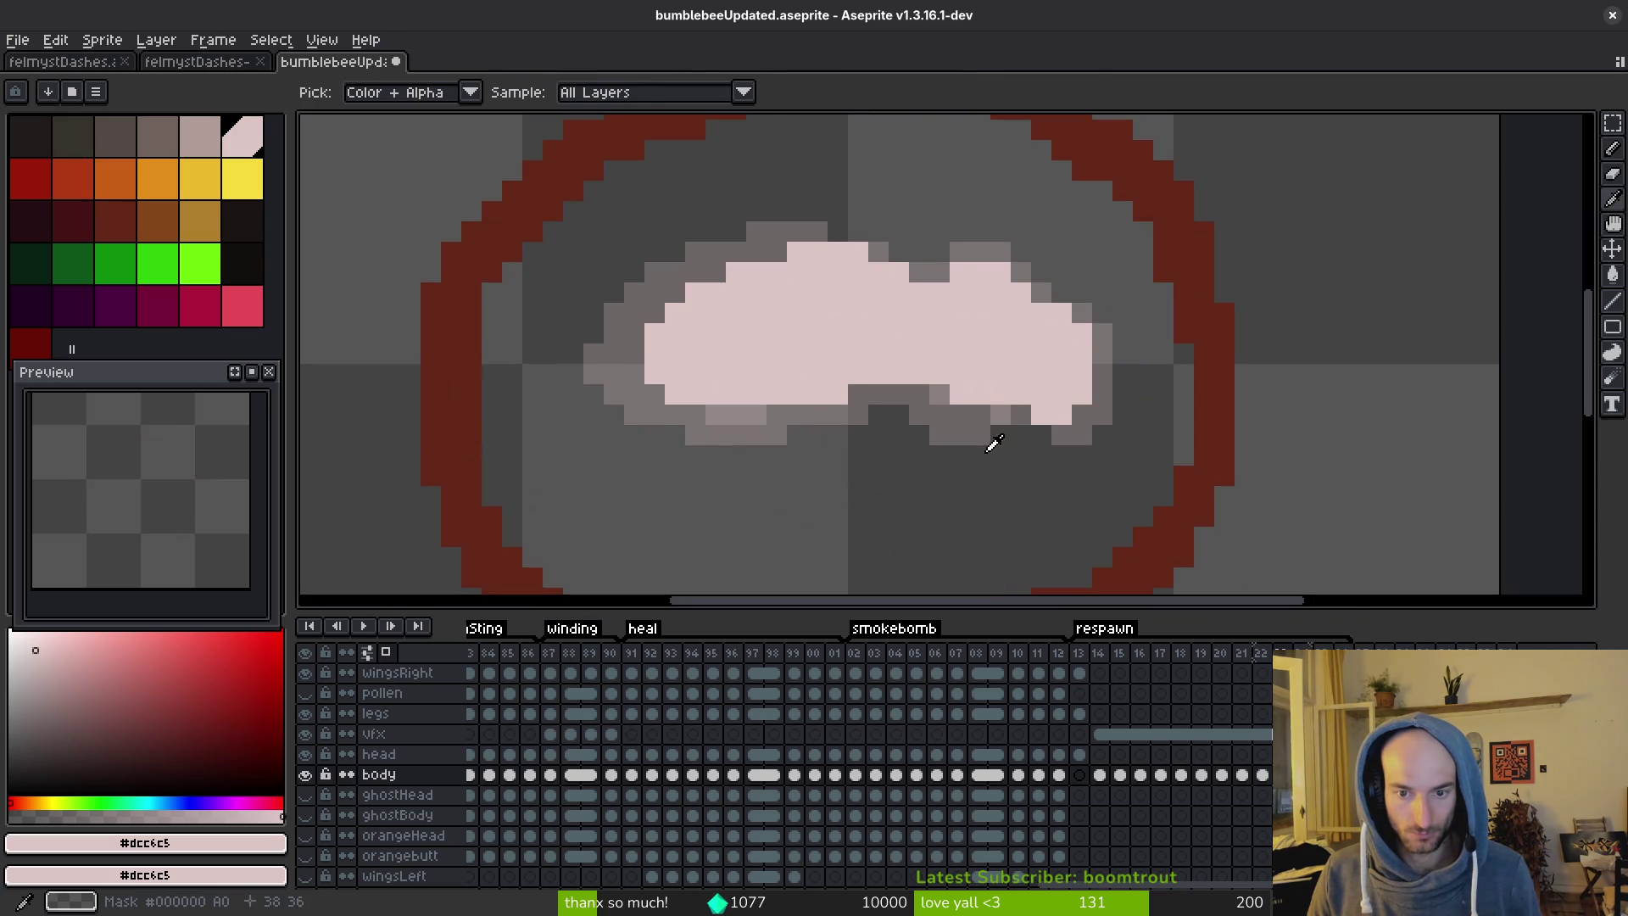
key("ctrl+z")
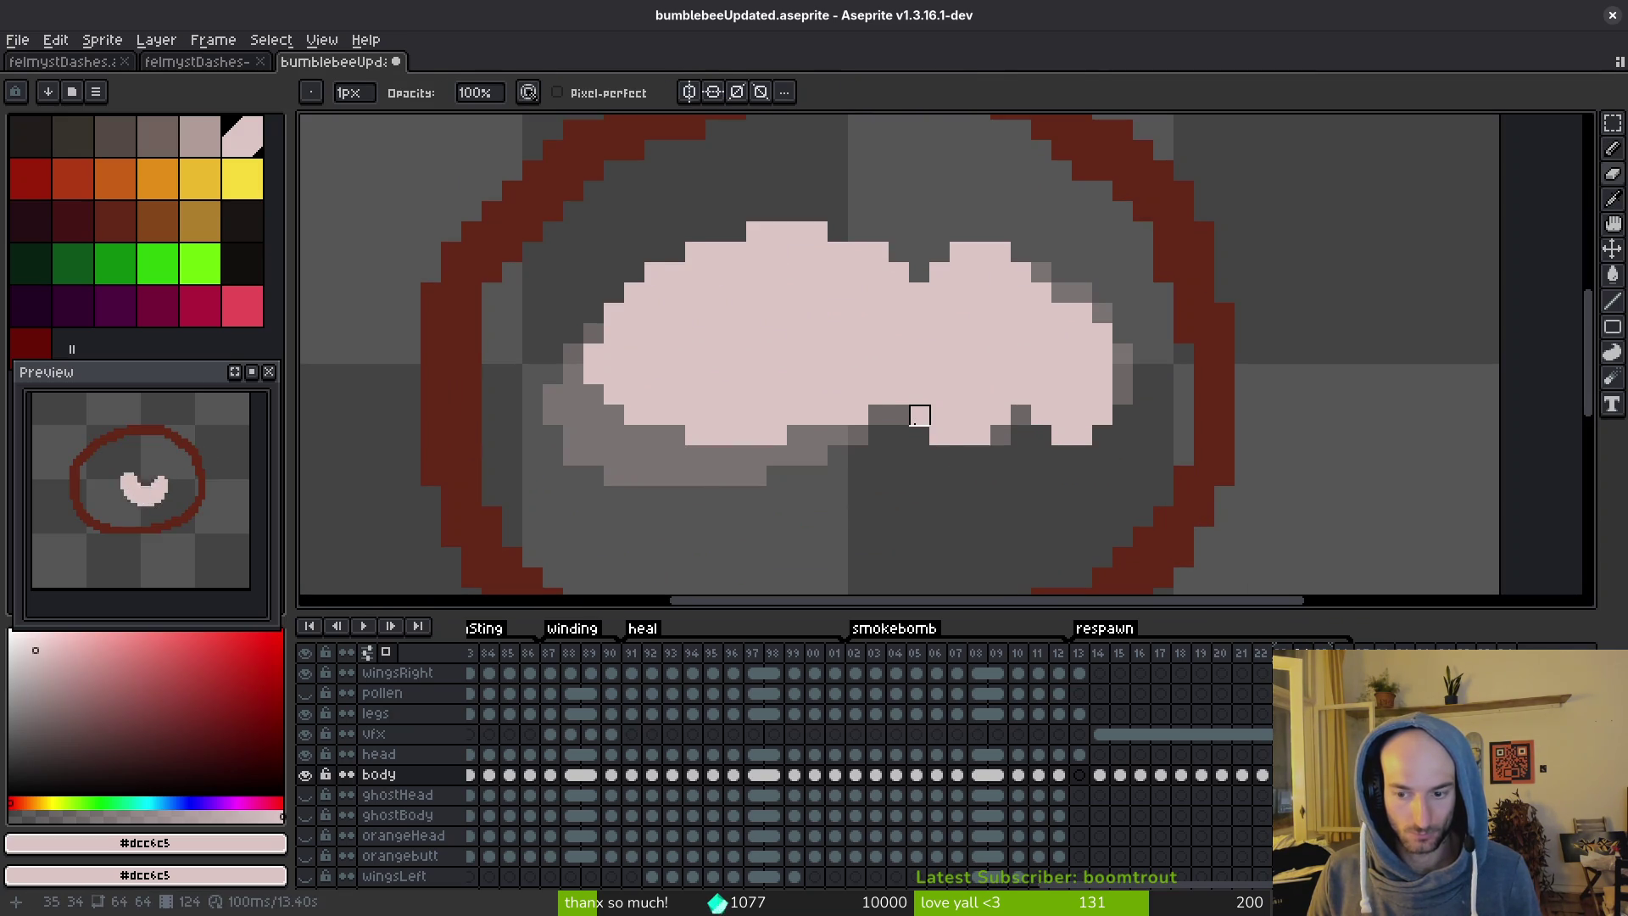
key("ctrl+z")
key("ctrl+y")
Erase pink pixels along the grub's lower edge.
left_click_drag(899, 415, 980, 456)
key("i")
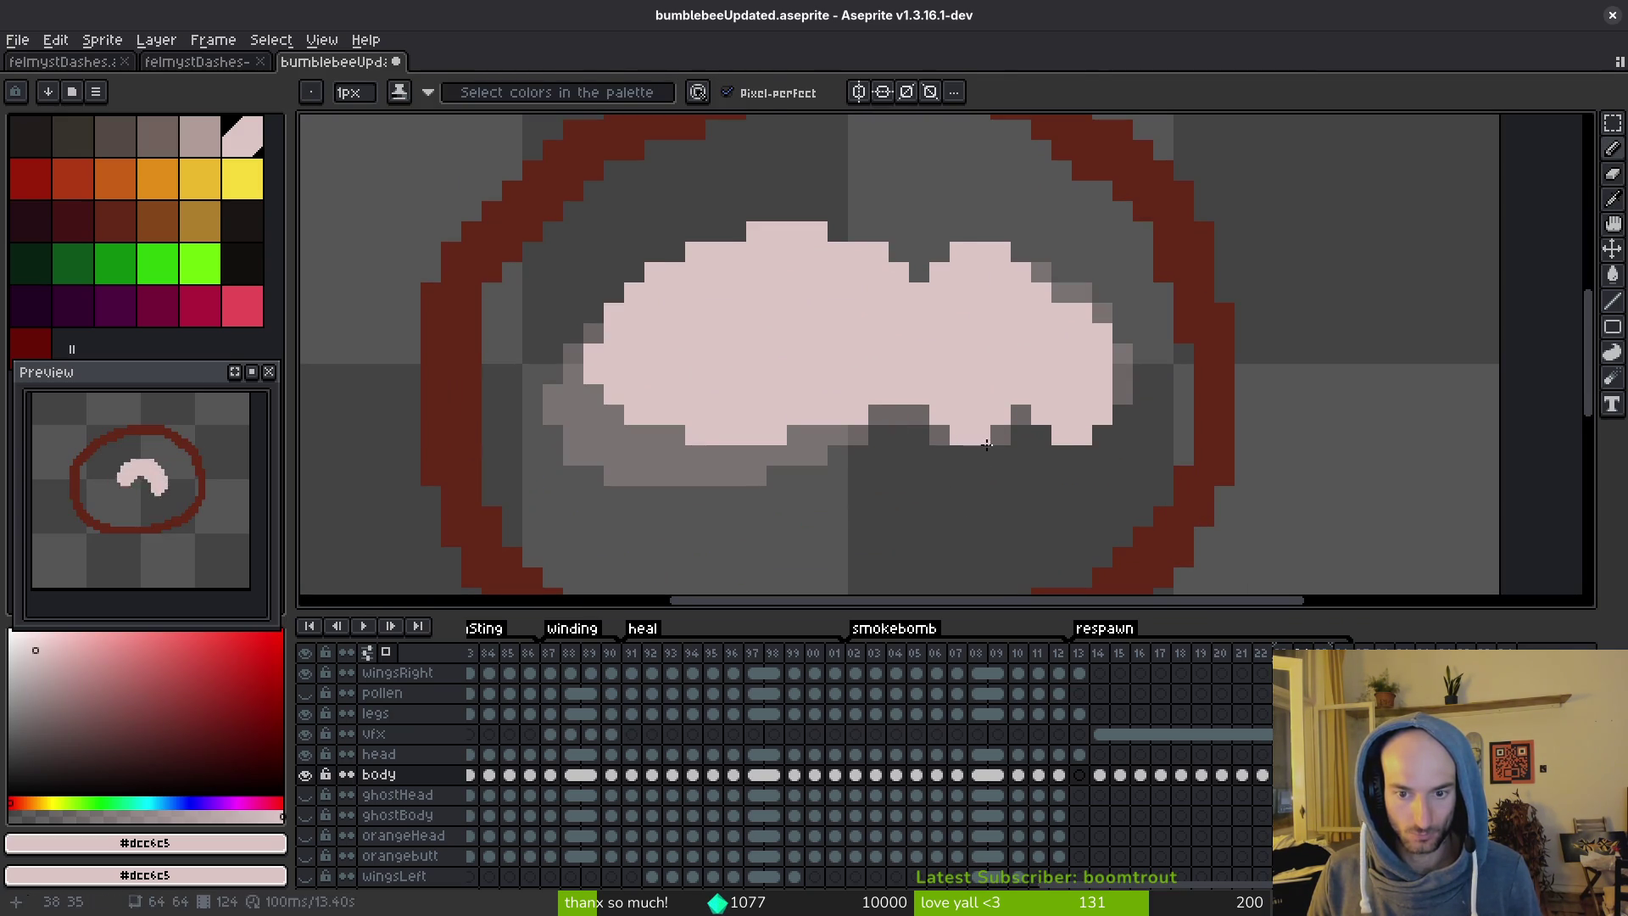
scroll(1022, 496, "down", 2)
key("ctrl+z")
key("ctrl+y")
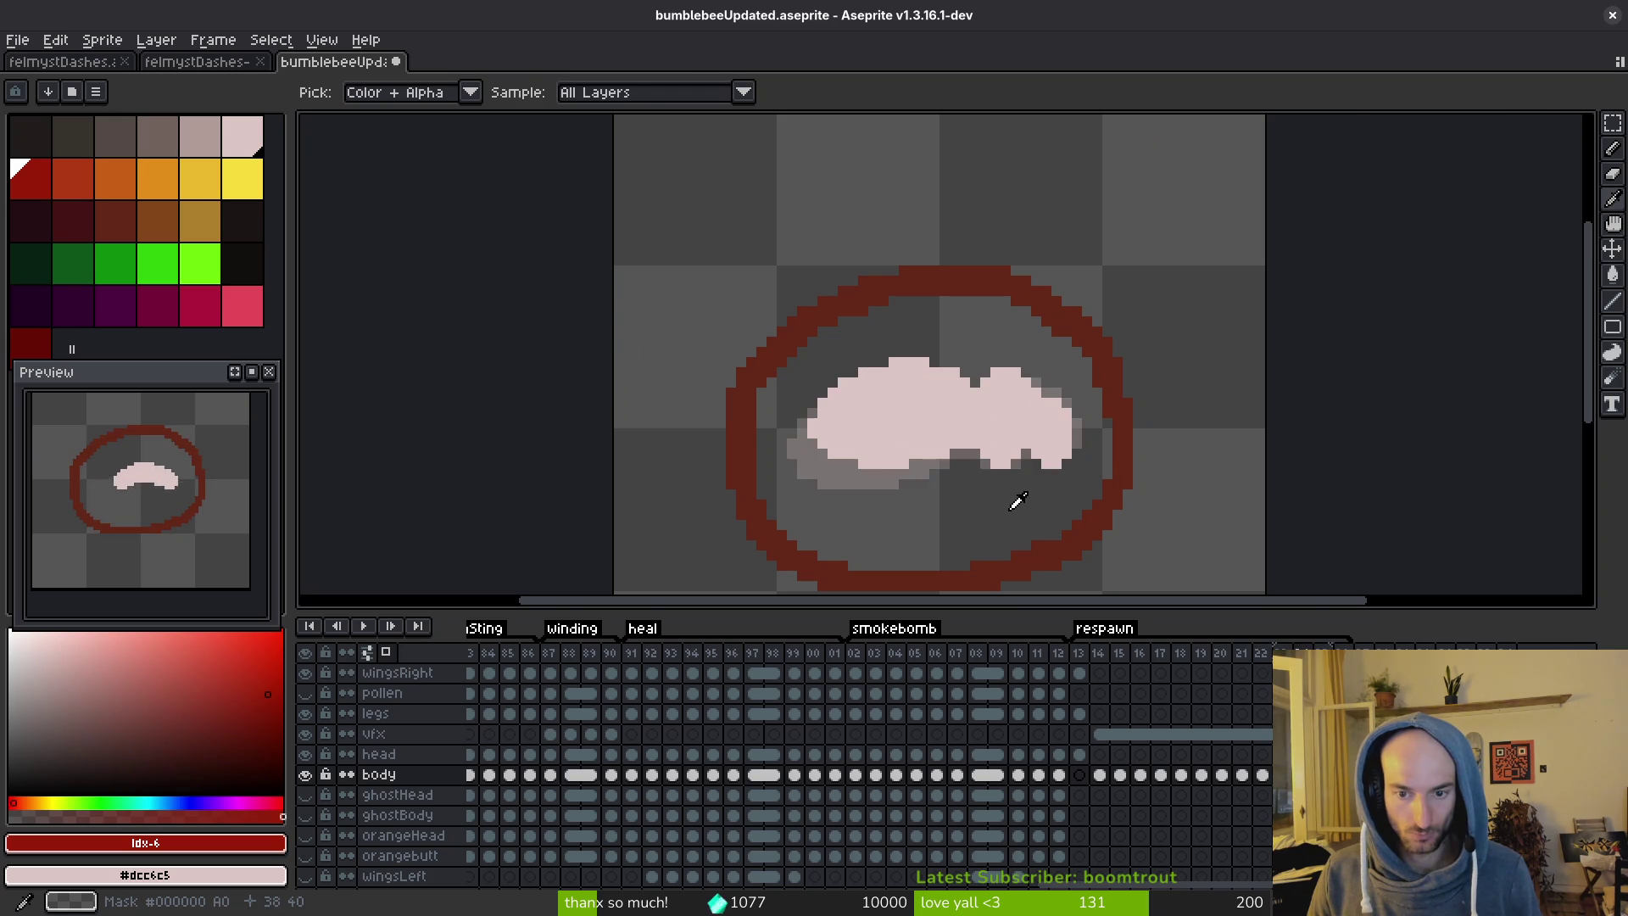
scroll(1013, 483, "up", 2)
Sample the pale pink body colour from the canvas.
left_click(1011, 456, "alt")
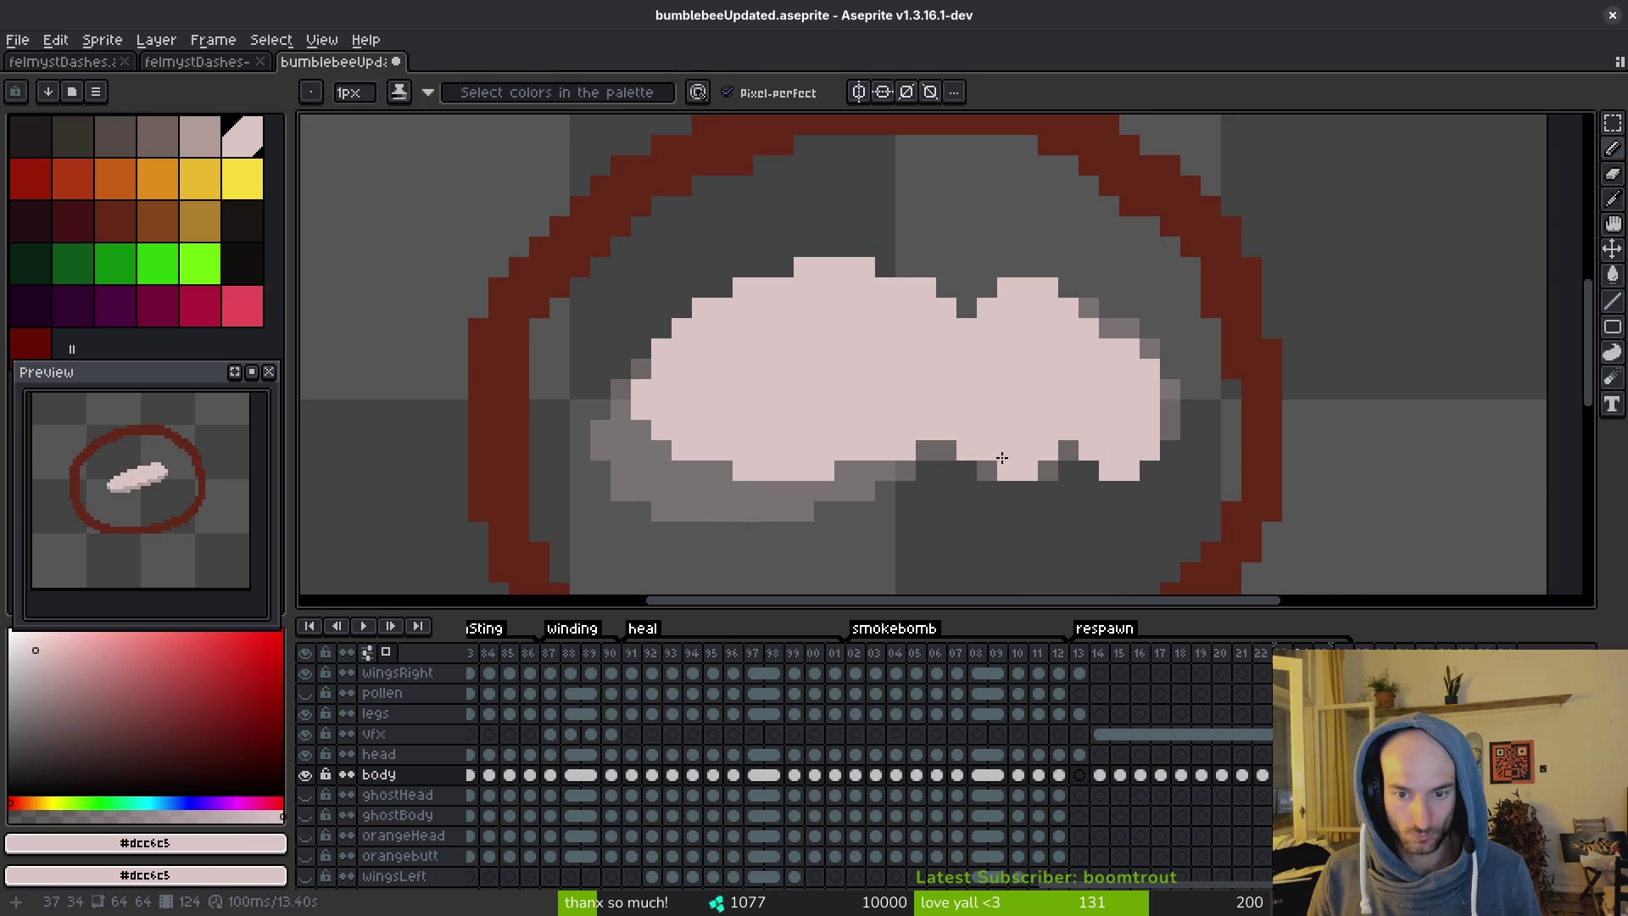
scroll(1046, 519, "down", 3)
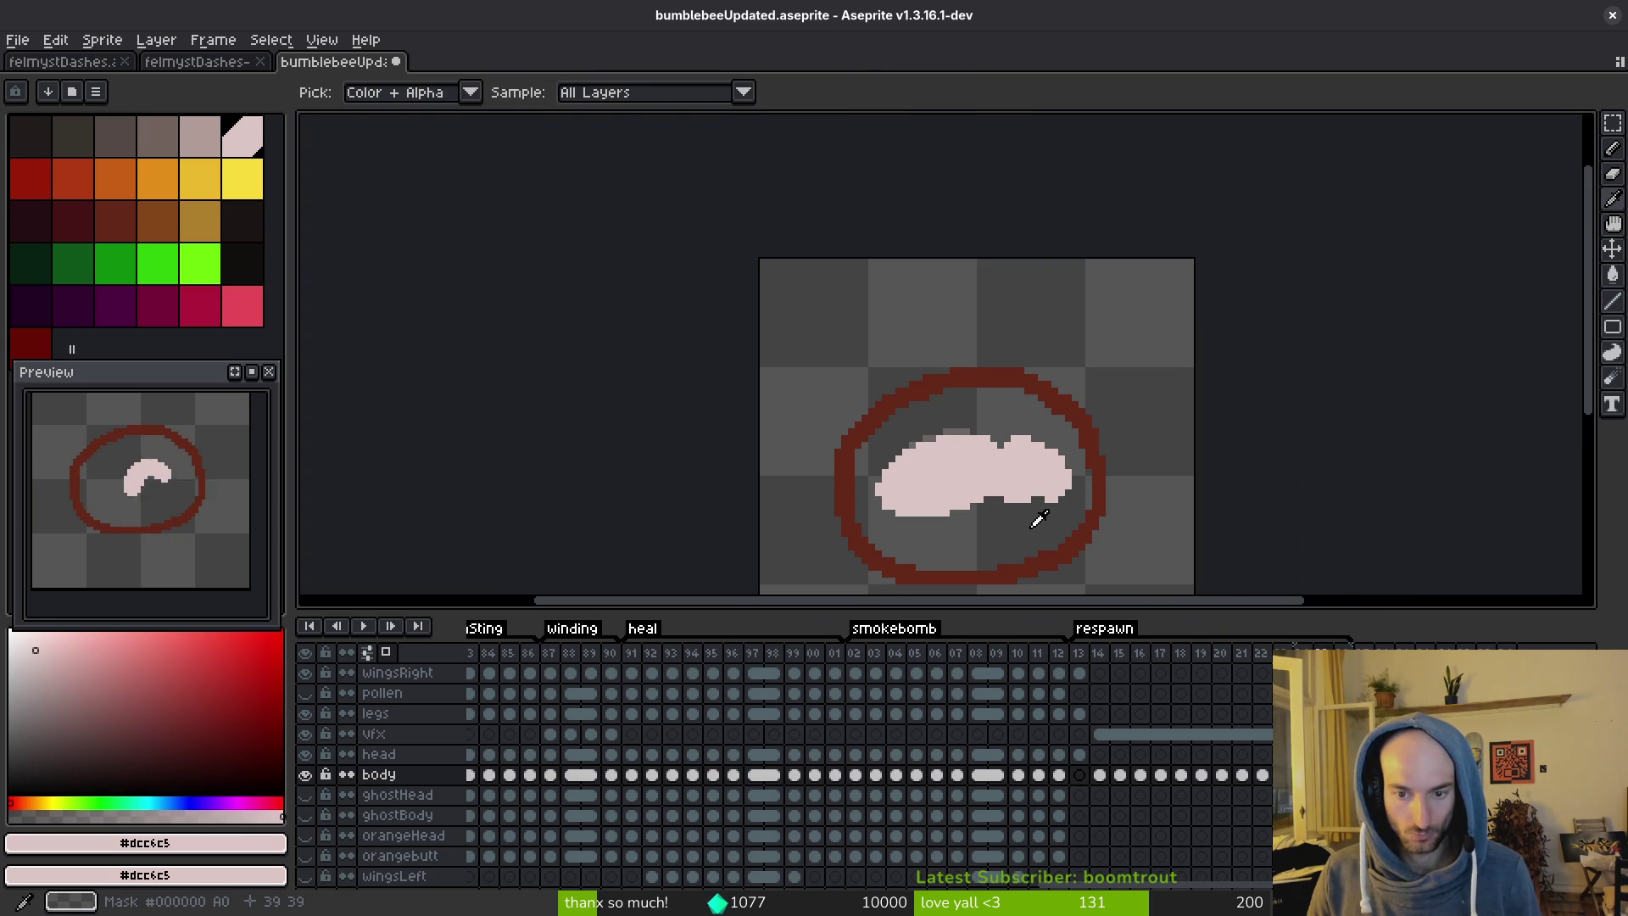
scroll(1032, 509, "up", 3)
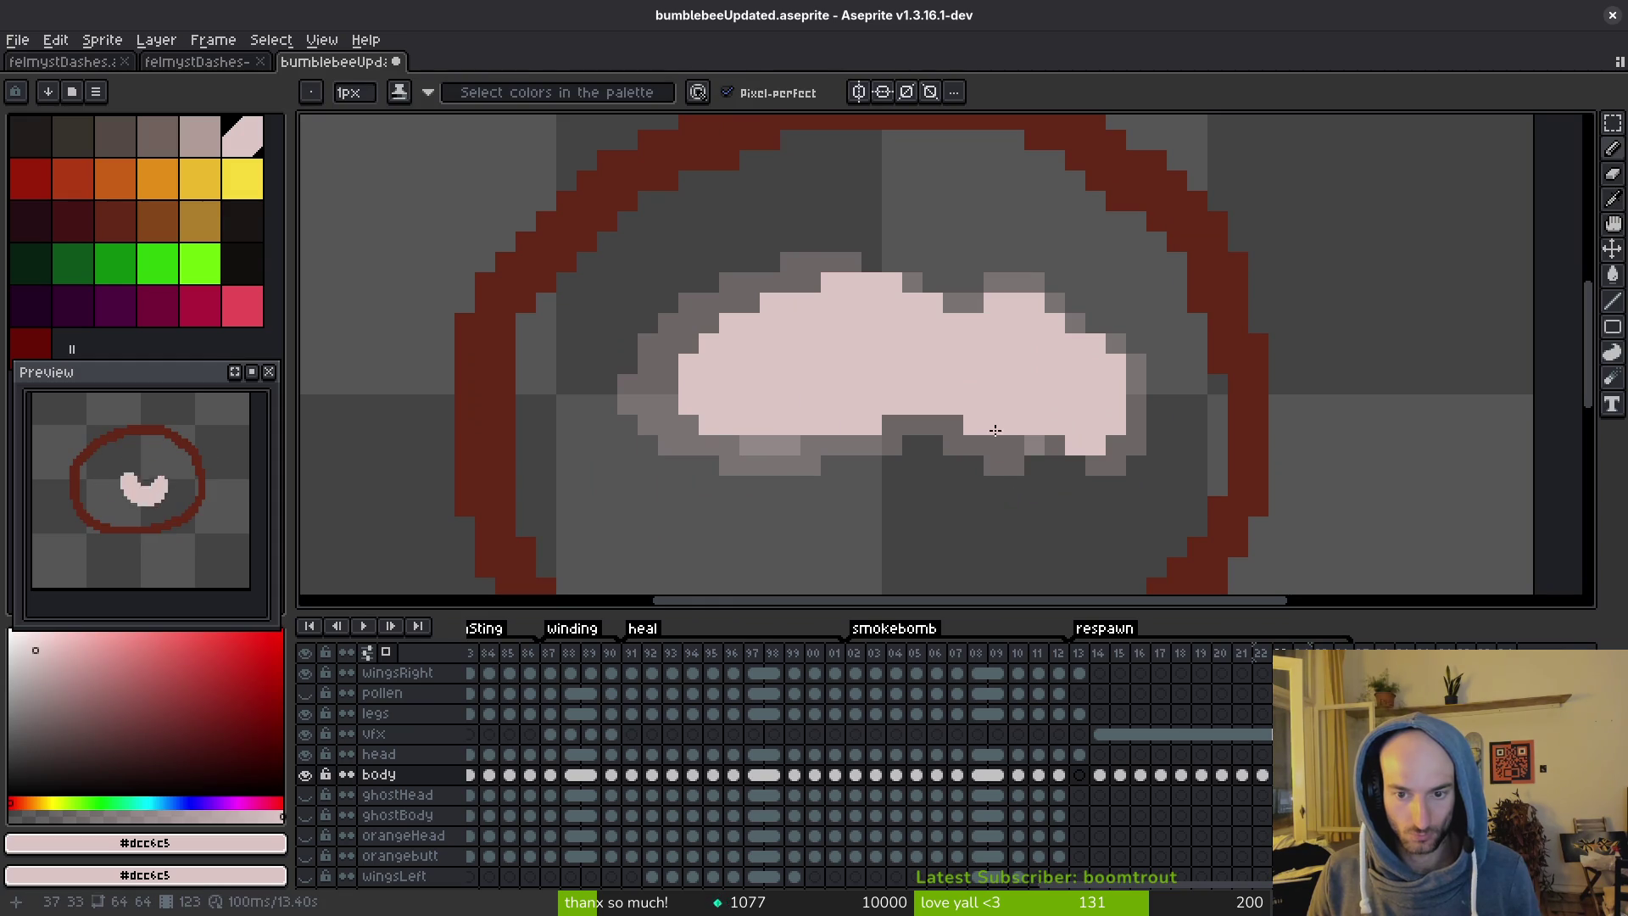
scroll(1054, 504, "down", 3)
scroll(1054, 504, "down", 1)
key("alt")
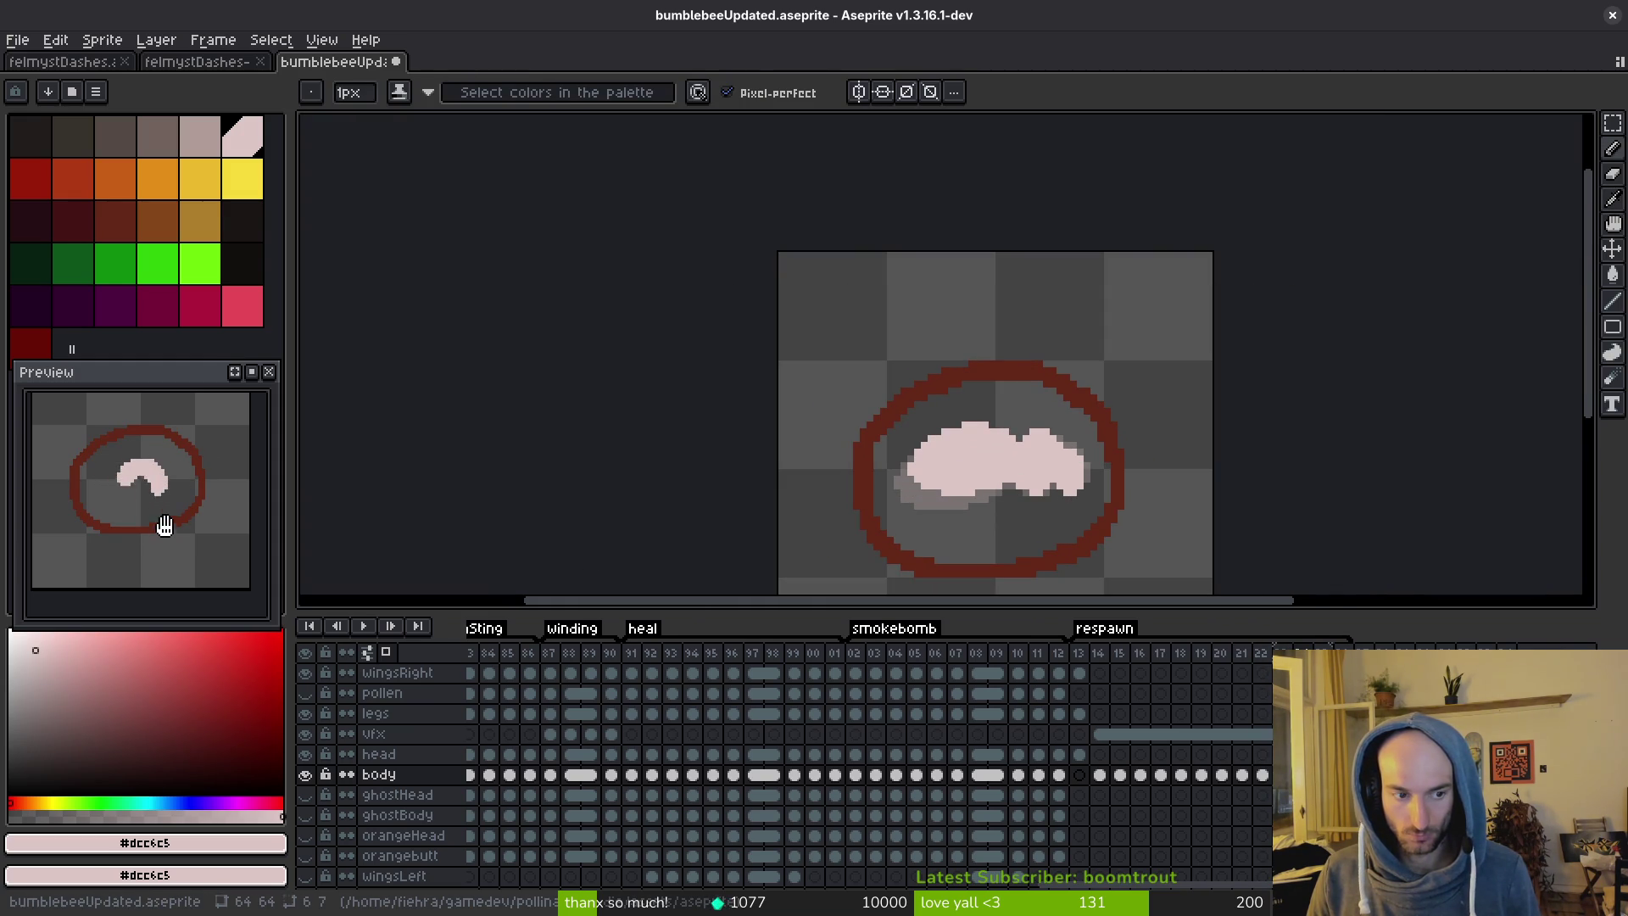
key("alt")
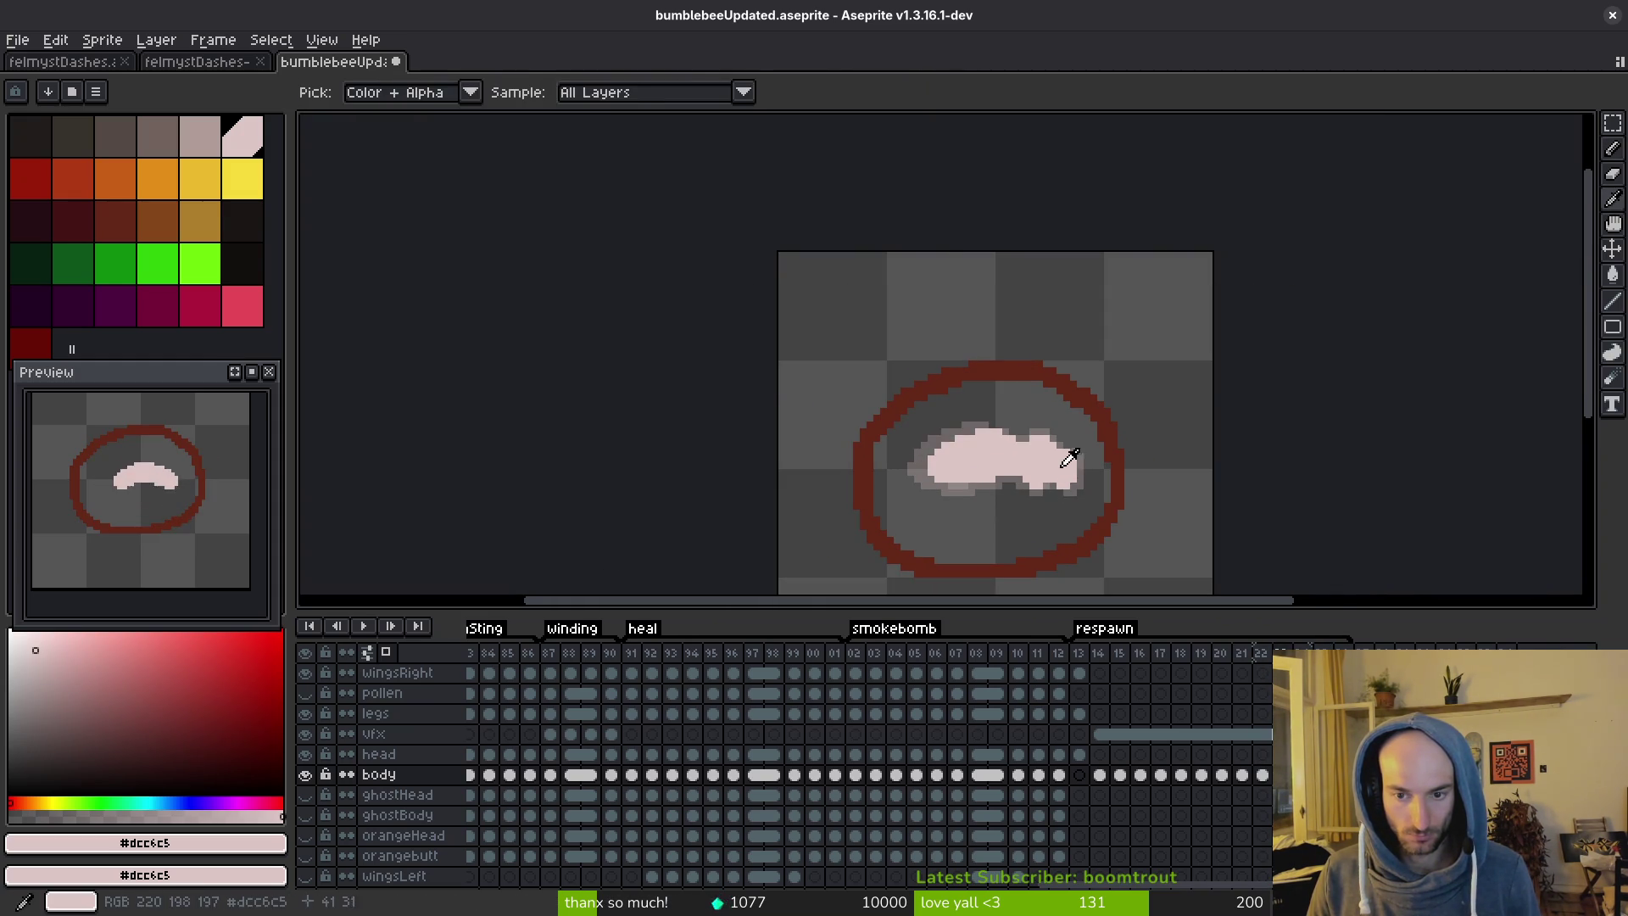
scroll(1079, 447, "up", 1)
scroll(1085, 455, "up", 3)
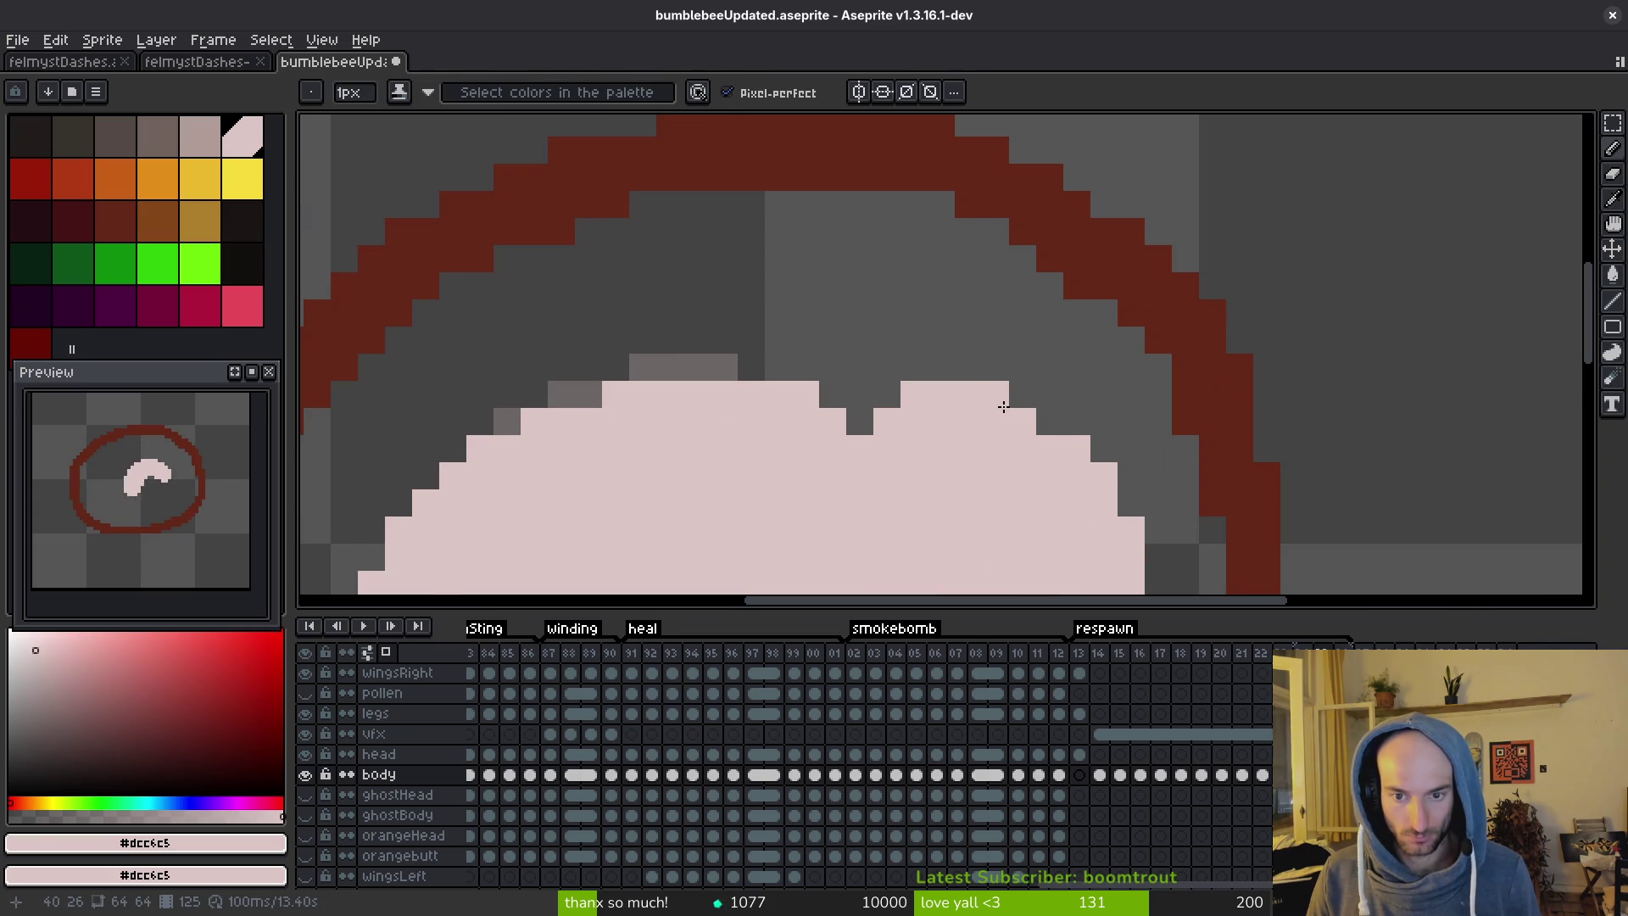
Erase more pink from the grub's body edge, return to the pencil and go to the next frame.
key("e")
left_click_drag(996, 395, 886, 424)
scroll(1014, 507, "down", 4)
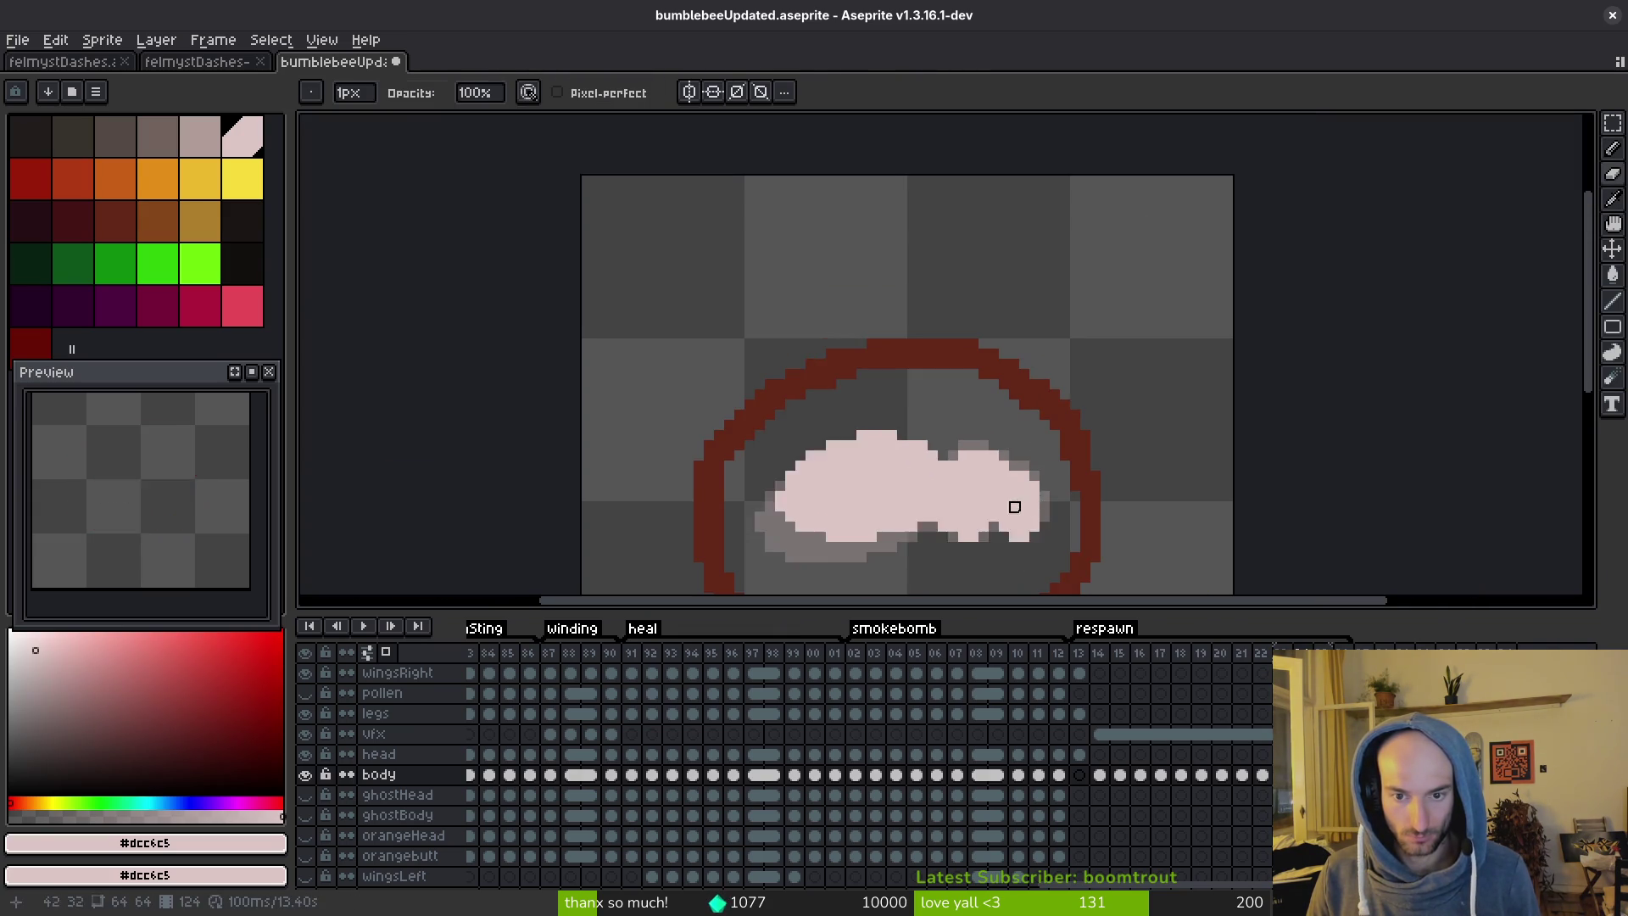
key("alt")
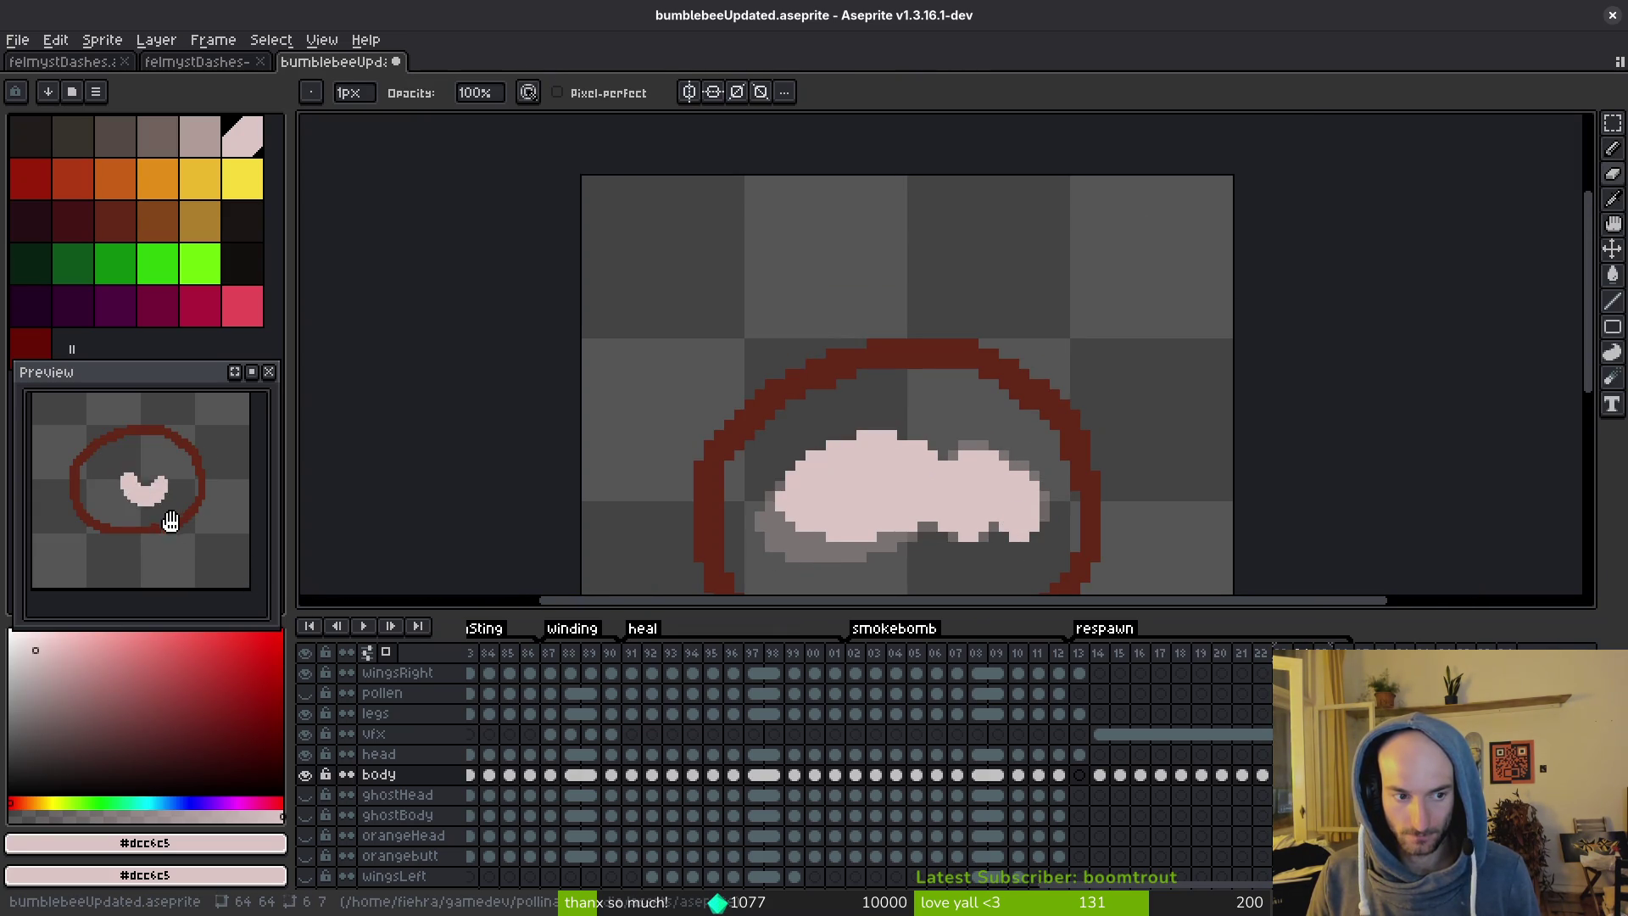
key("b")
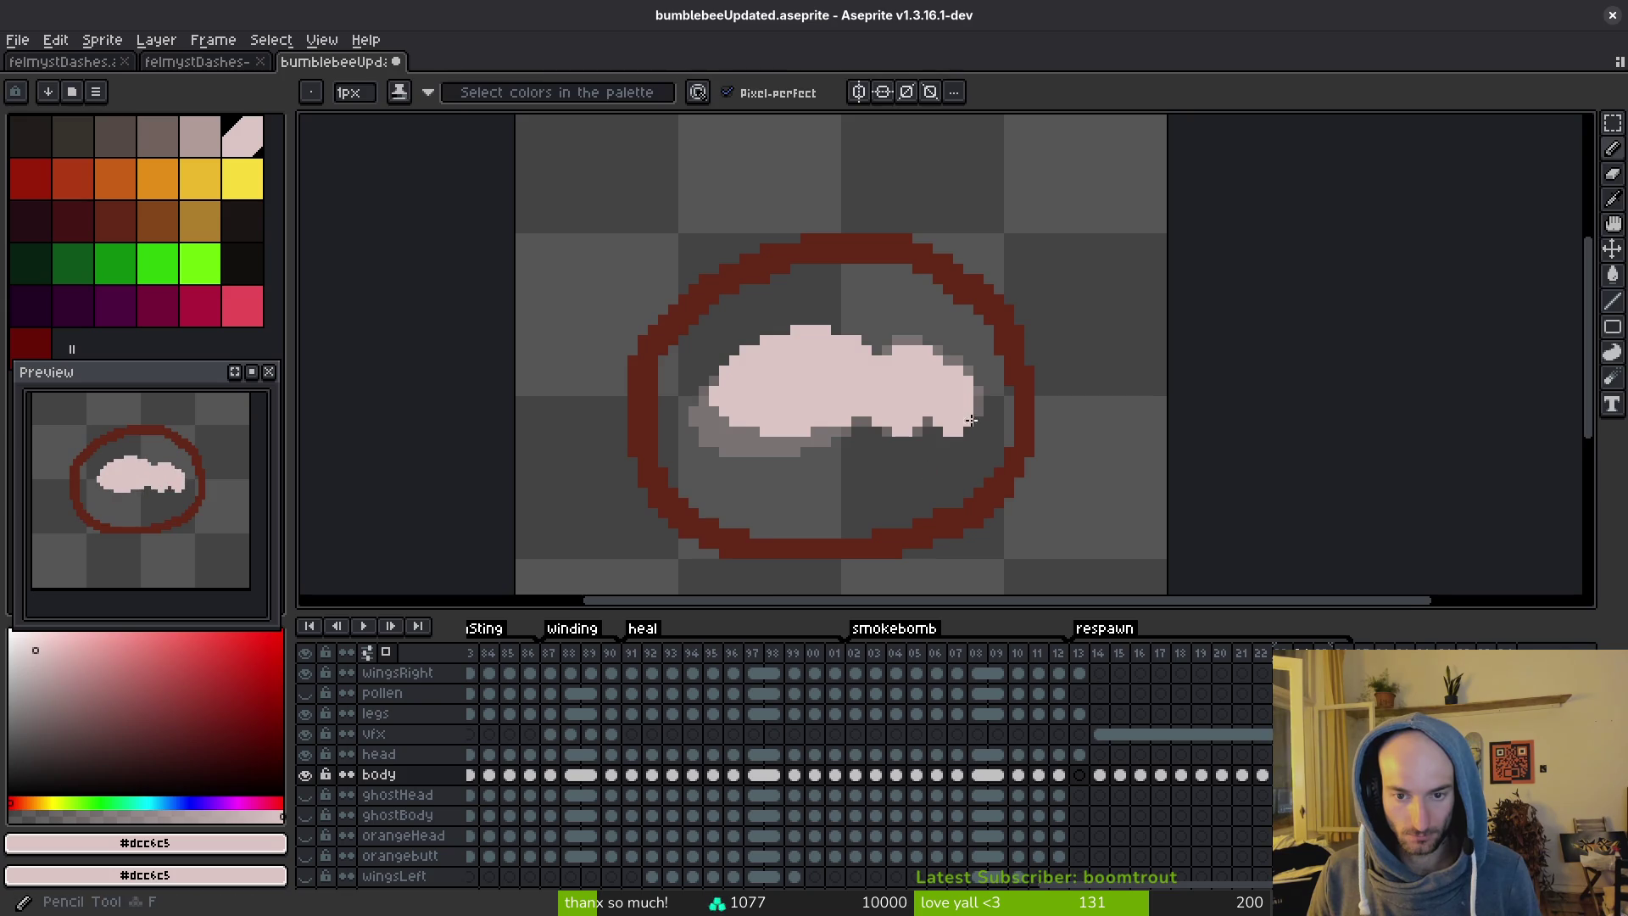
scroll(974, 437, "down", 1)
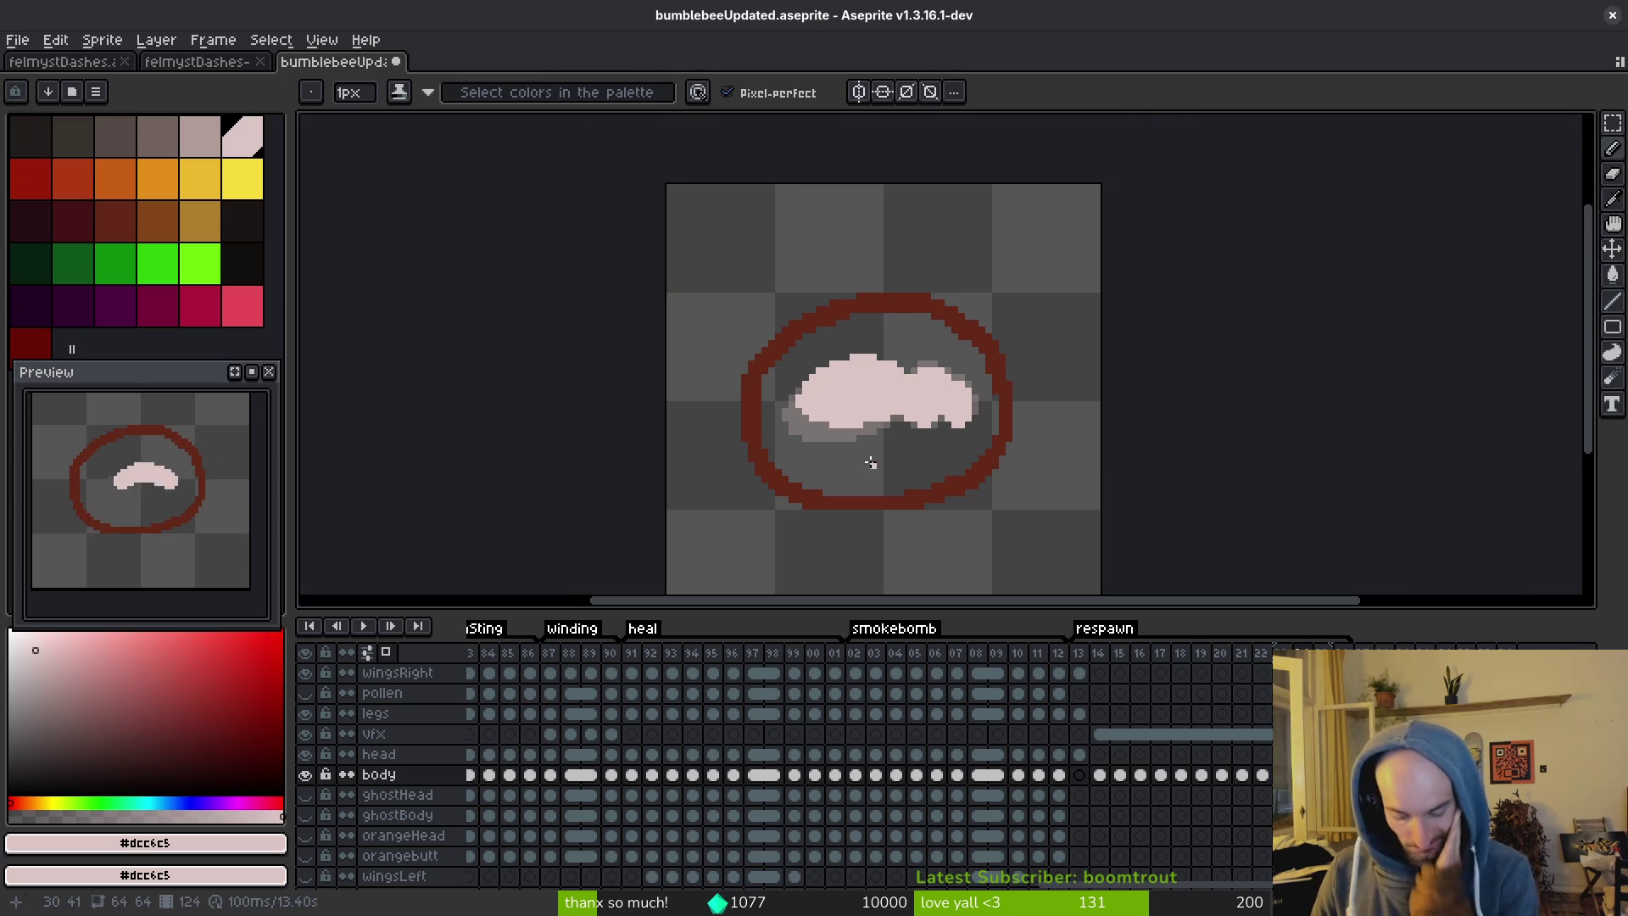
key("Right")
Save bumblebeeUpdated.aseprite and flip between neighbouring frames to compare them.
key("ctrl+s")
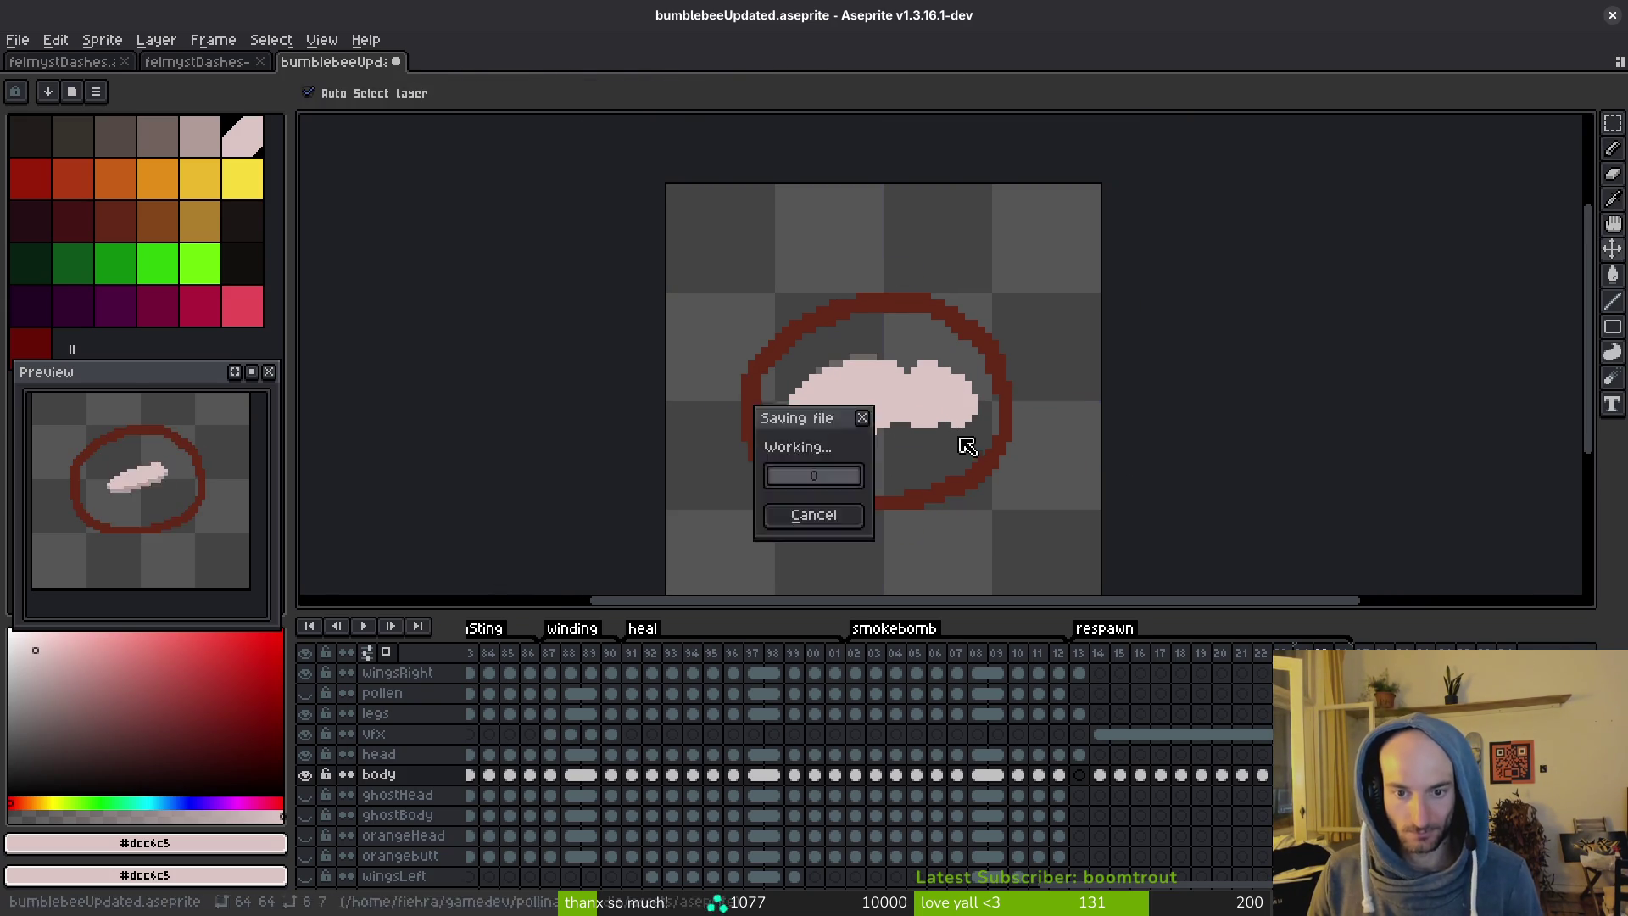
scroll(766, 436, "up", 3)
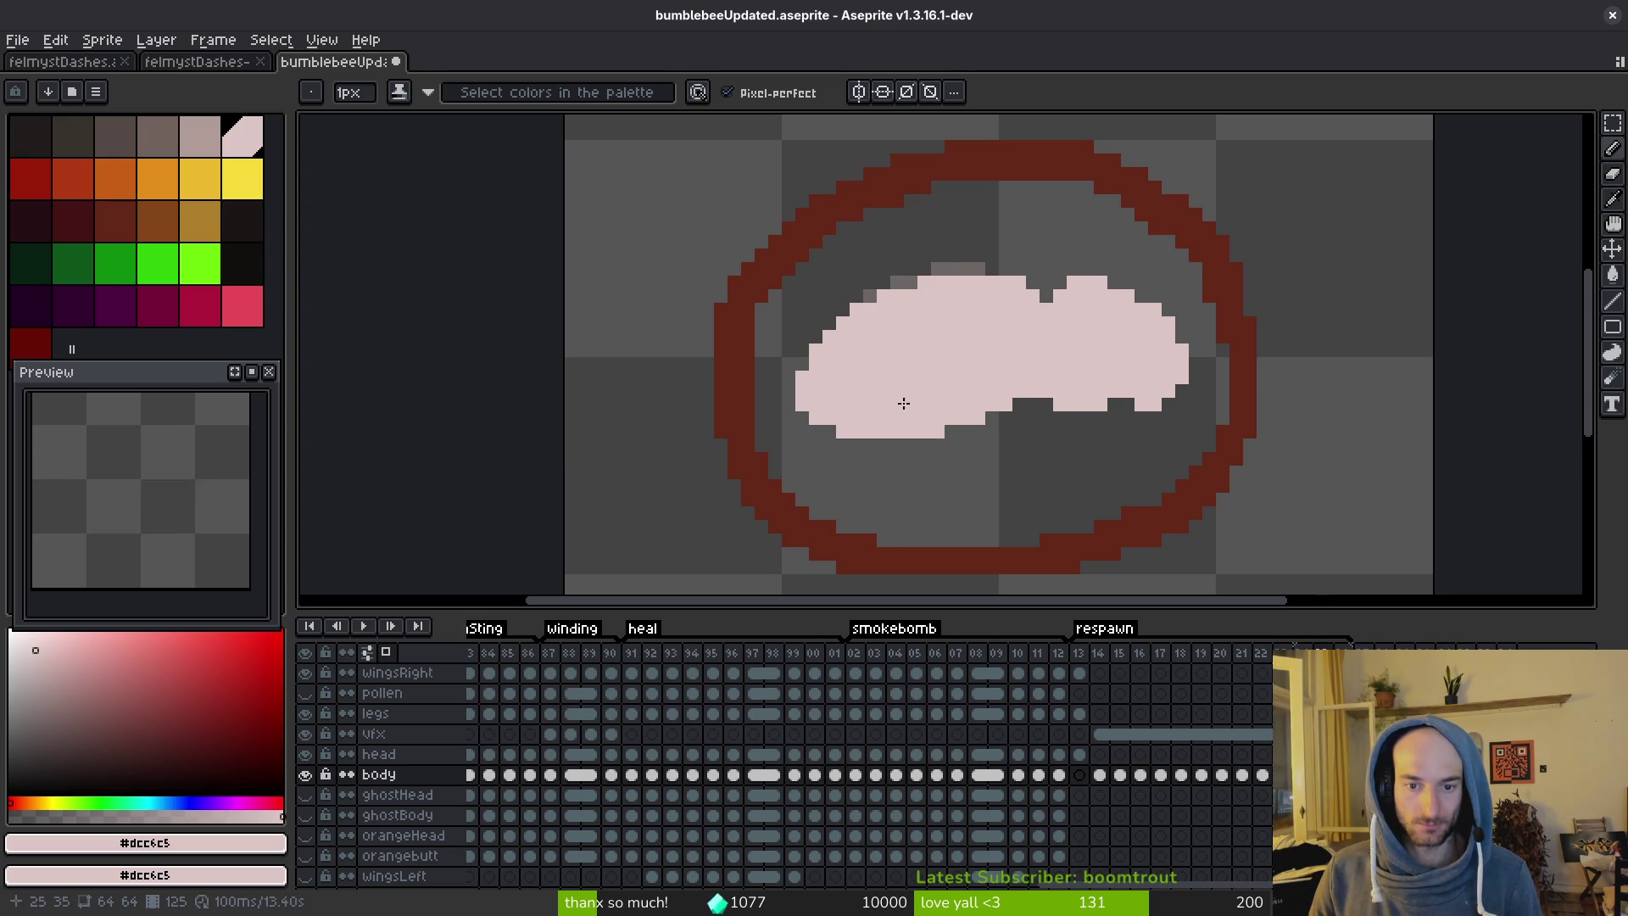
scroll(898, 400, "down", 2)
key("alt")
scroll(924, 437, "up", 2)
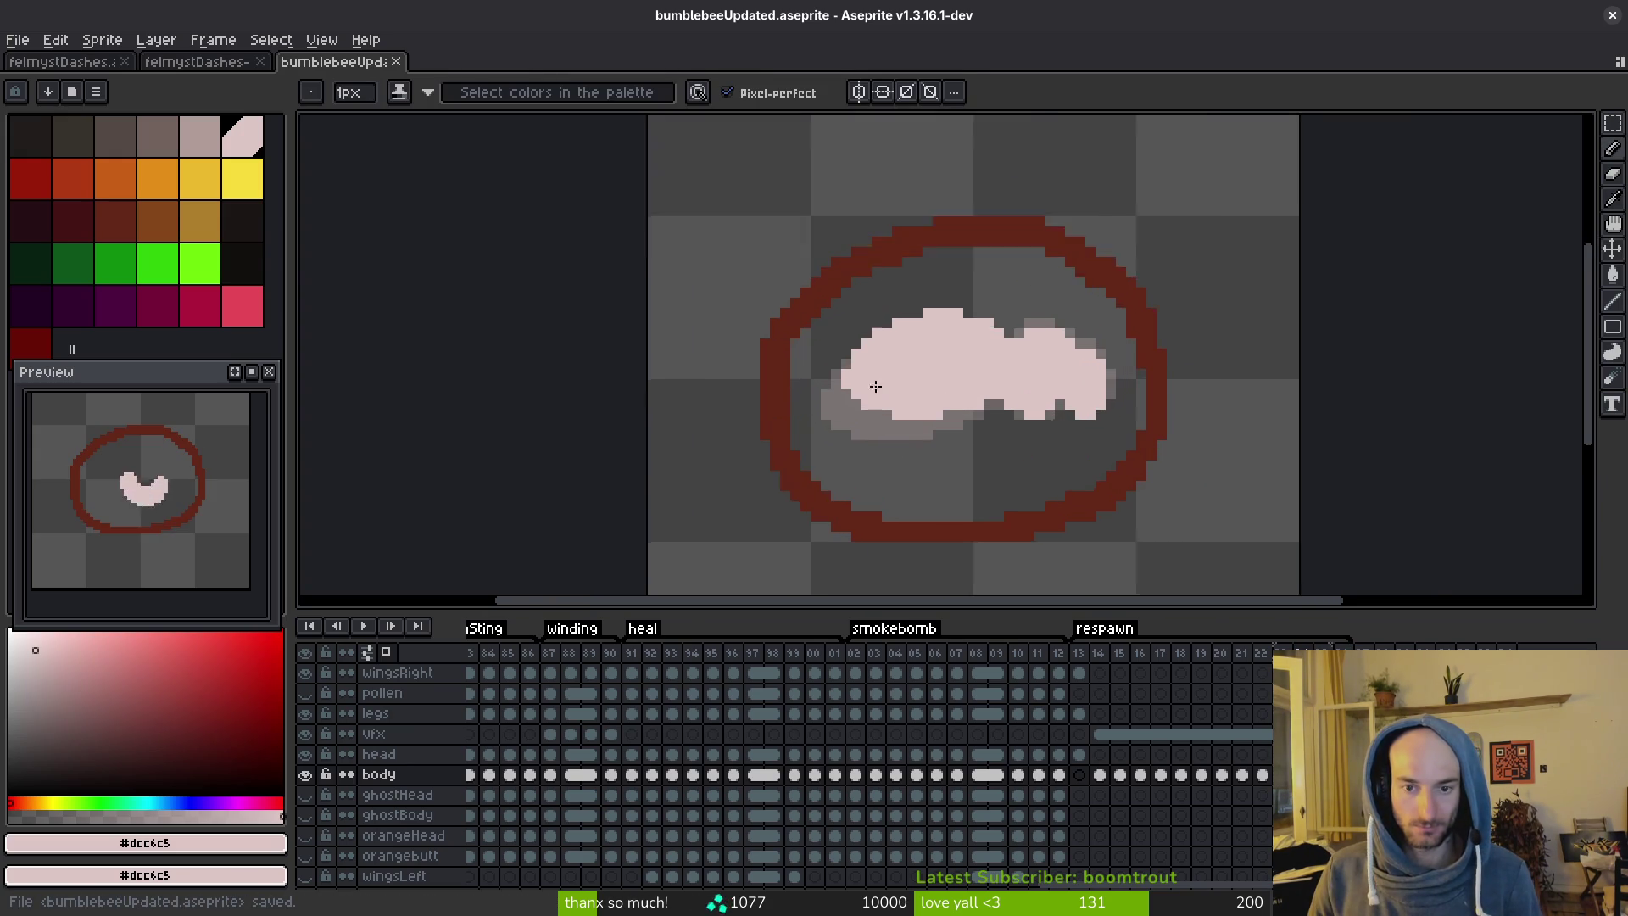
scroll(963, 431, "down", 2)
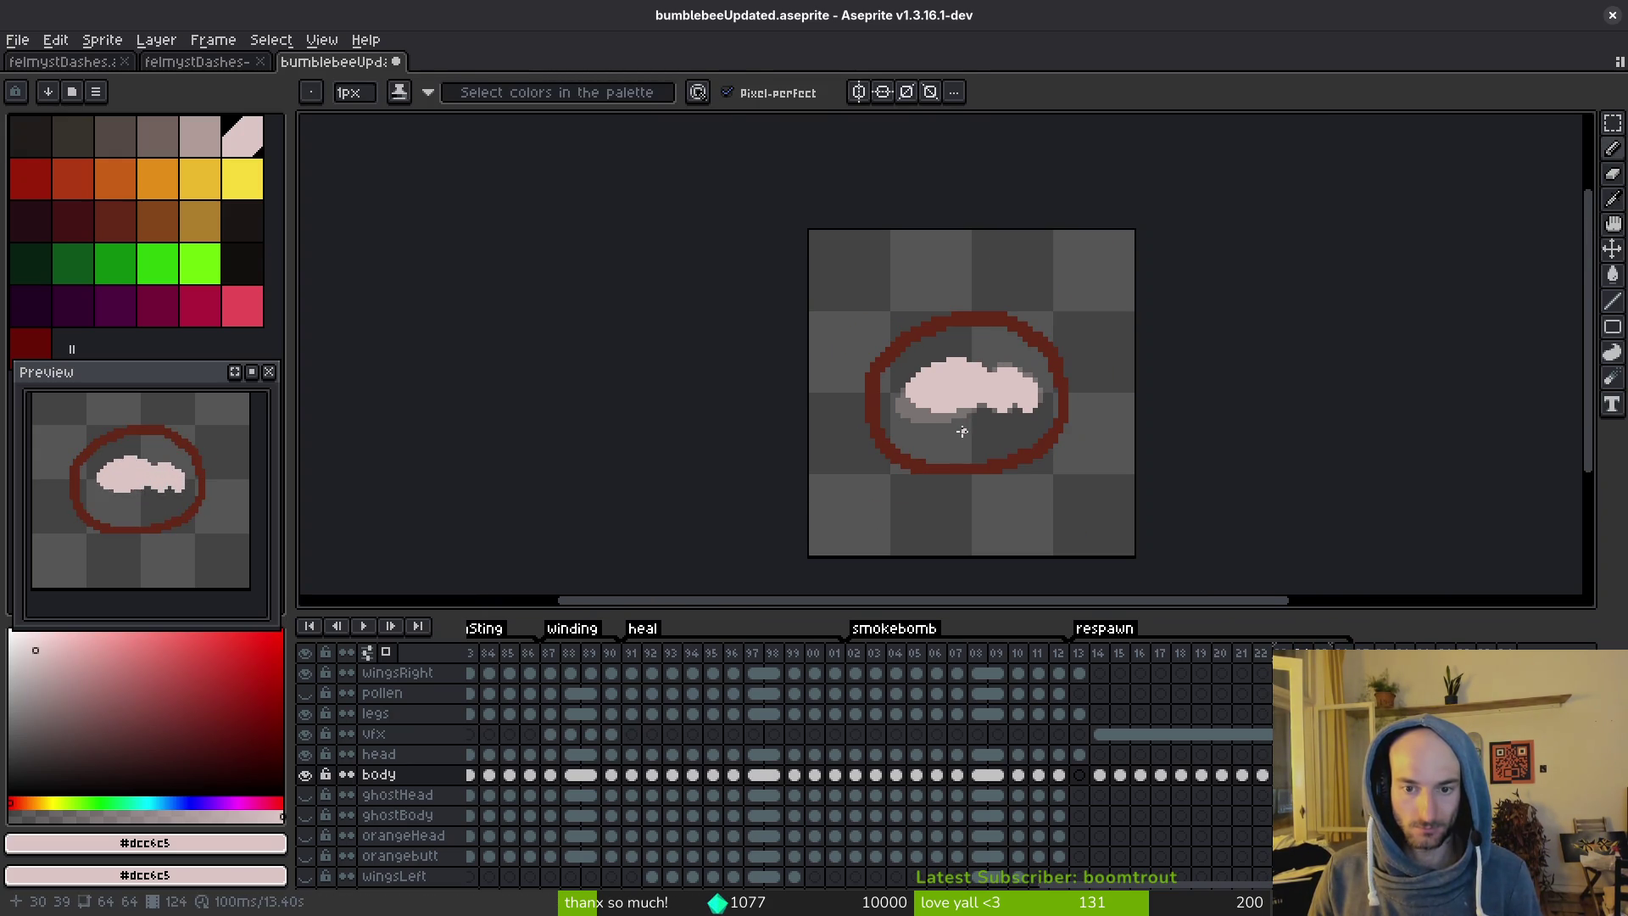
key("comma")
key("period")
key("period")
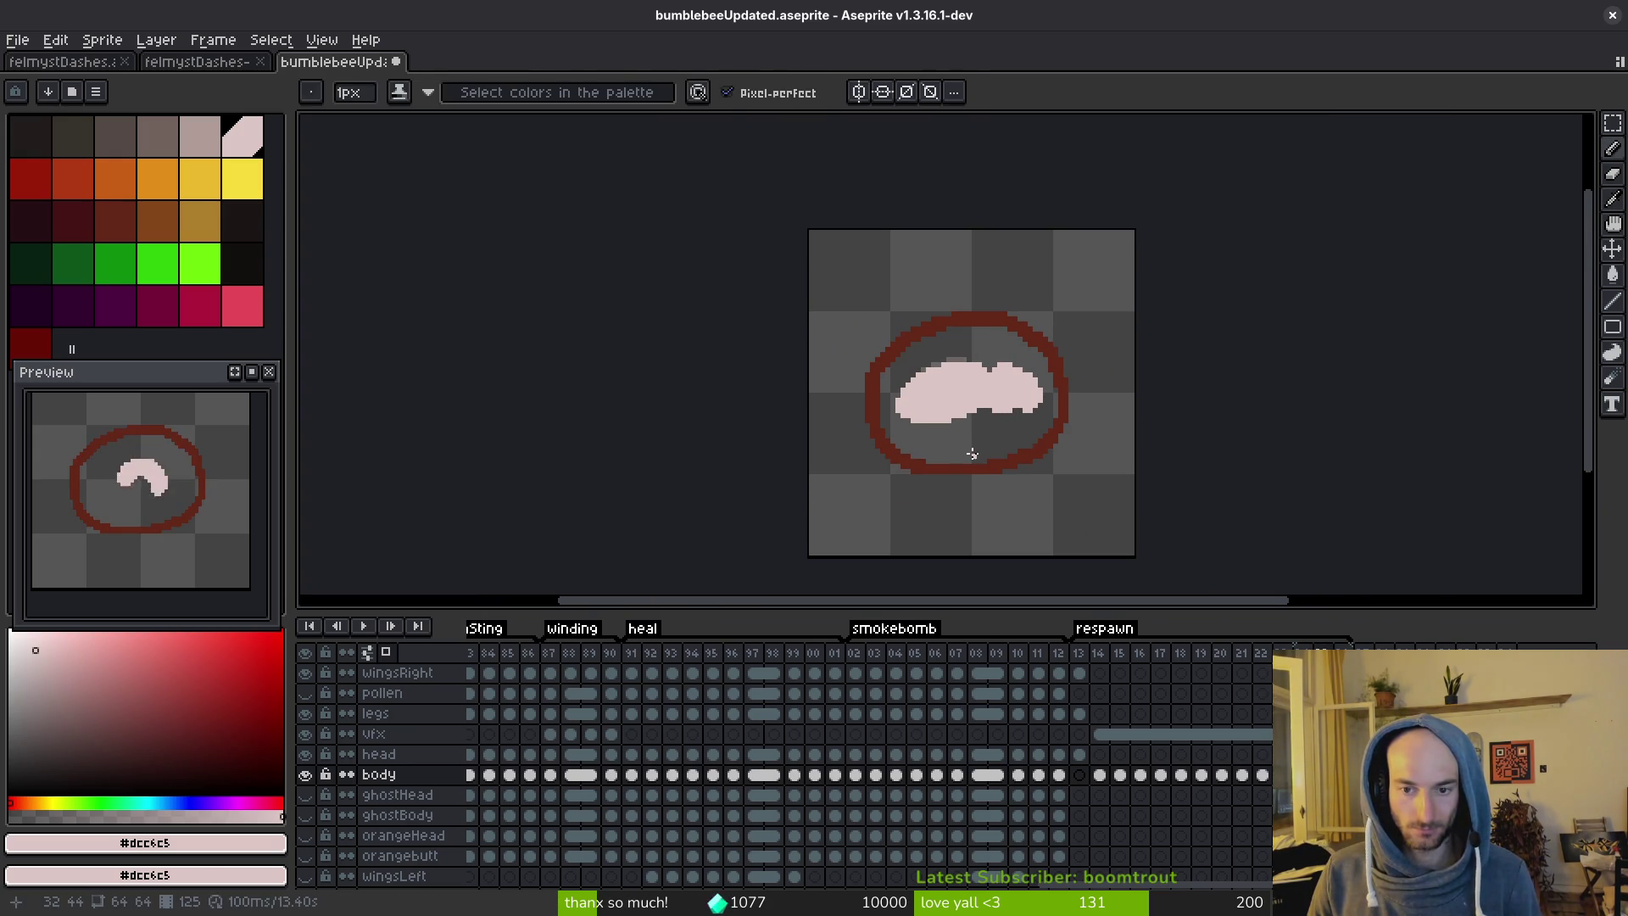
key("alt")
scroll(972, 453, "up", 3)
key("alt")
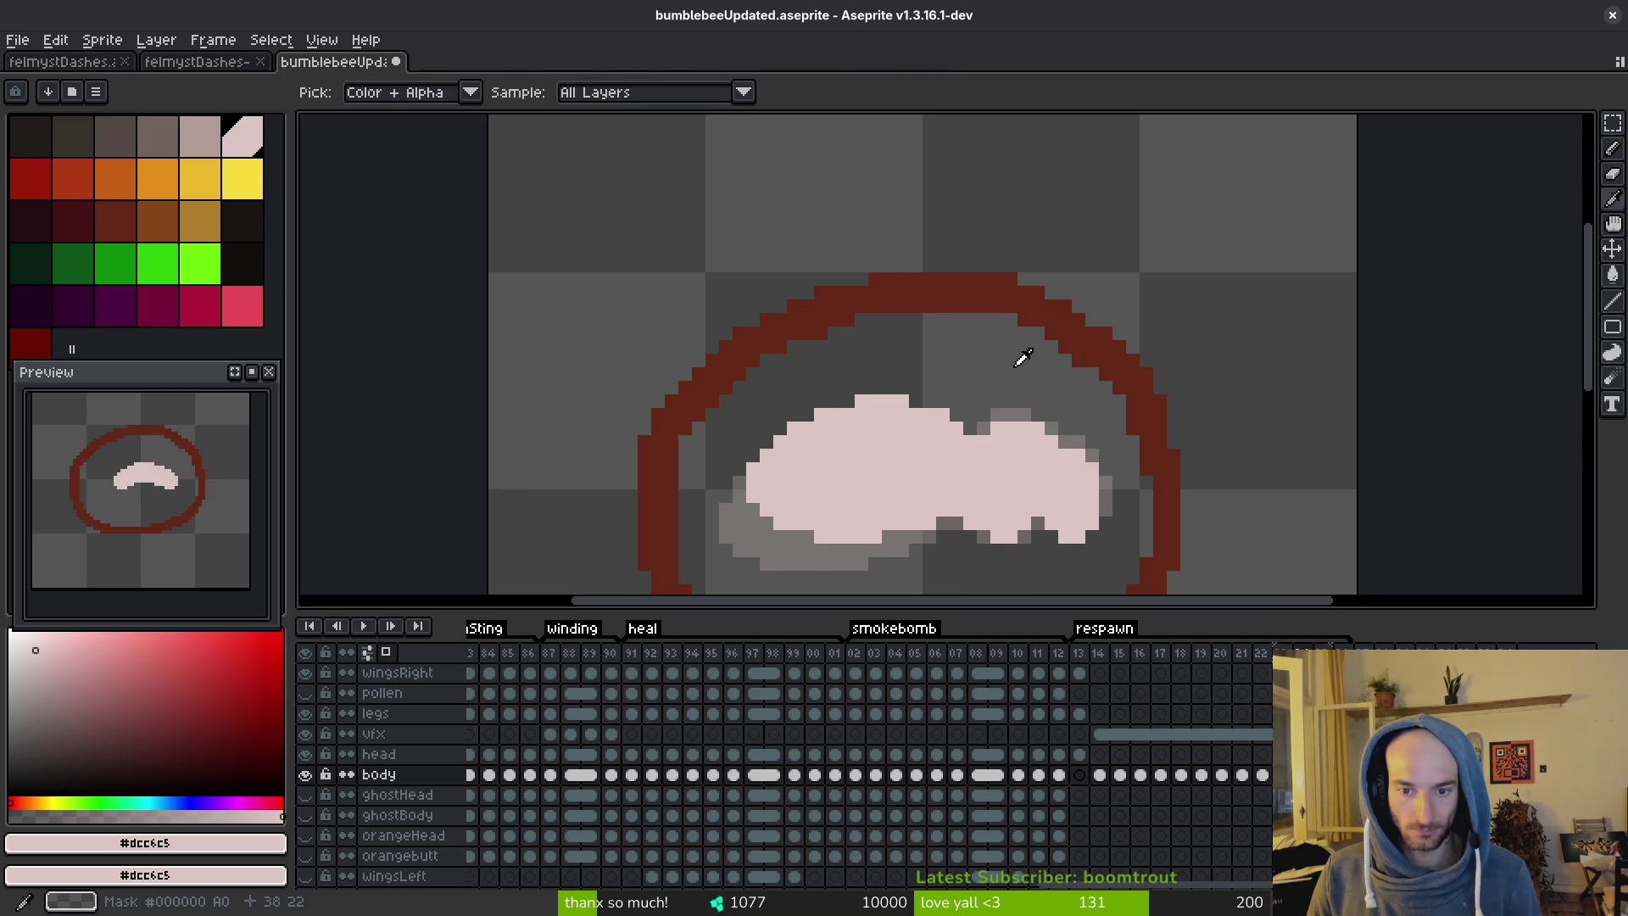
key("comma")
key("period")
key("period")
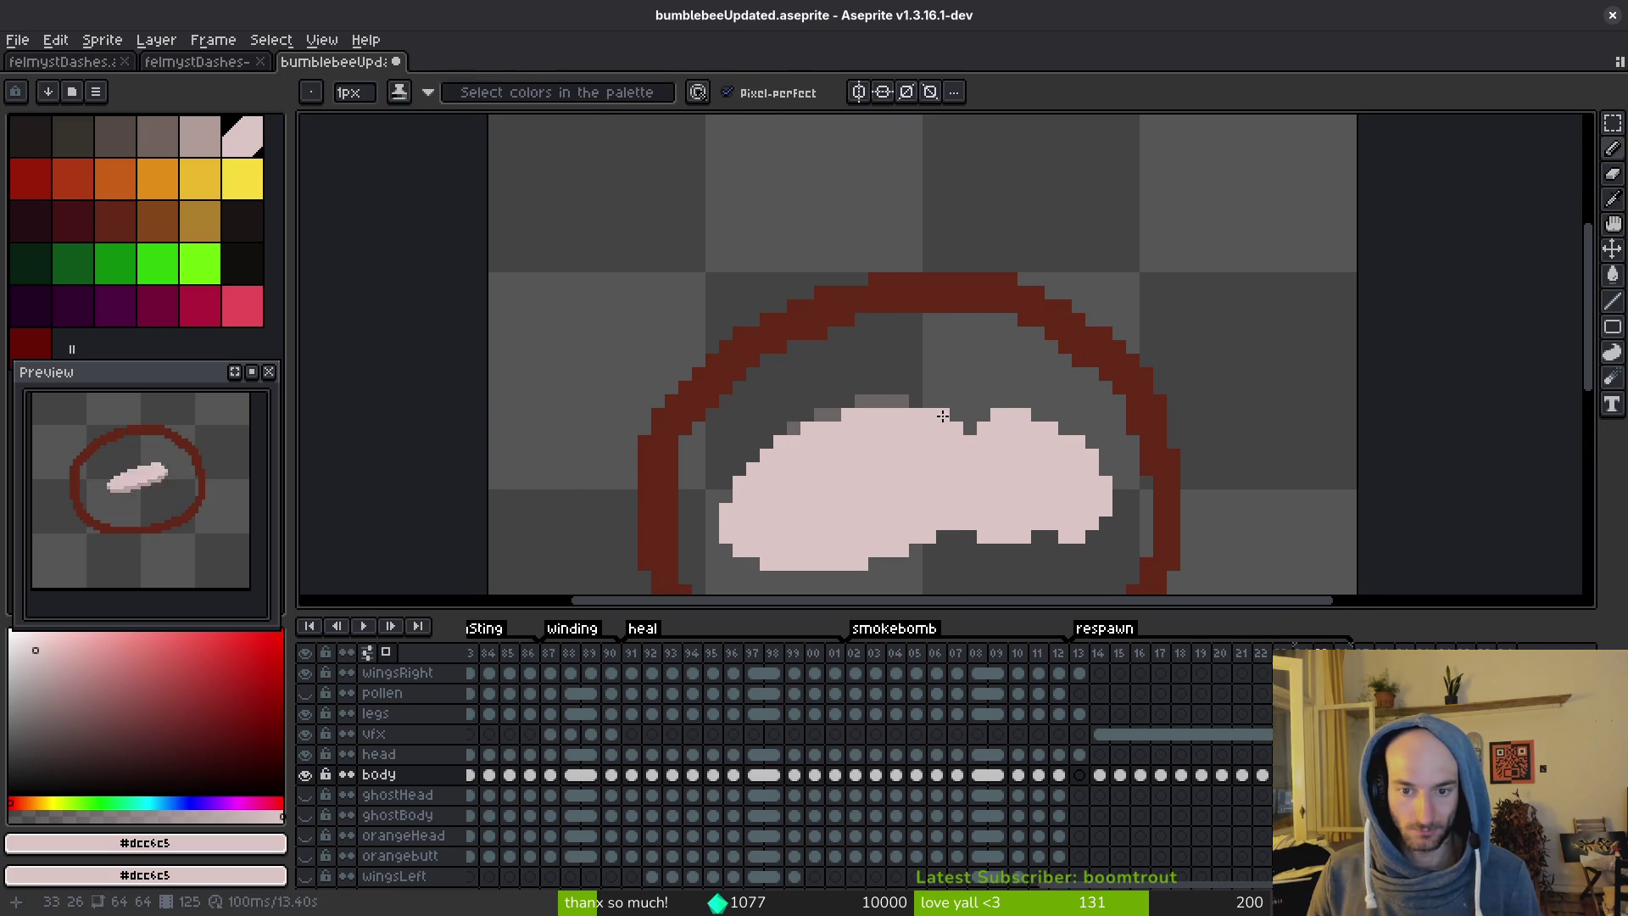
Erase the stray pink pixel on the grub's top edge and save again.
key("e")
left_click(943, 416)
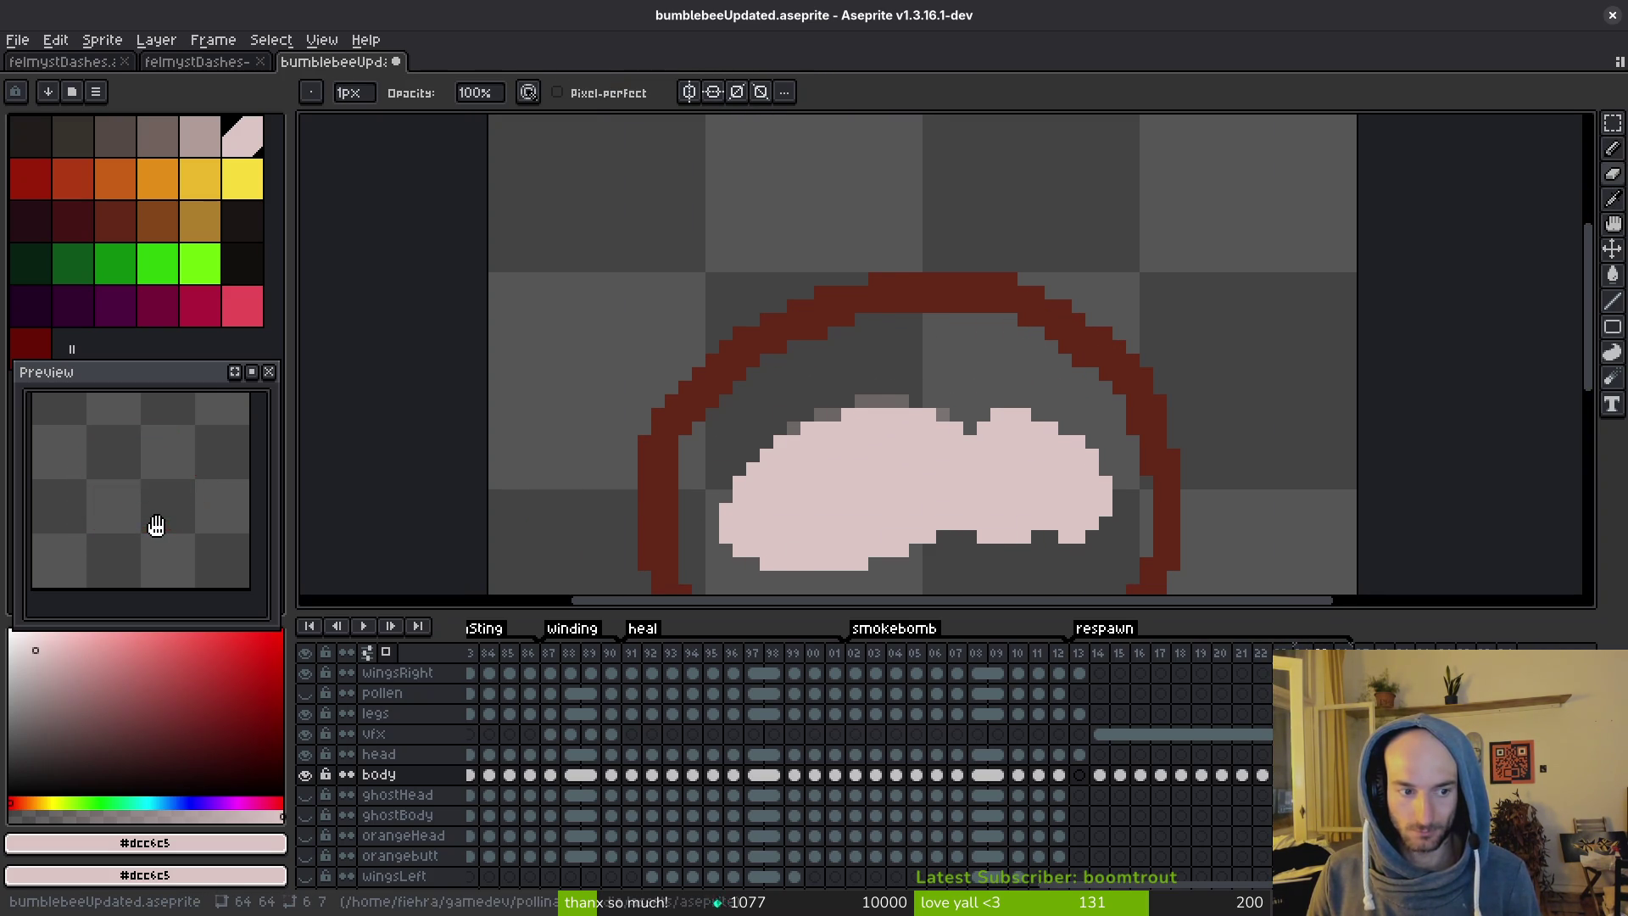
key("ctrl+s")
scroll(999, 424, "down", 3)
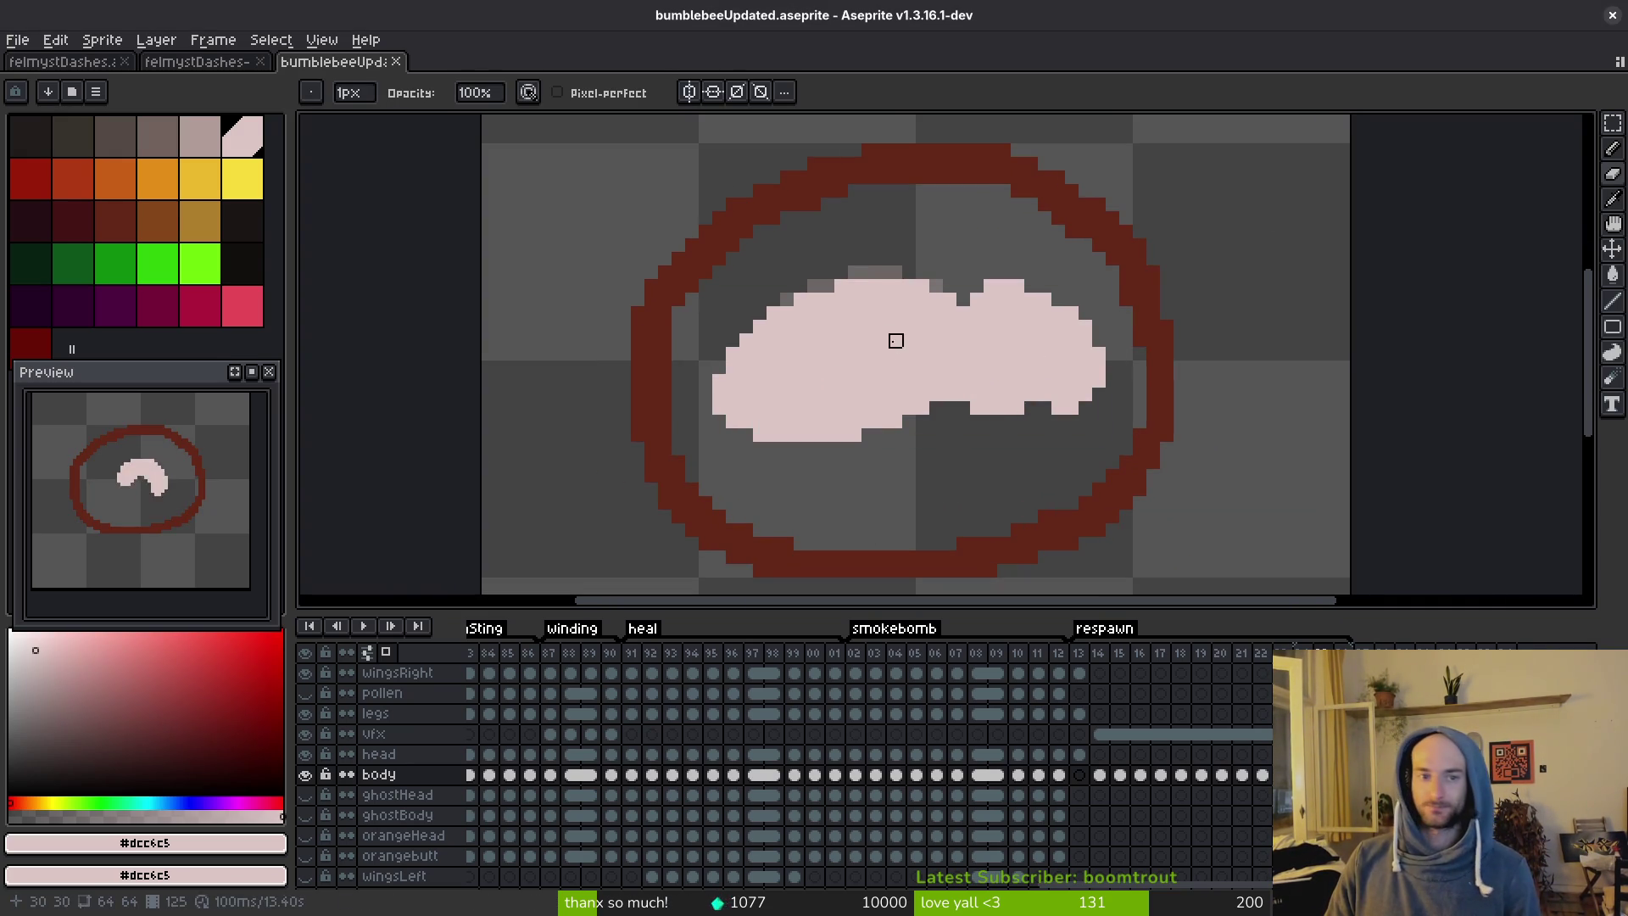
Close Aseprite and the Godot editor and switch to the browser's Twitch raid dialog.
key("ctrl")
left_click(1623, 17)
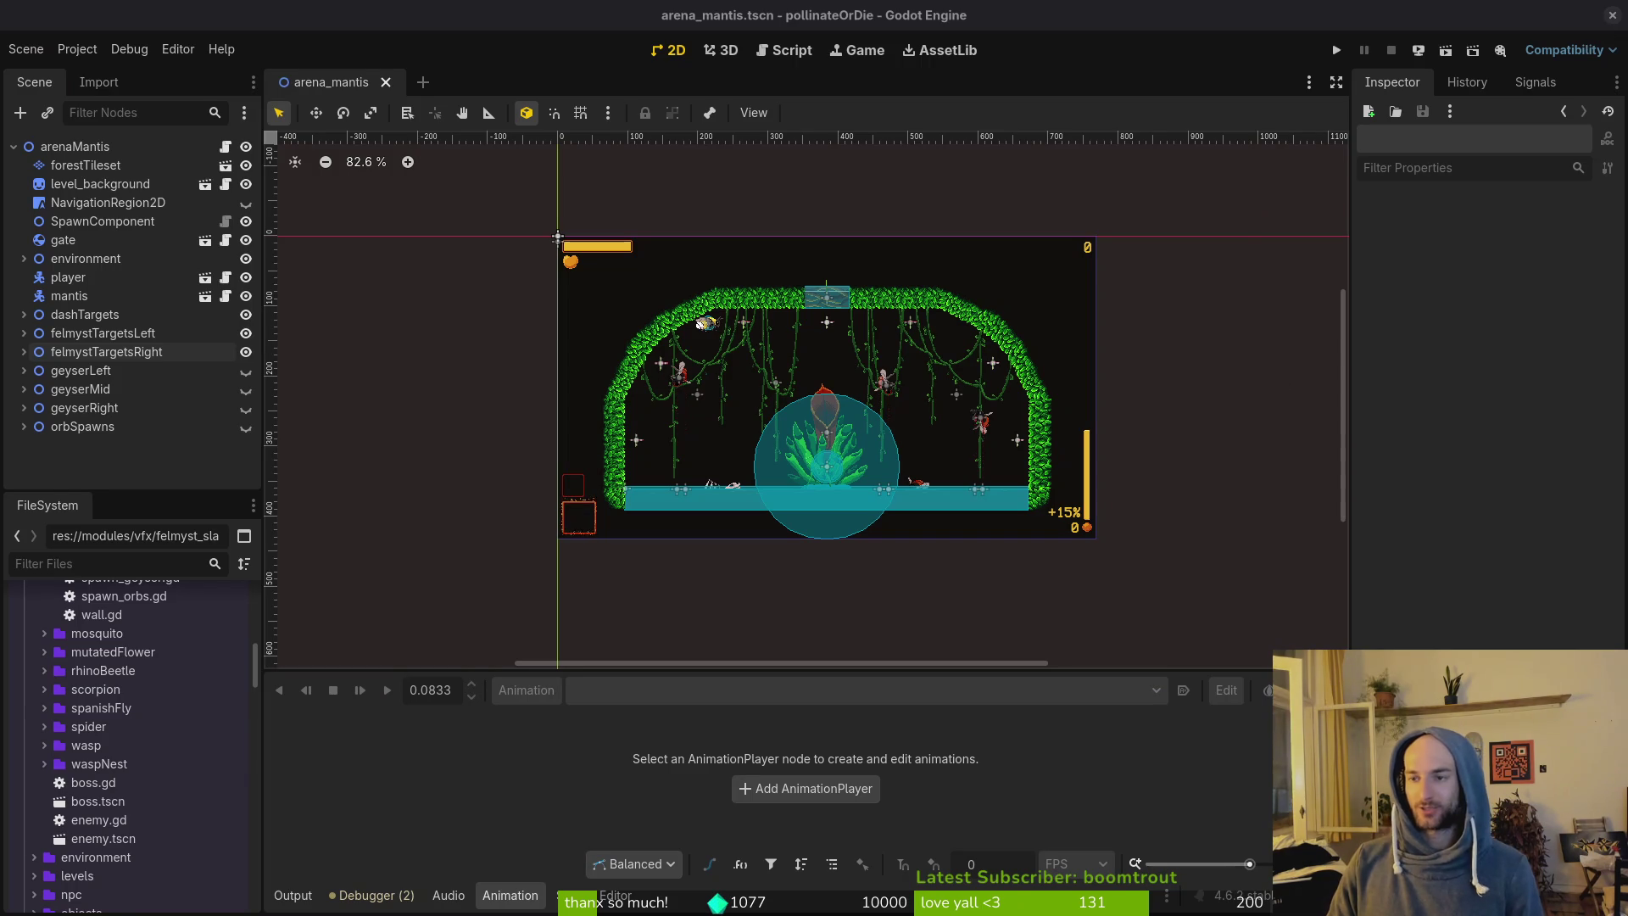
left_click(1611, 14)
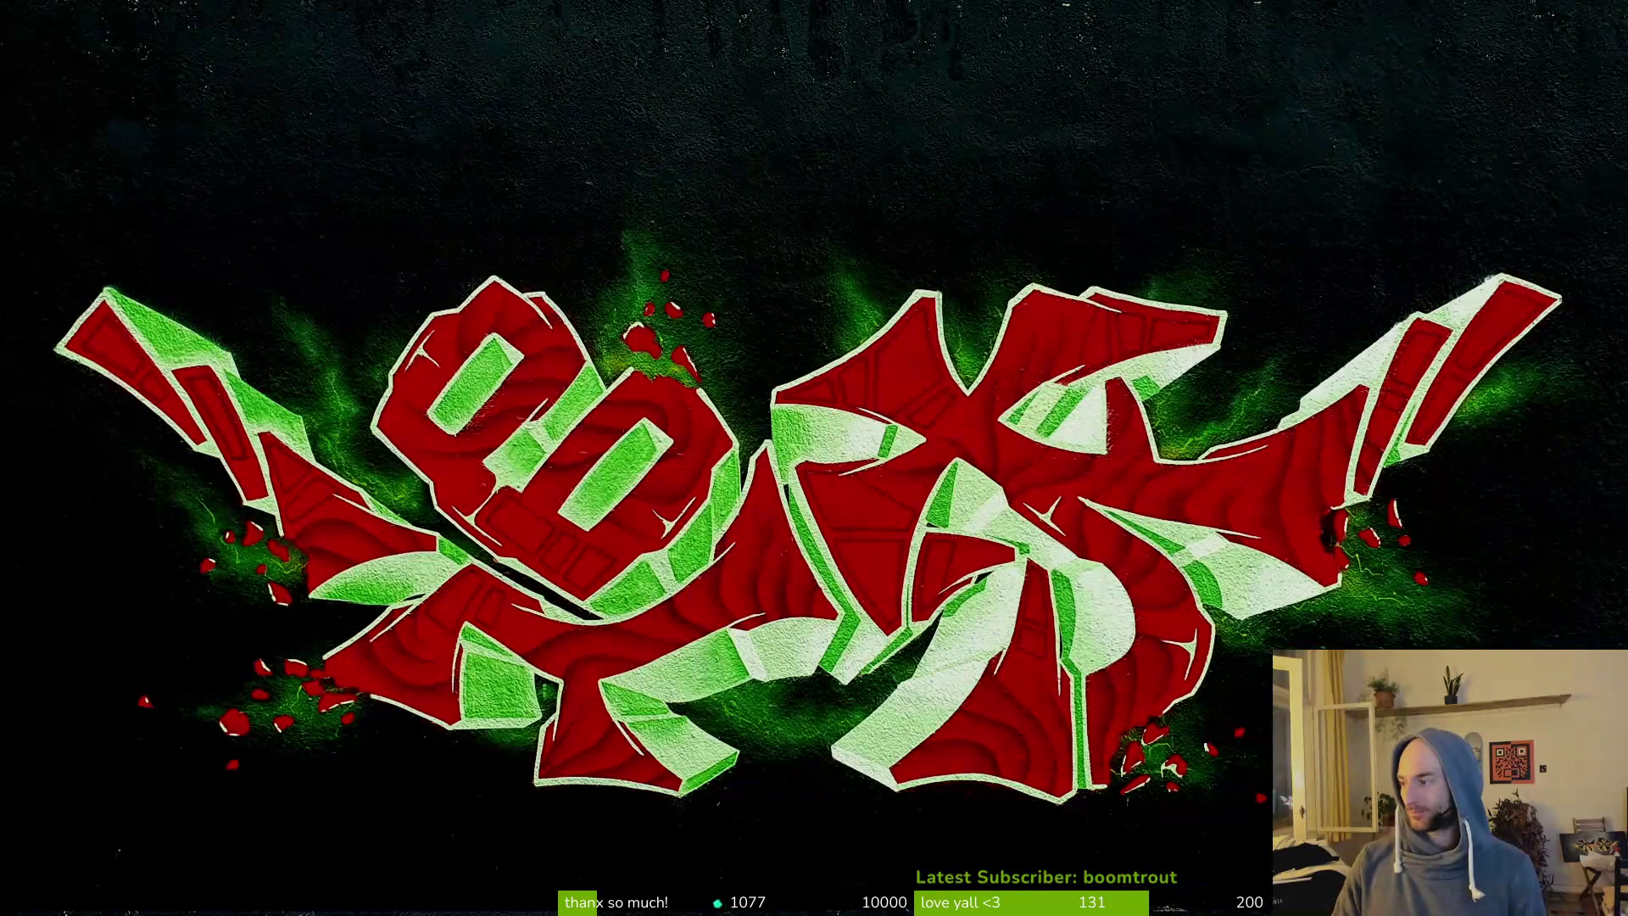
key("alt+Tab")
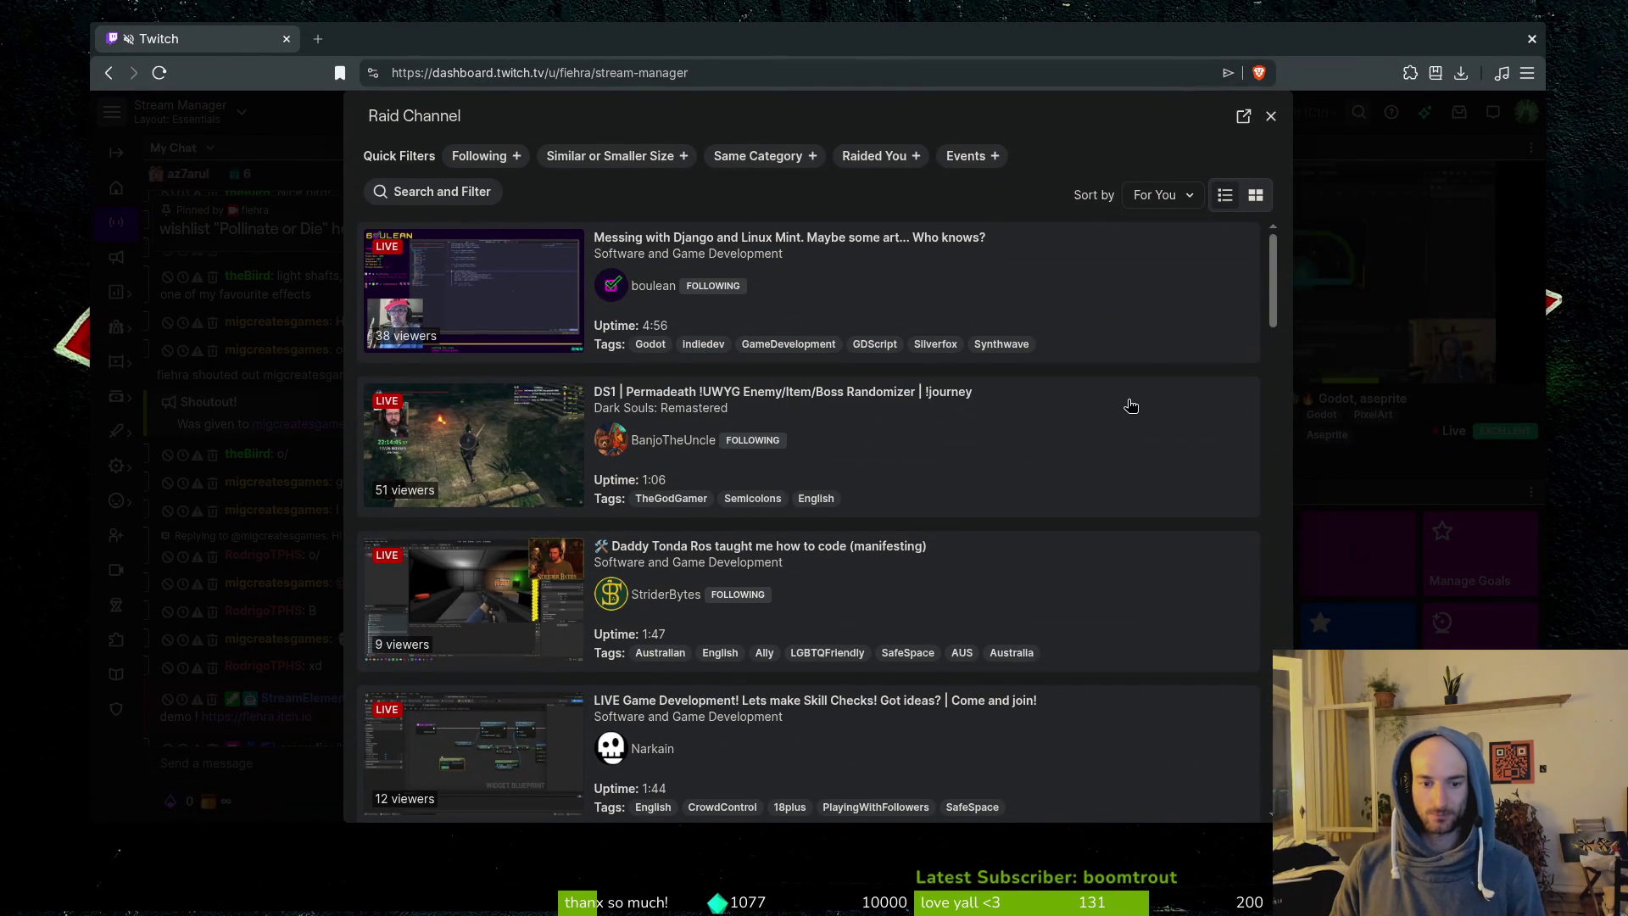
Toggle off Following, apply the 'Similar or Smaller Size' filter and scroll the live channels.
scroll(1110, 467, "down", 2)
scroll(1050, 553, "up", 2)
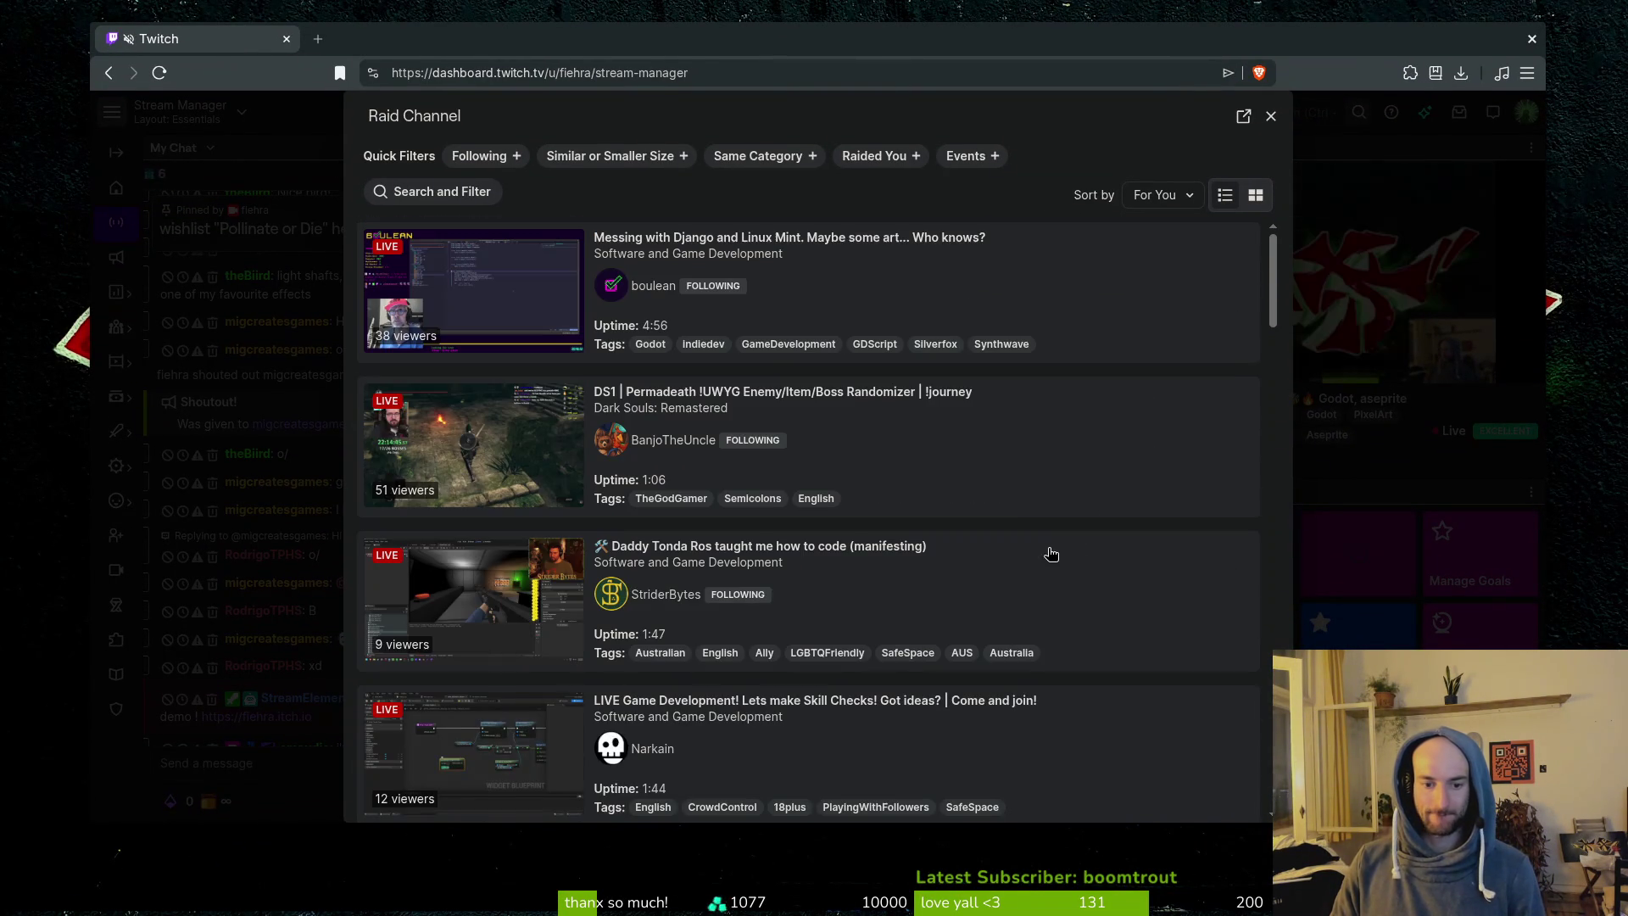
double_click(478, 156)
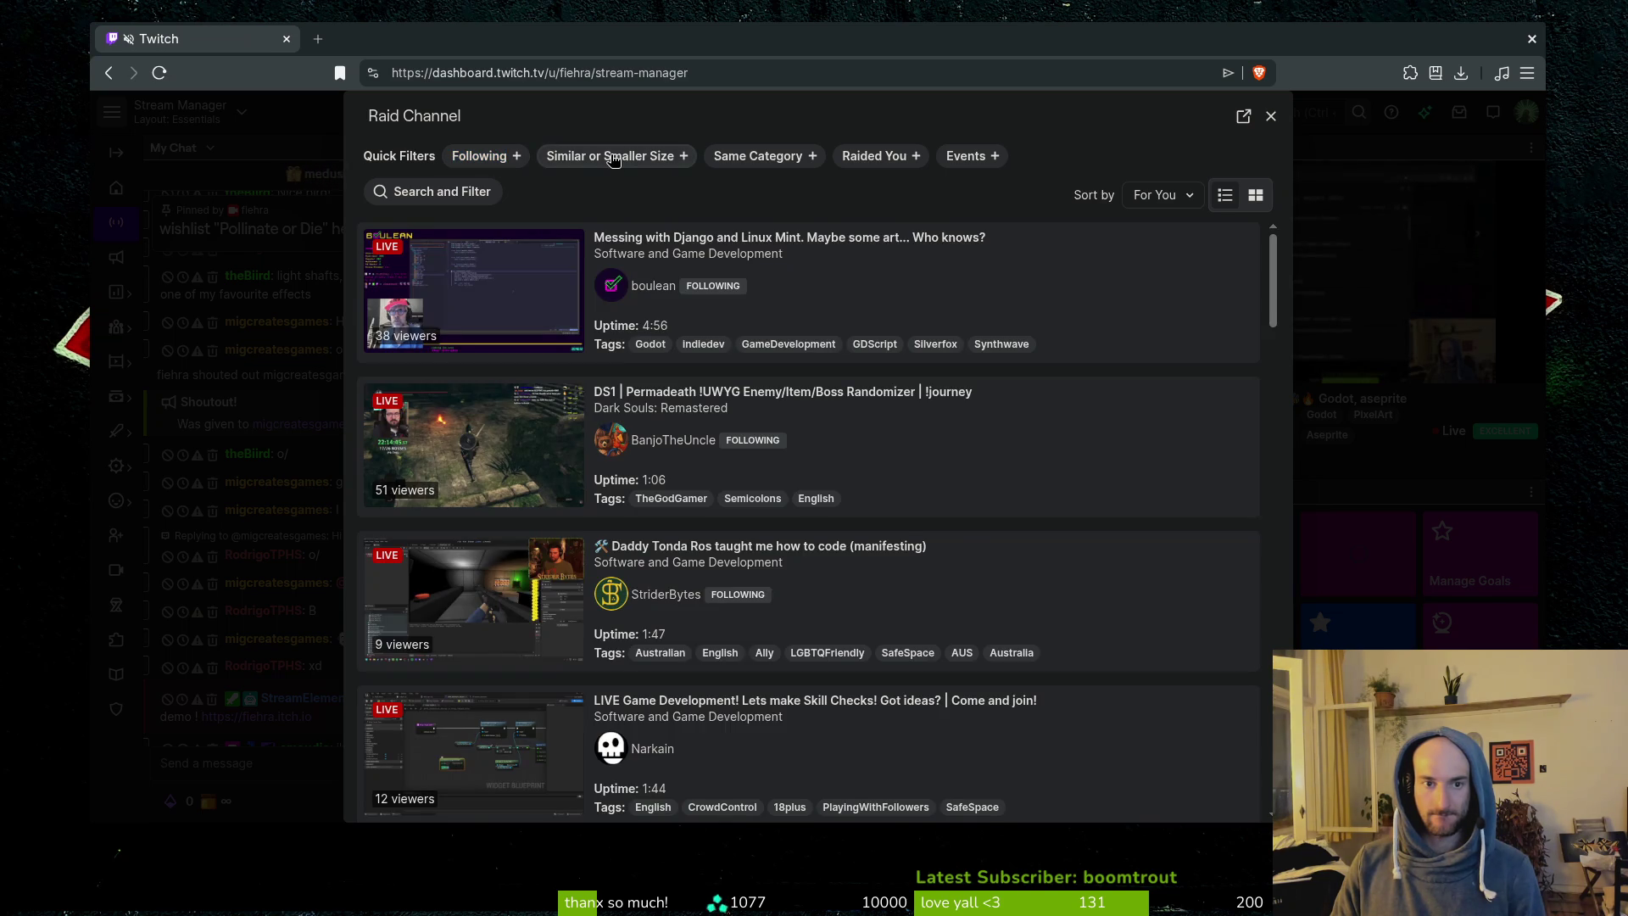
left_click(610, 156)
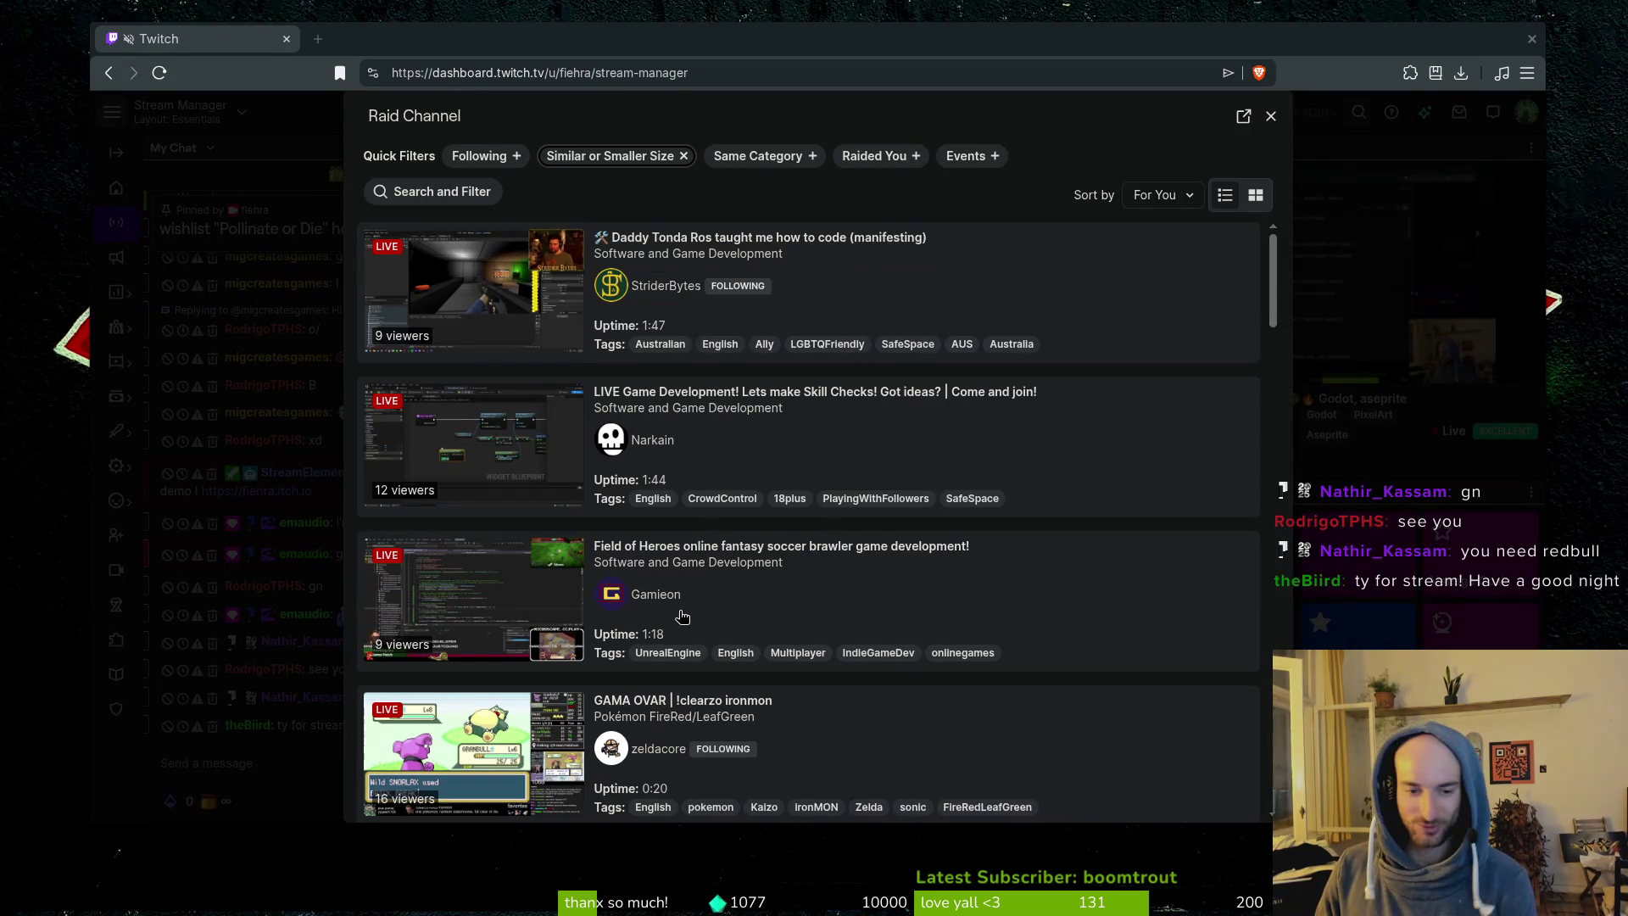
scroll(939, 564, "down", 1)
scroll(938, 564, "down", 1)
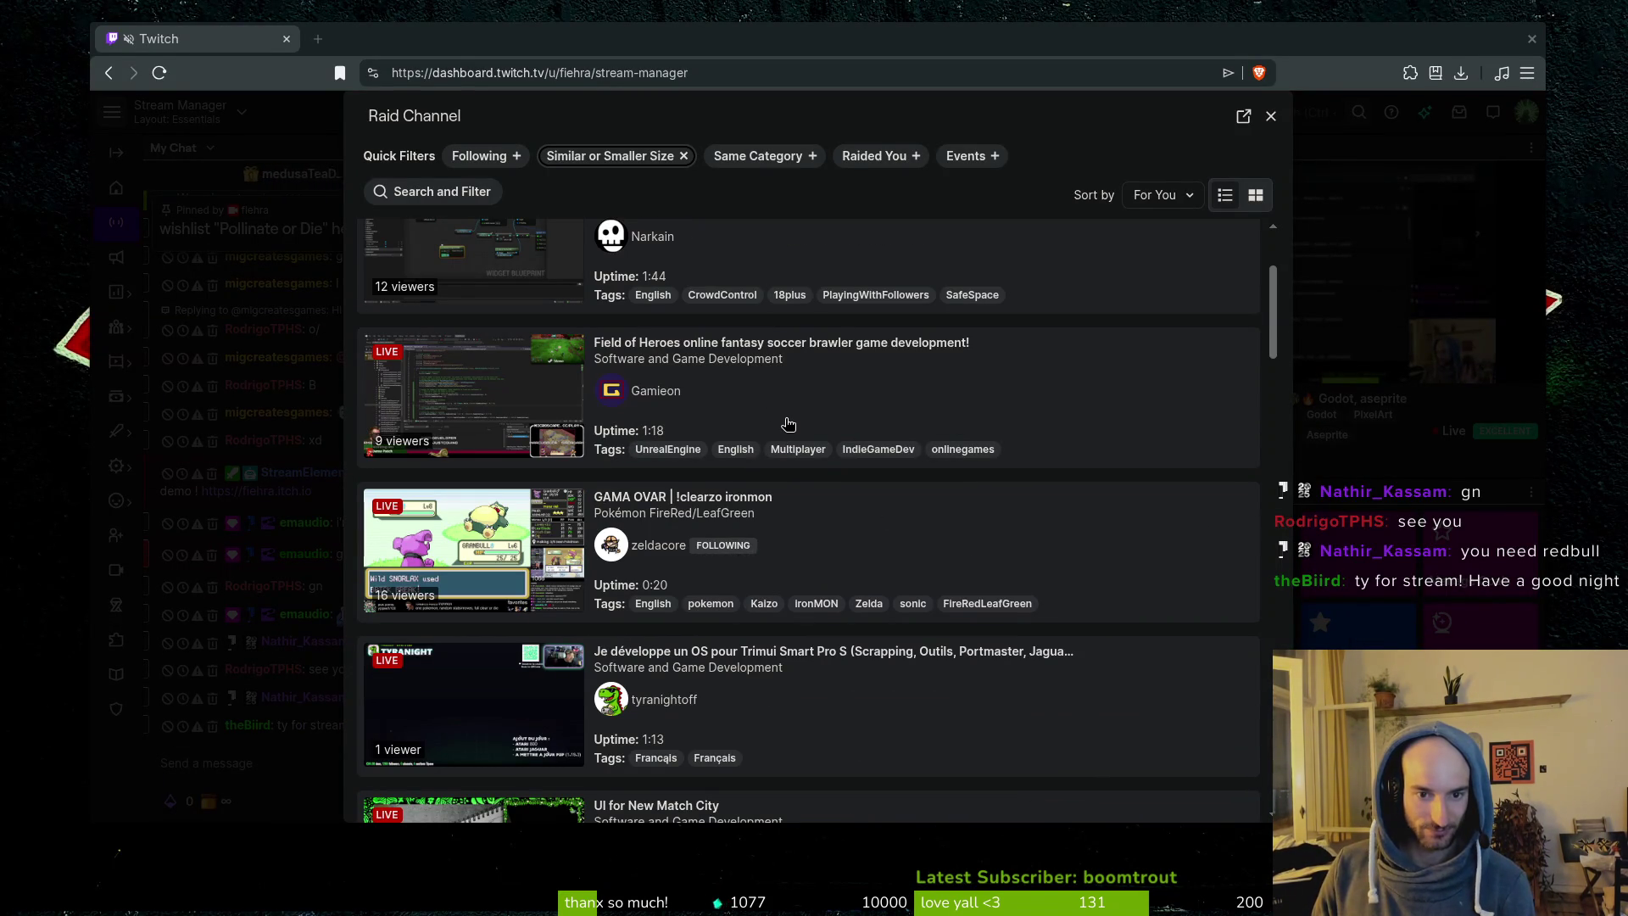
scroll(796, 422, "down", 5)
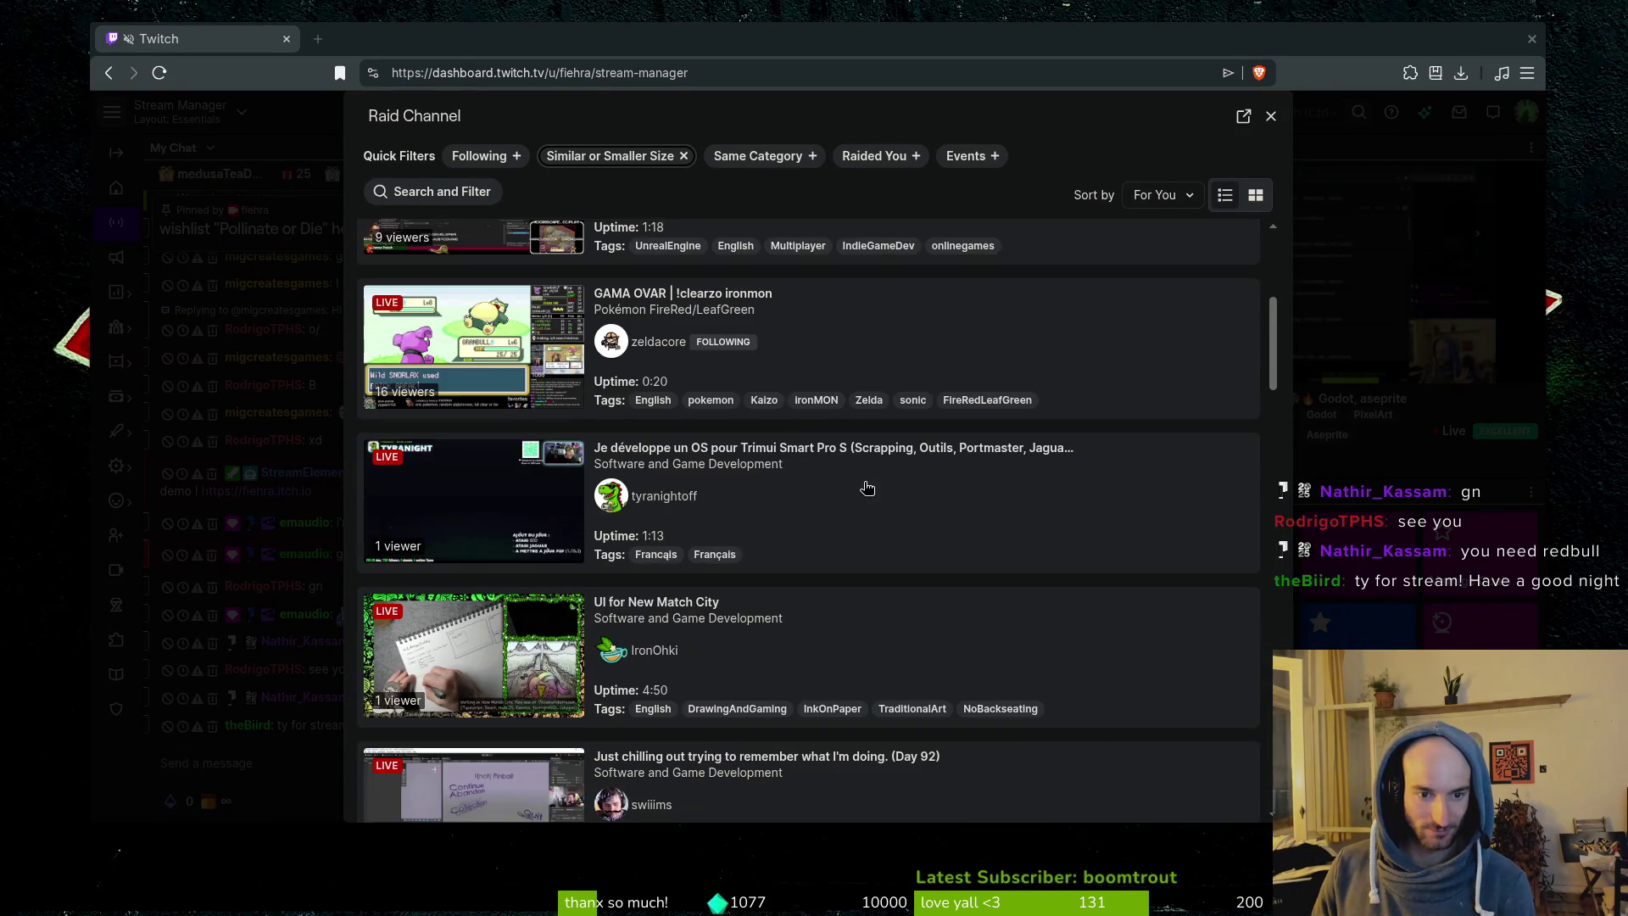